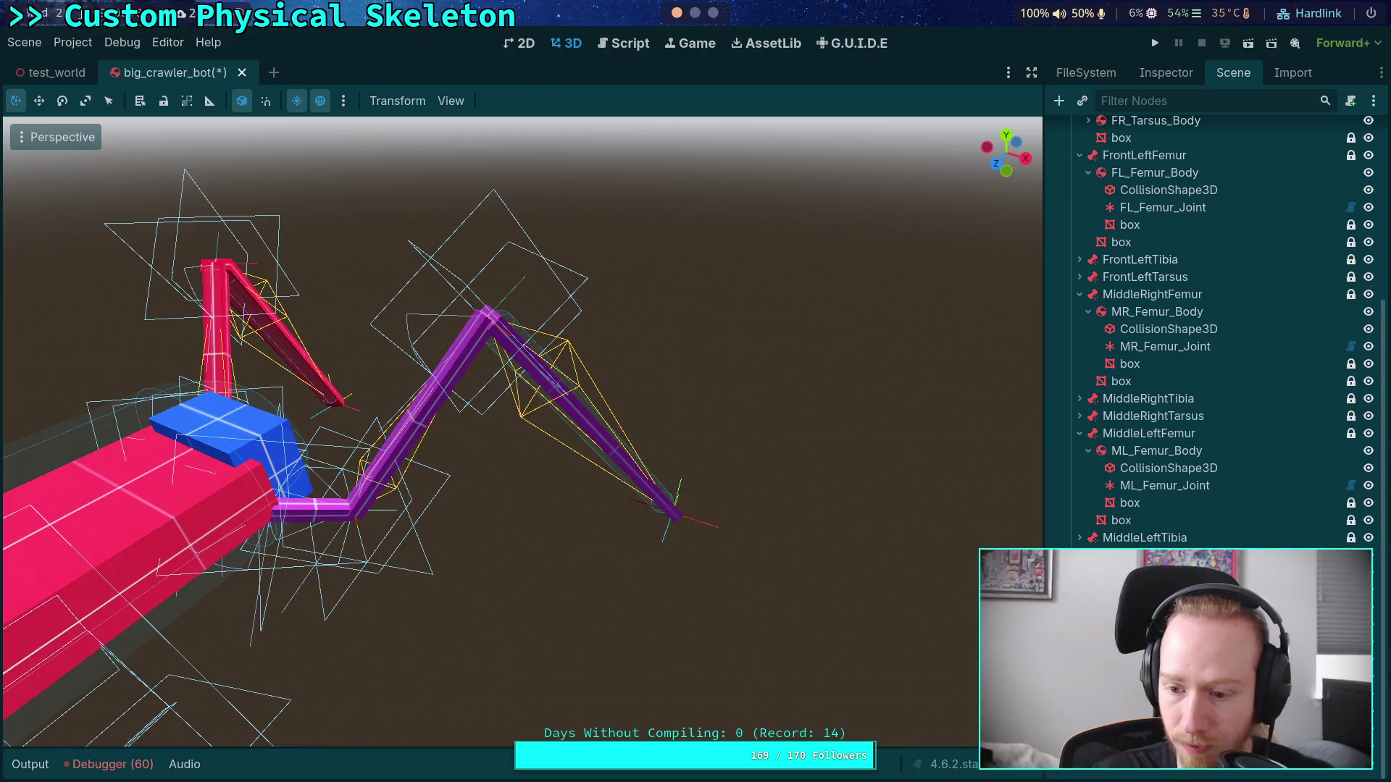
Step: Copy FrontRightTibia's box mesh and paste it onto FrontLeftTibia and MiddleRightTibia
{"action": "scroll", "coordinate": [1082, 472], "scroll_direction": "up", "scroll_amount": 10}
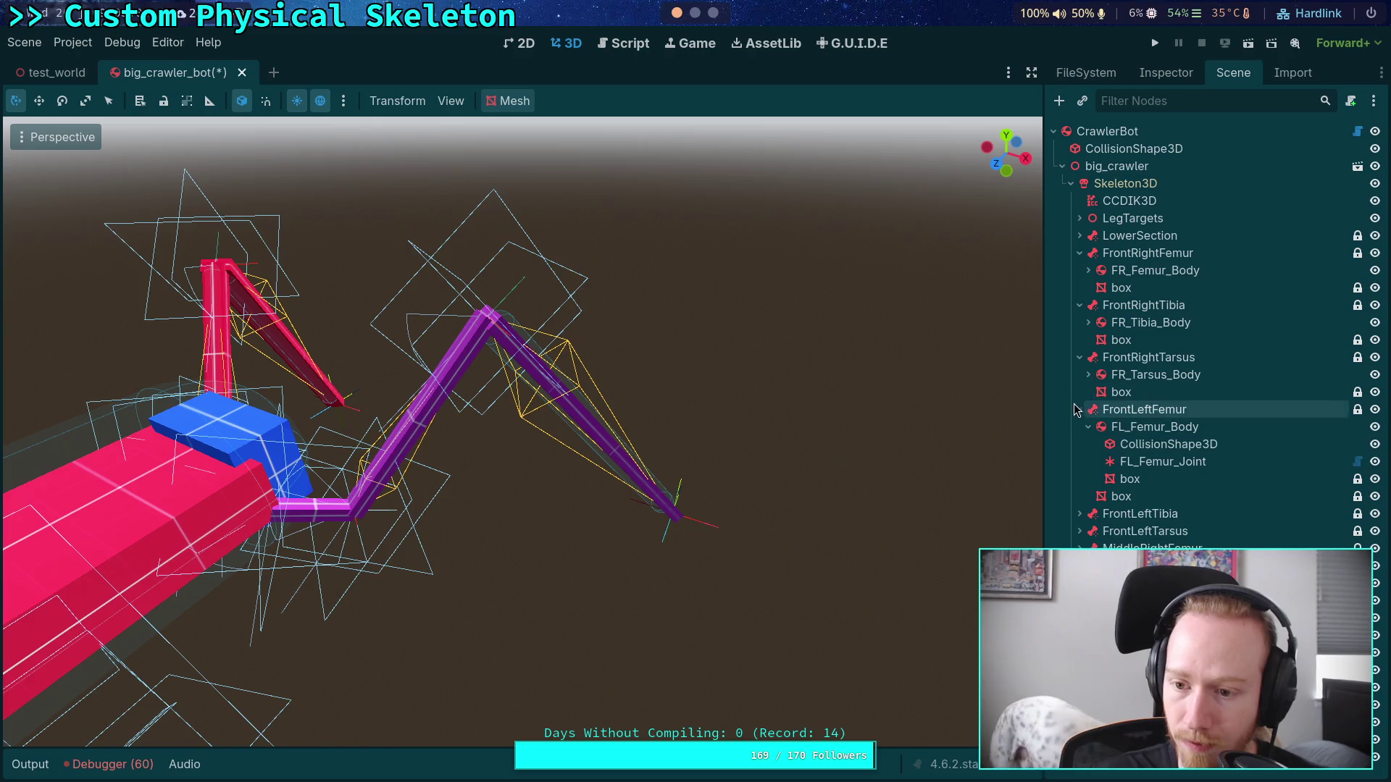
{"action": "left_click", "coordinate": [1079, 409]}
{"action": "left_click", "coordinate": [1079, 253]}
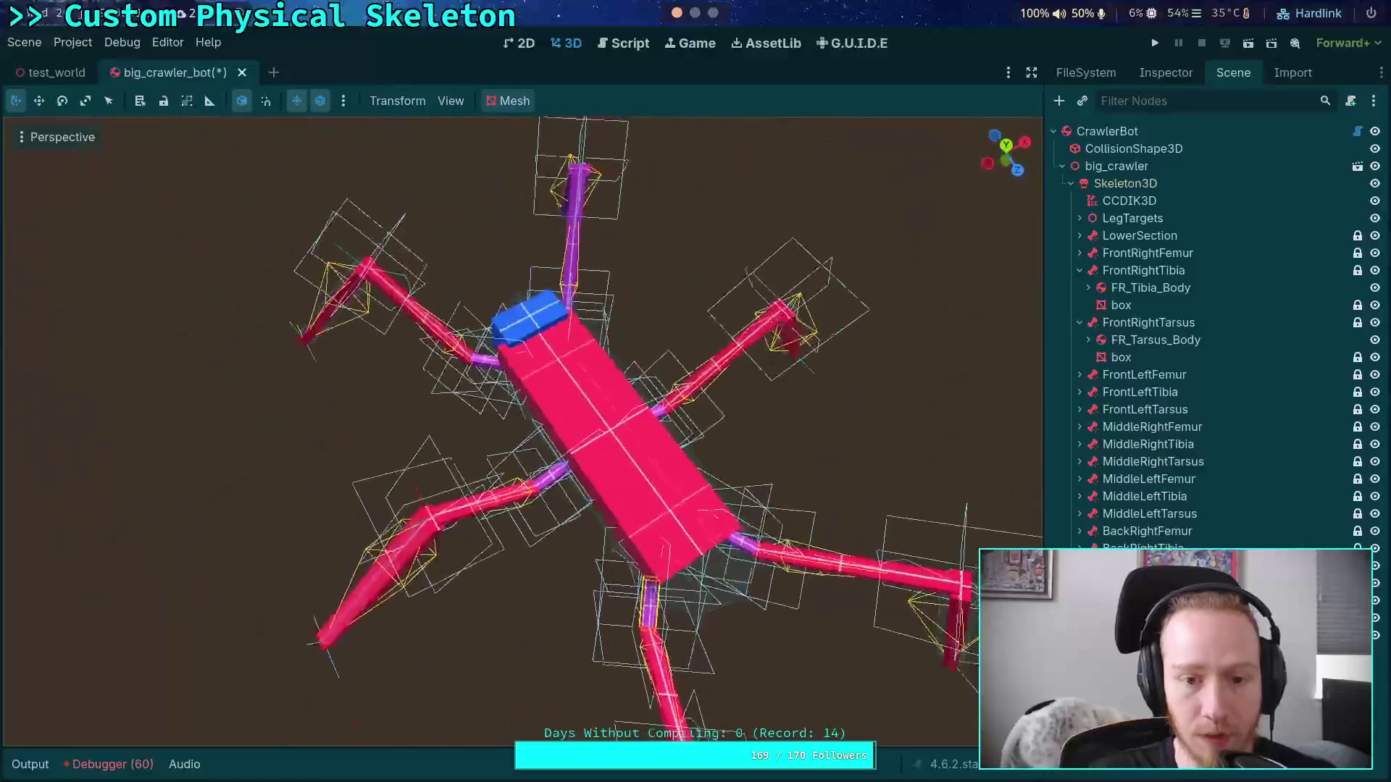
{"action": "left_click", "coordinate": [1154, 309]}
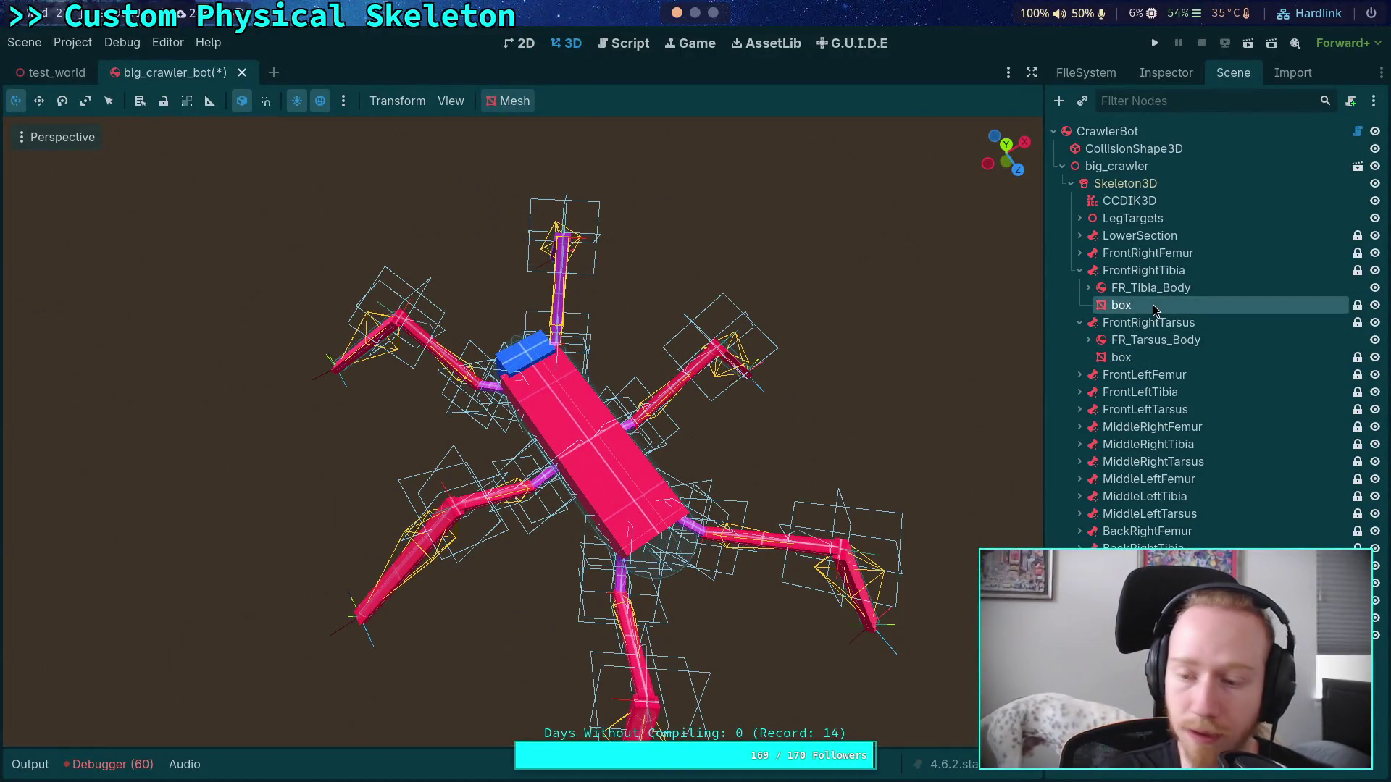
{"action": "right_click", "coordinate": [1154, 310]}
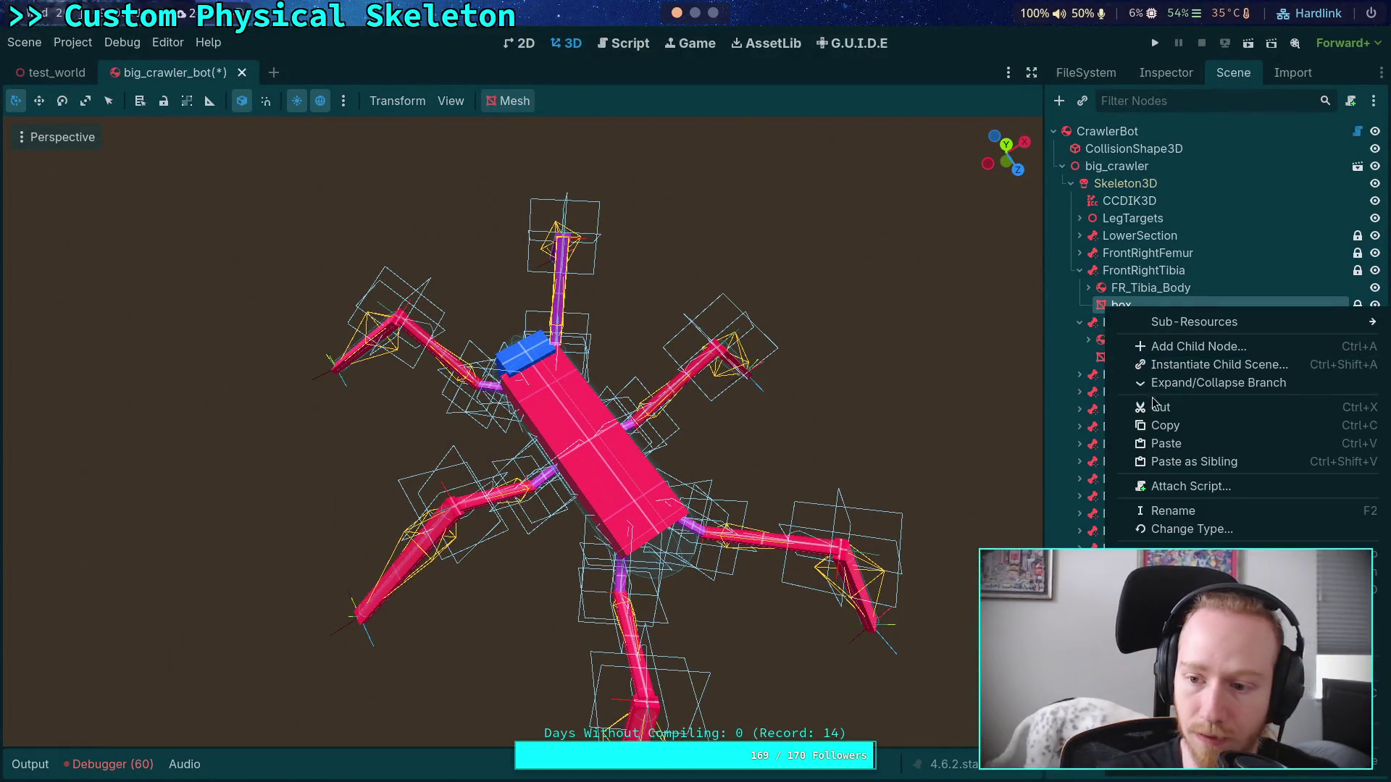
{"action": "left_click", "coordinate": [1160, 427]}
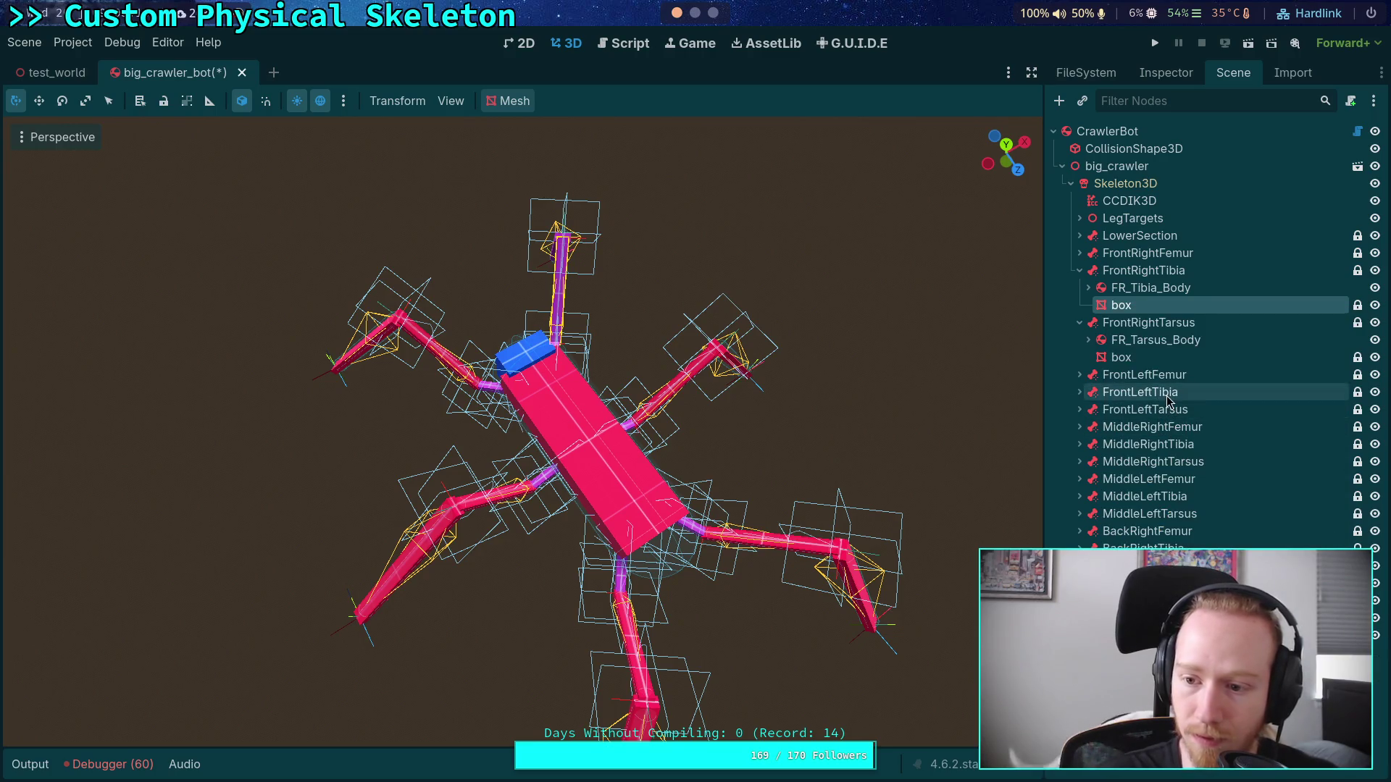
{"action": "left_click", "coordinate": [1166, 394]}
{"action": "key", "text": "Right"}
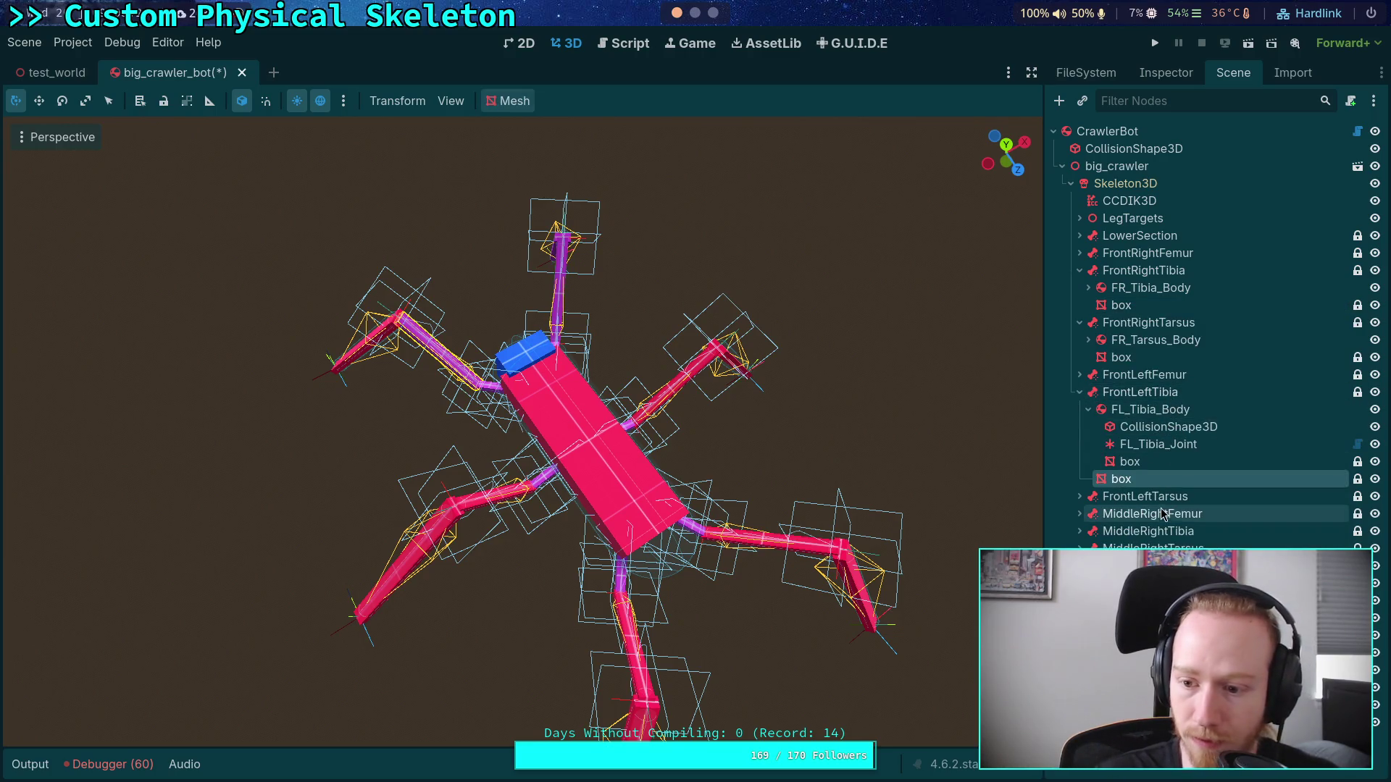
{"action": "left_click", "coordinate": [1148, 531]}
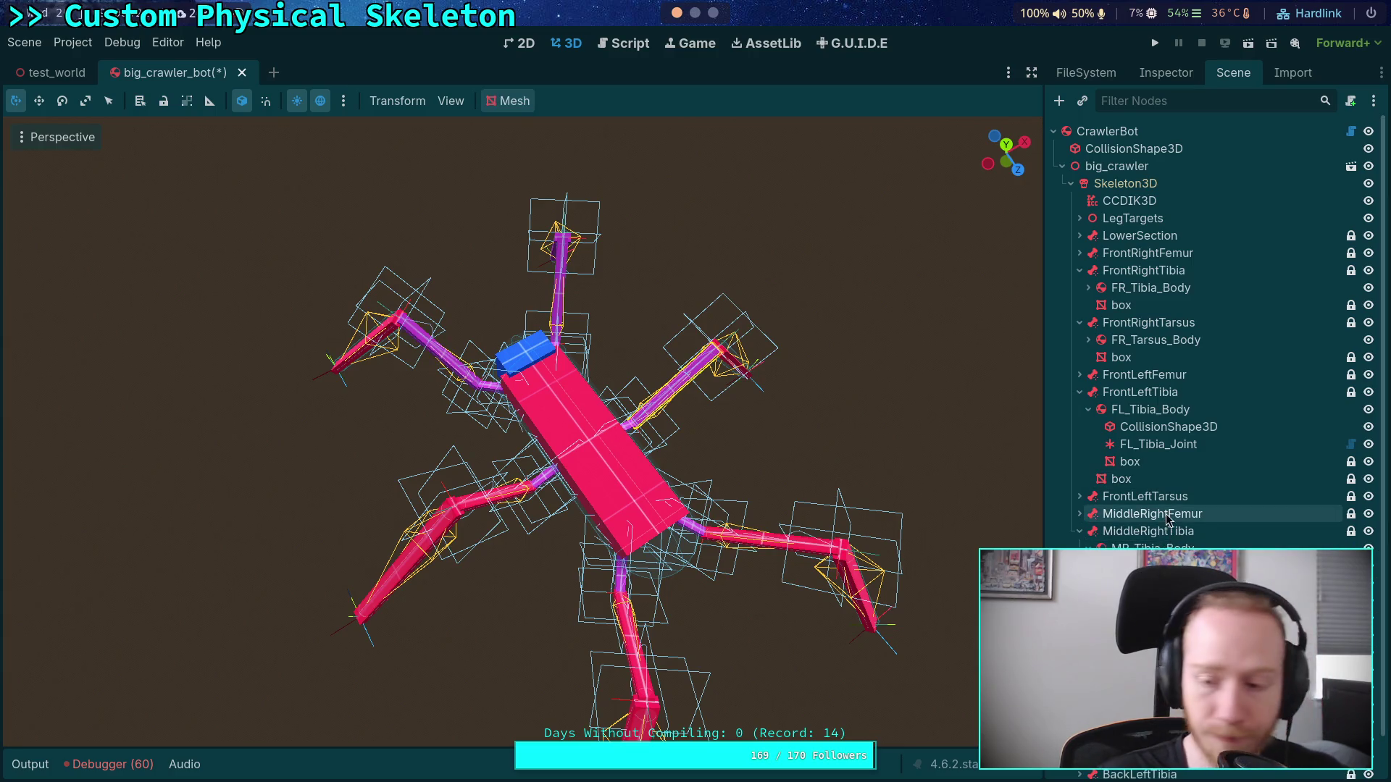
{"action": "key", "text": "Right"}
Step: Check the pasted box under MiddleLeftTibia, then collapse the tibia branches
{"action": "scroll", "coordinate": [1209, 326], "scroll_direction": "down", "scroll_amount": 2}
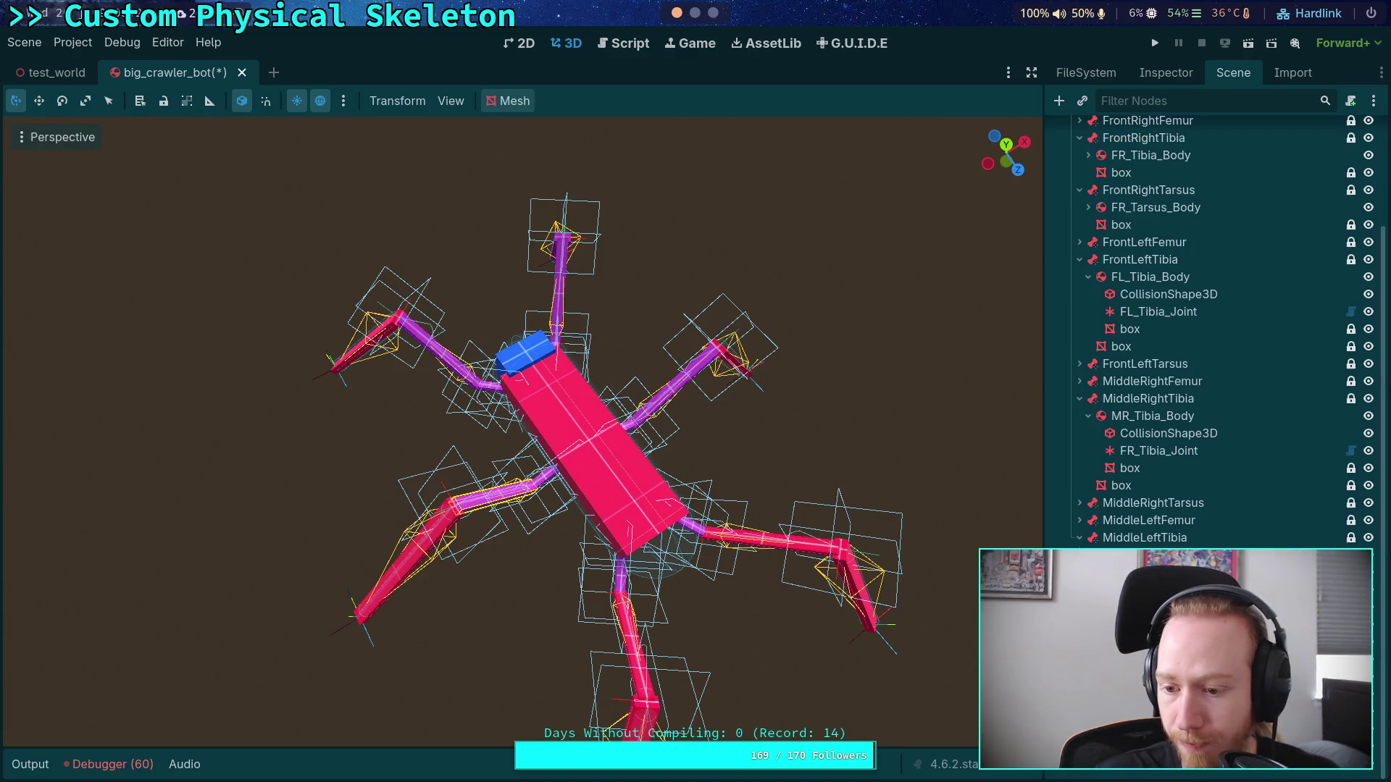
{"action": "scroll", "coordinate": [1209, 325], "scroll_direction": "down", "scroll_amount": 3}
{"action": "left_click", "coordinate": [1079, 399]}
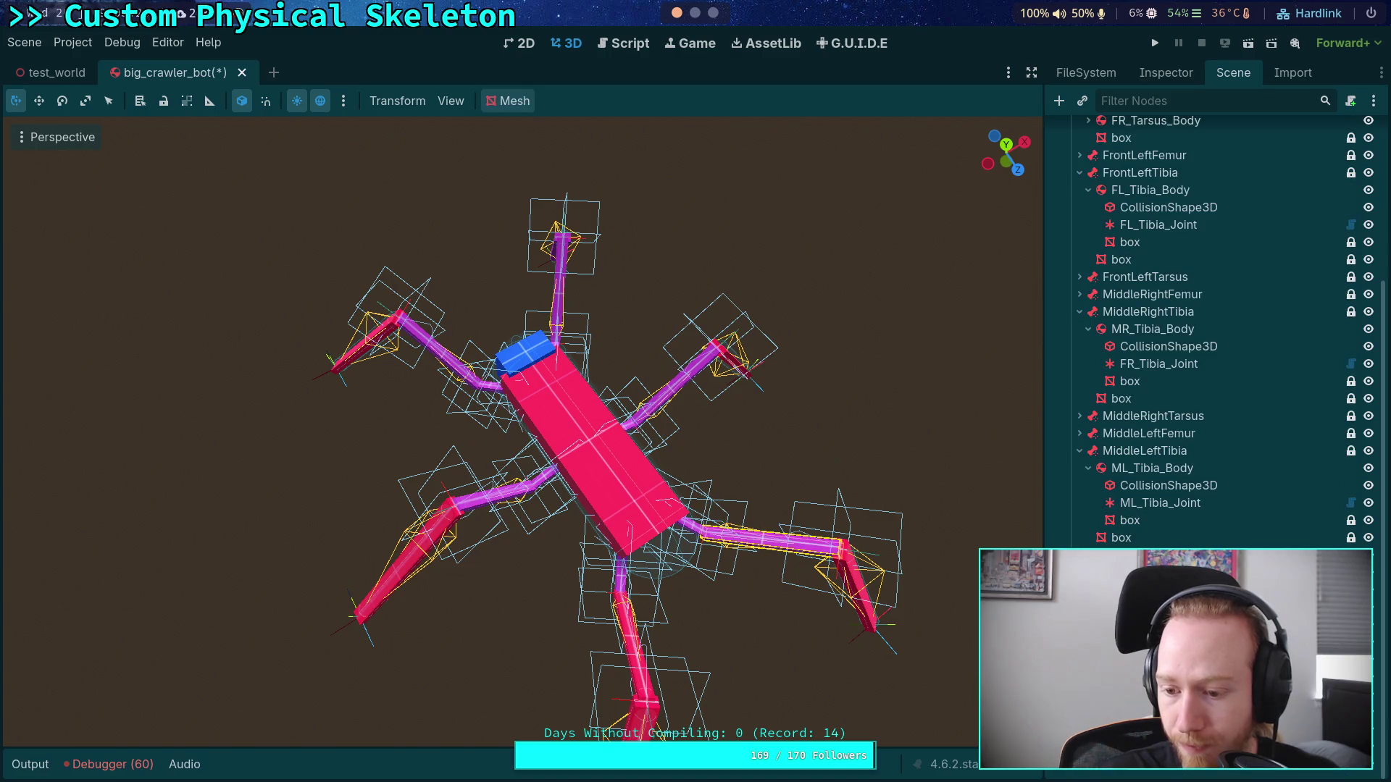
{"action": "left_click", "coordinate": [1145, 398]}
{"action": "scroll", "coordinate": [1210, 326], "scroll_direction": "up", "scroll_amount": 3}
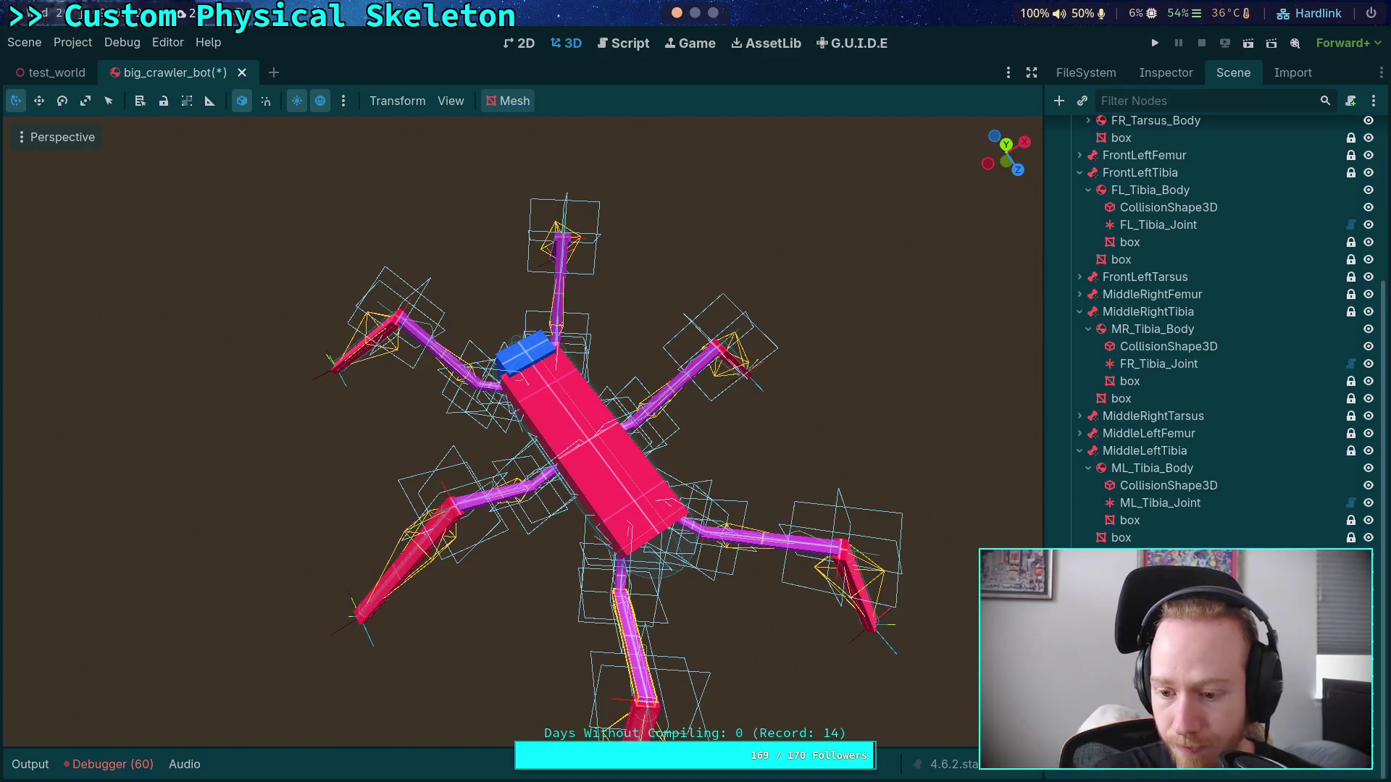
{"action": "scroll", "coordinate": [1078, 507], "scroll_direction": "up", "scroll_amount": 3}
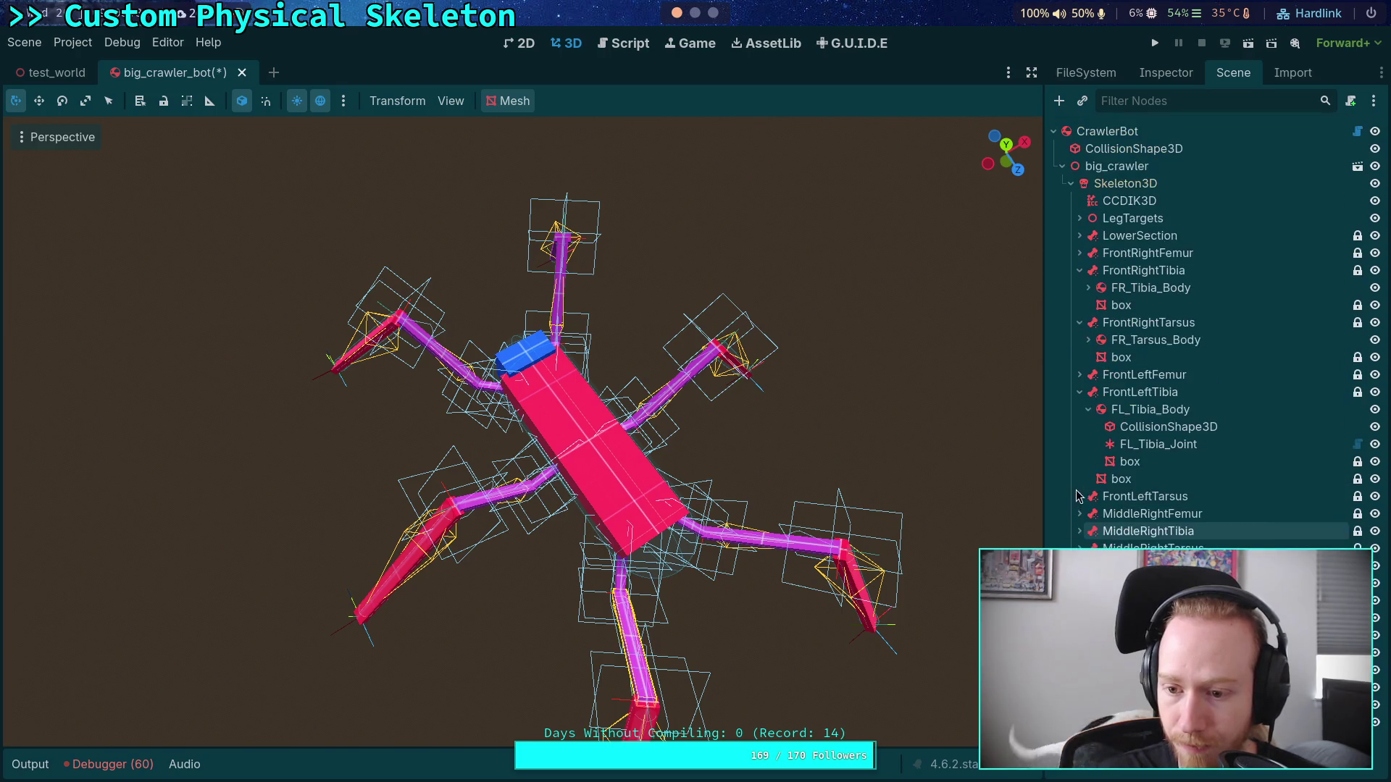
{"action": "left_click", "coordinate": [1079, 531]}
{"action": "left_click", "coordinate": [1079, 391]}
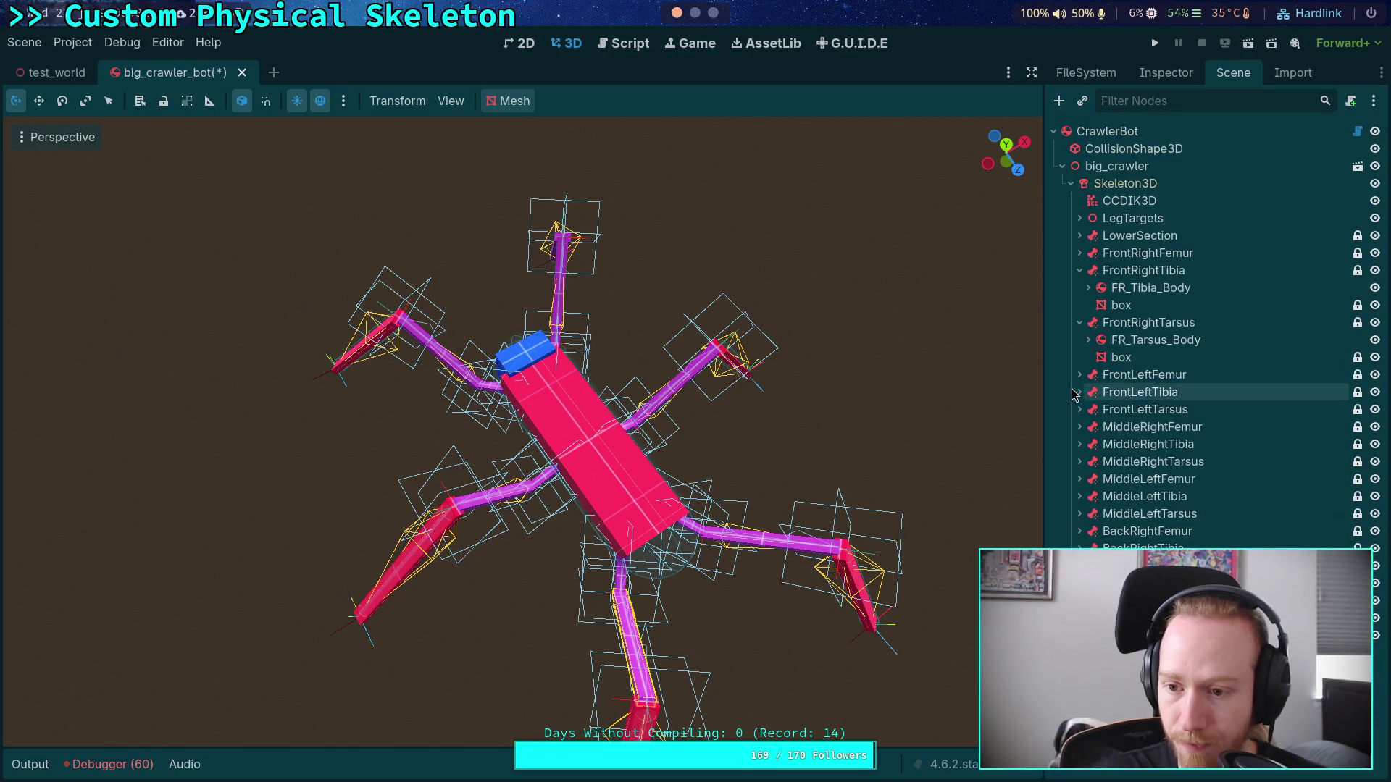
{"action": "left_click", "coordinate": [1080, 270]}
Step: Copy FrontRightTarsus's box mesh and paste it onto FrontLeftTarsus and MiddleRightTarsus
{"action": "left_click", "coordinate": [1121, 322]}
{"action": "right_click", "coordinate": [1123, 323]}
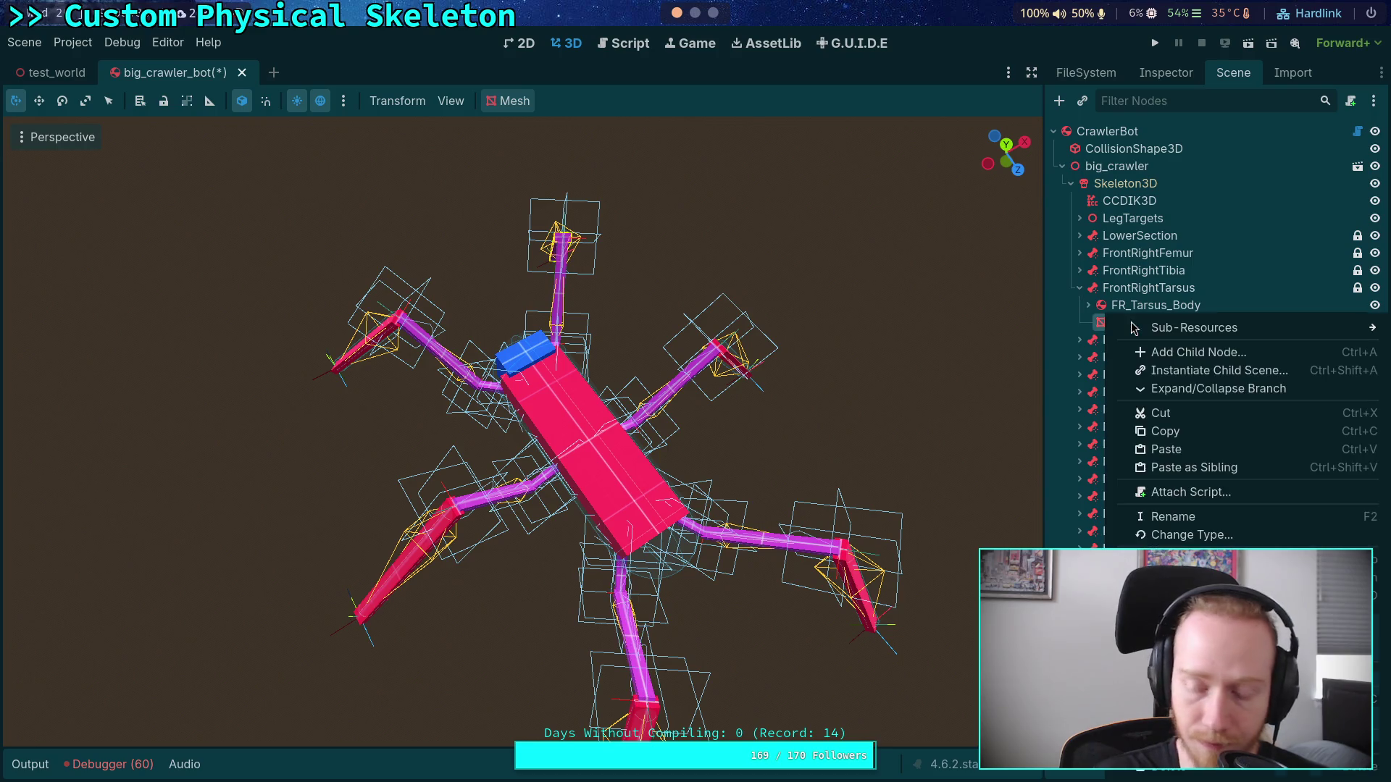
{"action": "left_click", "coordinate": [1147, 431]}
{"action": "left_click", "coordinate": [1155, 376]}
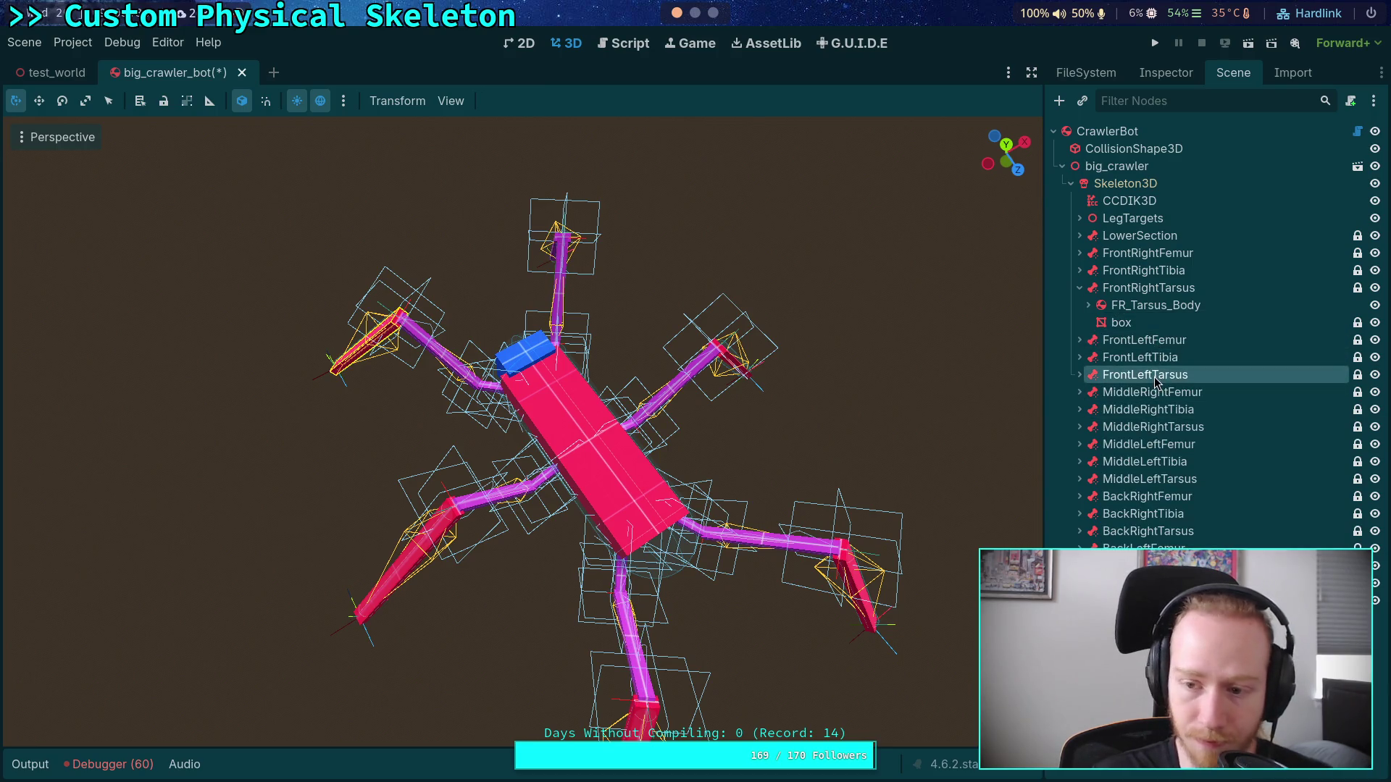
{"action": "key", "text": "ctrl+v"}
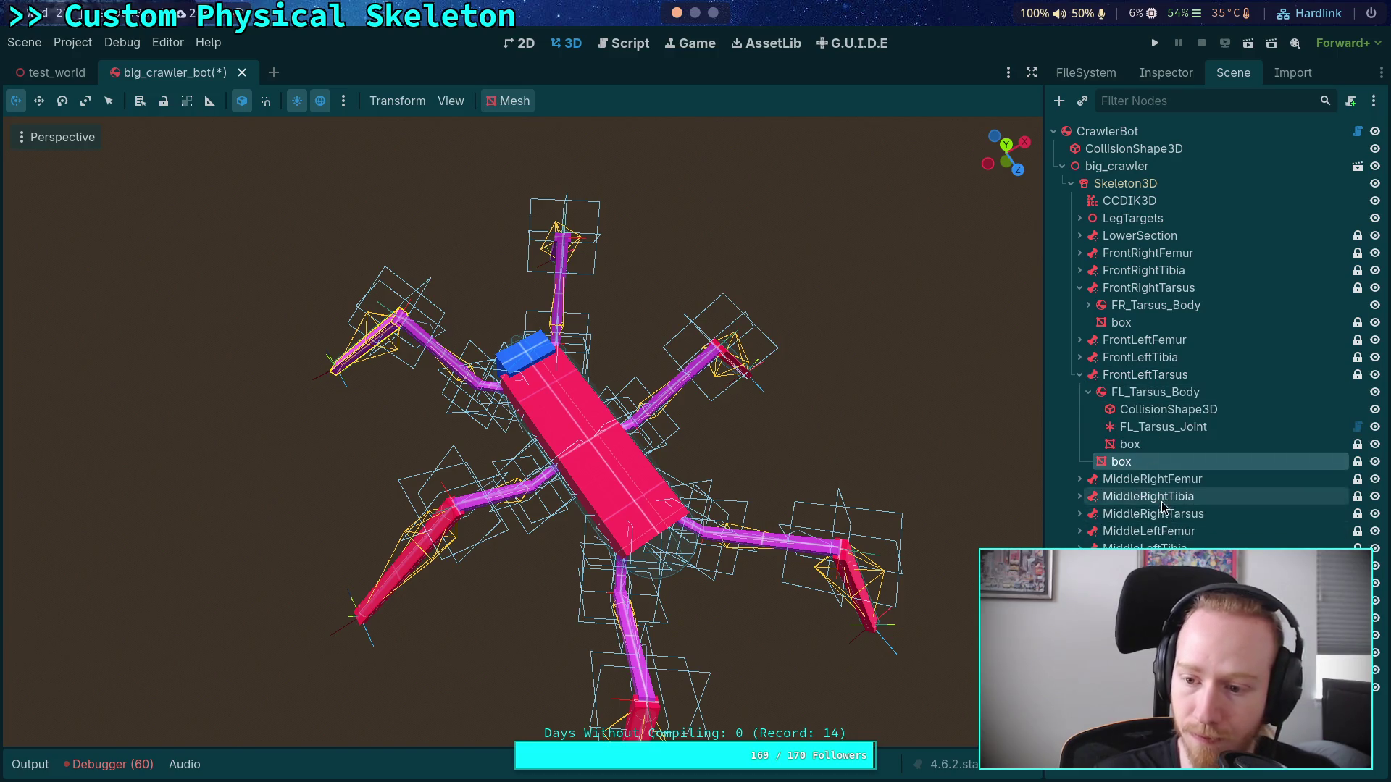
{"action": "left_click", "coordinate": [1153, 513]}
{"action": "key", "text": "ctrl+v"}
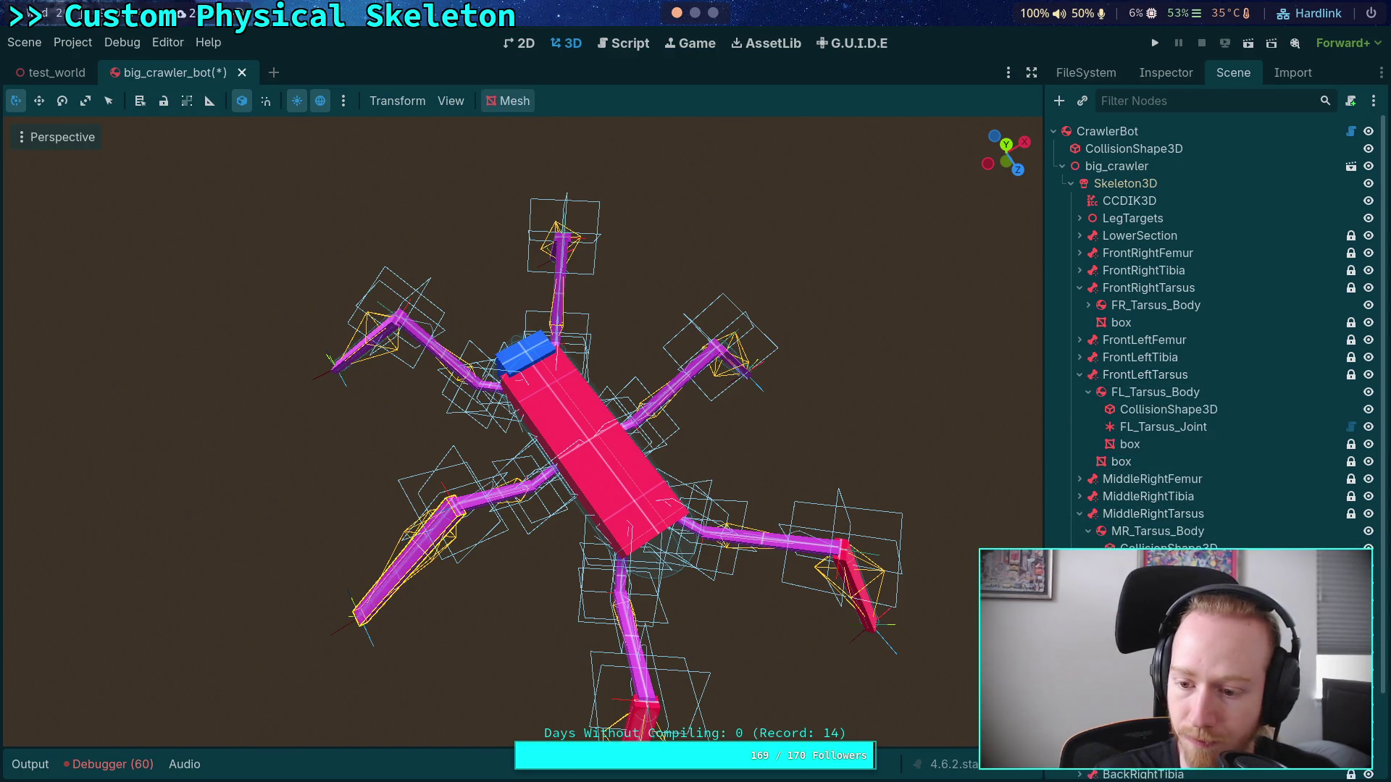
Step: Collapse the FrontLeft, MiddleRight, MiddleLeft, BackRight and FrontRight tarsus branches
{"action": "scroll", "coordinate": [1217, 333], "scroll_direction": "down", "scroll_amount": 3}
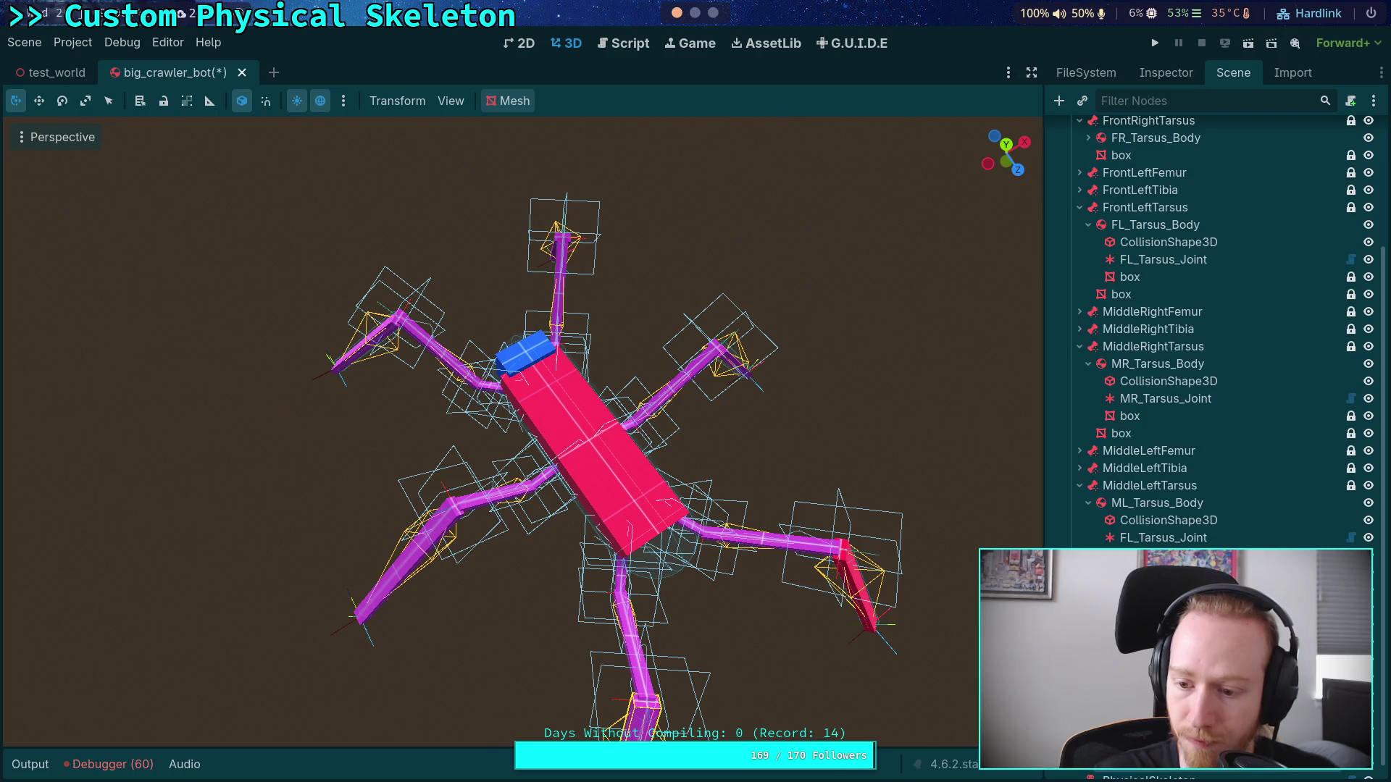
{"action": "scroll", "coordinate": [1070, 375], "scroll_direction": "up", "scroll_amount": 3}
{"action": "left_click", "coordinate": [1079, 374]}
{"action": "left_click", "coordinate": [1079, 427]}
{"action": "left_click", "coordinate": [1079, 479]}
{"action": "left_click", "coordinate": [1079, 531]}
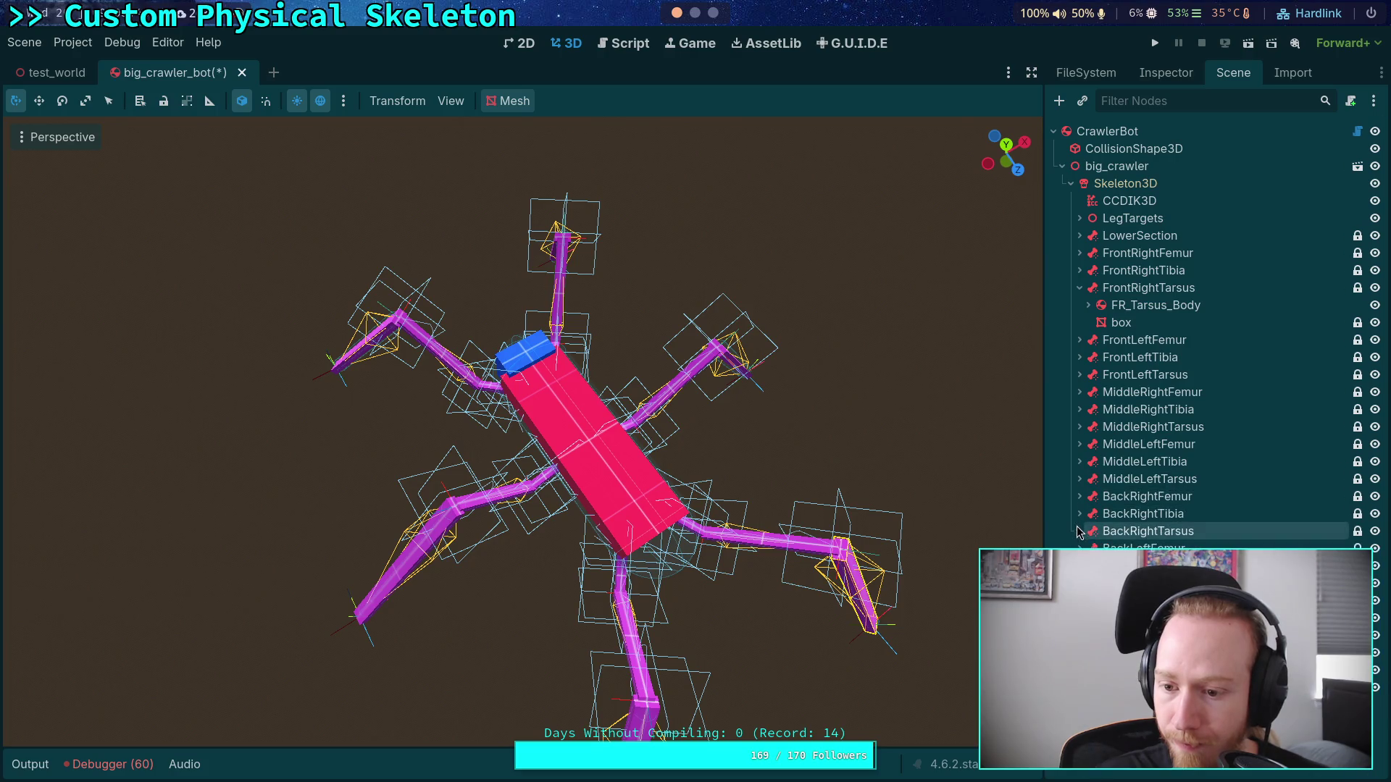
{"action": "left_click", "coordinate": [1079, 287]}
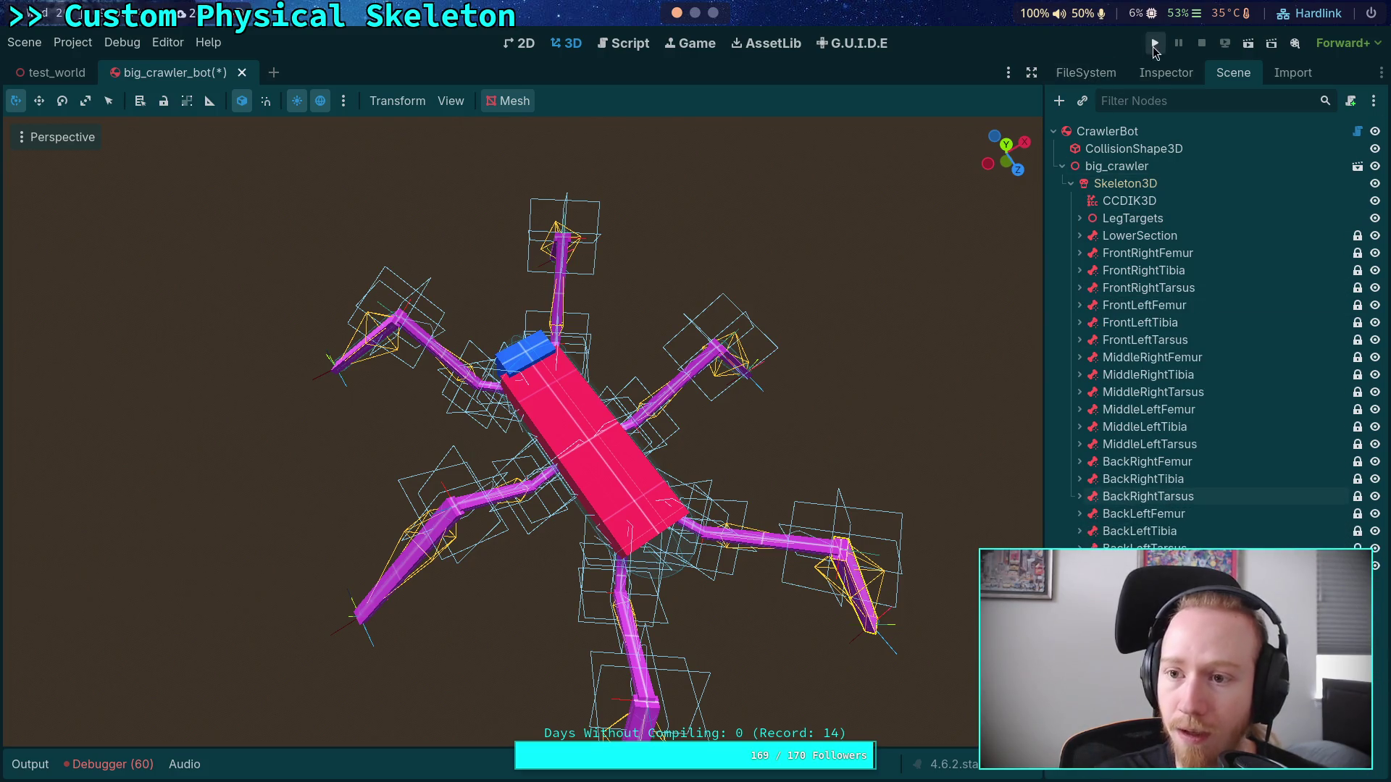
Step: Play the game to watch the crawler, stop it with F8, and hide the output log
{"action": "left_click", "coordinate": [1154, 45]}
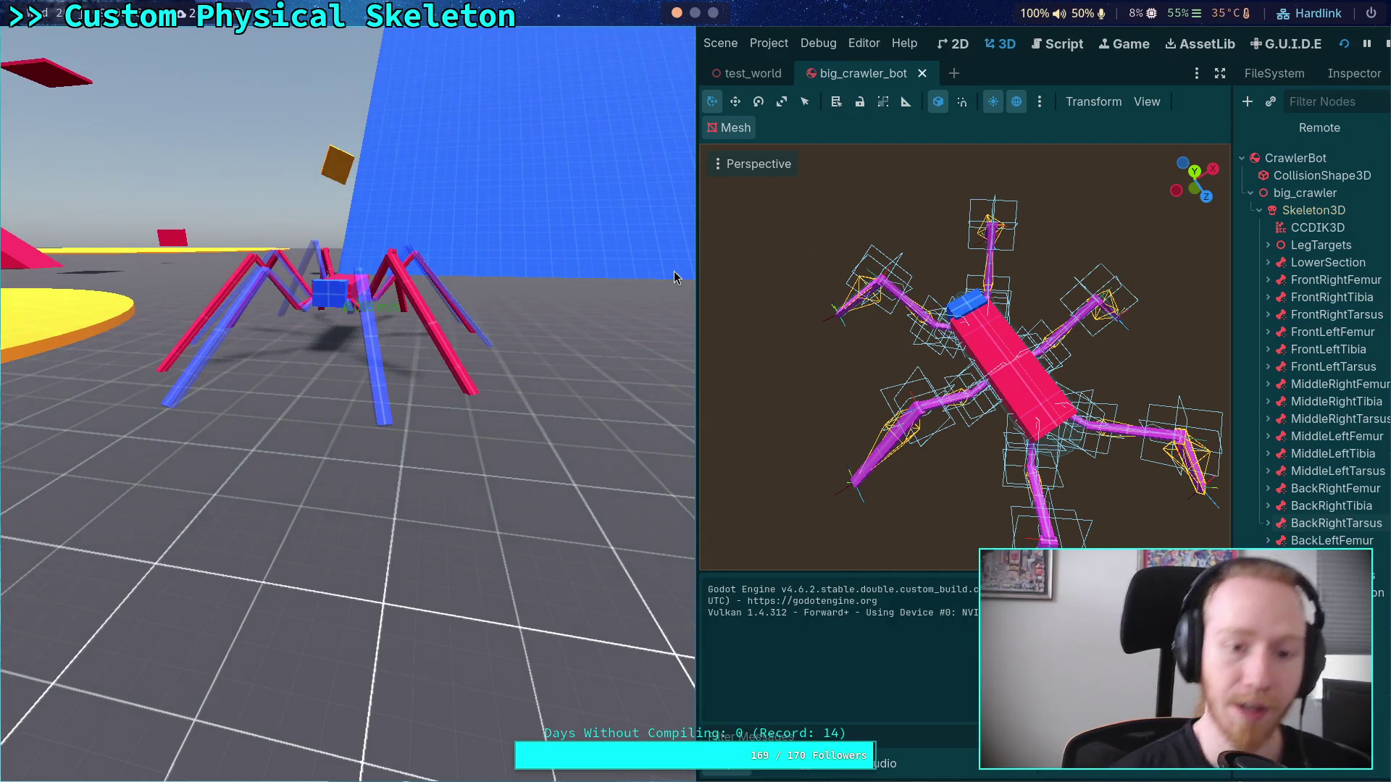
{"action": "key", "text": "F8"}
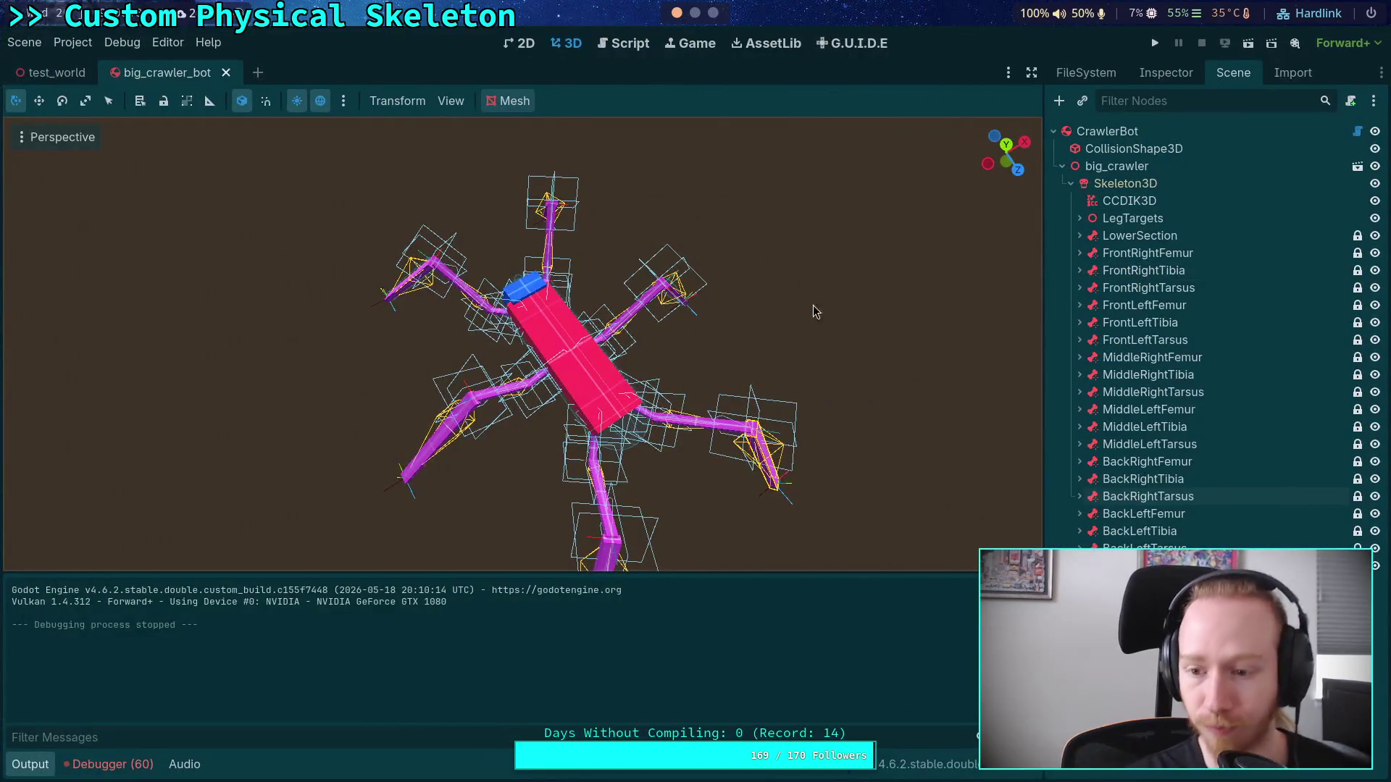
{"action": "left_click", "coordinate": [34, 767]}
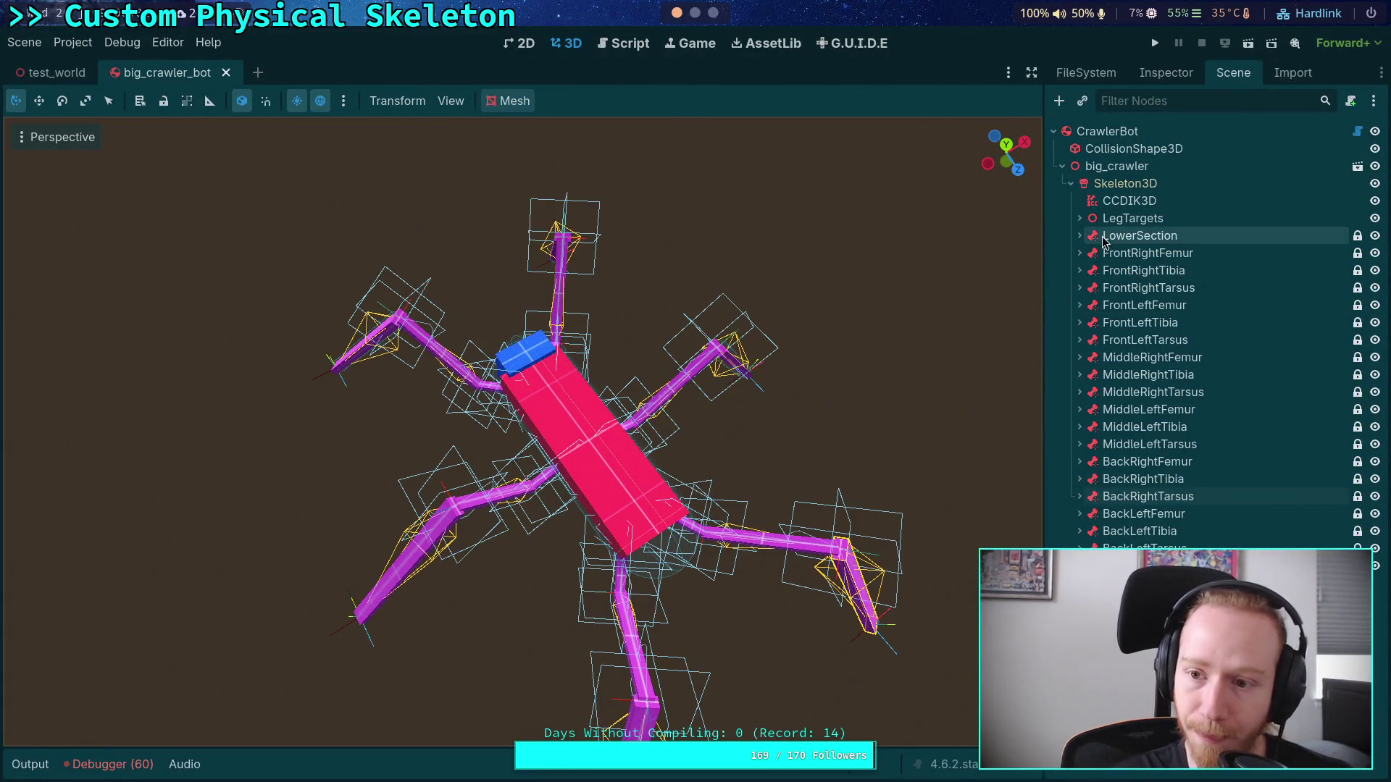
Step: Select FL_Cast under LegTargets, orbit to a side view, then switch to the Script workspace
{"action": "left_click", "coordinate": [1079, 218]}
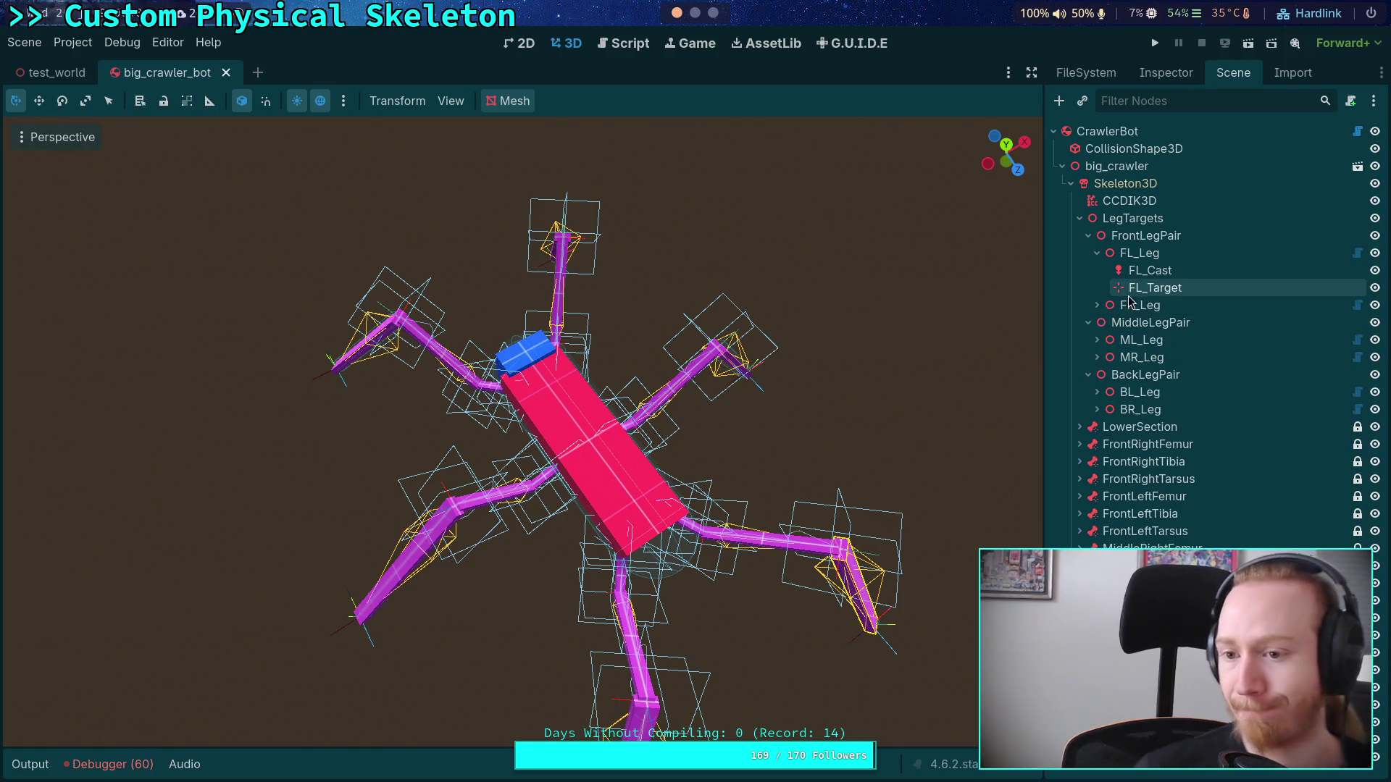
{"action": "left_click", "coordinate": [1150, 271]}
{"action": "left_click_drag", "start_coordinate": [635, 396], "coordinate": [613, 411]}
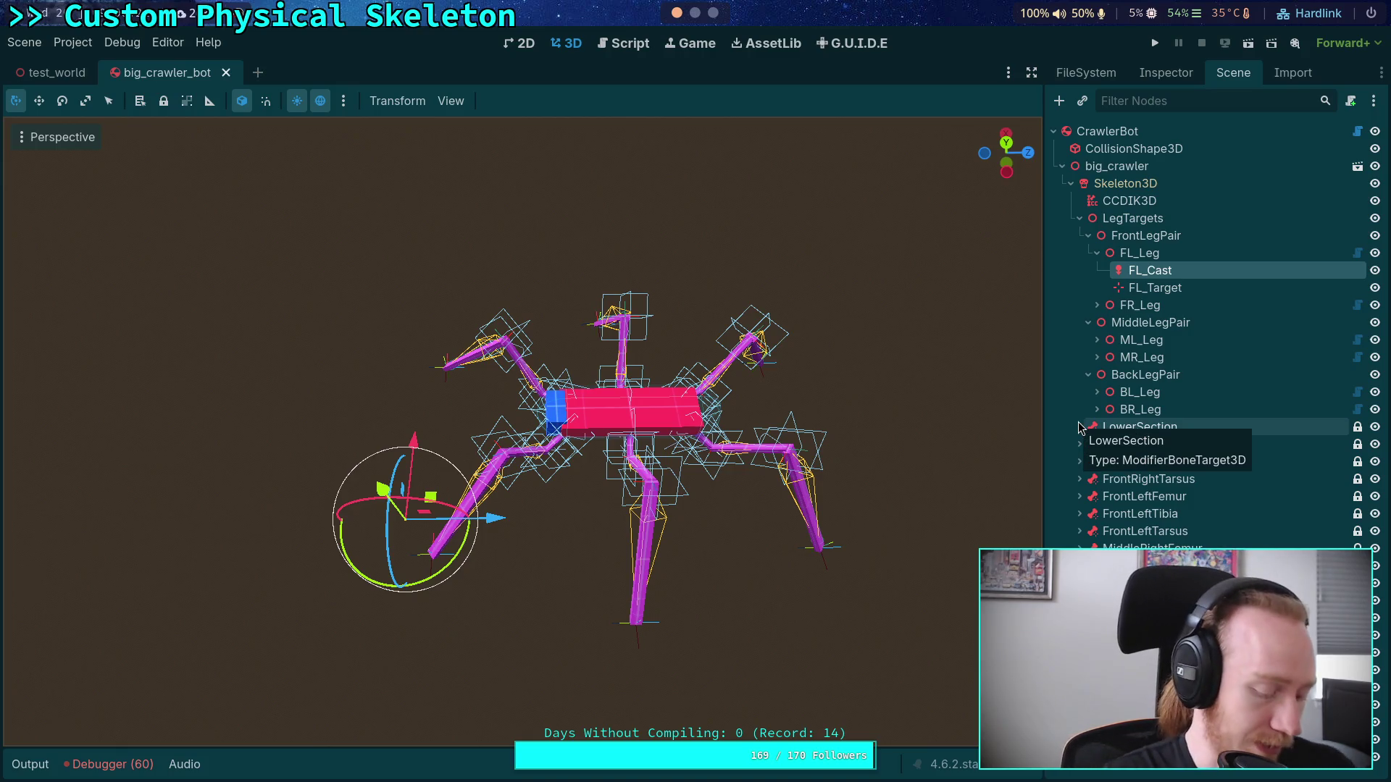
{"action": "left_click", "coordinate": [623, 44]}
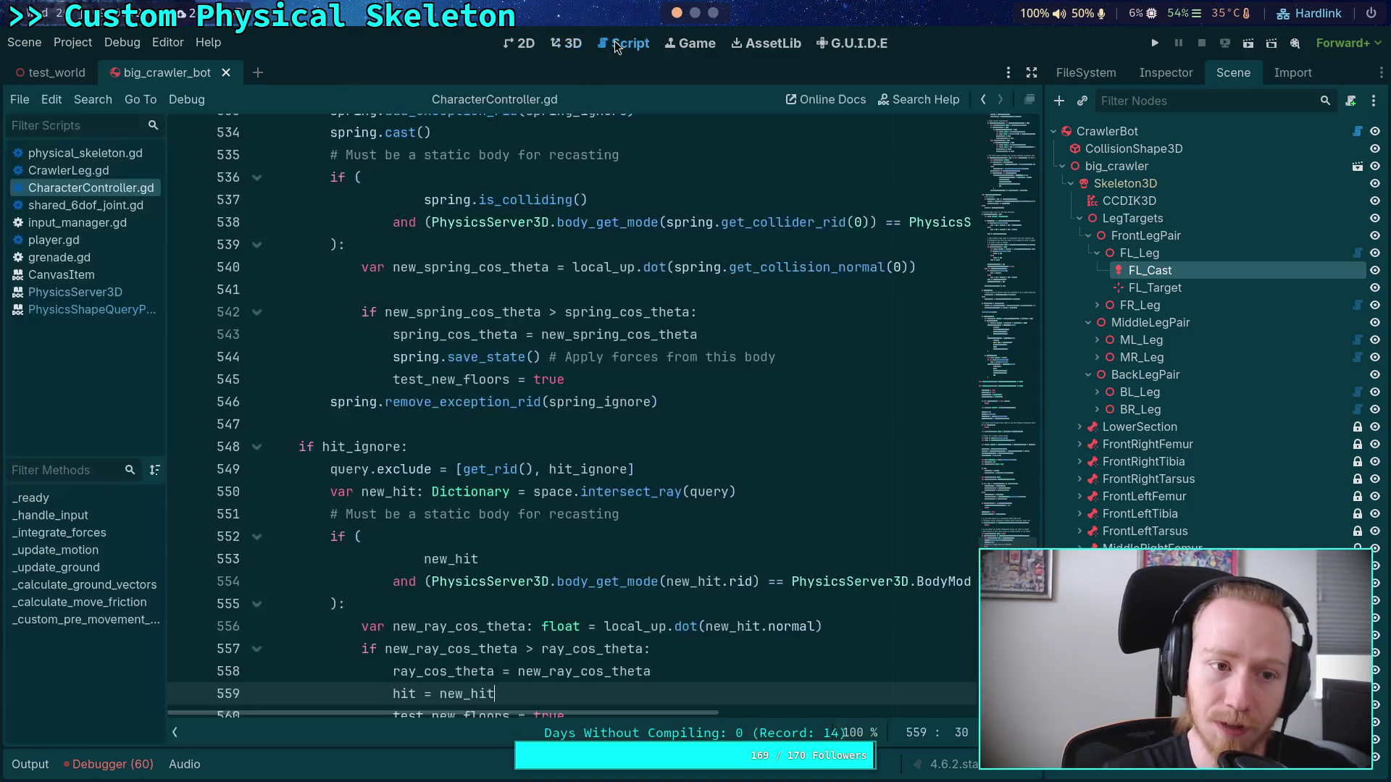
Step: Go to line 544 and widen the script editor to the full width
{"action": "left_click", "coordinate": [471, 357]}
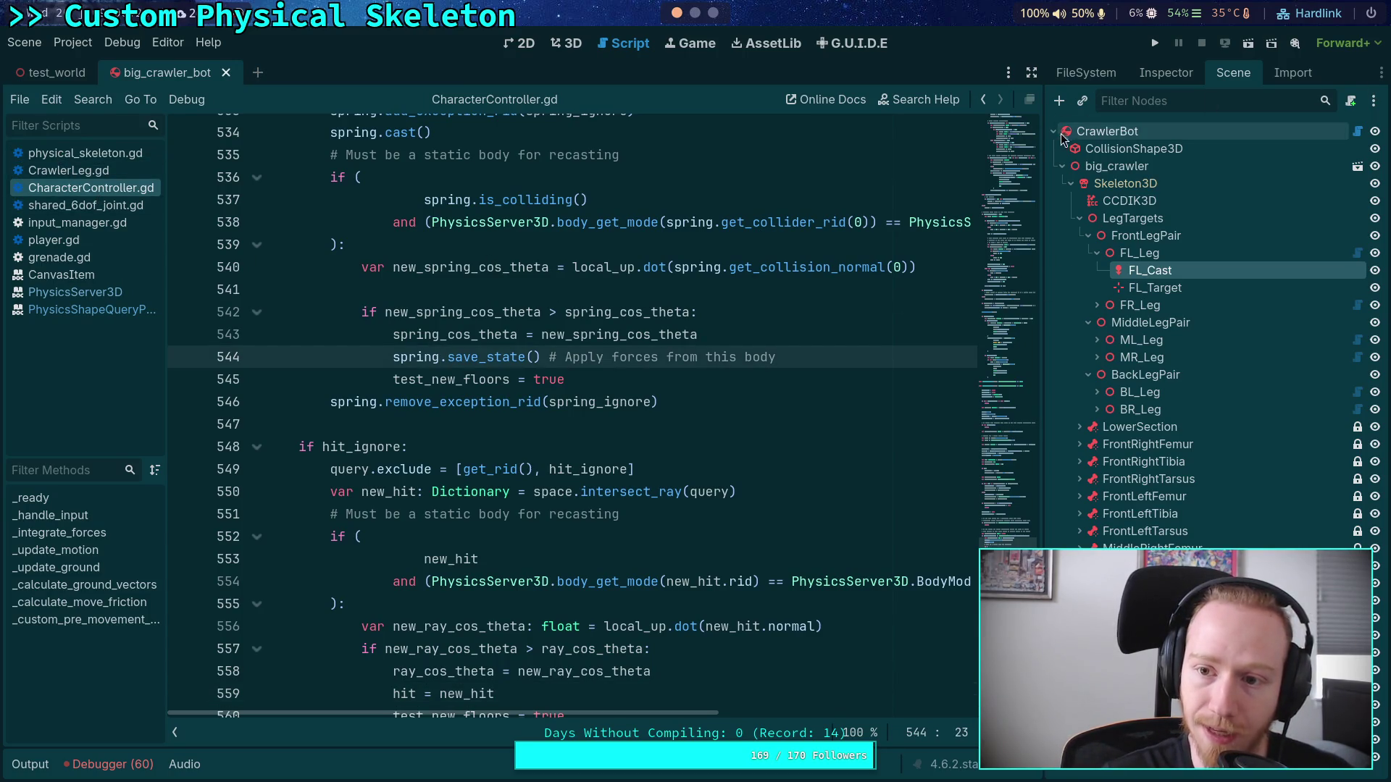
{"action": "mouse_move", "coordinate": [1044, 145]}
{"action": "left_mouse_down"}
{"action": "mouse_move", "coordinate": [1145, 149]}
{"action": "mouse_move", "coordinate": [1125, 152]}
{"action": "left_mouse_up"}
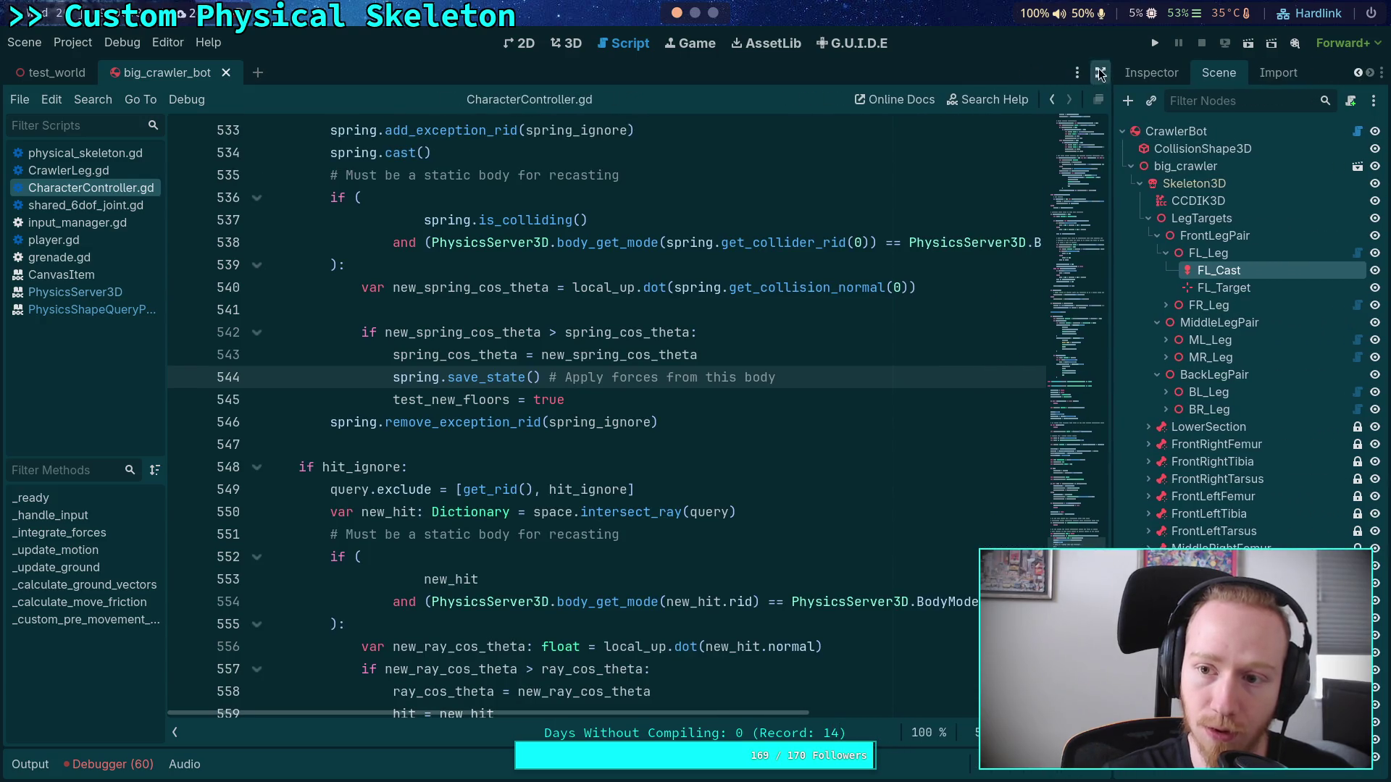
{"action": "left_click", "coordinate": [1115, 72]}
{"action": "scroll", "coordinate": [420, 431], "scroll_direction": "up", "scroll_amount": 8}
{"action": "scroll", "coordinate": [416, 428], "scroll_direction": "up", "scroll_amount": 20}
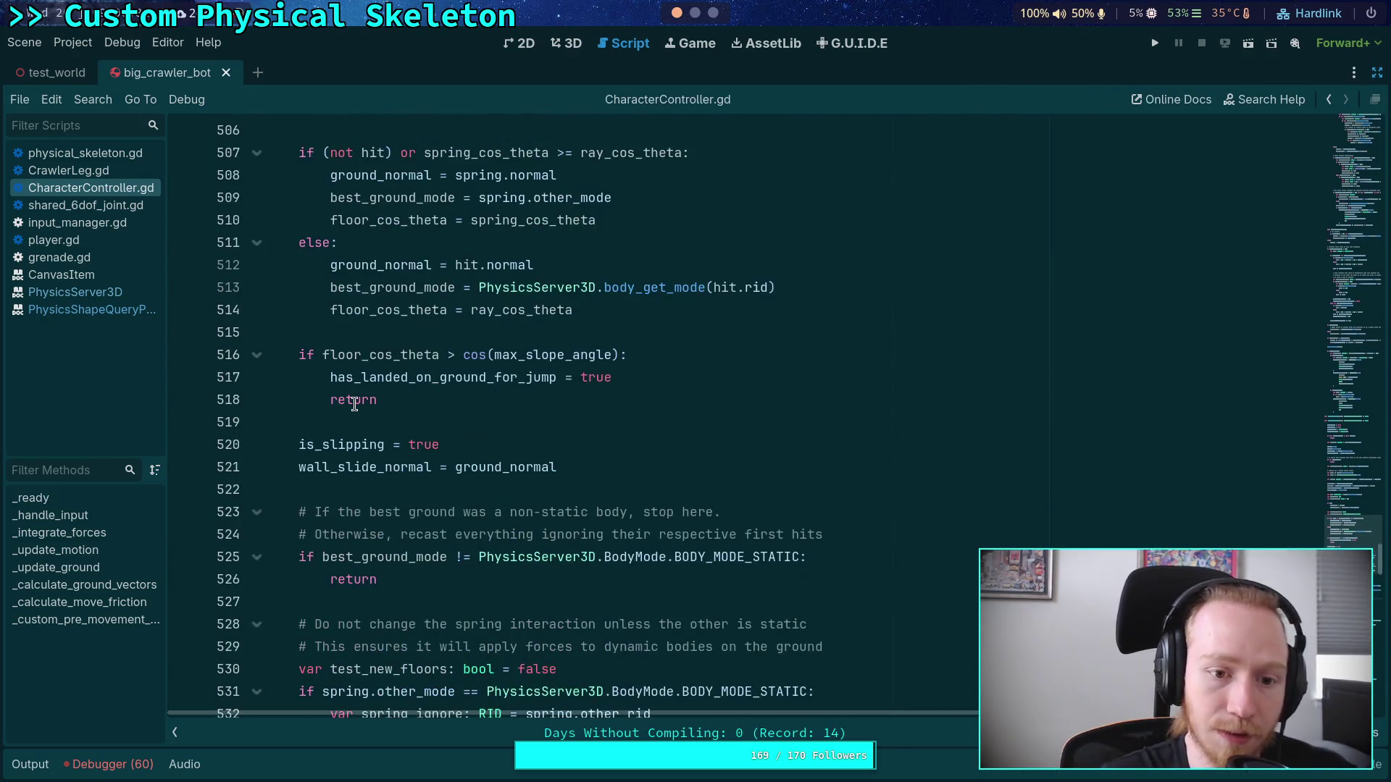
{"action": "scroll", "coordinate": [319, 405], "scroll_direction": "up", "scroll_amount": 1}
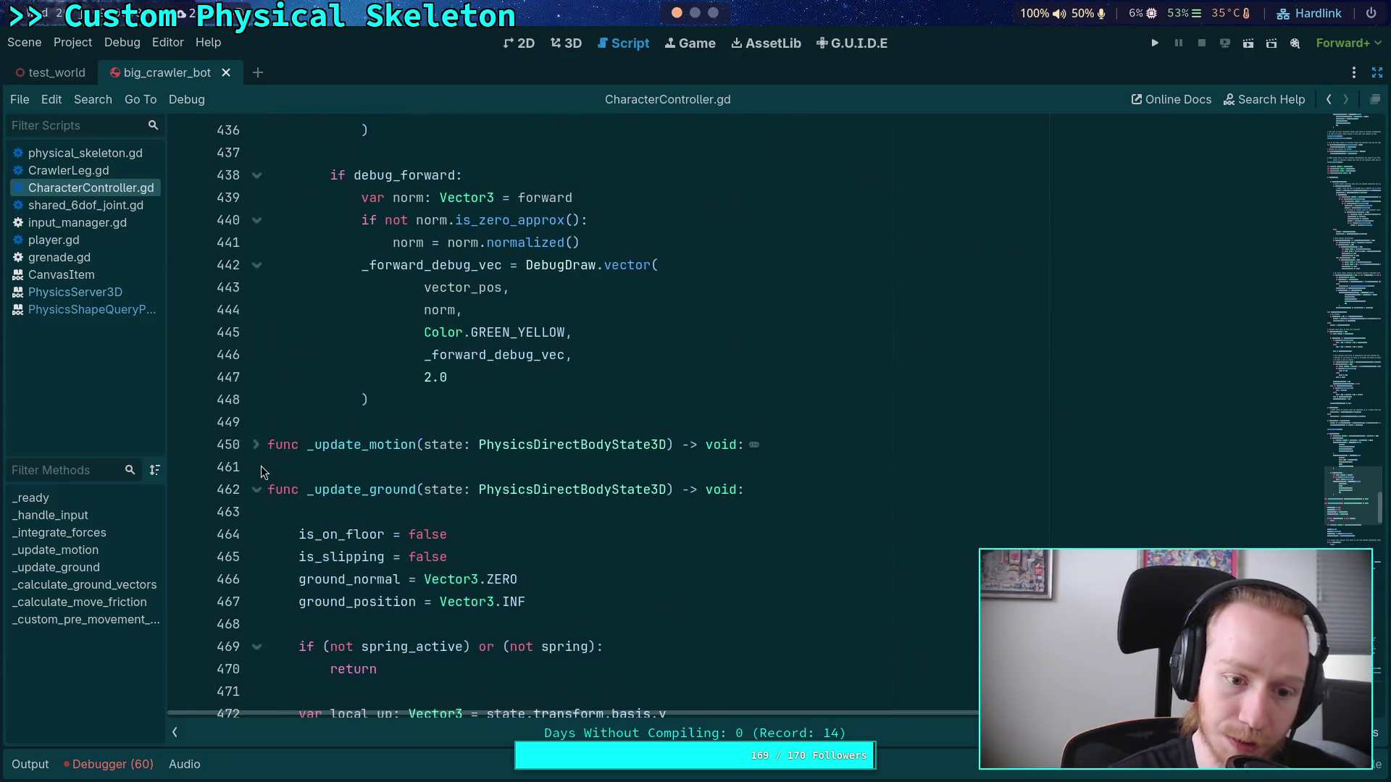
Step: Fold _update_ground, _calculate_ground_vectors and _calculate_move_friction, then open CrawlerLeg.gd
{"action": "left_click", "coordinate": [257, 487]}
{"action": "scroll", "coordinate": [299, 472], "scroll_direction": "down", "scroll_amount": 2}
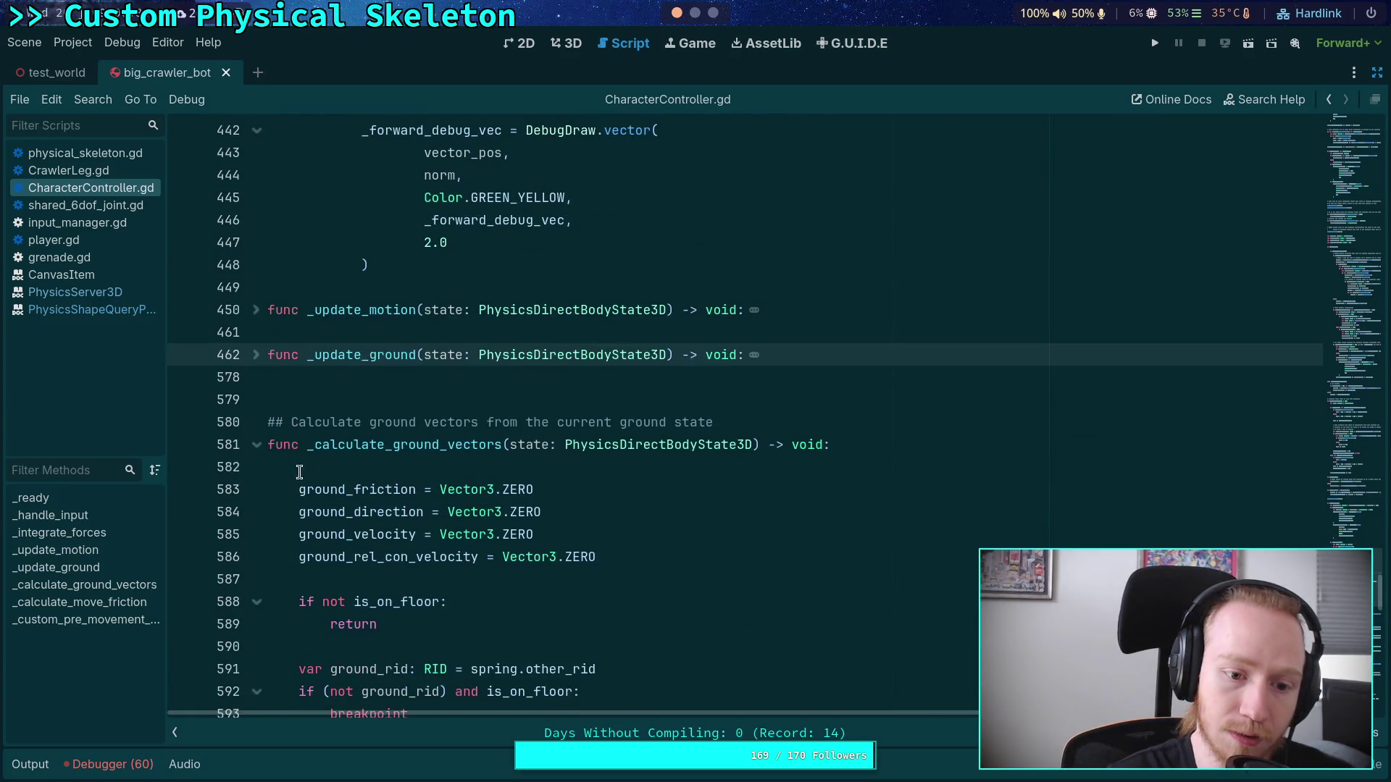
{"action": "left_click", "coordinate": [258, 447]}
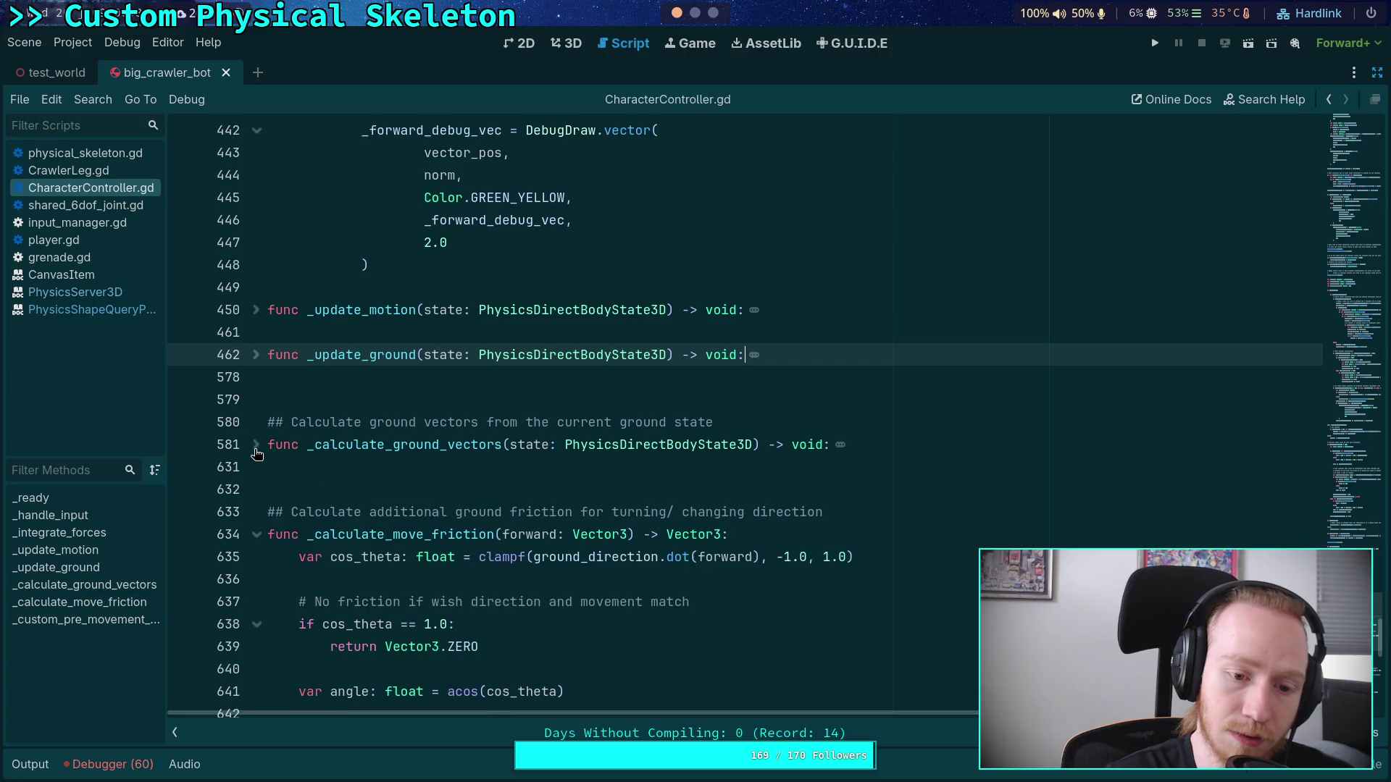
{"action": "left_click", "coordinate": [258, 534]}
{"action": "scroll", "coordinate": [275, 507], "scroll_direction": "up", "scroll_amount": 10}
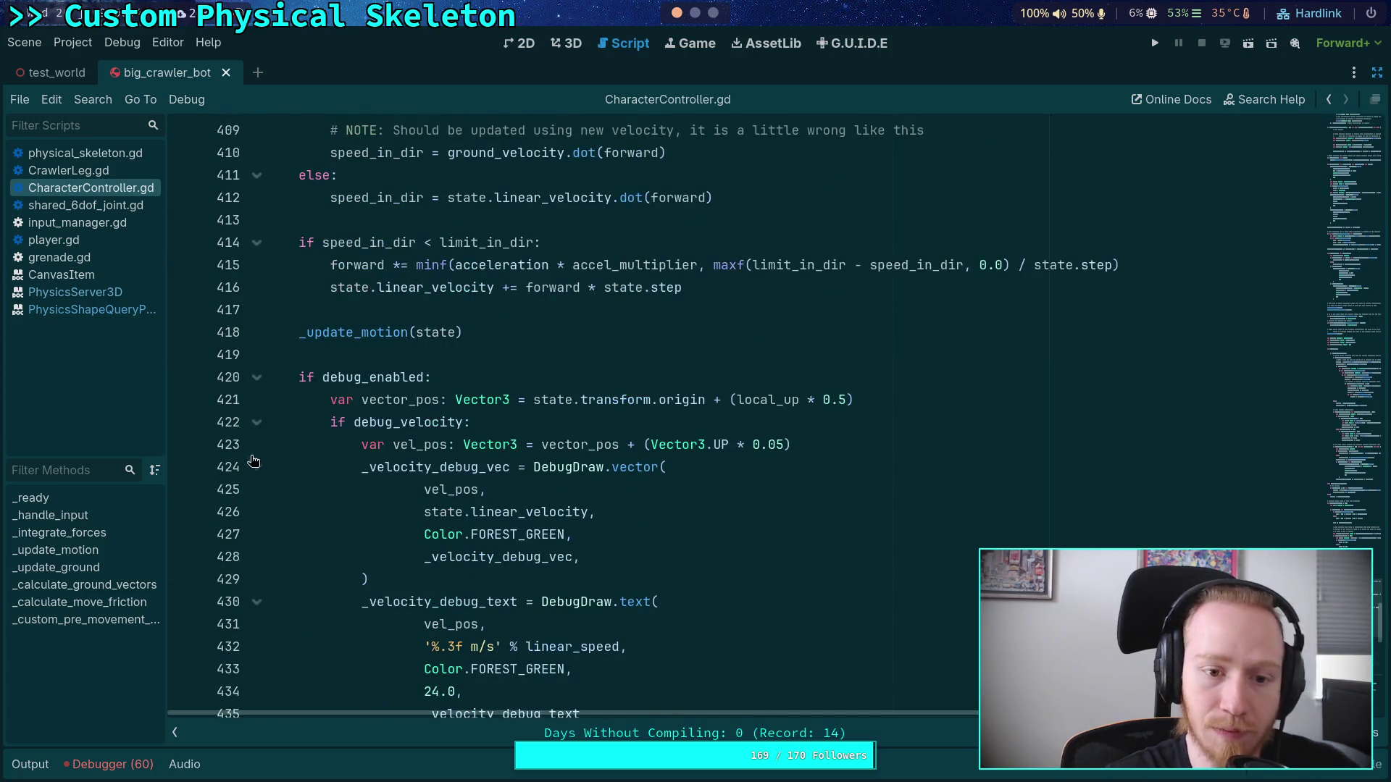
{"action": "left_click", "coordinate": [69, 171]}
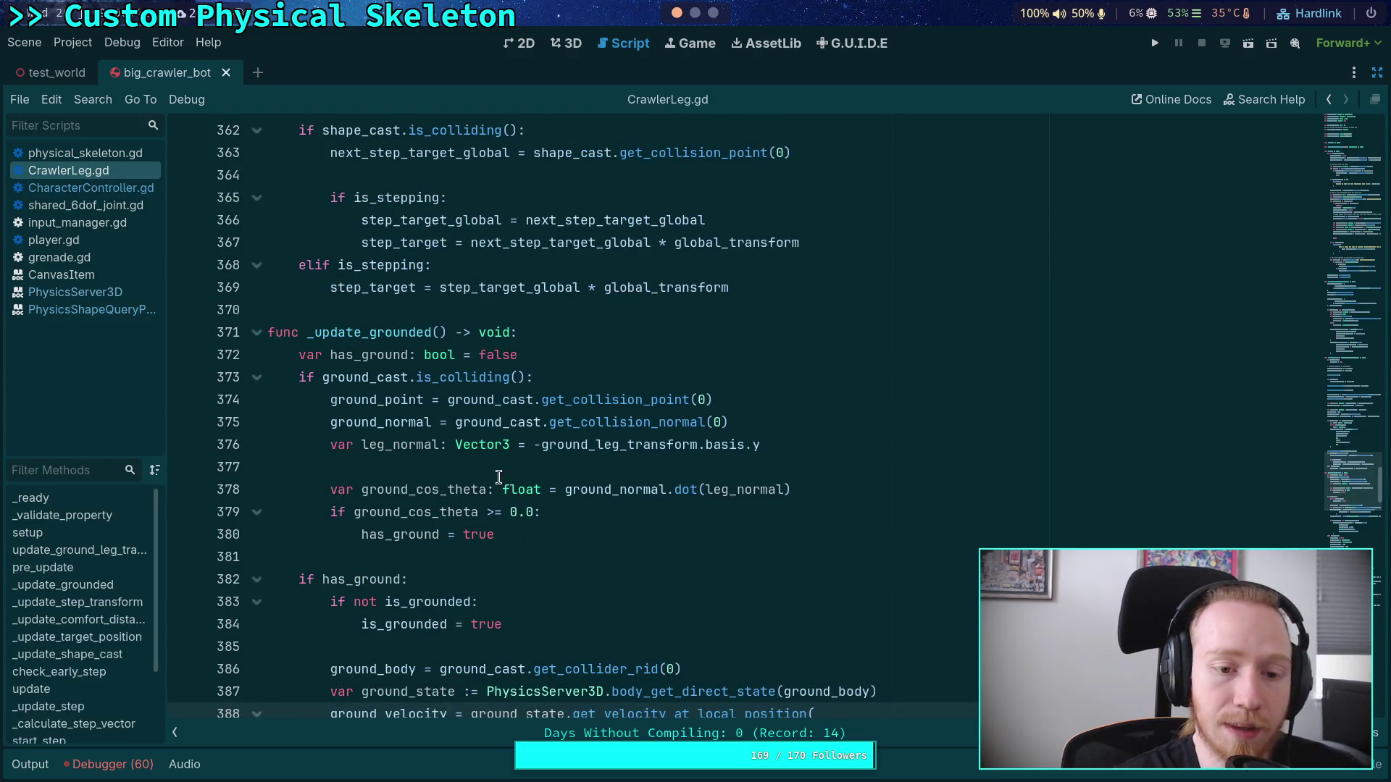
{"action": "scroll", "coordinate": [499, 477], "scroll_direction": "down", "scroll_amount": 2}
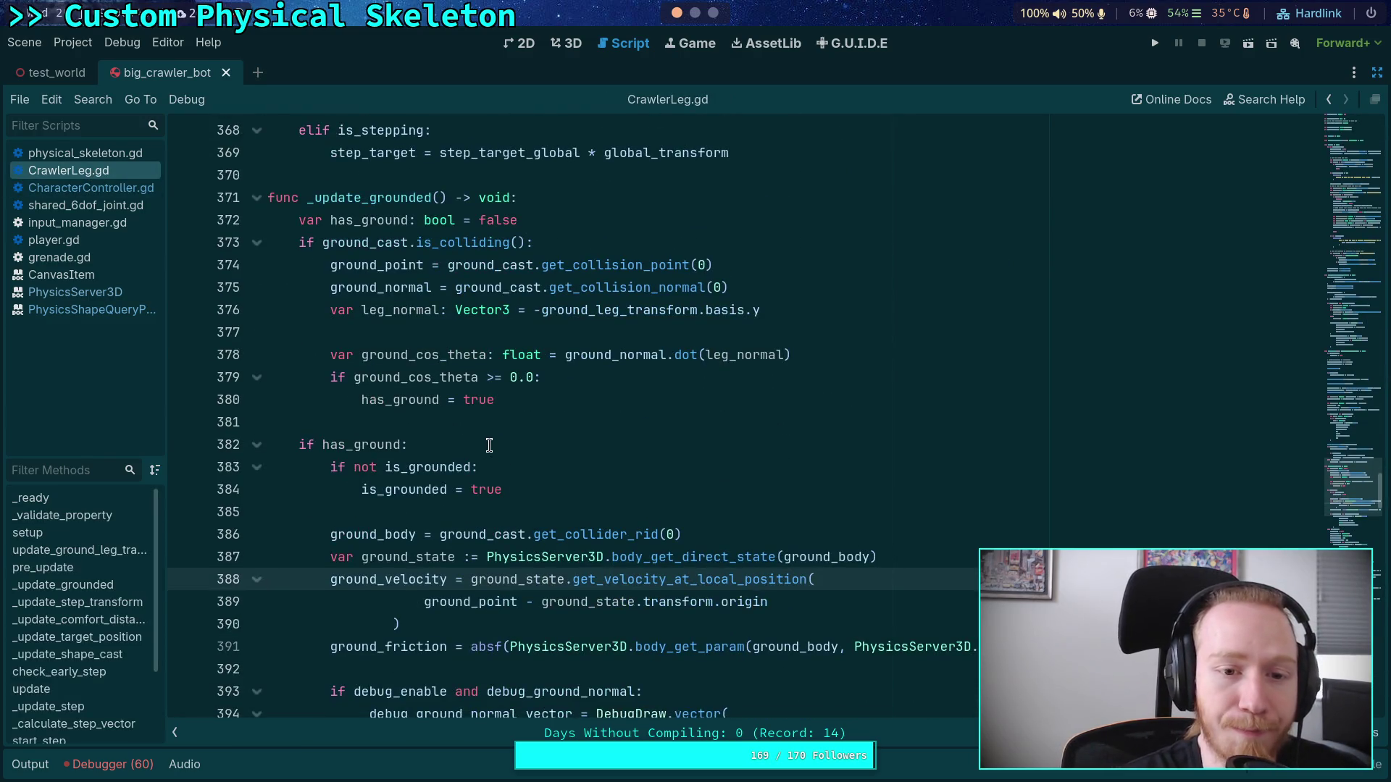
{"action": "double_click", "coordinate": [355, 247]}
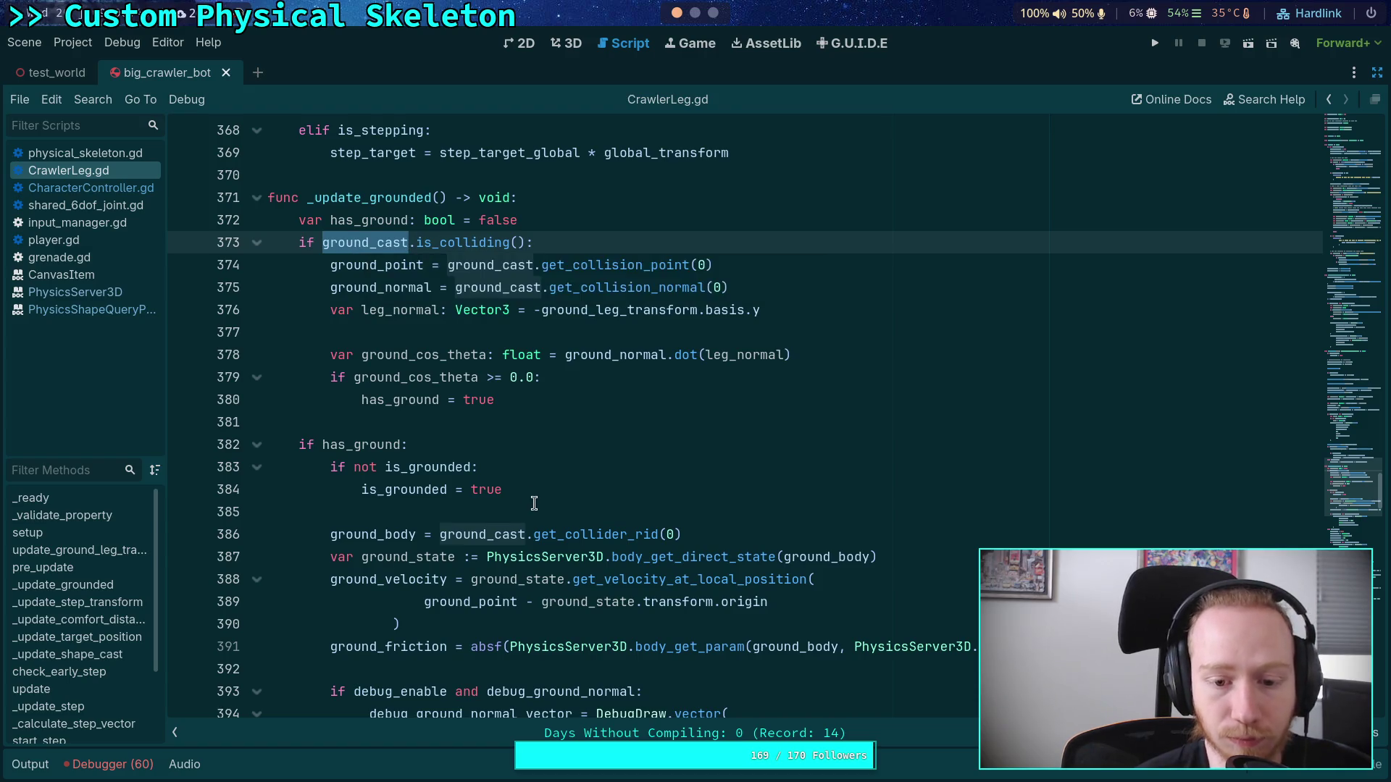
{"action": "scroll", "coordinate": [520, 494], "scroll_direction": "up", "scroll_amount": 15}
{"action": "scroll", "coordinate": [520, 494], "scroll_direction": "up", "scroll_amount": 20}
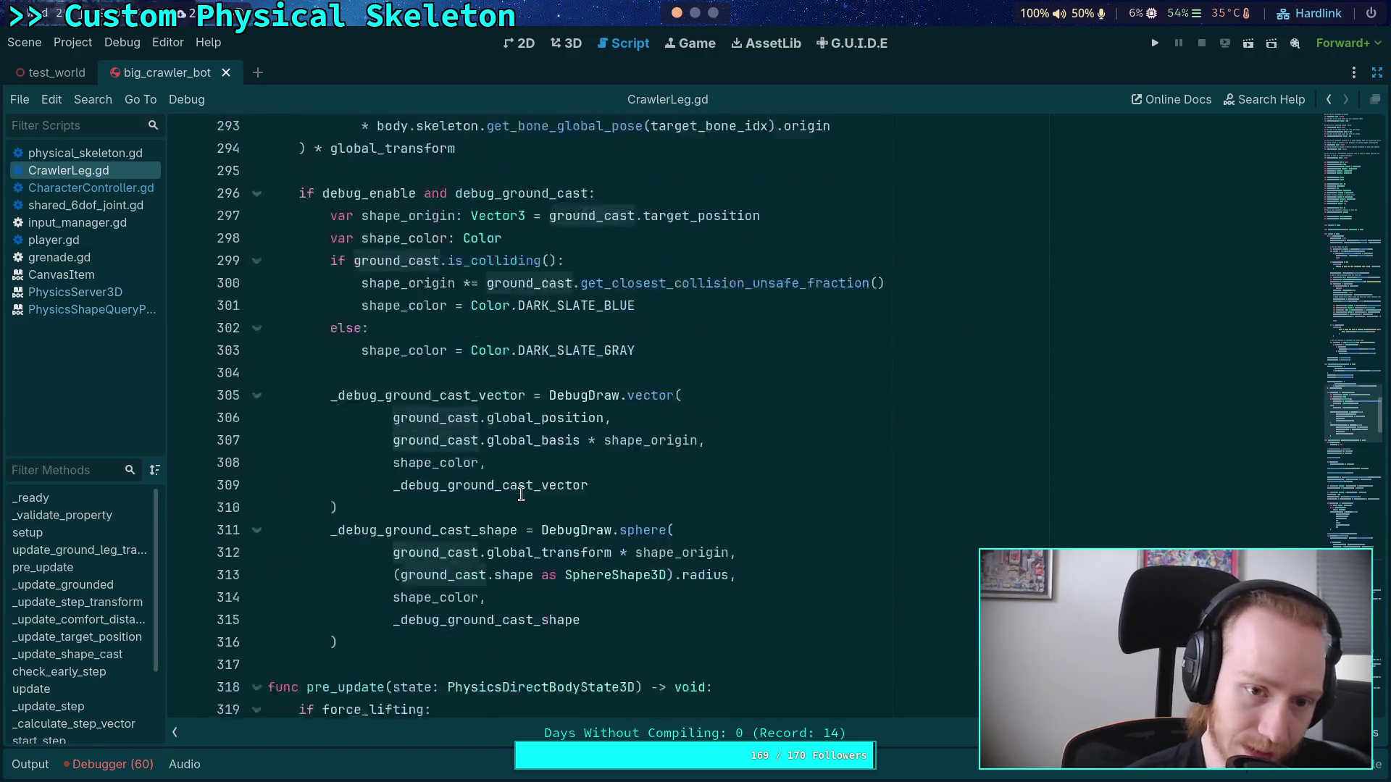
{"action": "scroll", "coordinate": [521, 494], "scroll_direction": "up", "scroll_amount": 5}
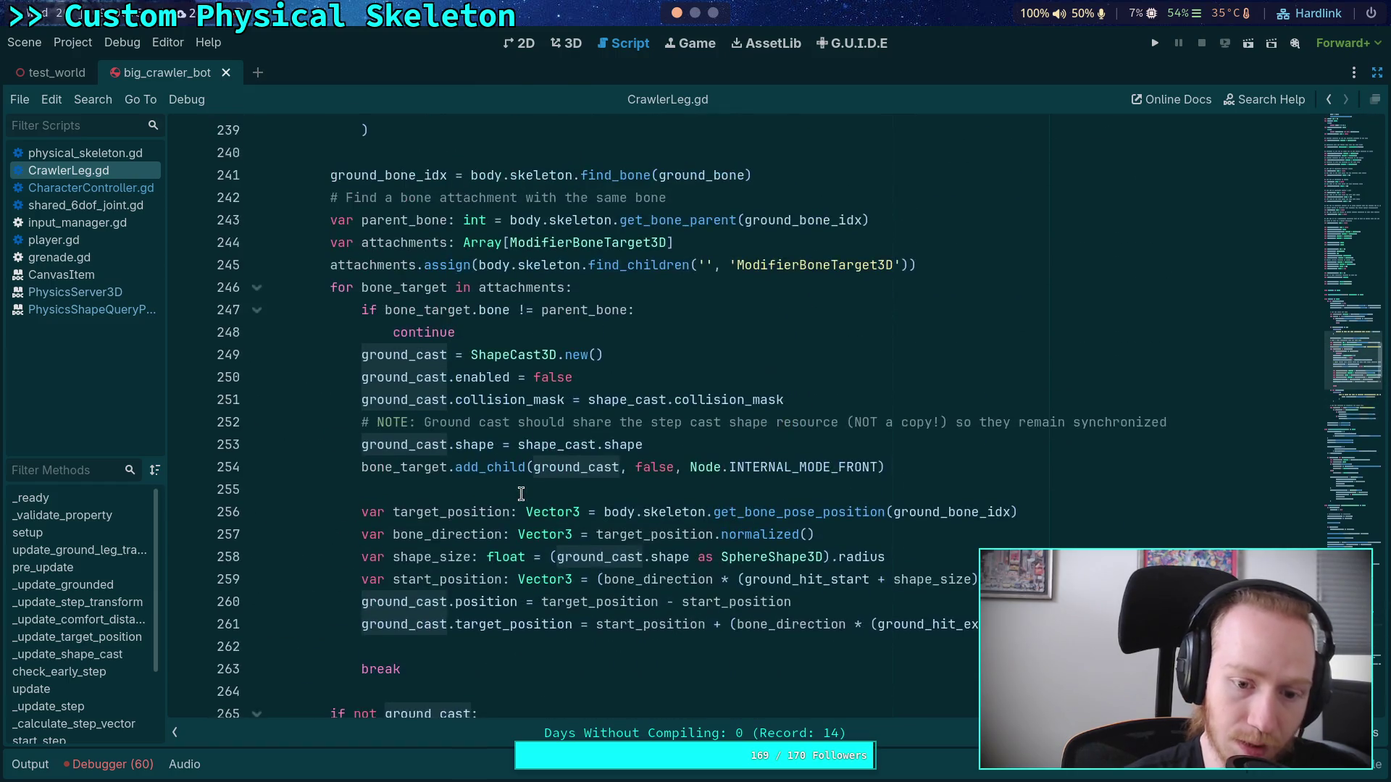
{"action": "scroll", "coordinate": [520, 494], "scroll_direction": "up", "scroll_amount": 2}
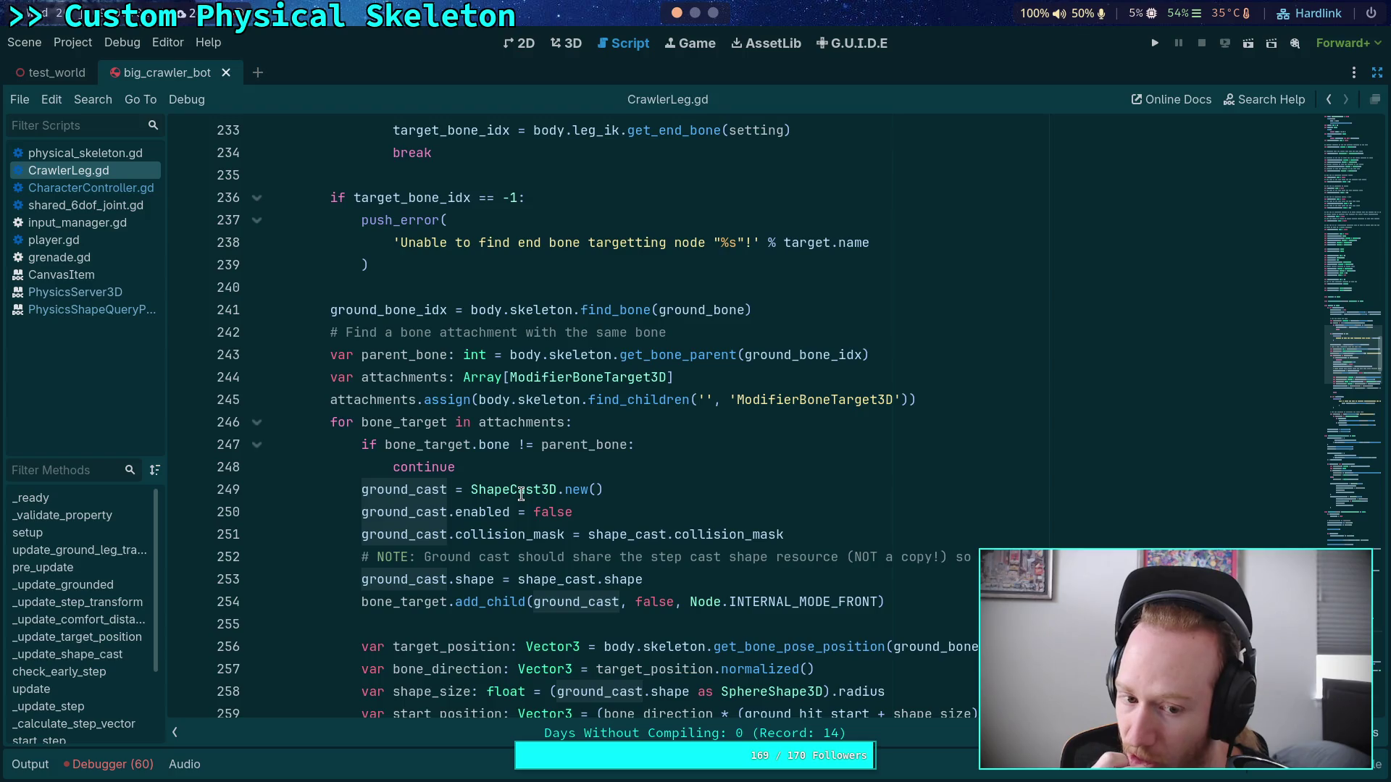
{"action": "scroll", "coordinate": [516, 487], "scroll_direction": "down", "scroll_amount": 2}
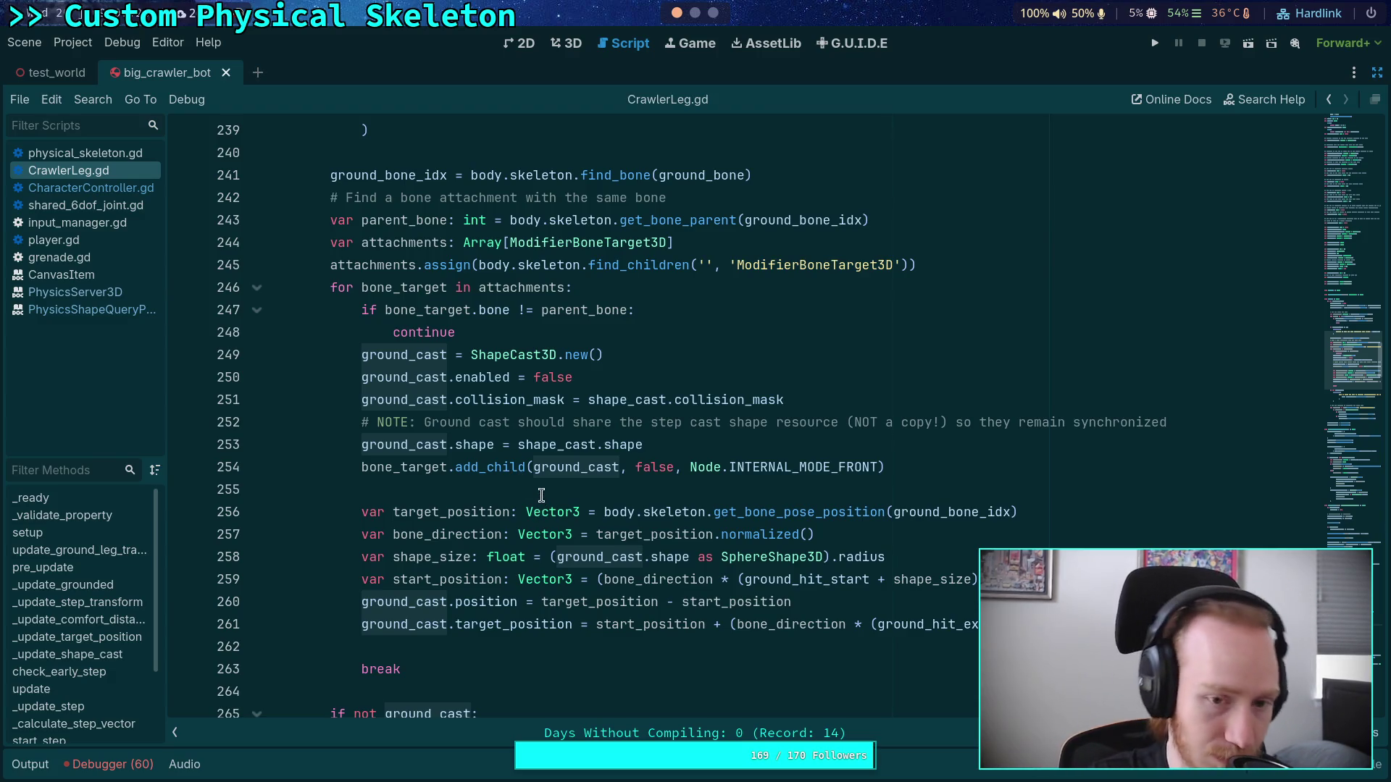
{"action": "scroll", "coordinate": [541, 495], "scroll_direction": "up", "scroll_amount": 5}
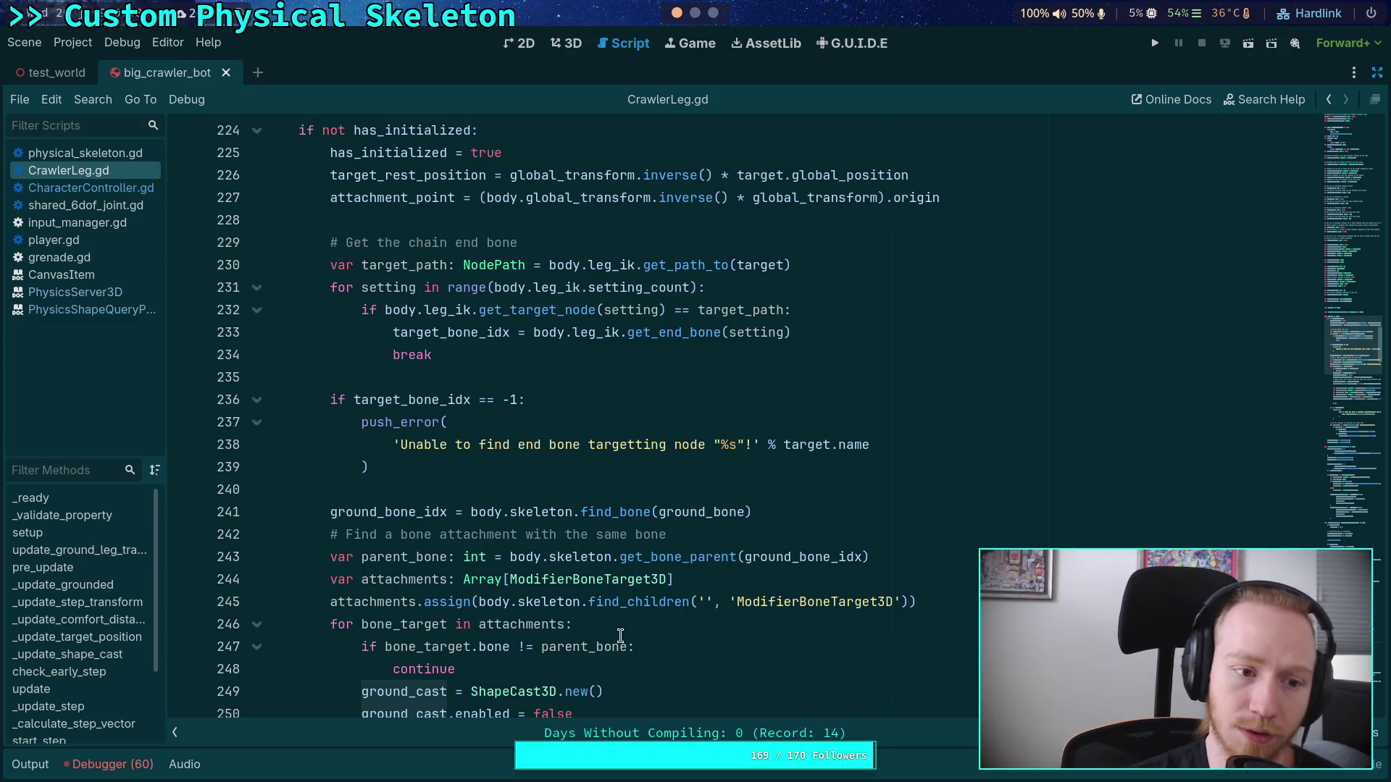
{"action": "mouse_move", "coordinate": [620, 636]}
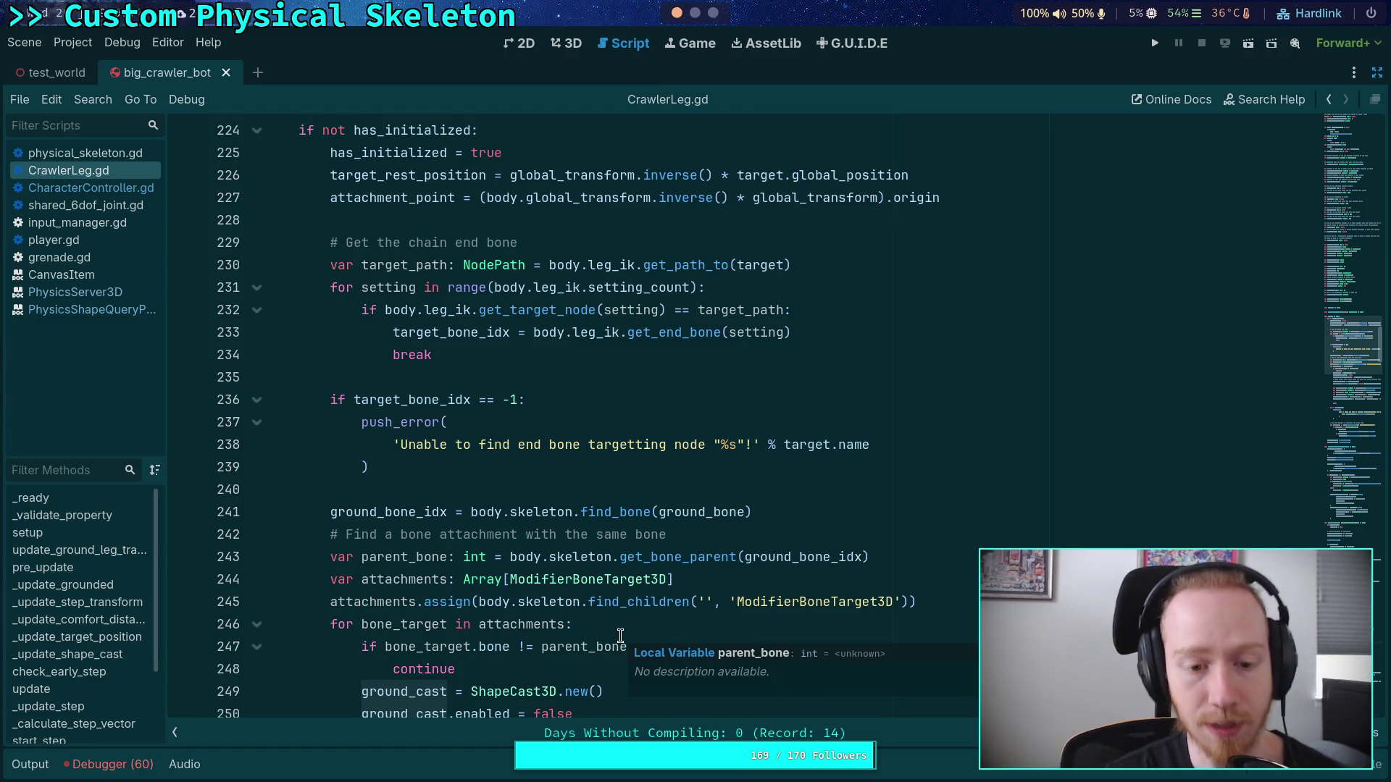
{"action": "mouse_move", "coordinate": [534, 560]}
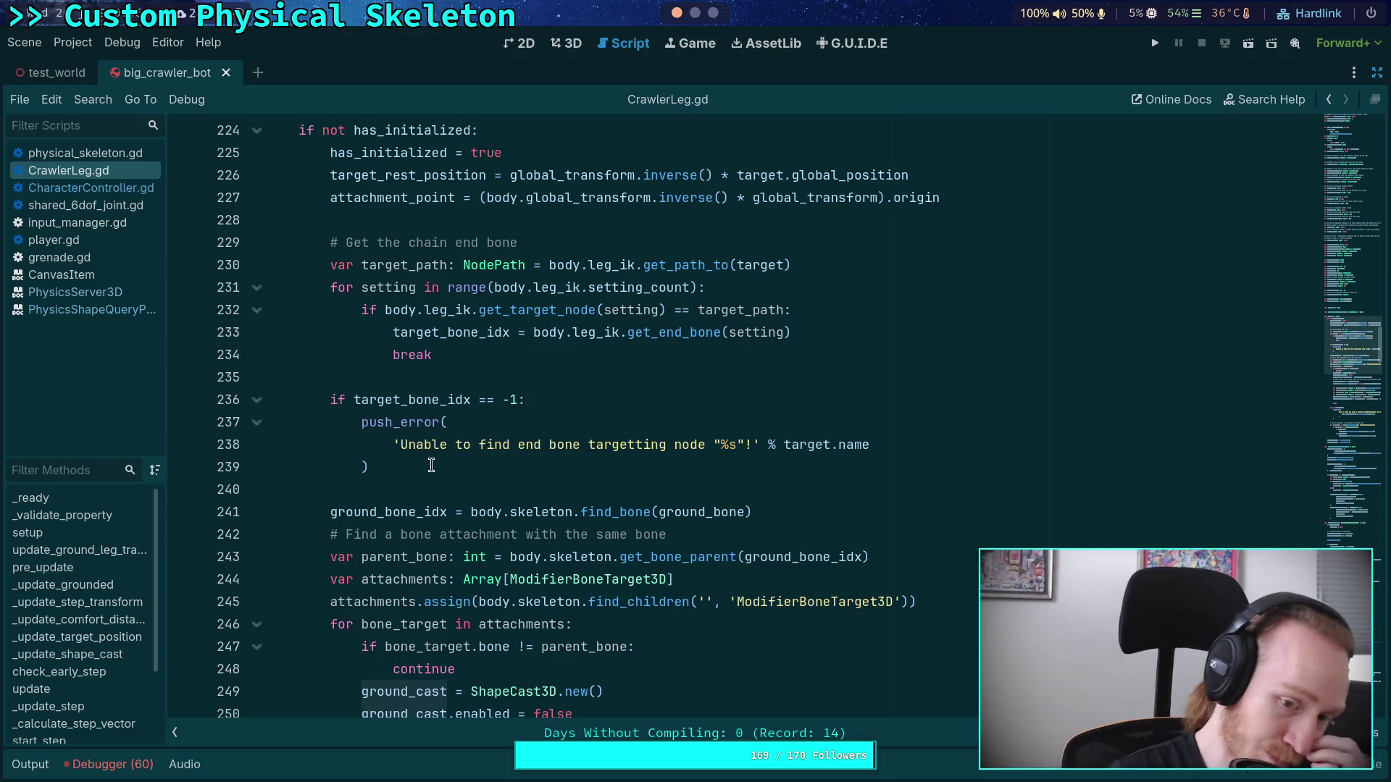
{"action": "left_click", "coordinate": [430, 490]}
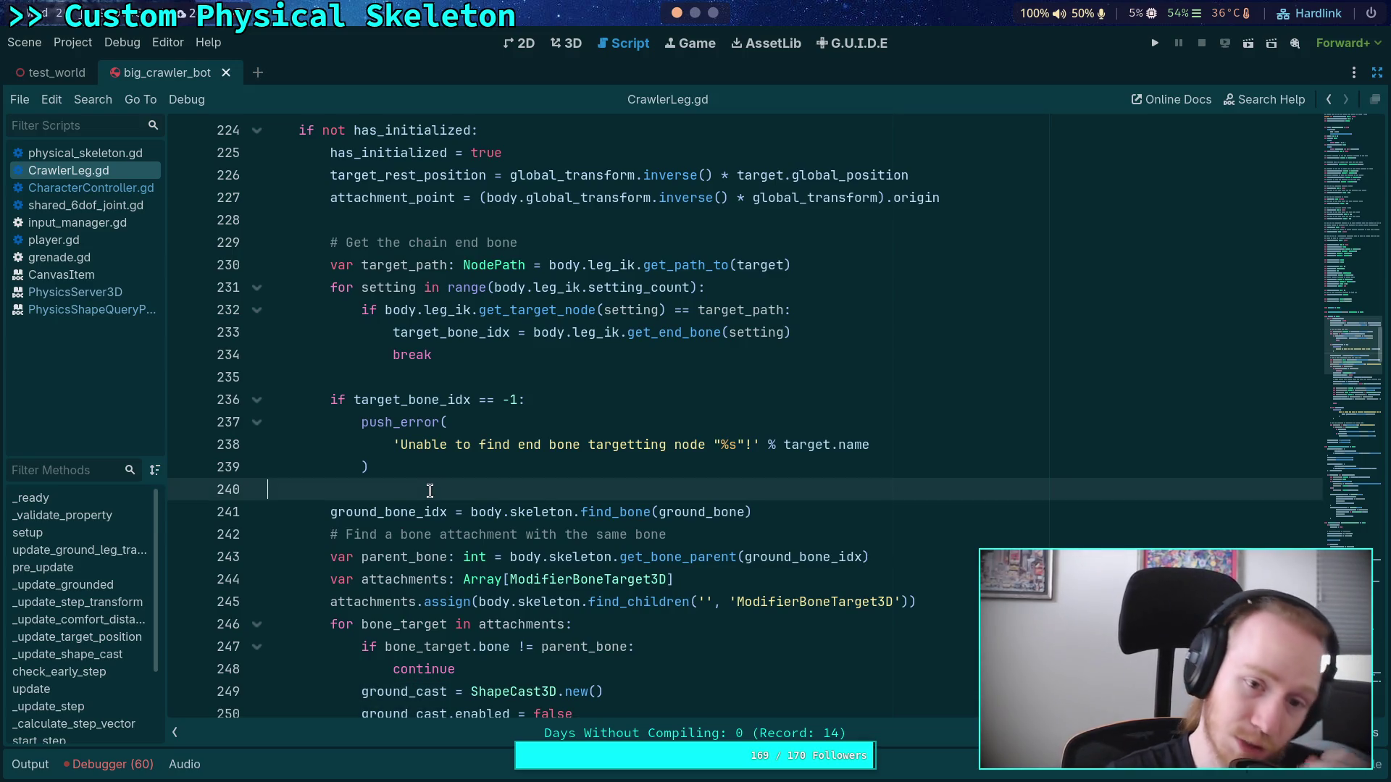
{"action": "scroll", "coordinate": [430, 489], "scroll_direction": "down", "scroll_amount": 1}
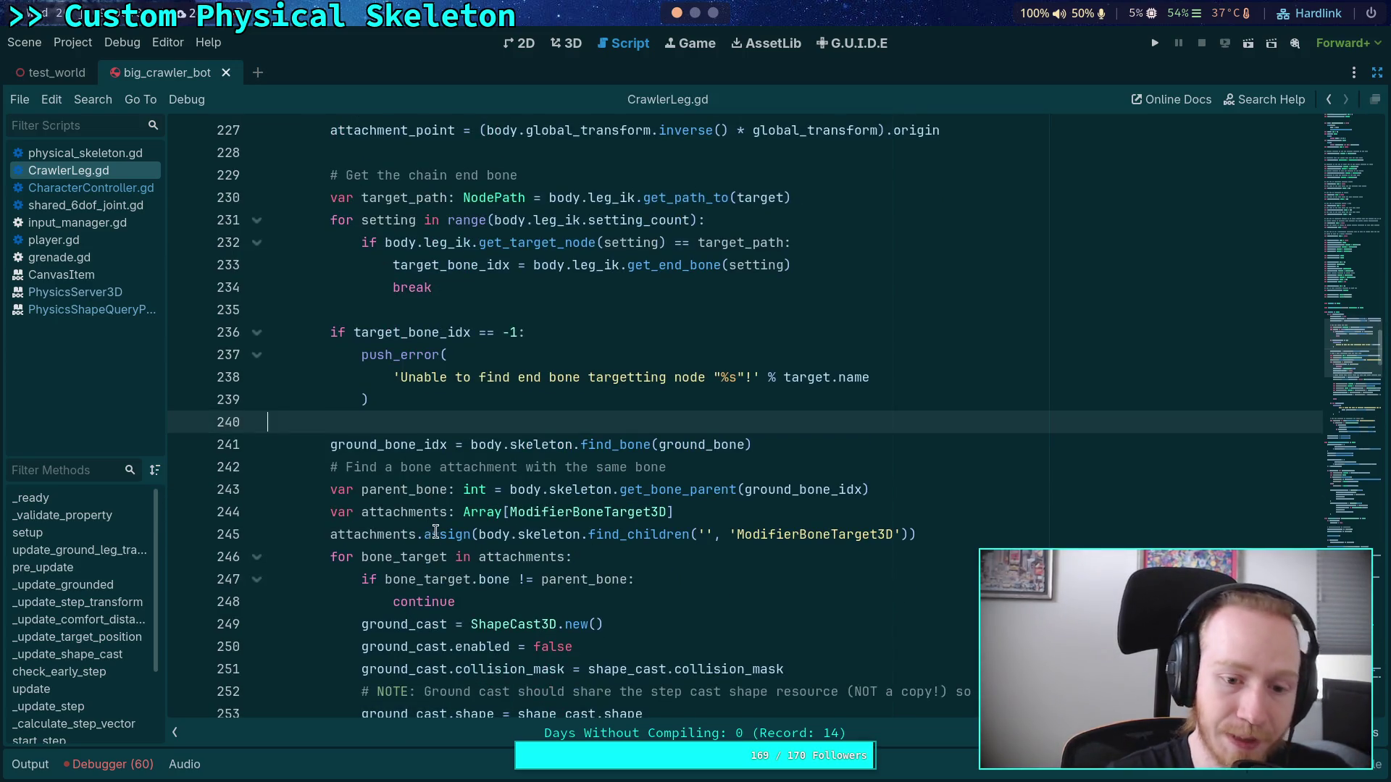
{"action": "scroll", "coordinate": [476, 540], "scroll_direction": "up", "scroll_amount": 4}
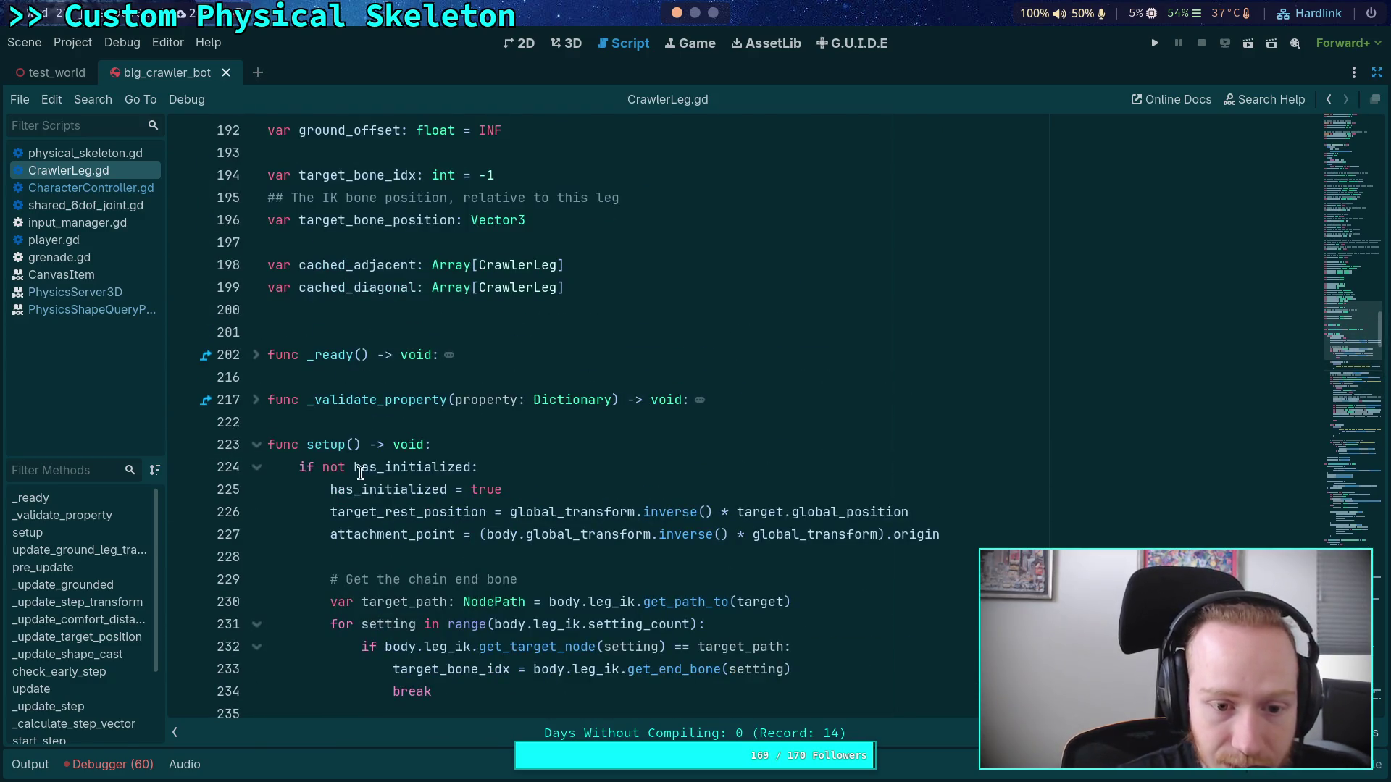
{"action": "scroll", "coordinate": [445, 484], "scroll_direction": "down", "scroll_amount": 2}
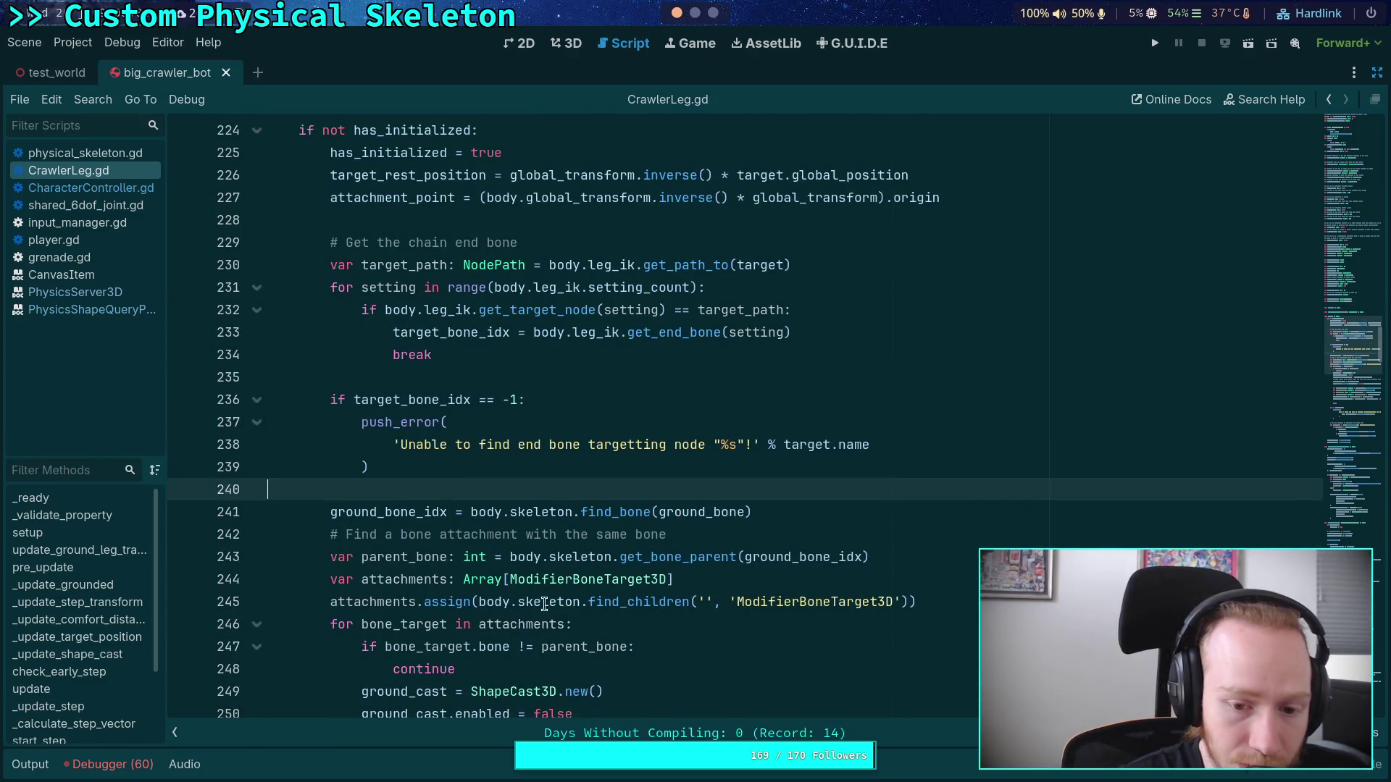
{"action": "double_click", "coordinate": [610, 602]}
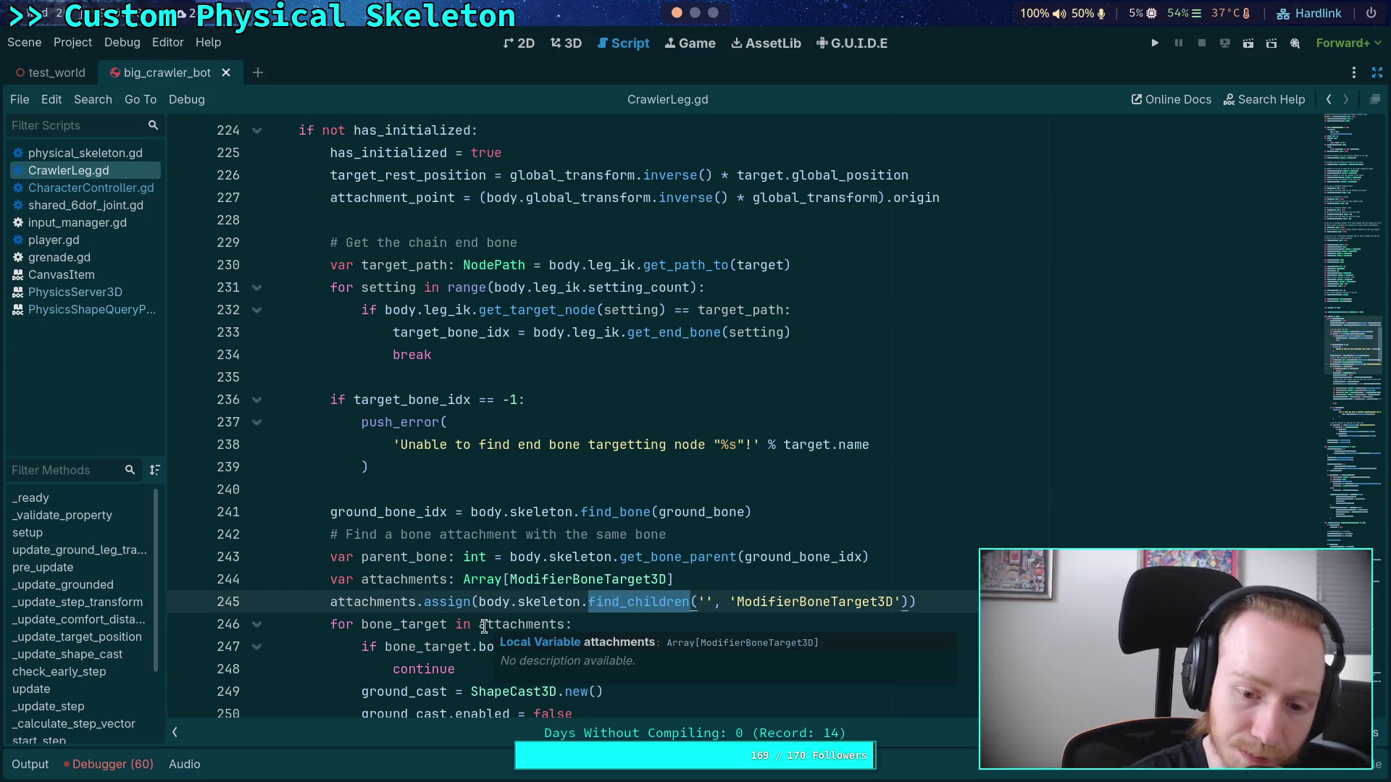
{"action": "scroll", "coordinate": [346, 578], "scroll_direction": "down", "scroll_amount": 3}
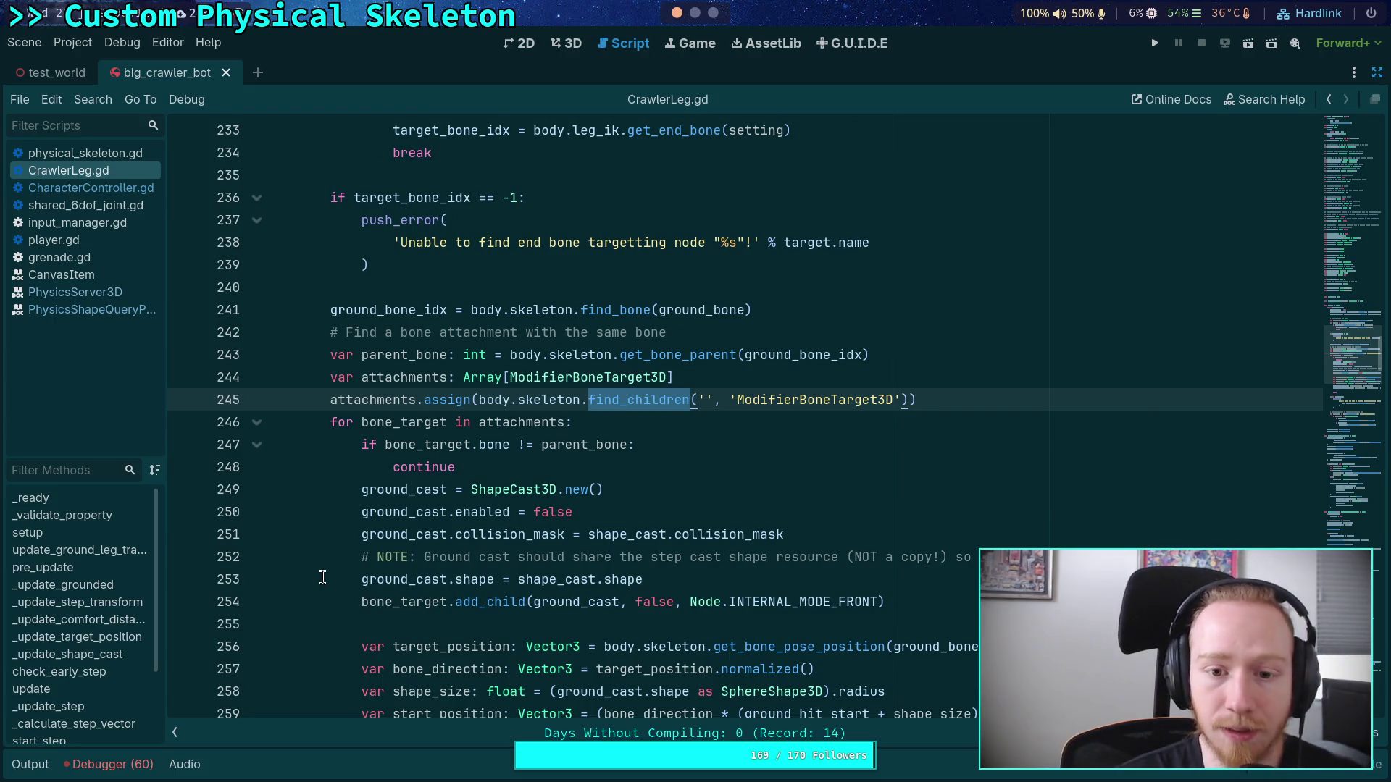
{"action": "scroll", "coordinate": [347, 576], "scroll_direction": "up", "scroll_amount": 3}
{"action": "scroll", "coordinate": [449, 611], "scroll_direction": "down", "scroll_amount": 1}
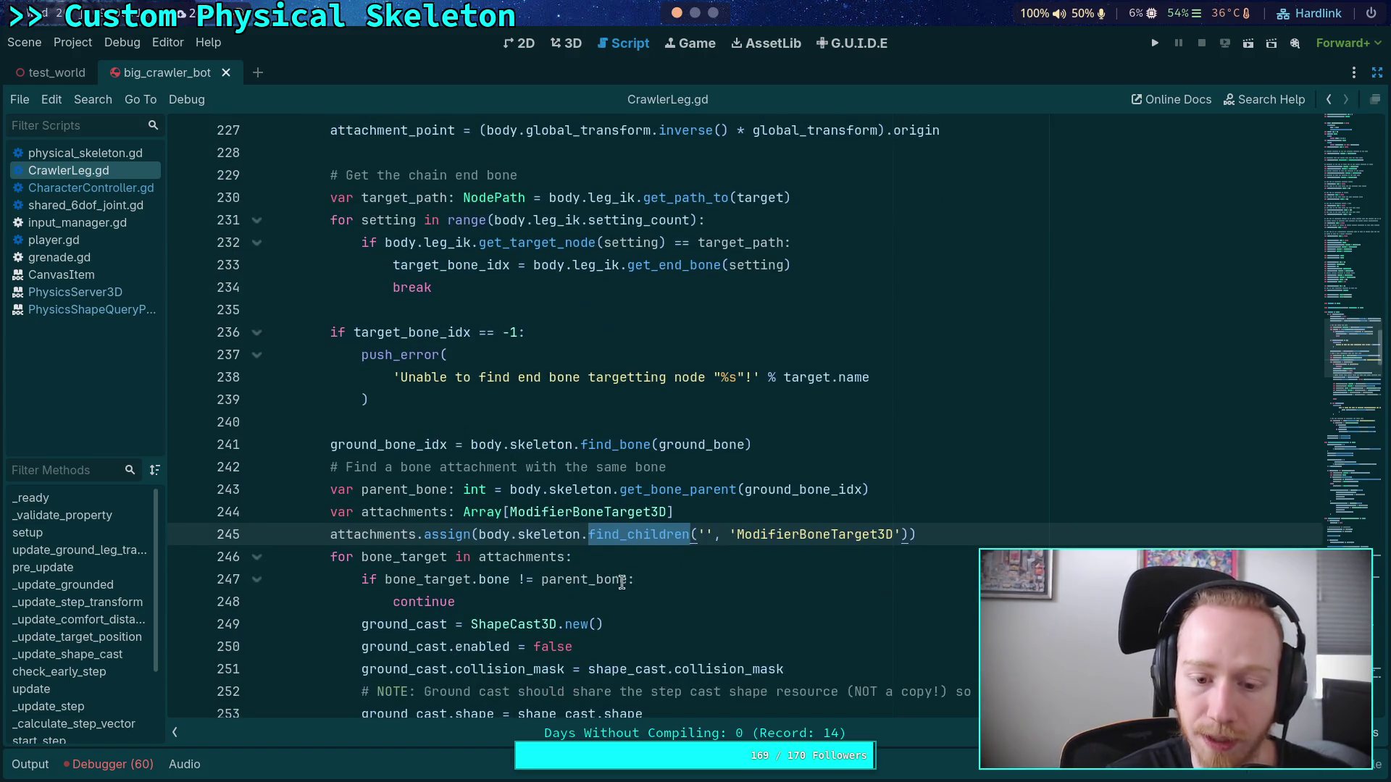
{"action": "double_click", "coordinate": [593, 578]}
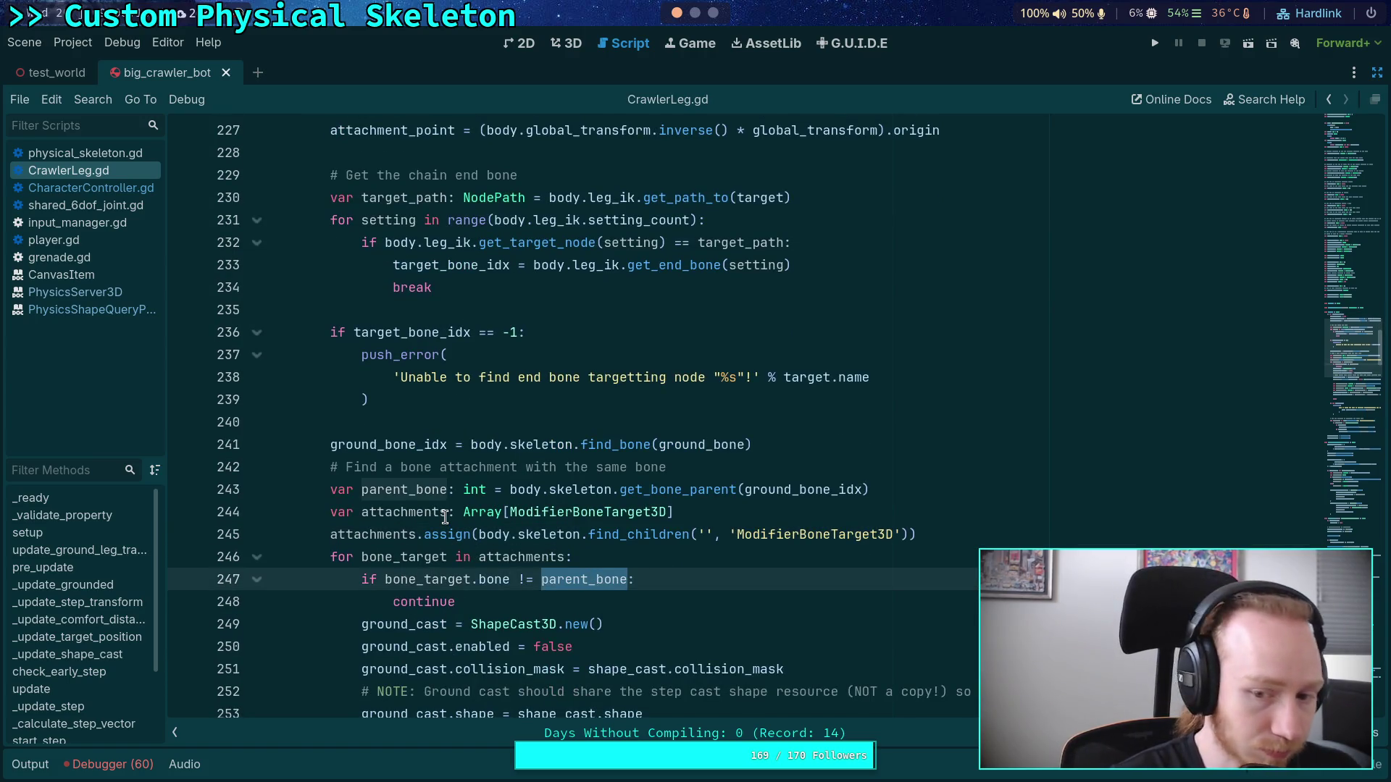
{"action": "scroll", "coordinate": [444, 516], "scroll_direction": "up", "scroll_amount": 3}
{"action": "scroll", "coordinate": [439, 505], "scroll_direction": "down", "scroll_amount": 1}
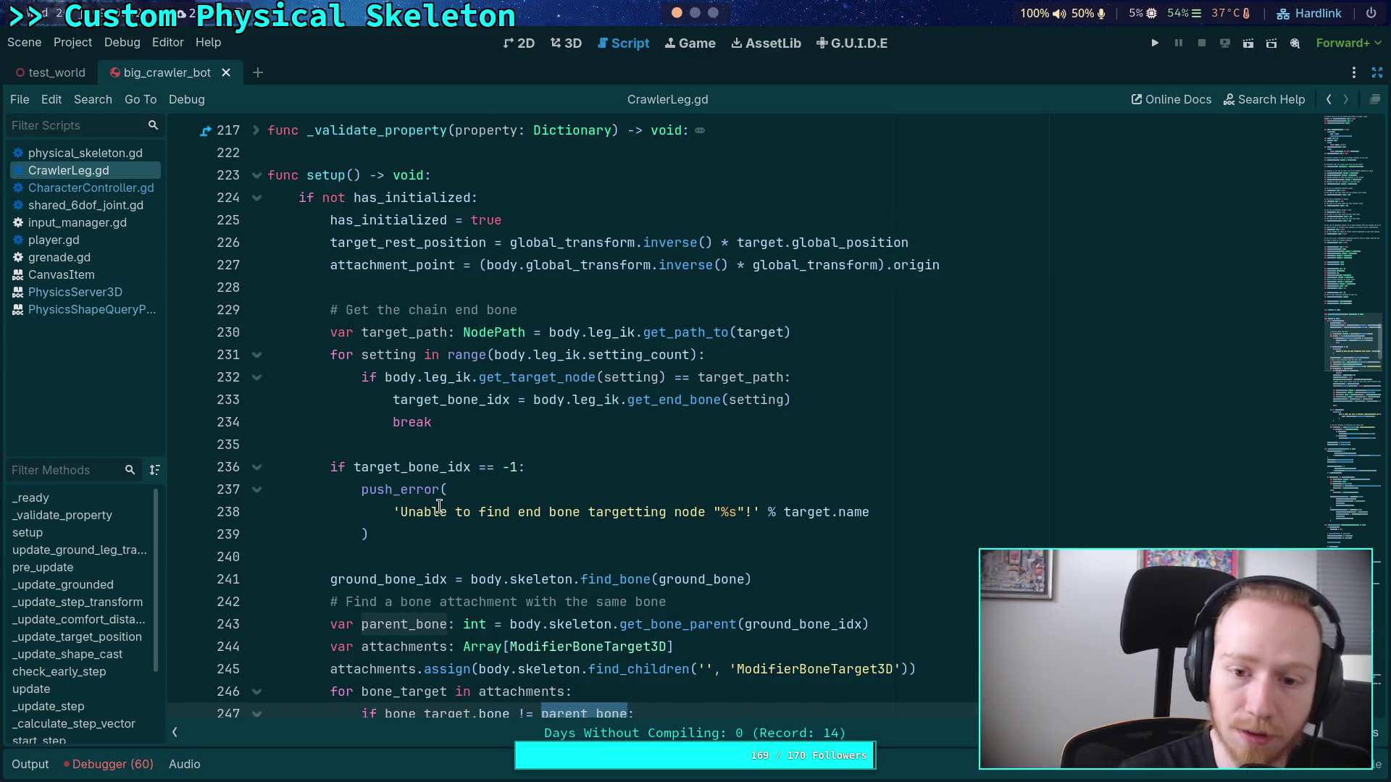
{"action": "double_click", "coordinate": [750, 333]}
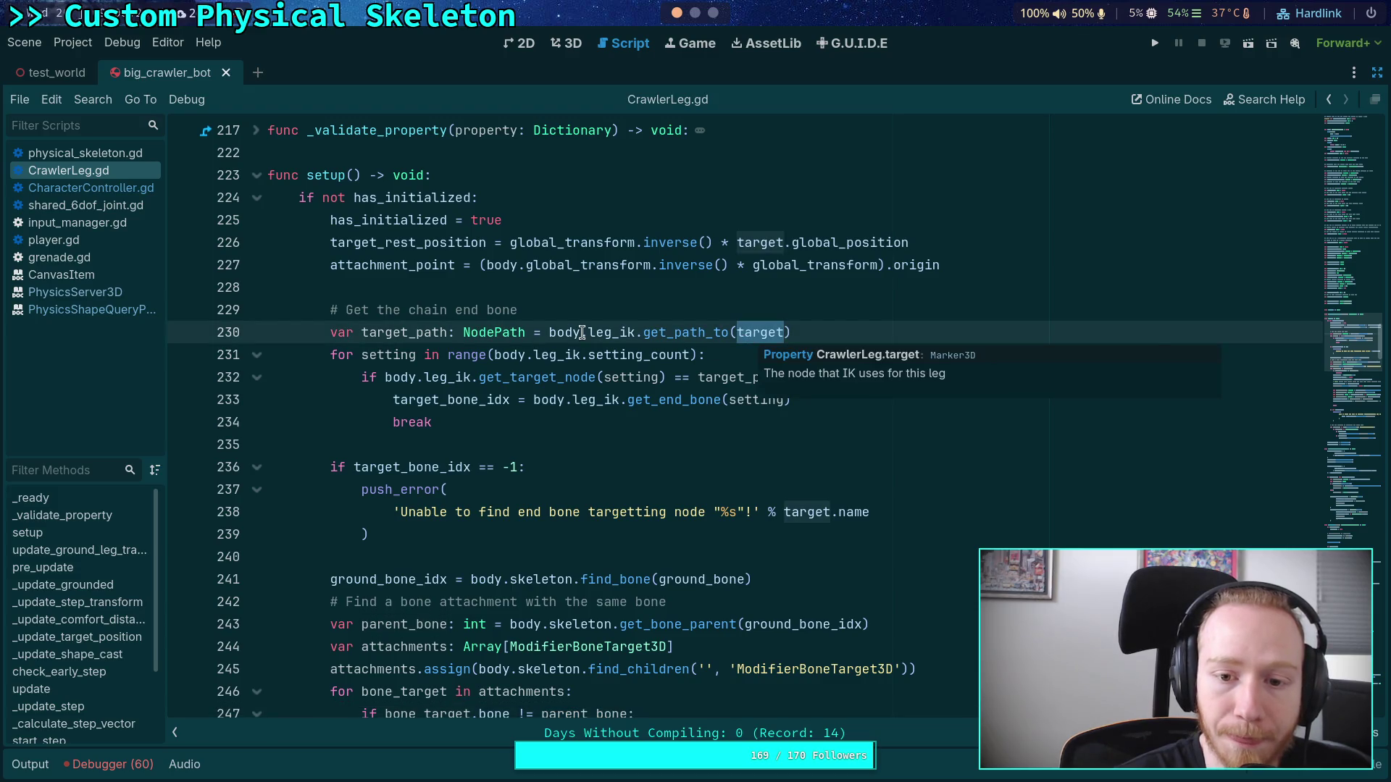
{"action": "double_click", "coordinate": [436, 328]}
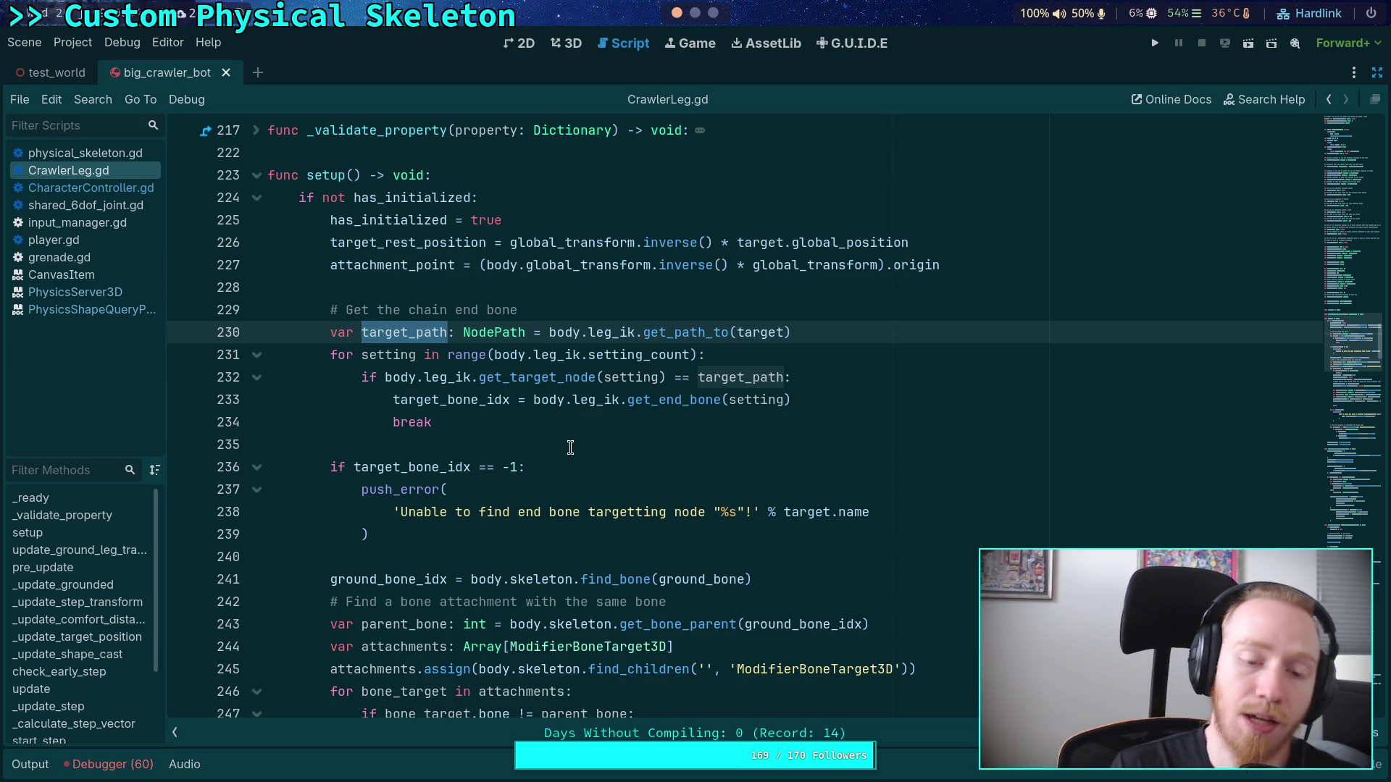
{"action": "scroll", "coordinate": [593, 427], "scroll_direction": "down", "scroll_amount": 8}
{"action": "scroll", "coordinate": [601, 382], "scroll_direction": "down", "scroll_amount": 6}
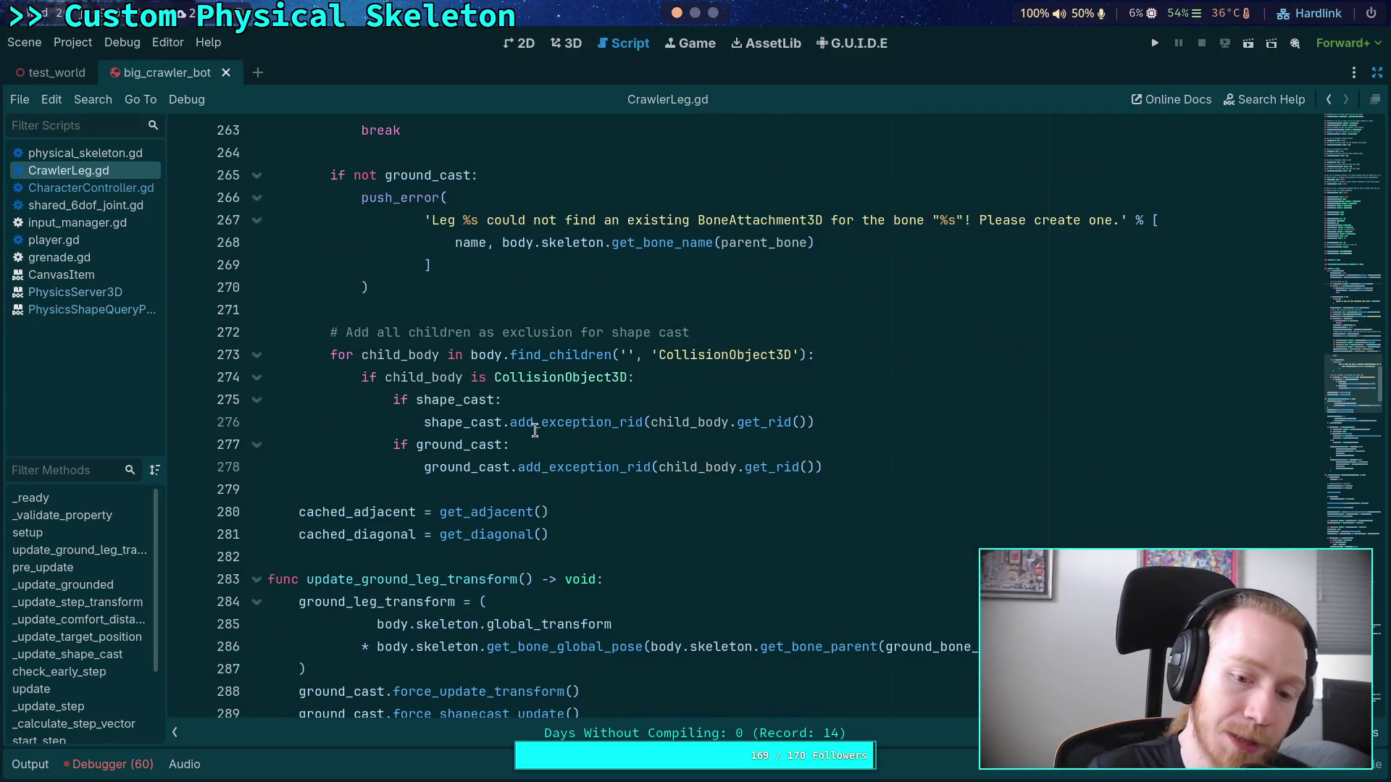
{"action": "scroll", "coordinate": [448, 448], "scroll_direction": "up", "scroll_amount": 2}
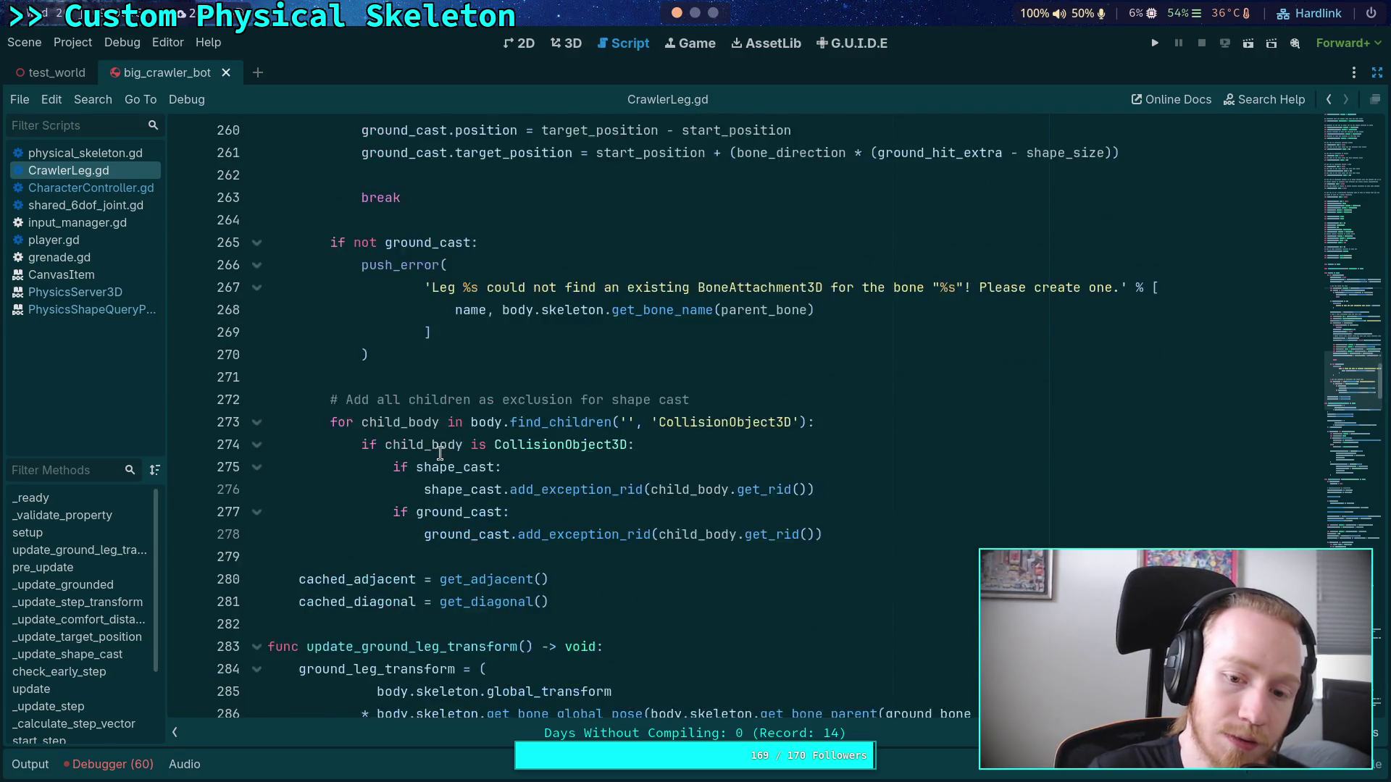
{"action": "mouse_move", "coordinate": [449, 607]}
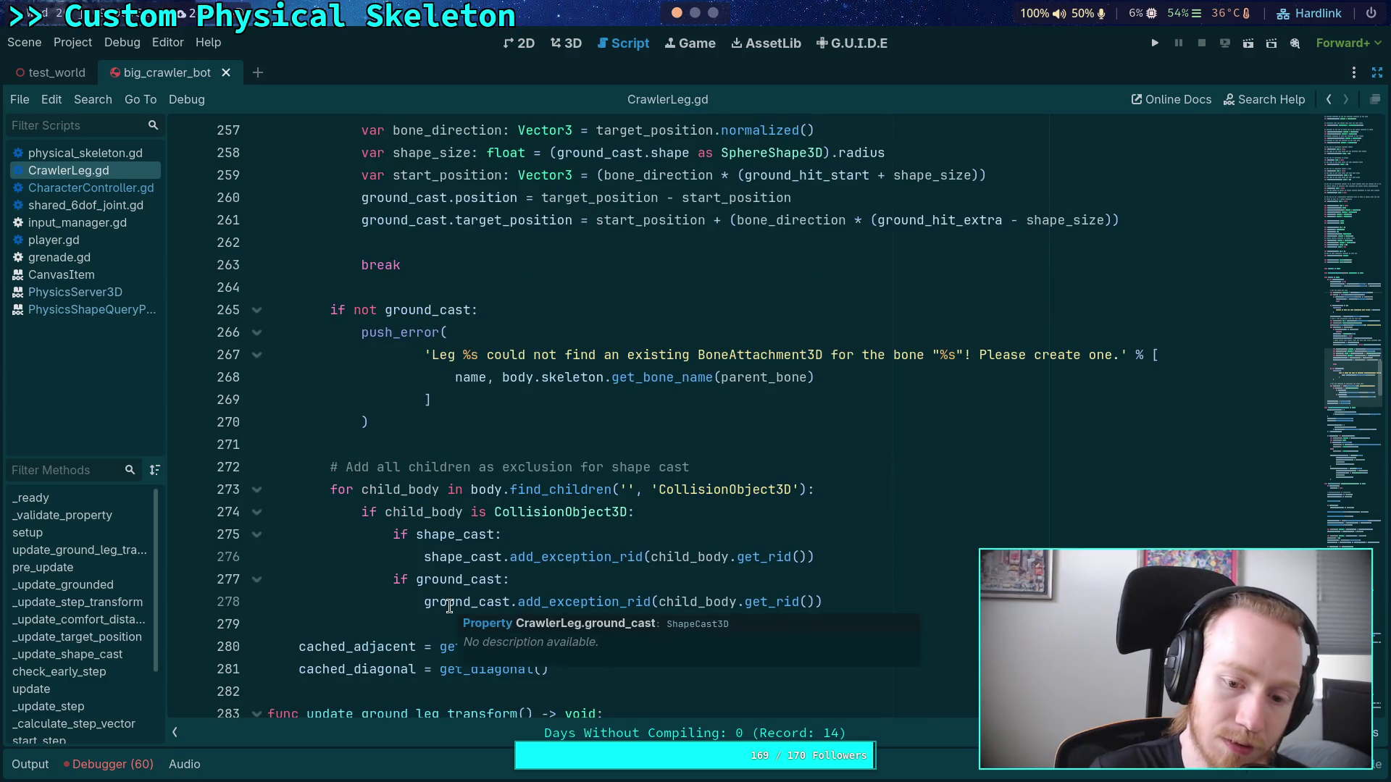
{"action": "left_click", "coordinate": [335, 651]}
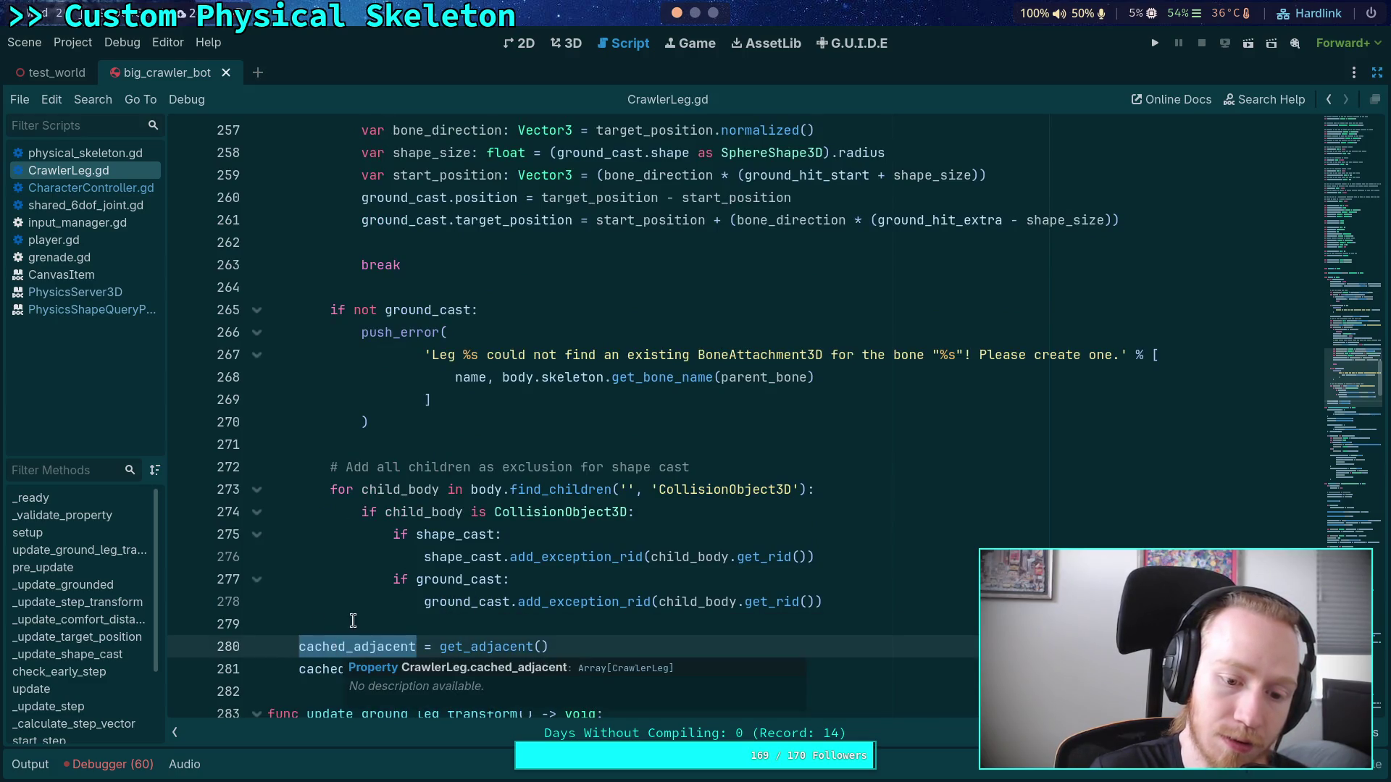
{"action": "left_click", "coordinate": [447, 593]}
{"action": "mouse_move", "coordinate": [420, 576]}
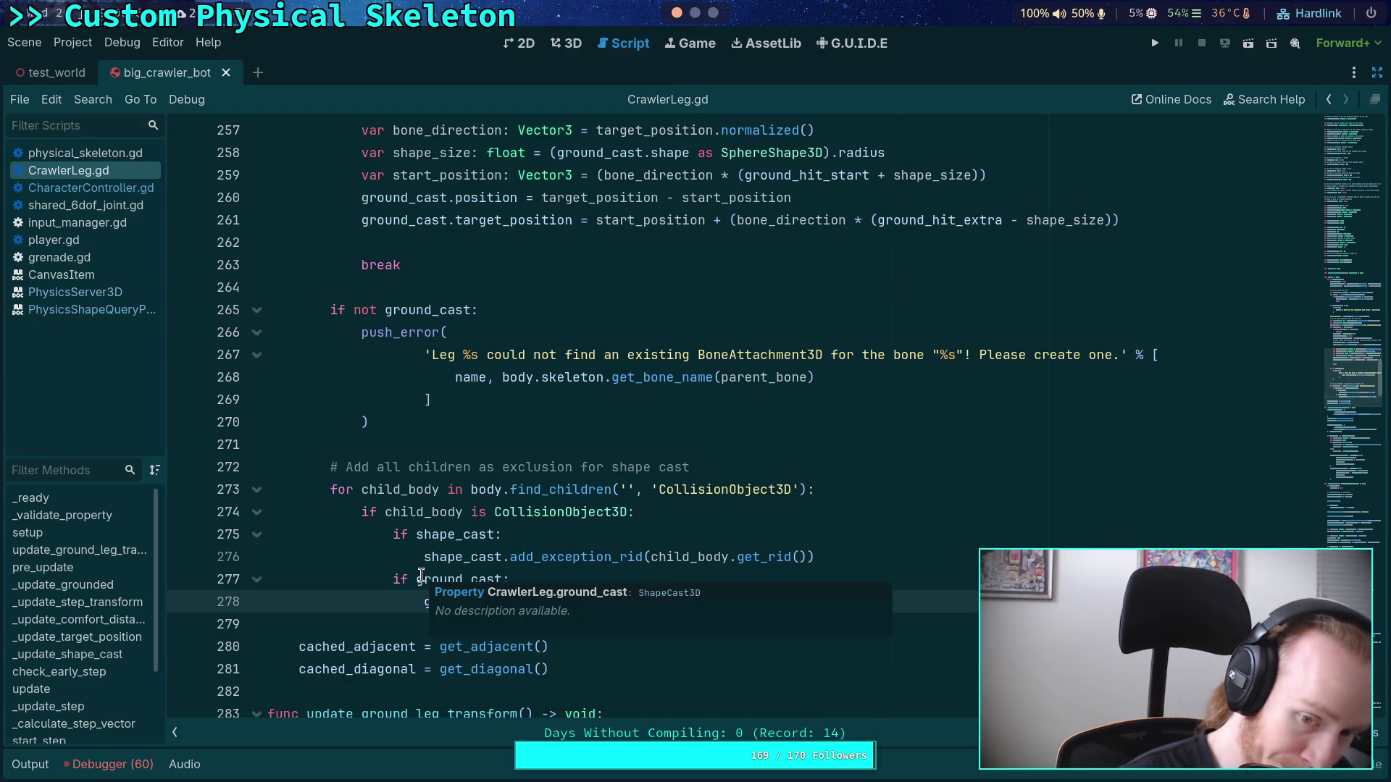
{"action": "left_click", "coordinate": [435, 441]}
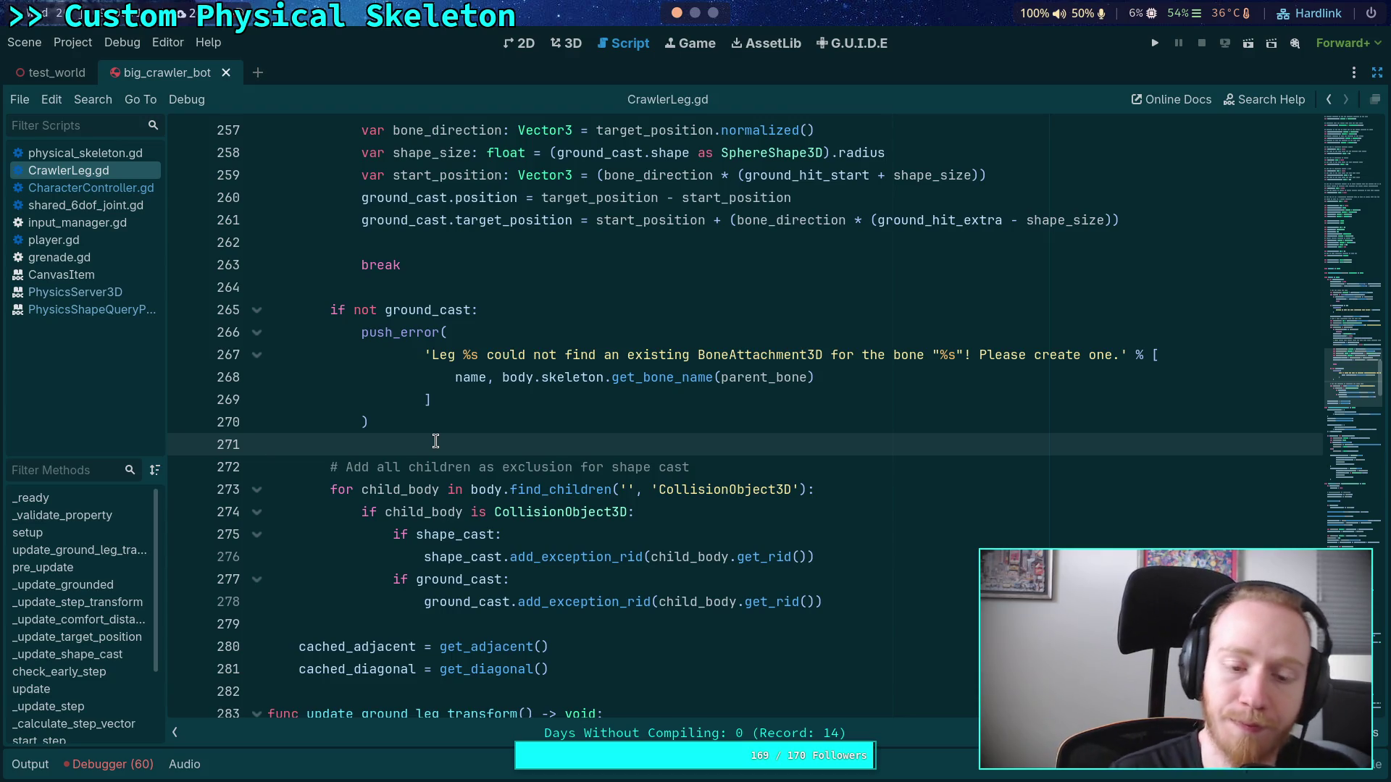
{"action": "left_click", "coordinate": [445, 536]}
{"action": "scroll", "coordinate": [449, 507], "scroll_direction": "up", "scroll_amount": 8}
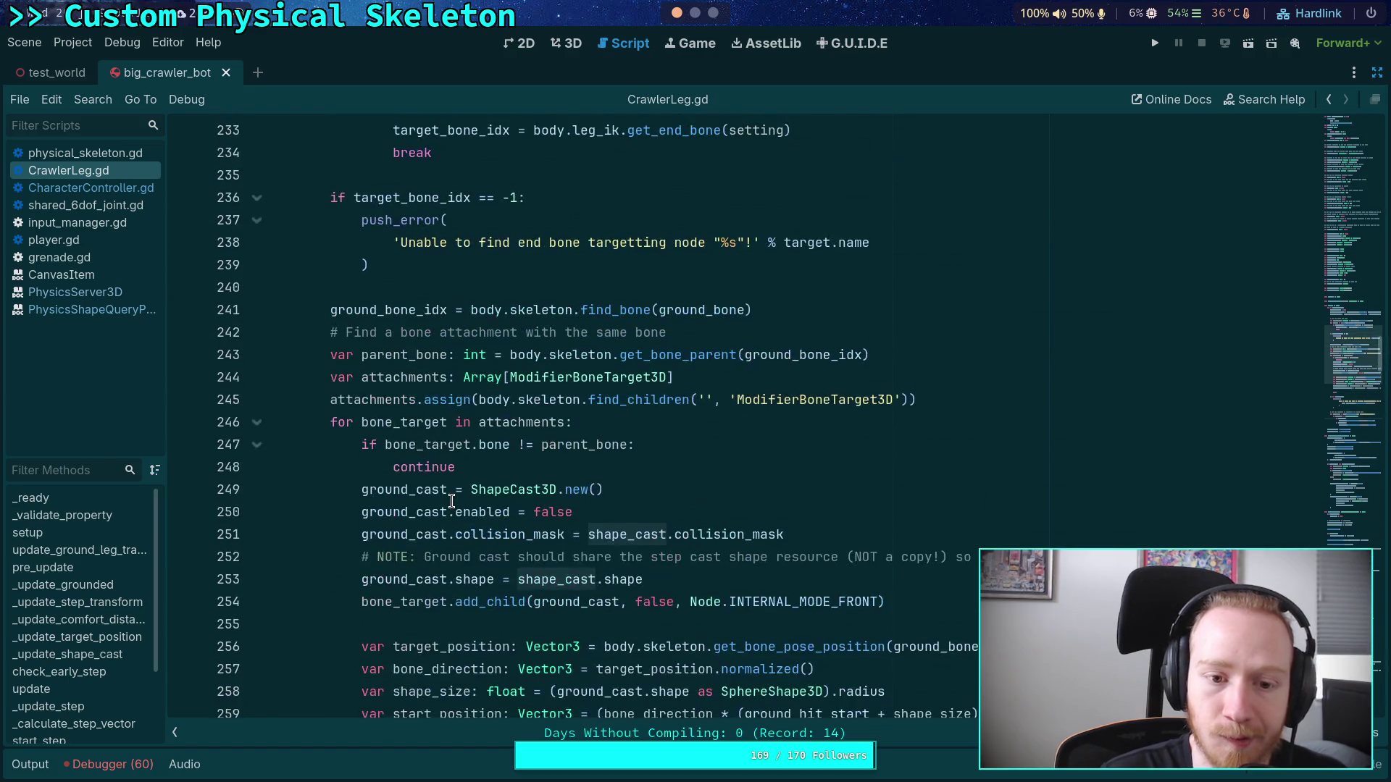
{"action": "scroll", "coordinate": [447, 452], "scroll_direction": "down", "scroll_amount": 8}
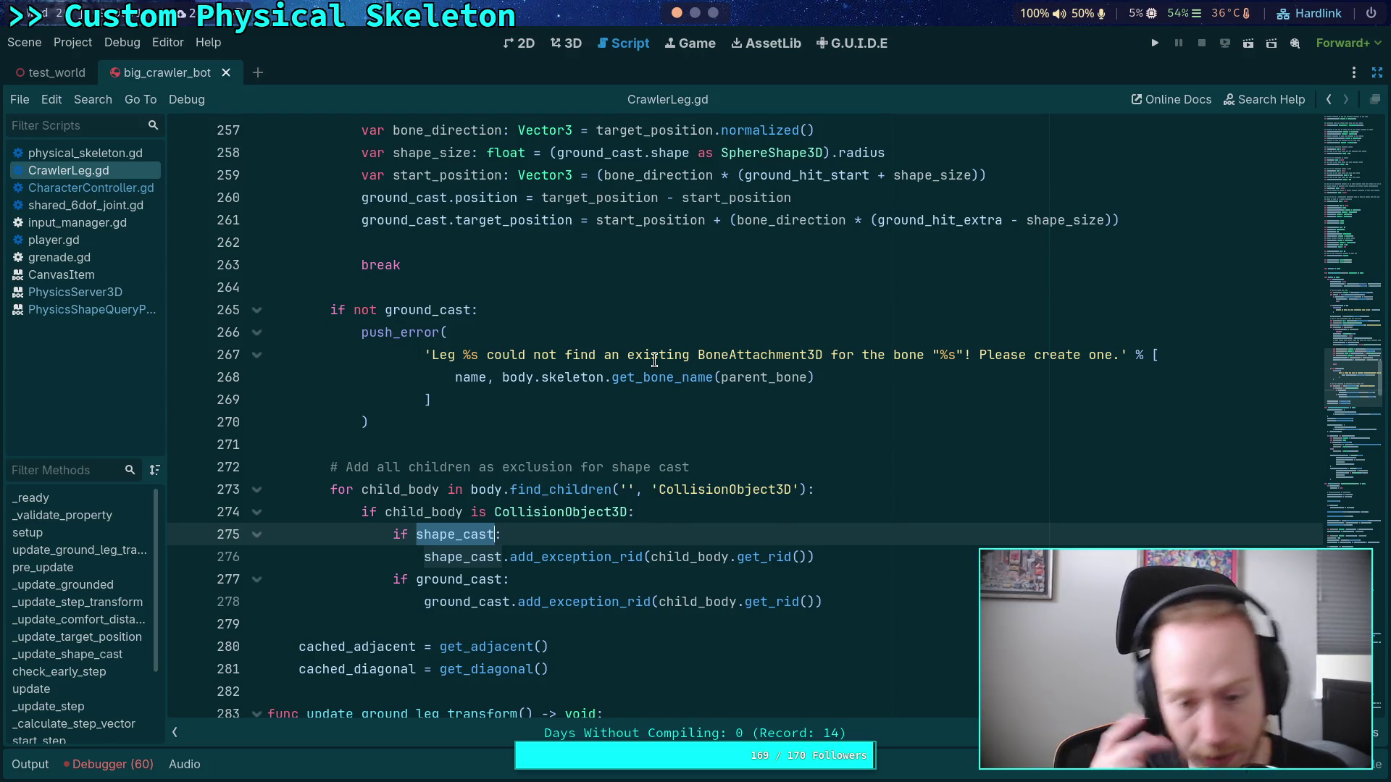
{"action": "scroll", "coordinate": [618, 515], "scroll_direction": "up", "scroll_amount": 6}
{"action": "scroll", "coordinate": [618, 515], "scroll_direction": "up", "scroll_amount": 20}
{"action": "scroll", "coordinate": [658, 518], "scroll_direction": "up", "scroll_amount": 20}
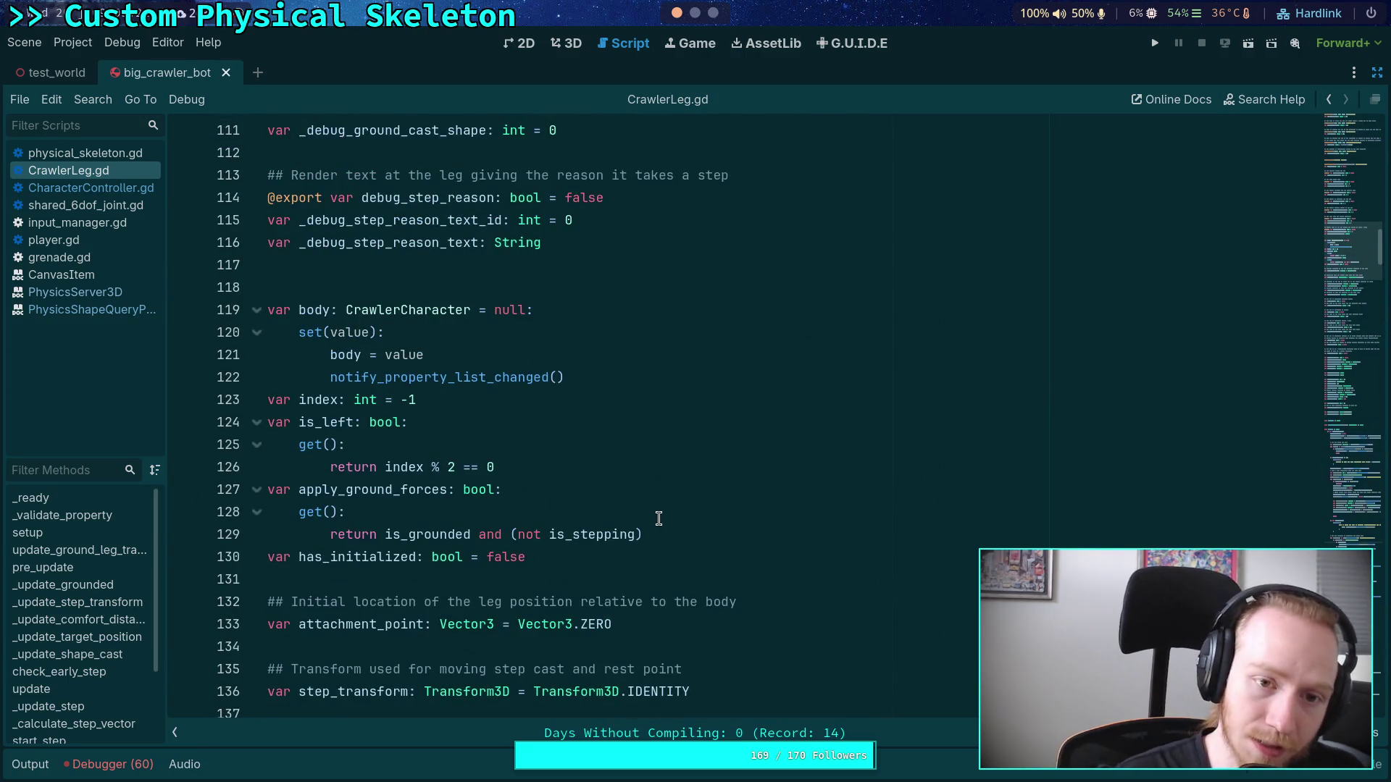
{"action": "scroll", "coordinate": [658, 518], "scroll_direction": "up", "scroll_amount": 20}
{"action": "scroll", "coordinate": [658, 518], "scroll_direction": "up", "scroll_amount": 15}
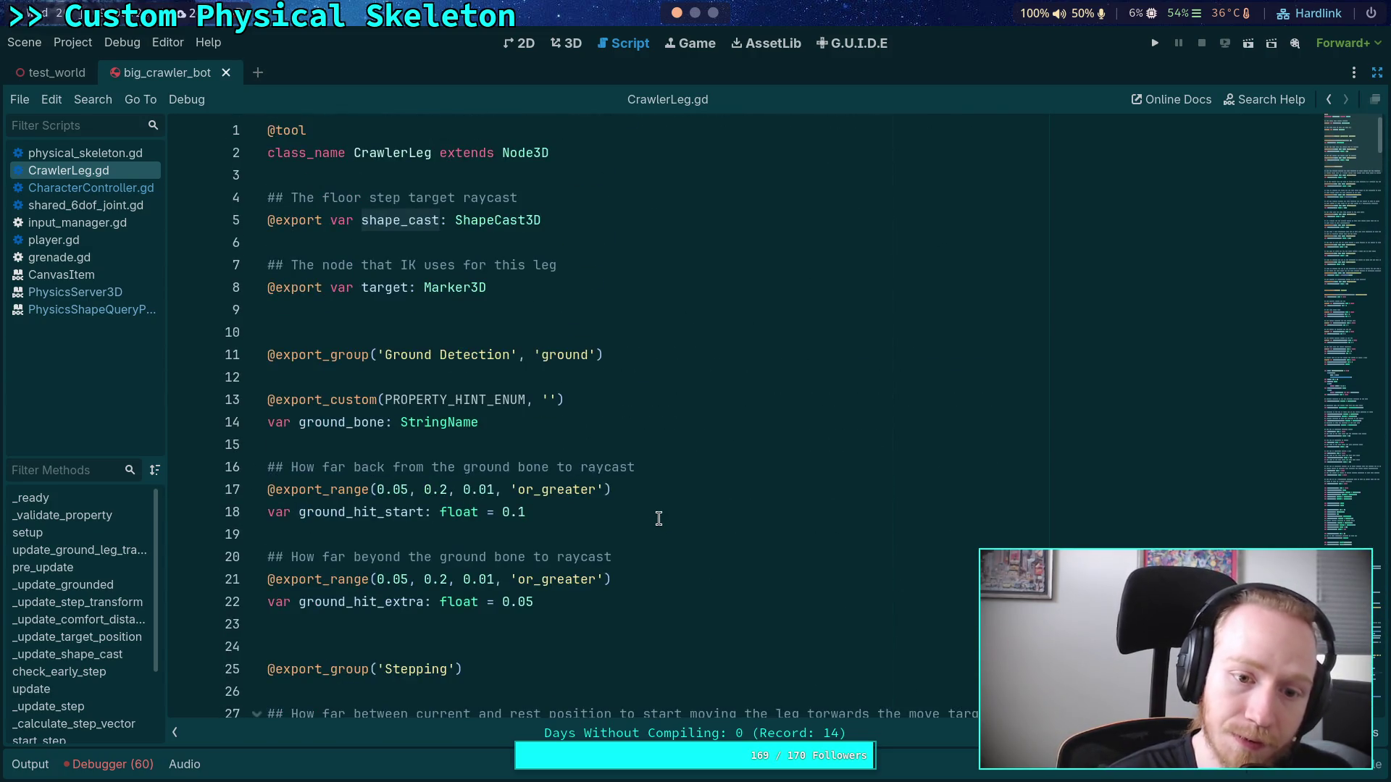
{"action": "scroll", "coordinate": [658, 519], "scroll_direction": "down", "scroll_amount": 3}
{"action": "scroll", "coordinate": [658, 518], "scroll_direction": "up", "scroll_amount": 2}
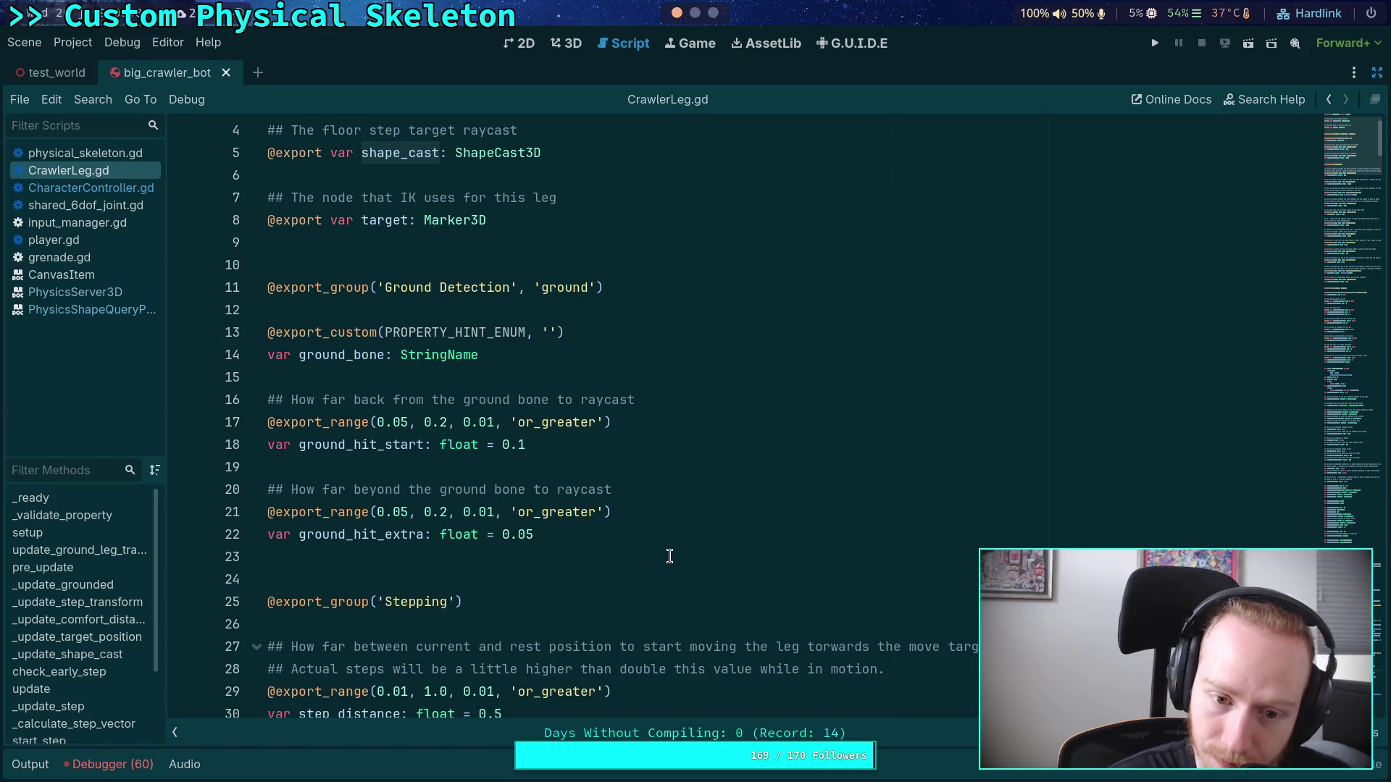
{"action": "scroll", "coordinate": [668, 556], "scroll_direction": "down", "scroll_amount": 9}
{"action": "scroll", "coordinate": [669, 556], "scroll_direction": "down", "scroll_amount": 20}
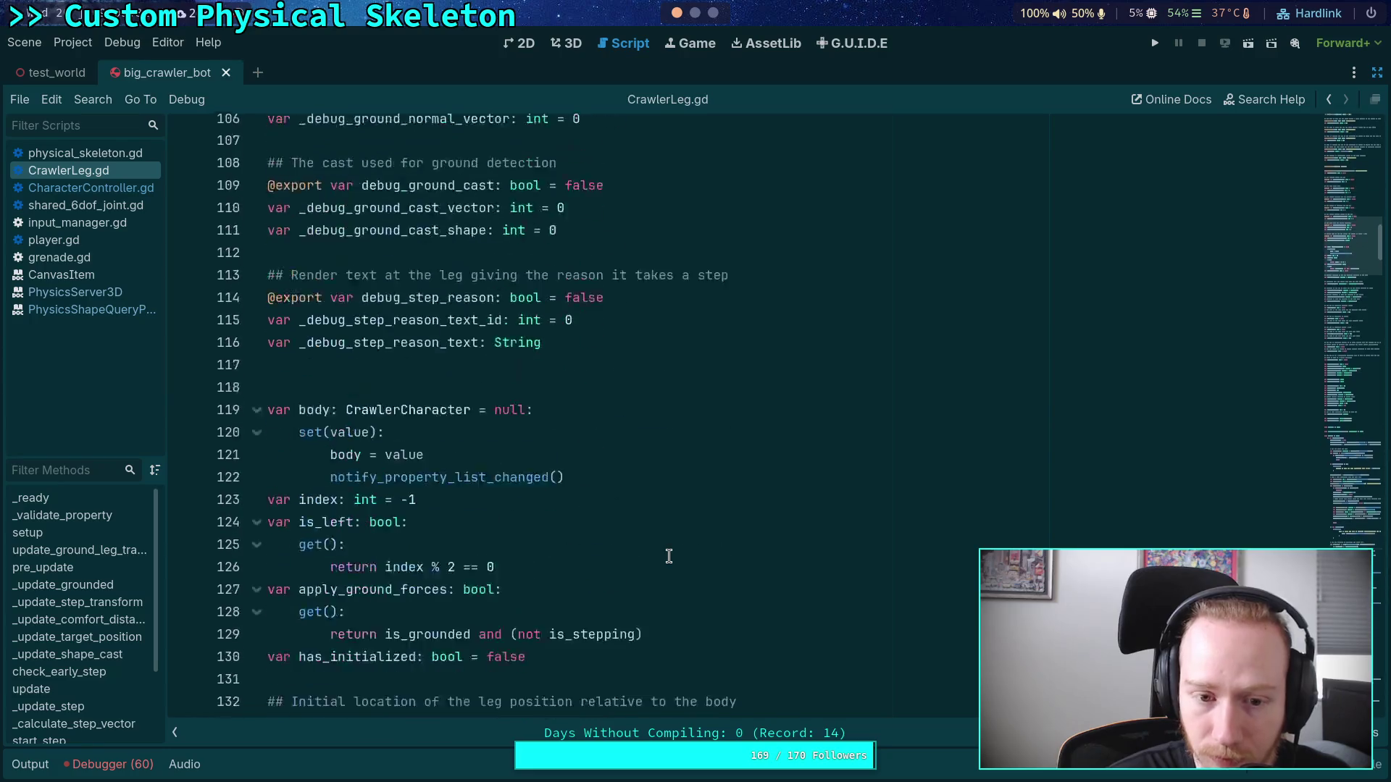
{"action": "scroll", "coordinate": [669, 555], "scroll_direction": "down", "scroll_amount": 20}
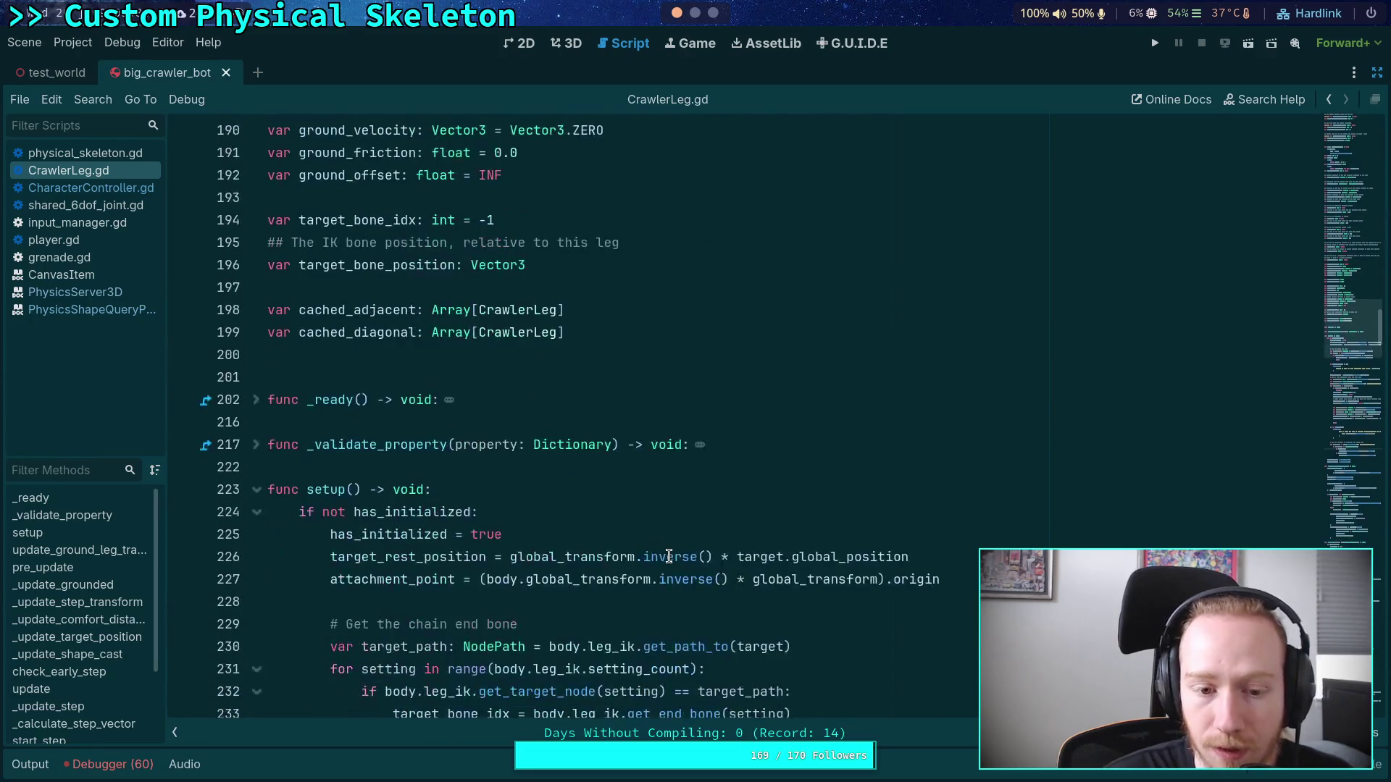
{"action": "scroll", "coordinate": [669, 556], "scroll_direction": "down", "scroll_amount": 9}
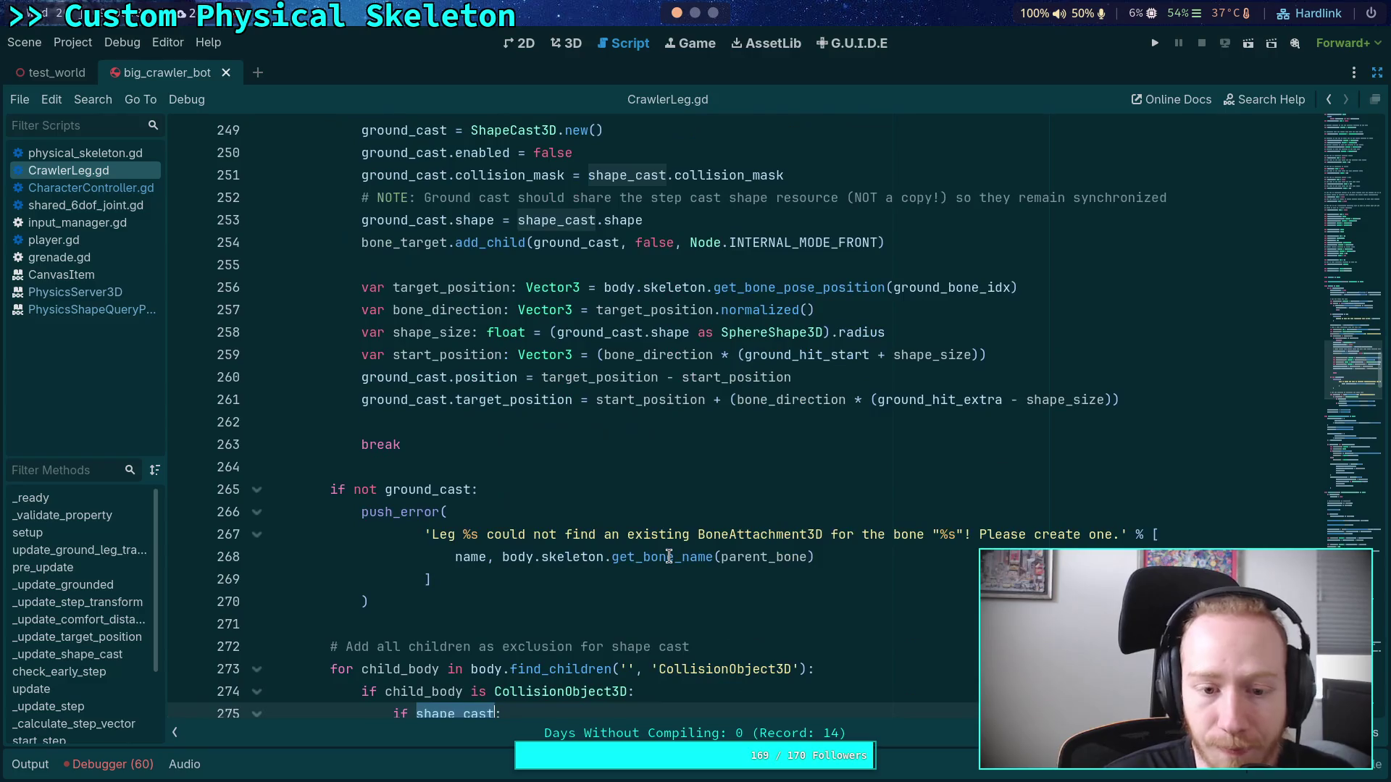
{"action": "left_click", "coordinate": [441, 462]}
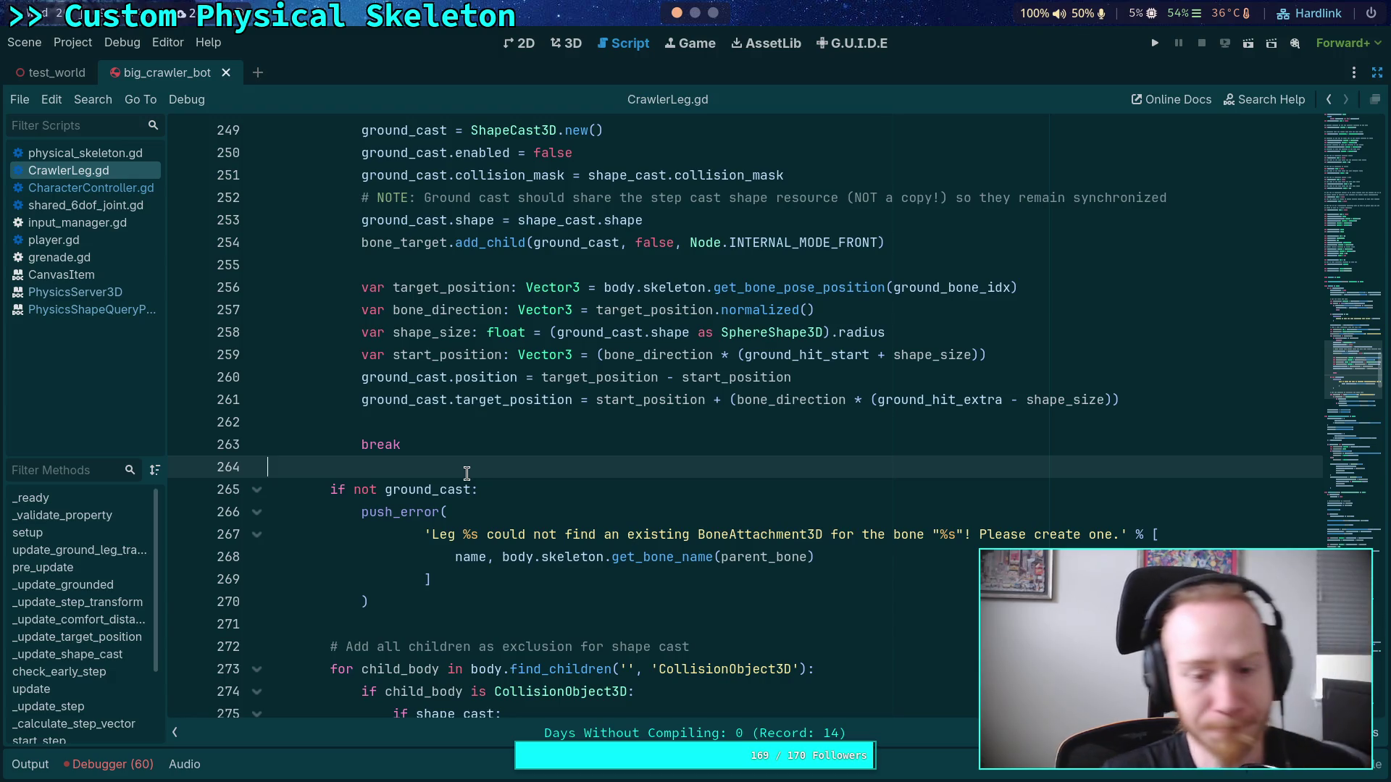
{"action": "scroll", "coordinate": [491, 472], "scroll_direction": "up", "scroll_amount": 2}
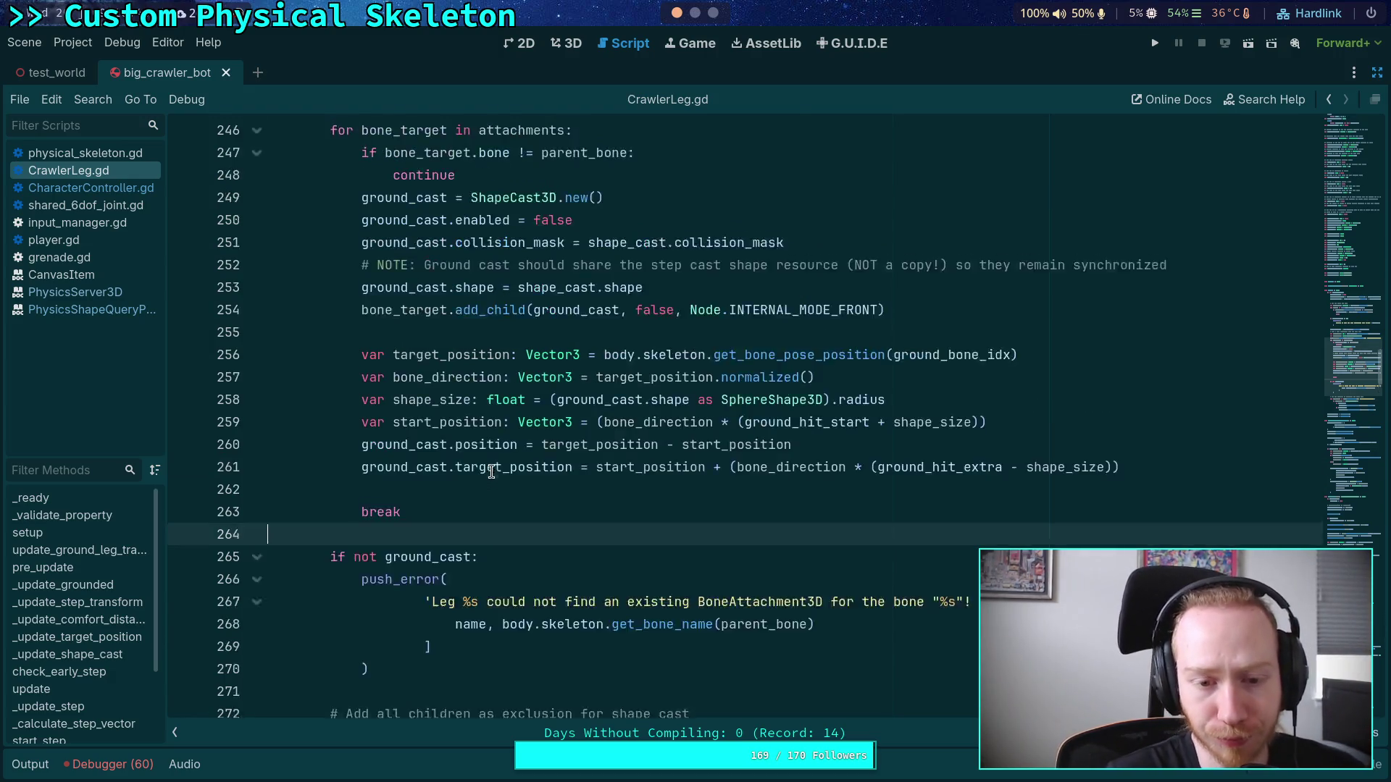
Step: Highlight every occurrence of ground_cast around line 249, then switch to the terminal
{"action": "left_click", "coordinate": [544, 404]}
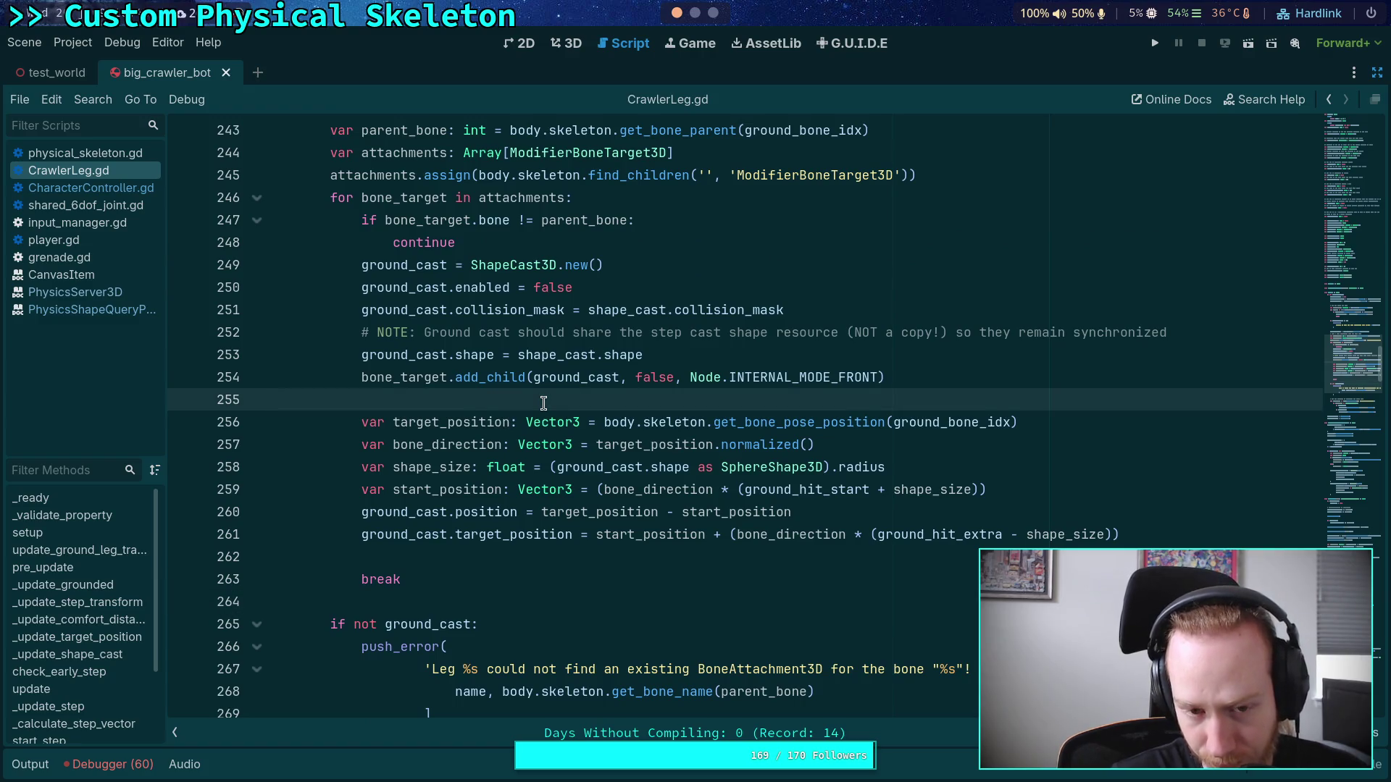
{"action": "double_click", "coordinate": [391, 265]}
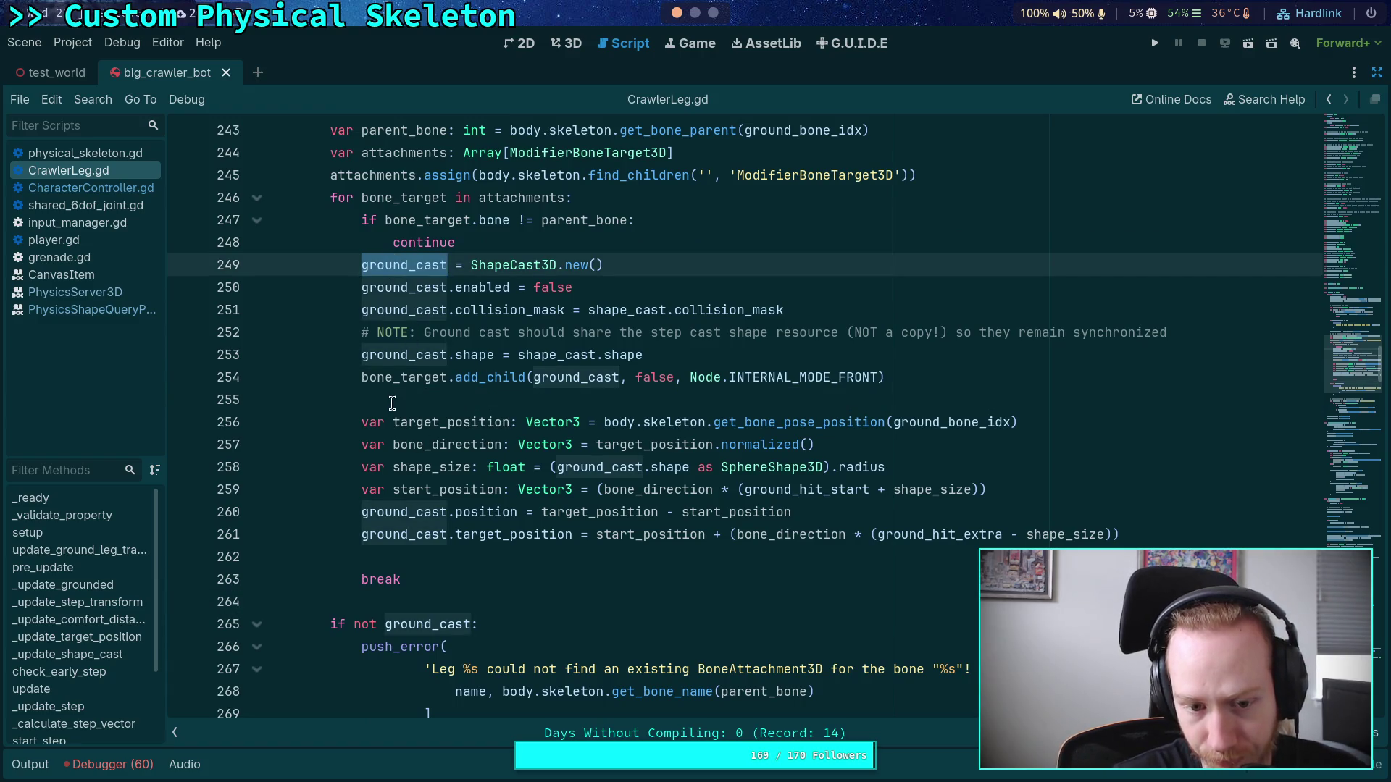
{"action": "scroll", "coordinate": [362, 413], "scroll_direction": "up", "scroll_amount": 2}
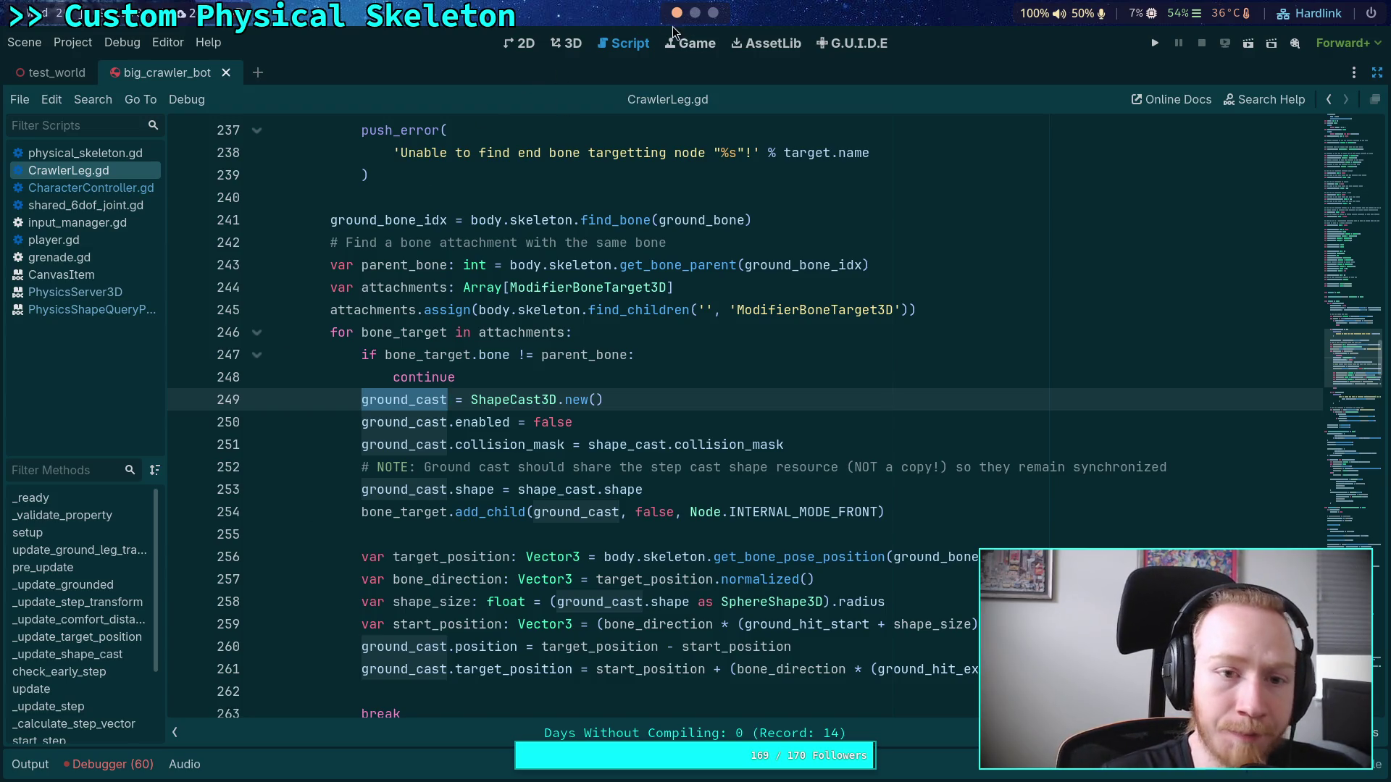
{"action": "left_click", "coordinate": [696, 12]}
Step: Run git status and git diff, paging down to the big_crawler_bot.tscn changes
{"action": "type", "text": "git status"}
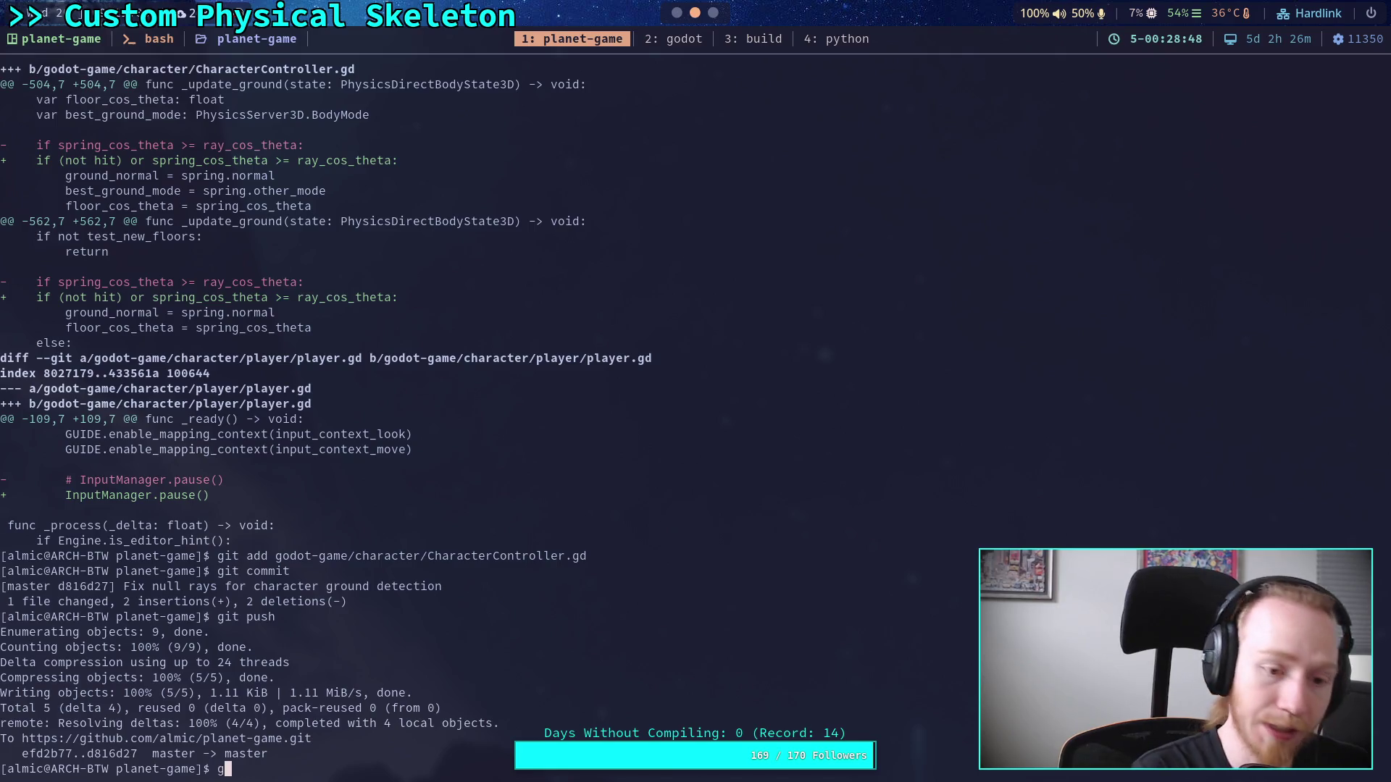
{"action": "key", "text": "Return"}
{"action": "type", "text": "git status"}
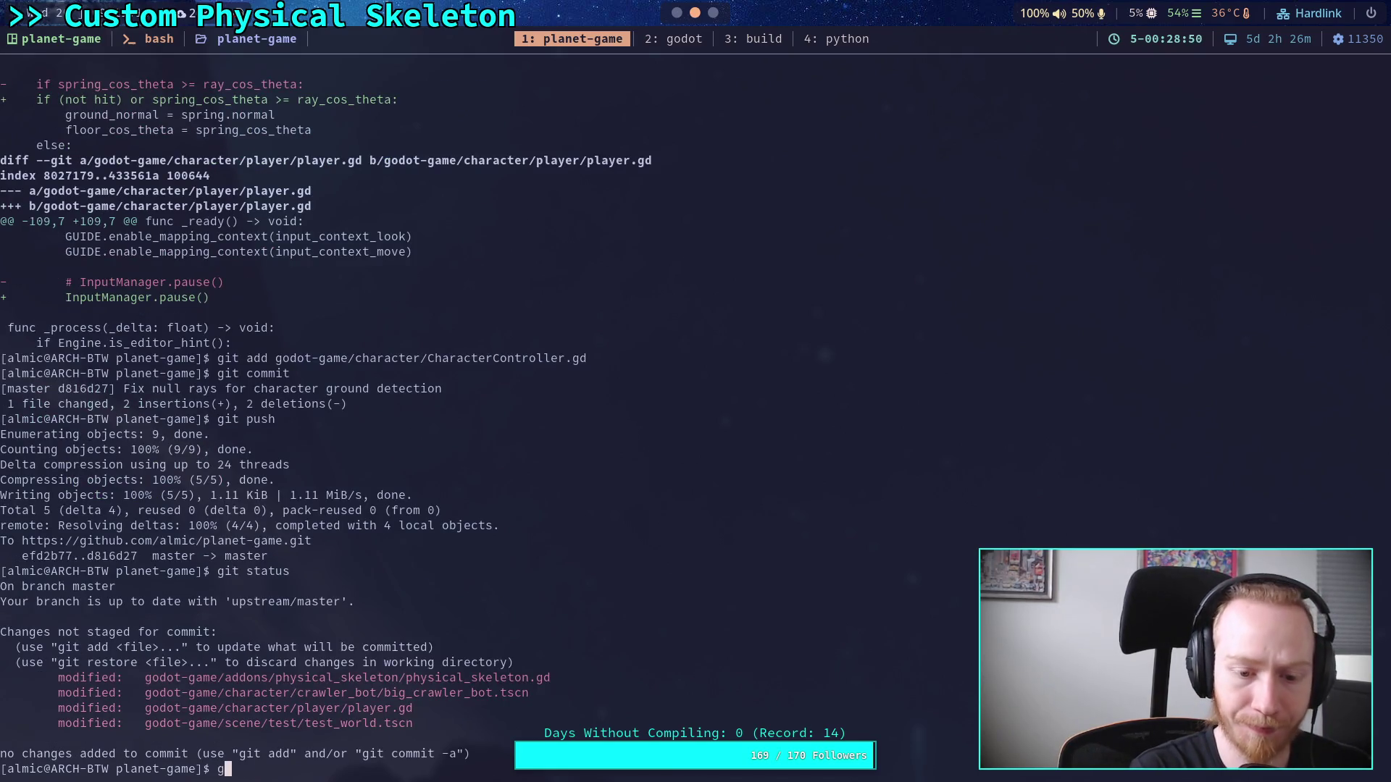
{"action": "key", "text": "BackSpace"}
{"action": "key", "text": "BackSpace"}
{"action": "key", "text": "BackSpace"}
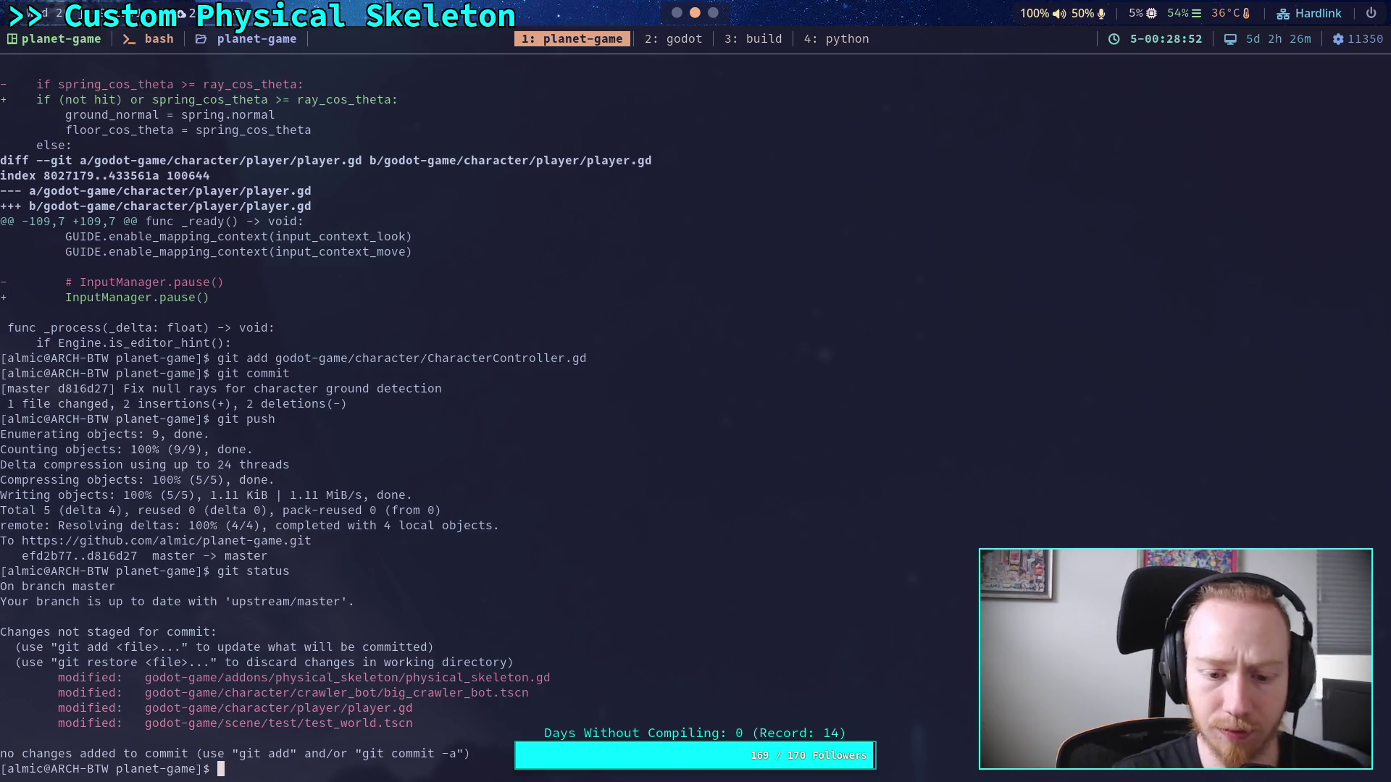
{"action": "type", "text": "git diff"}
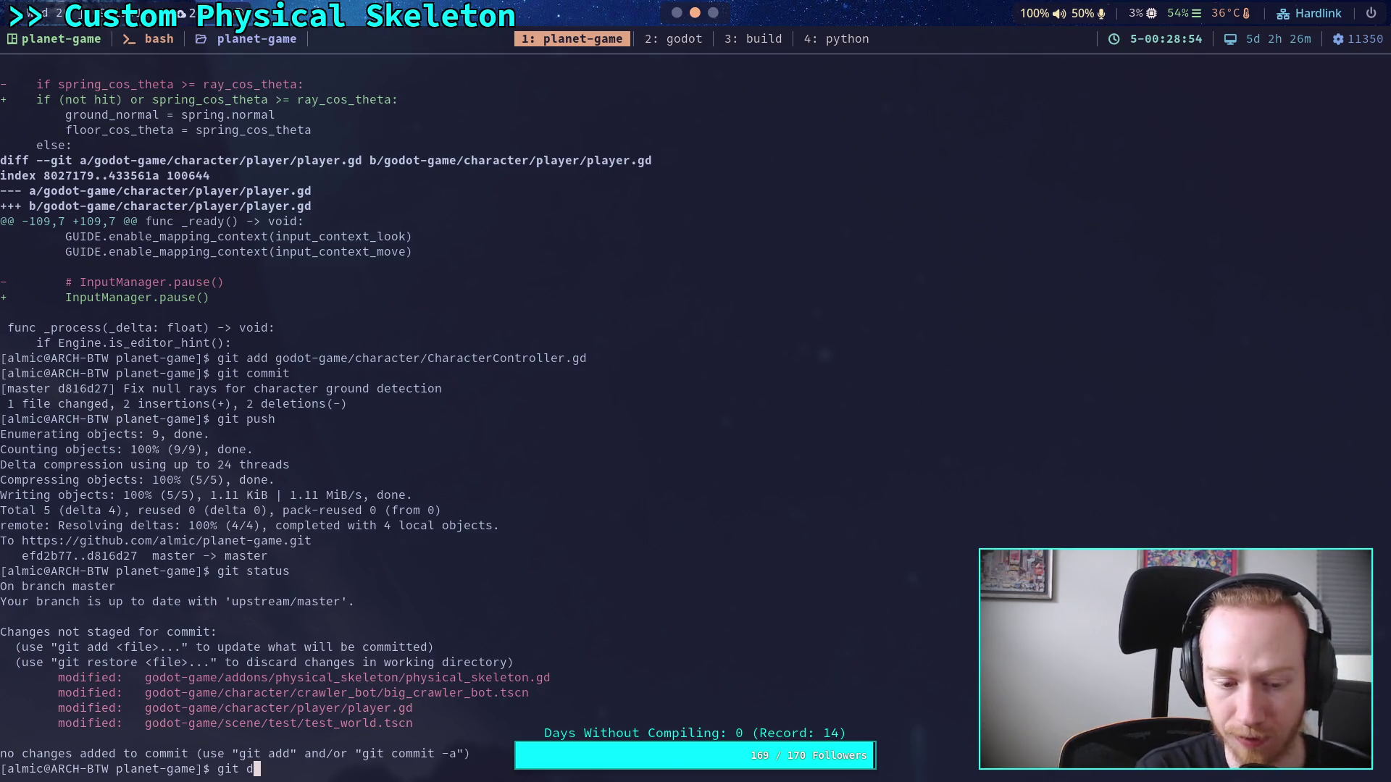
{"action": "key", "text": "Return"}
{"action": "key", "text": "Down"}
{"action": "key", "text": "Down"}
{"action": "key", "text": "Down"}
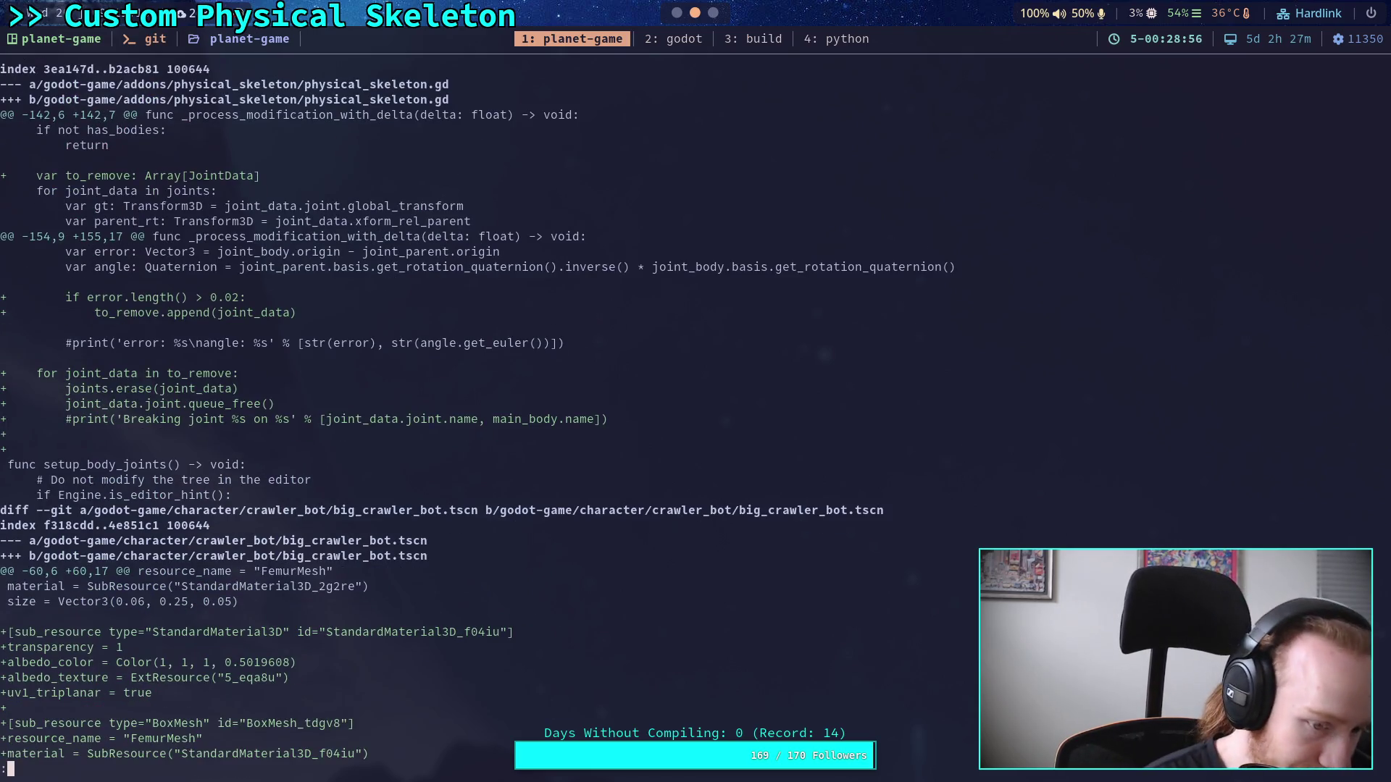
{"action": "key", "text": "Down"}
{"action": "key", "text": "Down"}
{"action": "key", "text": "Down"}
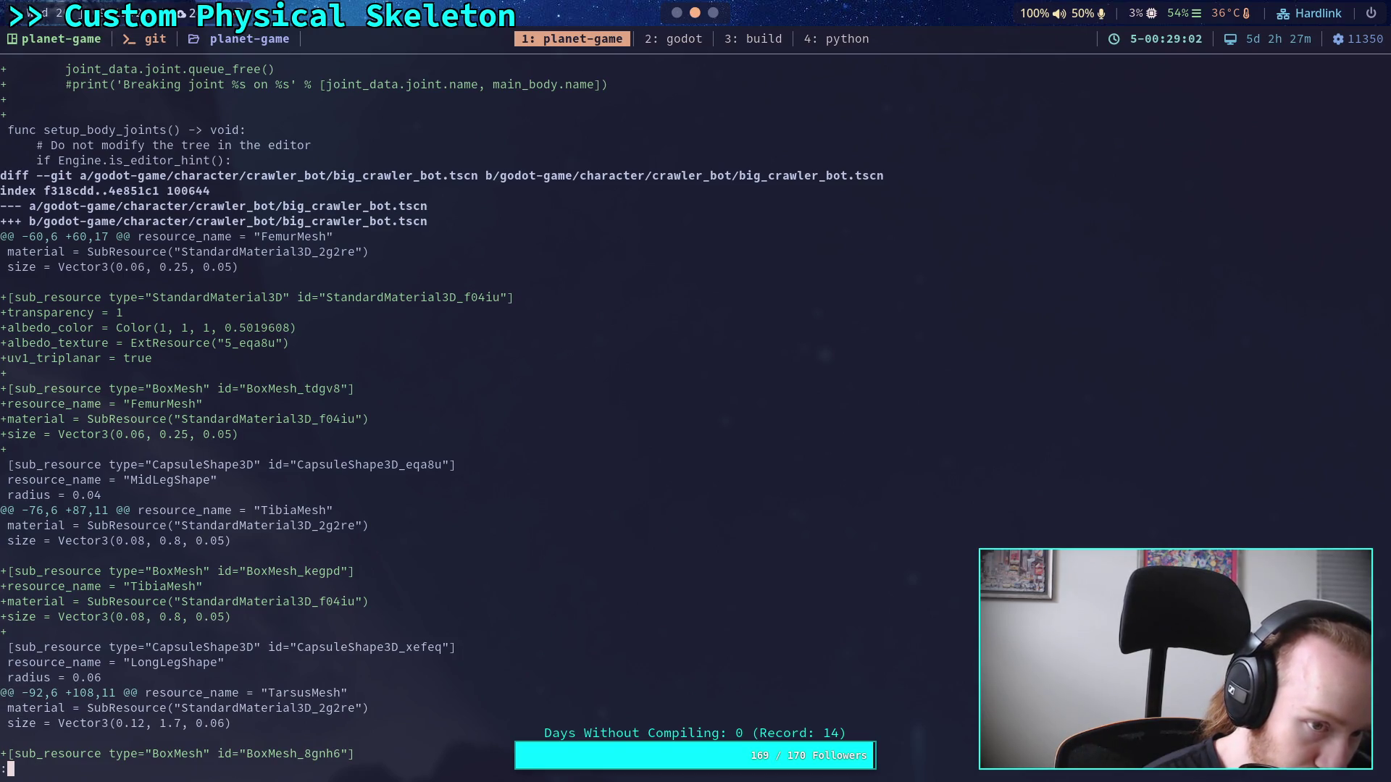
{"action": "key", "text": "Down"}
{"action": "key", "text": "Down"}
{"action": "key", "text": "Down"}
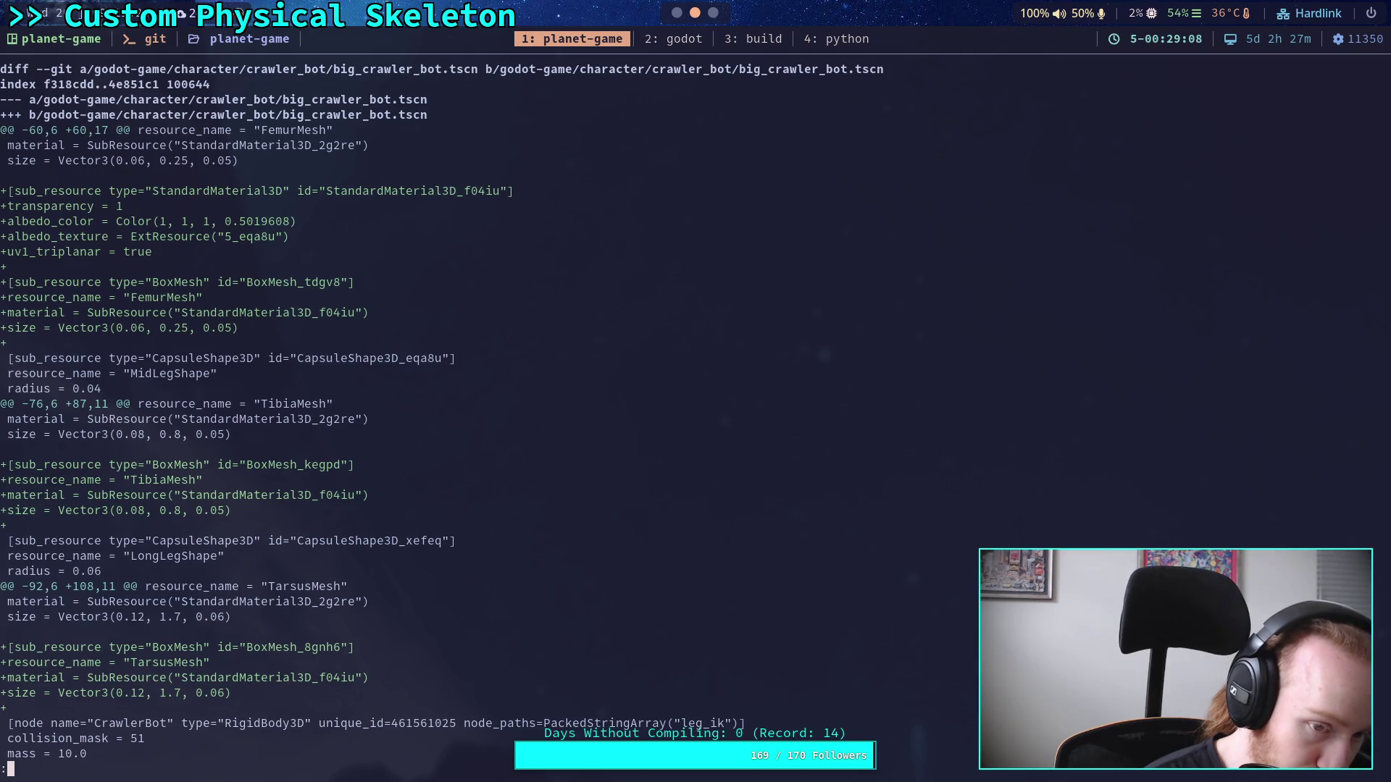
{"action": "key", "text": "Down"}
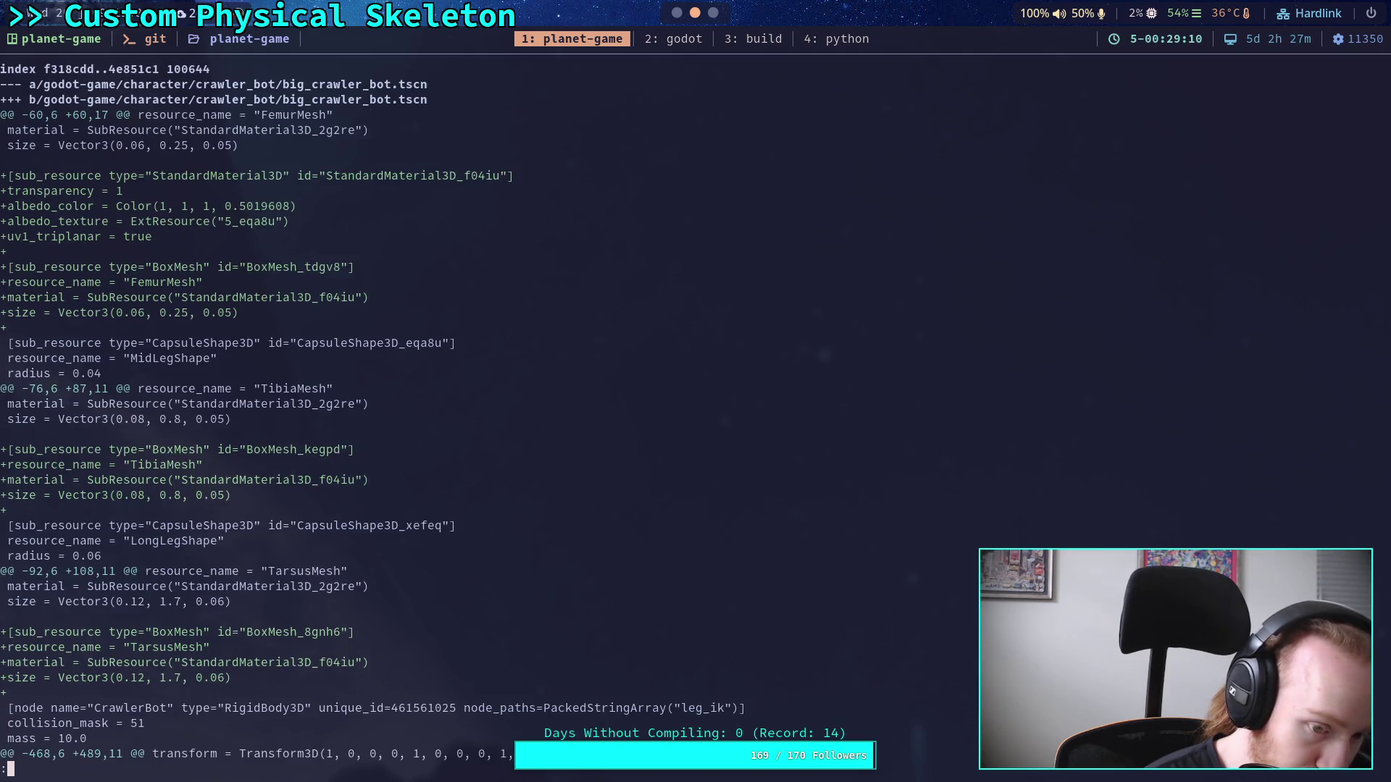
{"action": "key", "text": "Down"}
{"action": "key", "text": "Down"}
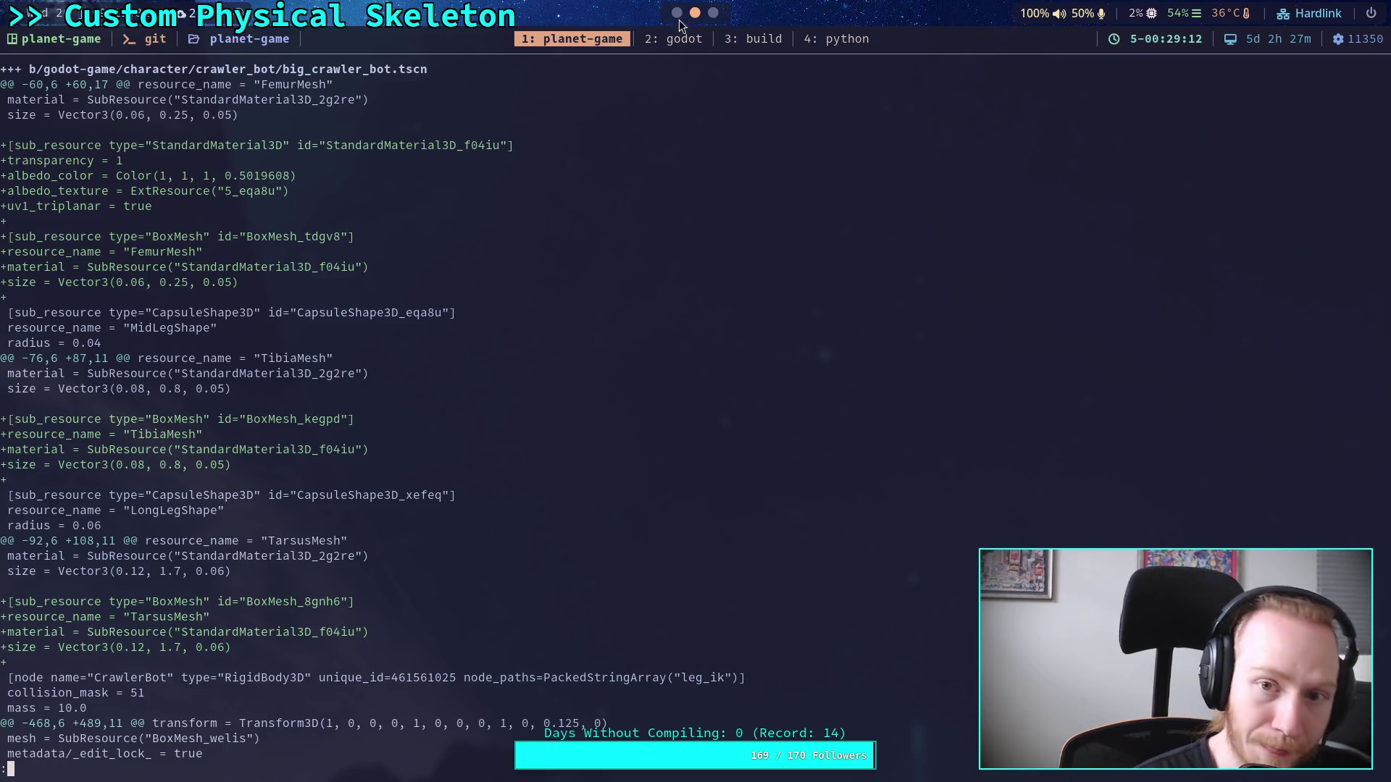
Step: Back in Godot, select FrontRightFemur's box mesh and view its properties in the Inspector
{"action": "key", "text": "super+2"}
{"action": "left_click", "coordinate": [1376, 75]}
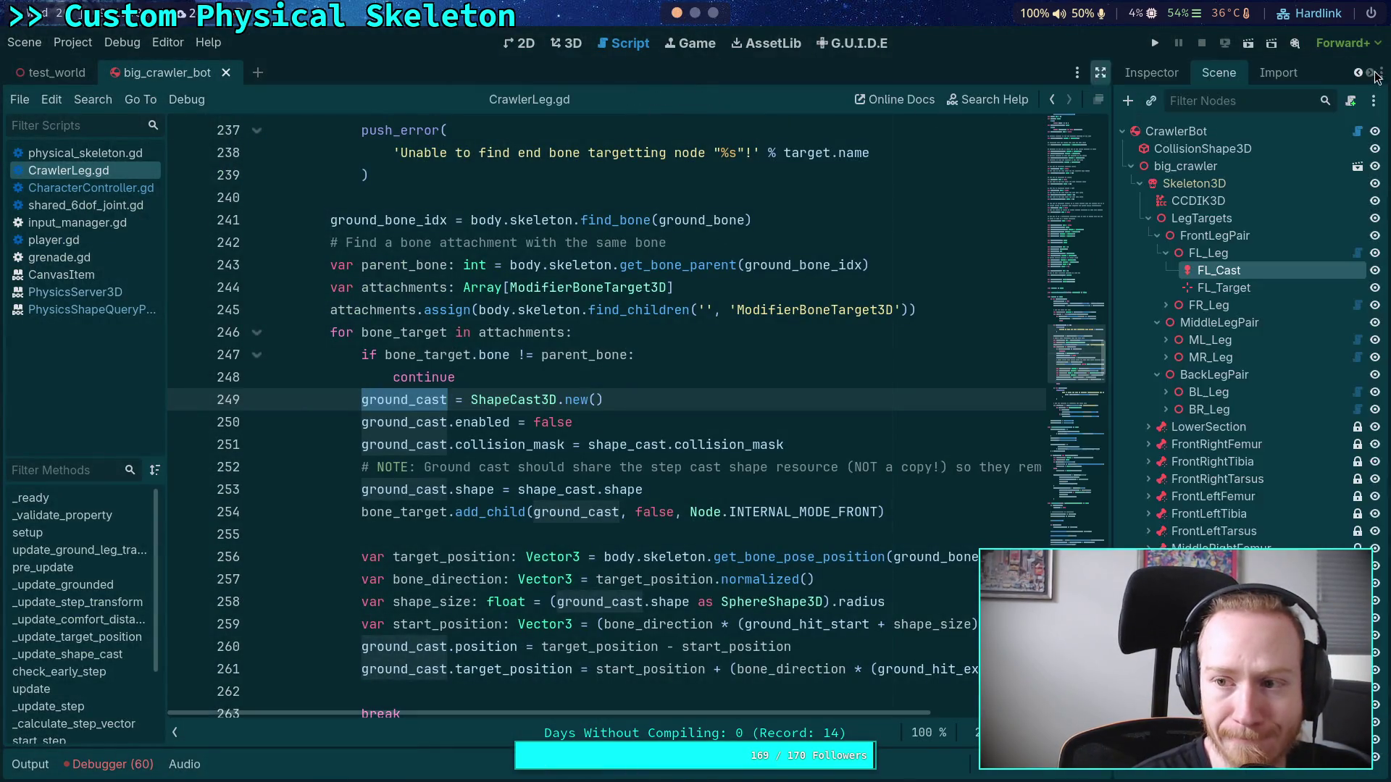
{"action": "left_click", "coordinate": [1148, 444]}
{"action": "left_click", "coordinate": [1190, 479]}
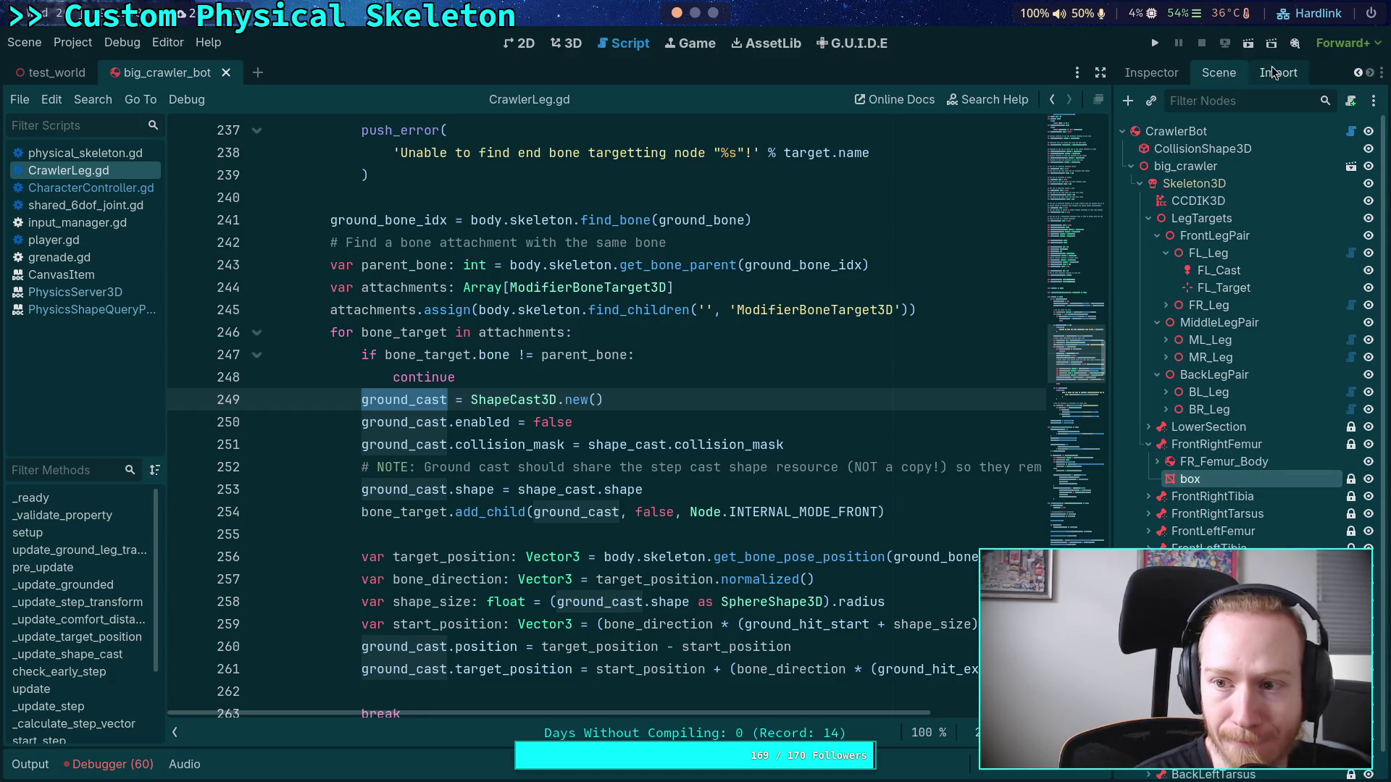
{"action": "left_click", "coordinate": [1144, 72]}
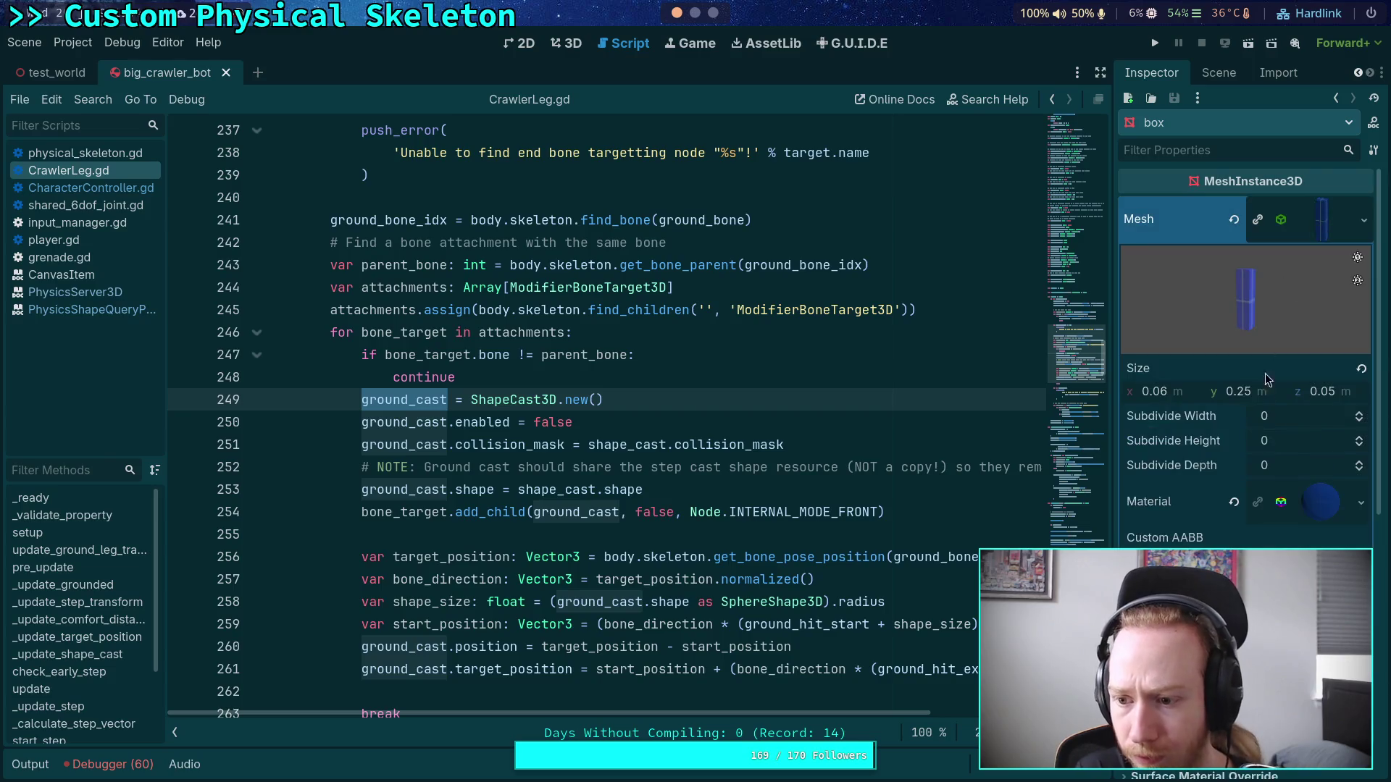
Step: Check the box material's albedo colour in linear mode: white at alpha 0.502
{"action": "left_click", "coordinate": [1319, 513]}
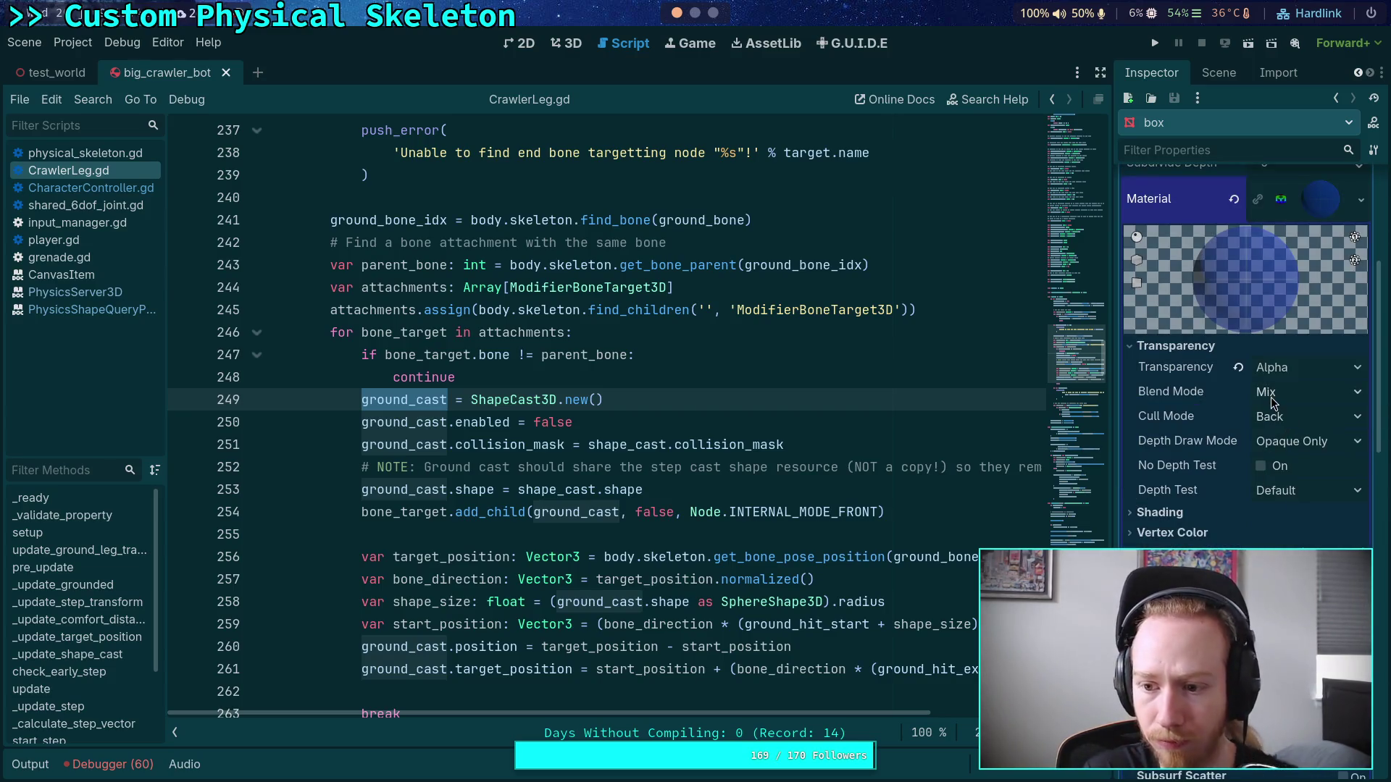
{"action": "left_click", "coordinate": [1166, 553]}
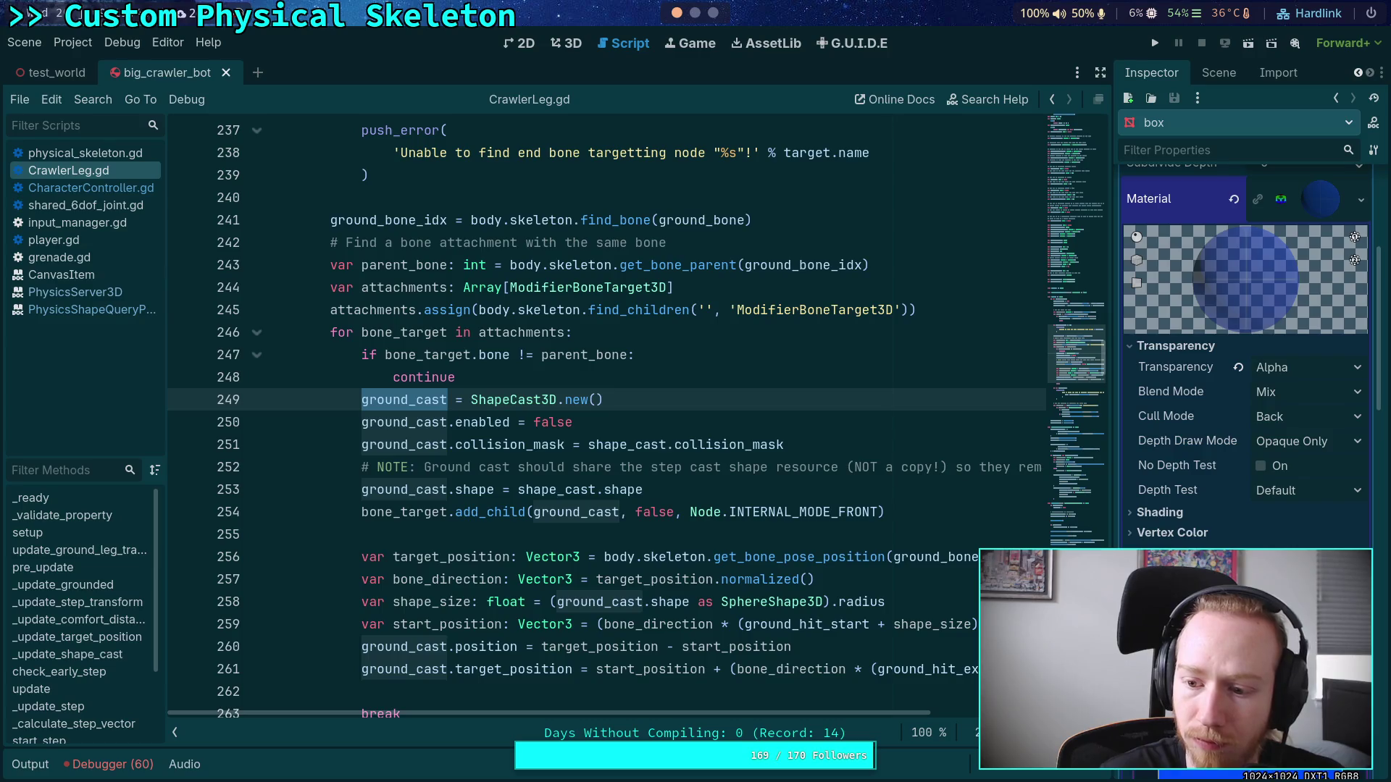
{"action": "left_click", "coordinate": [1304, 576]}
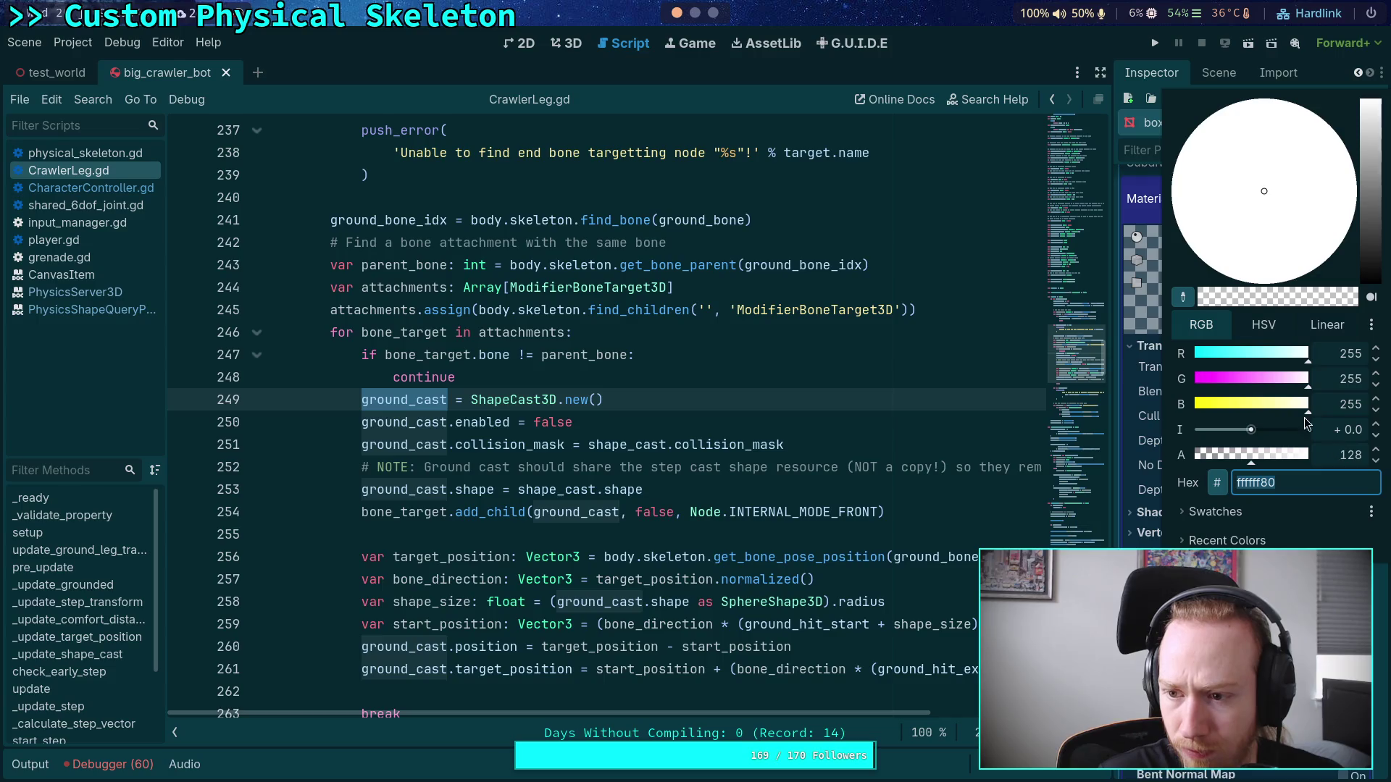
{"action": "left_click", "coordinate": [1327, 325]}
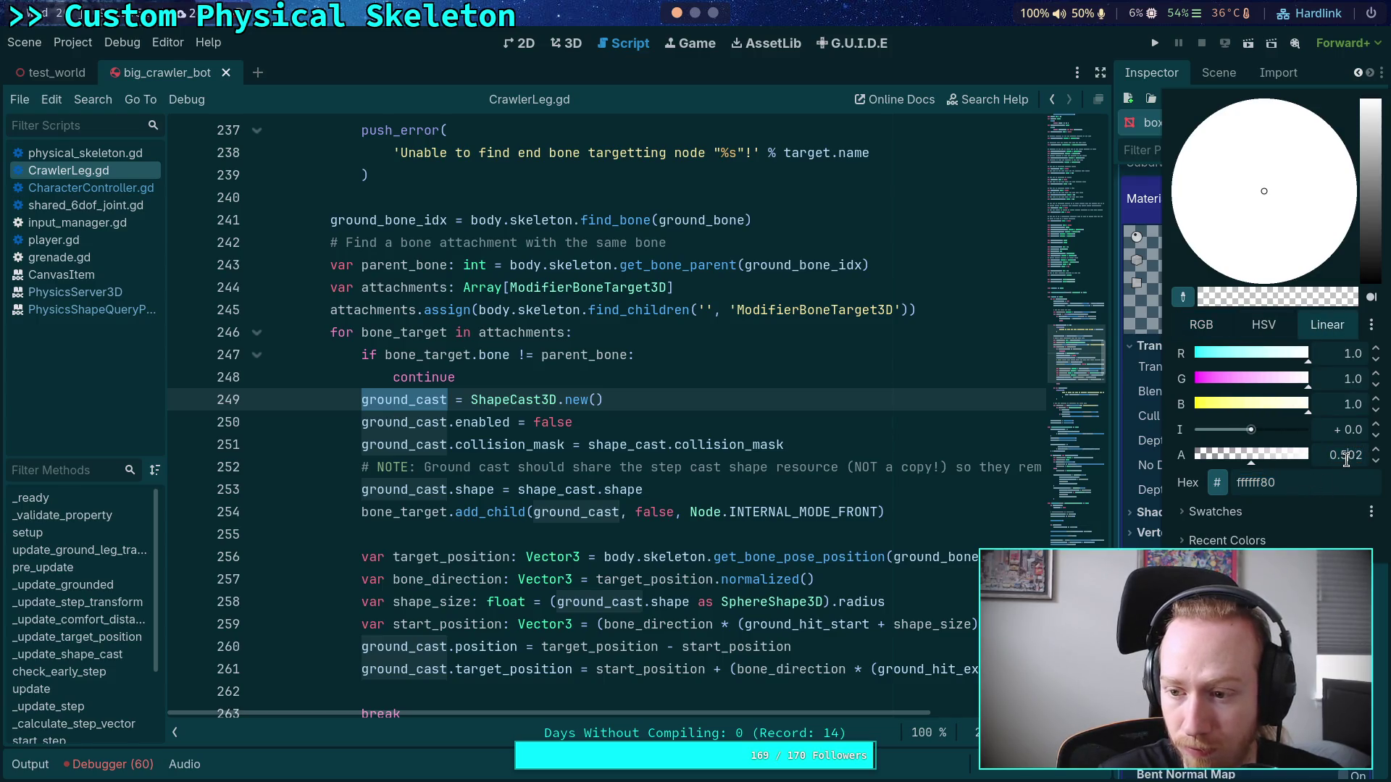
{"action": "key", "text": "Escape"}
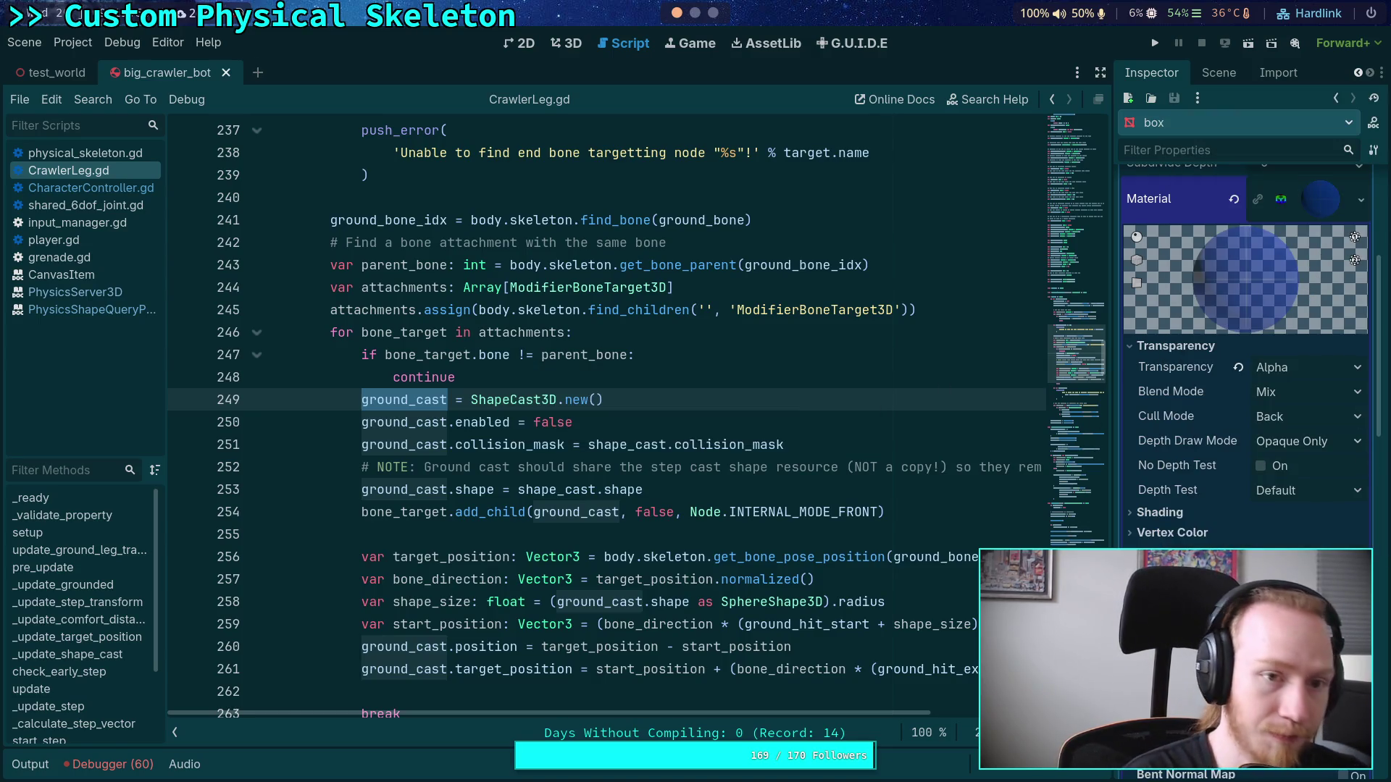
{"action": "key", "text": "super+1"}
Step: Page and scroll through the big_crawler_bot.tscn box-mesh hunks, then return to Godot
{"action": "key", "text": "q"}
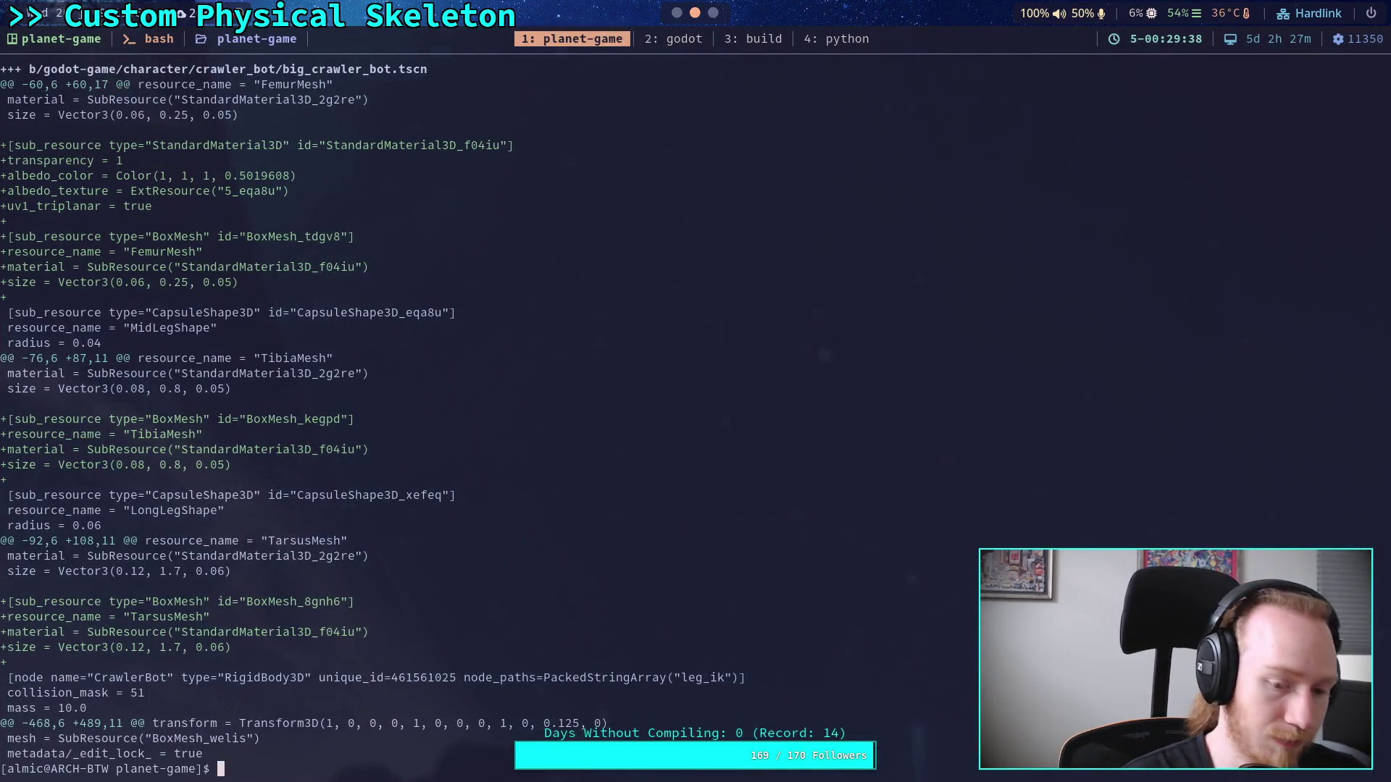
{"action": "key", "text": "Up"}
{"action": "key", "text": "Return"}
{"action": "key", "text": "space"}
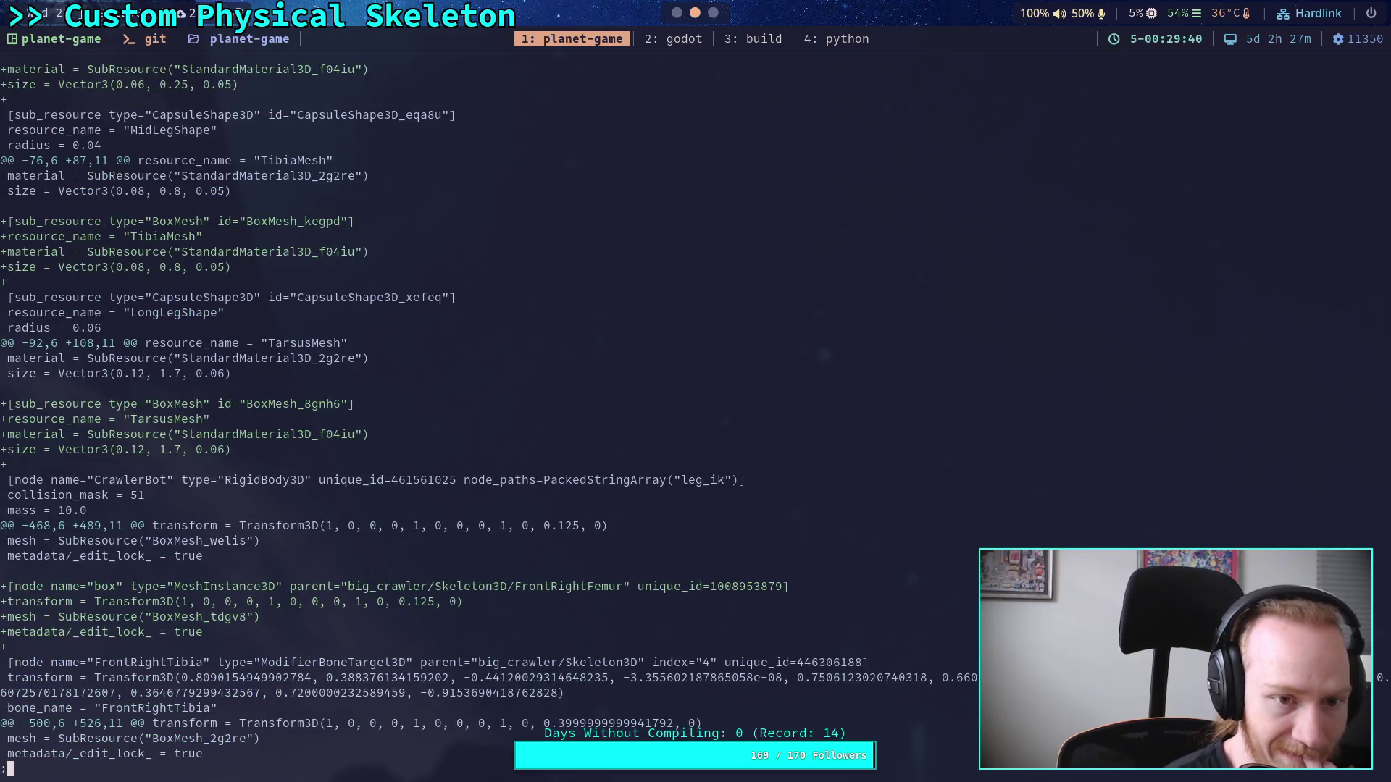
{"action": "scroll", "coordinate": [489, 412], "scroll_direction": "up", "scroll_amount": 3}
{"action": "scroll", "coordinate": [384, 411], "scroll_direction": "up", "scroll_amount": 3}
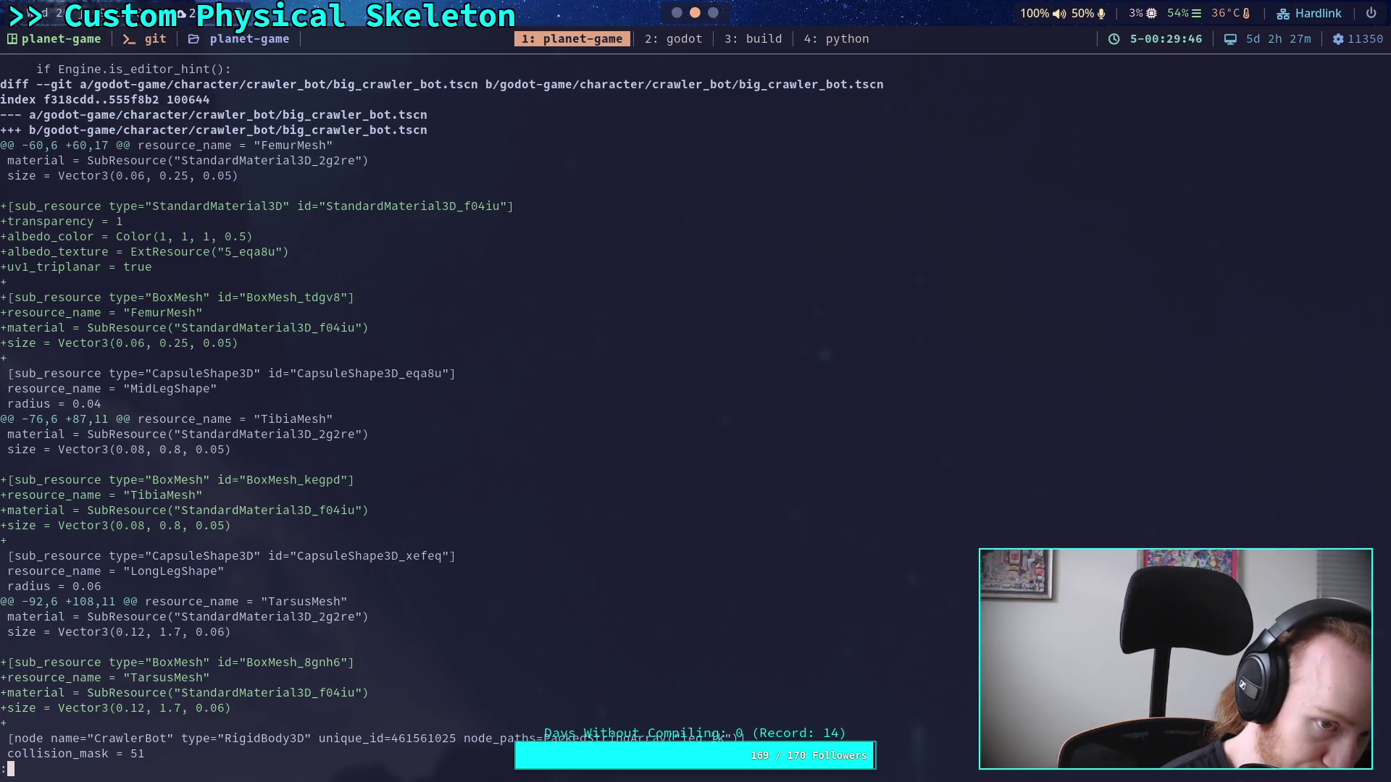
{"action": "scroll", "coordinate": [442, 412], "scroll_direction": "down", "scroll_amount": 6}
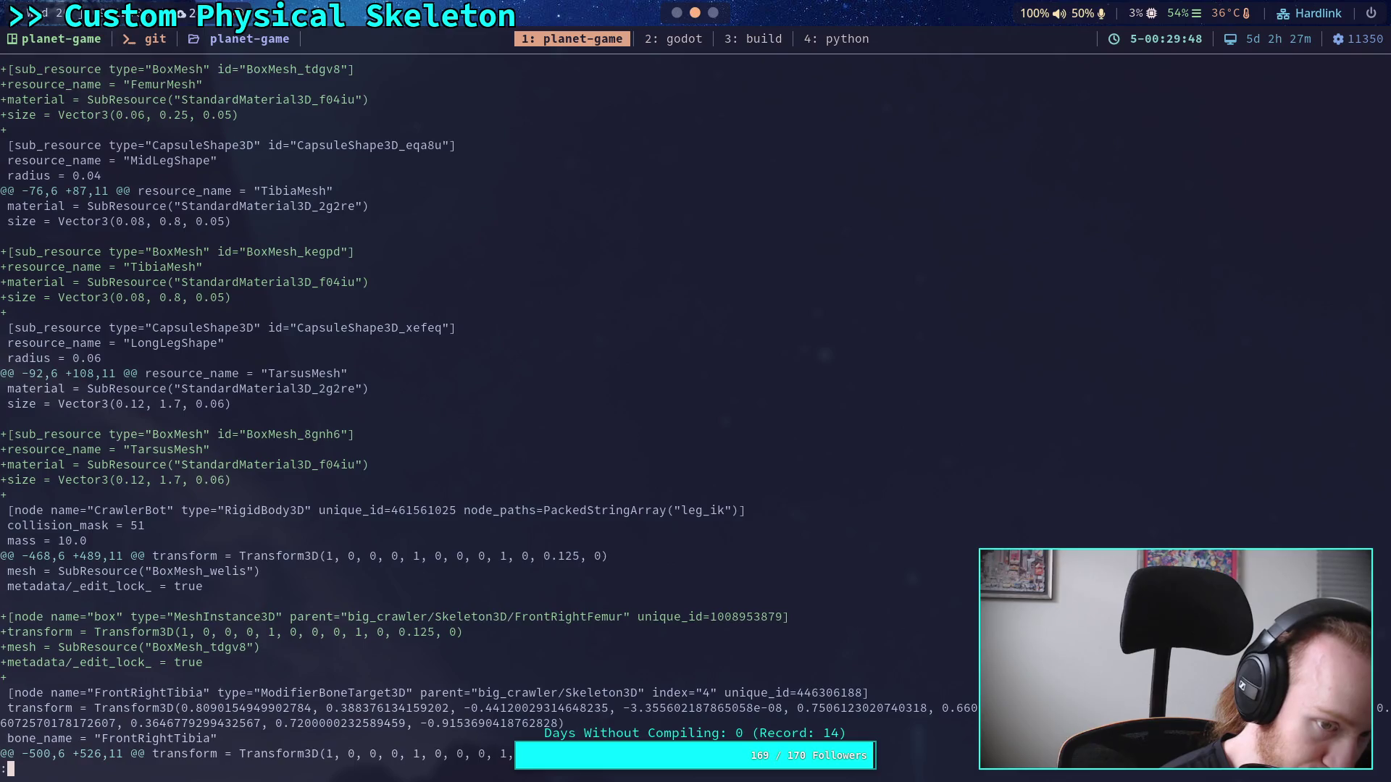
{"action": "scroll", "coordinate": [442, 411], "scroll_direction": "down", "scroll_amount": 3}
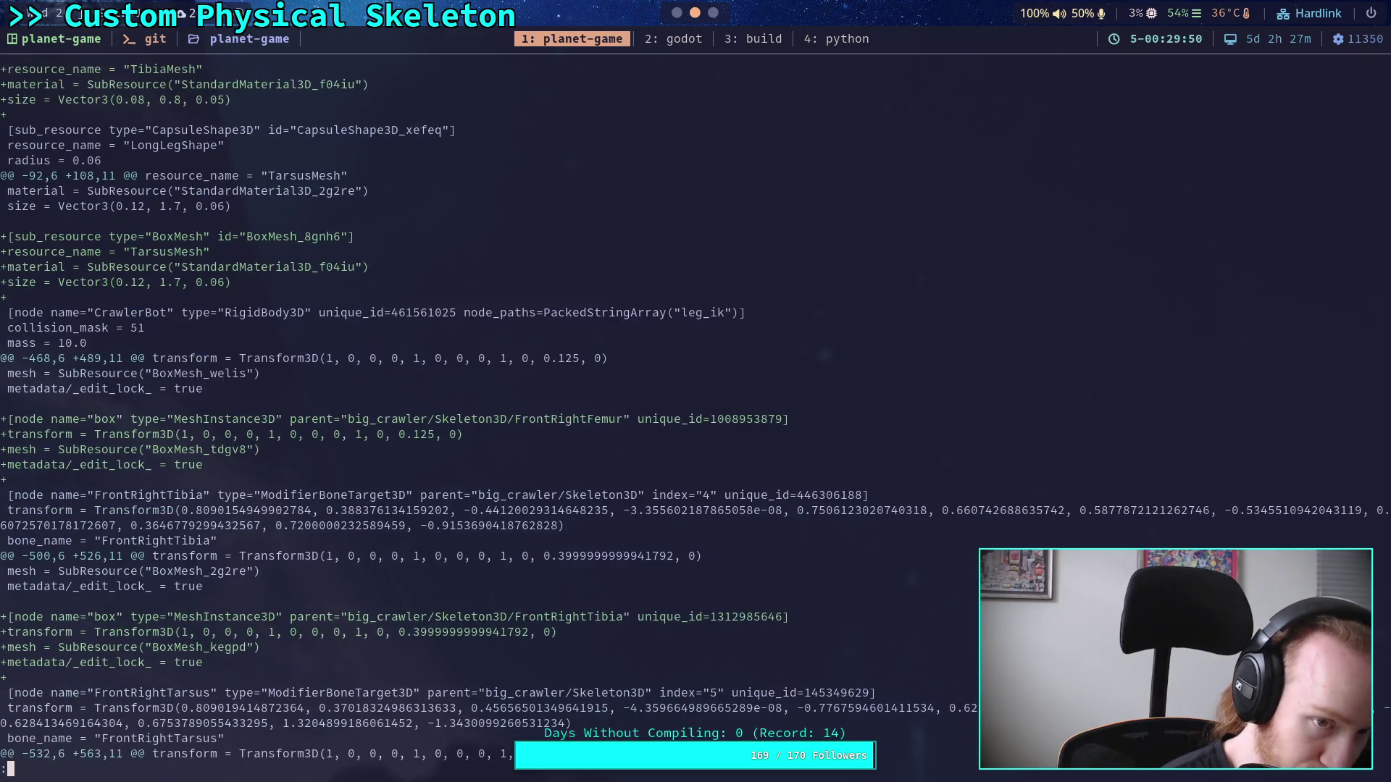
{"action": "scroll", "coordinate": [694, 411], "scroll_direction": "down", "scroll_amount": 3}
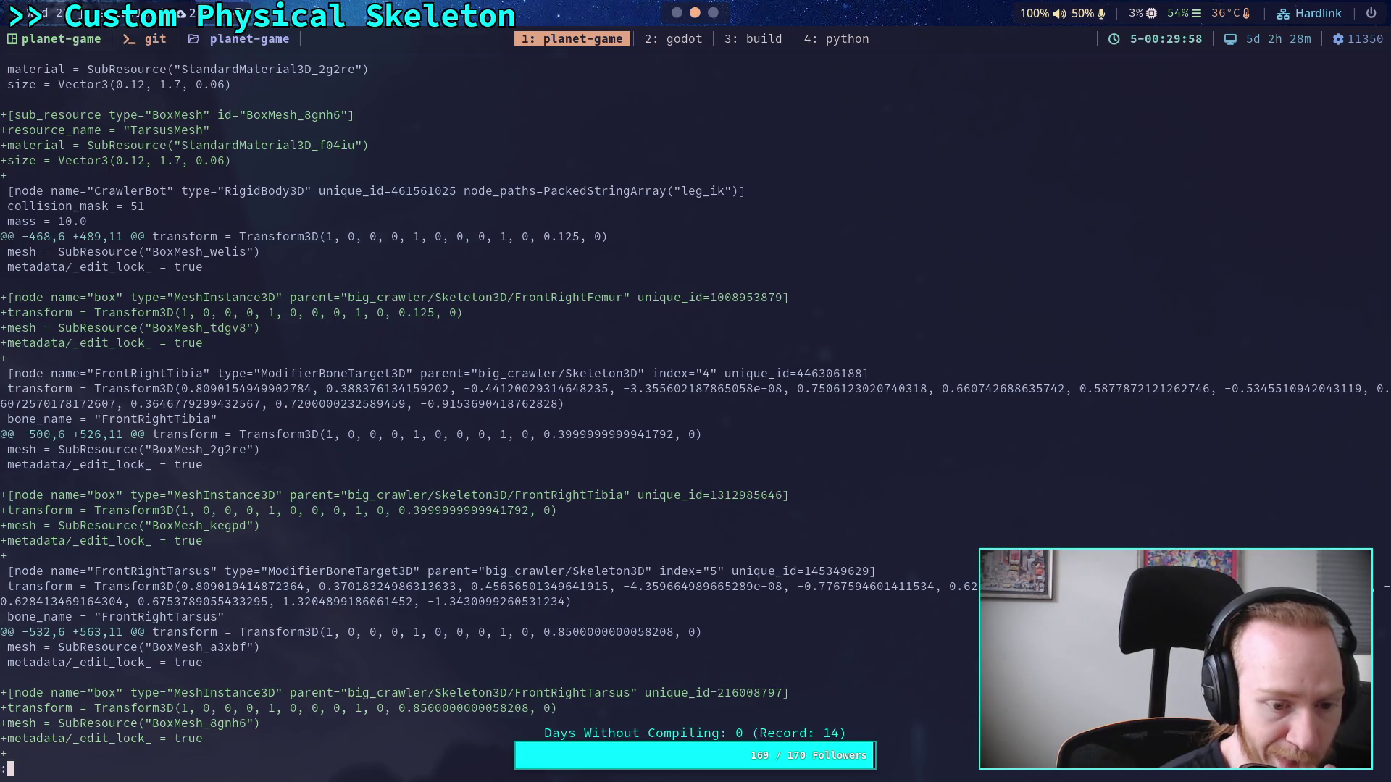
{"action": "key", "text": "super+2"}
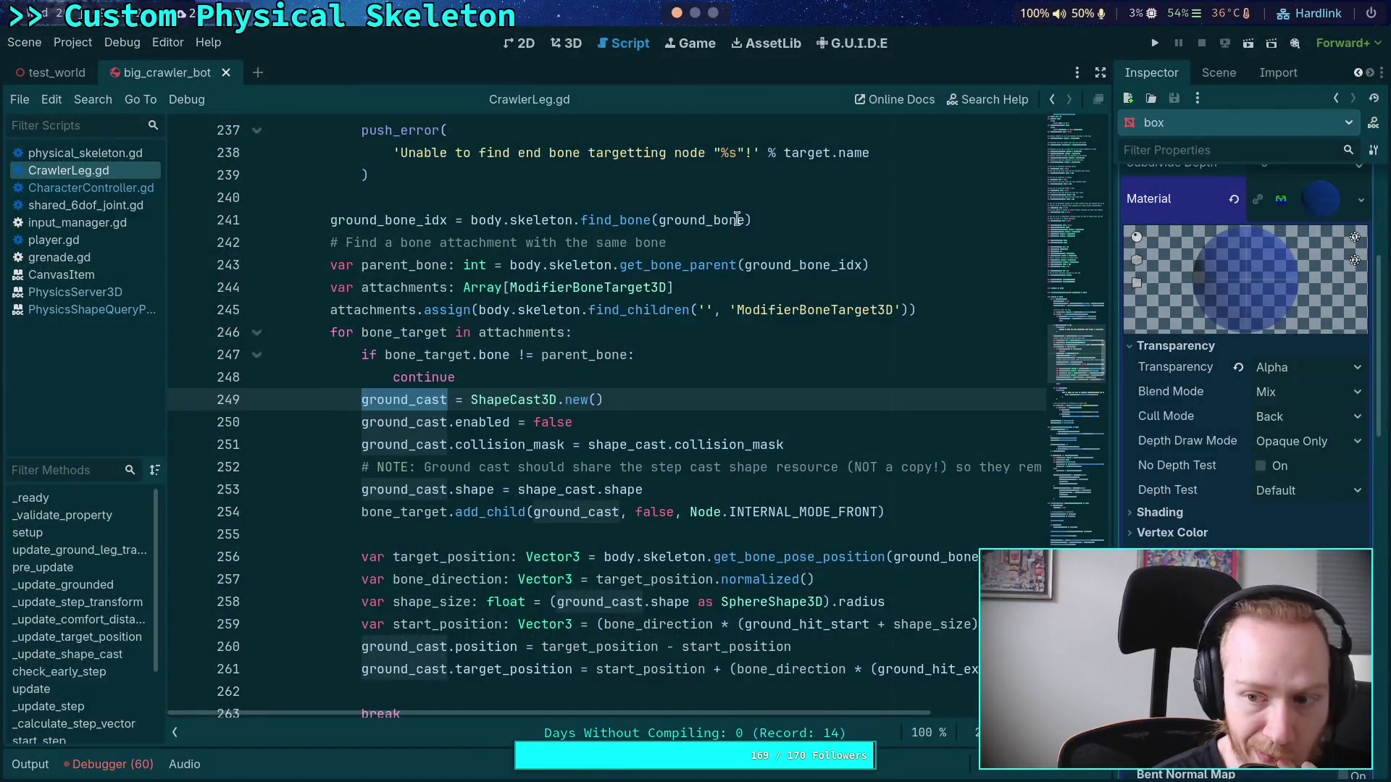
Step: In the Scene dock, expand and collapse FR_Femur_Body, then return to the terminal diff
{"action": "left_click", "coordinate": [1216, 74]}
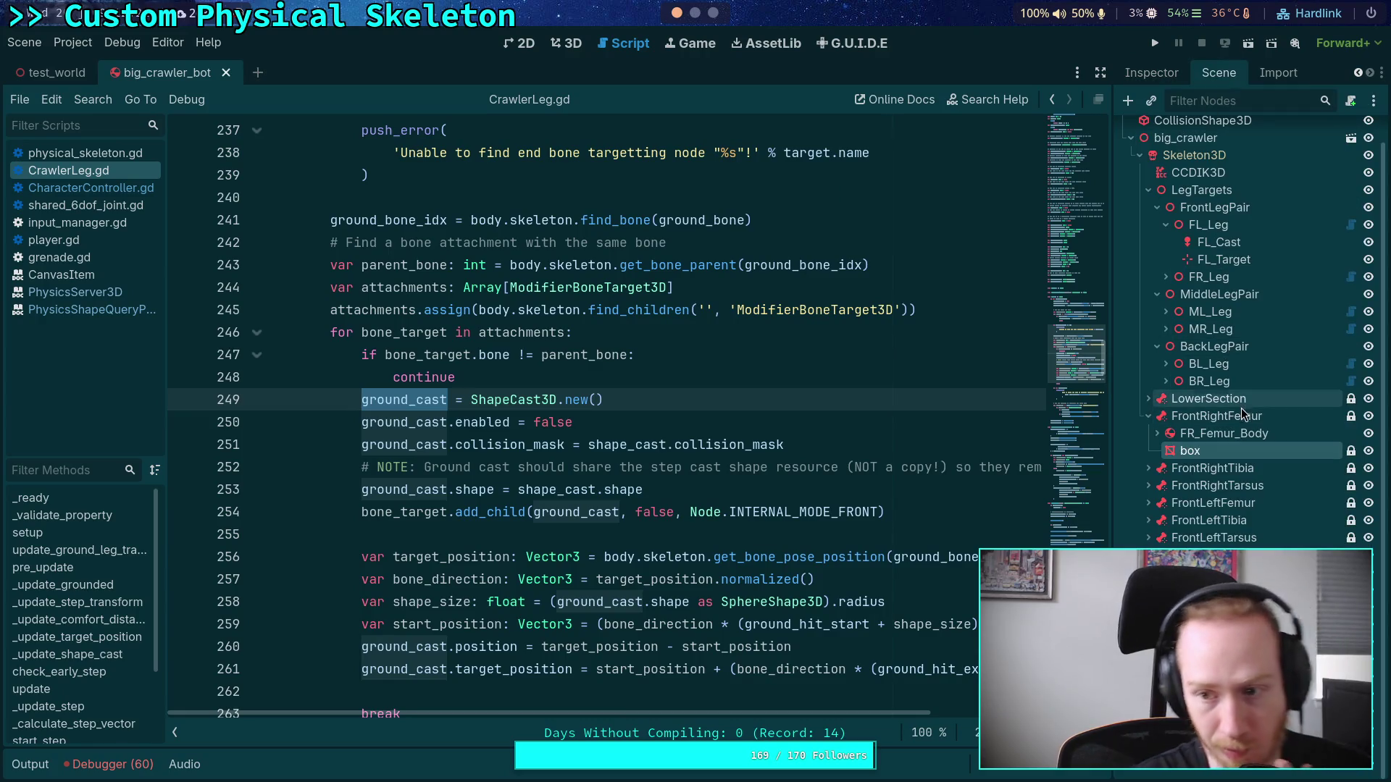
{"action": "left_click", "coordinate": [1159, 434]}
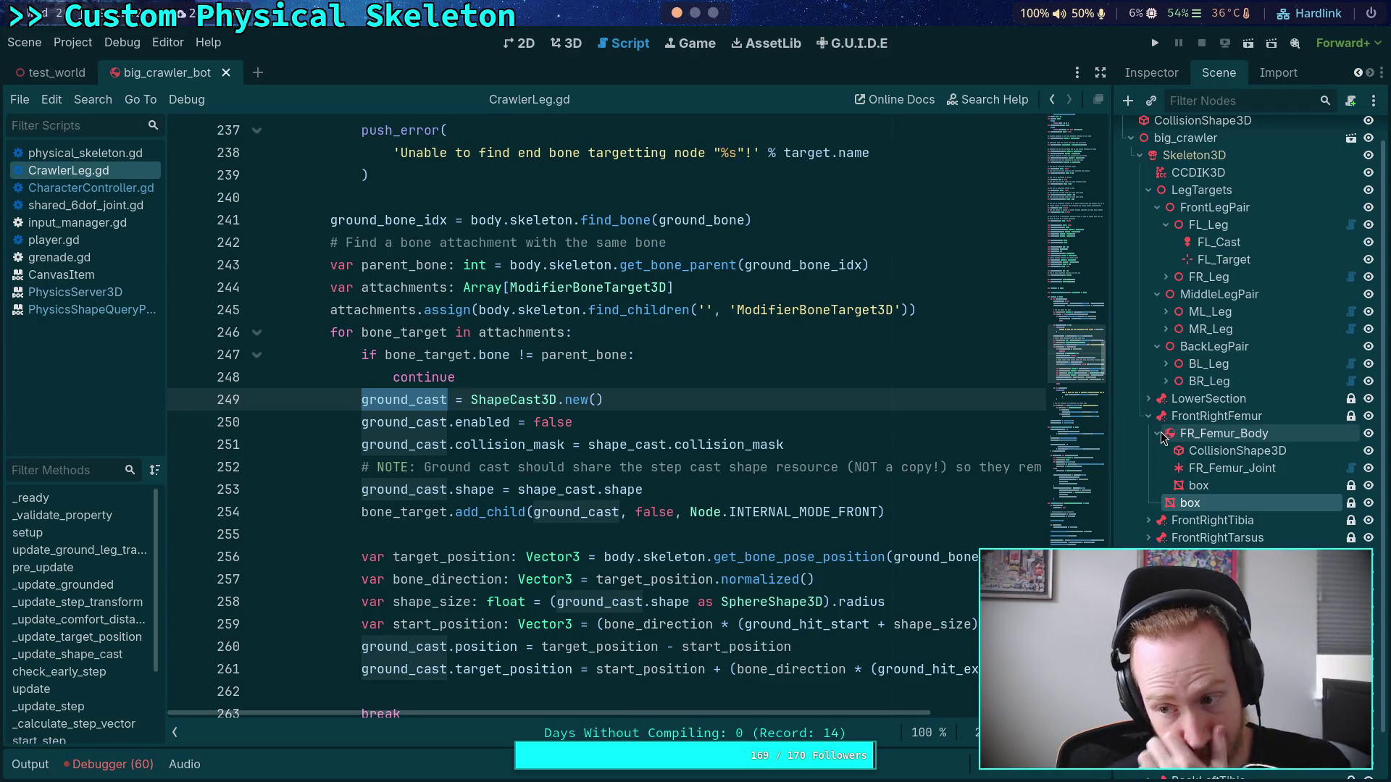
{"action": "left_click", "coordinate": [1159, 435]}
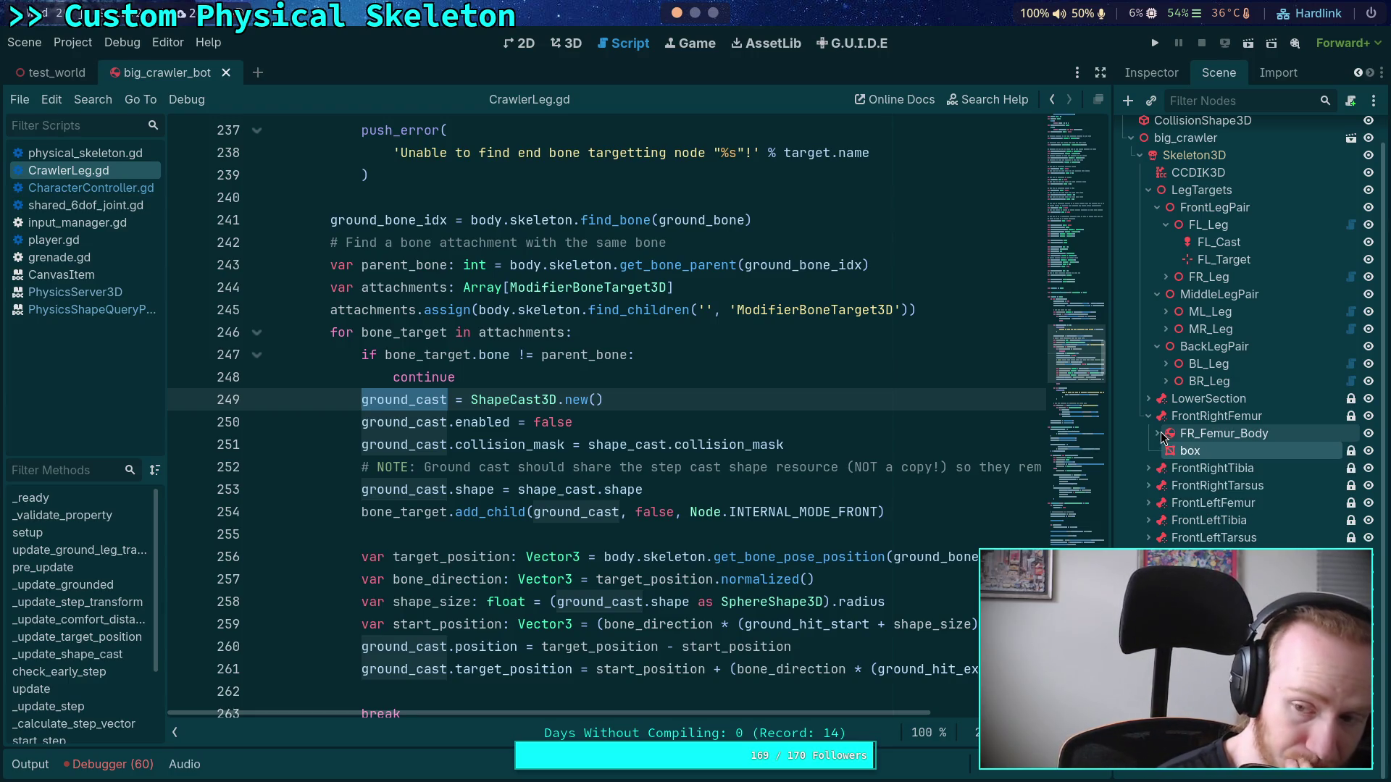
{"action": "key", "text": "super+1"}
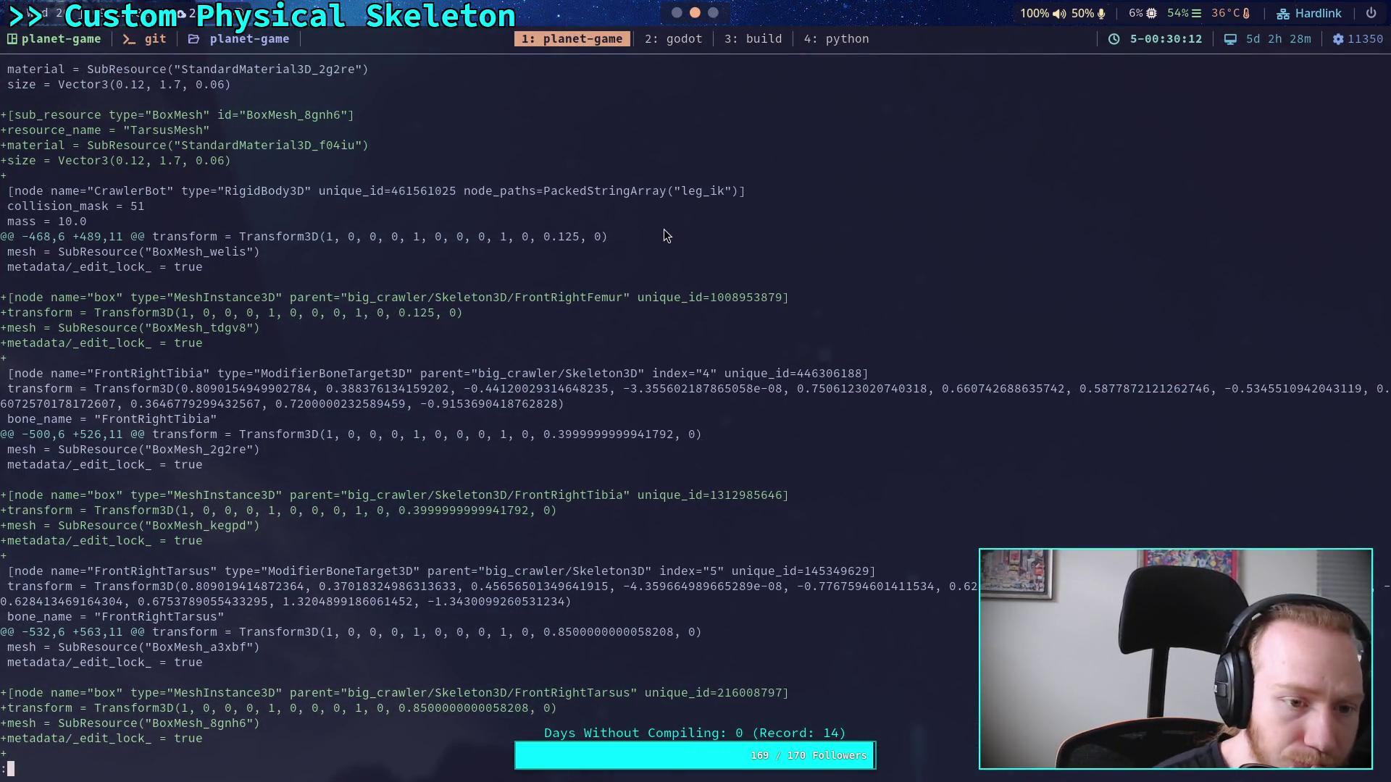
Step: Page the diff to its end, reviewing player.gd and test_world.tscn's removed CrawlerBot2–7 nodes
{"action": "key", "text": "space"}
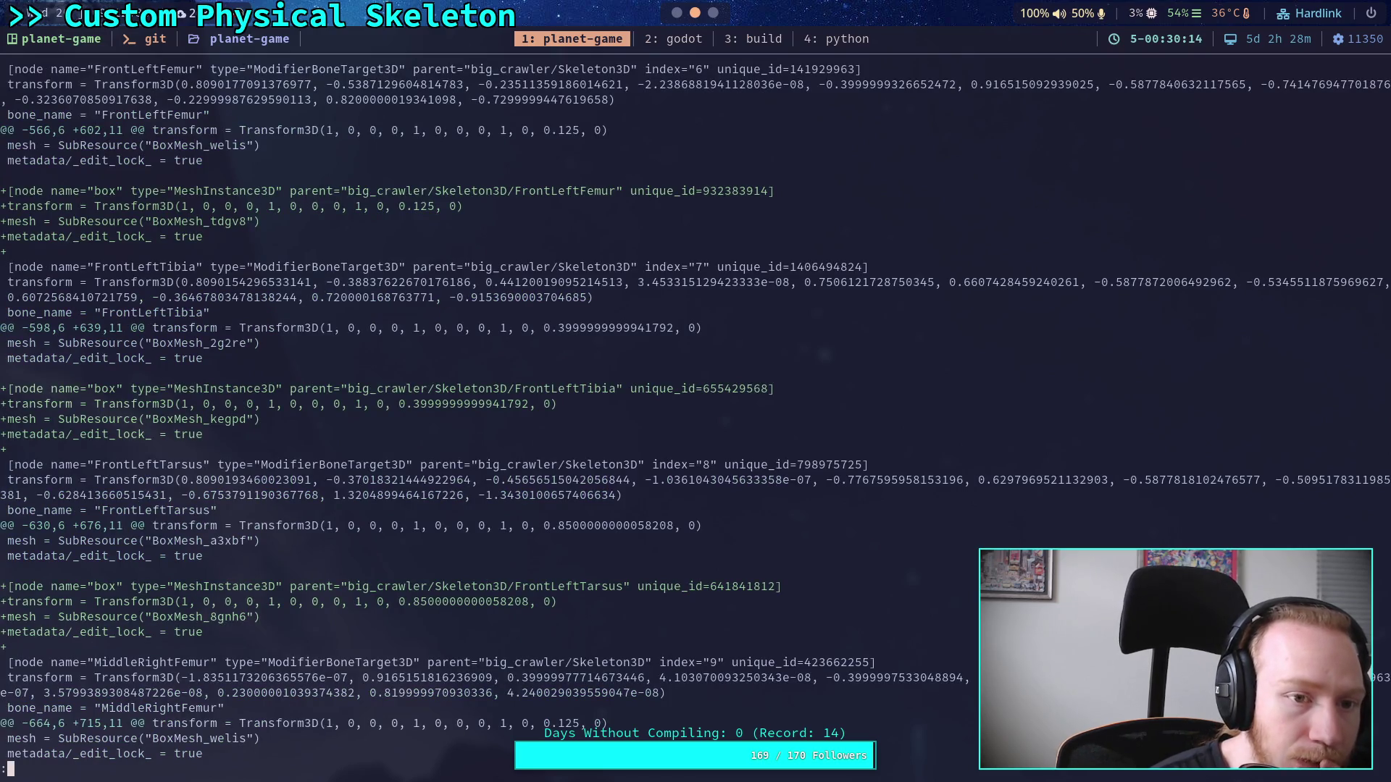
{"action": "key", "text": "space"}
{"action": "key", "text": "space"}
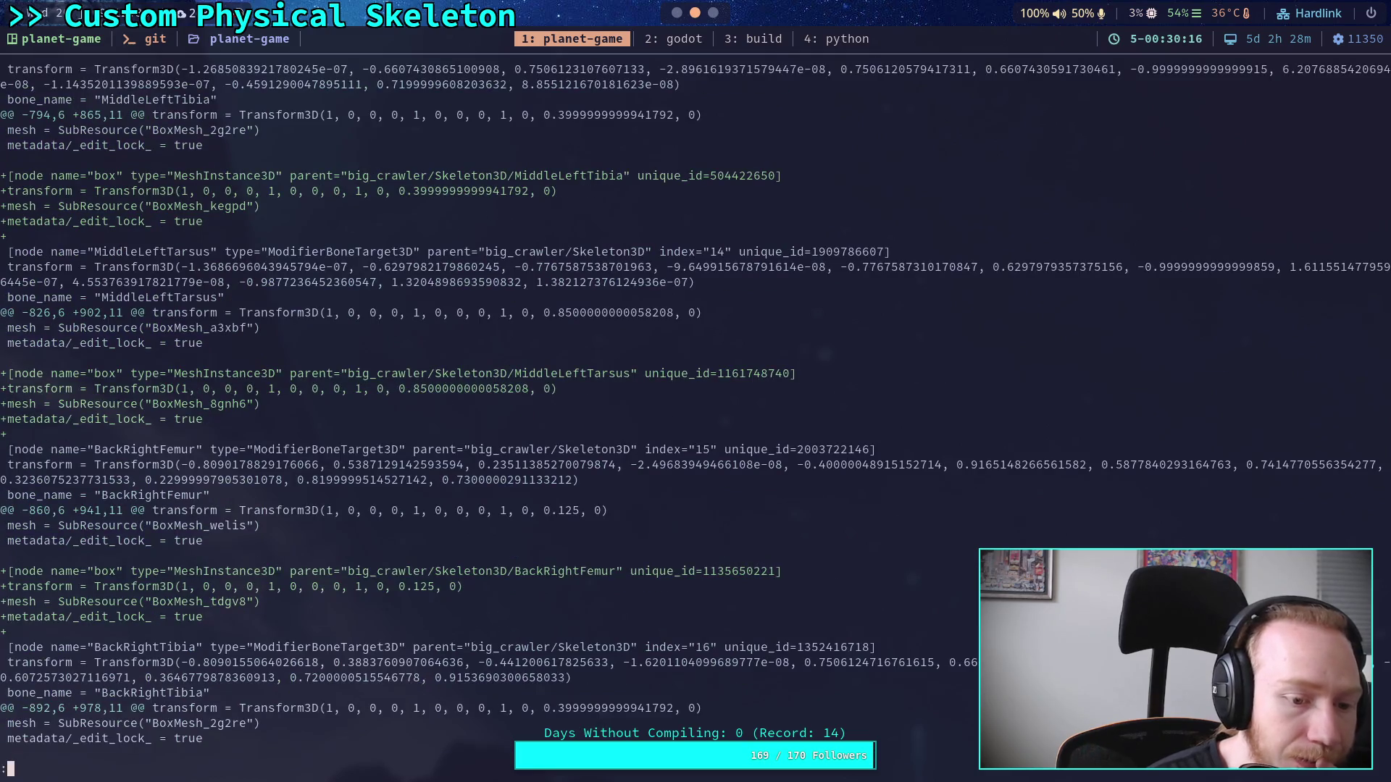
{"action": "key", "text": "space"}
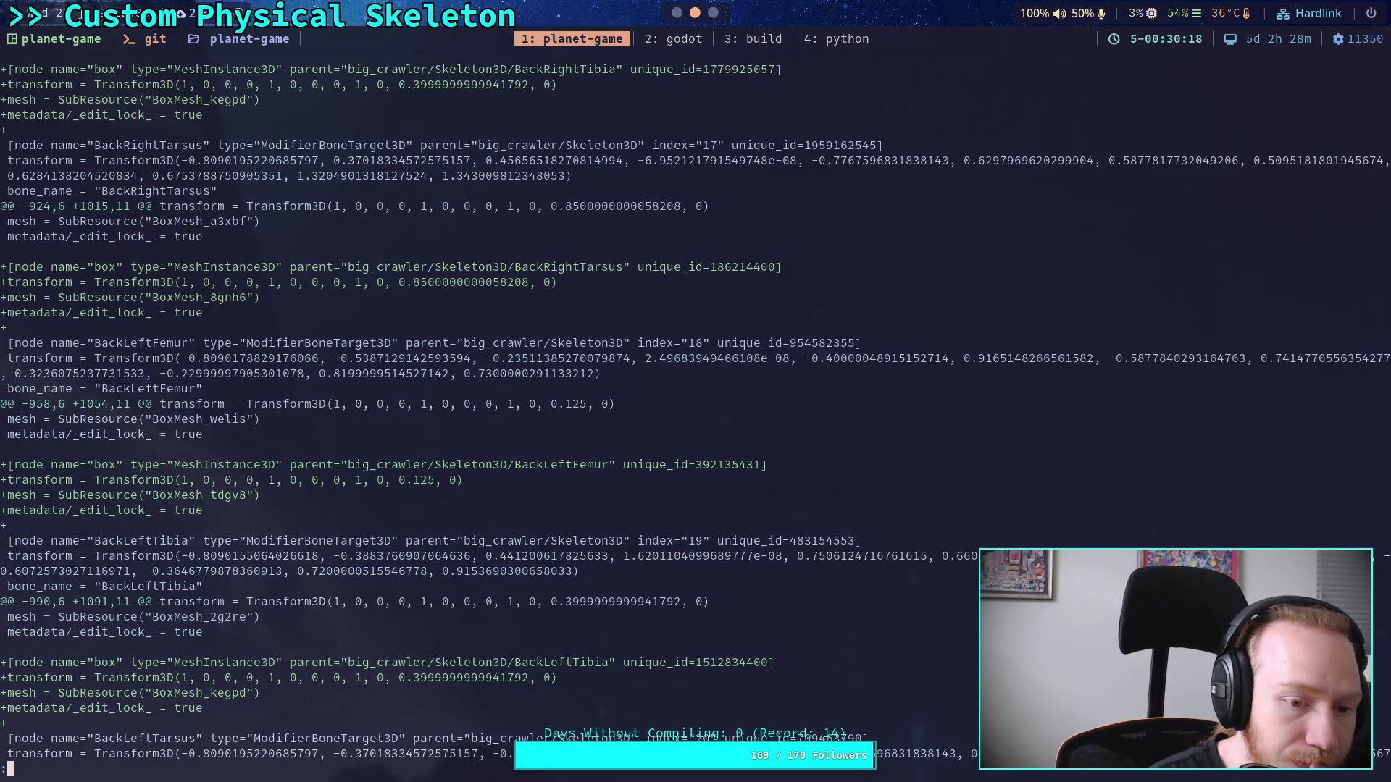
{"action": "key", "text": "space"}
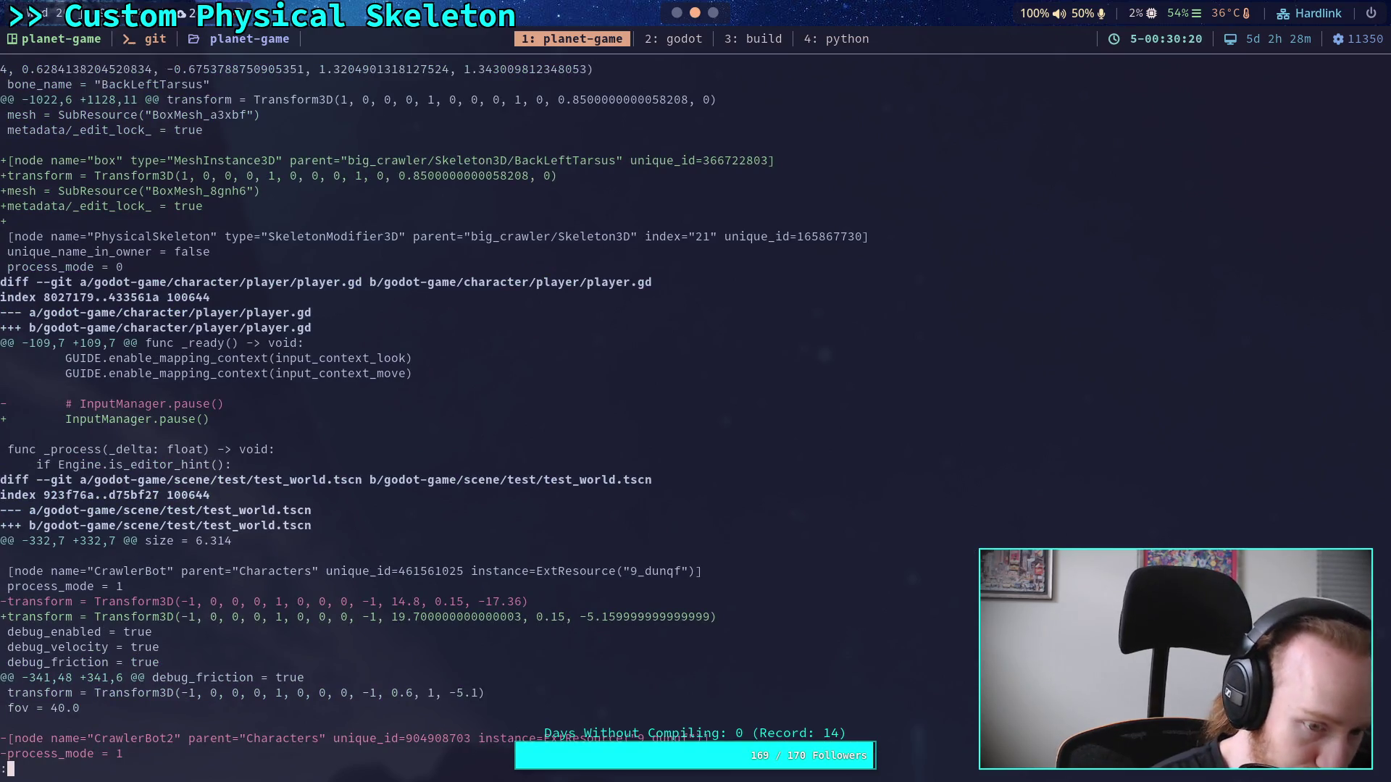
{"action": "scroll", "coordinate": [434, 411], "scroll_direction": "down", "scroll_amount": 6}
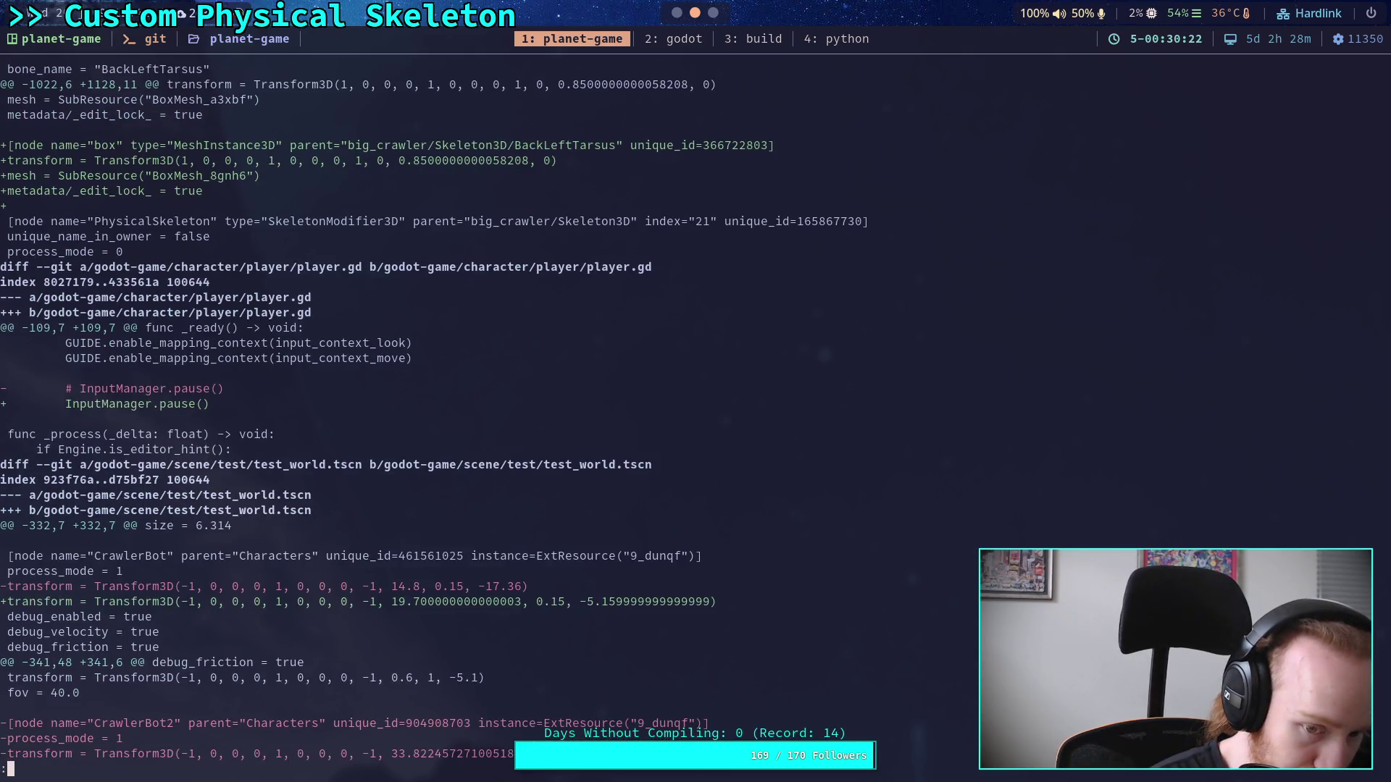
{"action": "scroll", "coordinate": [489, 411], "scroll_direction": "down", "scroll_amount": 2}
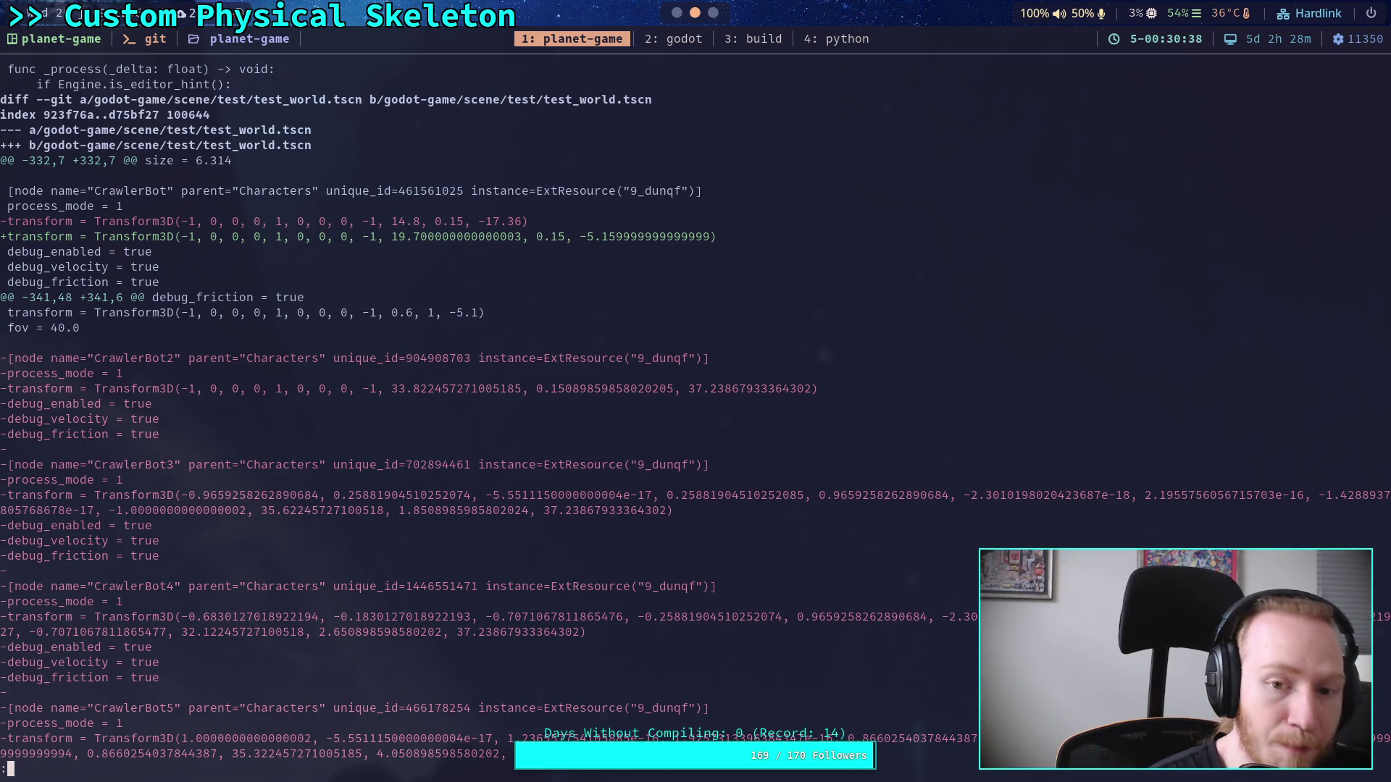
{"action": "key", "text": "Down"}
{"action": "key", "text": "Down"}
{"action": "key", "text": "Down"}
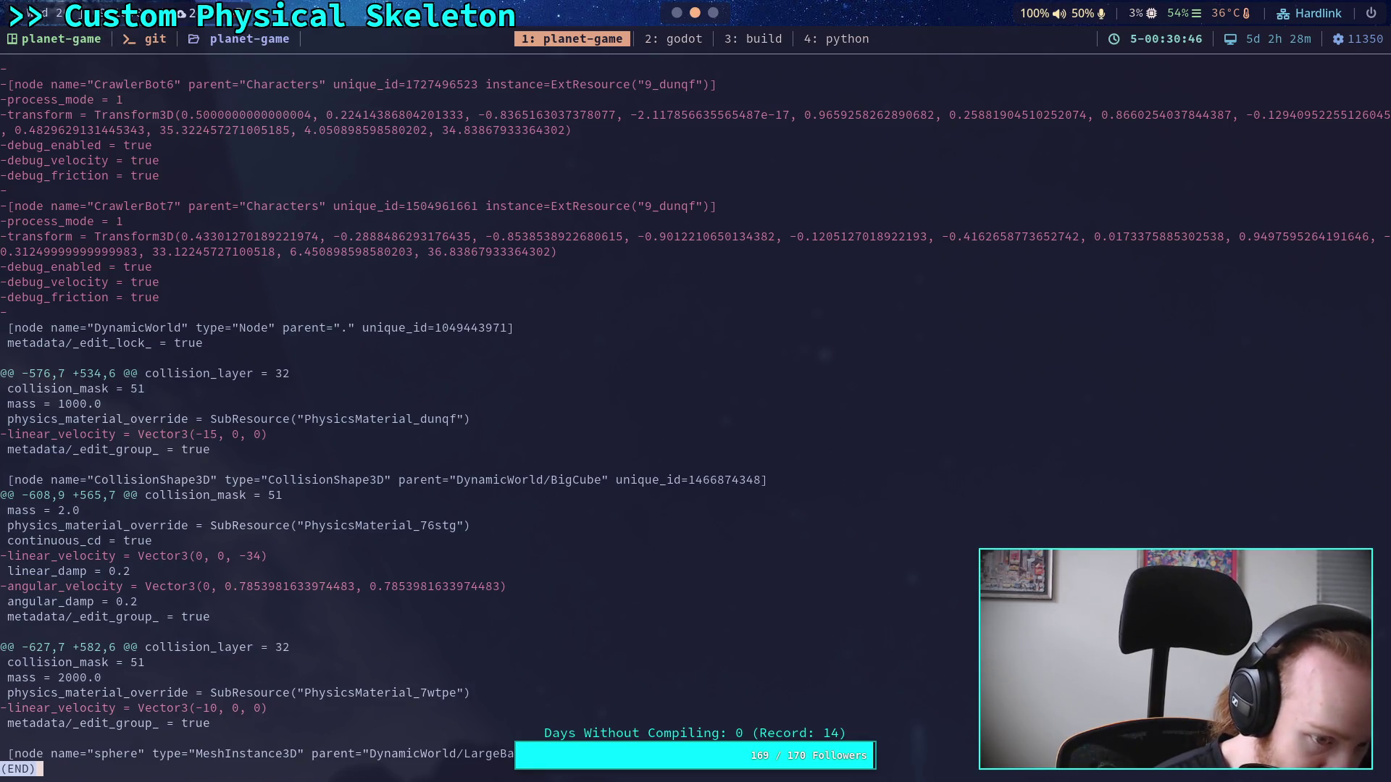
{"action": "key", "text": "Up"}
{"action": "key", "text": "Up"}
{"action": "key", "text": "Up"}
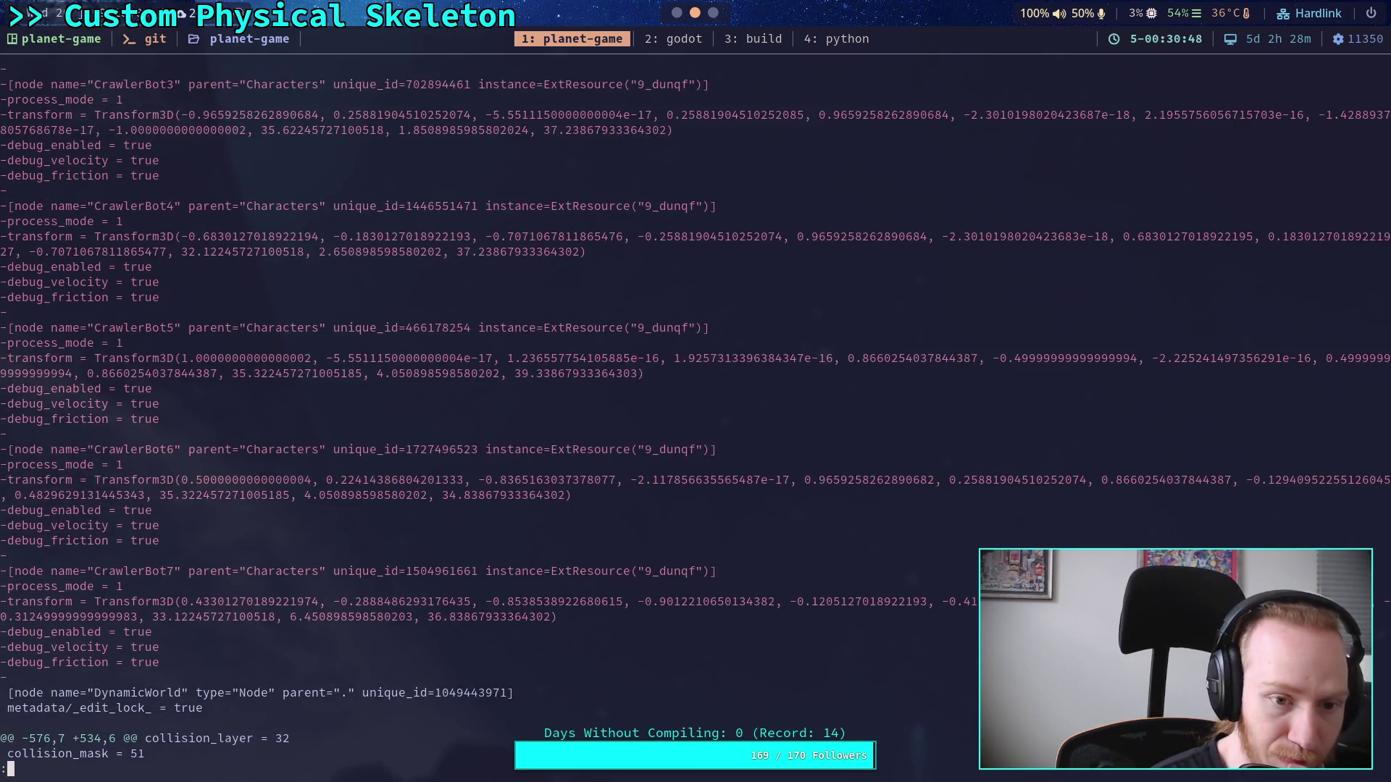
{"action": "key", "text": "Up"}
{"action": "key", "text": "Up"}
{"action": "key", "text": "Up"}
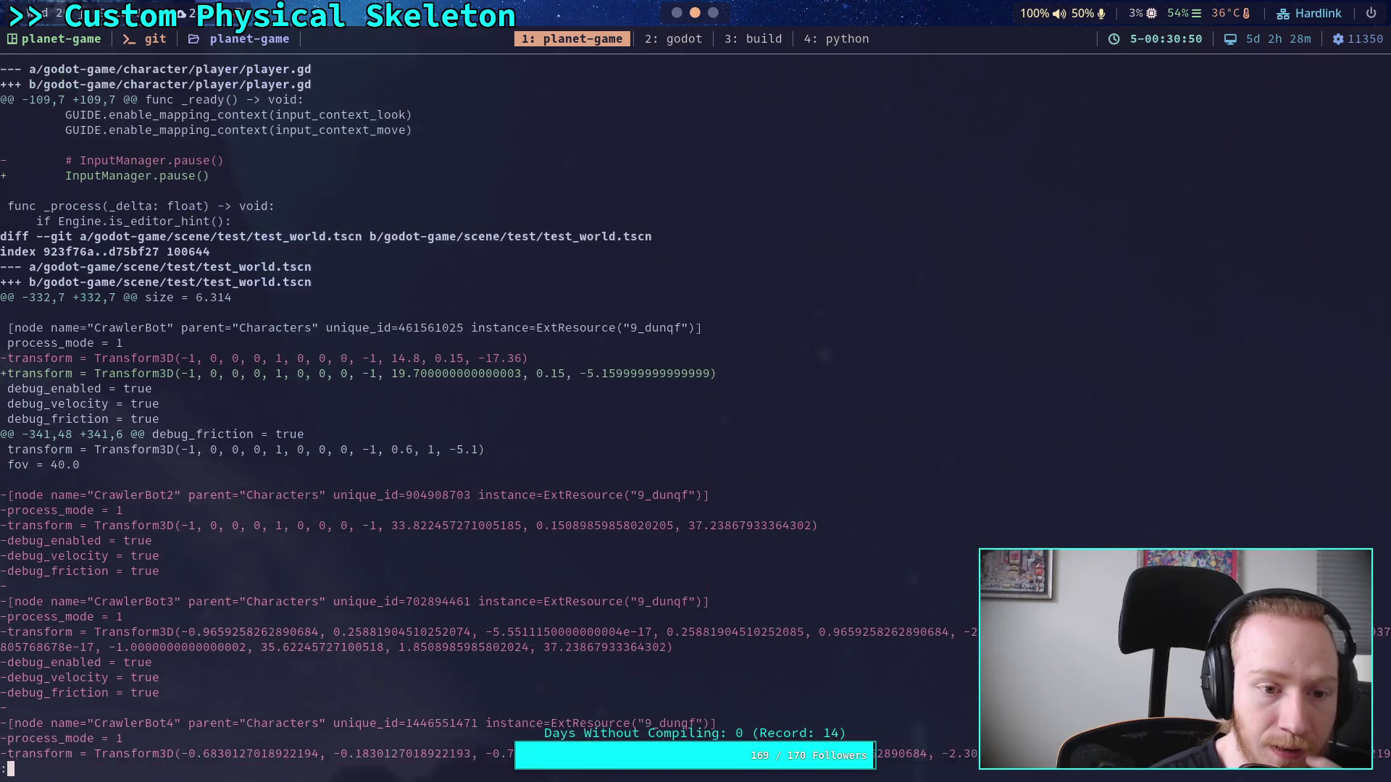
{"action": "key", "text": "Up"}
{"action": "key", "text": "Up"}
{"action": "key", "text": "Up"}
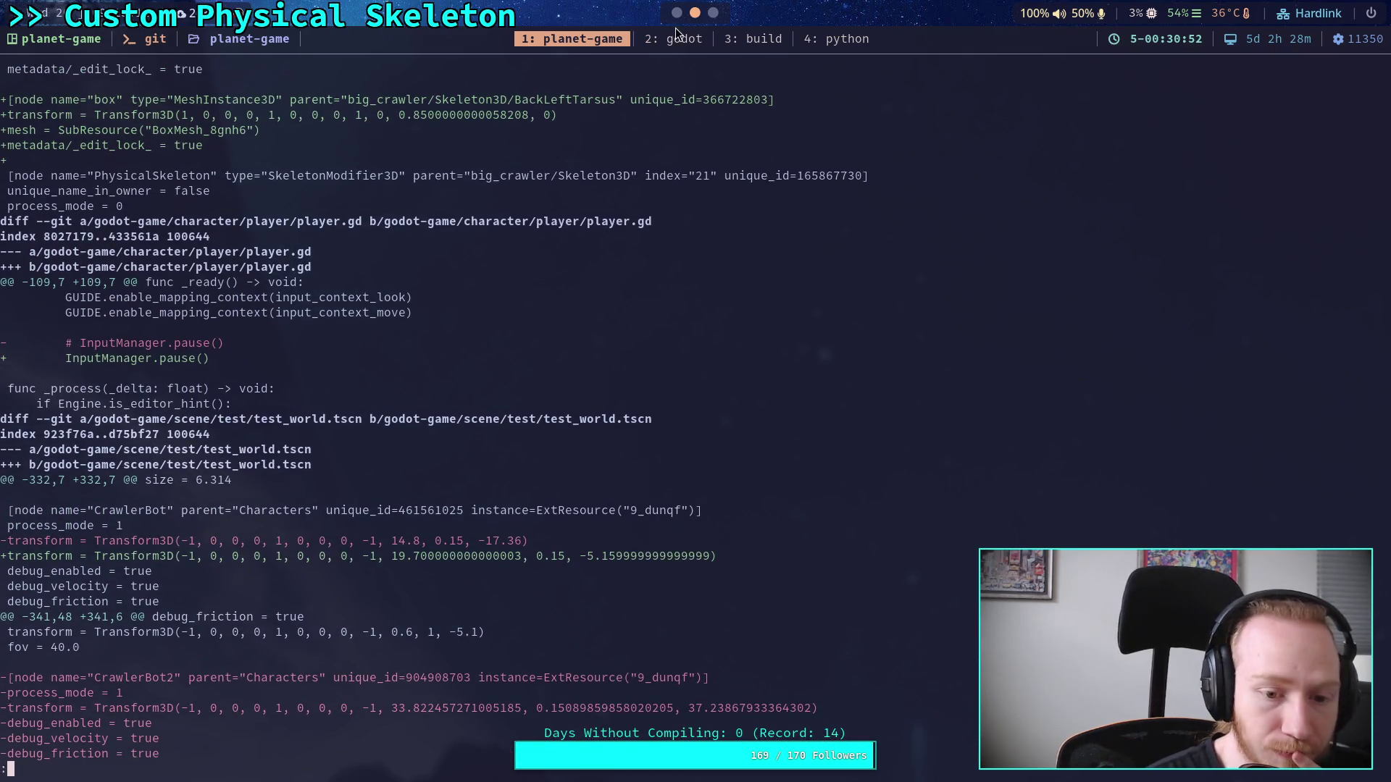
{"action": "left_click", "coordinate": [681, 38]}
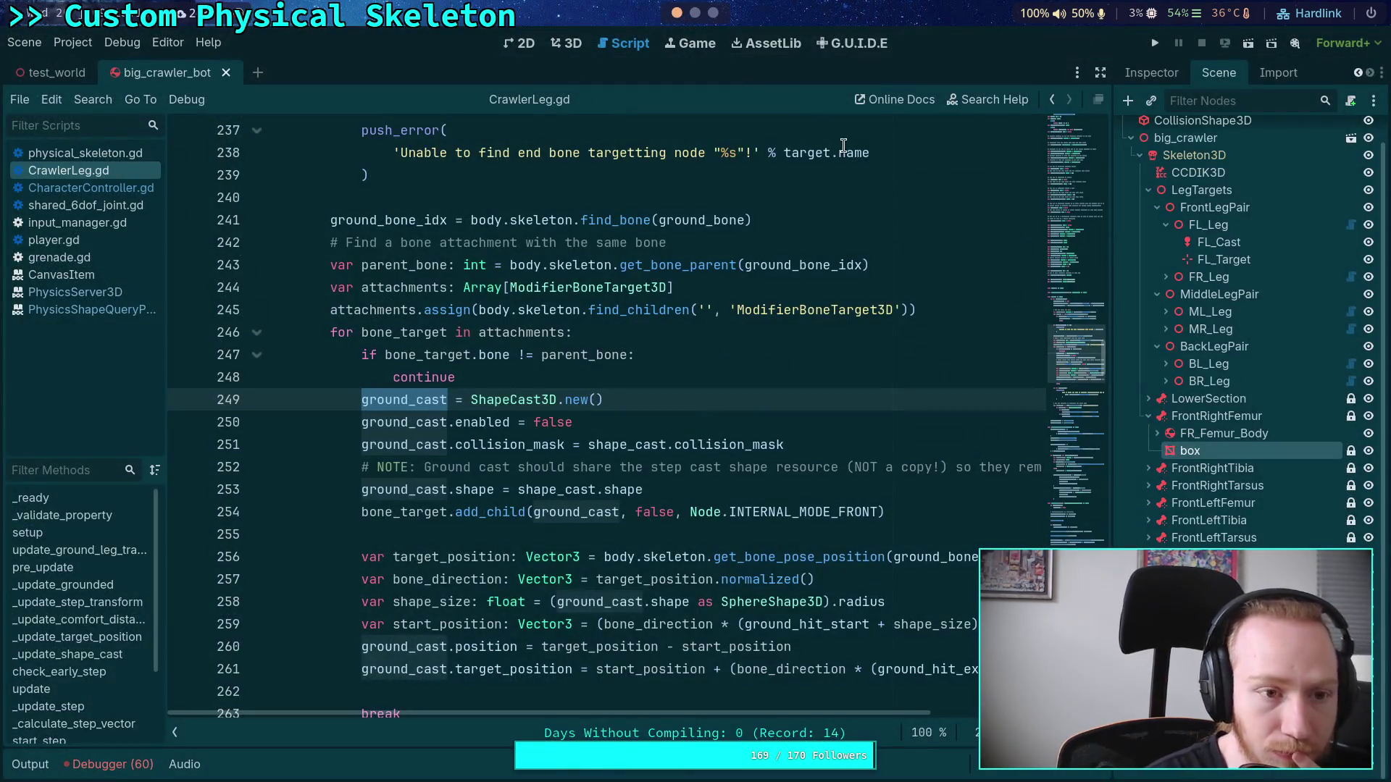
Step: Select CrawlerBot in the test_world scene and bring up its Transform properties in the Inspector
{"action": "left_click", "coordinate": [54, 72]}
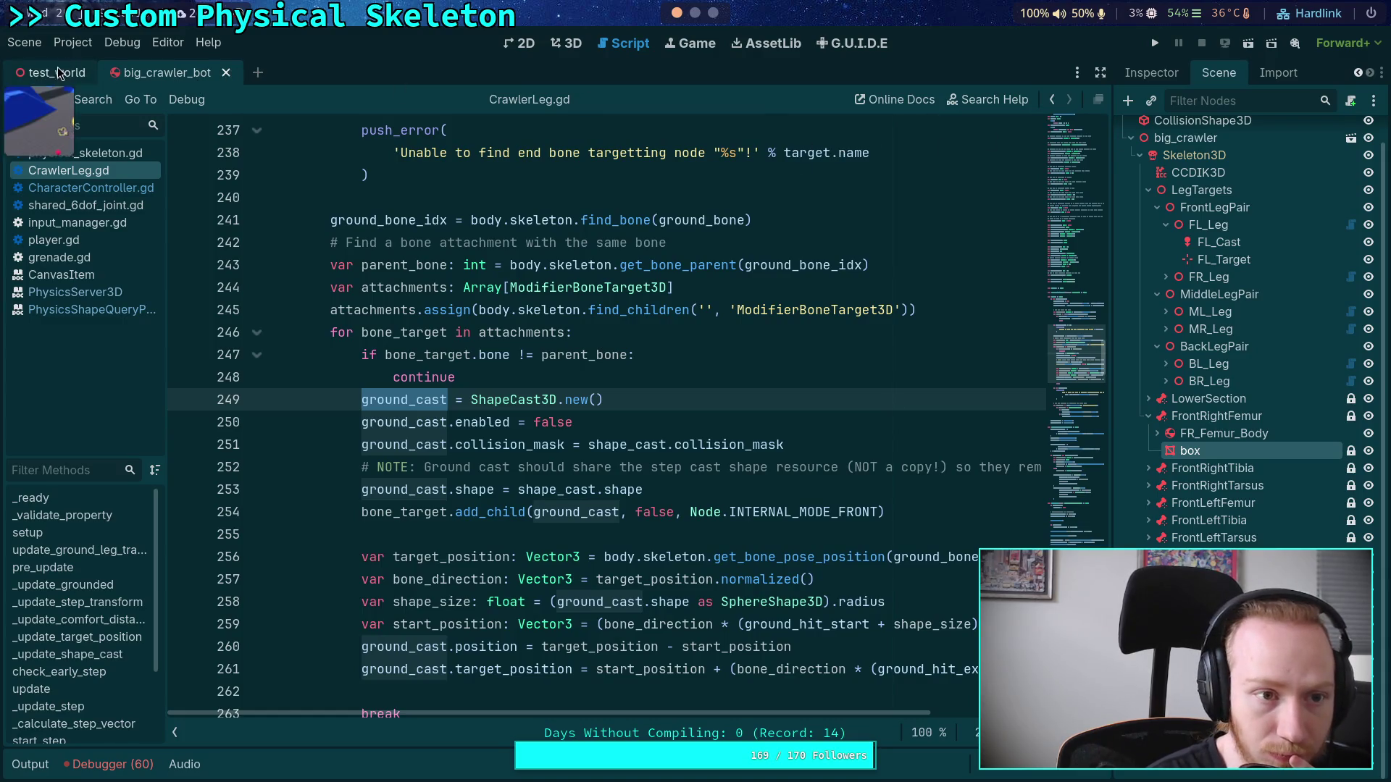
{"action": "left_click", "coordinate": [1222, 307]}
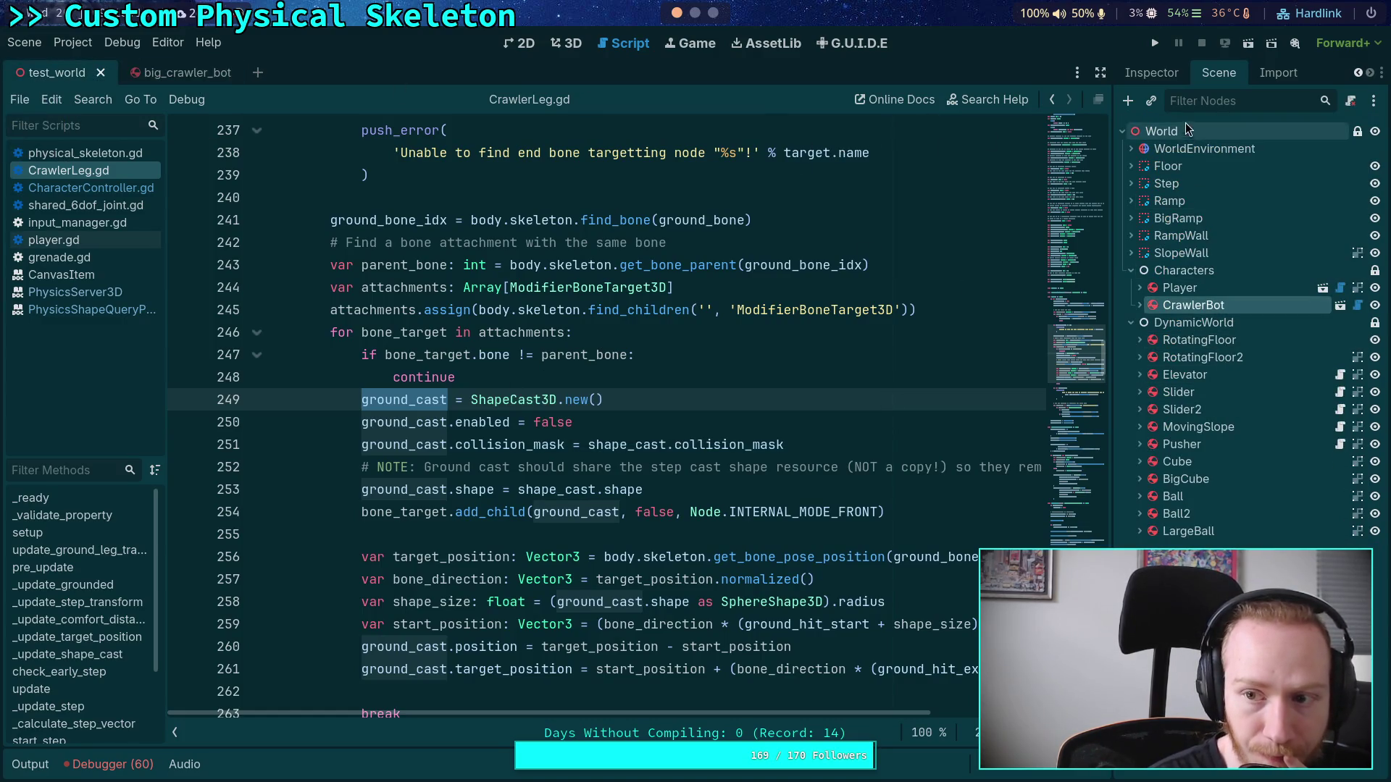
{"action": "left_click_drag", "start_coordinate": [1114, 110], "coordinate": [1091, 109]}
{"action": "left_click", "coordinate": [1197, 76]}
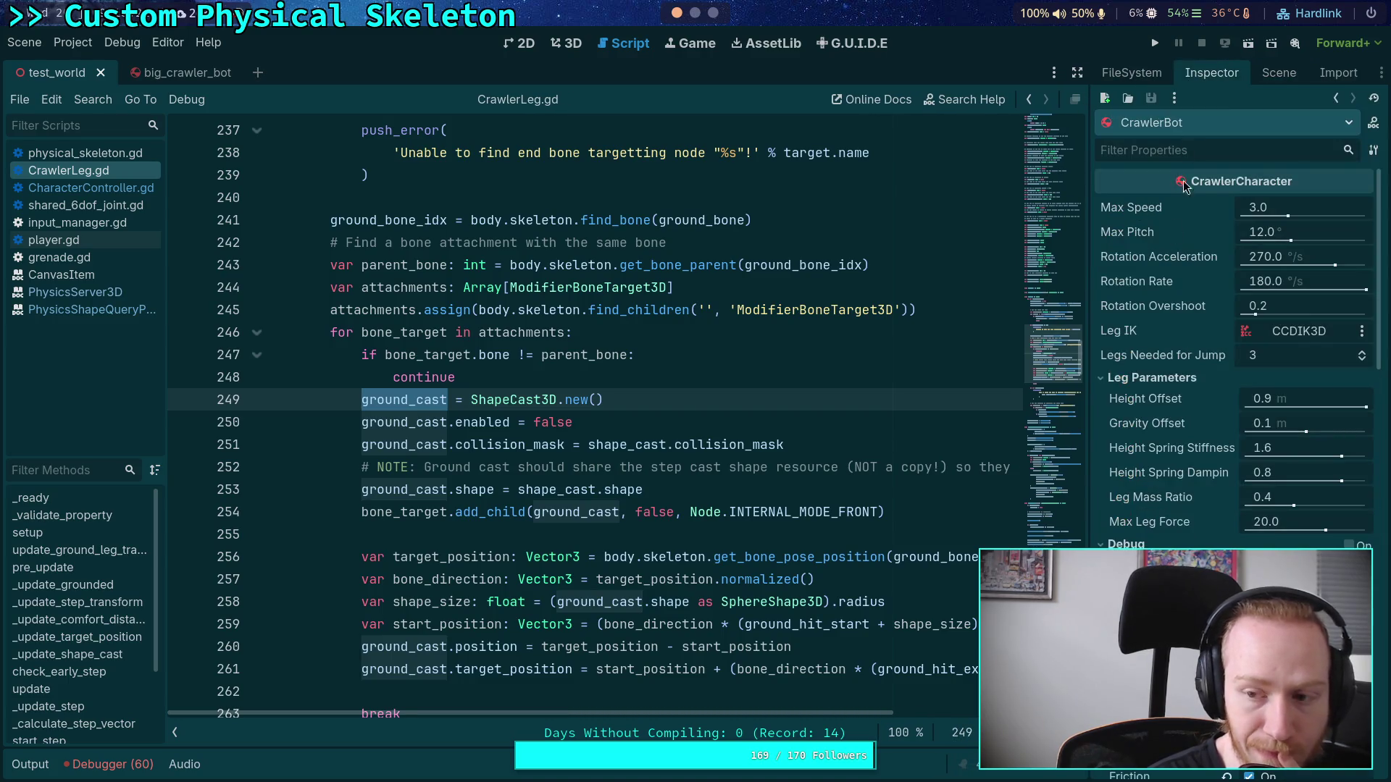
{"action": "scroll", "coordinate": [1179, 387], "scroll_direction": "down", "scroll_amount": 12}
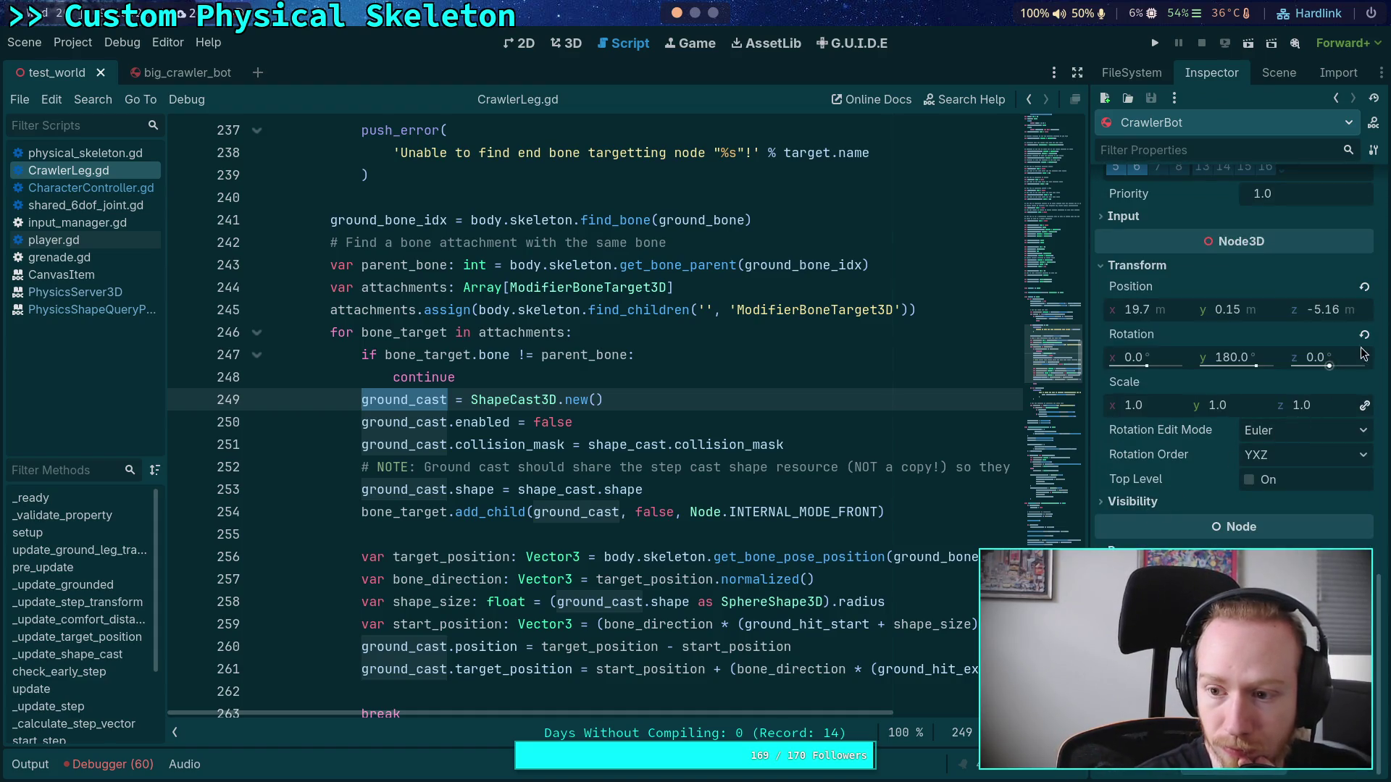
{"action": "mouse_move", "coordinate": [1233, 343]}
Step: Set CrawlerBot's position to z -5.0 and x 20.0, then view it in 3D
{"action": "left_click", "coordinate": [1341, 310]}
{"action": "key", "text": "BackSpace"}
{"action": "type", "text": "5"}
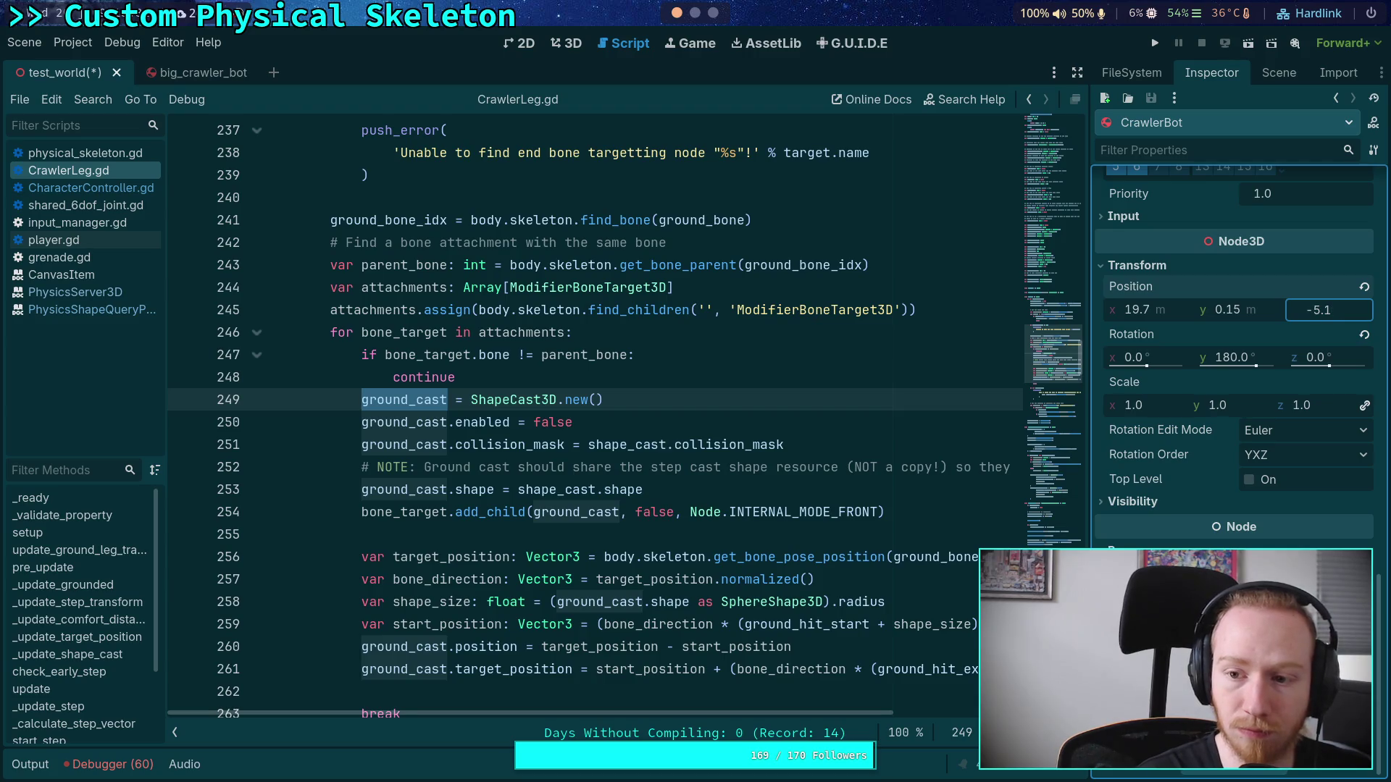
{"action": "key", "text": "Return"}
{"action": "left_click", "coordinate": [1169, 309]}
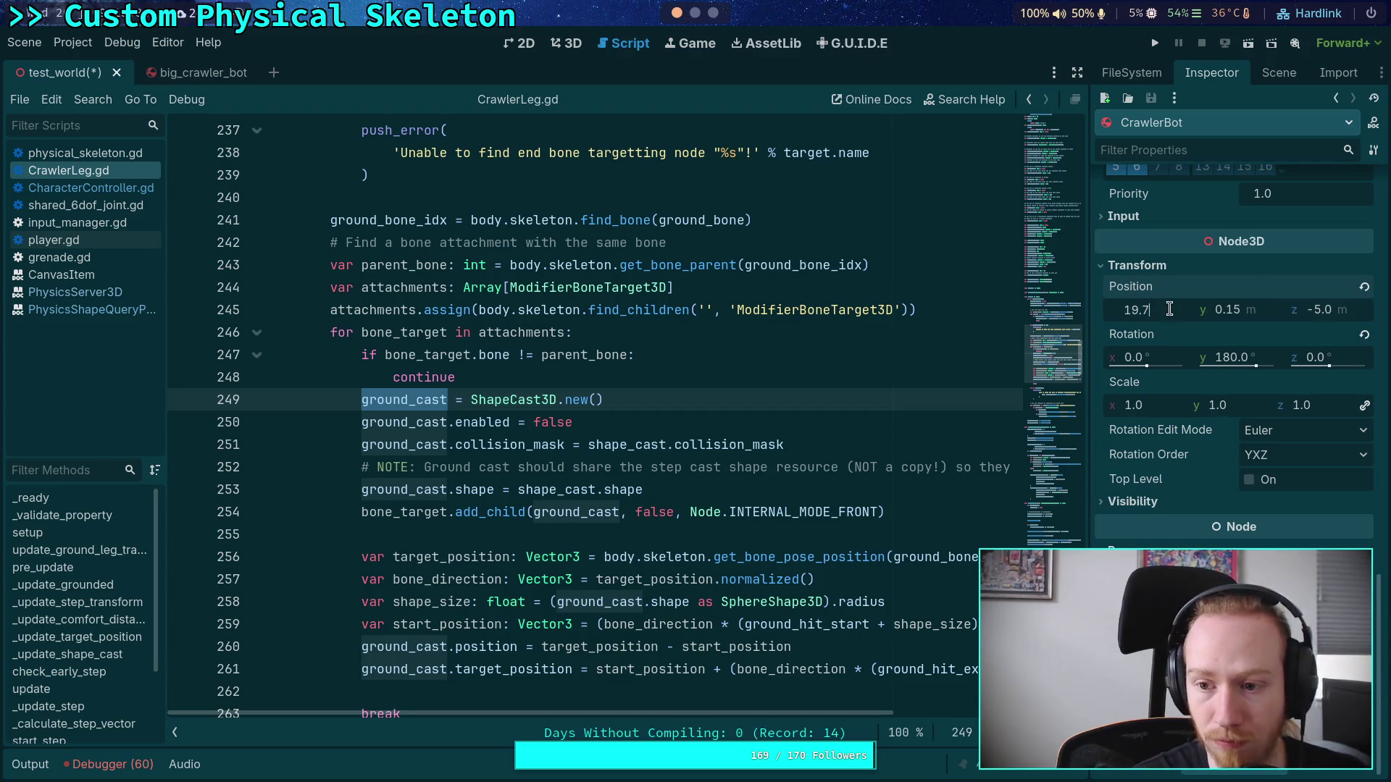
{"action": "key", "text": "BackSpace"}
{"action": "key", "text": "BackSpace"}
{"action": "key", "text": "BackSpace"}
{"action": "type", "text": "20"}
{"action": "key", "text": "Return"}
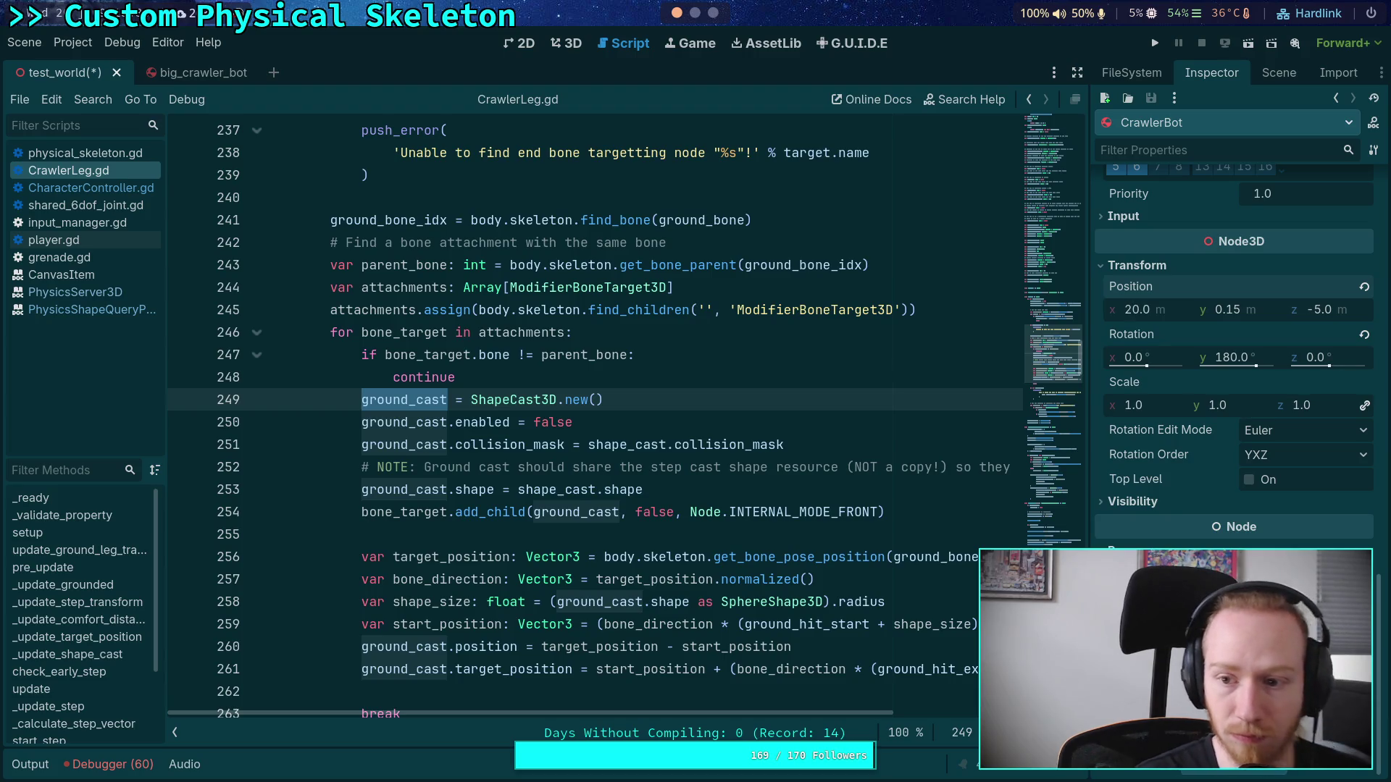
{"action": "left_click", "coordinate": [562, 43]}
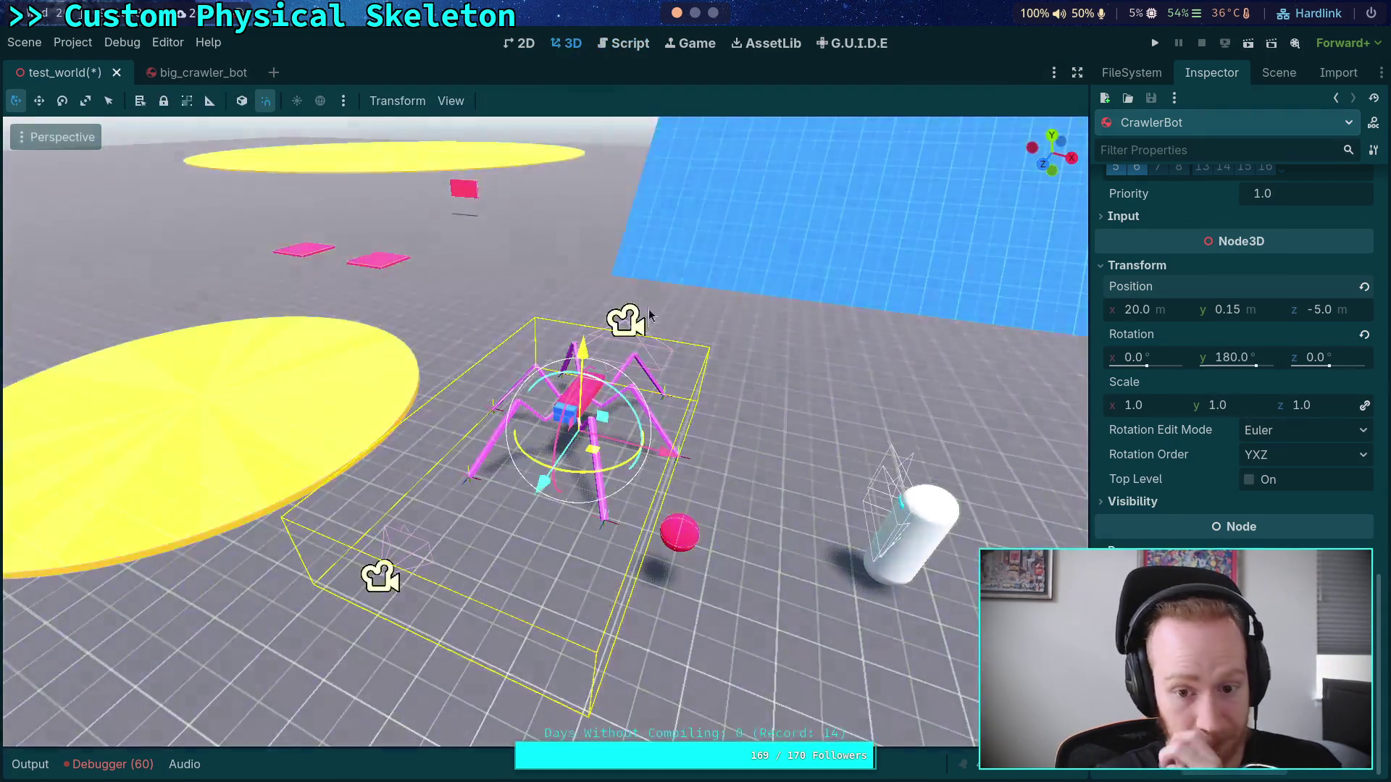
Step: Save test_world and test-run the game to watch the crawler walk, then stop it
{"action": "key", "text": "ctrl+s"}
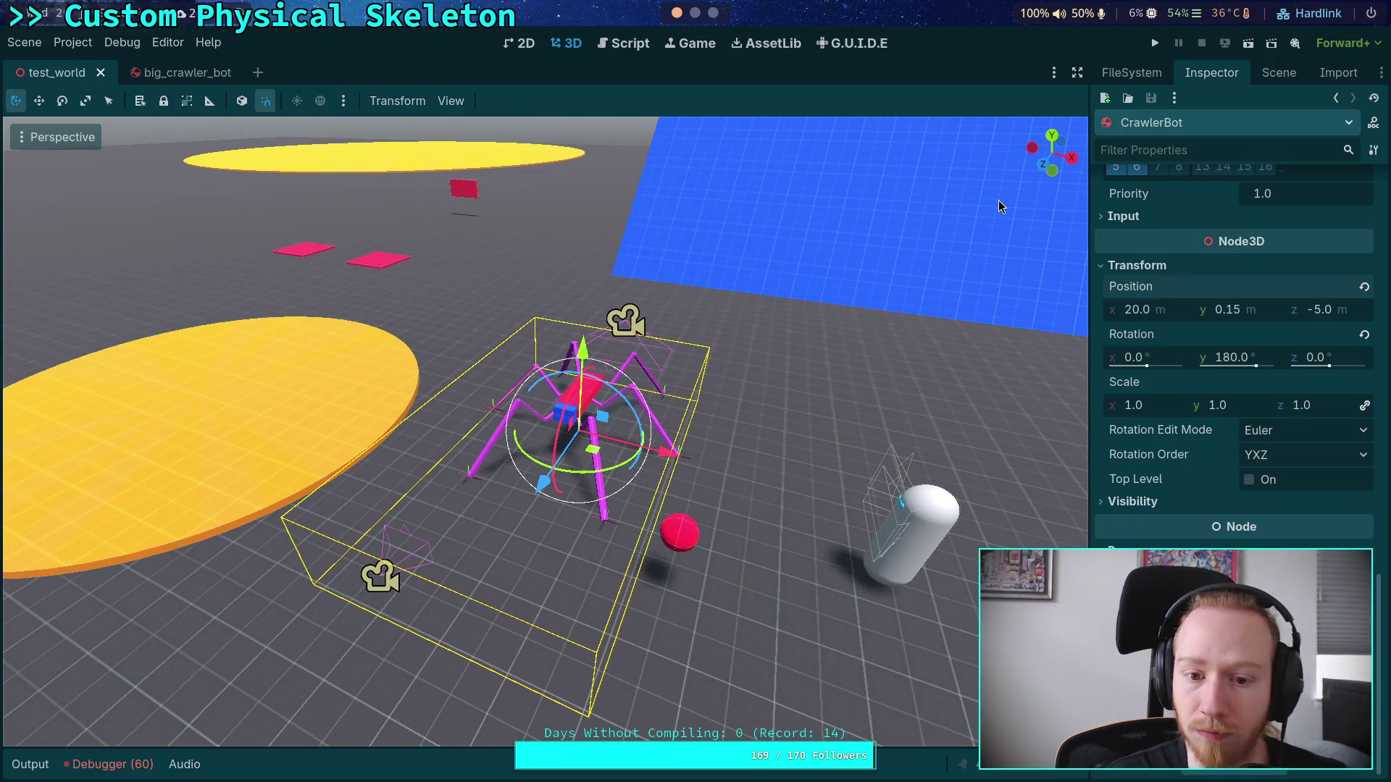
{"action": "left_click", "coordinate": [1154, 43]}
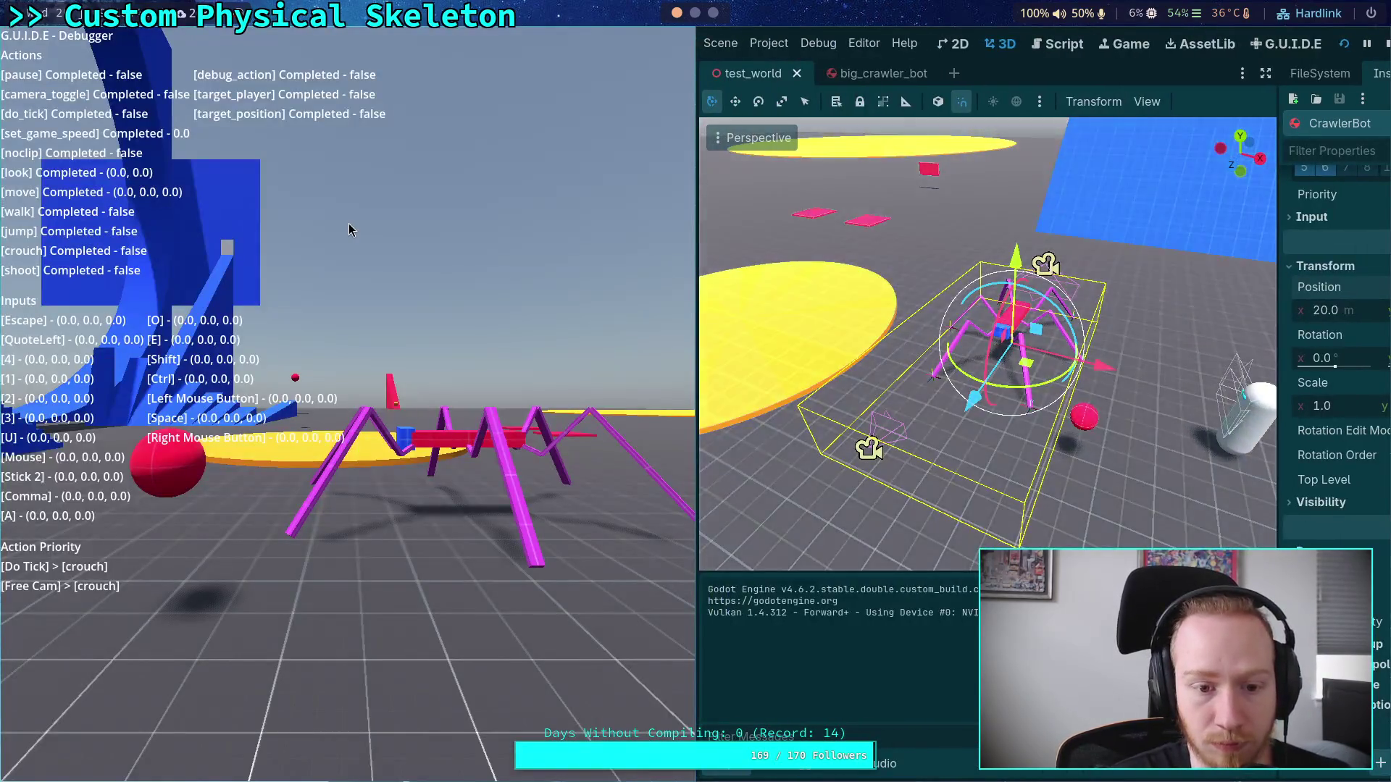
{"action": "left_click", "coordinate": [349, 230]}
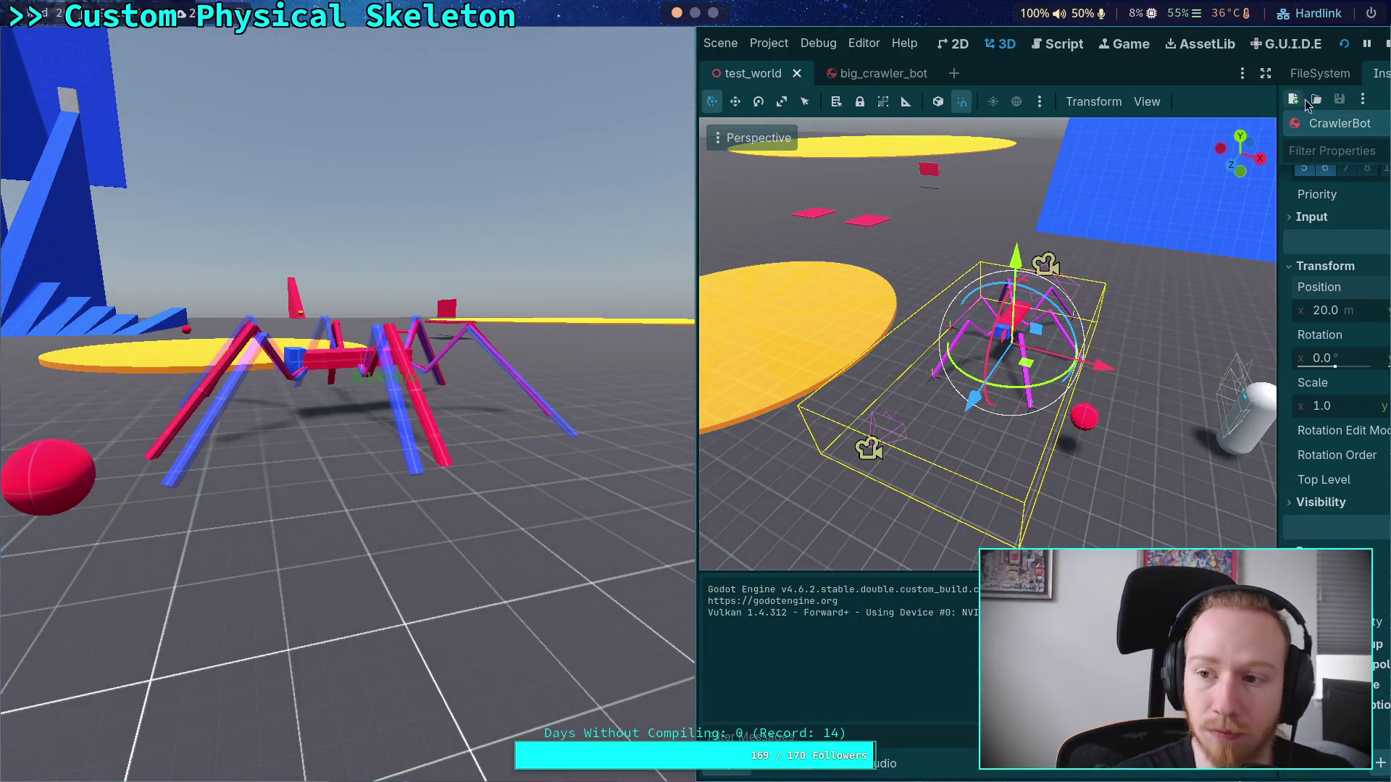
{"action": "left_click", "coordinate": [1385, 45]}
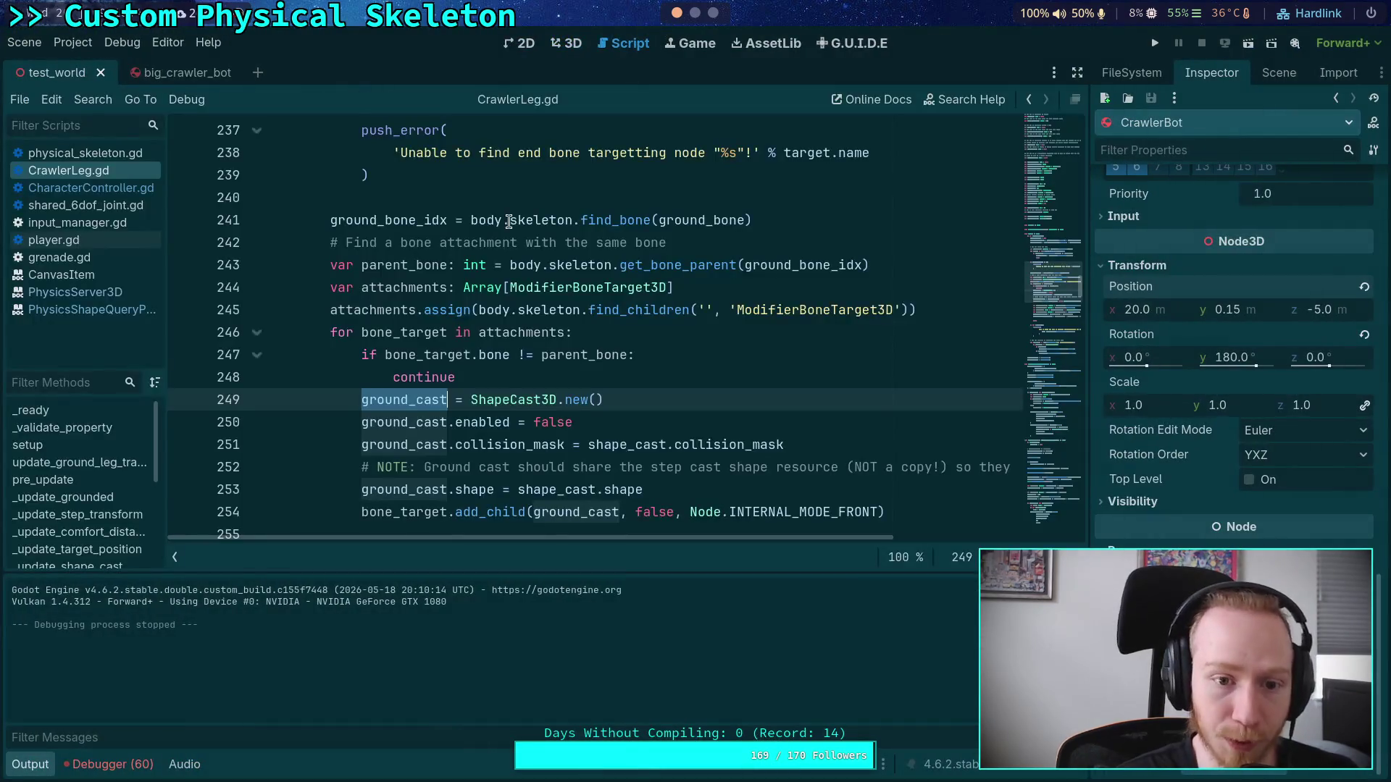
Step: Switch to the big_crawler_bot scene and rerun git diff in the terminal
{"action": "left_click", "coordinate": [547, 375]}
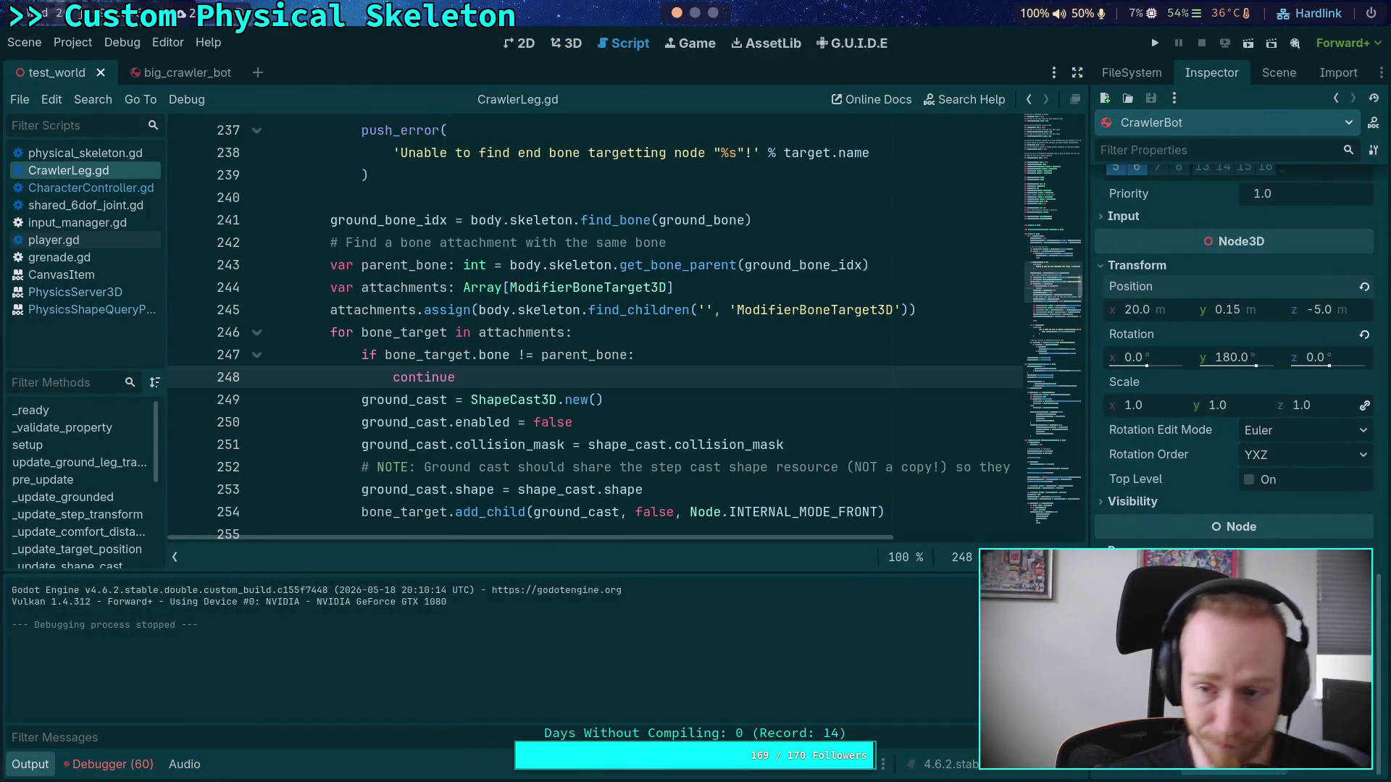
{"action": "left_click", "coordinate": [157, 74]}
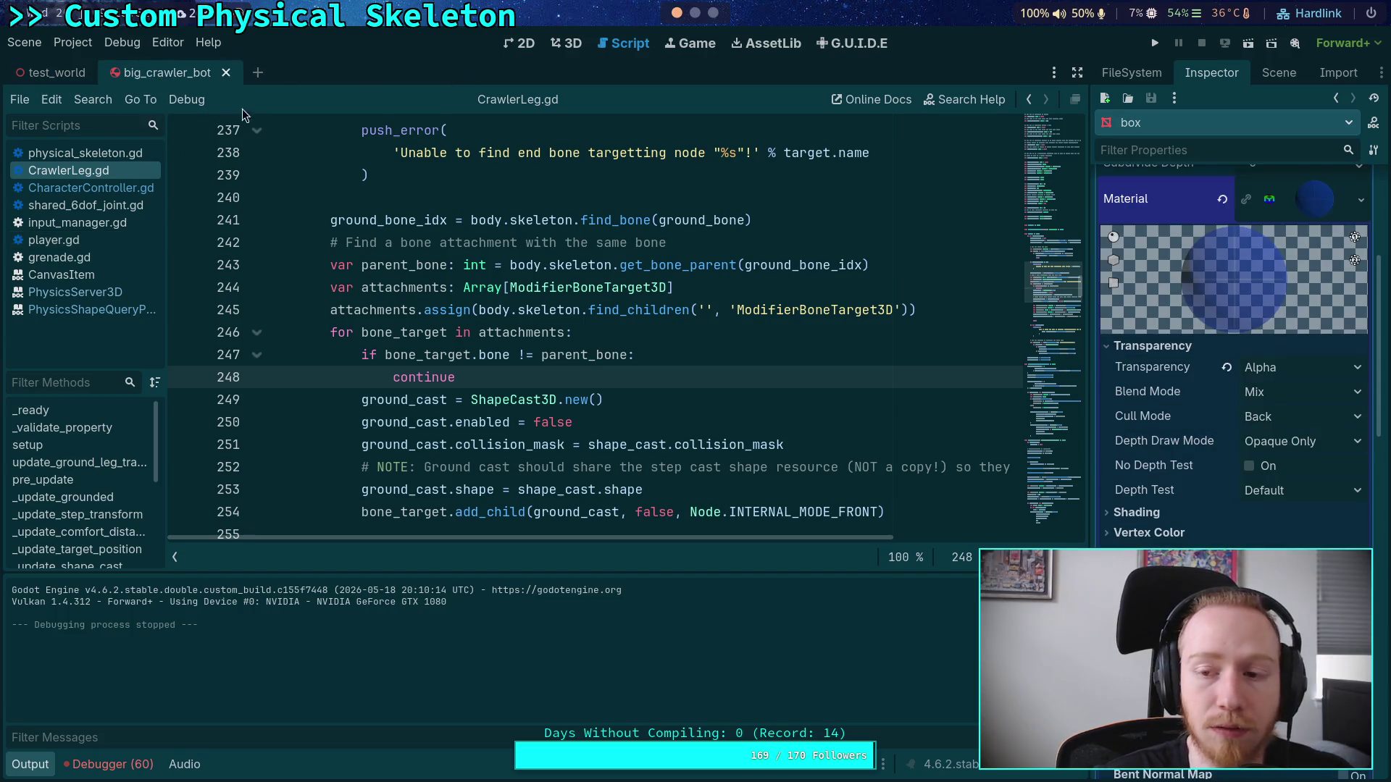
{"action": "key", "text": "super+2"}
{"action": "key", "text": "Up"}
{"action": "key", "text": "Return"}
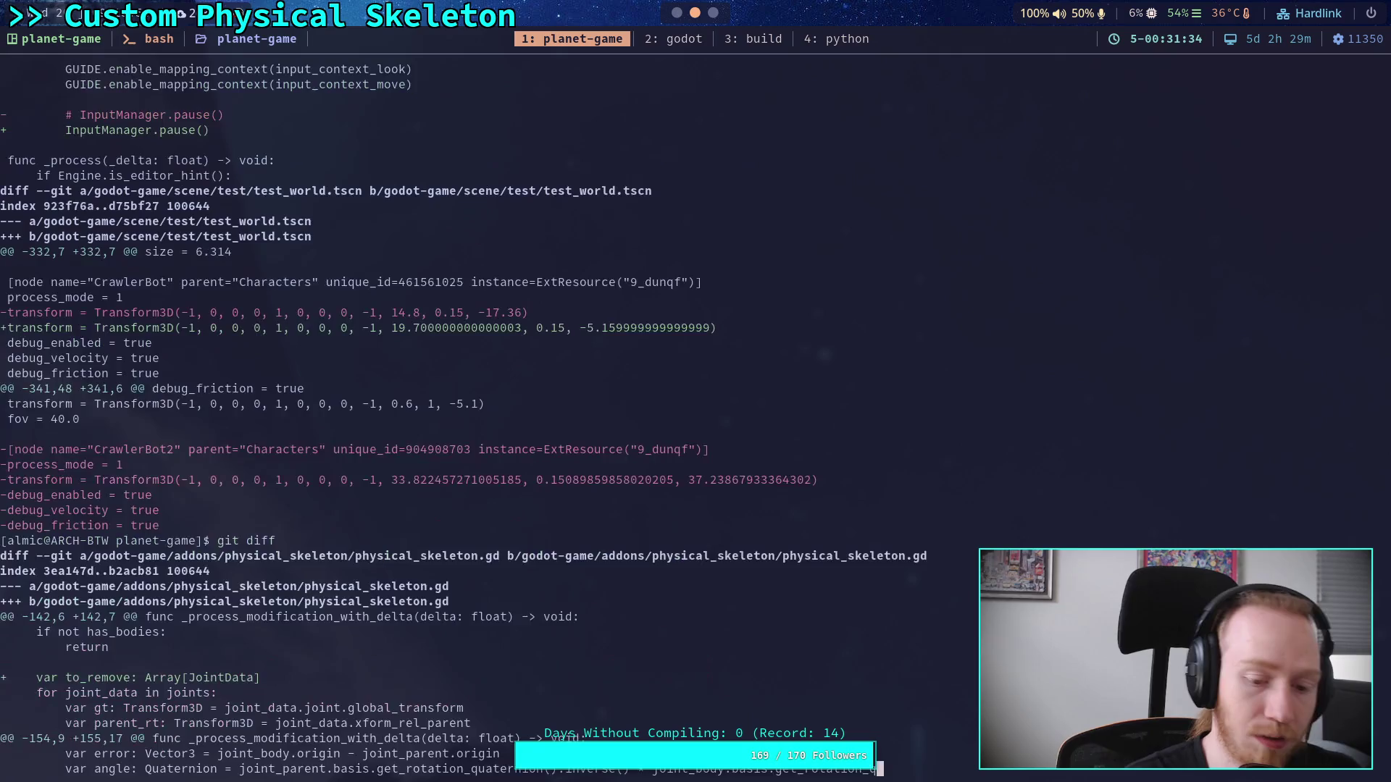
Step: Page through the diff's BoxMesh, leg-node and player.gd changes, then return to Godot
{"action": "key", "text": "space"}
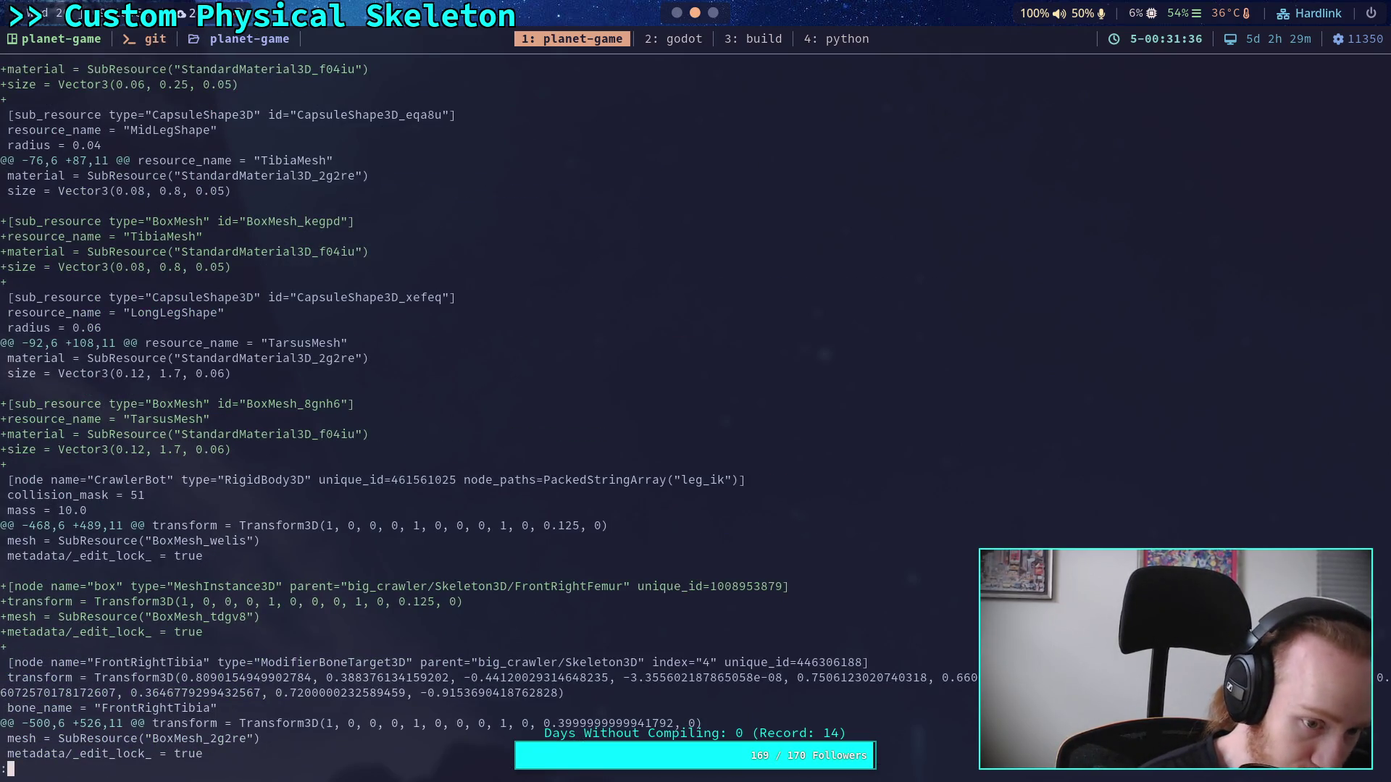
{"action": "key", "text": "space"}
{"action": "key", "text": "space"}
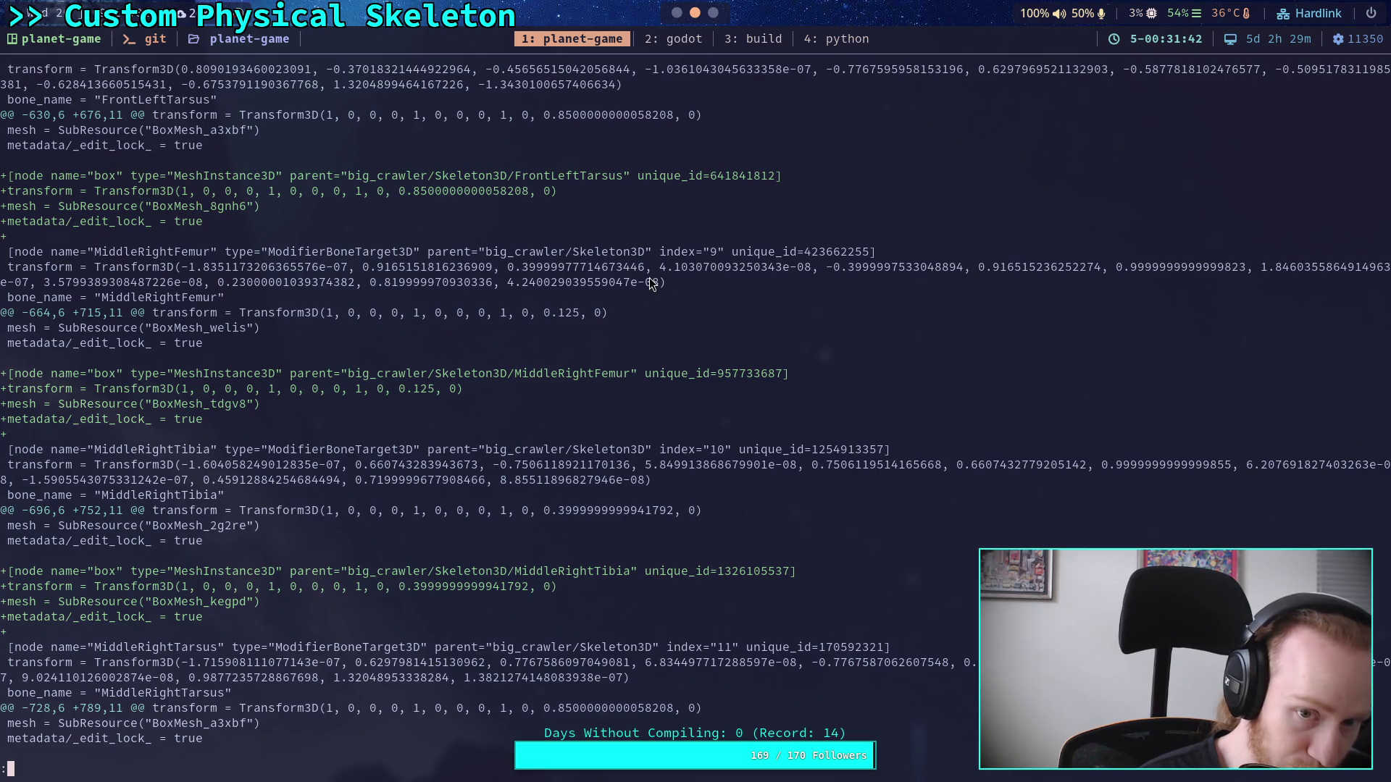
{"action": "key", "text": "b"}
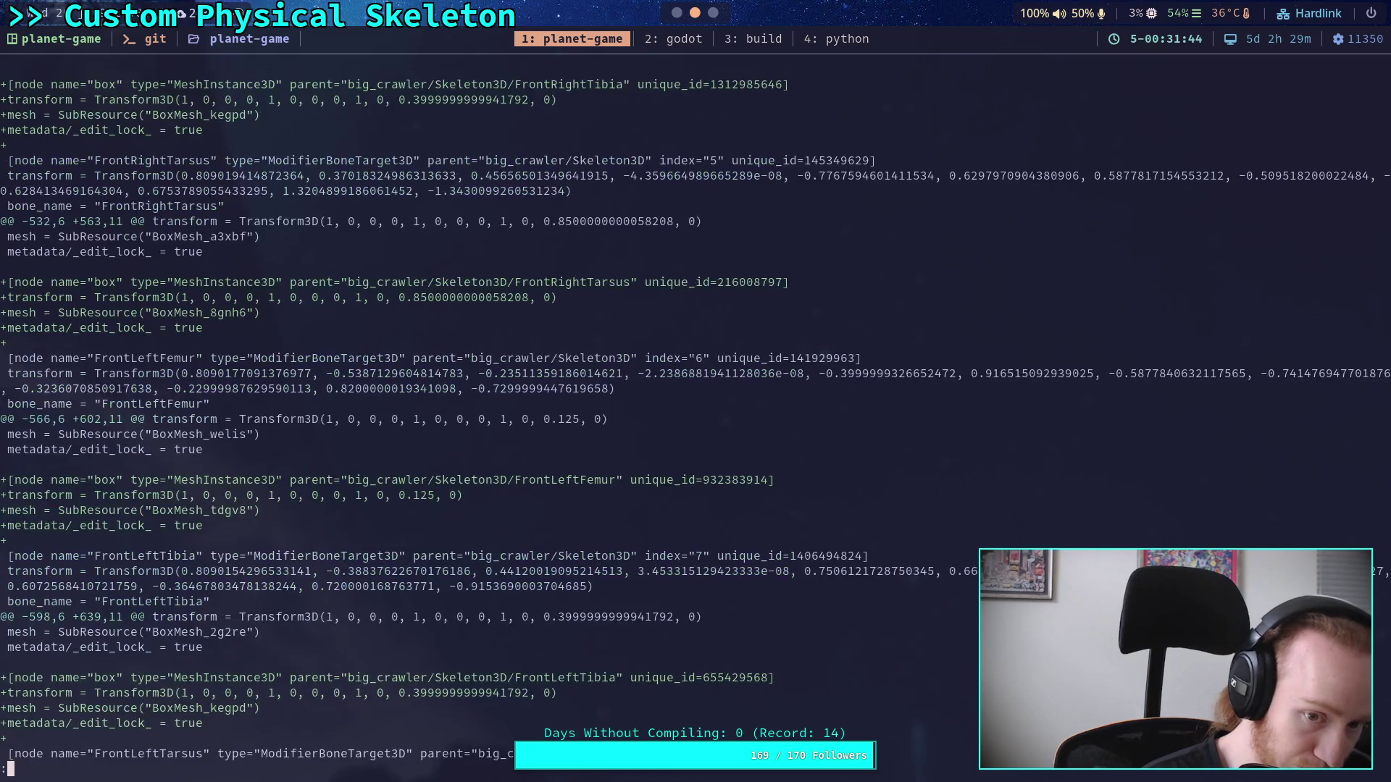
{"action": "key", "text": "b"}
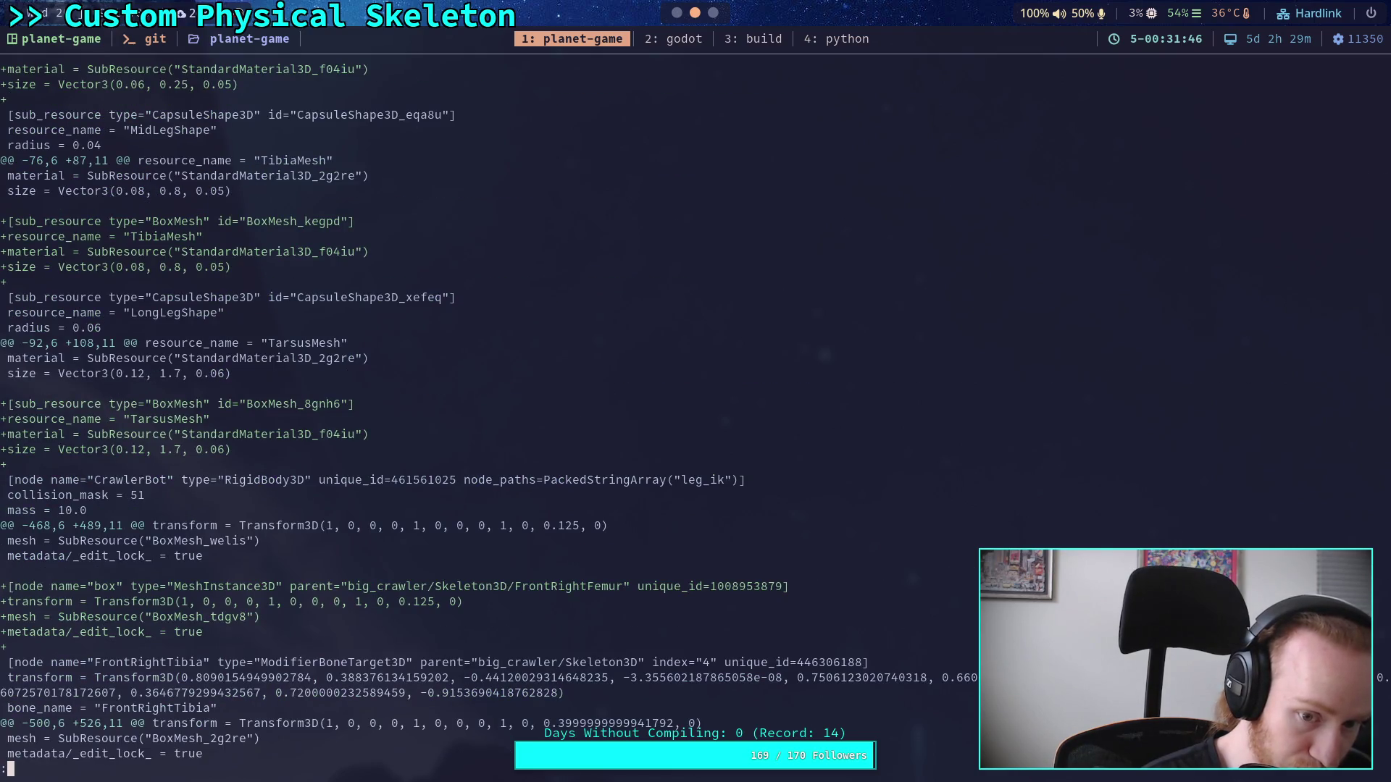
{"action": "key", "text": "space"}
{"action": "key", "text": "space"}
{"action": "key", "text": "space"}
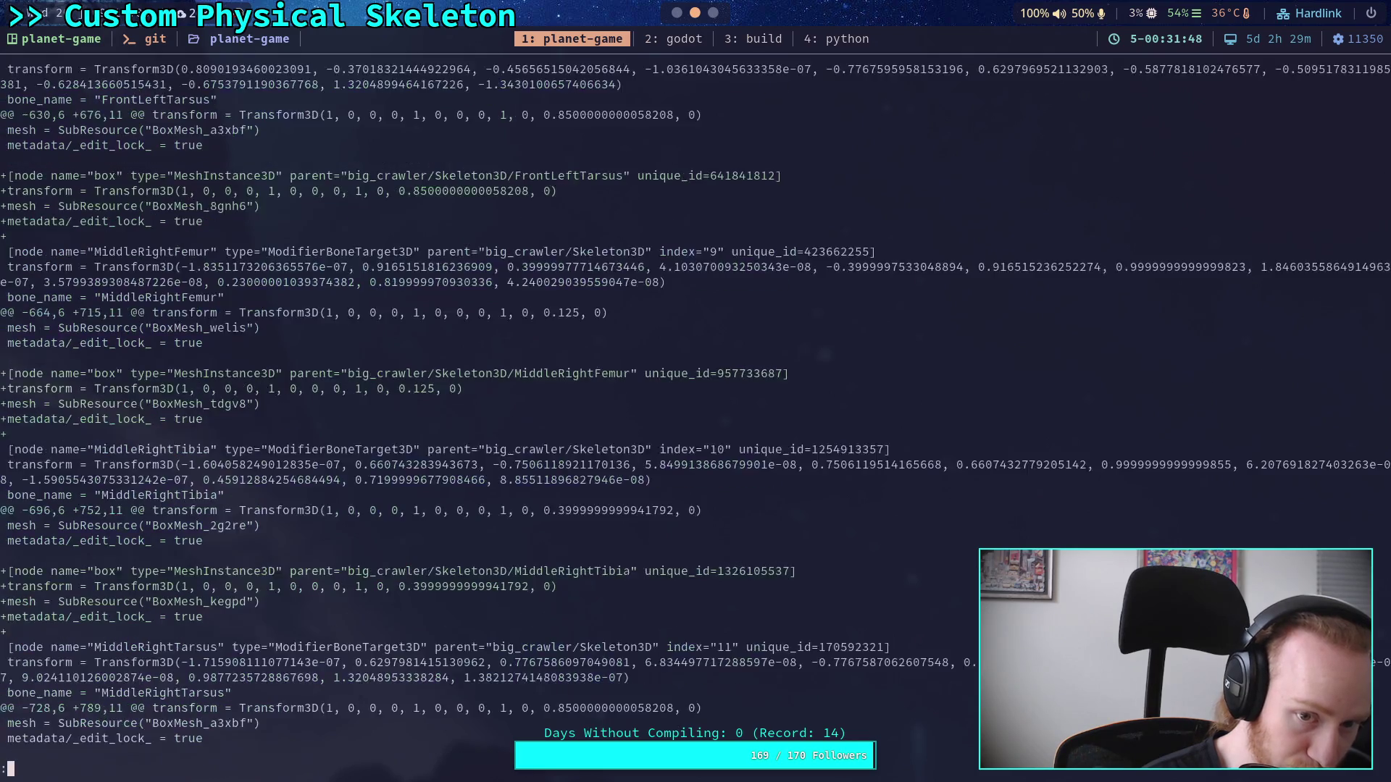
{"action": "key", "text": "space"}
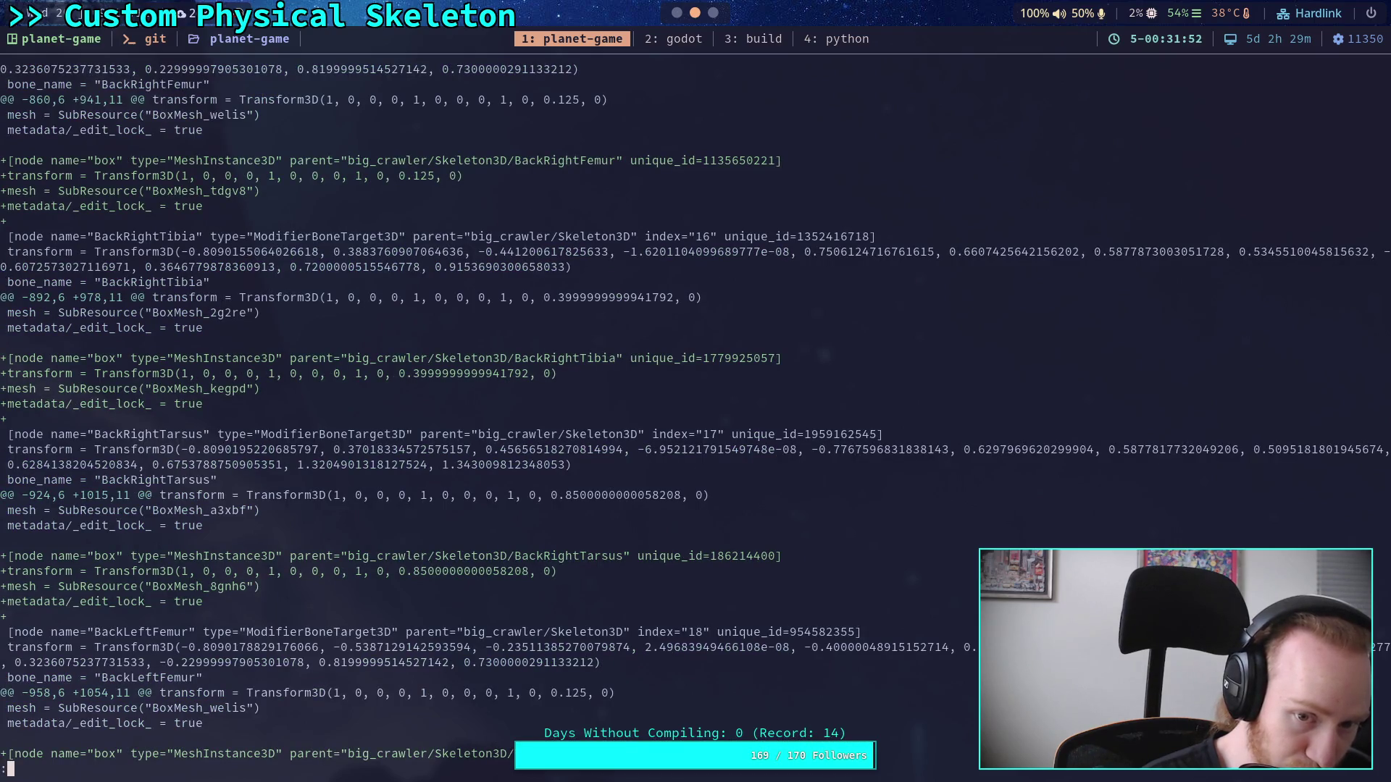
{"action": "key", "text": "space"}
{"action": "key", "text": "space"}
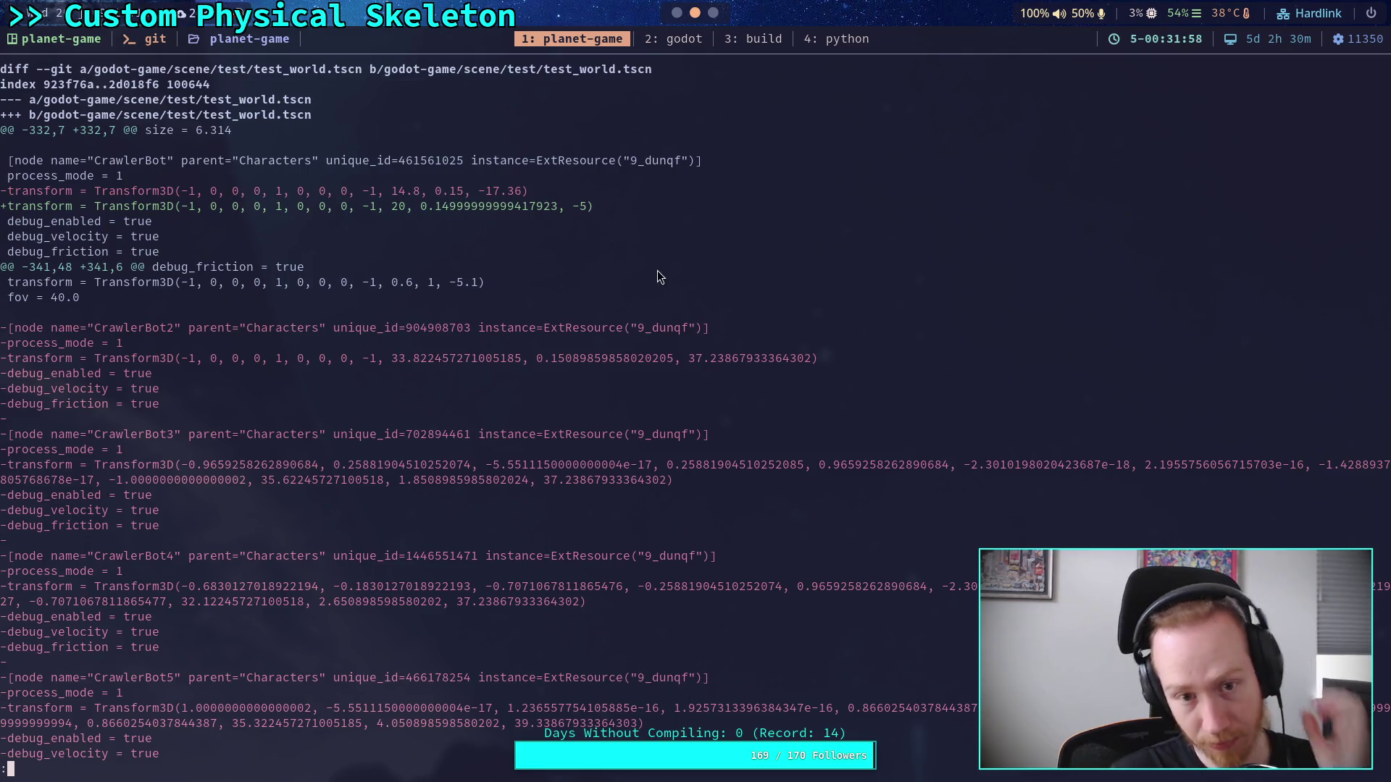
{"action": "left_click", "coordinate": [675, 15]}
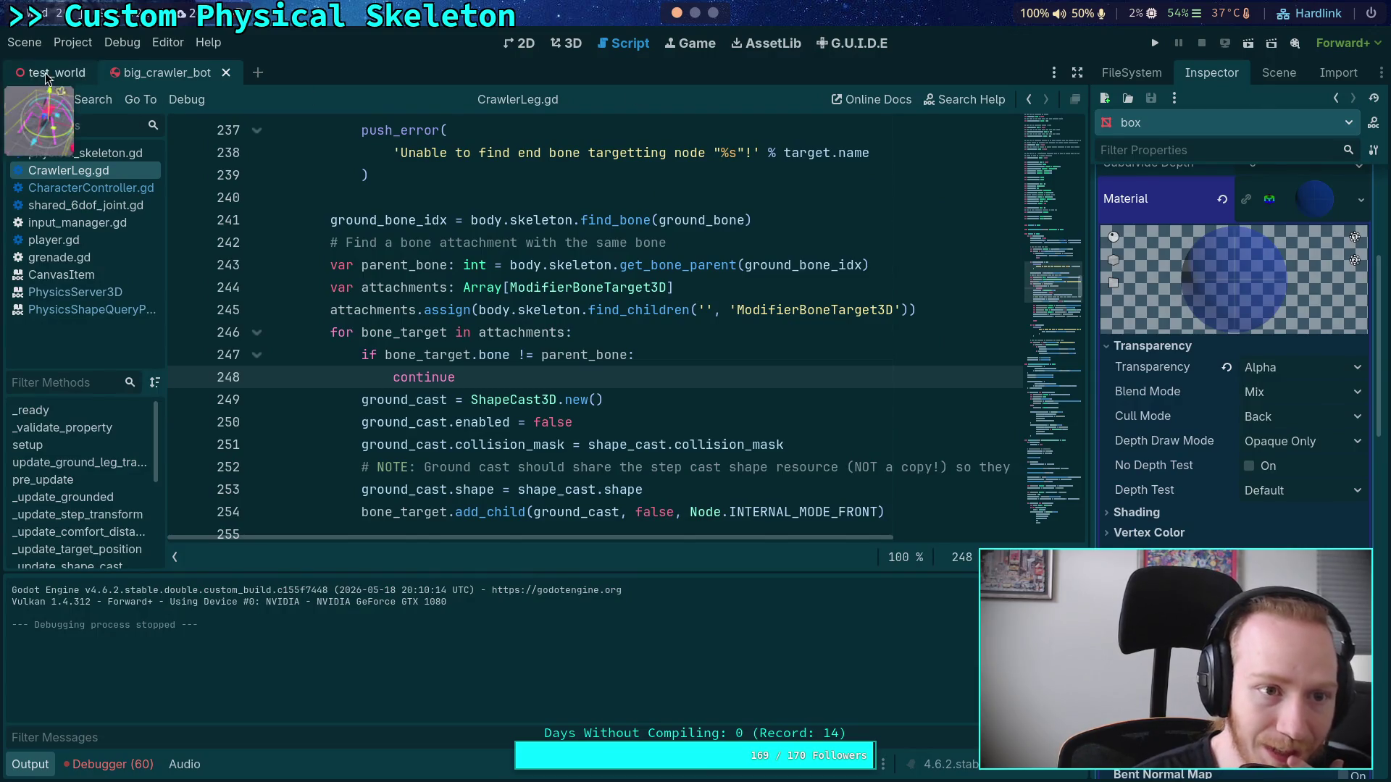
Step: Commit CrawlerBot's Y position, save test_world and check its diff in the terminal
{"action": "left_click", "coordinate": [45, 77]}
{"action": "left_click", "coordinate": [1253, 313]}
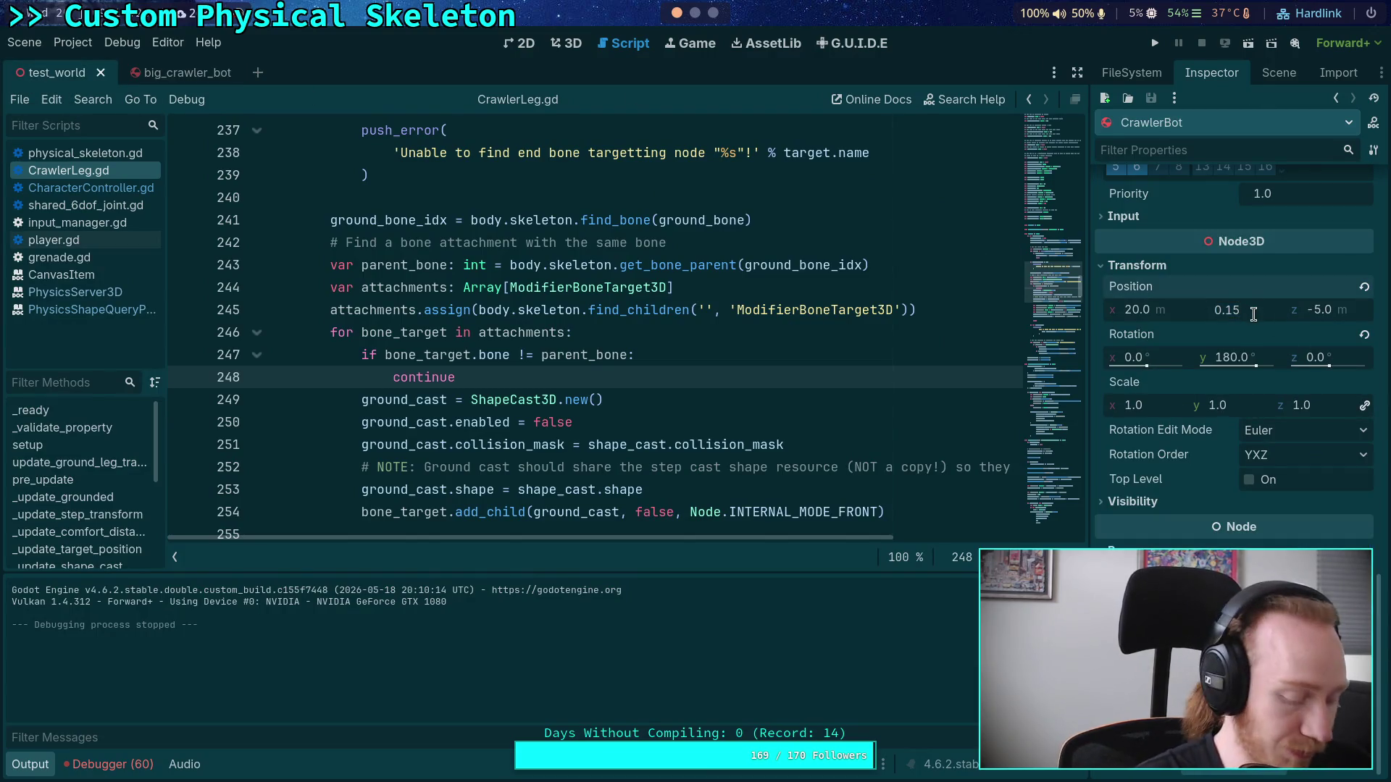
{"action": "key", "text": "Return"}
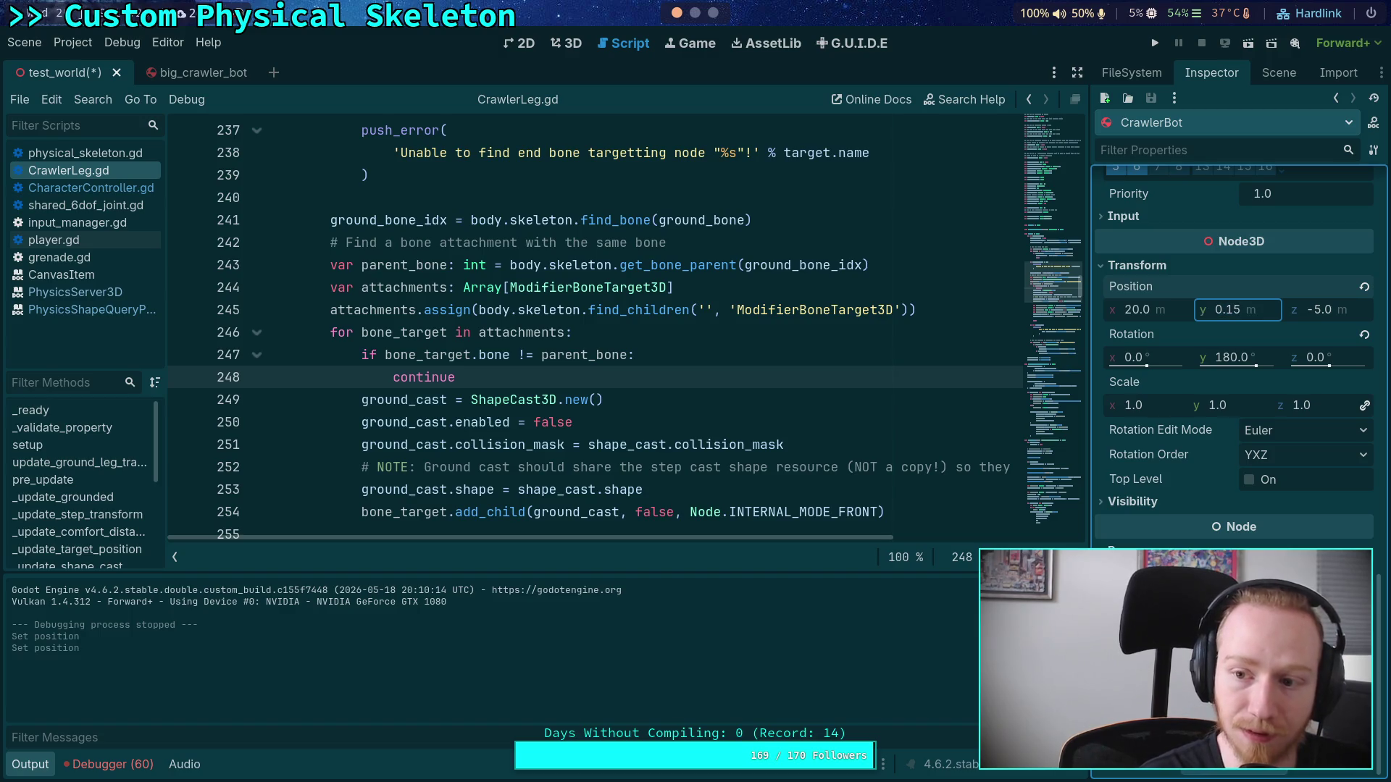
{"action": "key", "text": "ctrl+s"}
{"action": "key", "text": "super+1"}
{"action": "key", "text": "space"}
{"action": "key", "text": "space"}
{"action": "key", "text": "space"}
{"action": "key", "text": "space"}
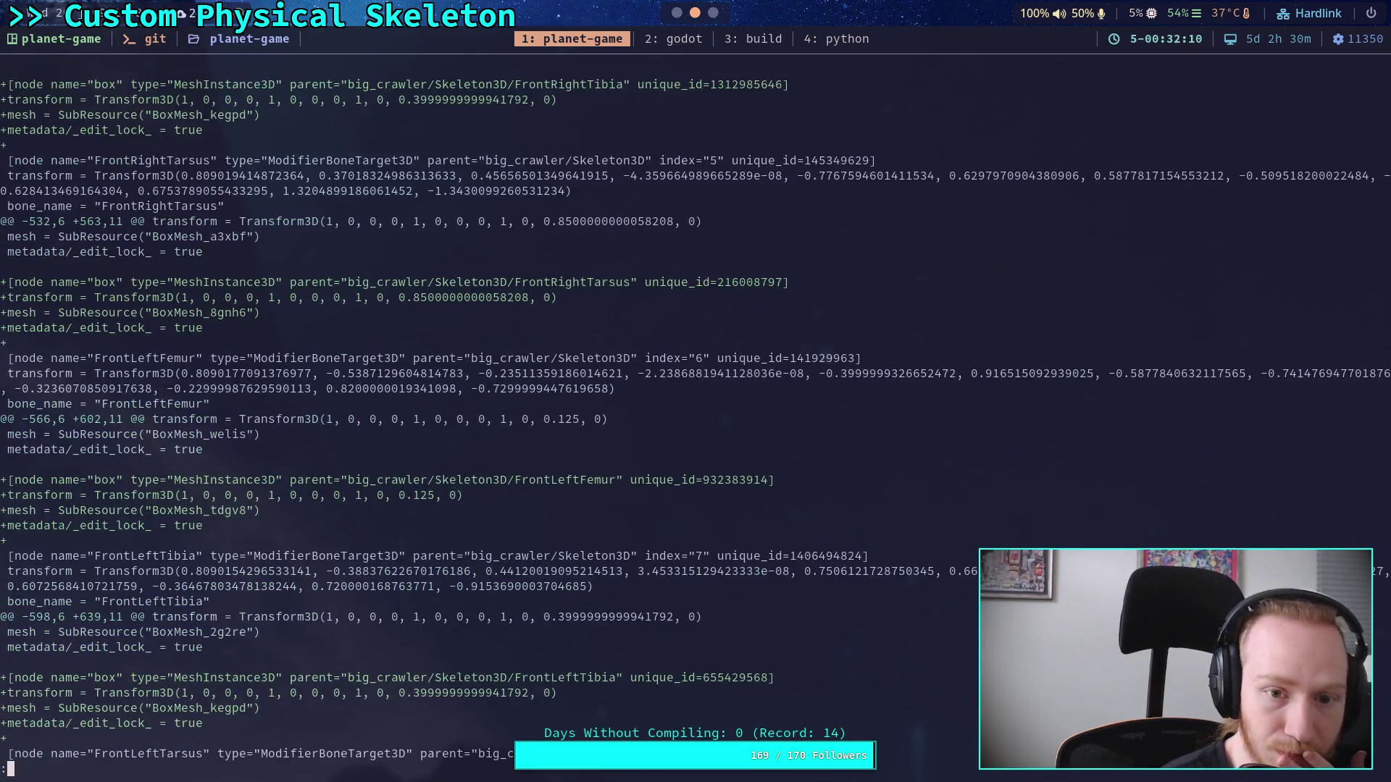
{"action": "key", "text": "space"}
{"action": "key", "text": "space"}
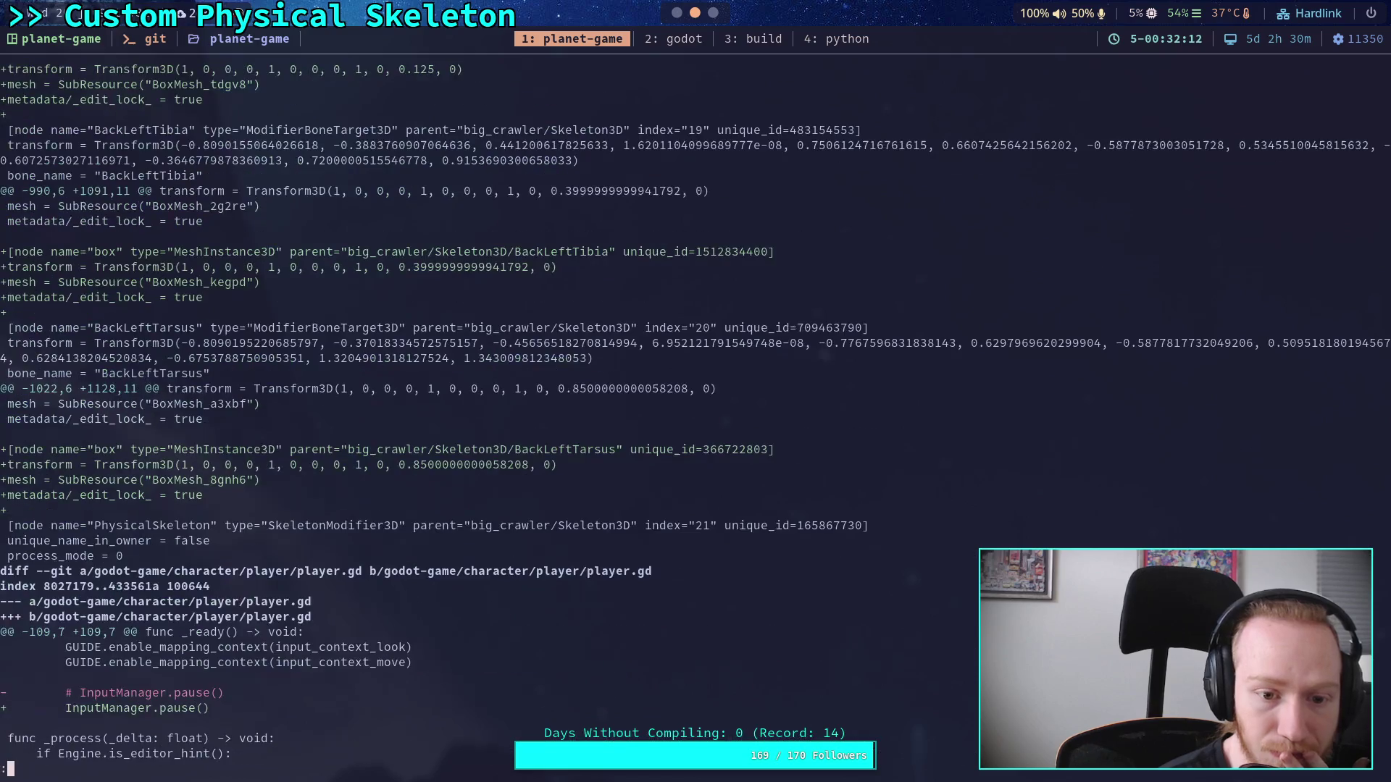
{"action": "key", "text": "space"}
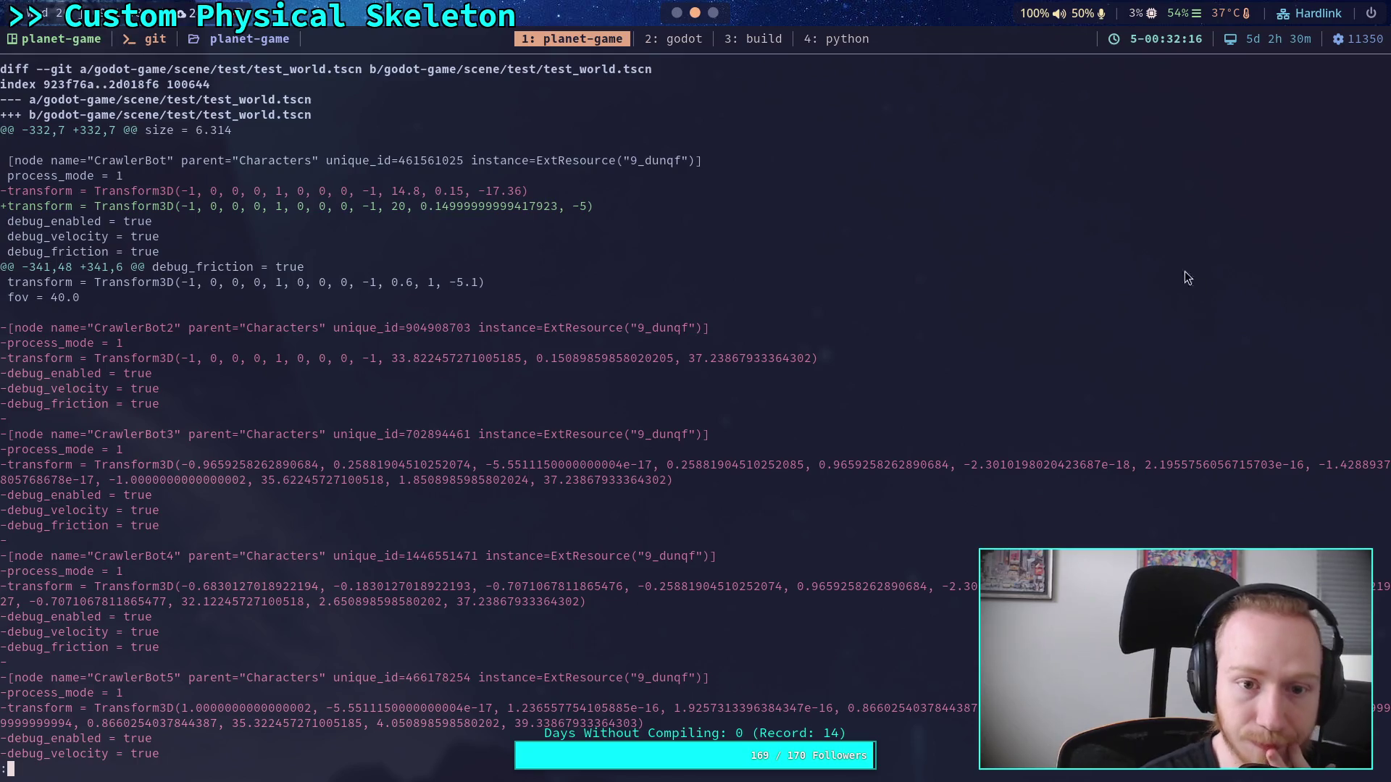
{"action": "key", "text": "super+2"}
Step: Try a CrawlerBot Y position of 0.2 and review the resulting test_world.tscn diff
{"action": "left_click", "coordinate": [1261, 310]}
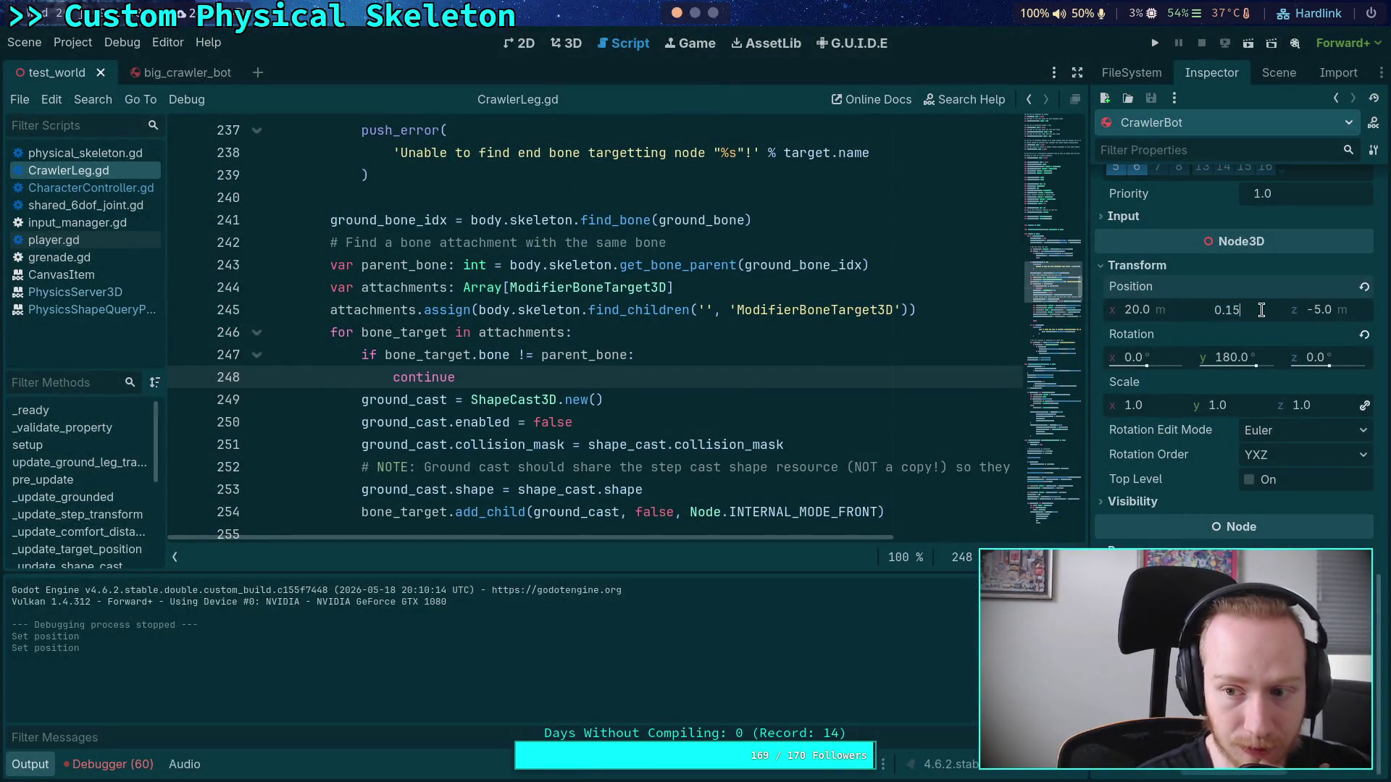
{"action": "key", "text": "BackSpace"}
{"action": "key", "text": "BackSpace"}
{"action": "type", "text": "2"}
{"action": "key", "text": "Return"}
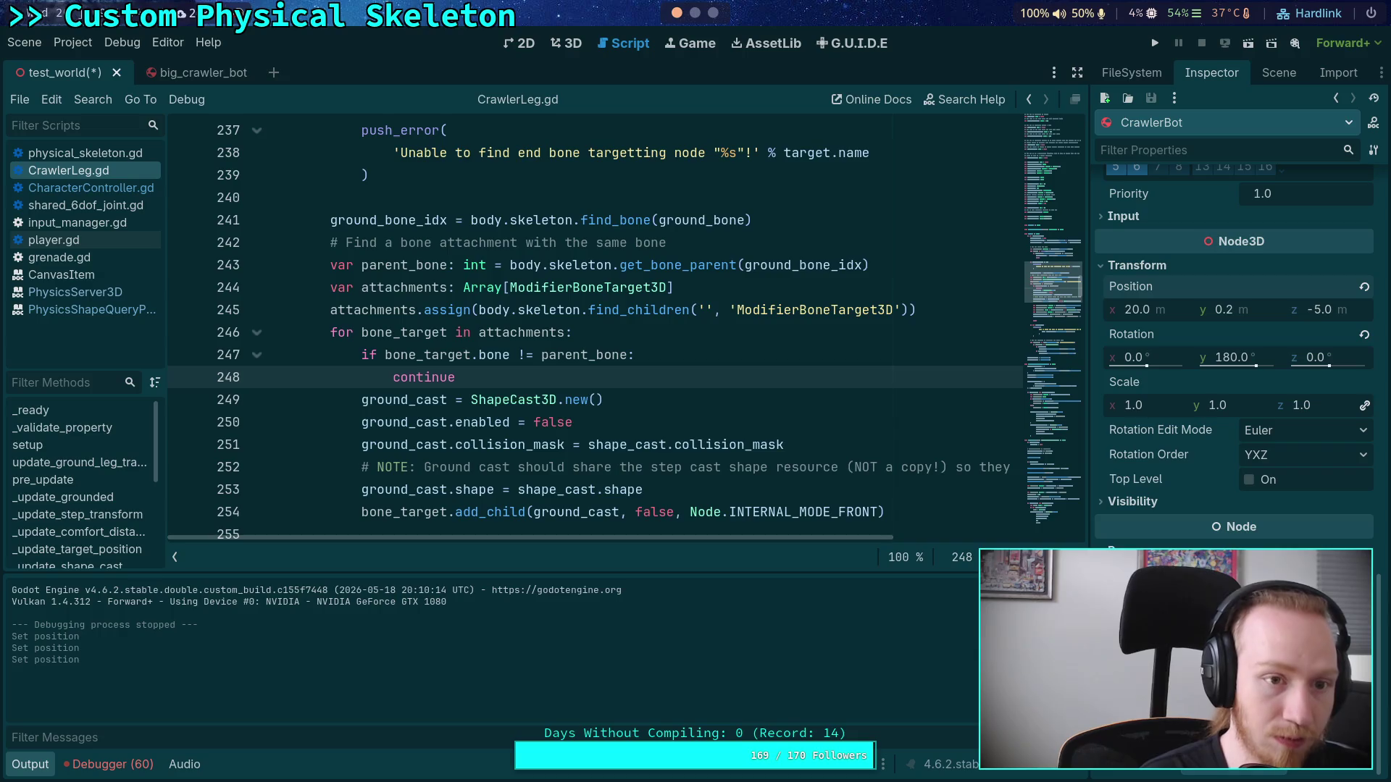
{"action": "key", "text": "super+1"}
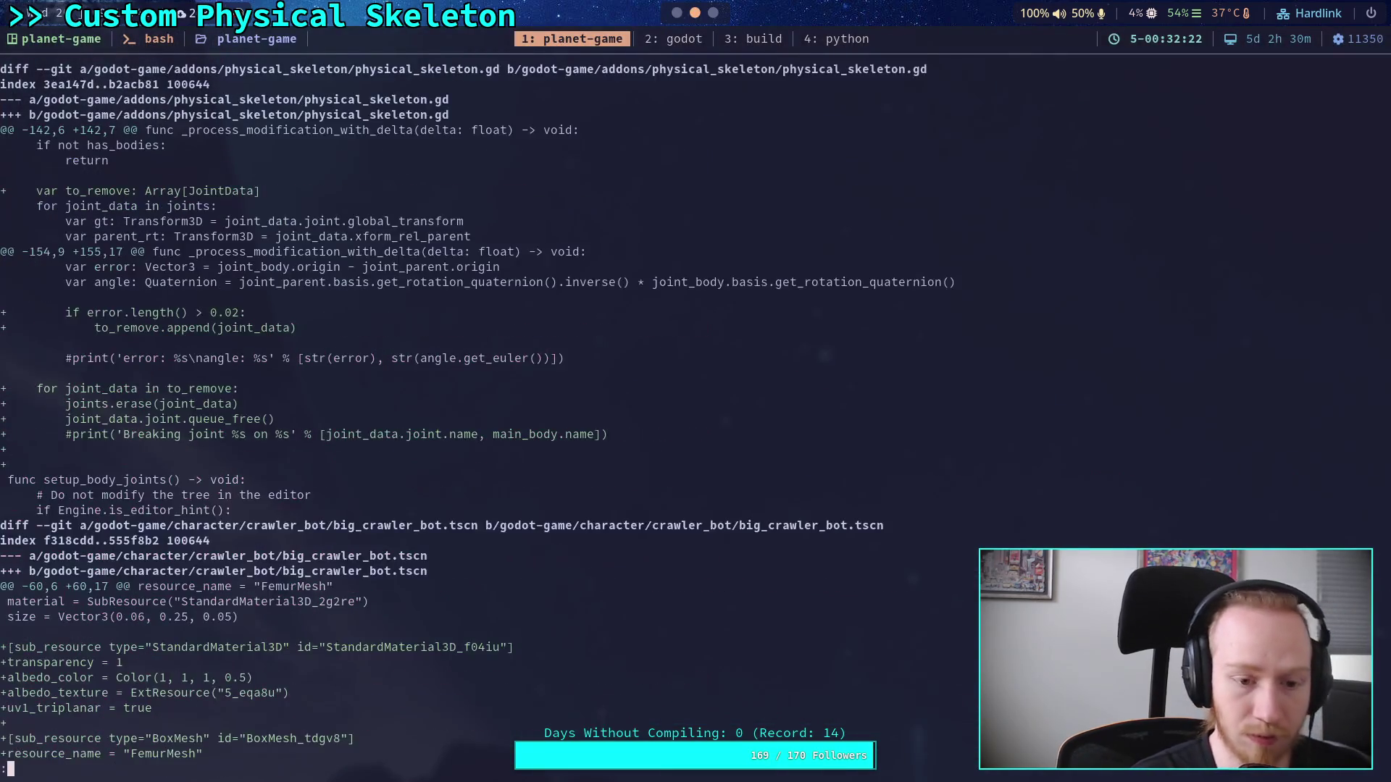
{"action": "key", "text": "space"}
{"action": "key", "text": "space"}
{"action": "key", "text": "space"}
{"action": "key", "text": "space"}
{"action": "key", "text": "space"}
{"action": "key", "text": "space"}
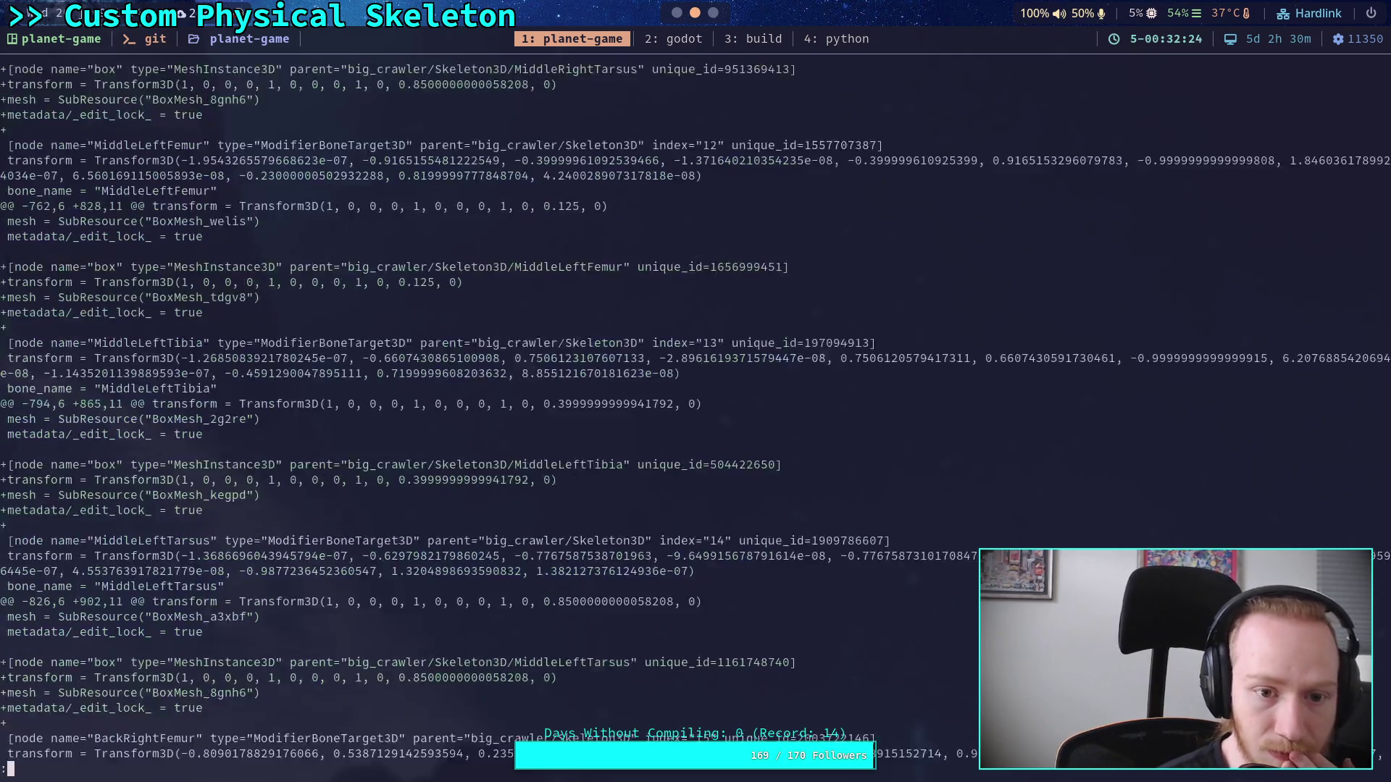
{"action": "key", "text": "space"}
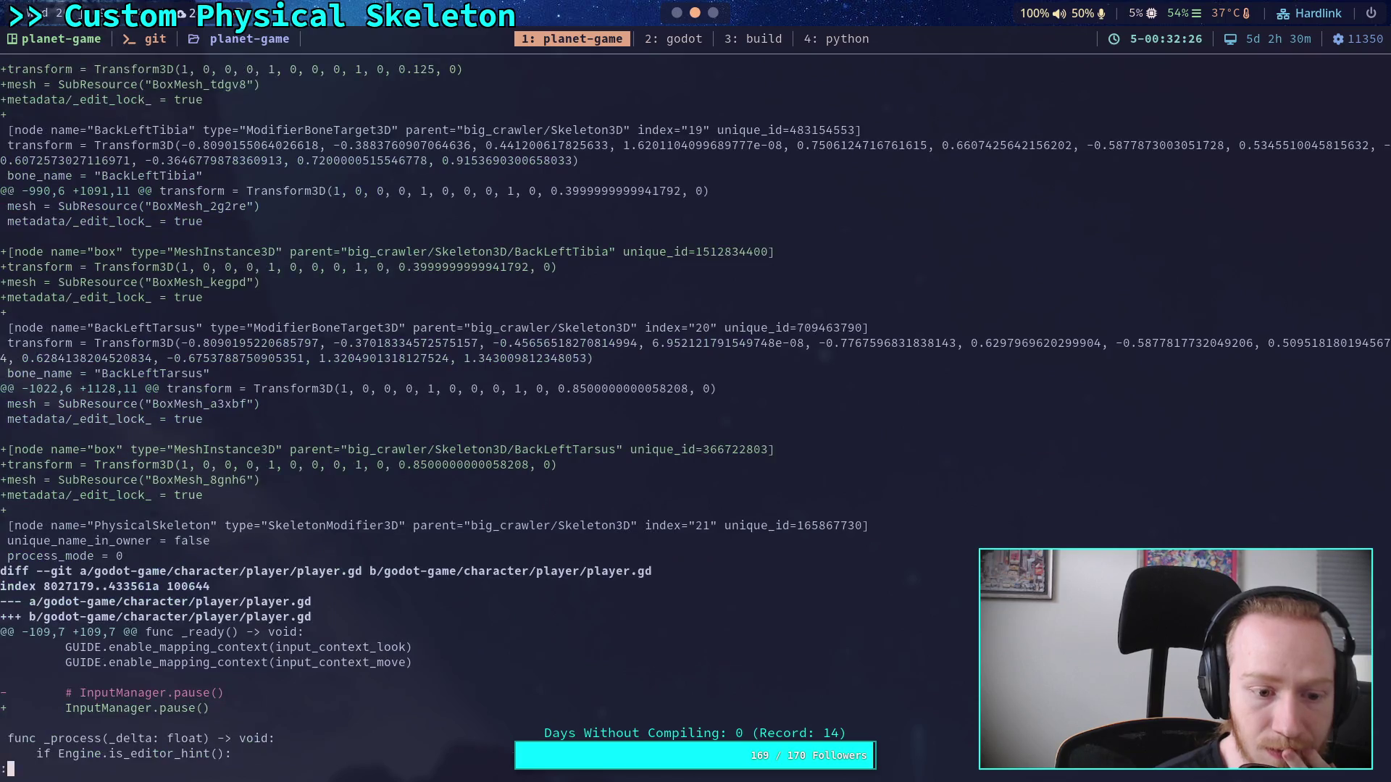
{"action": "key", "text": "space"}
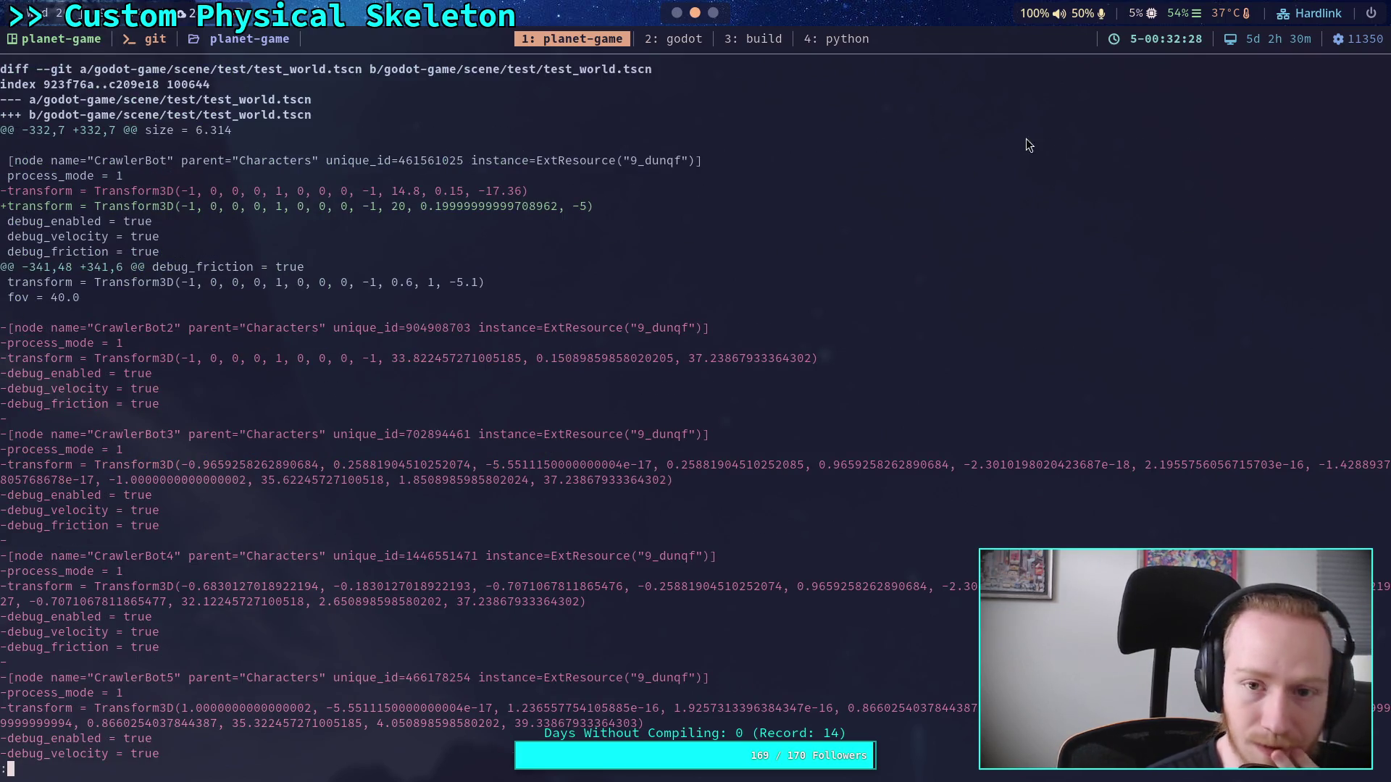
{"action": "key", "text": "super+2"}
Step: Set CrawlerBot's Y position to 0.125, save, and inspect the crawler in the 3D view
{"action": "type", "text": "0.2"}
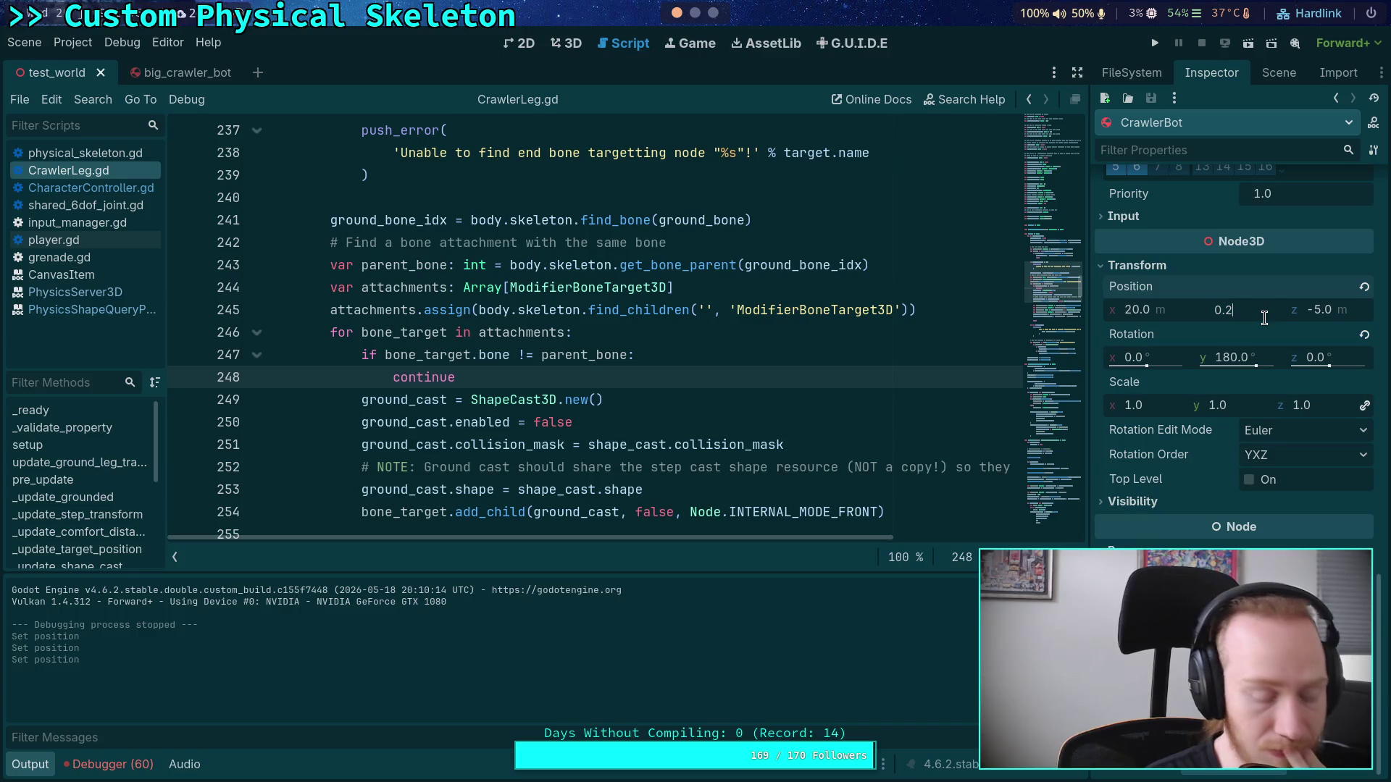
{"action": "key", "text": "BackSpace"}
{"action": "type", "text": "125"}
{"action": "key", "text": "Return"}
{"action": "key", "text": "ctrl+s"}
{"action": "left_click", "coordinate": [571, 44]}
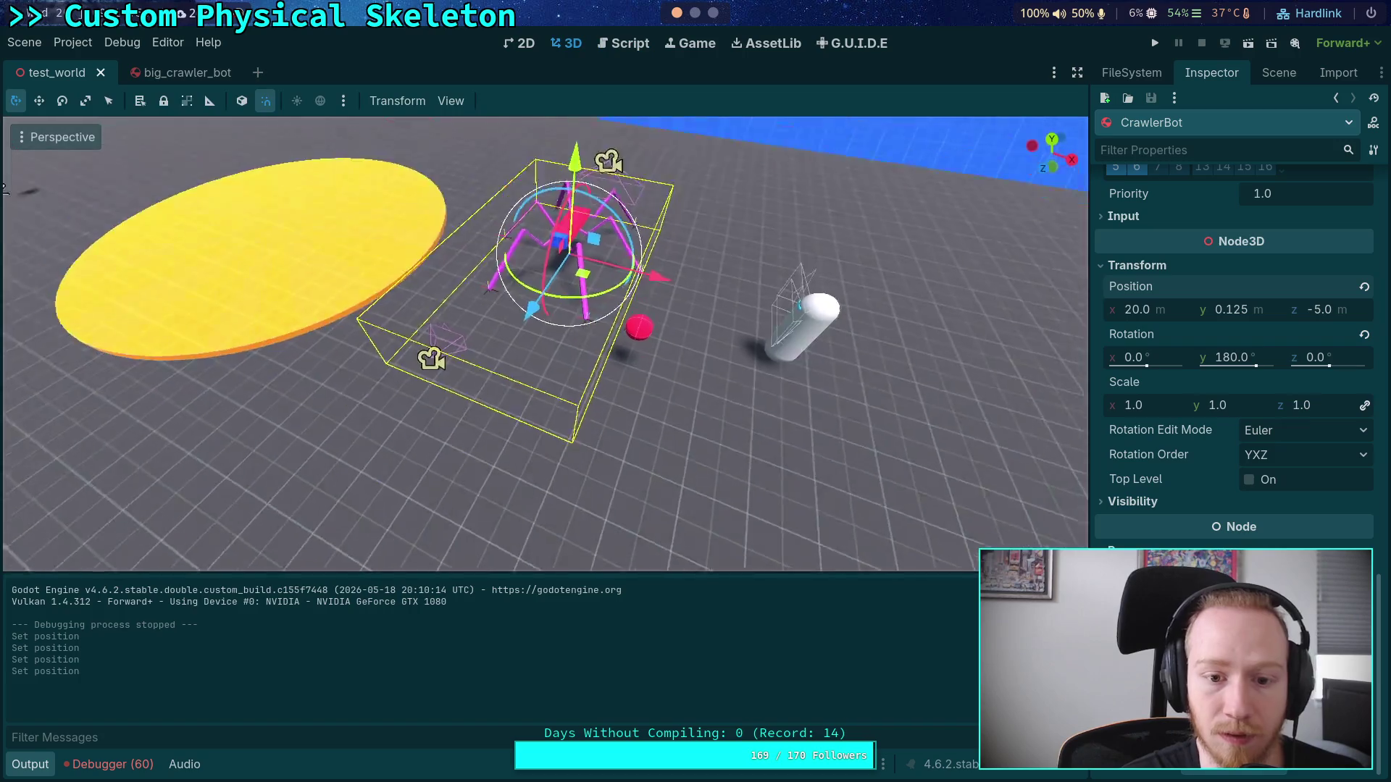
{"action": "mouse_move", "coordinate": [550, 289]}
{"action": "left_mouse_down"}
{"action": "mouse_move", "coordinate": [638, 131]}
{"action": "mouse_move", "coordinate": [672, 15]}
{"action": "left_mouse_up"}
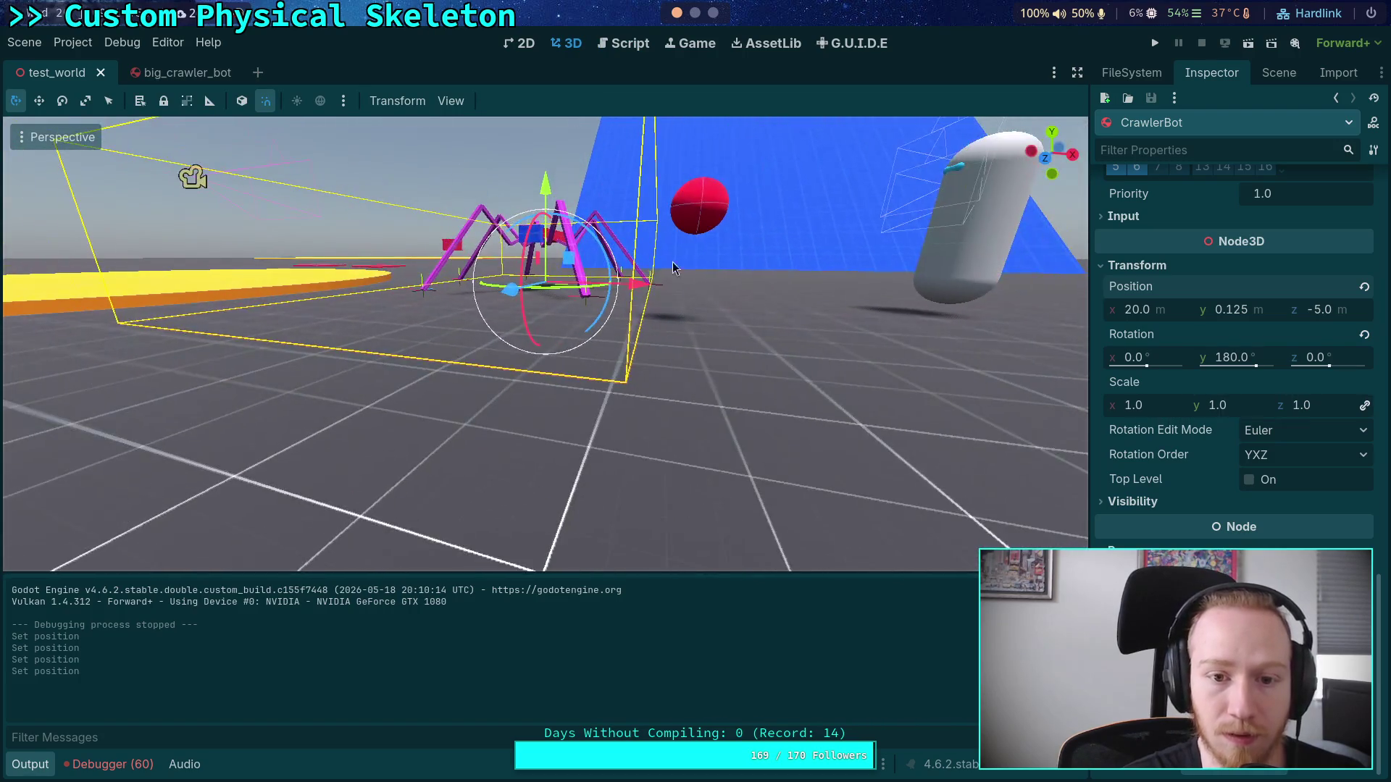
{"action": "scroll", "coordinate": [672, 15], "scroll_direction": "down", "scroll_amount": 2}
{"action": "key", "text": "Up"}
{"action": "key", "text": "Return"}
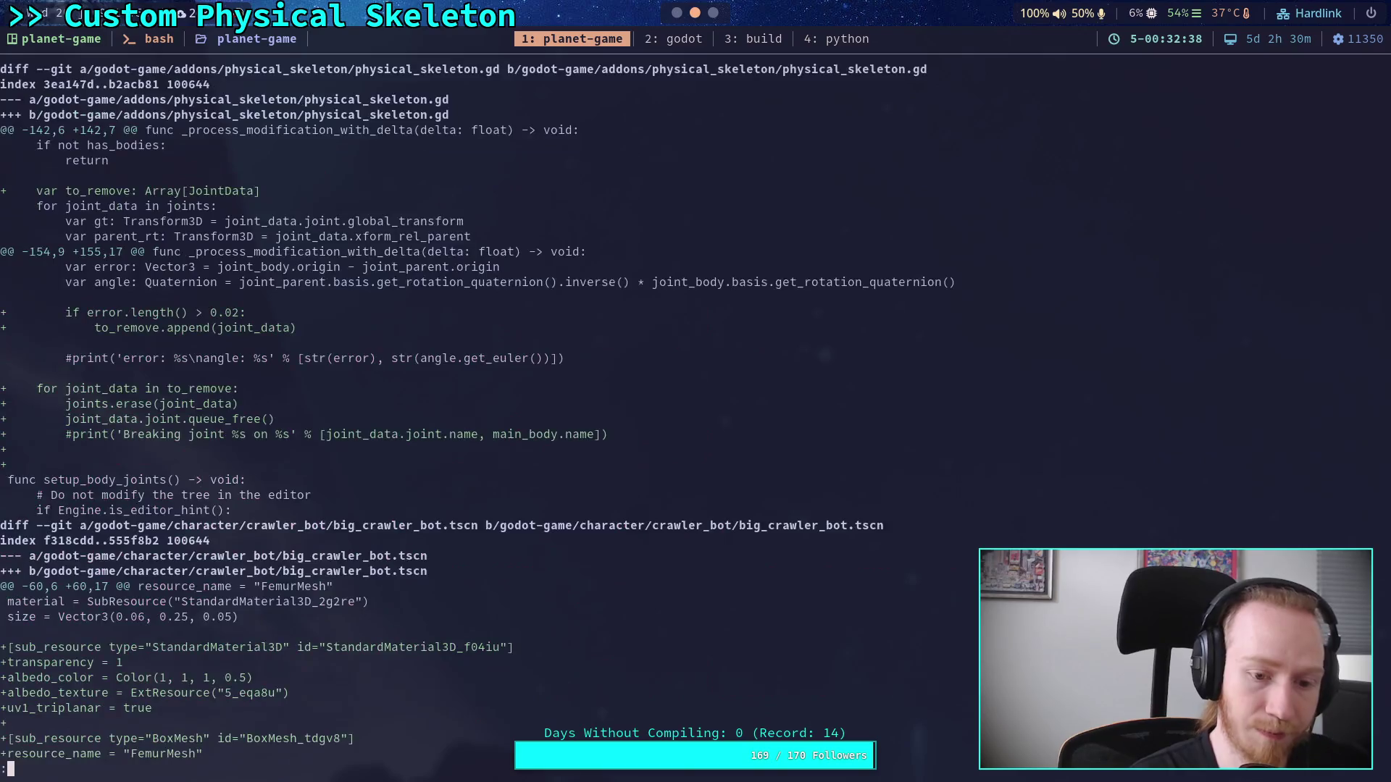
Step: Scroll and page through the rest of the unstaged diff to its end
{"action": "scroll", "coordinate": [696, 406], "scroll_direction": "down", "scroll_amount": 10}
{"action": "scroll", "coordinate": [696, 406], "scroll_direction": "down", "scroll_amount": 10}
{"action": "scroll", "coordinate": [696, 405], "scroll_direction": "down", "scroll_amount": 10}
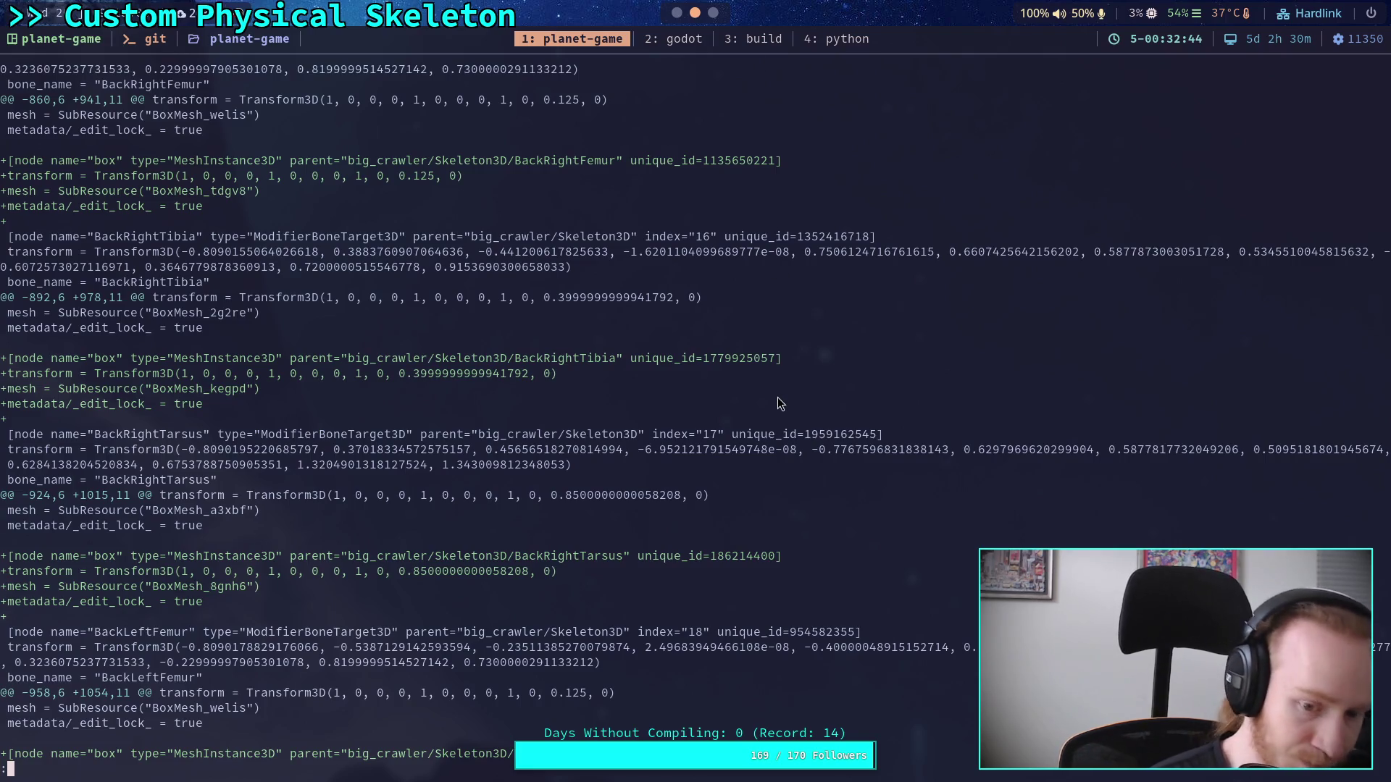
{"action": "key", "text": "space"}
{"action": "key", "text": "space"}
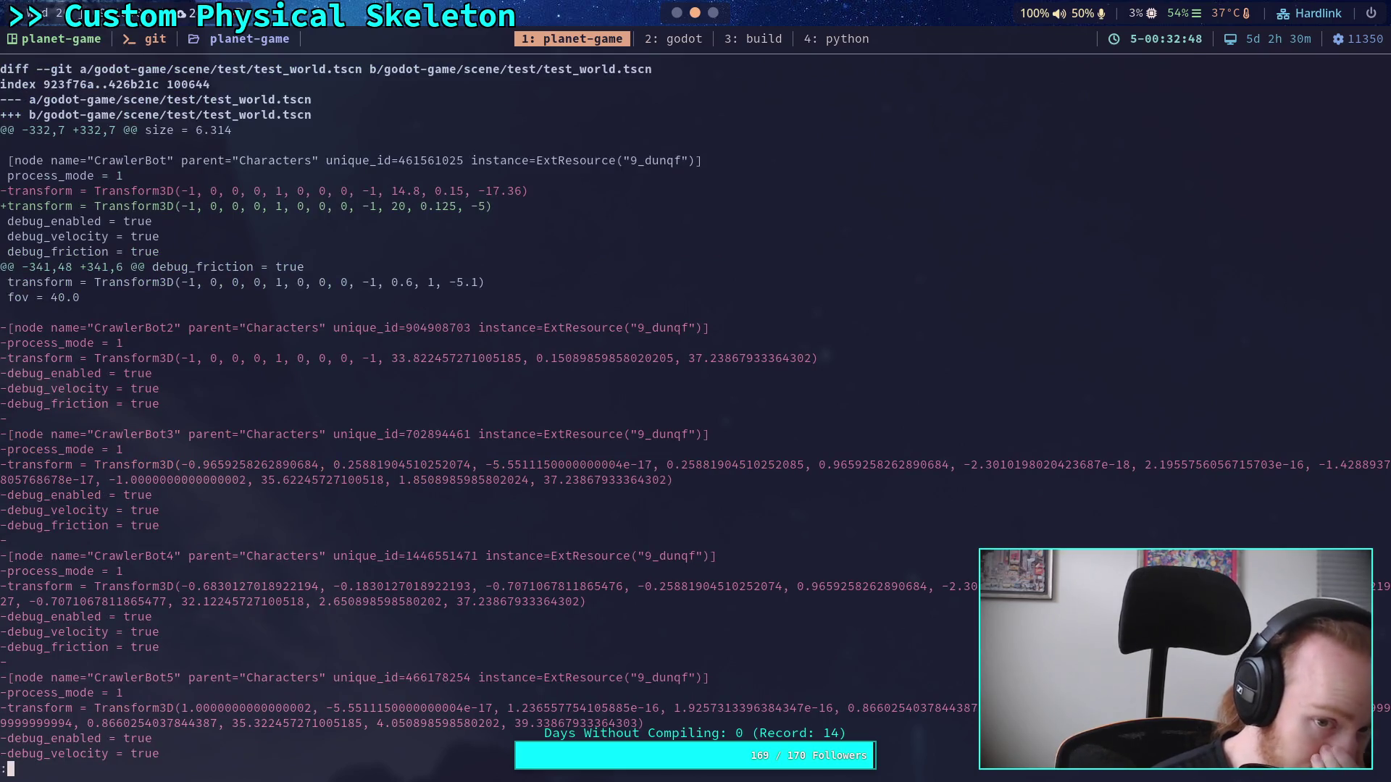
{"action": "key", "text": "space"}
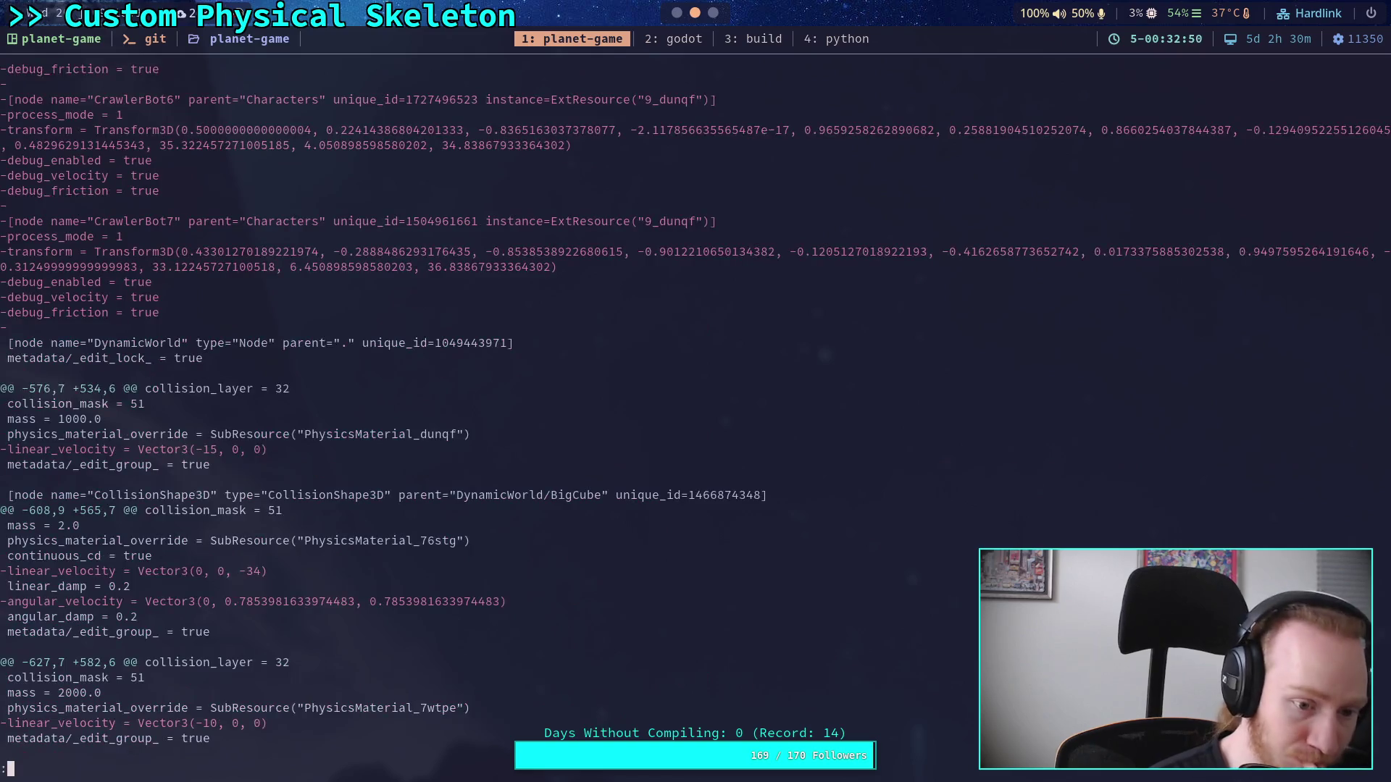
{"action": "key", "text": "space"}
Step: Quit the pager and run git status to list the four modified files
{"action": "type", "text": "qgit status"}
{"action": "key", "text": "Return"}
{"action": "type", "text": "git add godot-game/ch"}
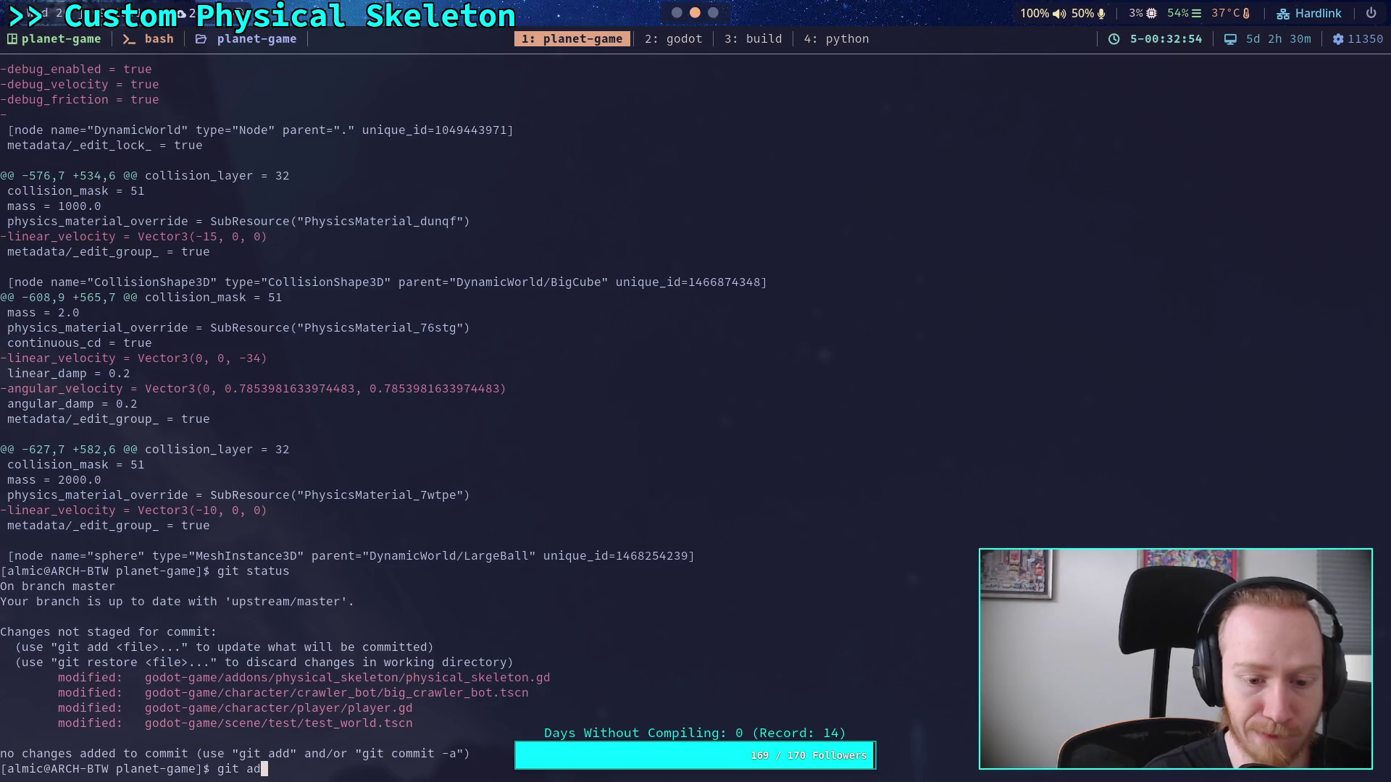
Step: Stage big_crawler_bot.tscn with git add, tab-completing its path
{"action": "key", "text": "Tab"}
{"action": "type", "text": "cr"}
{"action": "key", "text": "Tab"}
{"action": "type", "text": "big"}
{"action": "key", "text": "Tab"}
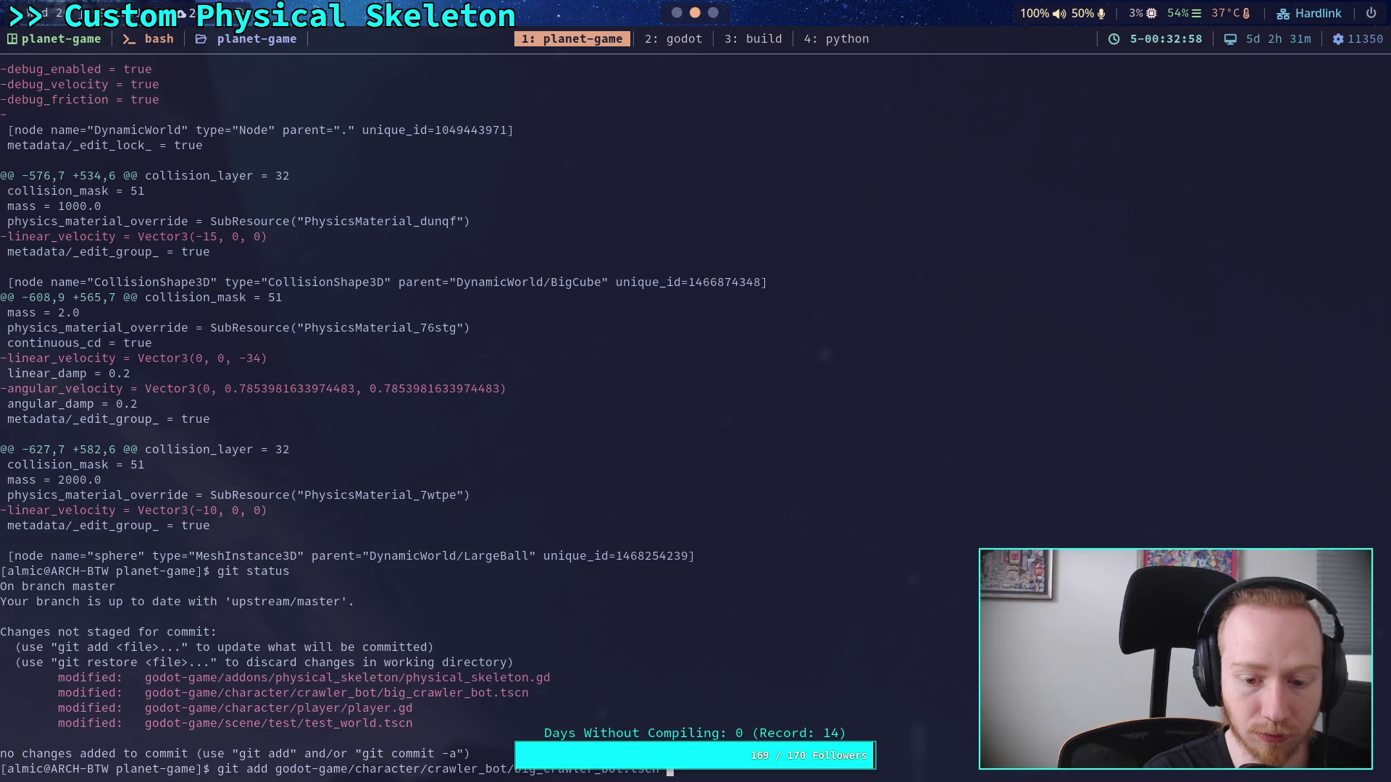
{"action": "key", "text": "Return"}
Step: Stage godot-game/scene/test/test_world.tscn and run git diff on the remaining changes
{"action": "type", "text": "git add g"}
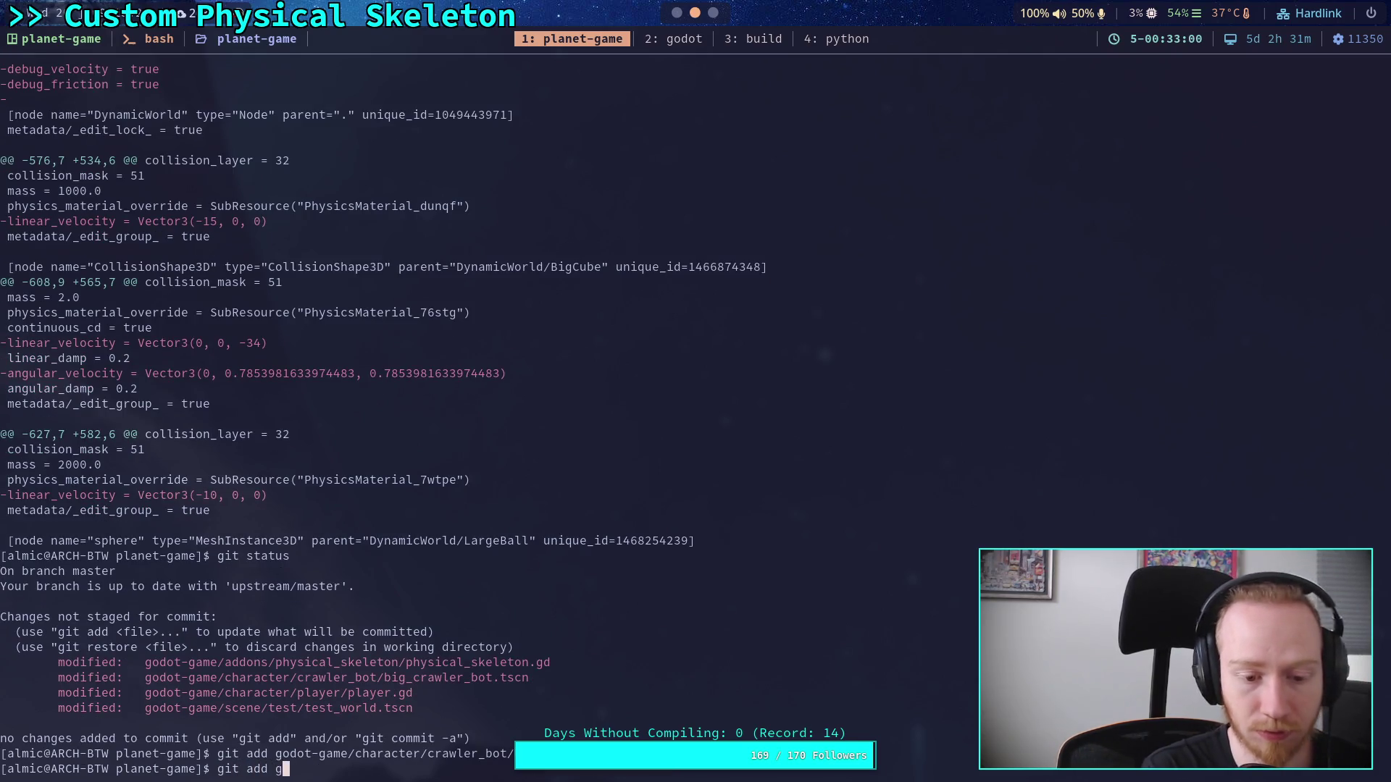
{"action": "type", "text": "odot-game/scene/test/test_world.tscn"}
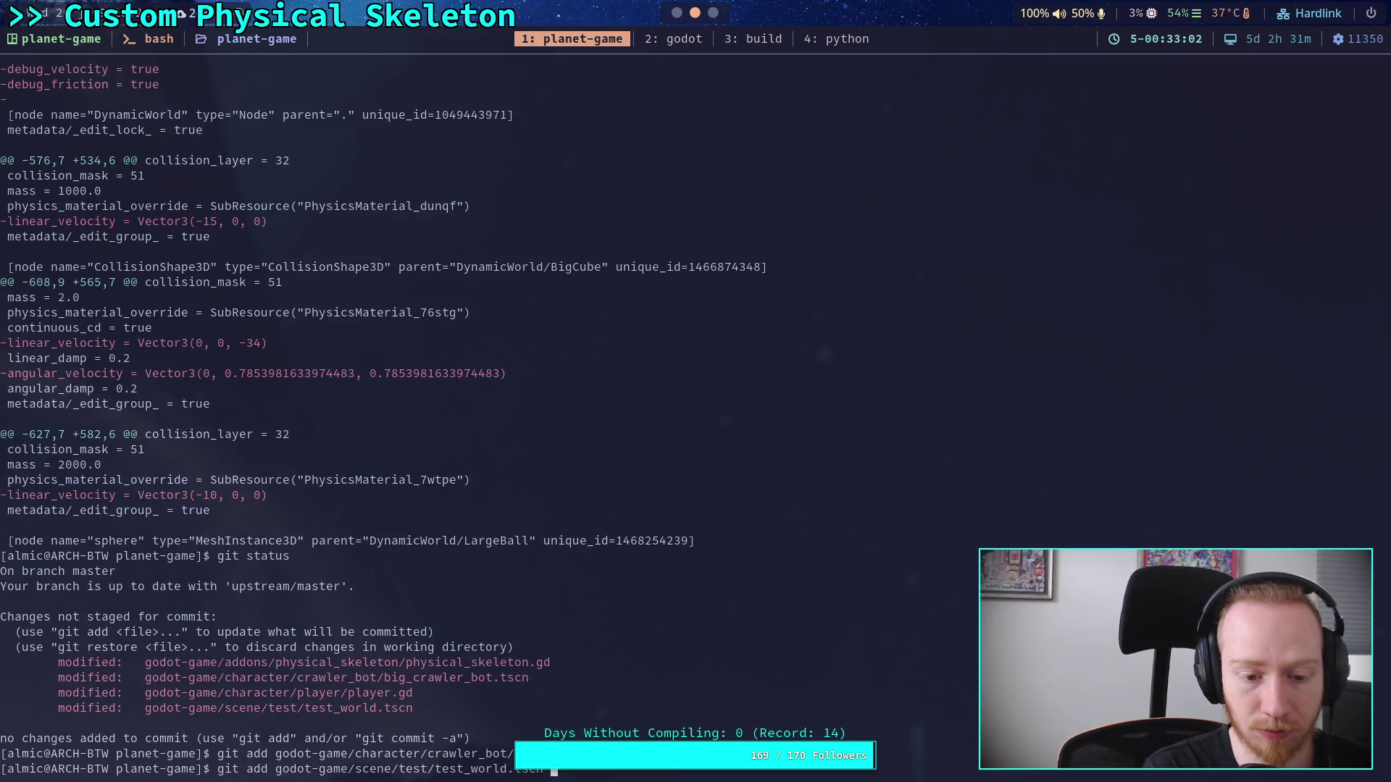
{"action": "key", "text": "Return"}
{"action": "type", "text": "git diff"}
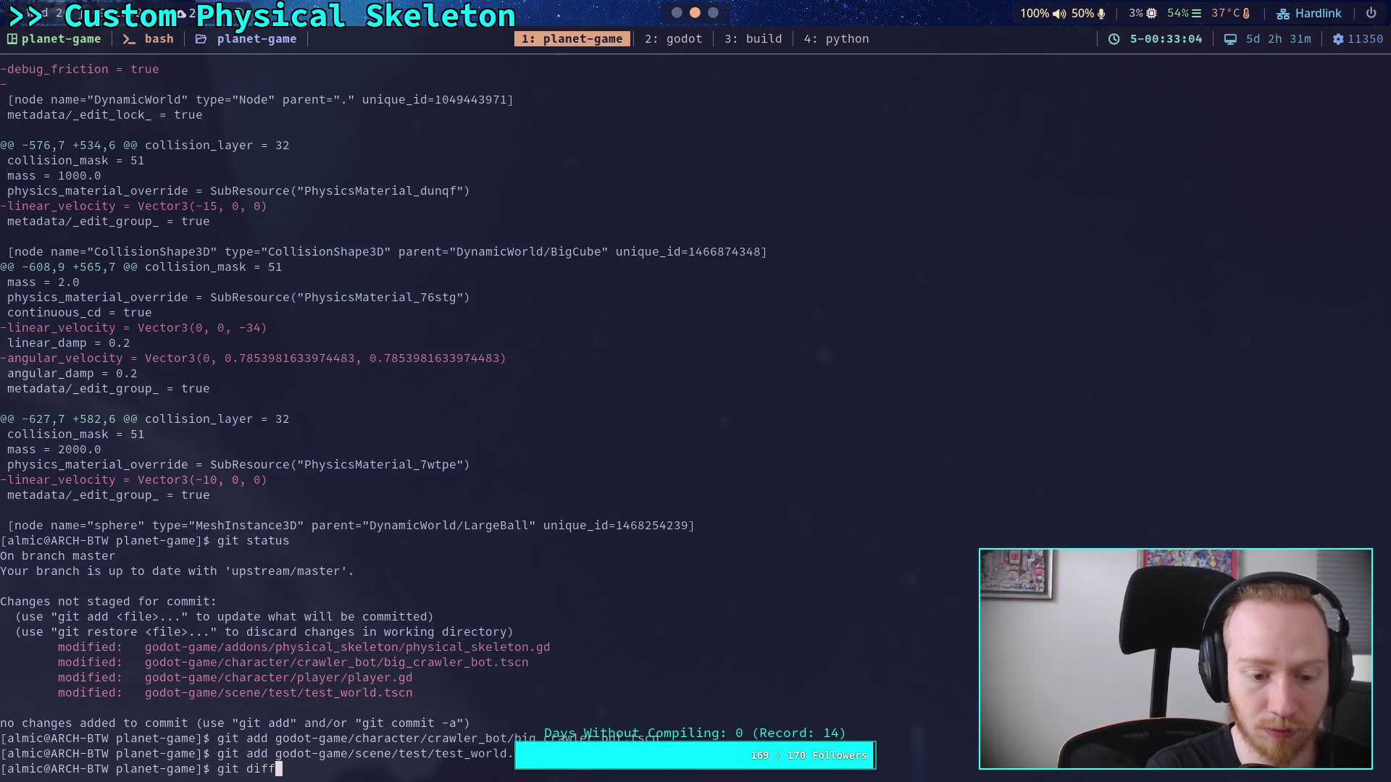
{"action": "key", "text": "Return"}
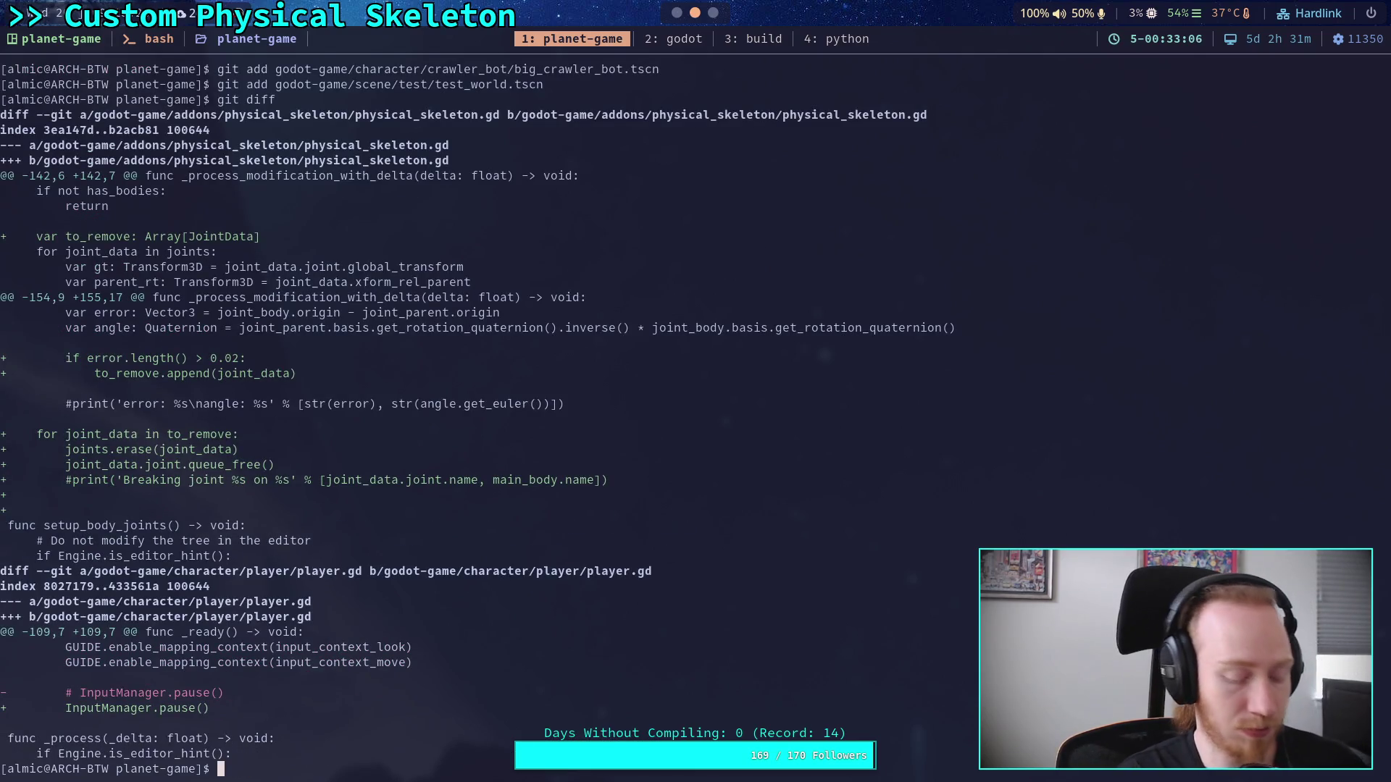
Step: Run git diff --staged and page through the staged crawler bot scene changes
{"action": "type", "text": "git diff --staged"}
{"action": "key", "text": "Return"}
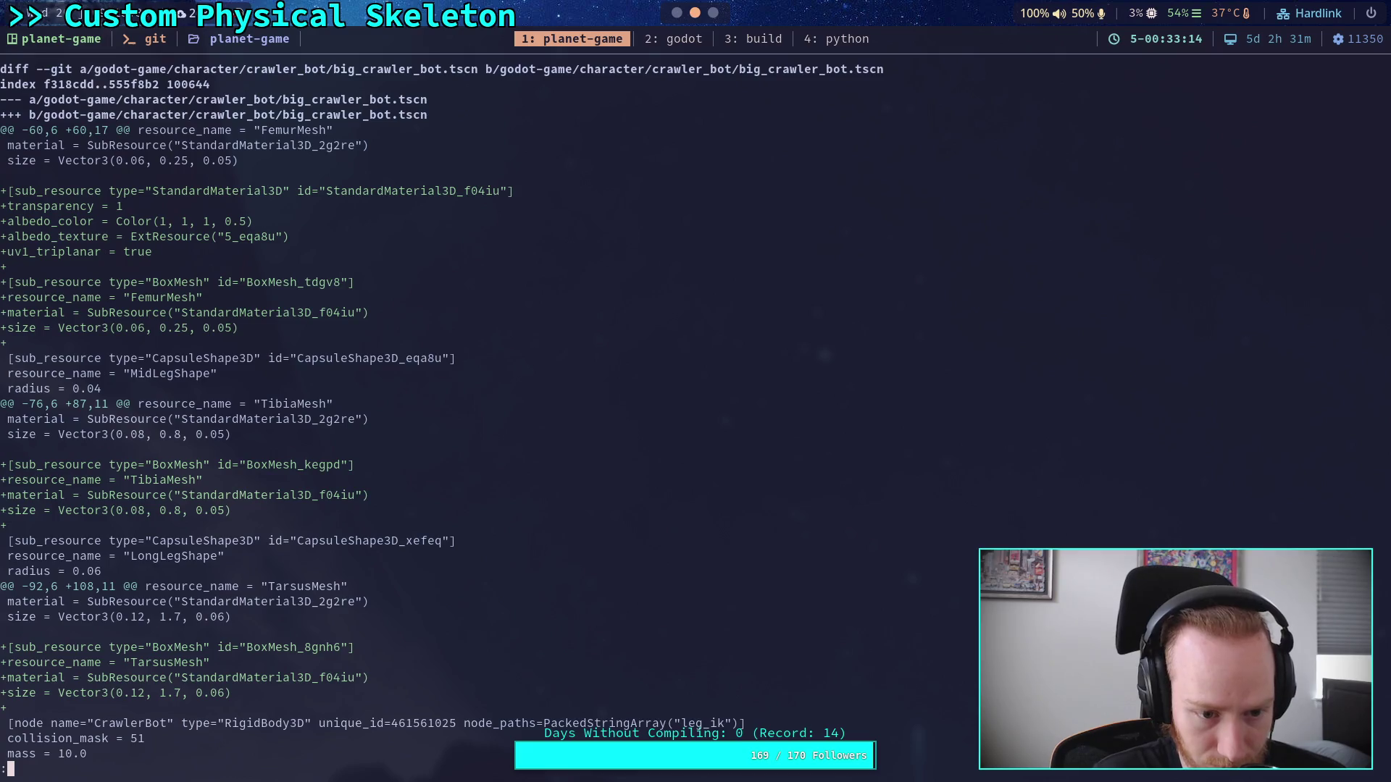
{"action": "key", "text": "space"}
{"action": "key", "text": "space"}
{"action": "key", "text": "space"}
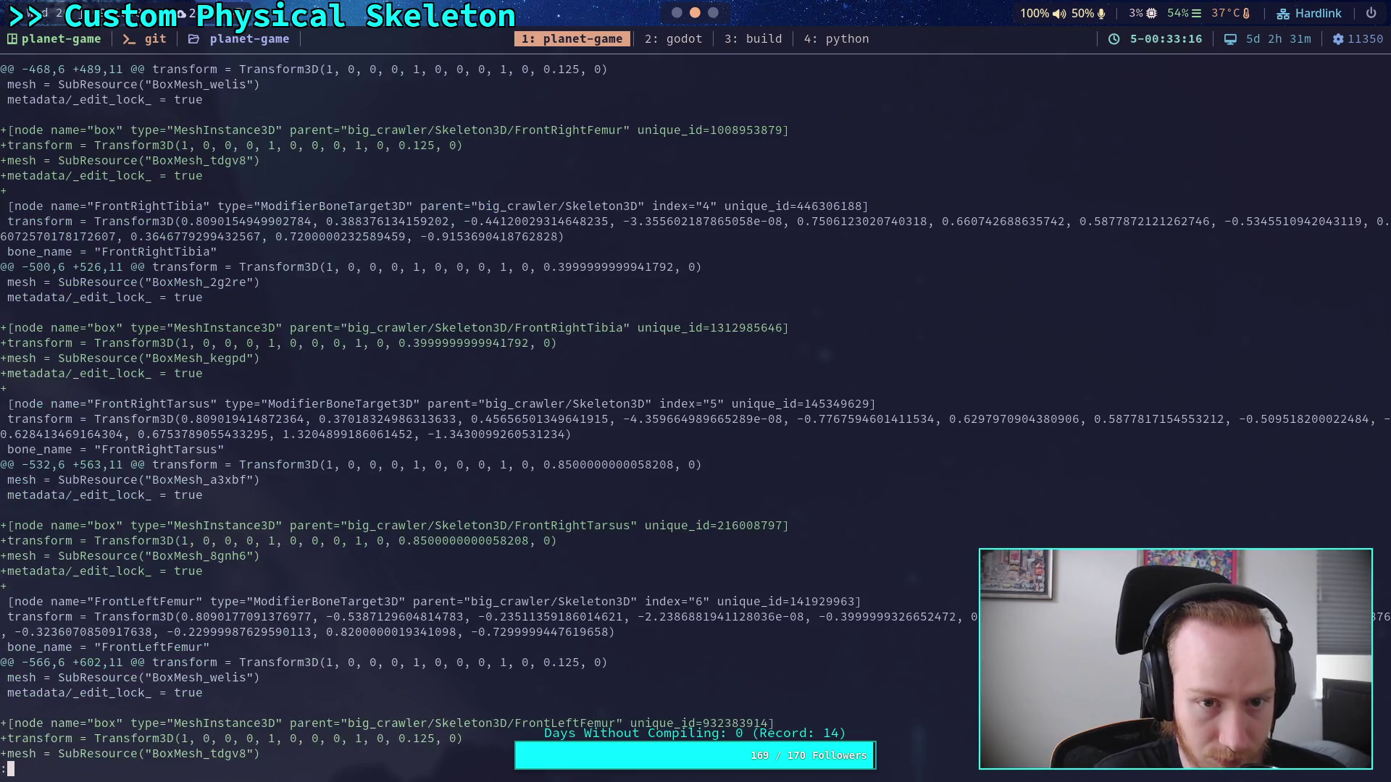
{"action": "key", "text": "space"}
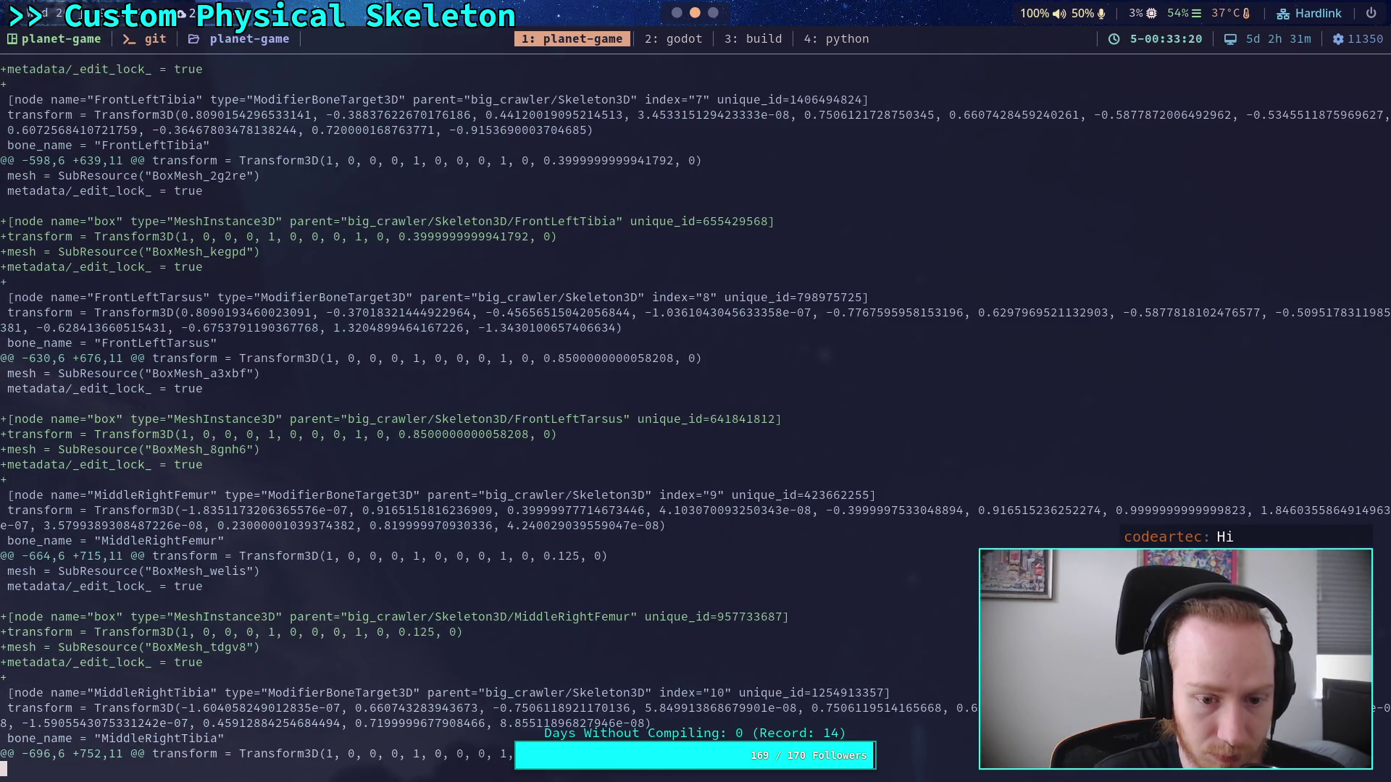
{"action": "key", "text": "space"}
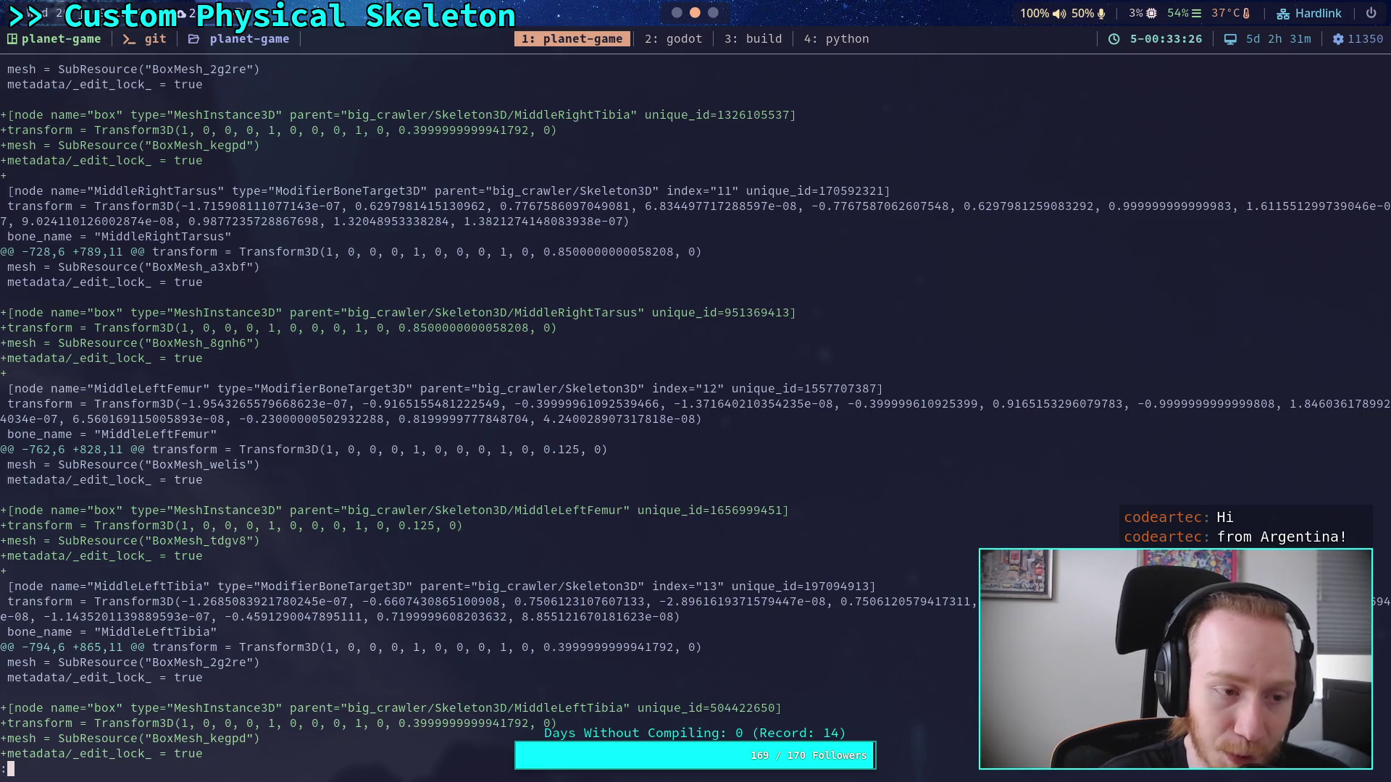
{"action": "key", "text": "space"}
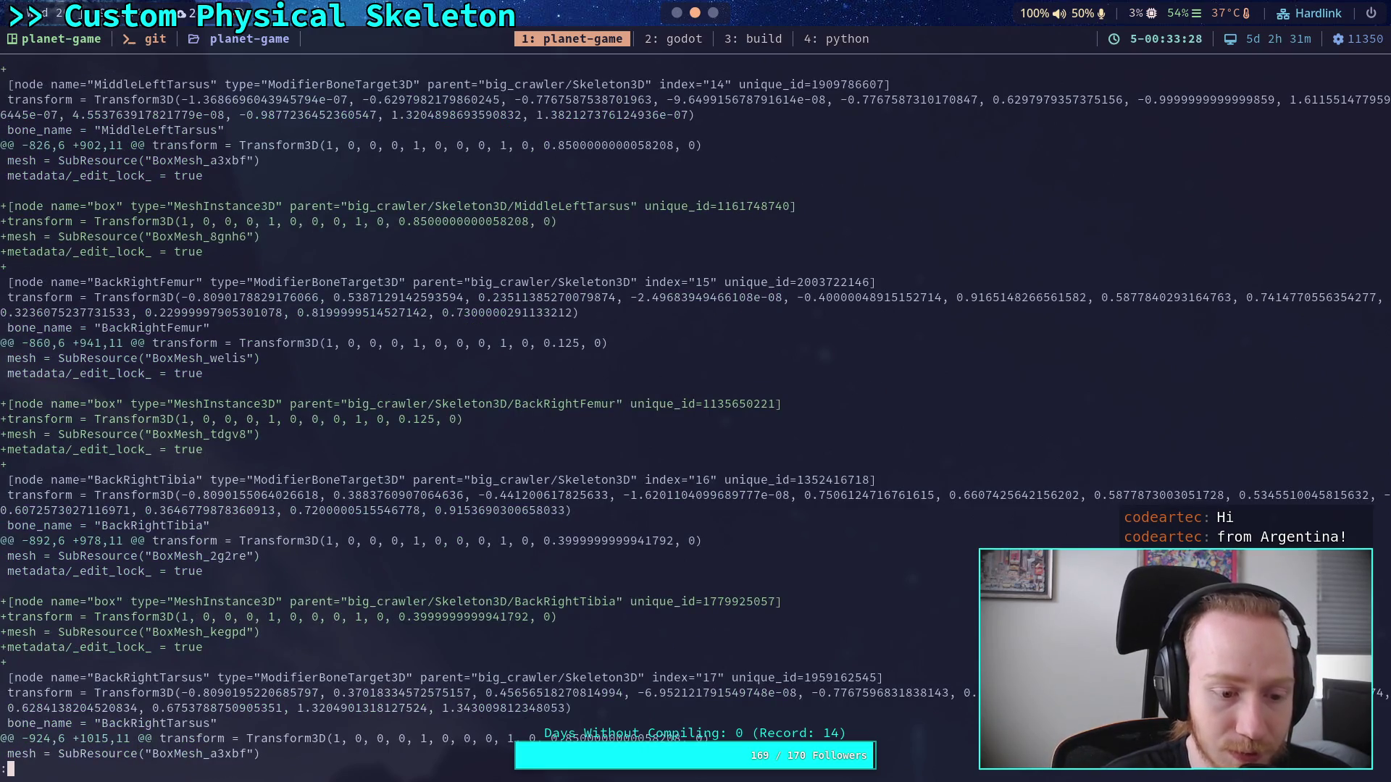
{"action": "key", "text": "space"}
{"action": "key", "text": "space"}
{"action": "key", "text": "space"}
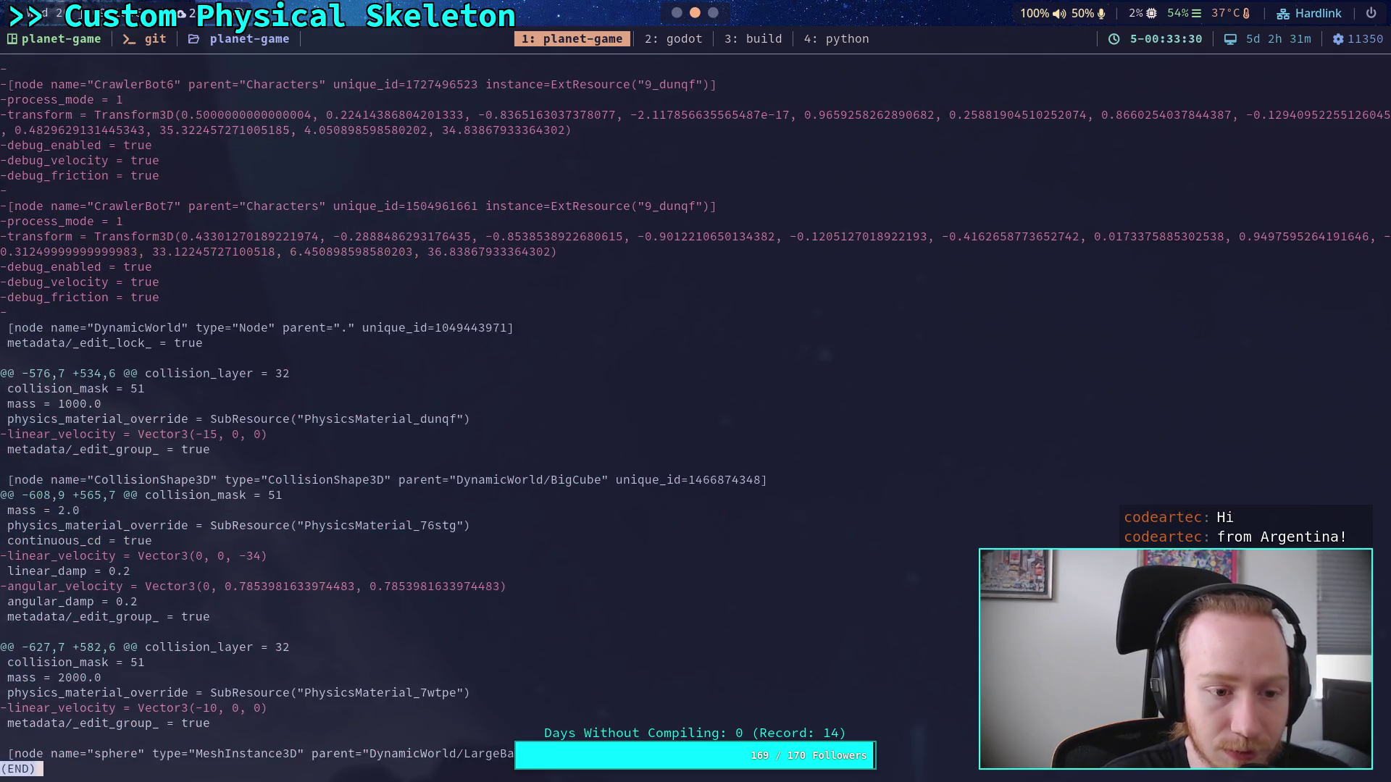
Step: Confirm the staged files with git status and start a git commit
{"action": "type", "text": "qgit status"}
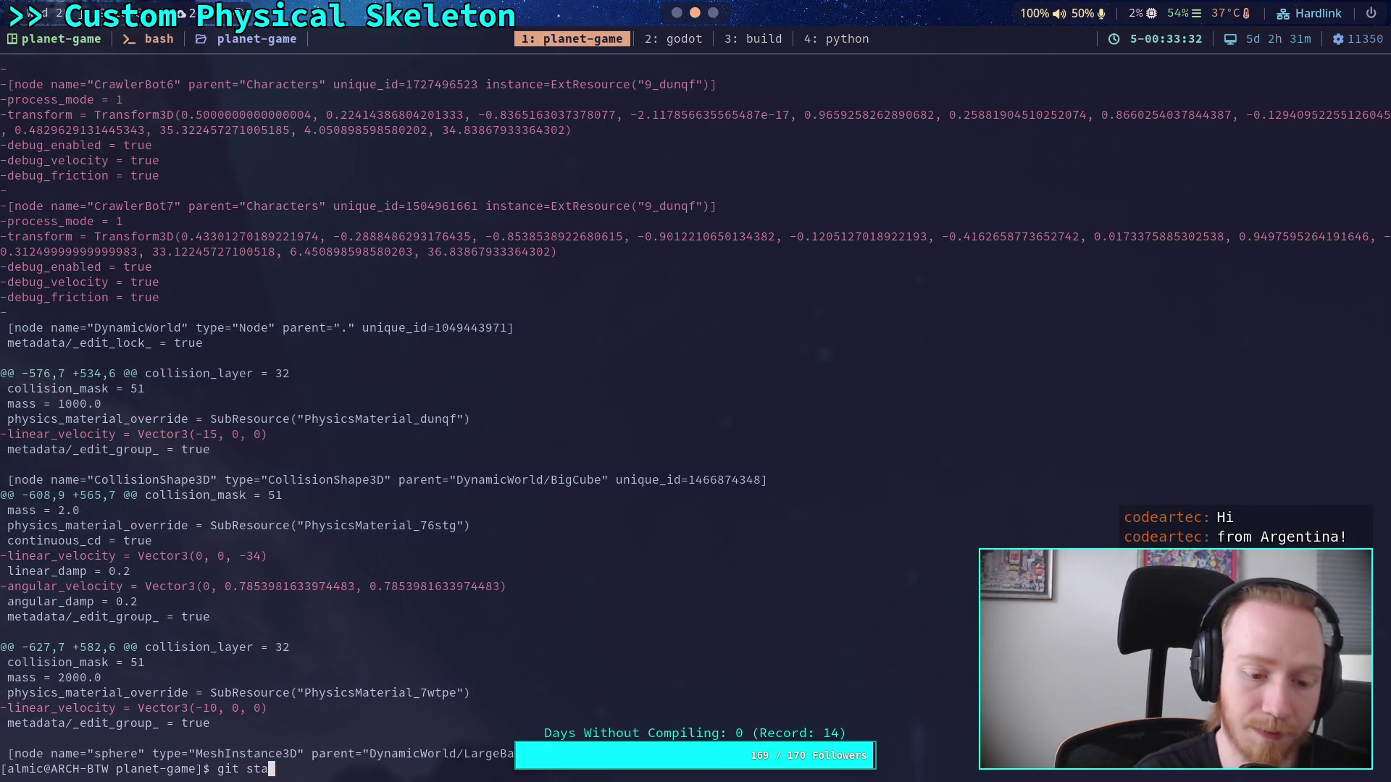
{"action": "key", "text": "Return"}
{"action": "type", "text": "git commit"}
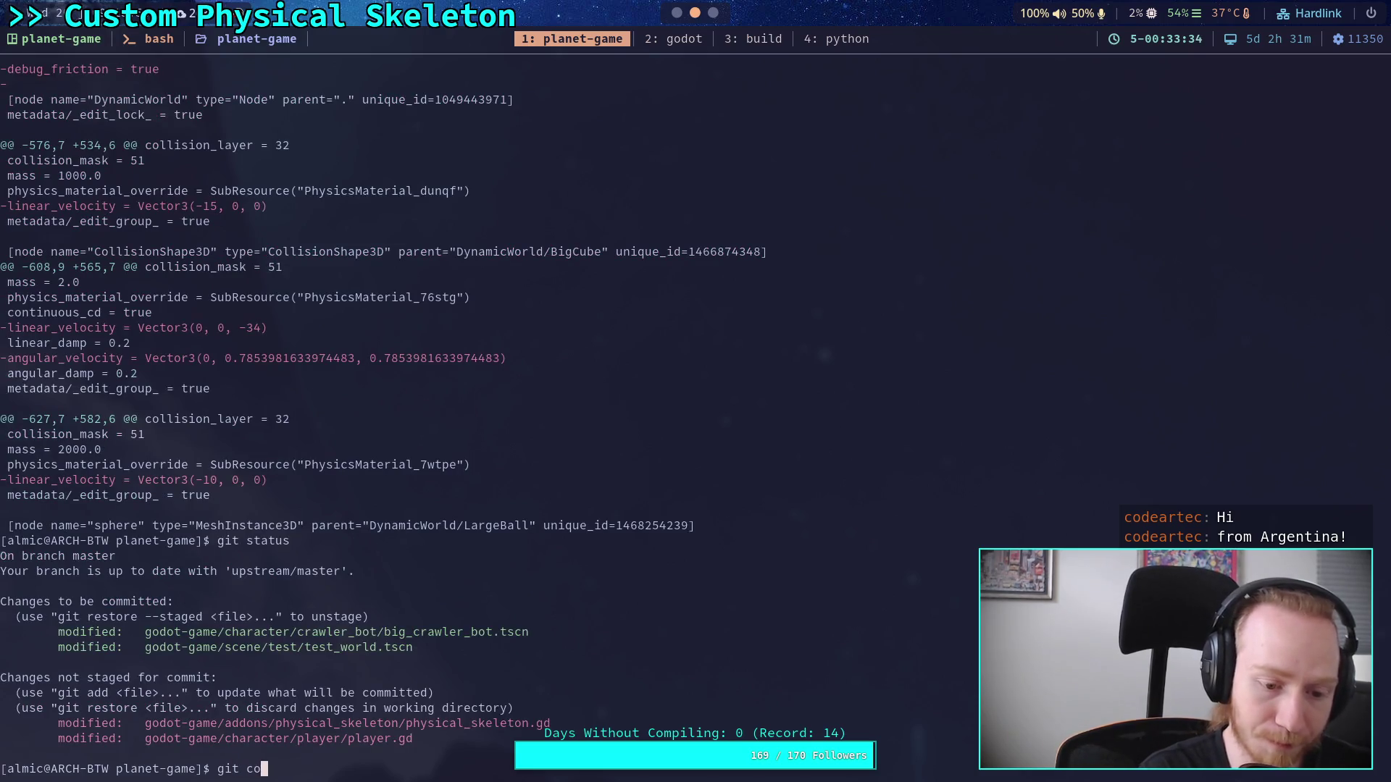
{"action": "key", "text": "Return"}
{"action": "key", "text": "O"}
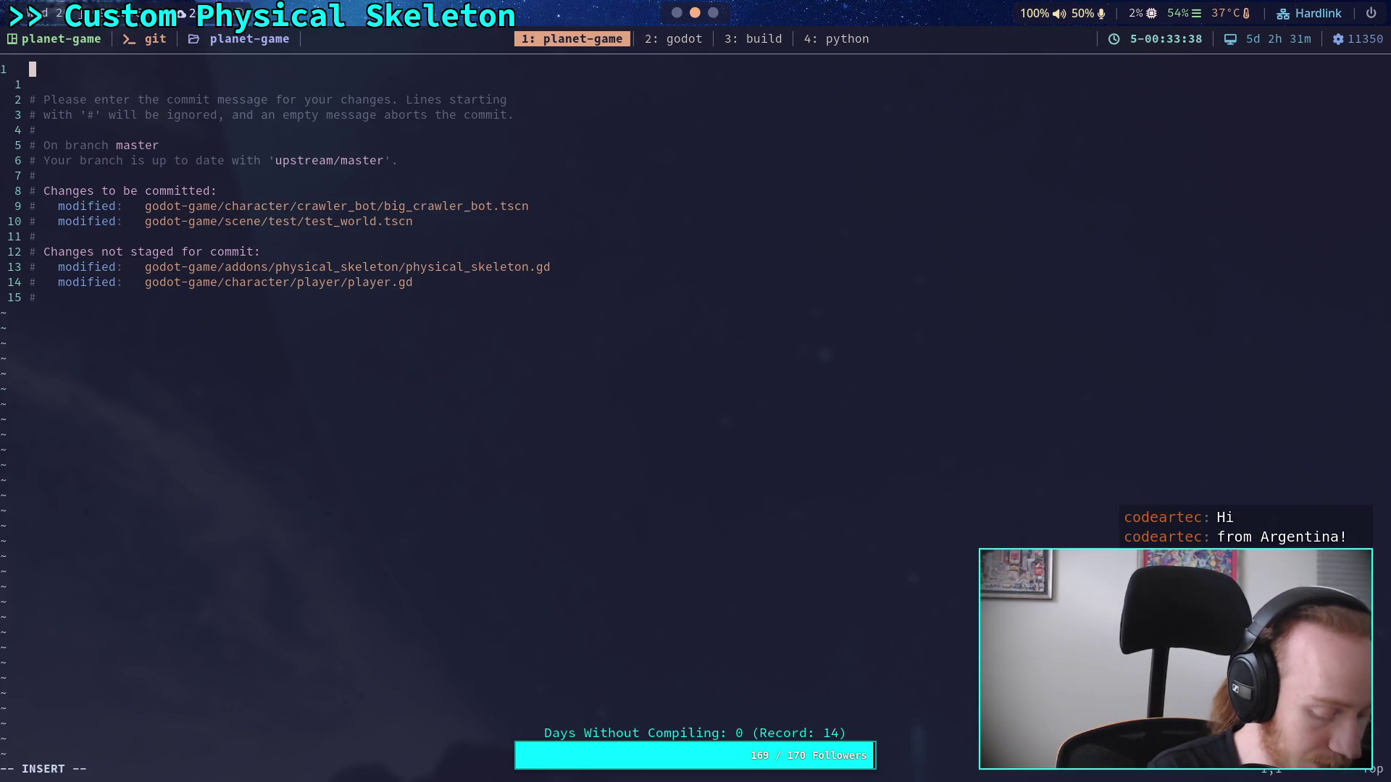
Step: Write commit message 'Add visual mesh for skeleton, update test scene' with two bullets, then :wq
{"action": "type", "text": "Add "}
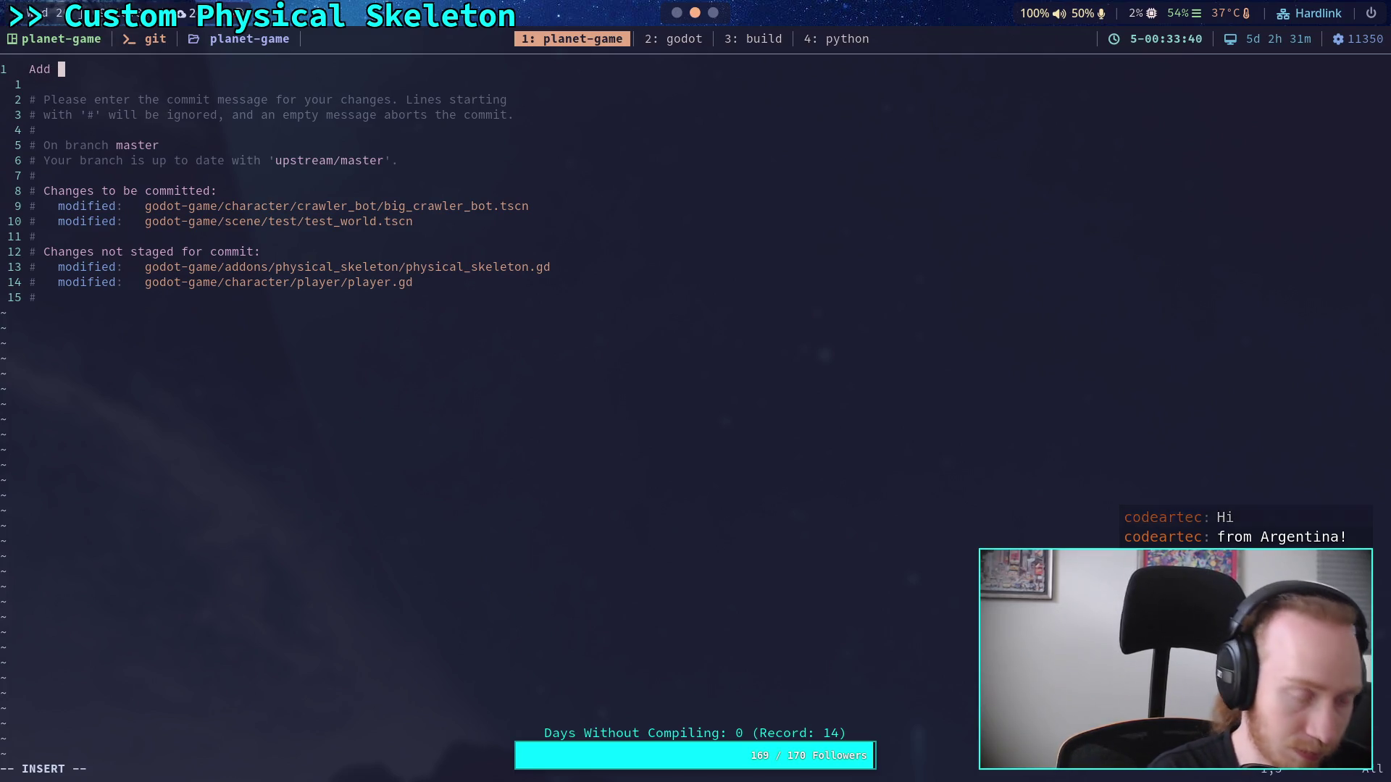
{"action": "type", "text": "v"}
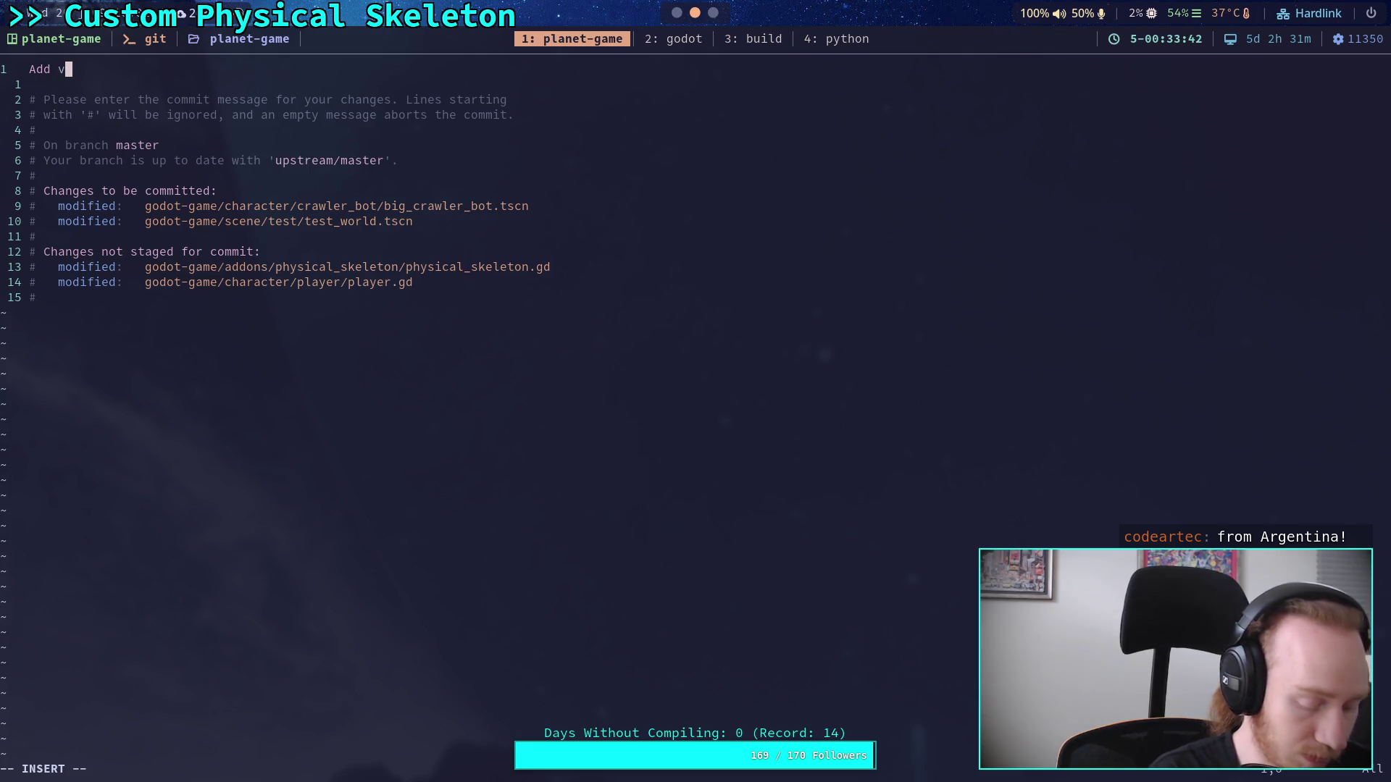
{"action": "type", "text": "isual/ "}
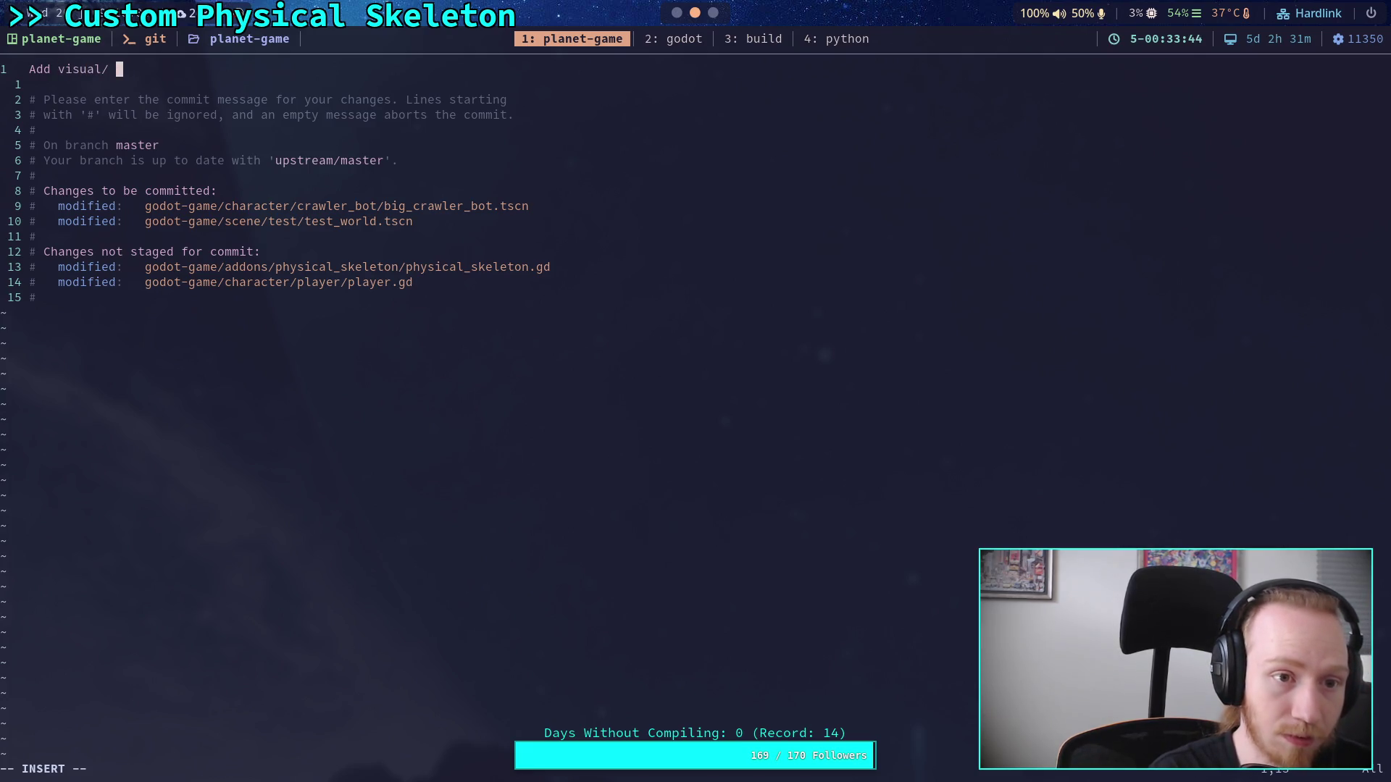
{"action": "key", "text": "BackSpace"}
{"action": "key", "text": "BackSpace"}
{"action": "type", "text": " mesh for "}
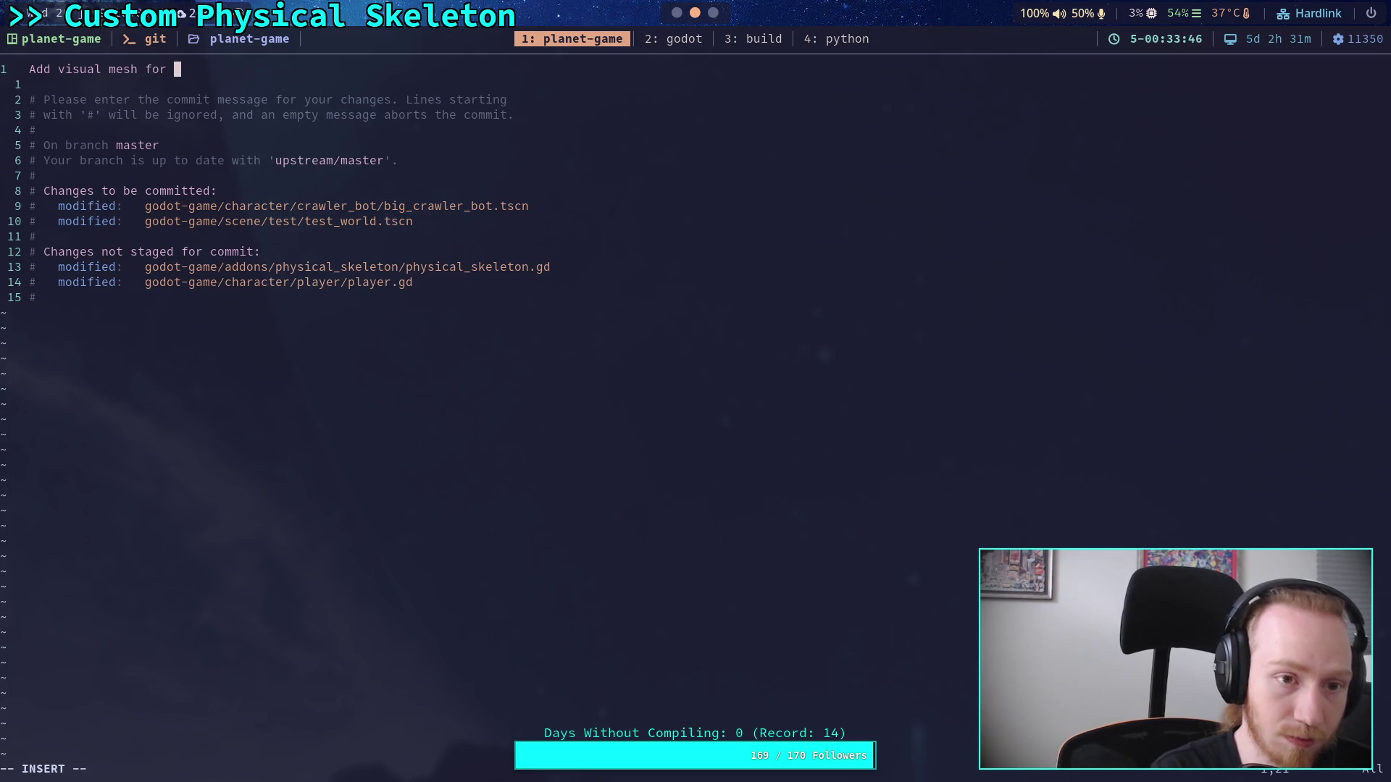
{"action": "type", "text": "skeleton, u"}
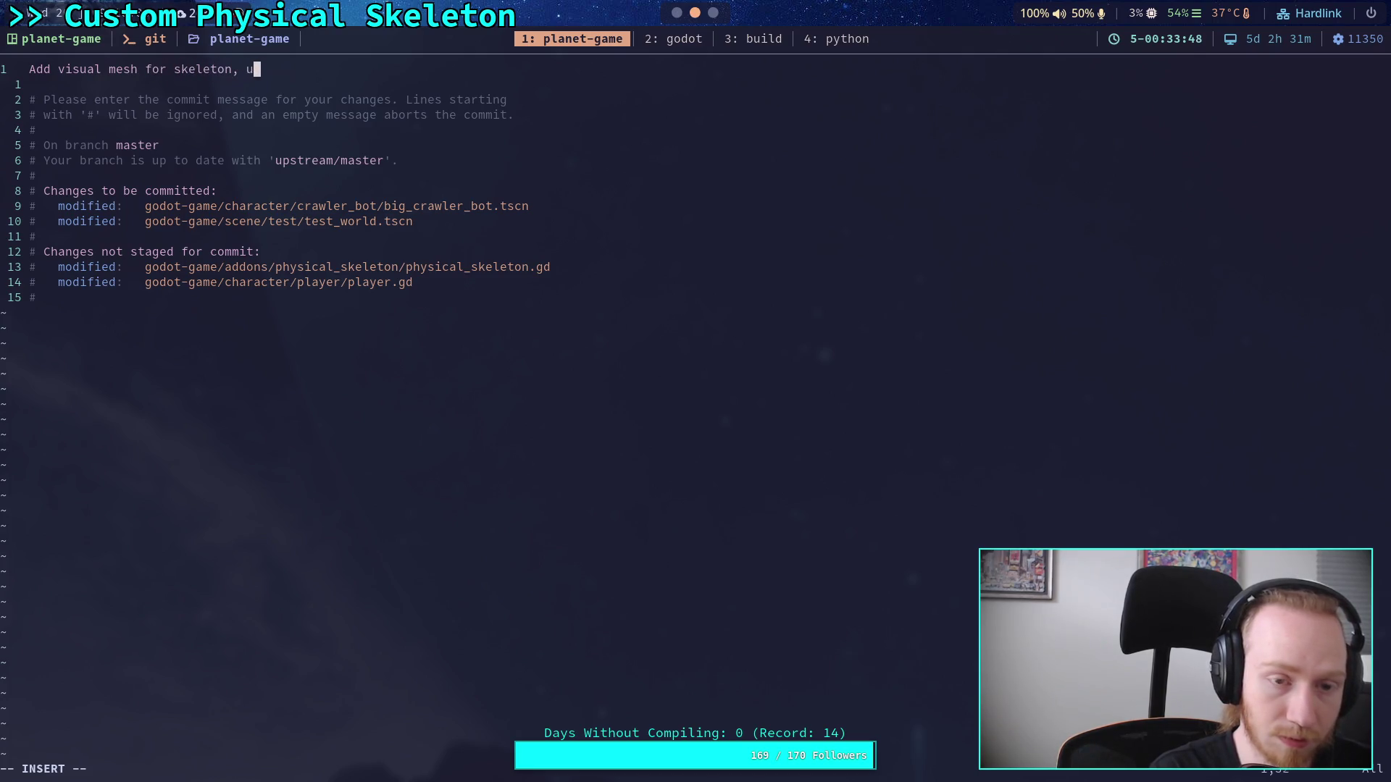
{"action": "type", "text": "pdate test scene"}
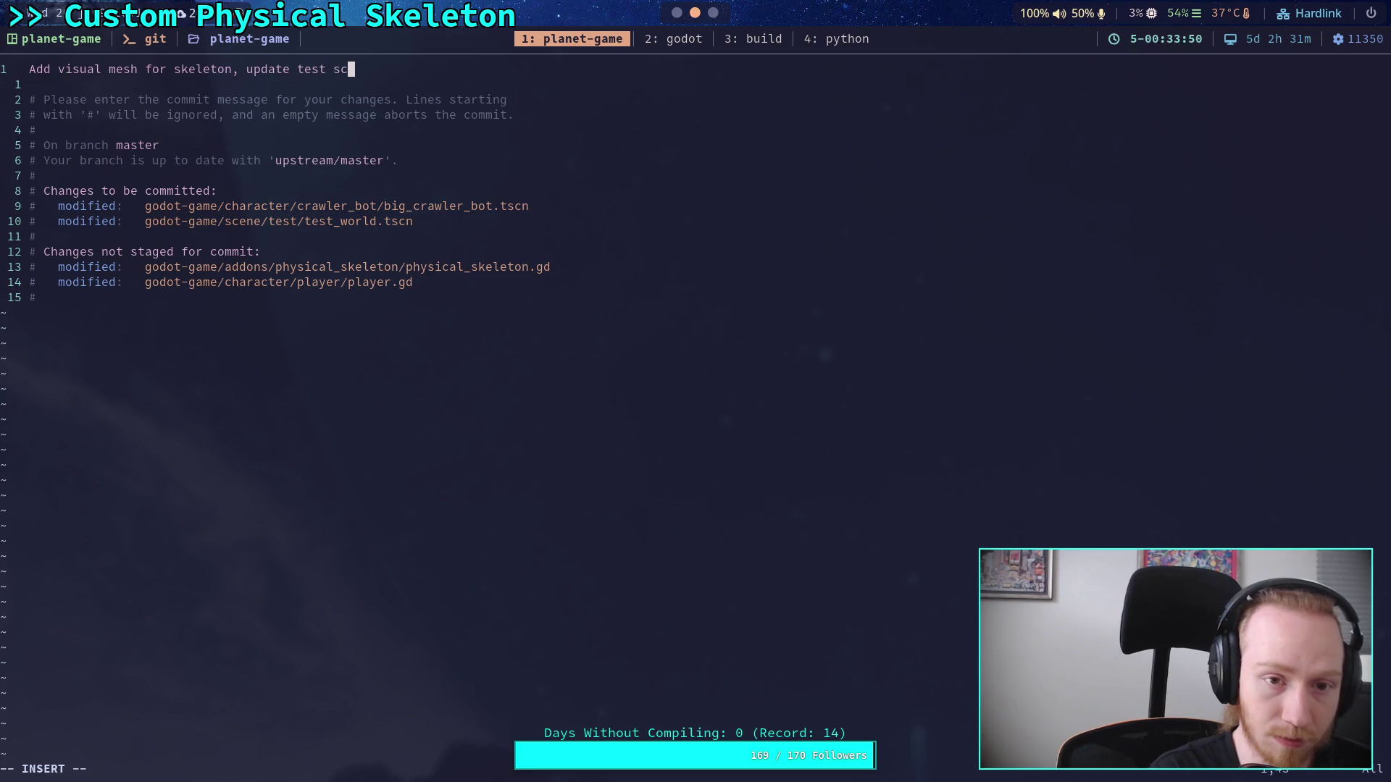
{"action": "key", "text": "Return"}
{"action": "key", "text": "Return"}
{"action": "type", "text": "- "}
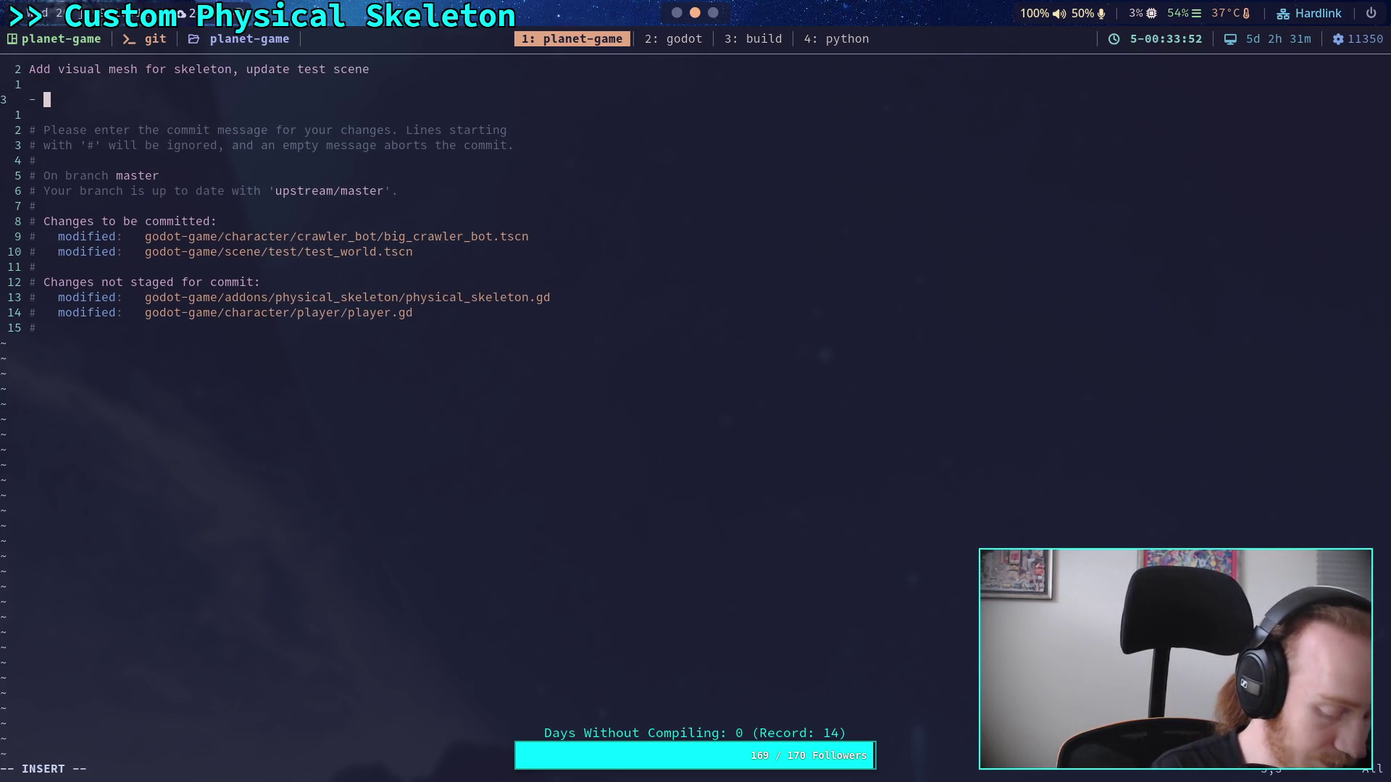
{"action": "type", "text": "Skeleton"}
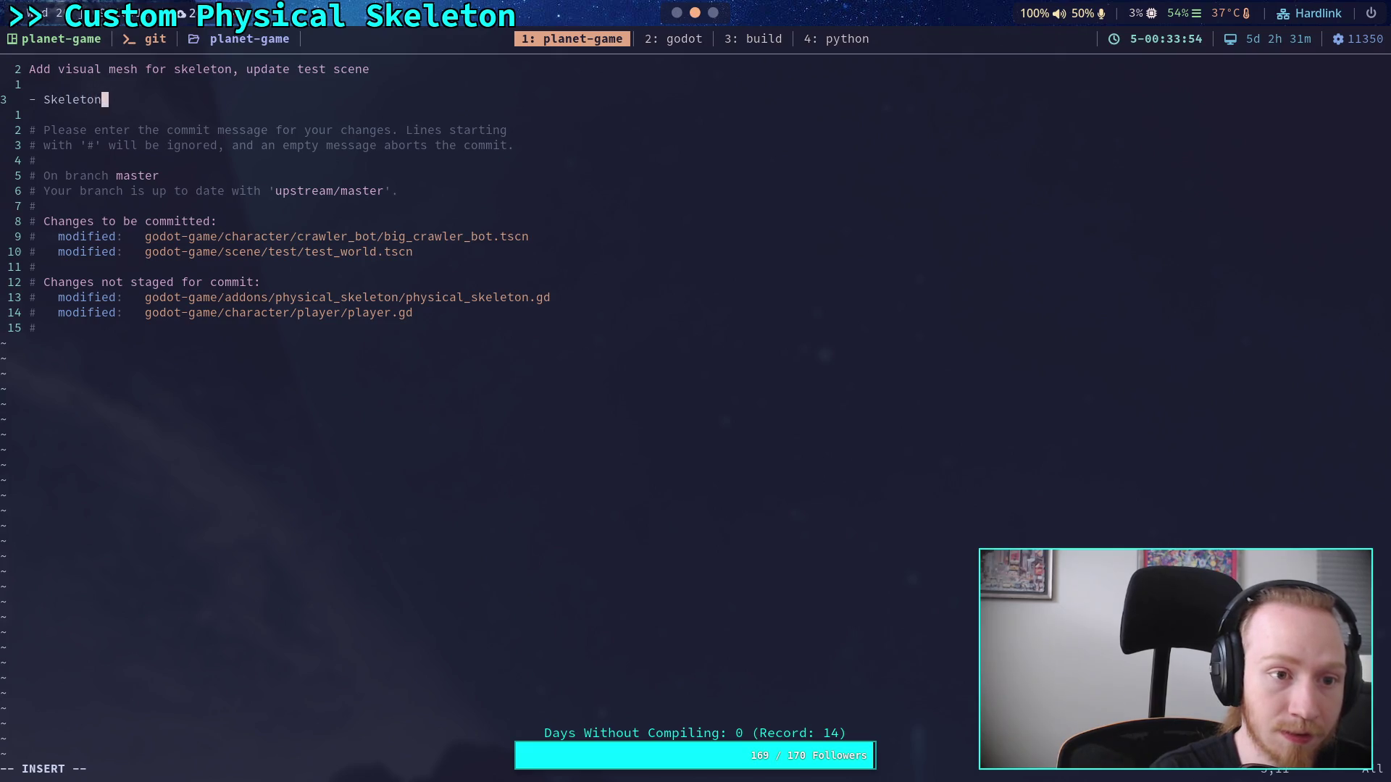
{"action": "type", "text": " now sho"}
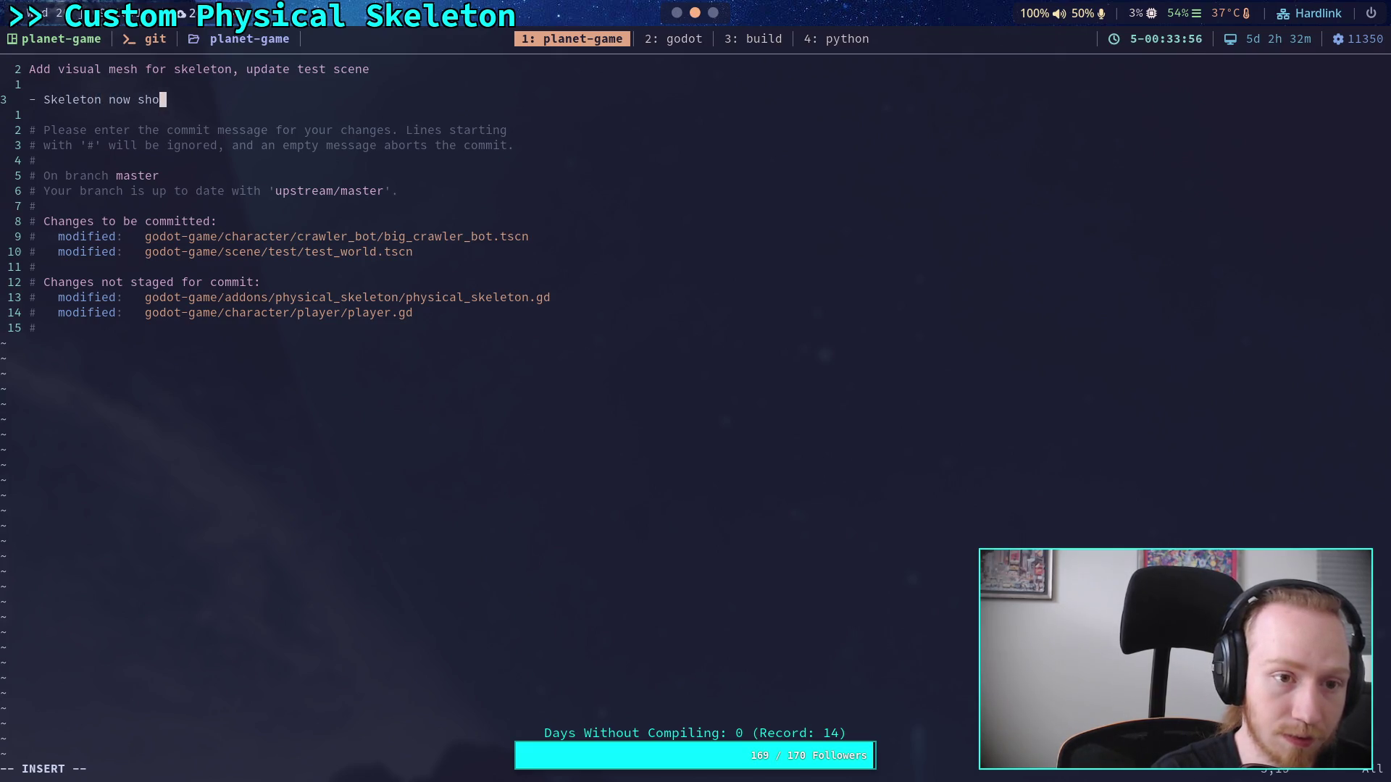
{"action": "type", "text": "ws witha "}
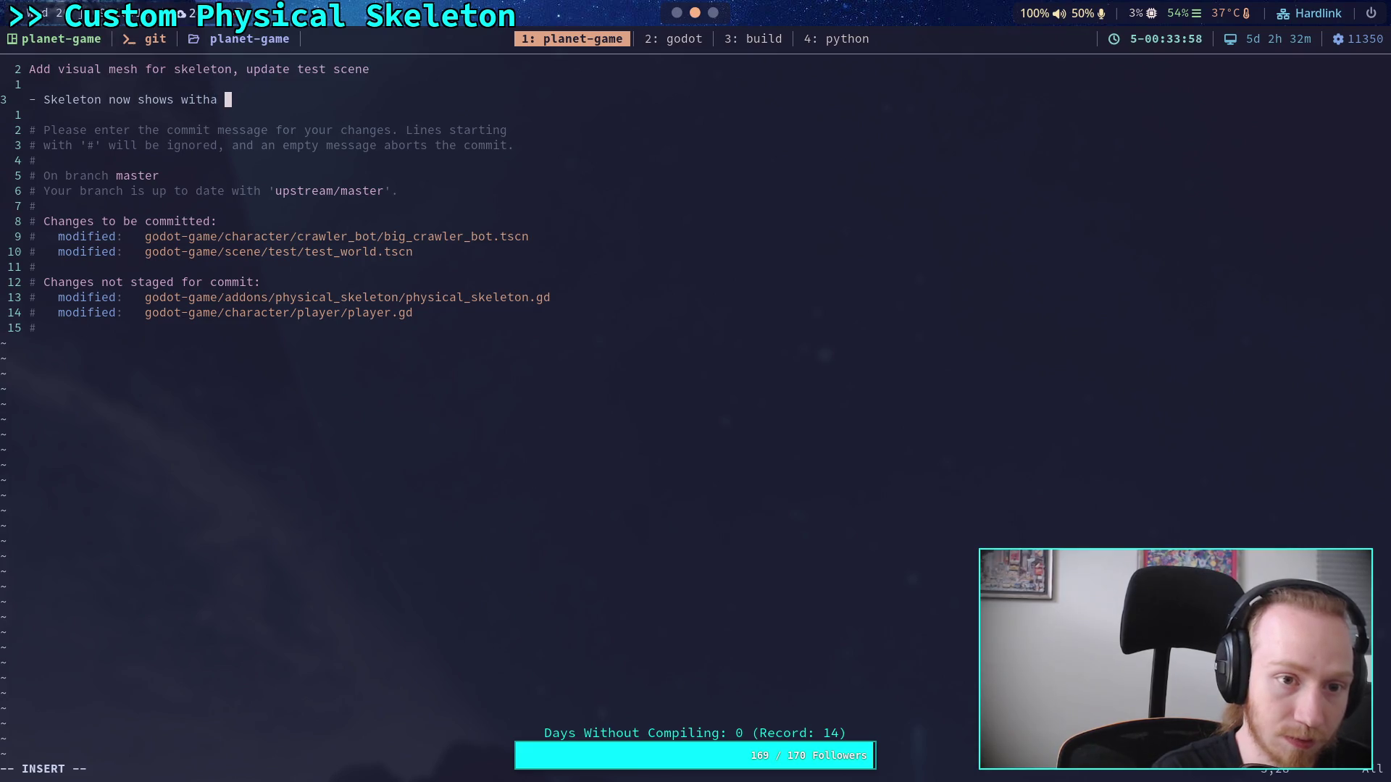
{"action": "key", "text": "BackSpace"}
{"action": "key", "text": "BackSpace"}
{"action": "type", "text": " a blue "}
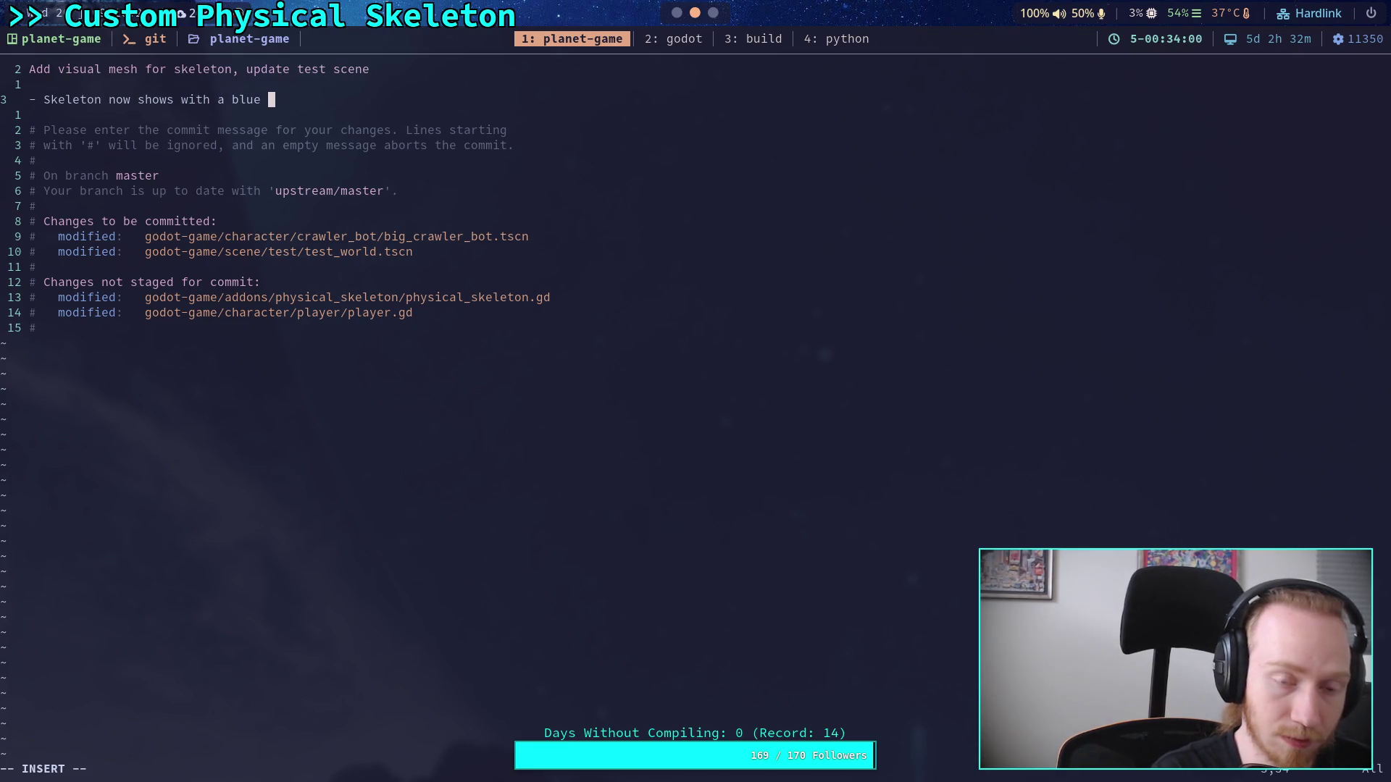
{"action": "type", "text": "transparent mesh"}
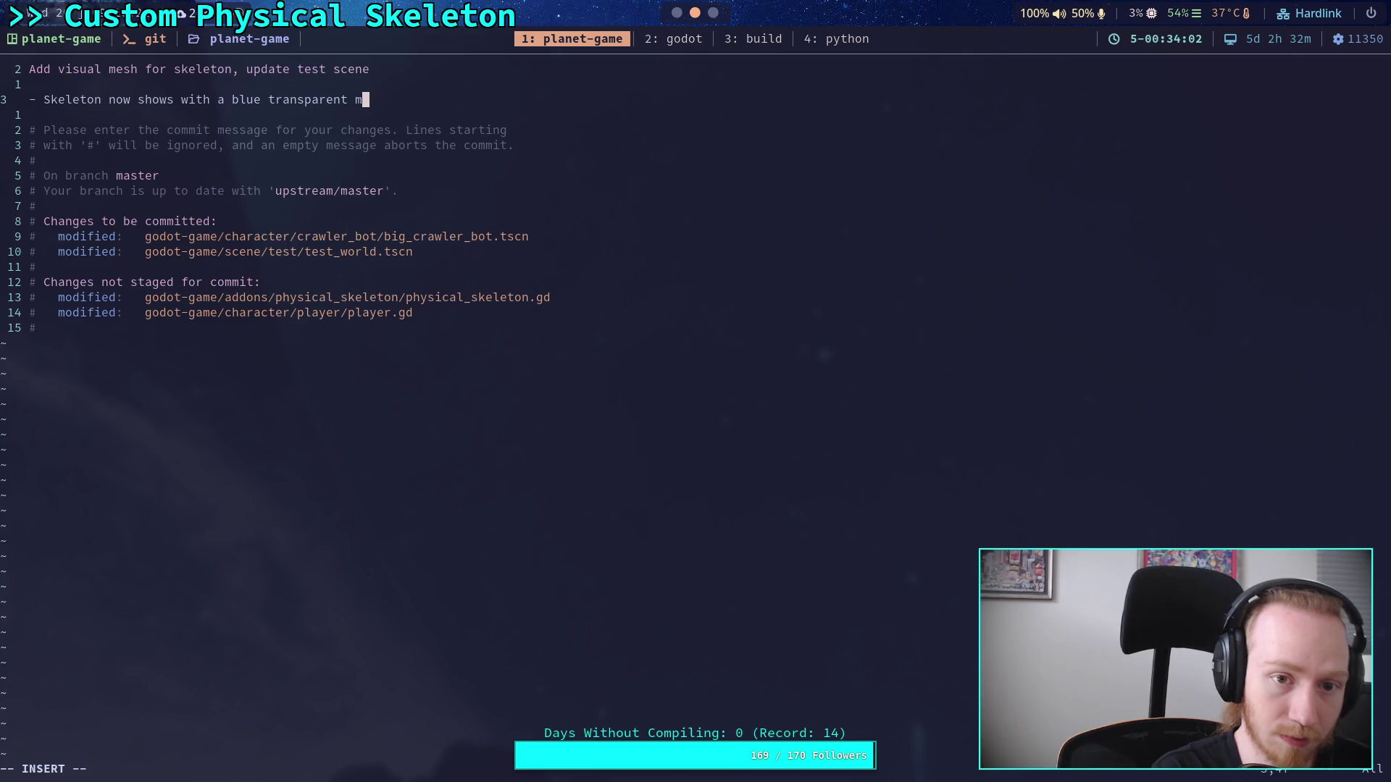
{"action": "key", "text": "Return"}
{"action": "type", "text": "- "}
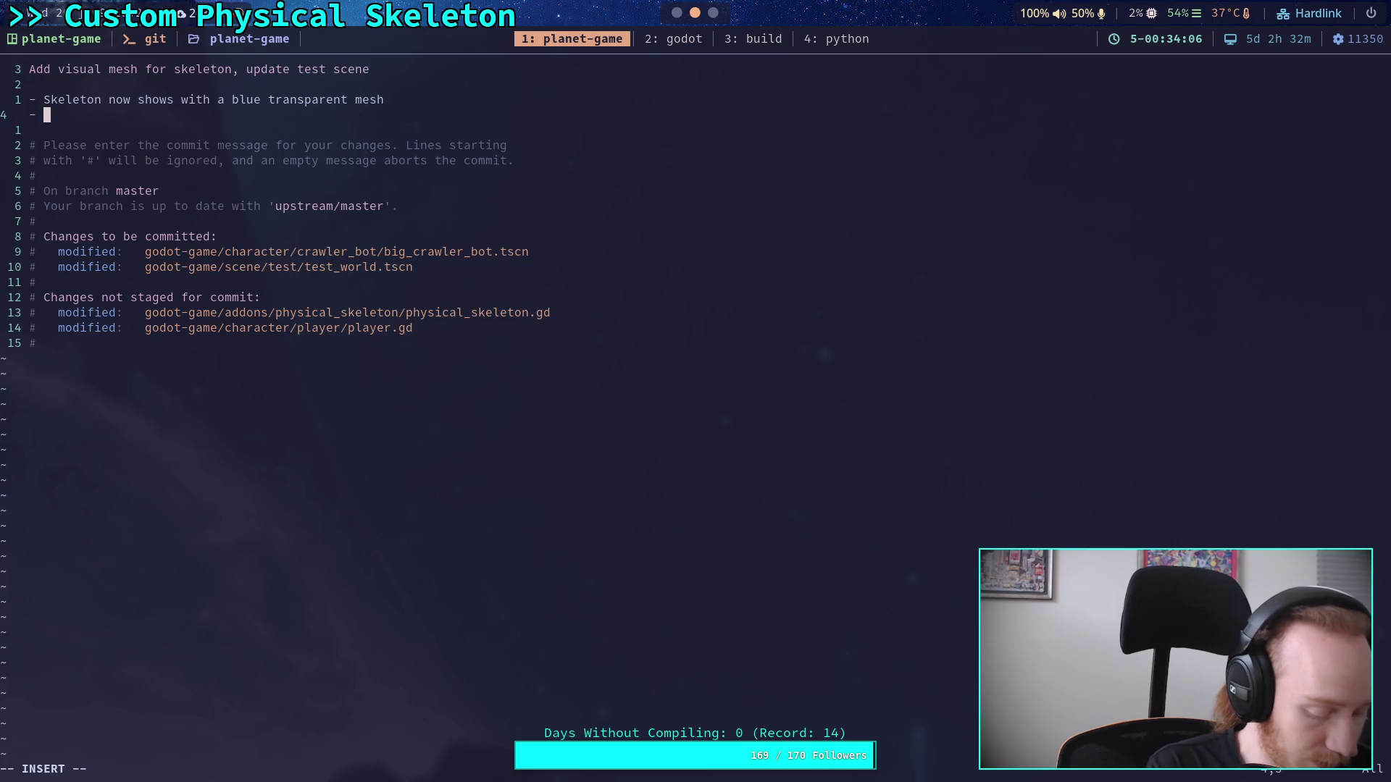
{"action": "type", "text": "Rem"}
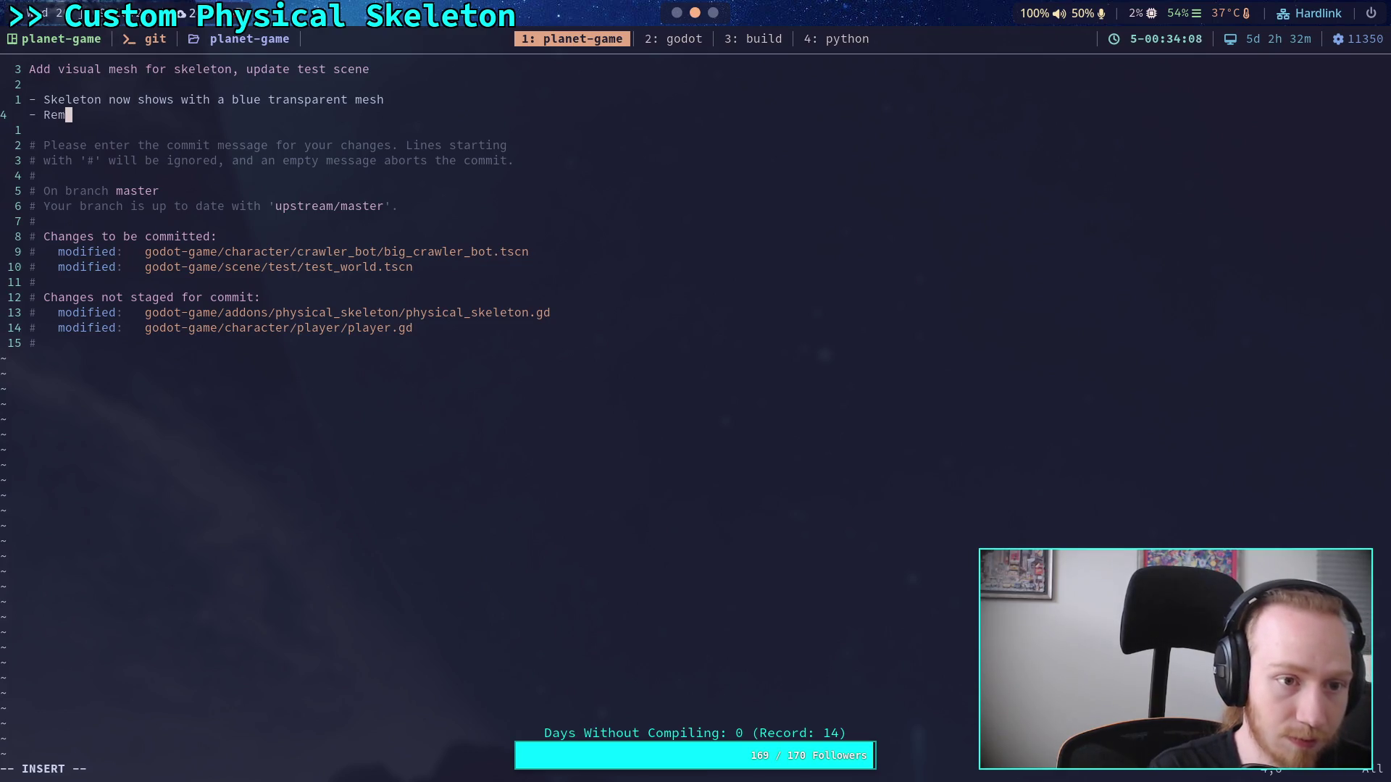
{"action": "type", "text": "ove things"}
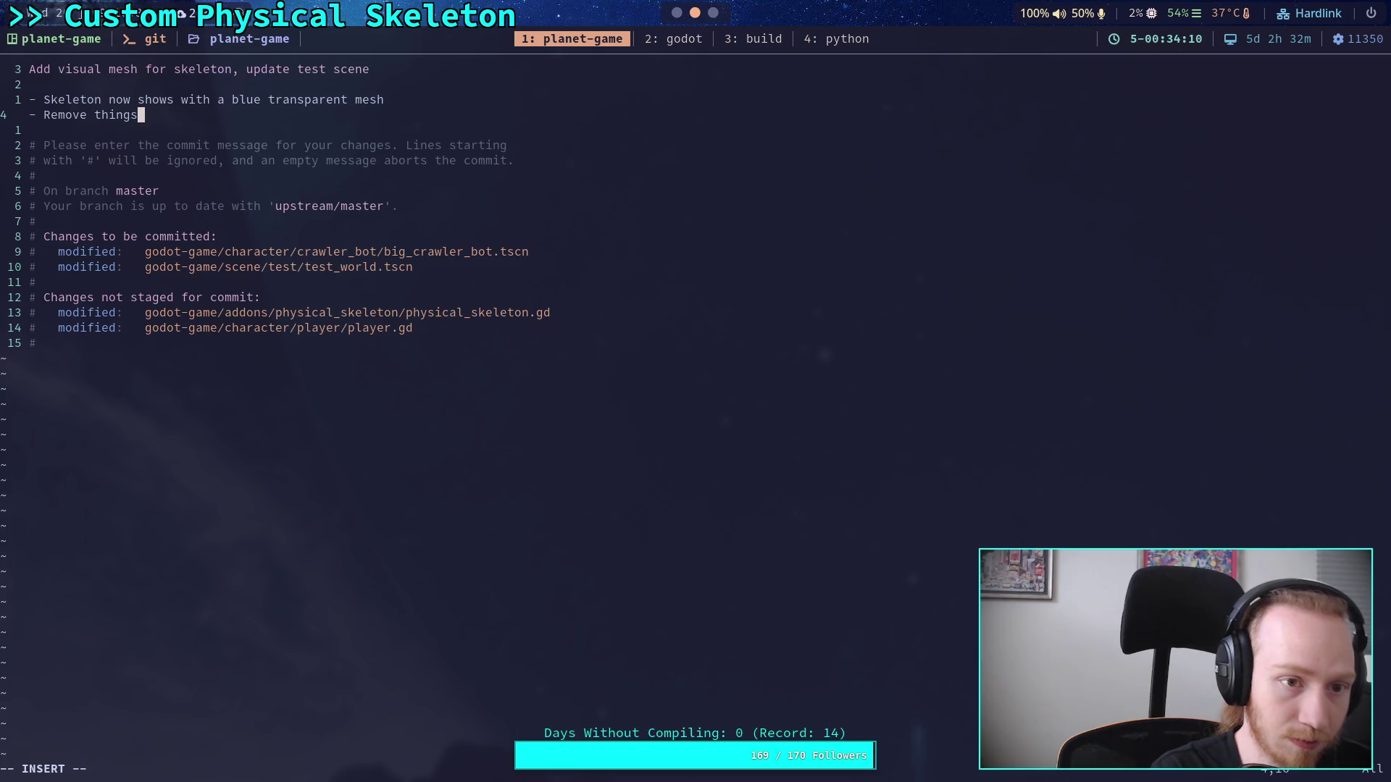
{"action": "type", "text": " from the test scene"}
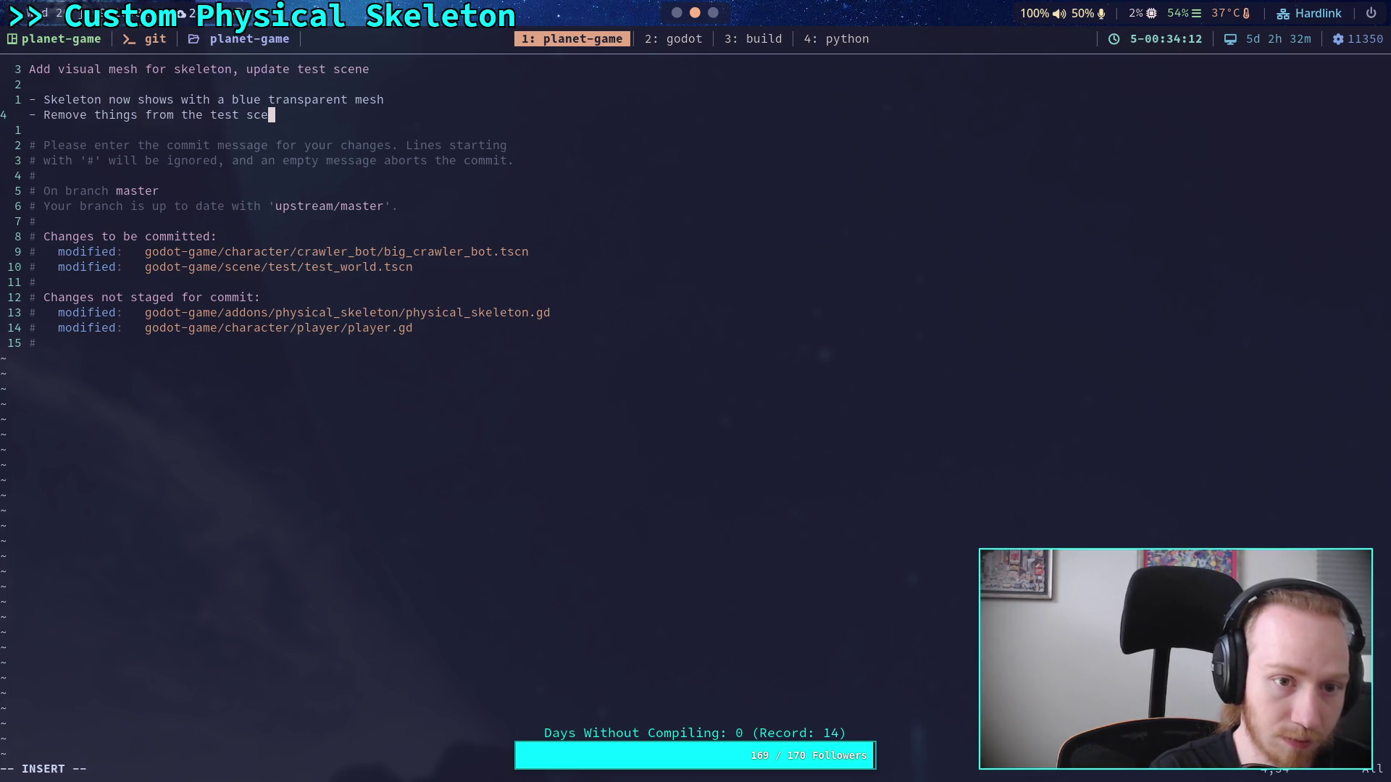
{"action": "key", "text": "Escape"}
{"action": "type", "text": ":wq"}
{"action": "key", "text": "Return"}
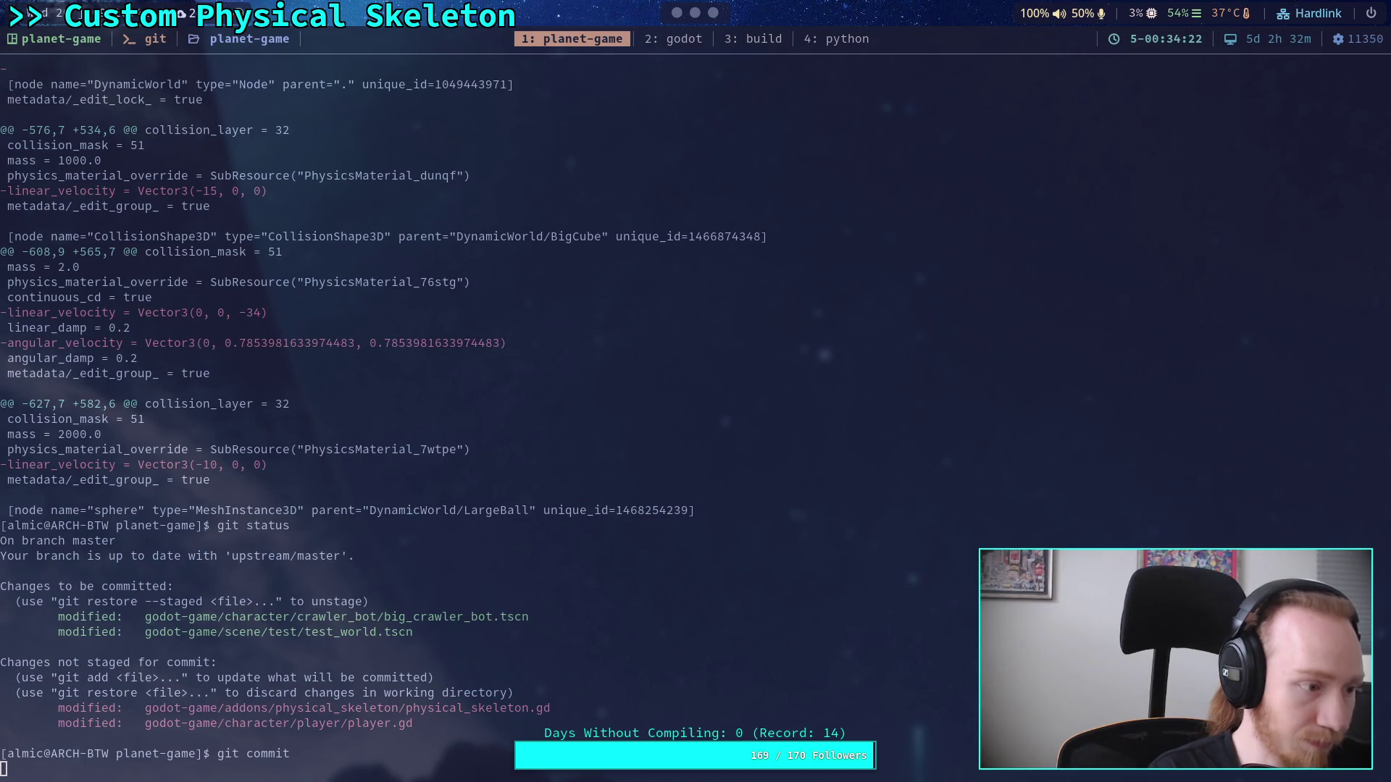
Step: Push the commit with git push and switch back to the Godot editor
{"action": "type", "text": "git push"}
{"action": "key", "text": "Return"}
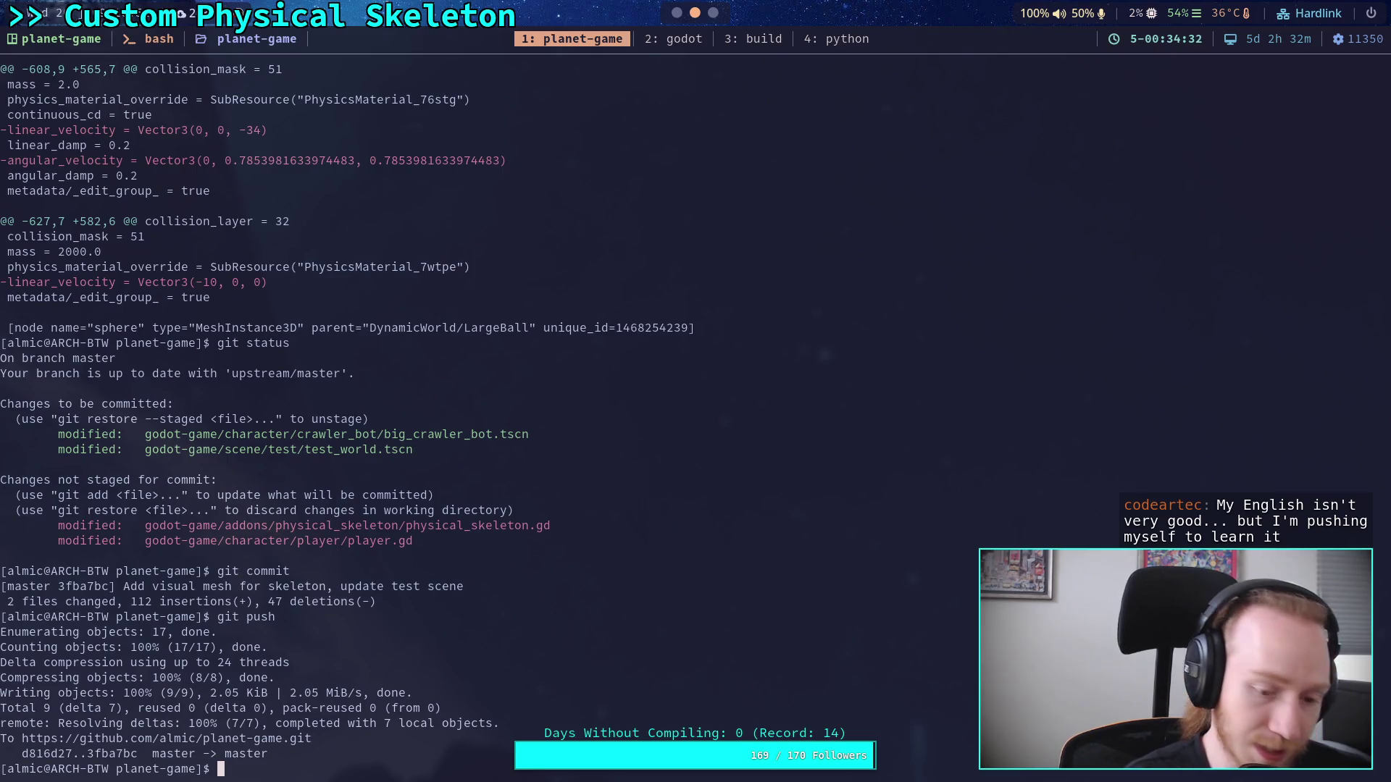
{"action": "key", "text": "super+2"}
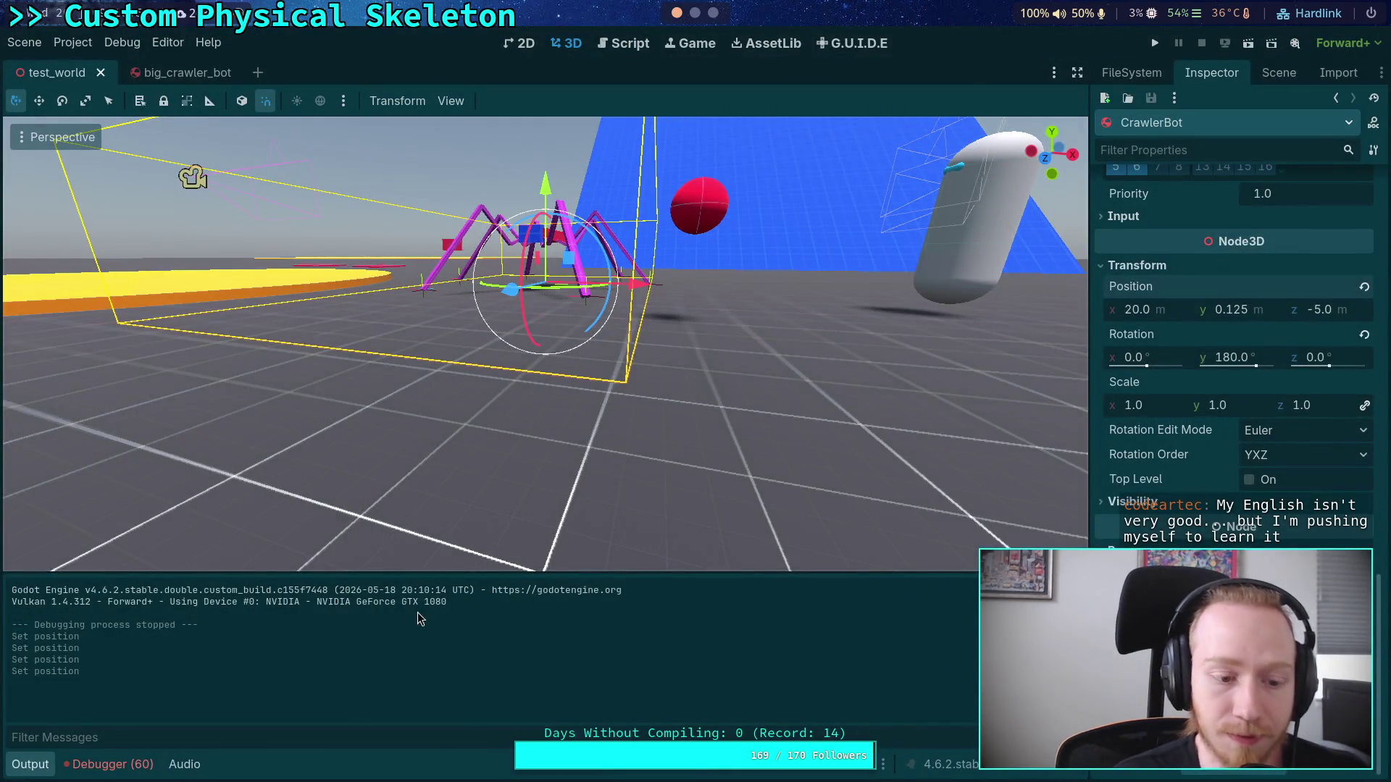
Step: Hide the bottom panel, then run the game with F5 and stop it
{"action": "key", "text": "ctrl+j"}
{"action": "scroll", "coordinate": [481, 503], "scroll_direction": "up", "scroll_amount": 3}
{"action": "scroll", "coordinate": [414, 374], "scroll_direction": "down", "scroll_amount": 3}
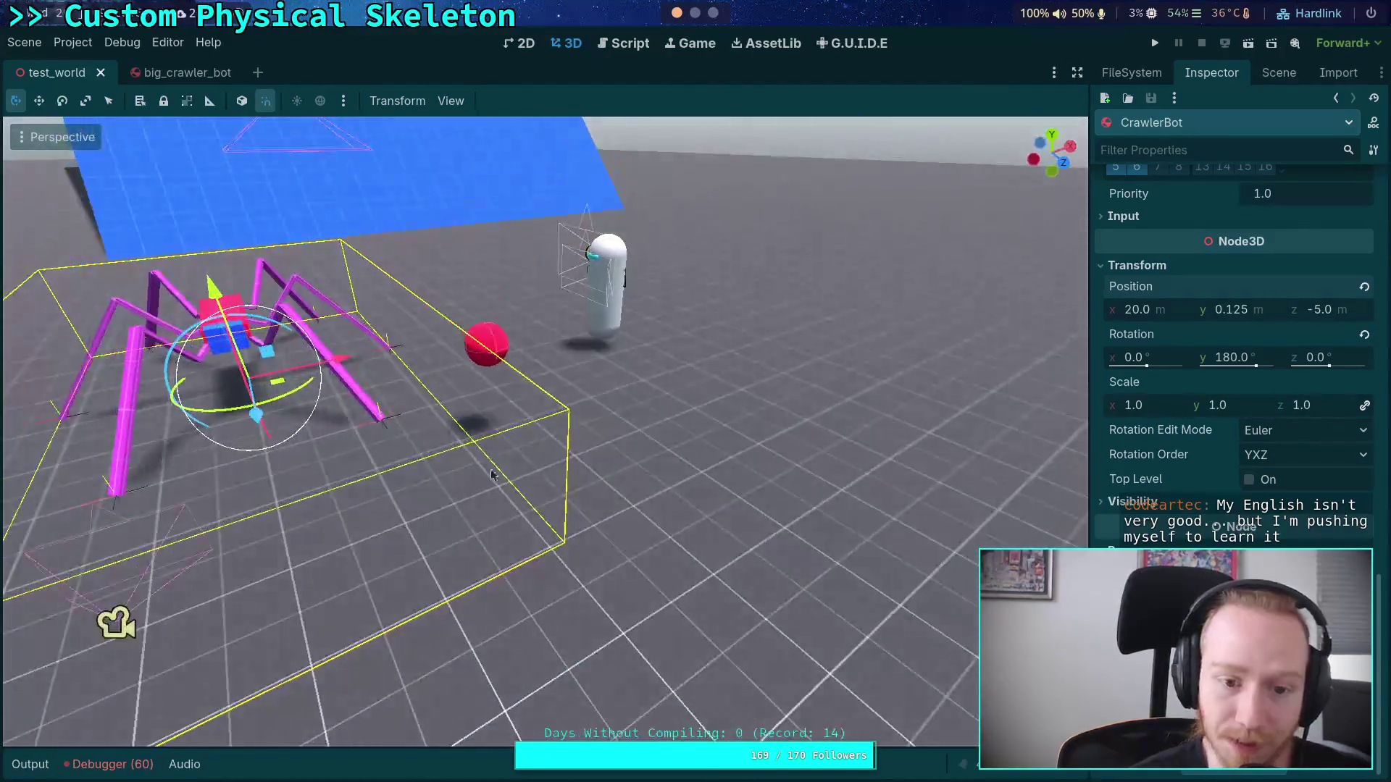
{"action": "key", "text": "F5"}
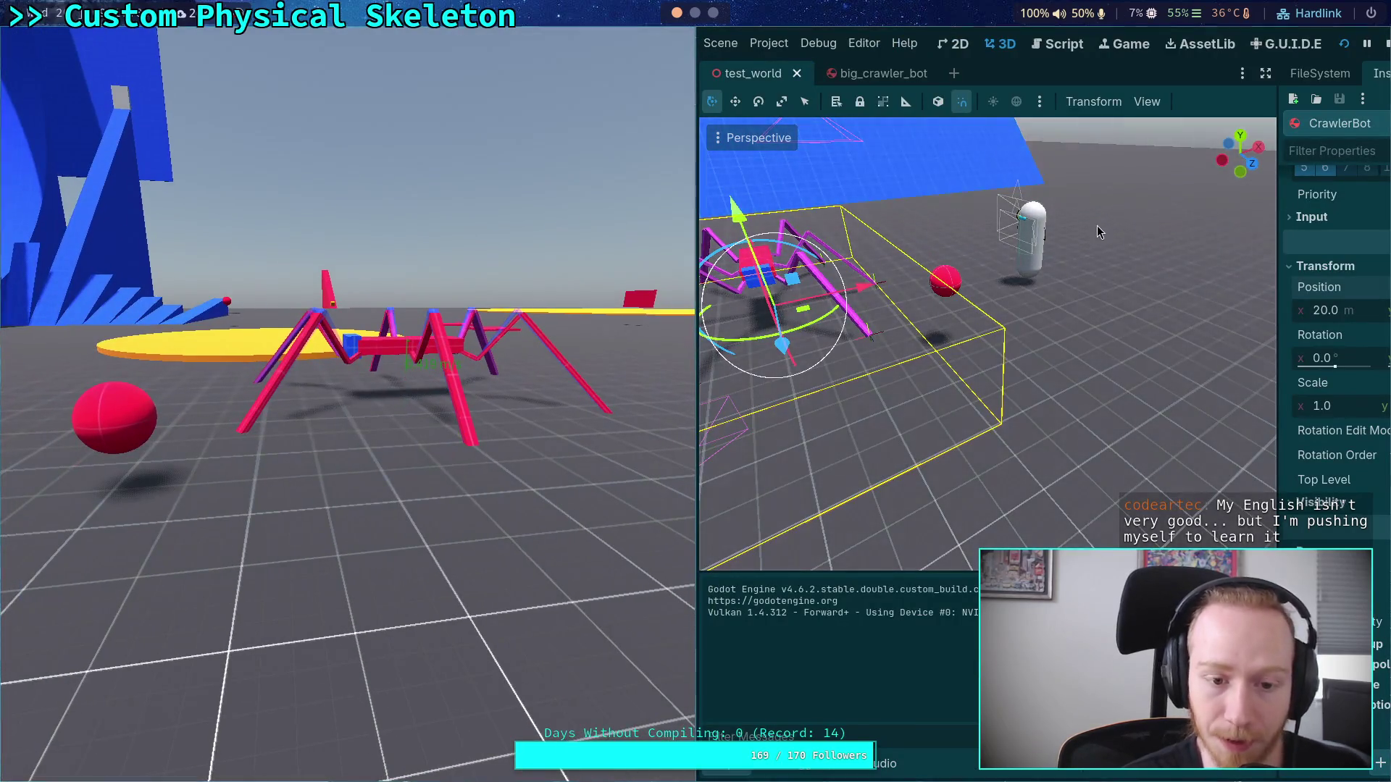
{"action": "left_click", "coordinate": [1385, 44]}
Step: Comment out InputManager.pause() on line 112 of player.gd and test-run the game again
{"action": "left_click", "coordinate": [623, 43]}
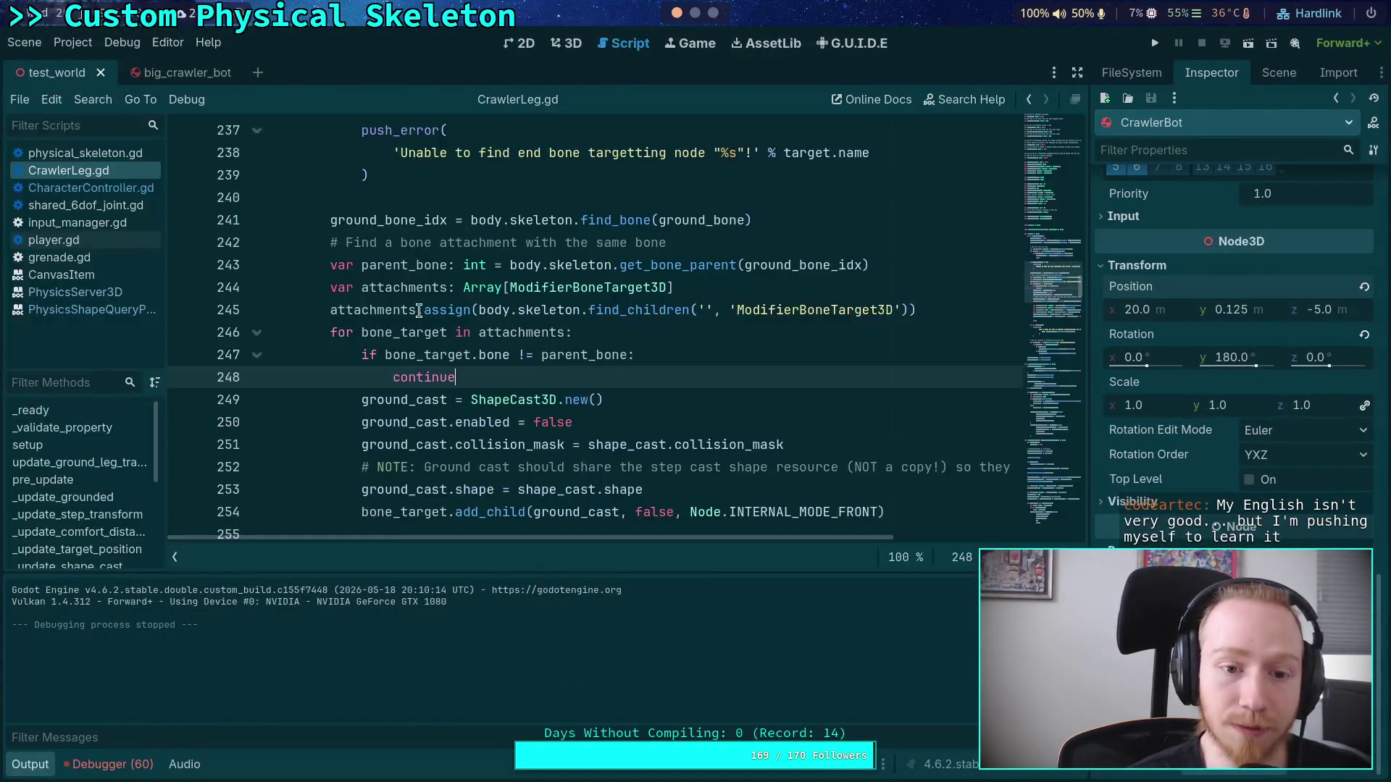
{"action": "left_click", "coordinate": [54, 240]}
{"action": "scroll", "coordinate": [377, 399], "scroll_direction": "down", "scroll_amount": 3}
{"action": "scroll", "coordinate": [377, 399], "scroll_direction": "down", "scroll_amount": 3}
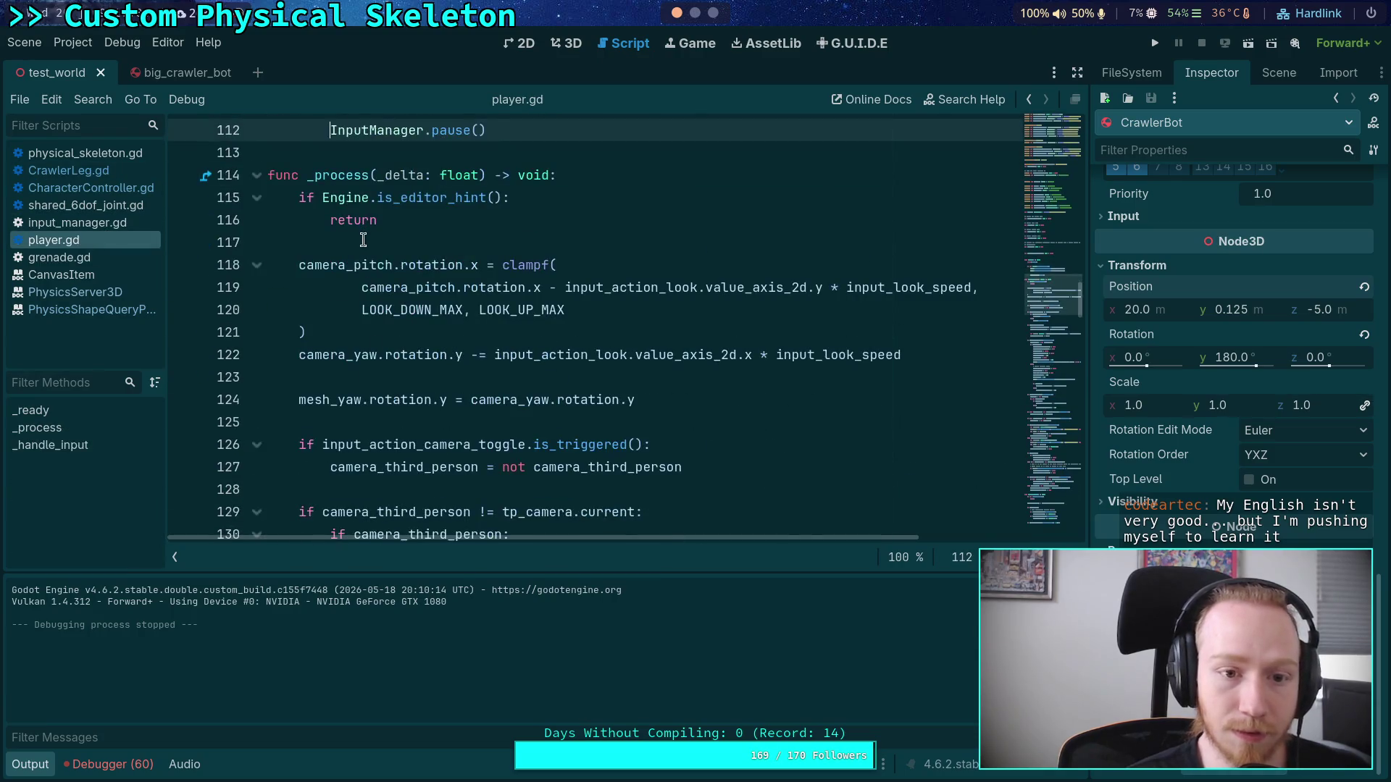
{"action": "type", "text": "3"}
{"action": "key", "text": "BackSpace"}
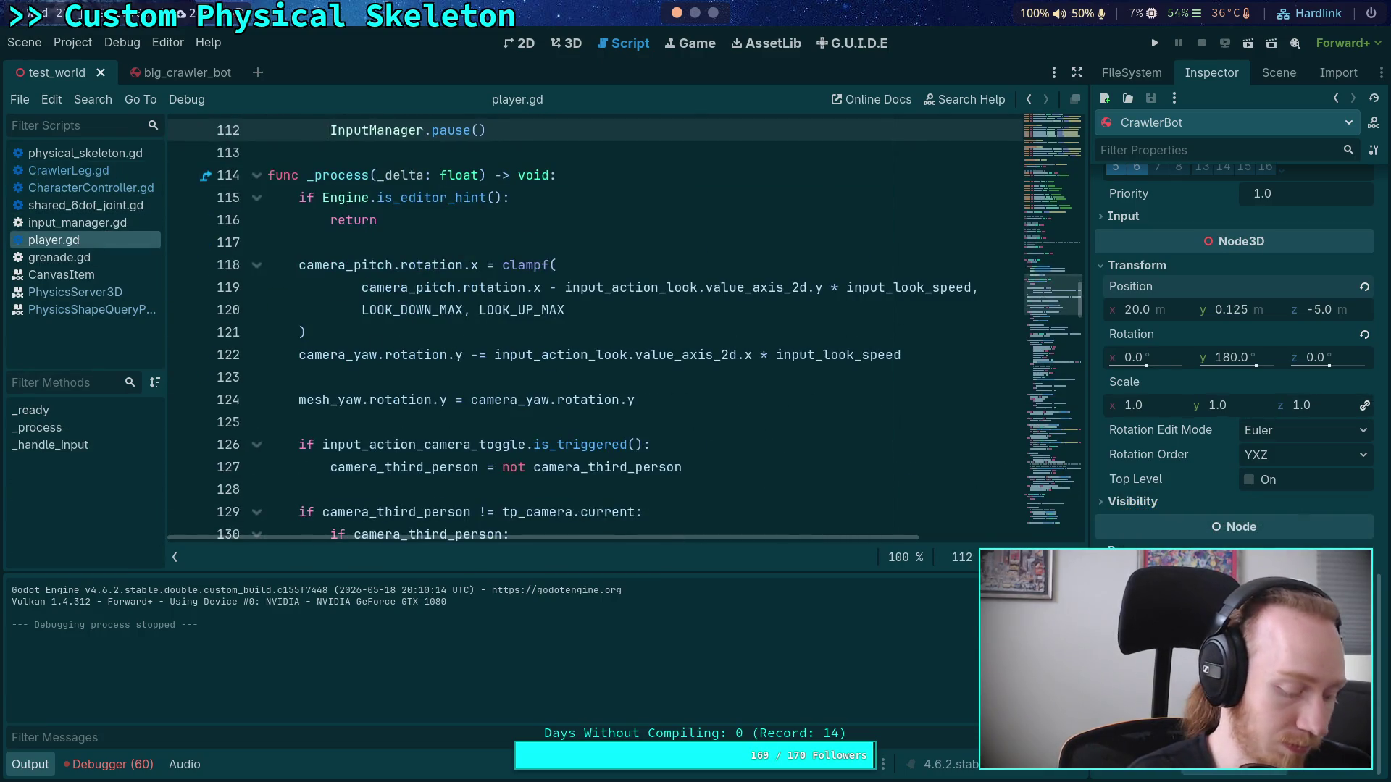
{"action": "type", "text": "#"}
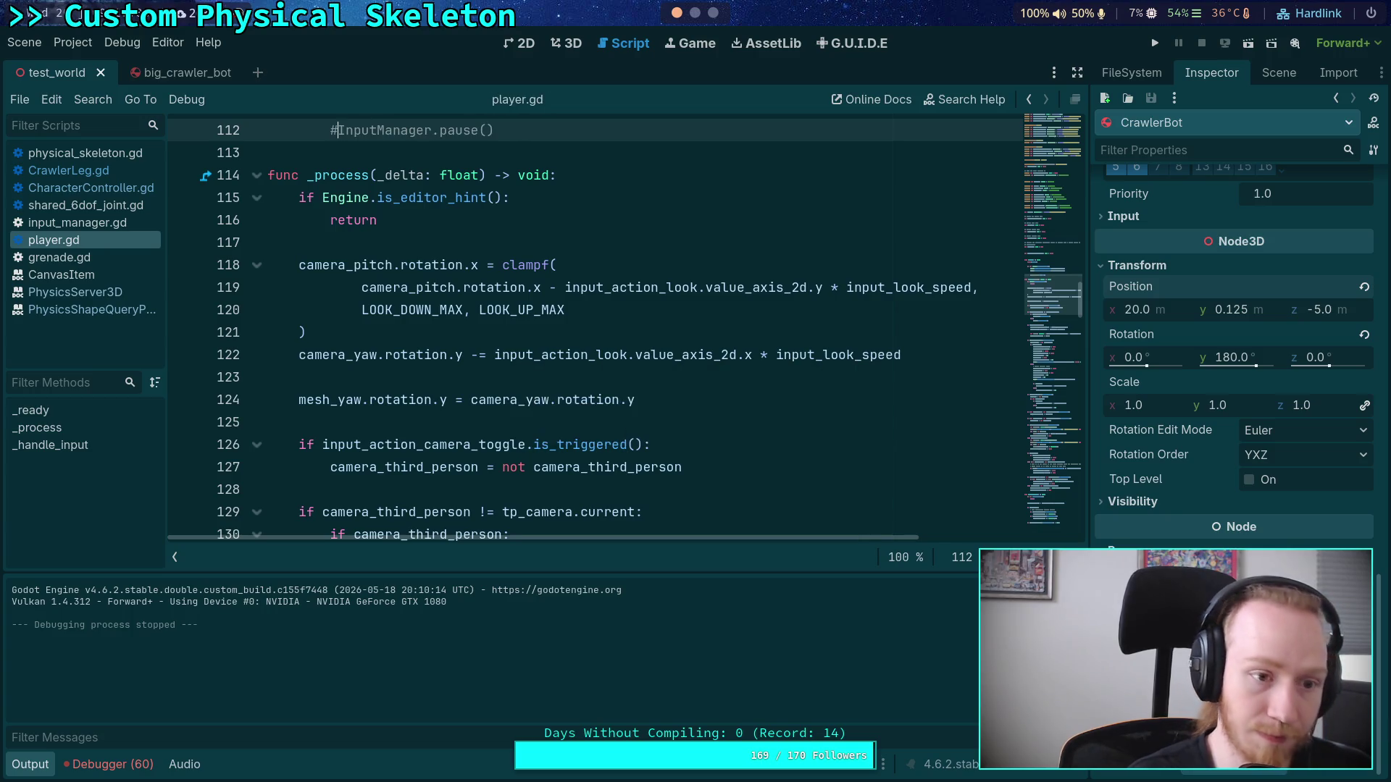
{"action": "left_click", "coordinate": [1153, 44]}
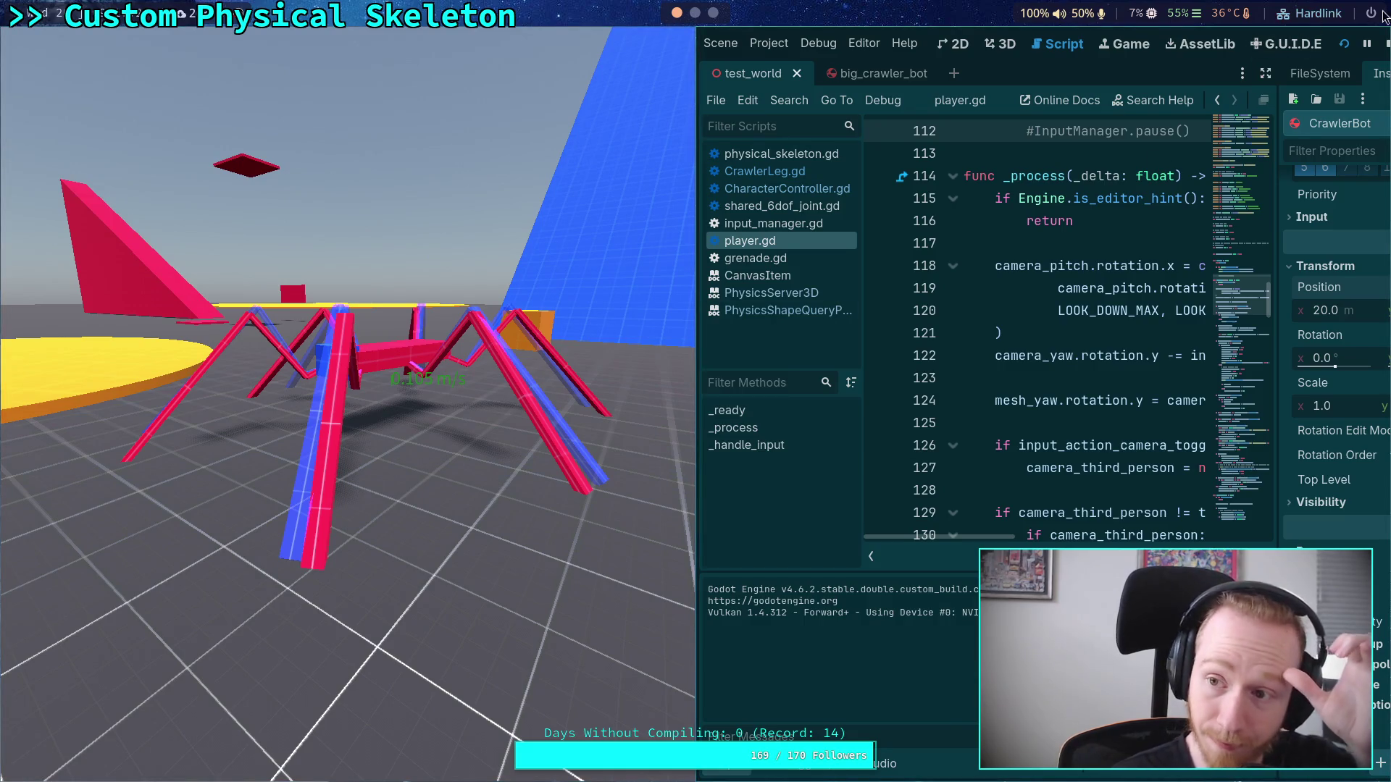
{"action": "left_click", "coordinate": [1387, 43]}
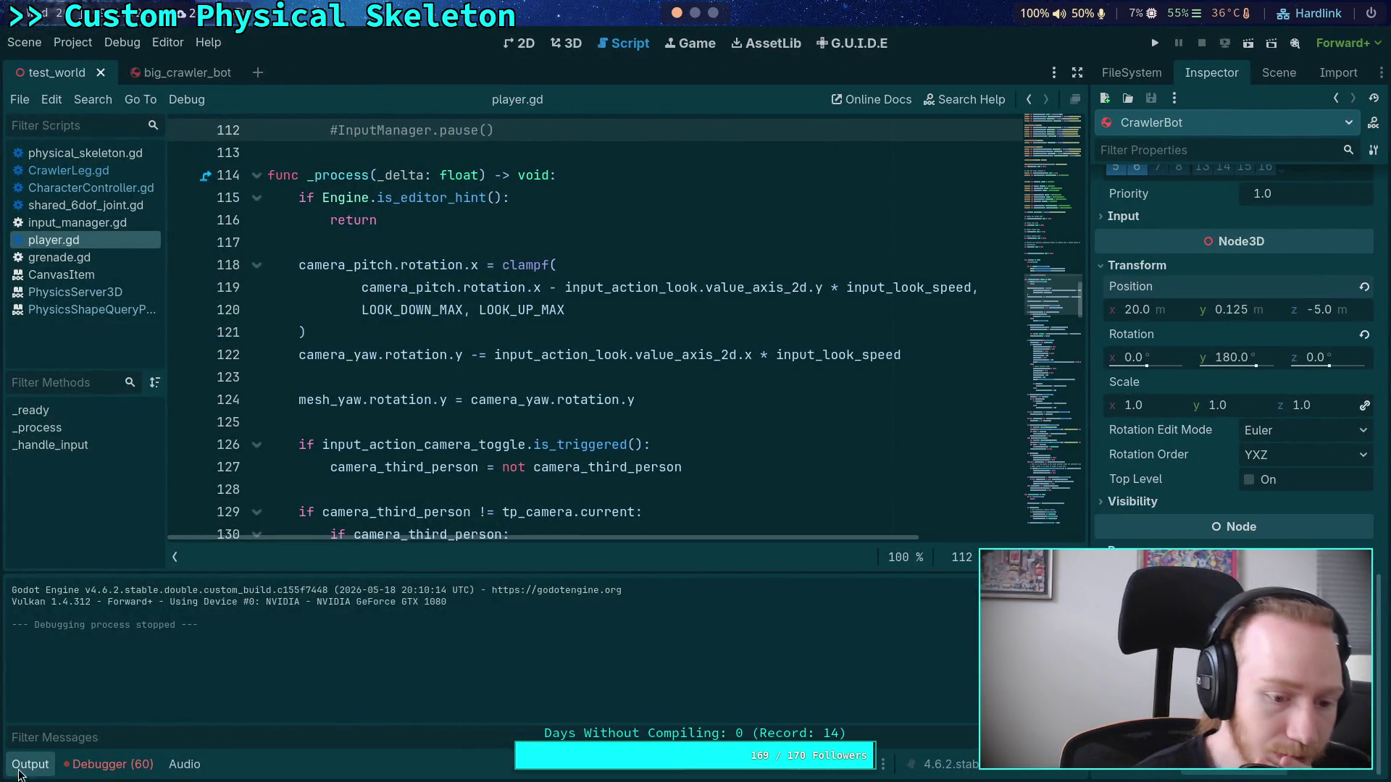
Step: Hide the Output panel and look over the big_crawler_bot scene tree and 3D view
{"action": "left_click", "coordinate": [22, 766]}
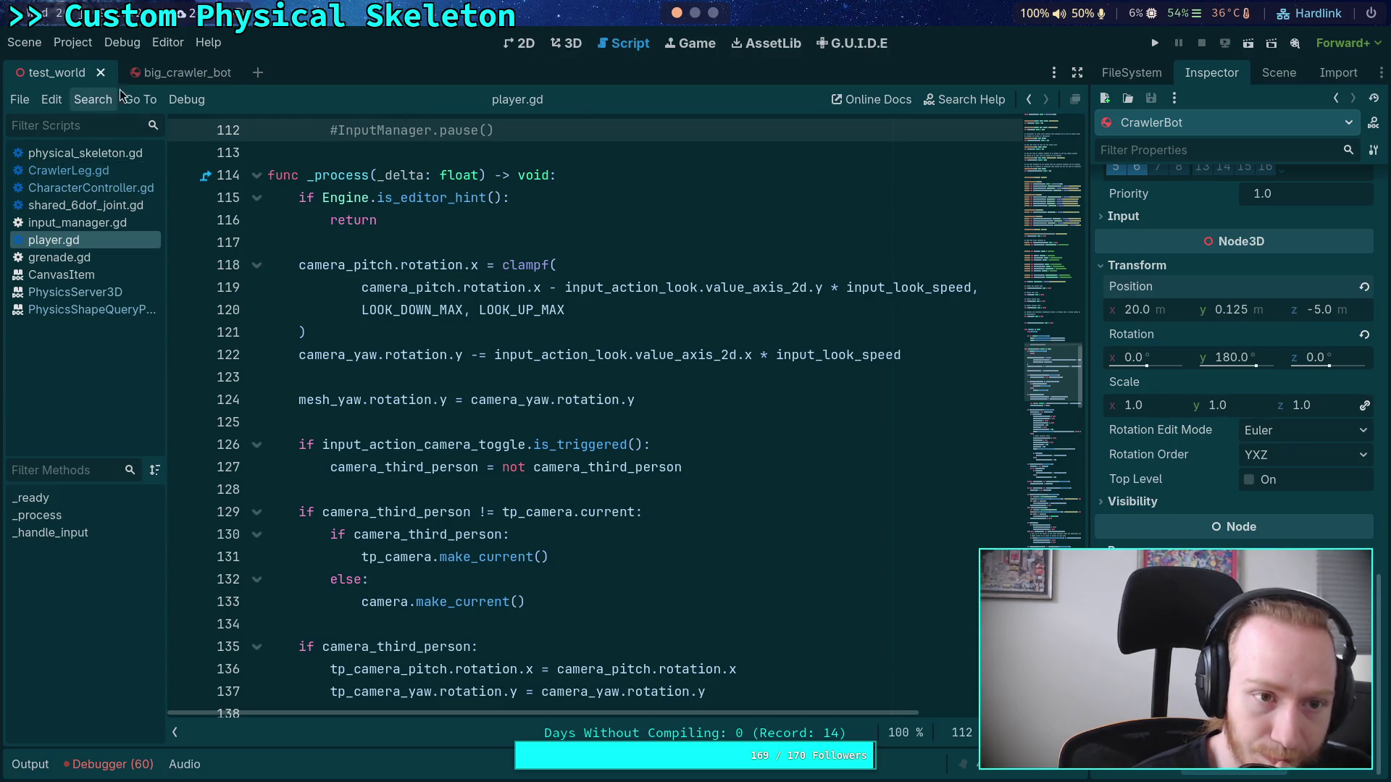
{"action": "left_click", "coordinate": [174, 73]}
{"action": "left_click", "coordinate": [1286, 202]}
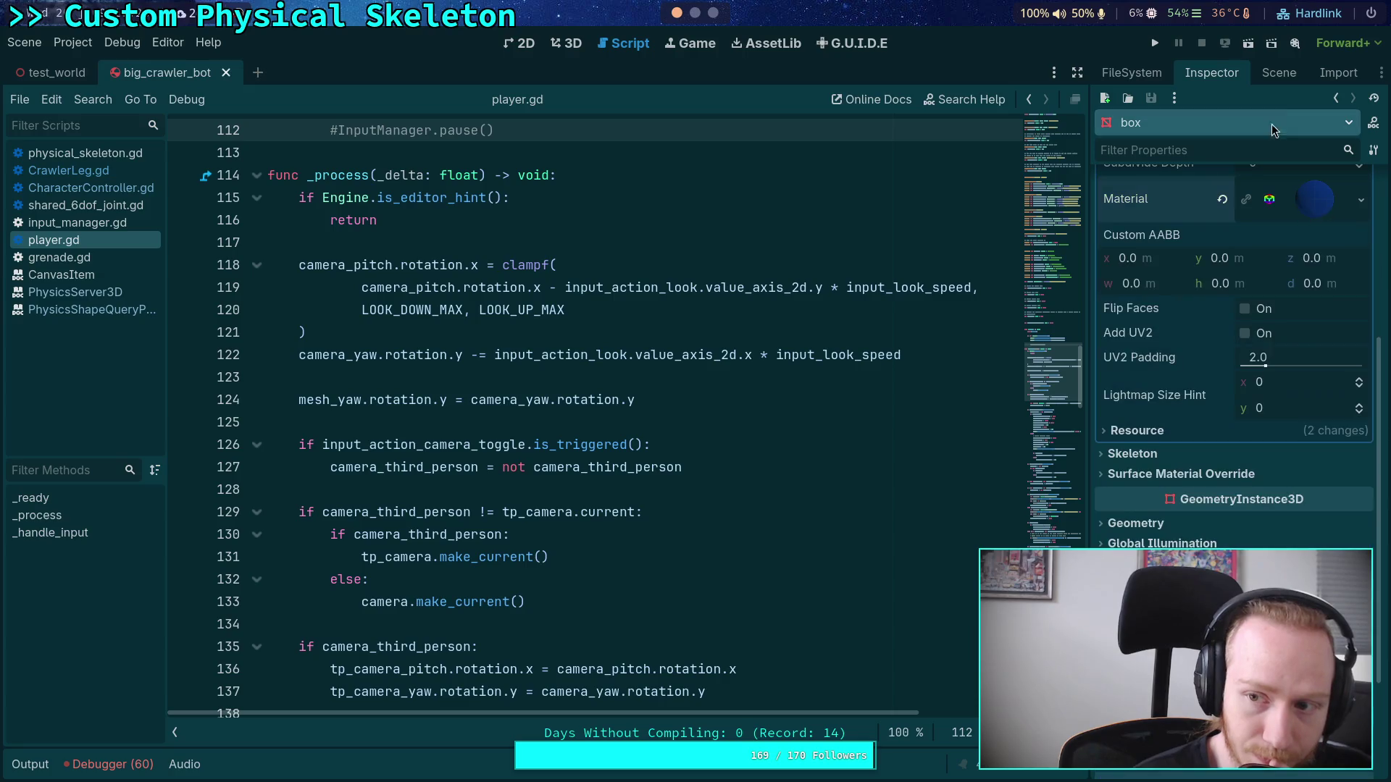
{"action": "left_click", "coordinate": [1279, 72]}
{"action": "left_click", "coordinate": [567, 44]}
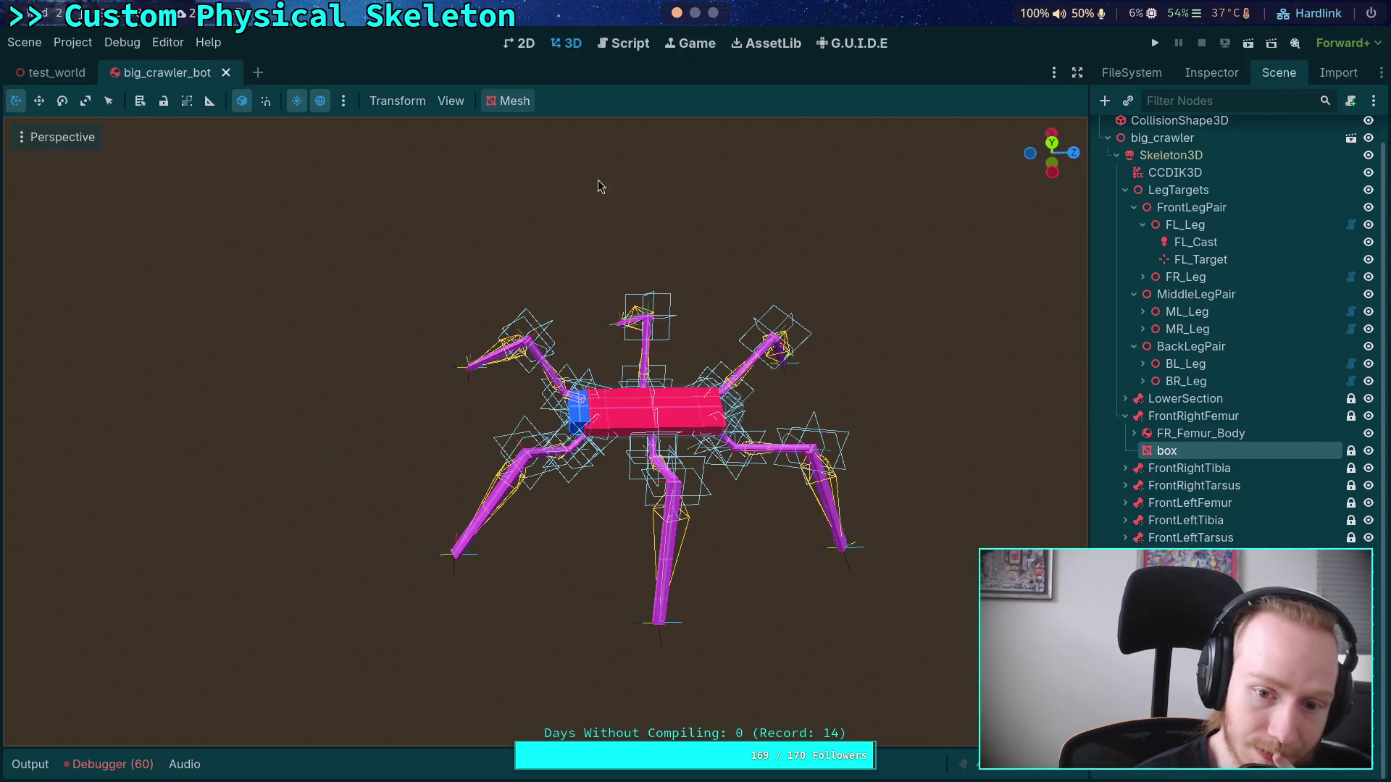
{"action": "left_click", "coordinate": [625, 43]}
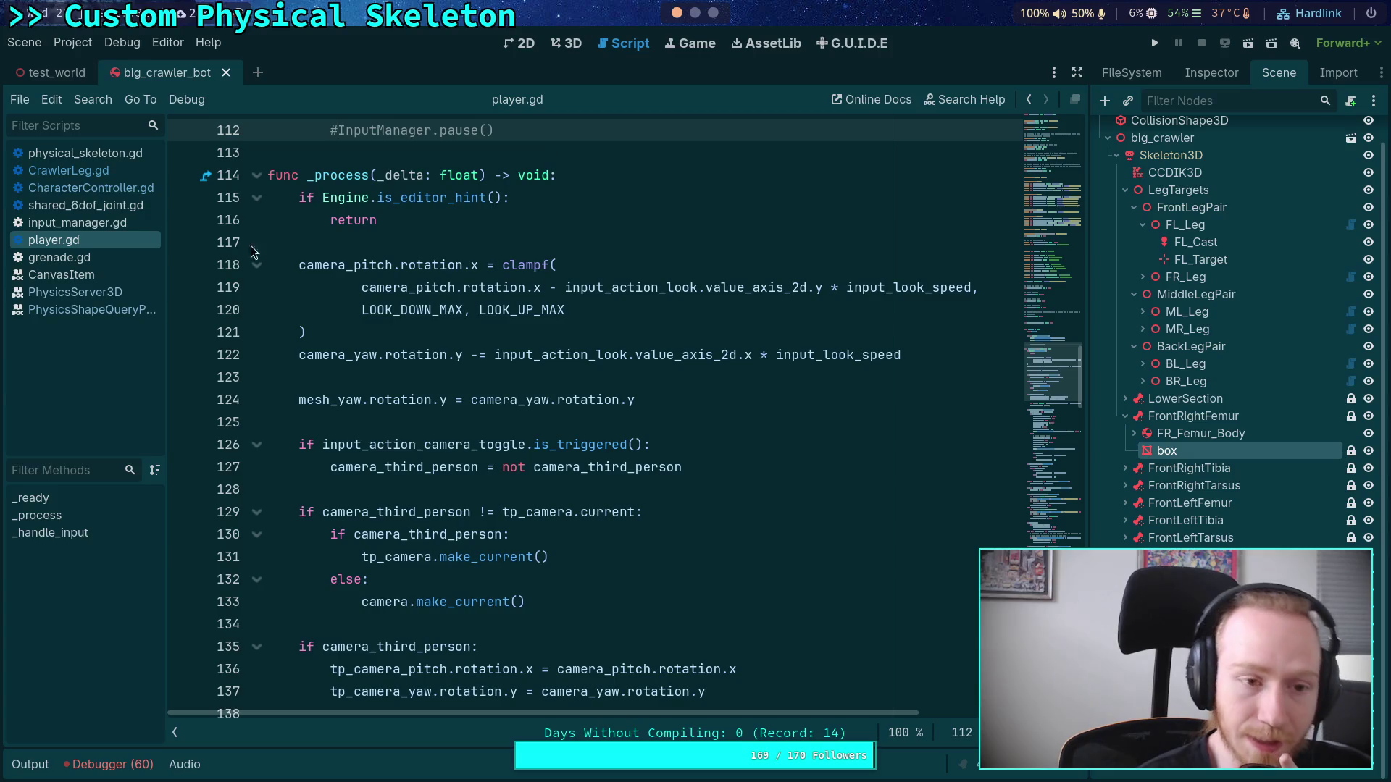
Step: Close player.gd, grenade.gd, input_manager.gd, shared_6dof_joint.gd and all open documentation pages
{"action": "right_click", "coordinate": [74, 240]}
{"action": "left_click", "coordinate": [99, 284]}
{"action": "right_click", "coordinate": [74, 240]}
{"action": "left_click", "coordinate": [98, 285]}
{"action": "right_click", "coordinate": [88, 229]}
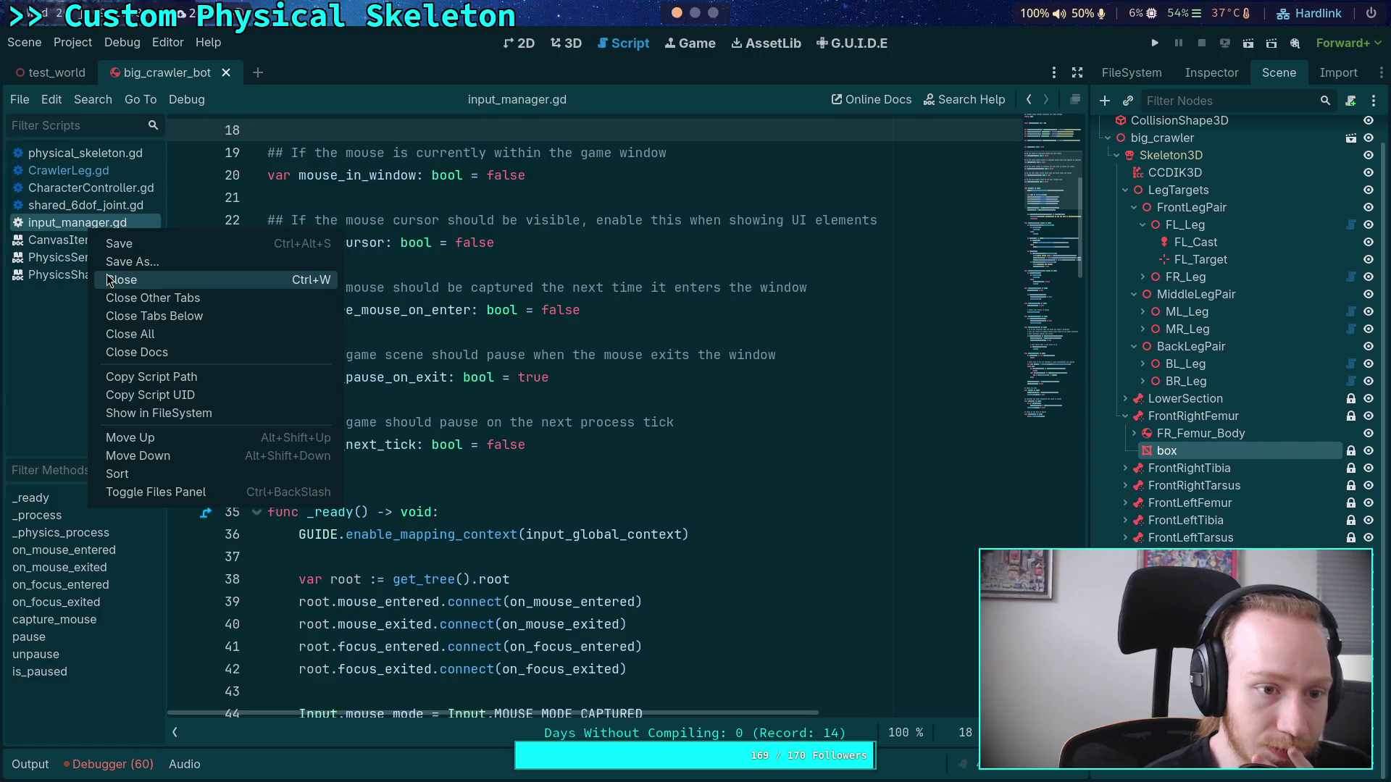
{"action": "left_click", "coordinate": [103, 281]}
{"action": "right_click", "coordinate": [77, 228]}
{"action": "left_click", "coordinate": [112, 310]}
{"action": "right_click", "coordinate": [86, 205]}
{"action": "left_click", "coordinate": [99, 252]}
Step: Bring up CrawlerLeg.gd and close CharacterController.gd
{"action": "left_click", "coordinate": [93, 154]}
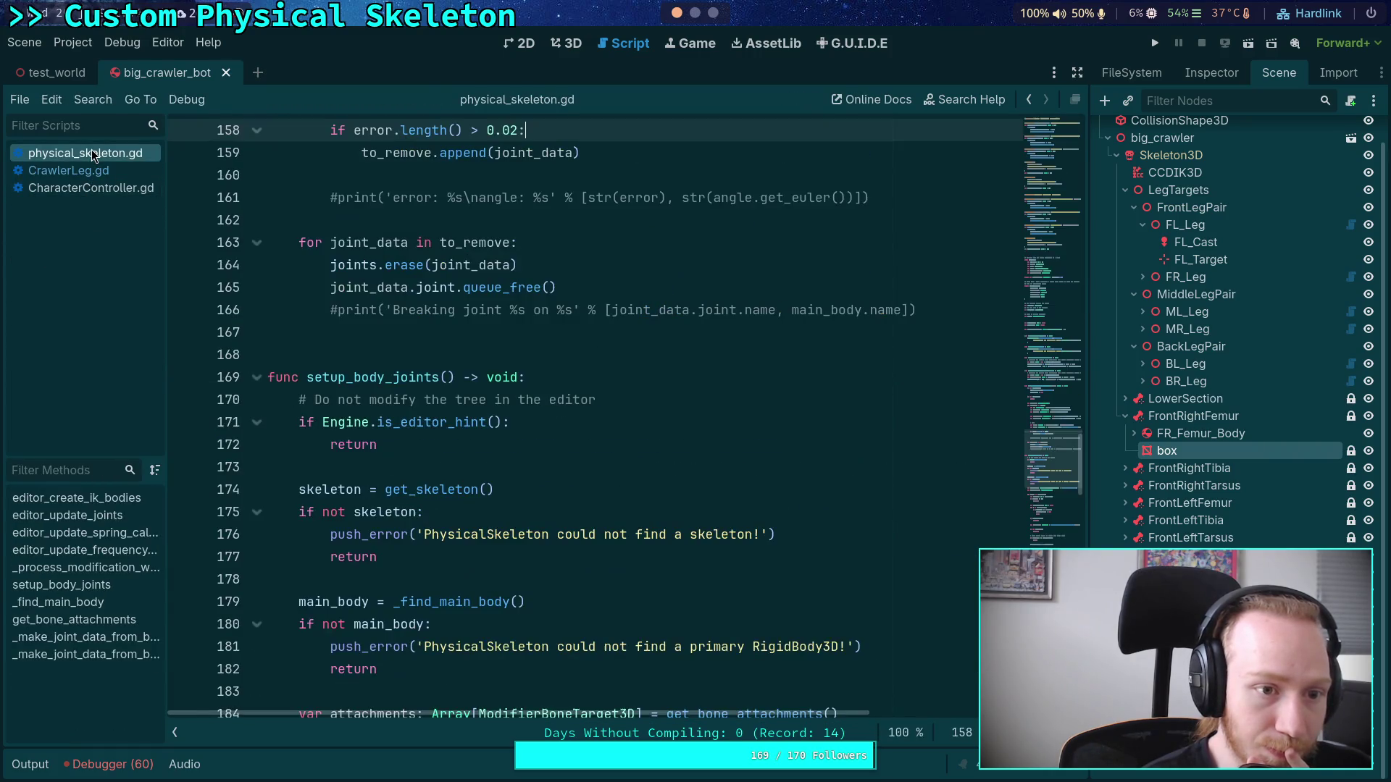
{"action": "right_click", "coordinate": [93, 154]}
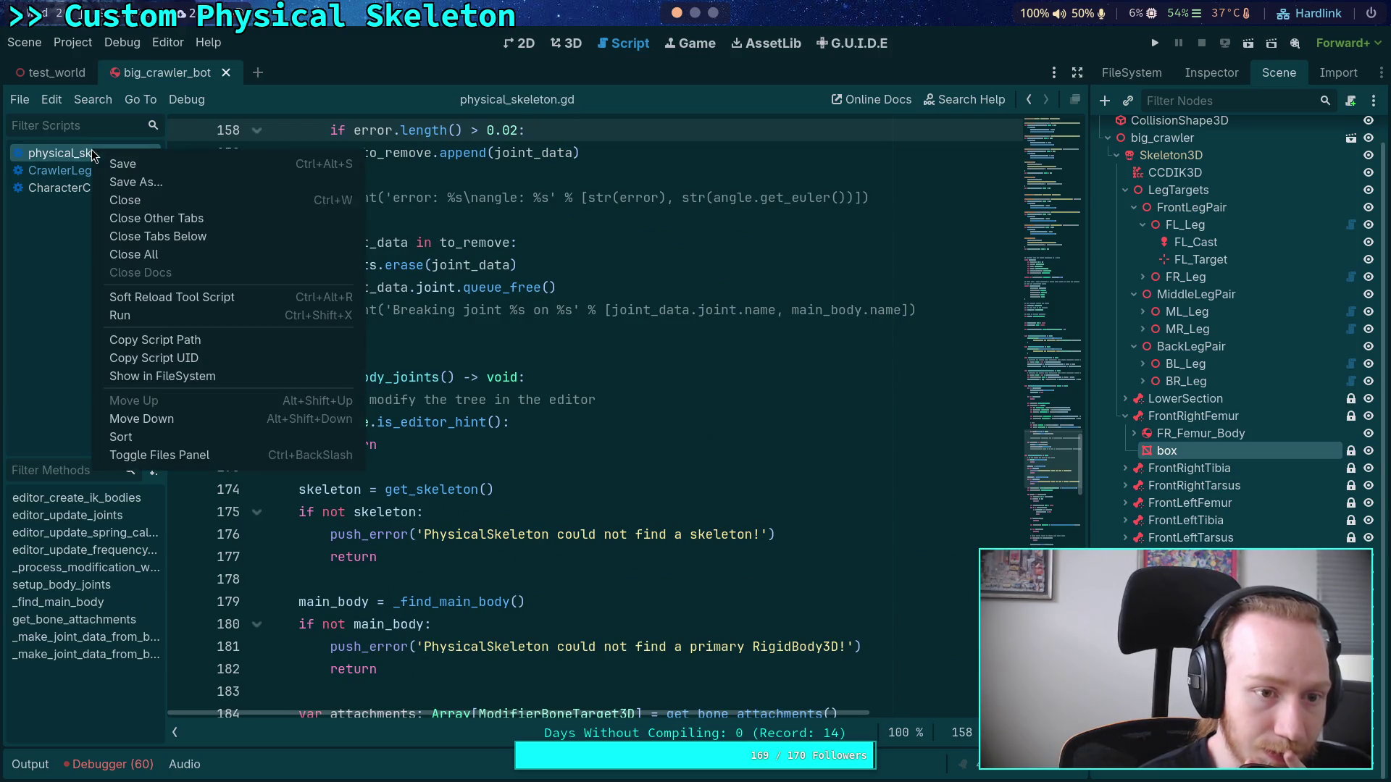
{"action": "left_click", "coordinate": [116, 203]}
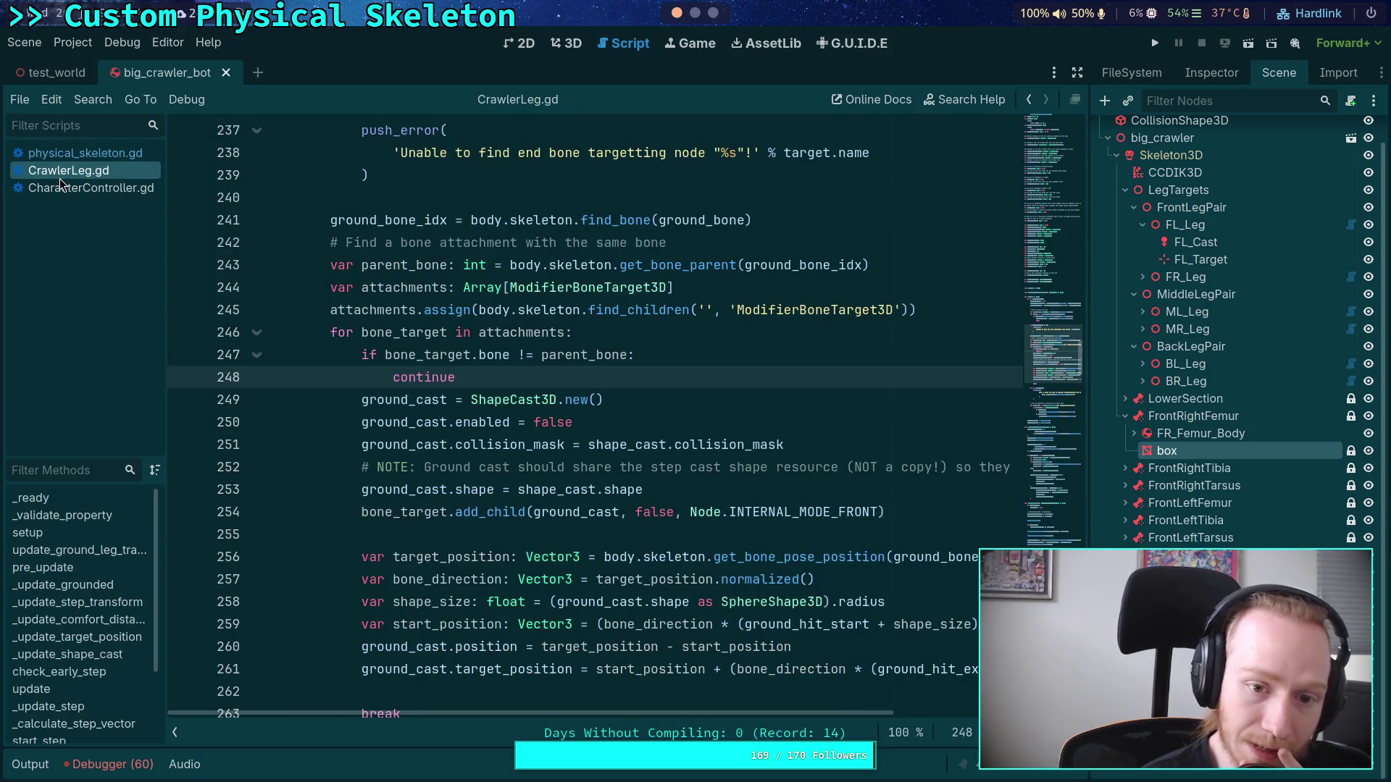
{"action": "mouse_move", "coordinate": [667, 435]}
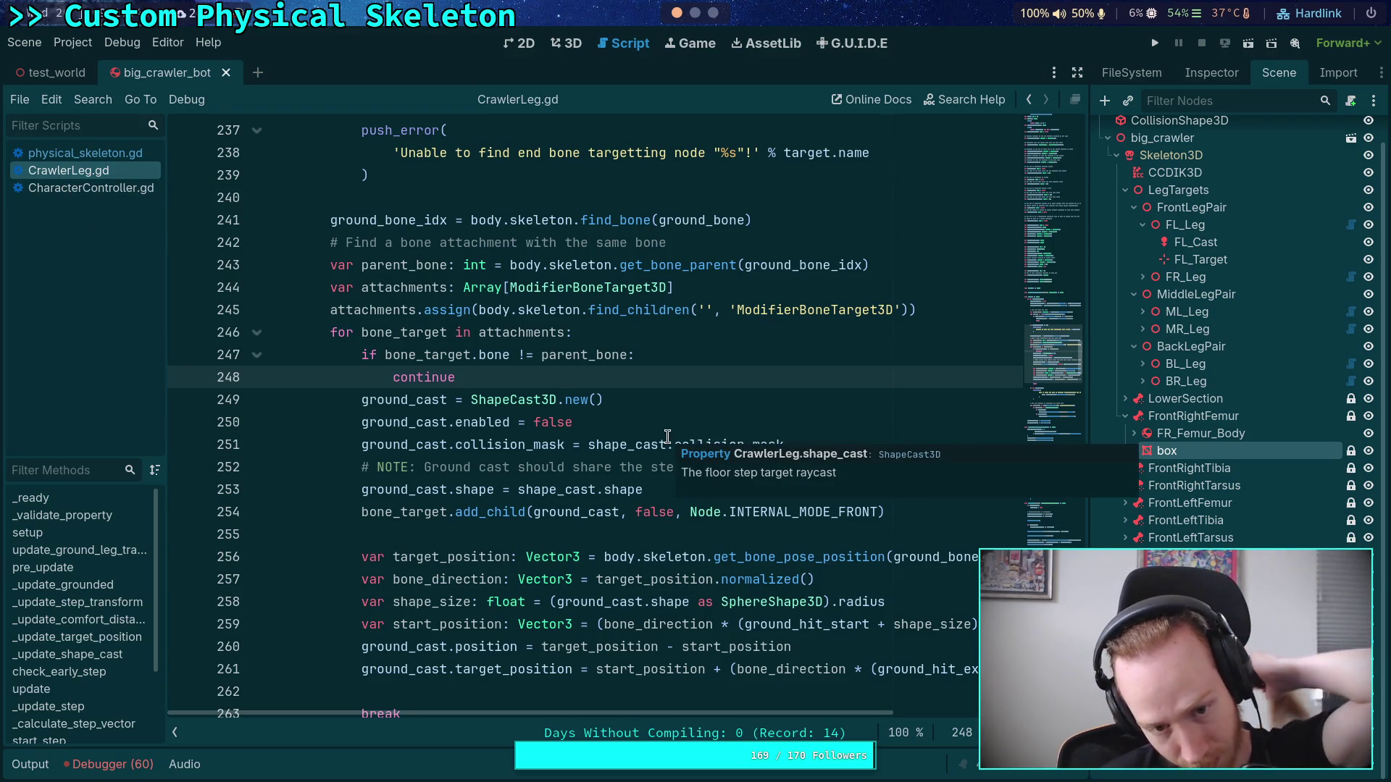
{"action": "right_click", "coordinate": [90, 188]}
{"action": "left_click", "coordinate": [93, 248]}
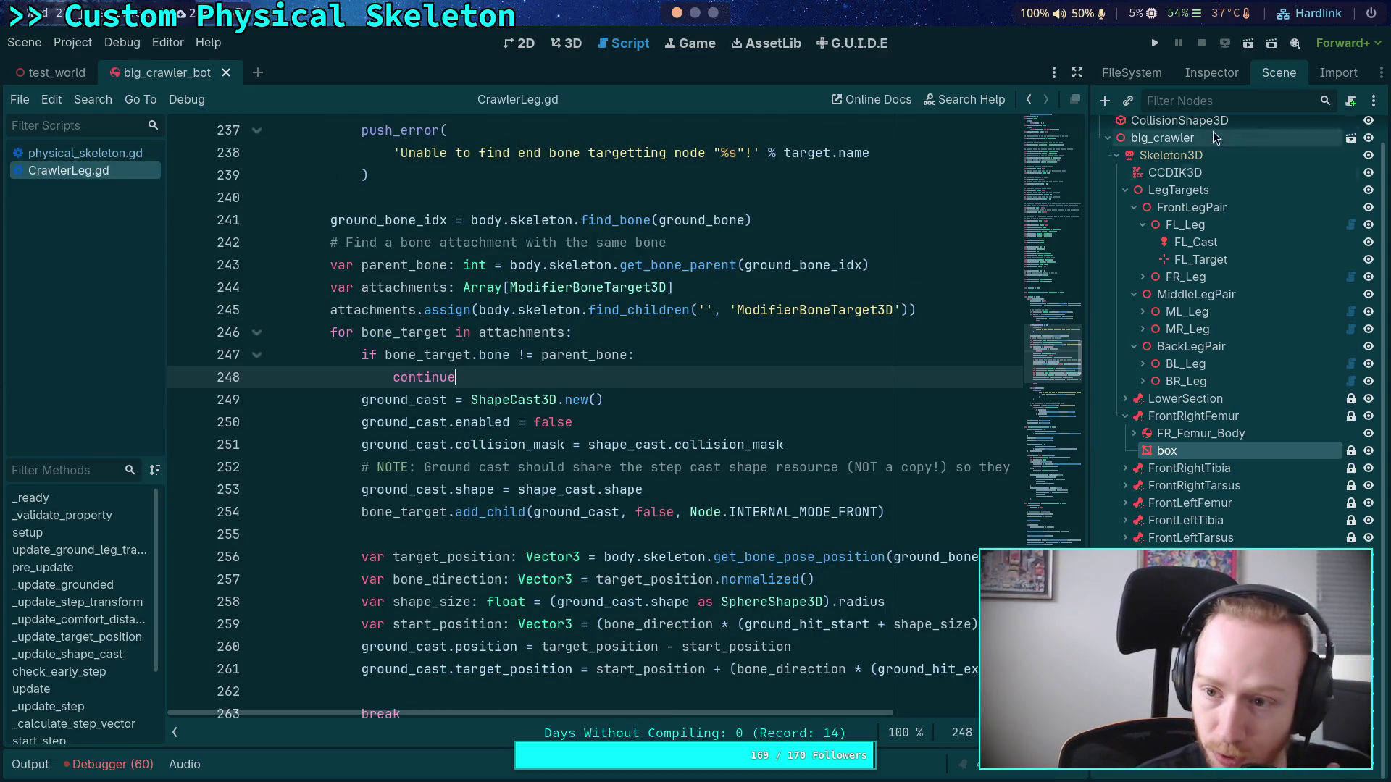
Step: Glance at CrawlerCharacter.gd, return to CrawlerLeg.gd and hide the side docks
{"action": "scroll", "coordinate": [1231, 217], "scroll_direction": "up", "scroll_amount": 1}
{"action": "left_click", "coordinate": [1350, 131]}
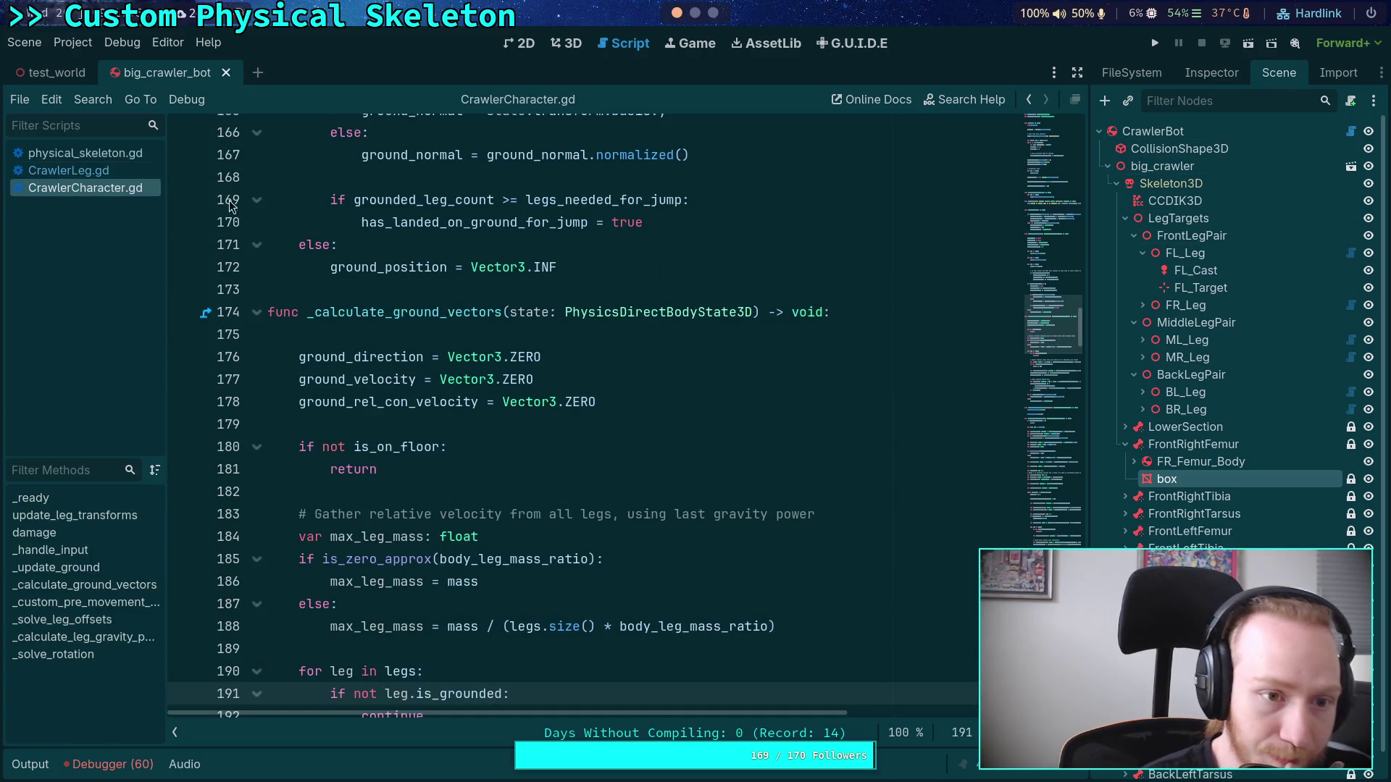
{"action": "key", "text": "alt+Left"}
{"action": "scroll", "coordinate": [599, 319], "scroll_direction": "down", "scroll_amount": 2}
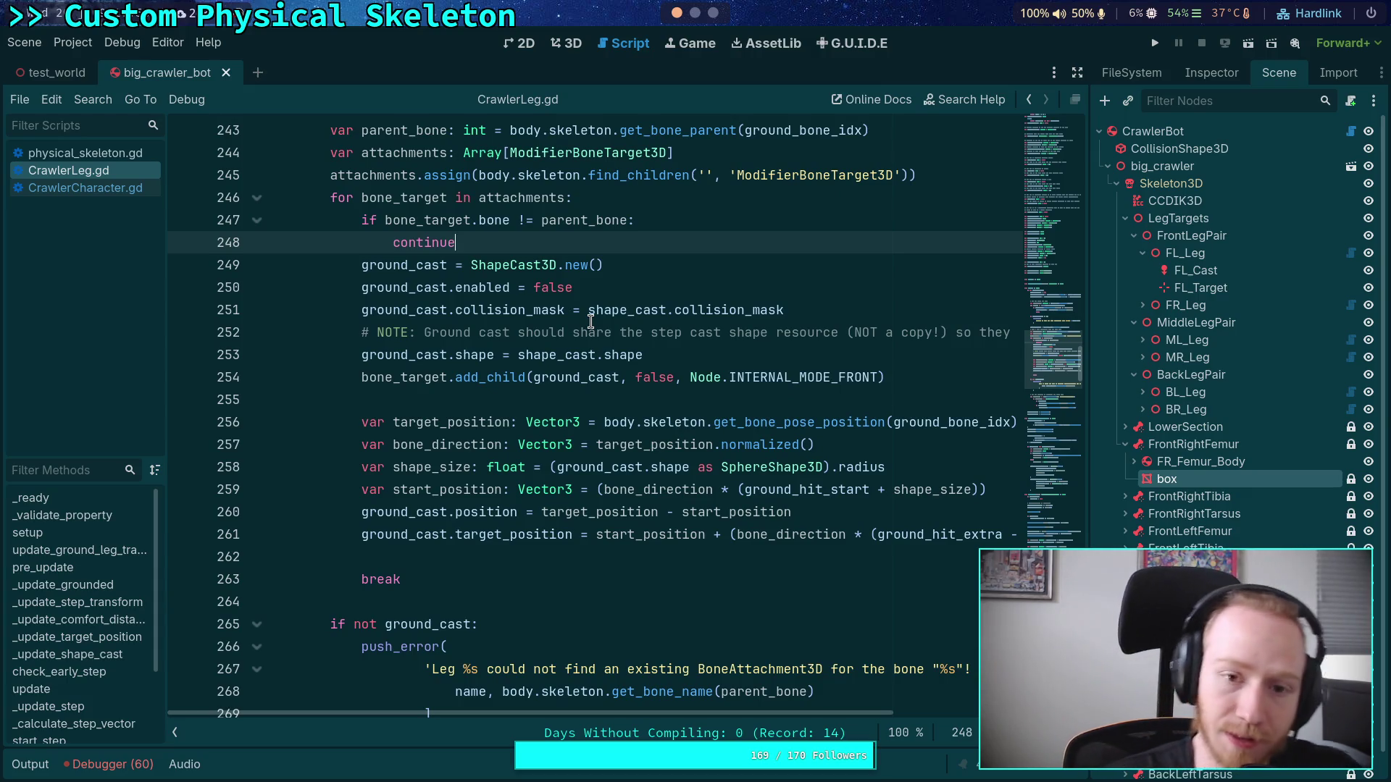
{"action": "left_click", "coordinate": [1077, 73]}
Step: Review the child-body exception loop on lines 272–278 before switching to CrawlerCharacter.gd
{"action": "scroll", "coordinate": [917, 501], "scroll_direction": "down", "scroll_amount": 4}
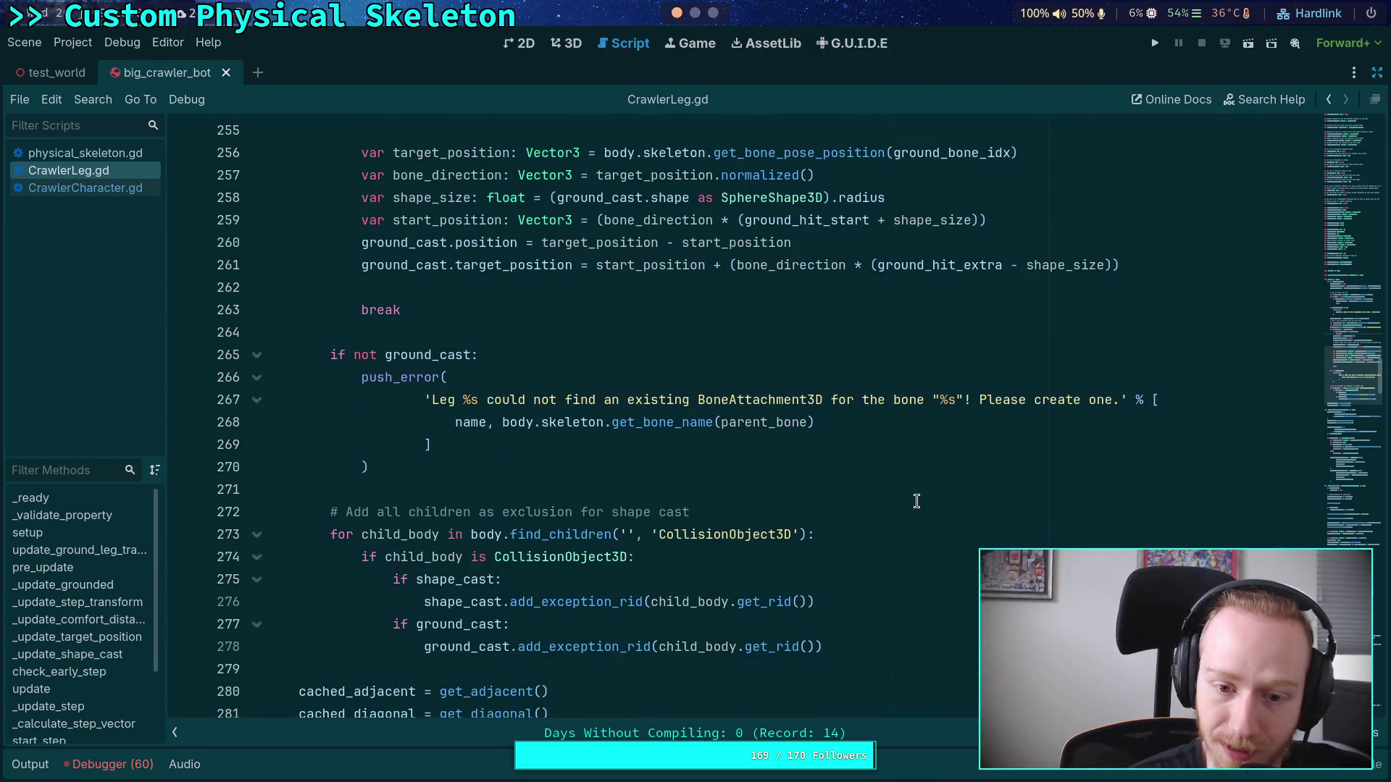
{"action": "scroll", "coordinate": [916, 501], "scroll_direction": "down", "scroll_amount": 3}
{"action": "scroll", "coordinate": [901, 477], "scroll_direction": "up", "scroll_amount": 2}
{"action": "scroll", "coordinate": [484, 533], "scroll_direction": "down", "scroll_amount": 2}
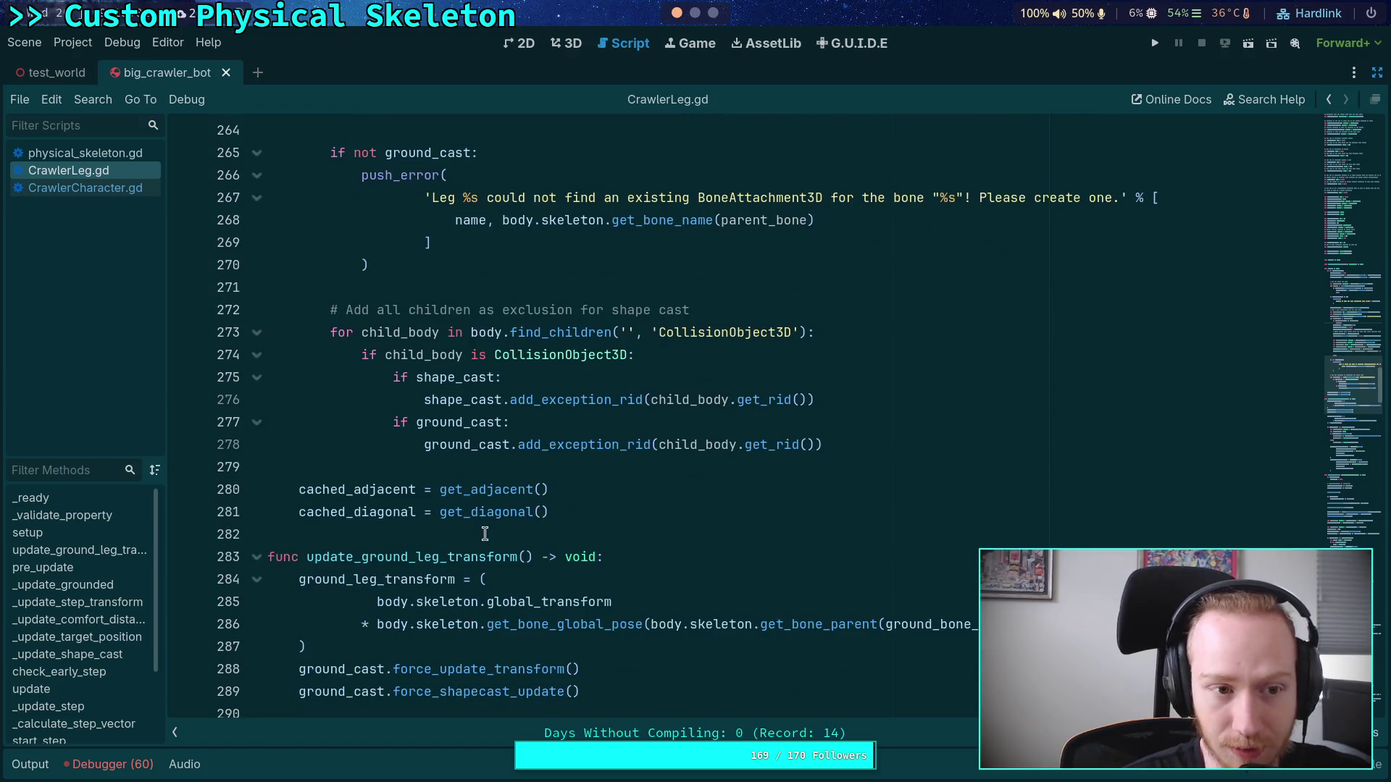
{"action": "scroll", "coordinate": [365, 592], "scroll_direction": "up", "scroll_amount": 2}
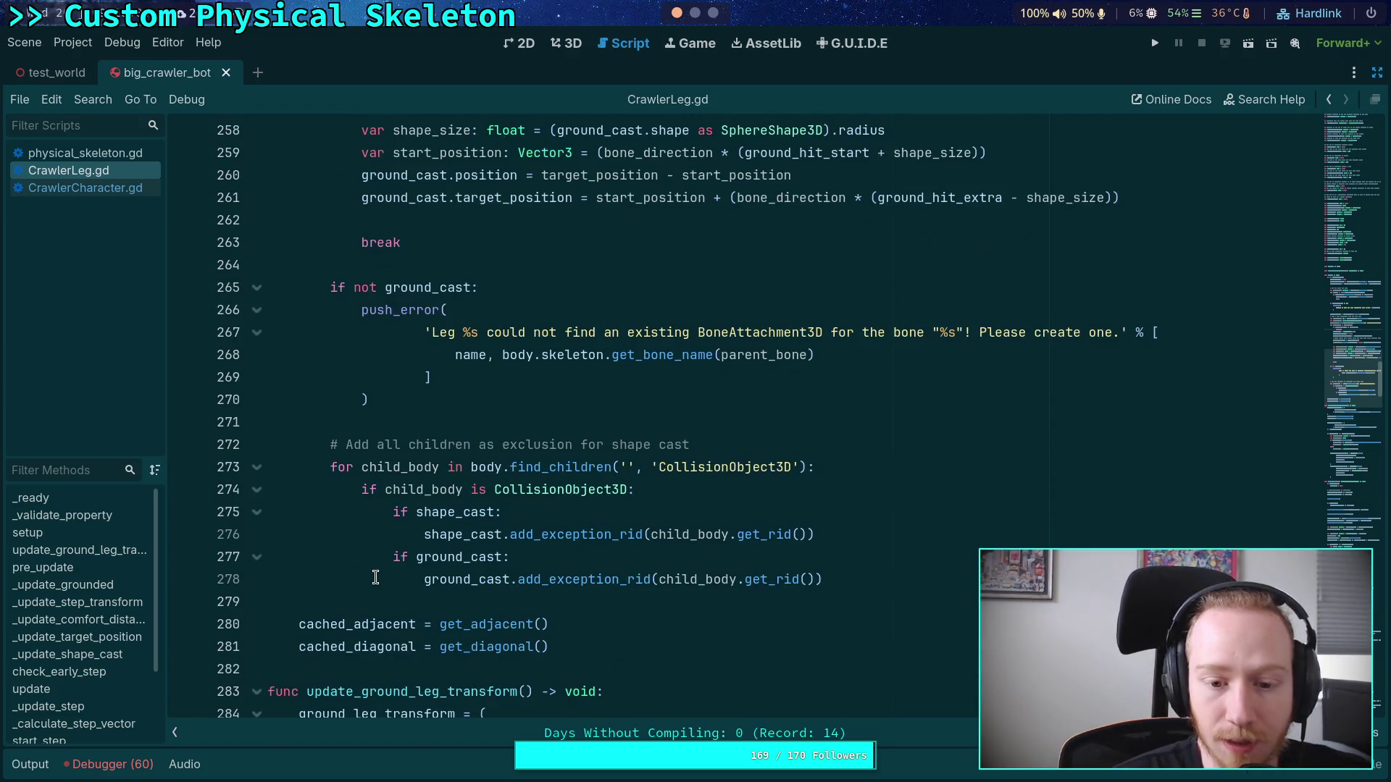
{"action": "scroll", "coordinate": [376, 577], "scroll_direction": "up", "scroll_amount": 1}
{"action": "mouse_move", "coordinate": [898, 646]}
{"action": "left_mouse_down"}
{"action": "mouse_move", "coordinate": [268, 579]}
{"action": "mouse_move", "coordinate": [290, 534]}
{"action": "mouse_move", "coordinate": [330, 514]}
{"action": "left_mouse_up"}
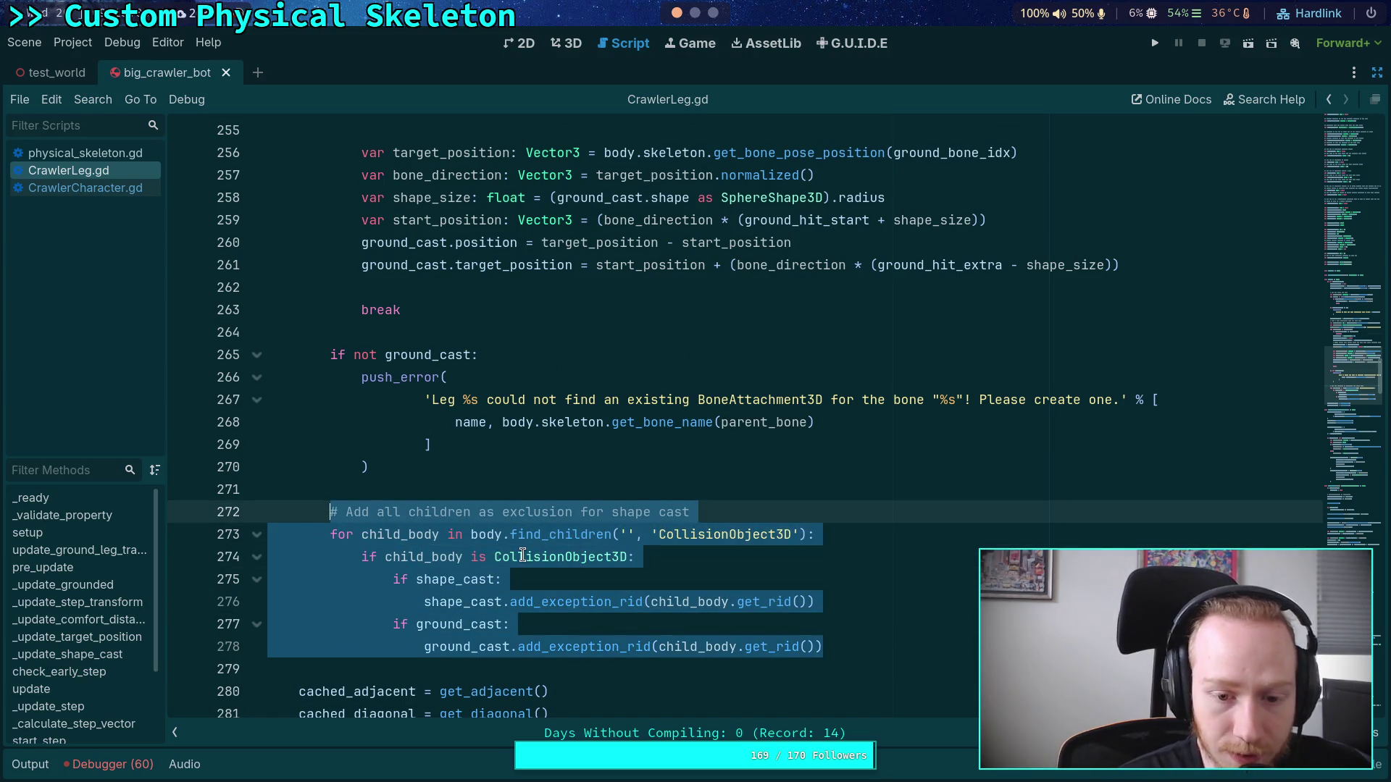
{"action": "mouse_move", "coordinate": [522, 555]}
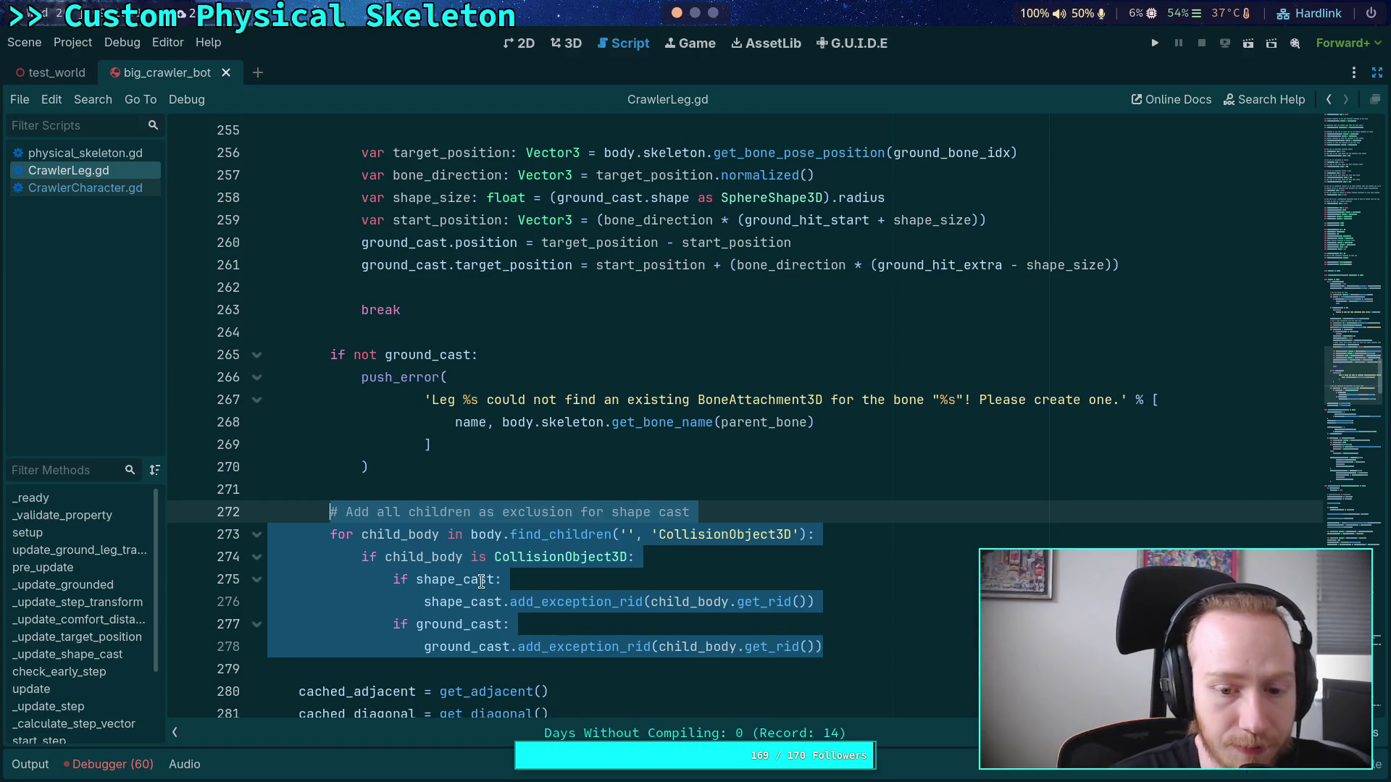
{"action": "mouse_move", "coordinate": [481, 581]}
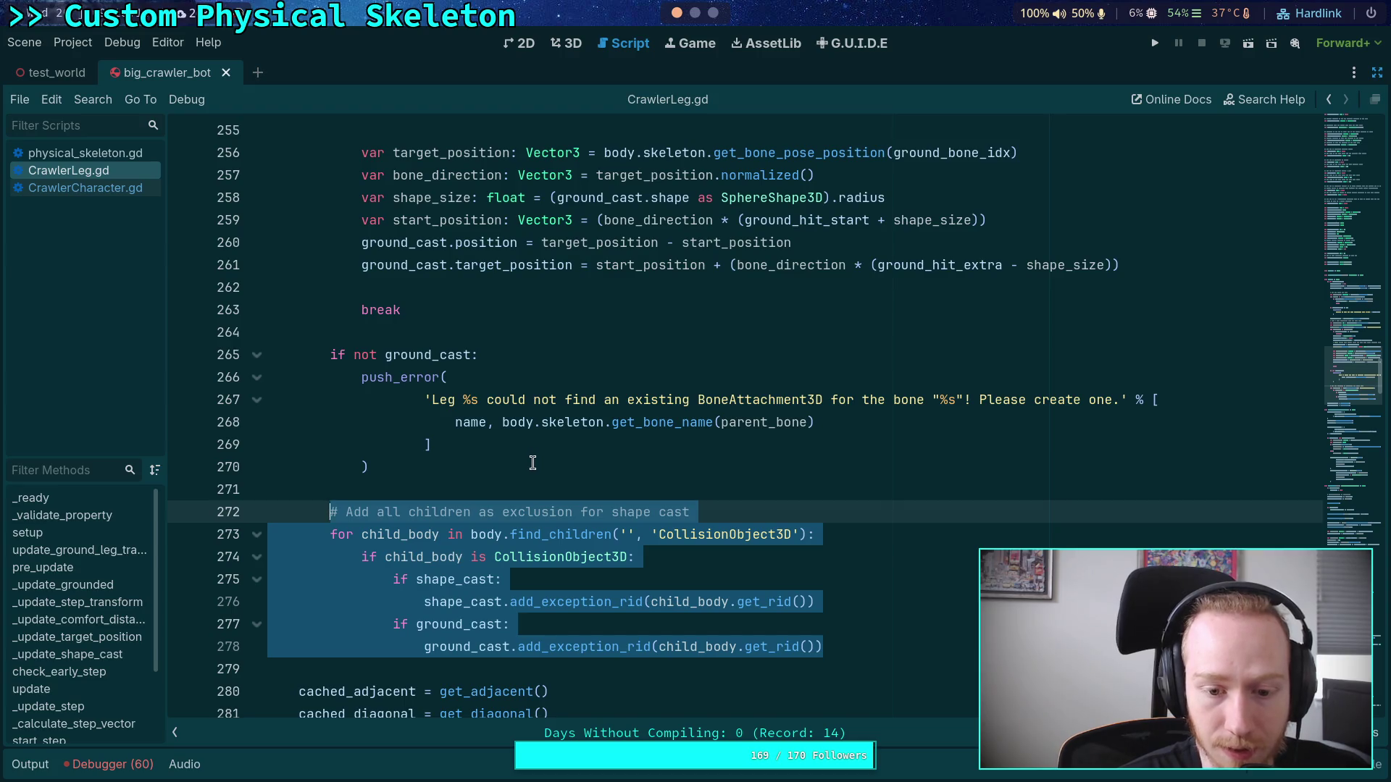
{"action": "mouse_move", "coordinate": [553, 531]}
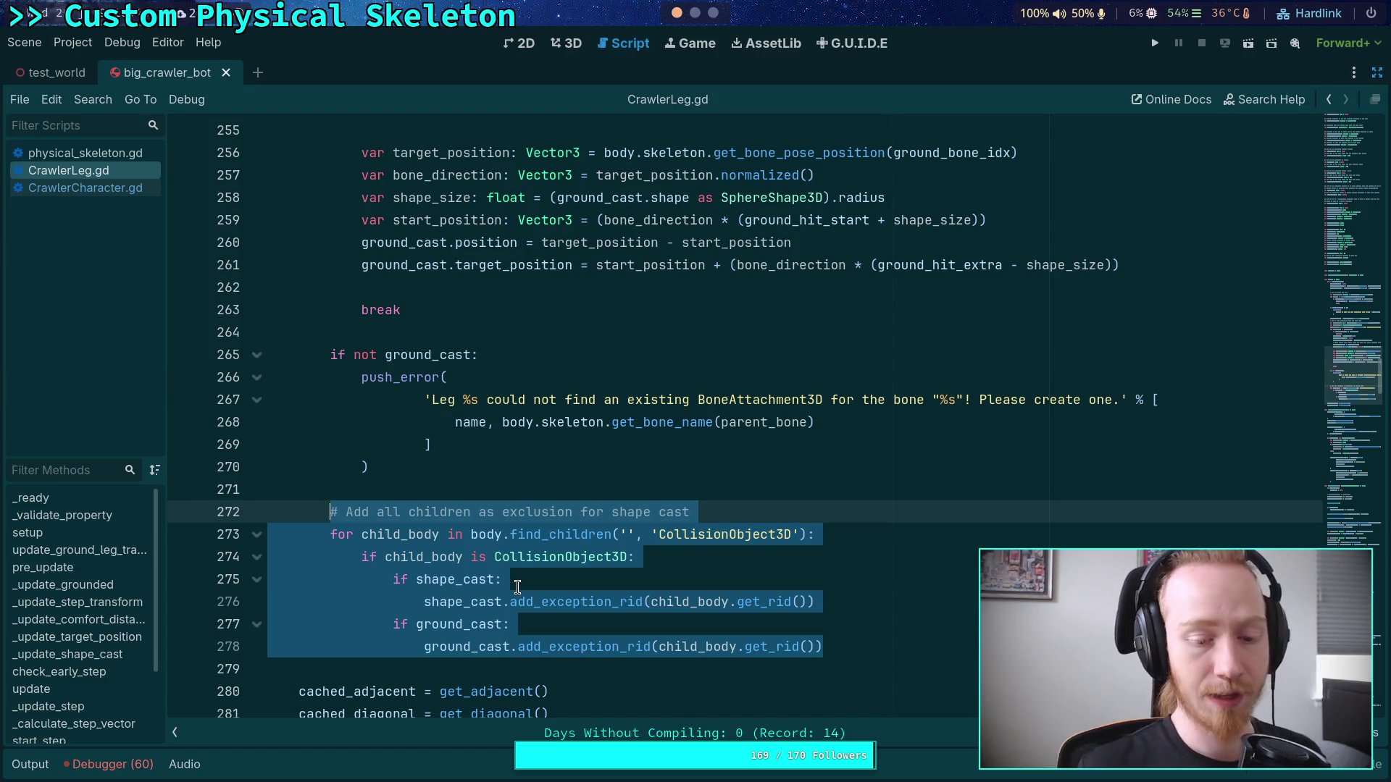
{"action": "scroll", "coordinate": [518, 586], "scroll_direction": "down", "scroll_amount": 3}
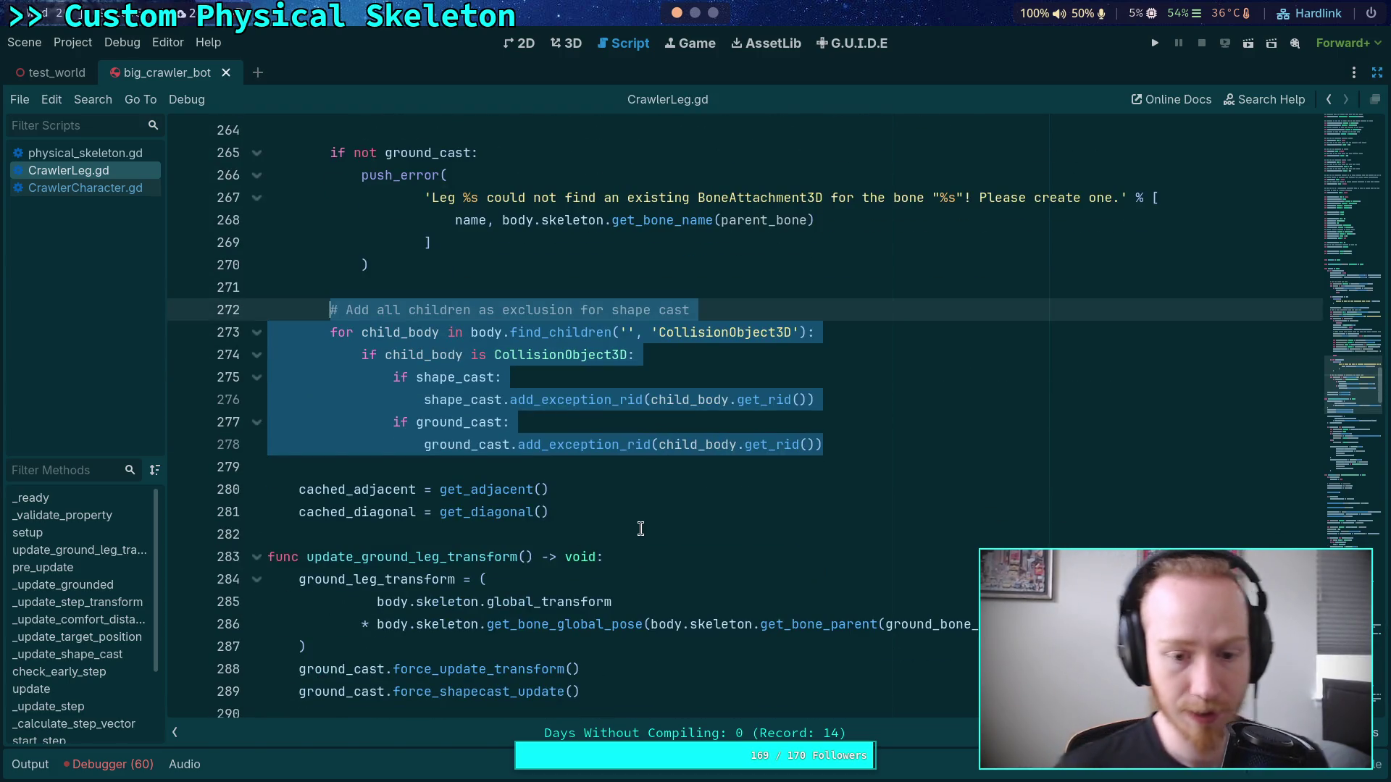
{"action": "left_click", "coordinate": [137, 185]}
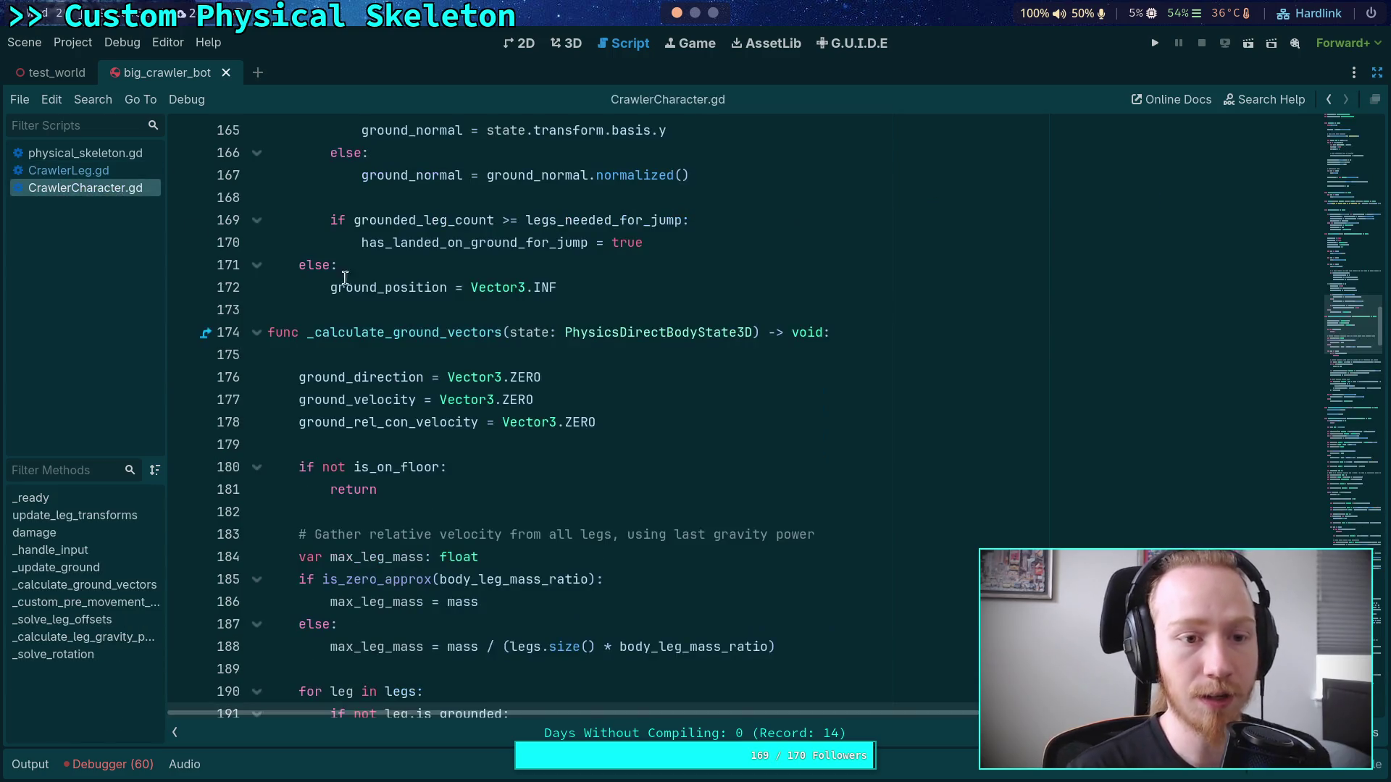
Step: Fold _calculate_ground_vectors, _custom_pre_movement_forces, _solve_leg_offsets, _calculate_leg_gravity_power, _update_ground and _handle_input
{"action": "scroll", "coordinate": [382, 483], "scroll_direction": "up", "scroll_amount": 4}
{"action": "scroll", "coordinate": [382, 483], "scroll_direction": "down", "scroll_amount": 3}
{"action": "left_click", "coordinate": [256, 467]}
{"action": "left_click", "coordinate": [256, 534]}
{"action": "left_click", "coordinate": [258, 579]}
{"action": "left_click", "coordinate": [256, 646]}
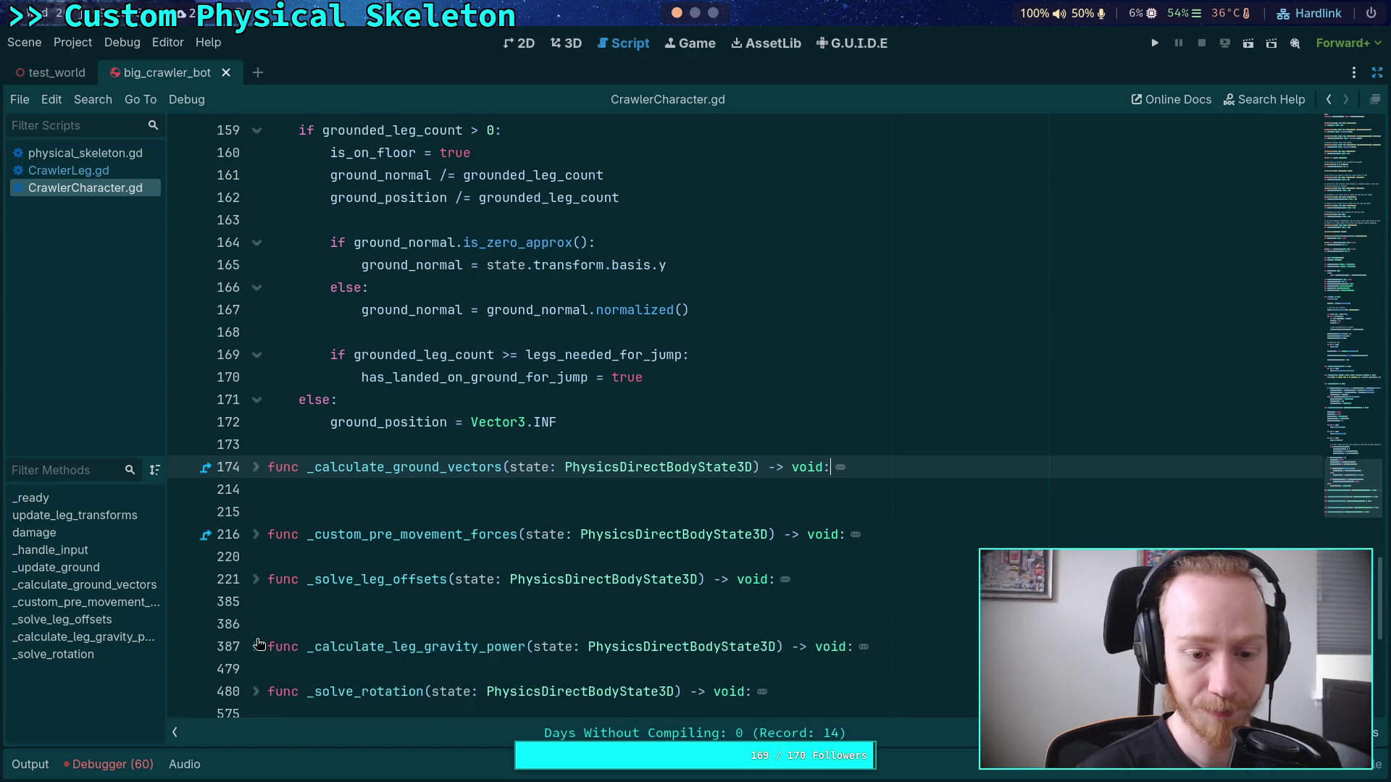
{"action": "scroll", "coordinate": [340, 579], "scroll_direction": "down", "scroll_amount": 3}
{"action": "scroll", "coordinate": [339, 507], "scroll_direction": "up", "scroll_amount": 9}
{"action": "scroll", "coordinate": [339, 448], "scroll_direction": "up", "scroll_amount": 7}
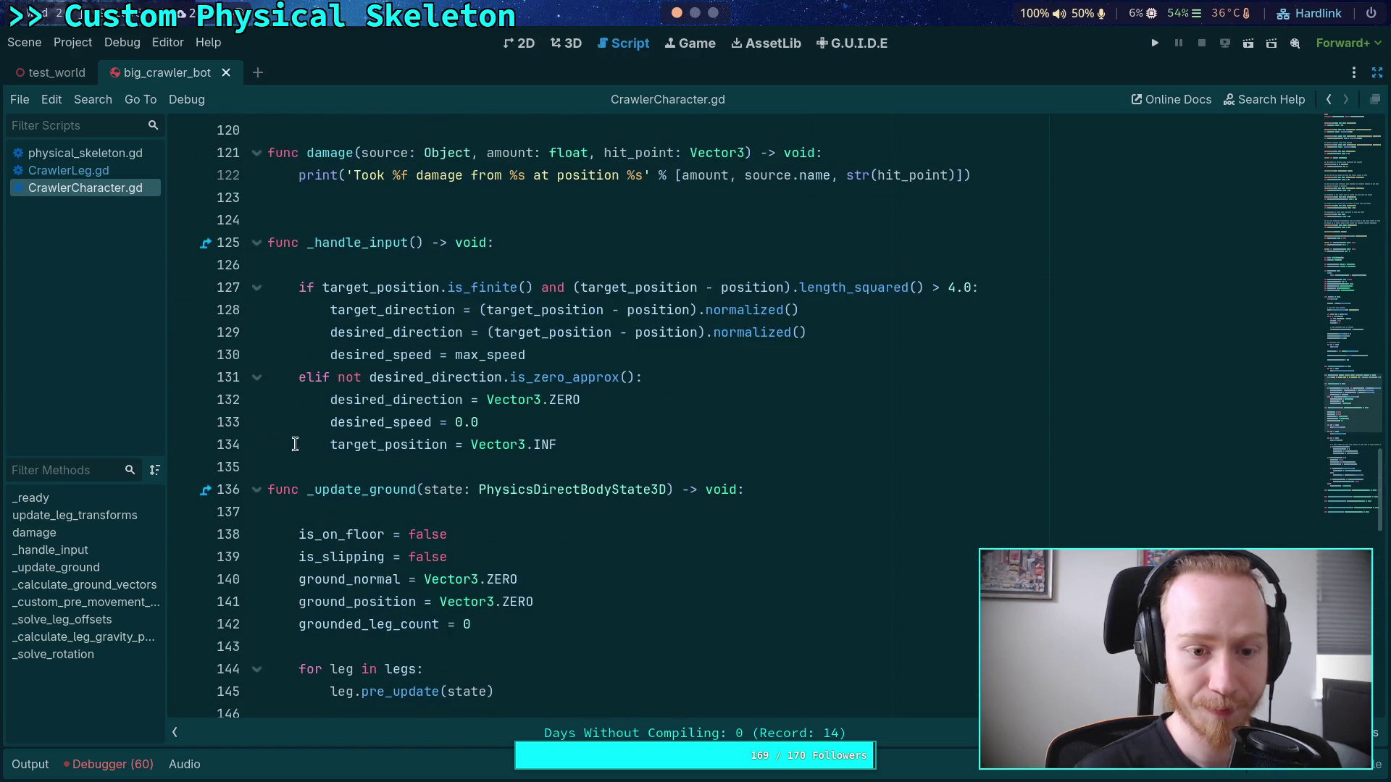
{"action": "left_click", "coordinate": [258, 489]}
{"action": "left_click", "coordinate": [260, 244]}
Step: Highlight the '# Initialize legs' block in _ready, then bring up physical_skeleton.gd
{"action": "scroll", "coordinate": [419, 444], "scroll_direction": "up", "scroll_amount": 9}
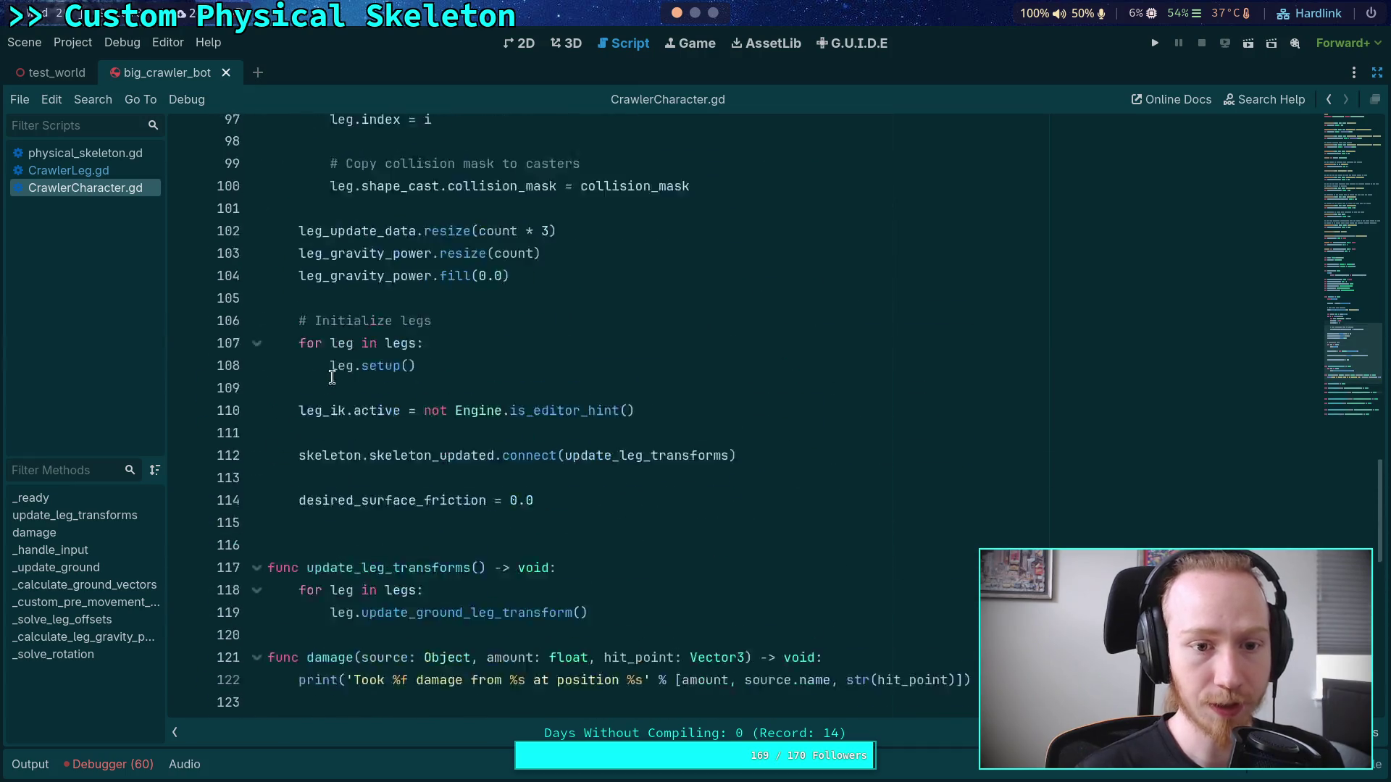
{"action": "scroll", "coordinate": [419, 443], "scroll_direction": "up", "scroll_amount": 3}
{"action": "scroll", "coordinate": [419, 443], "scroll_direction": "down", "scroll_amount": 1}
{"action": "left_click_drag", "start_coordinate": [418, 602], "coordinate": [303, 559]}
{"action": "scroll", "coordinate": [490, 589], "scroll_direction": "up", "scroll_amount": 2}
{"action": "scroll", "coordinate": [480, 554], "scroll_direction": "down", "scroll_amount": 2}
{"action": "scroll", "coordinate": [471, 558], "scroll_direction": "up", "scroll_amount": 2}
{"action": "scroll", "coordinate": [453, 551], "scroll_direction": "down", "scroll_amount": 2}
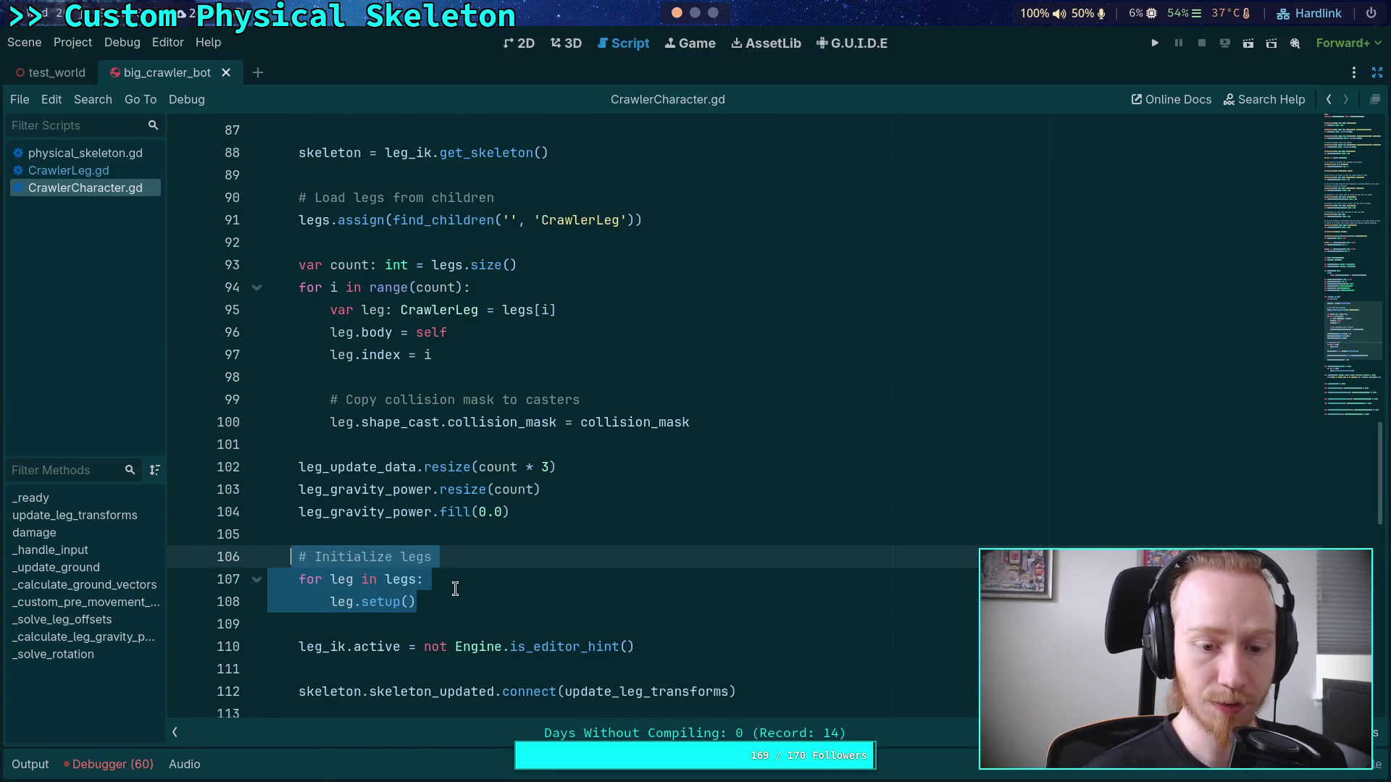
{"action": "left_click", "coordinate": [450, 583]}
{"action": "scroll", "coordinate": [471, 528], "scroll_direction": "down", "scroll_amount": 2}
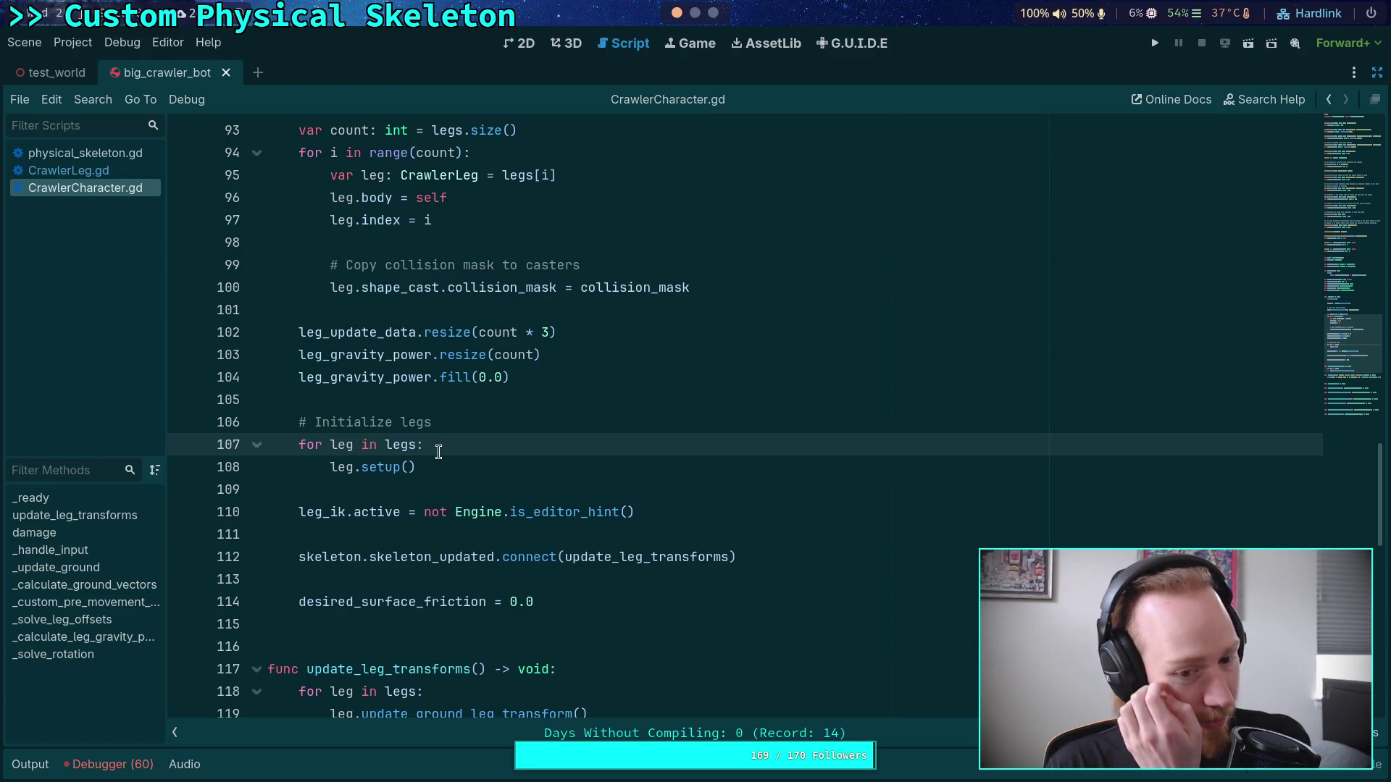
{"action": "left_click", "coordinate": [139, 155]}
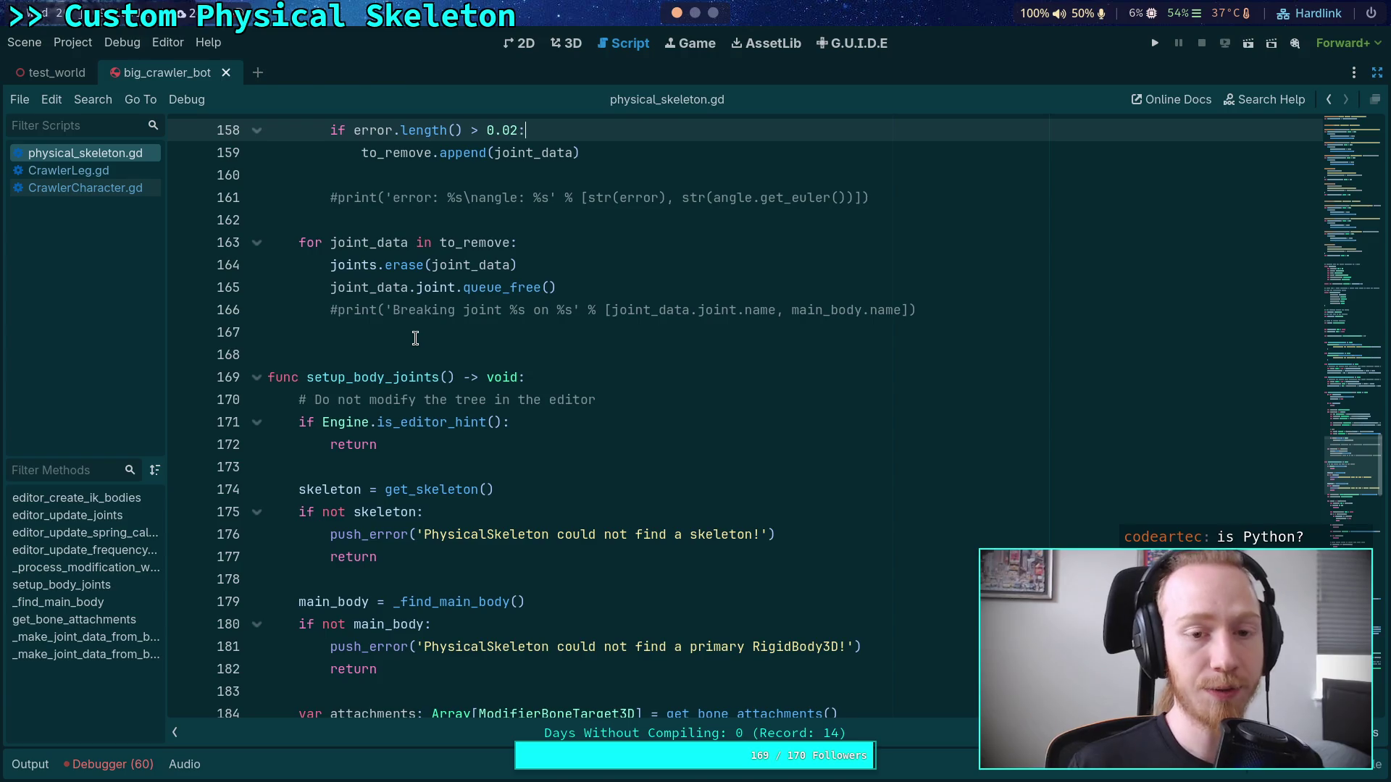
Step: Back in CrawlerCharacter.gd, put the cursor just below the leg setup loop
{"action": "left_click", "coordinate": [98, 191]}
{"action": "left_click", "coordinate": [467, 487]}
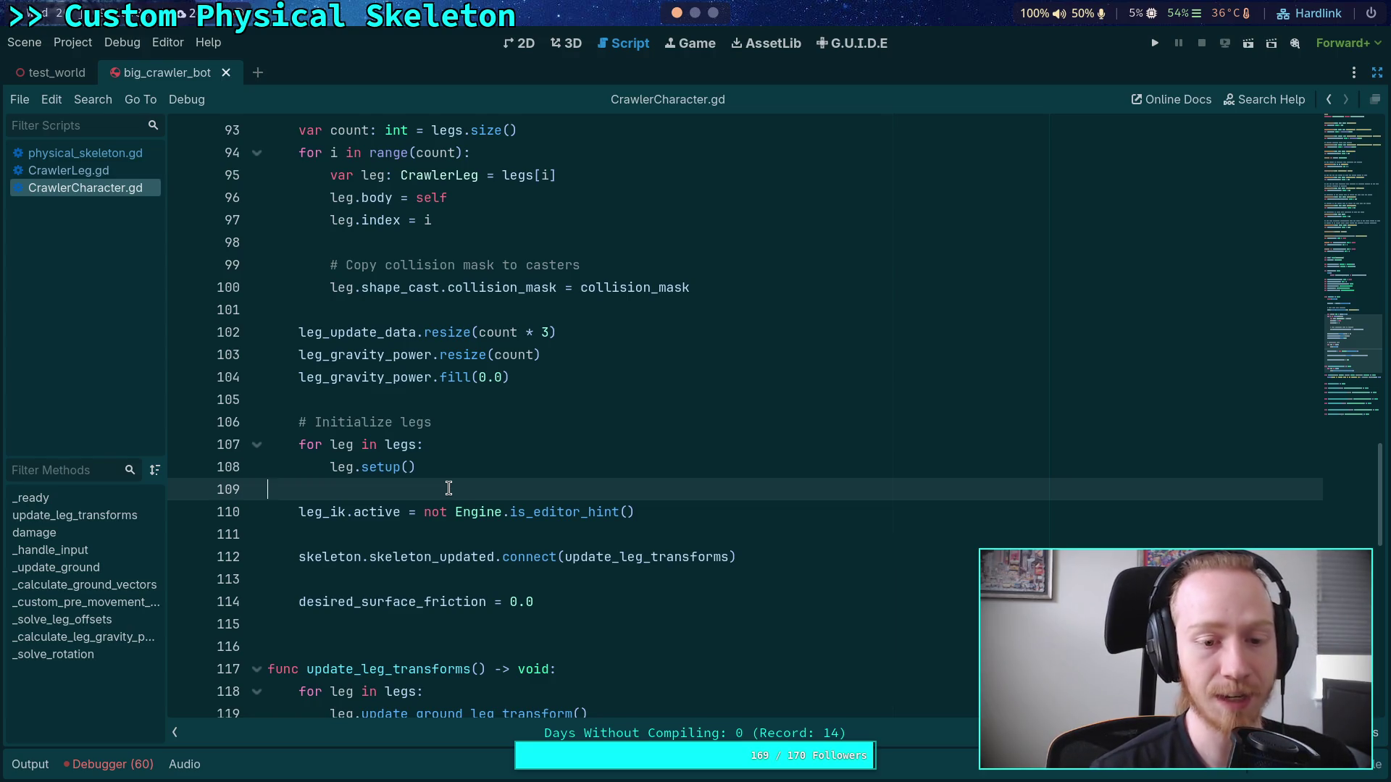
{"action": "scroll", "coordinate": [449, 489], "scroll_direction": "down", "scroll_amount": 3}
{"action": "double_click", "coordinate": [289, 467]}
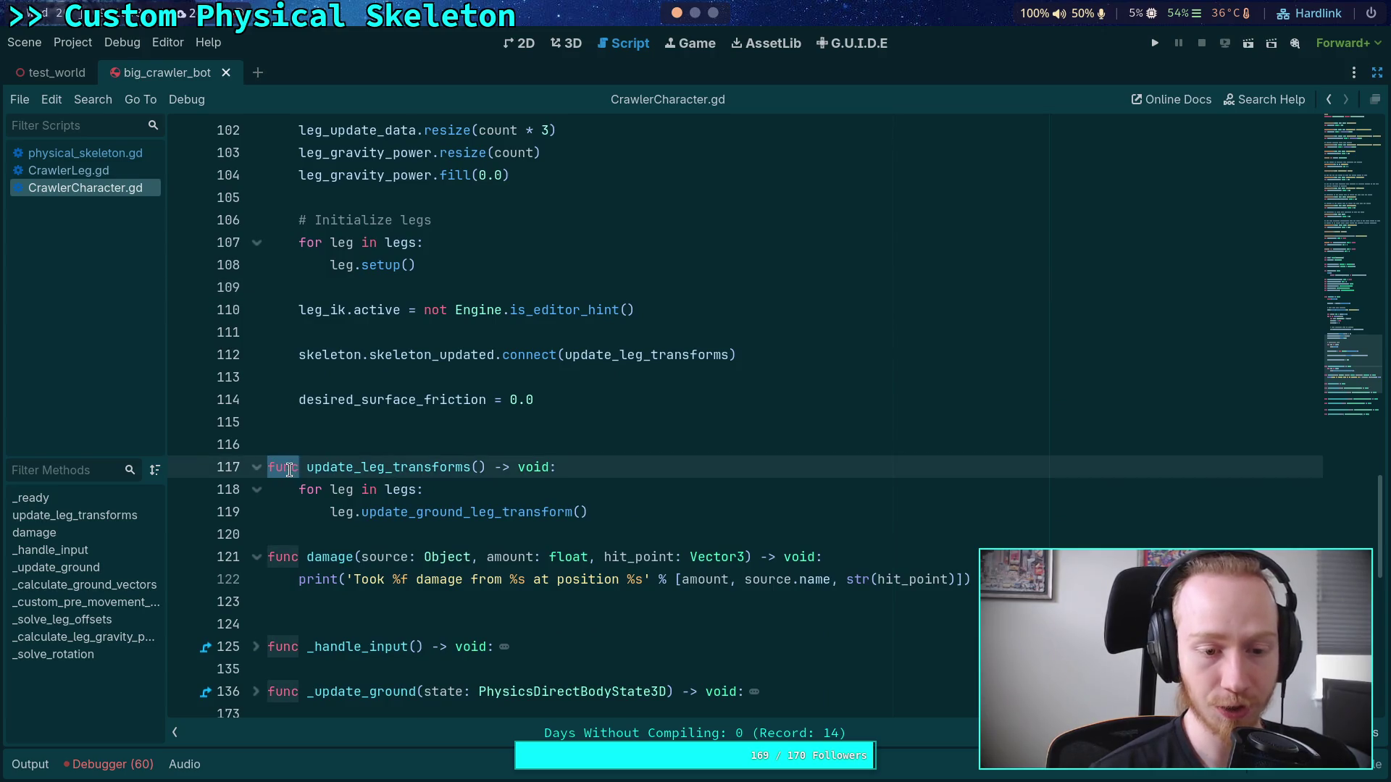
{"action": "scroll", "coordinate": [397, 492], "scroll_direction": "up", "scroll_amount": 1}
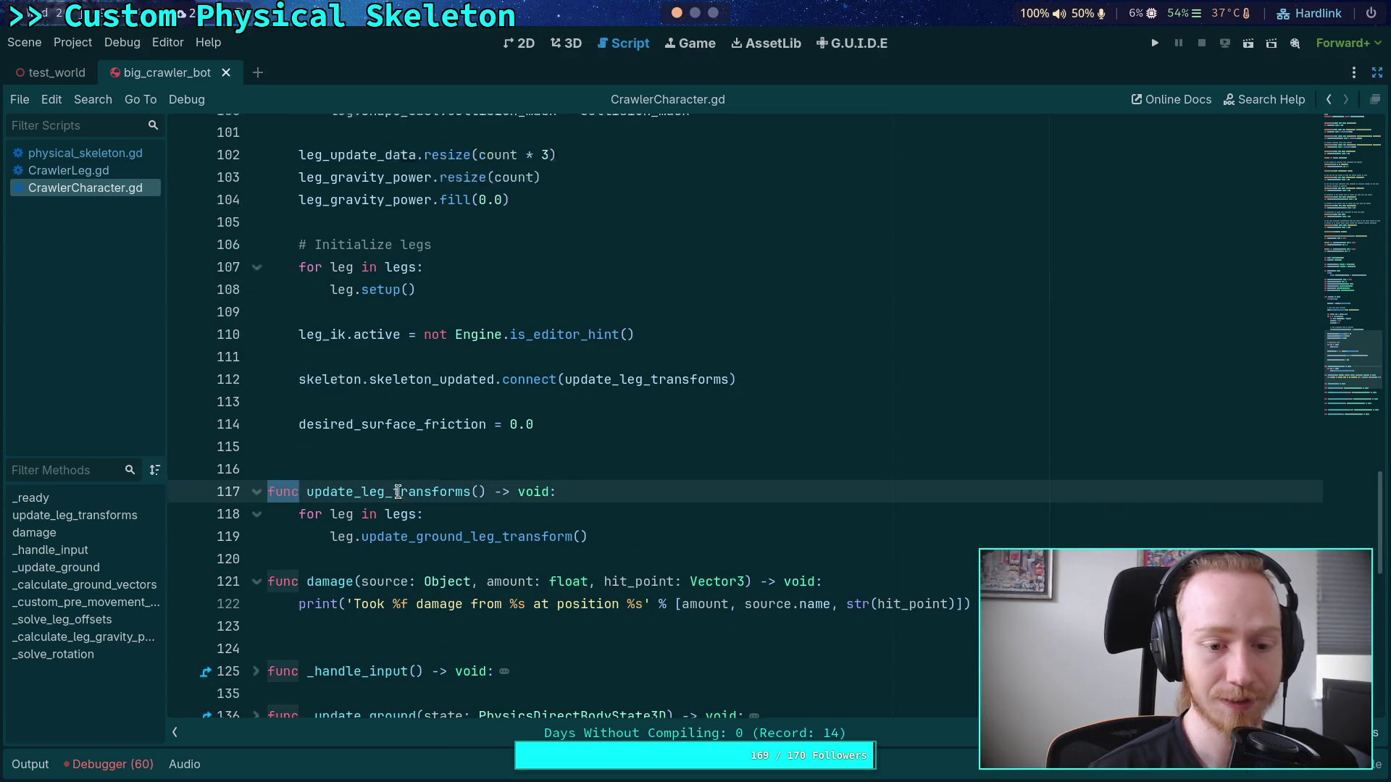
{"action": "left_click", "coordinate": [500, 499]}
{"action": "scroll", "coordinate": [511, 518], "scroll_direction": "up", "scroll_amount": 2}
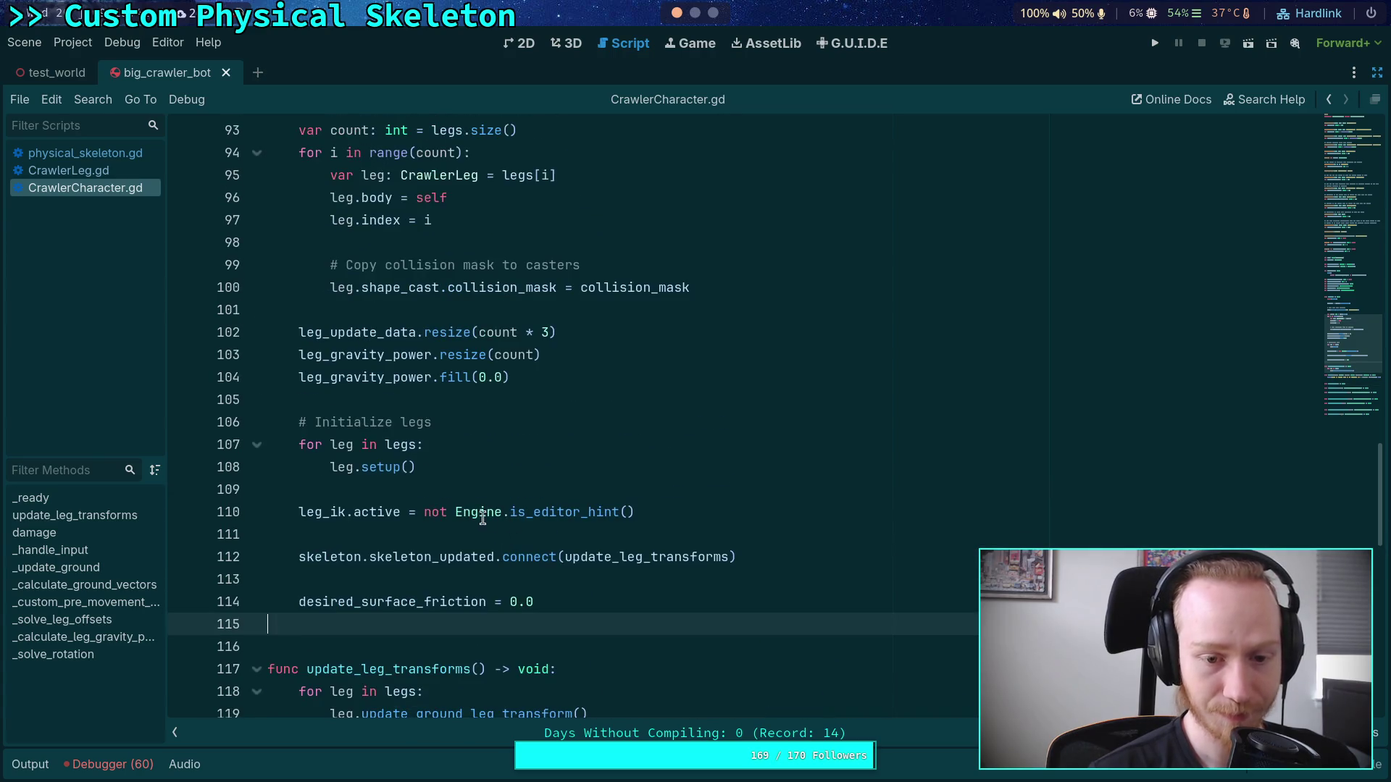
{"action": "left_click", "coordinate": [435, 481]}
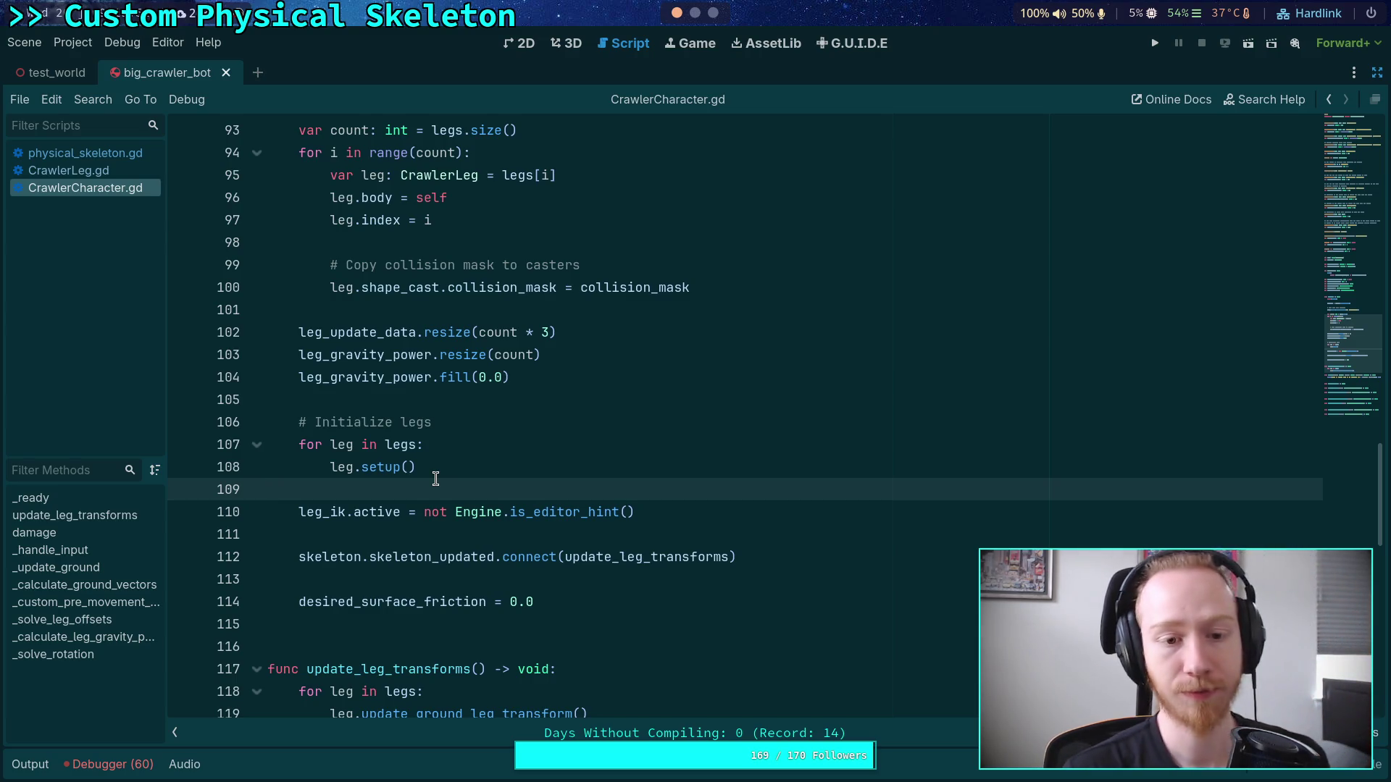
Step: Drag CrawlerCharacter.gd above CrawlerLeg.gd in the script list and reopen CrawlerLeg.gd
{"action": "scroll", "coordinate": [435, 478], "scroll_direction": "up", "scroll_amount": 3}
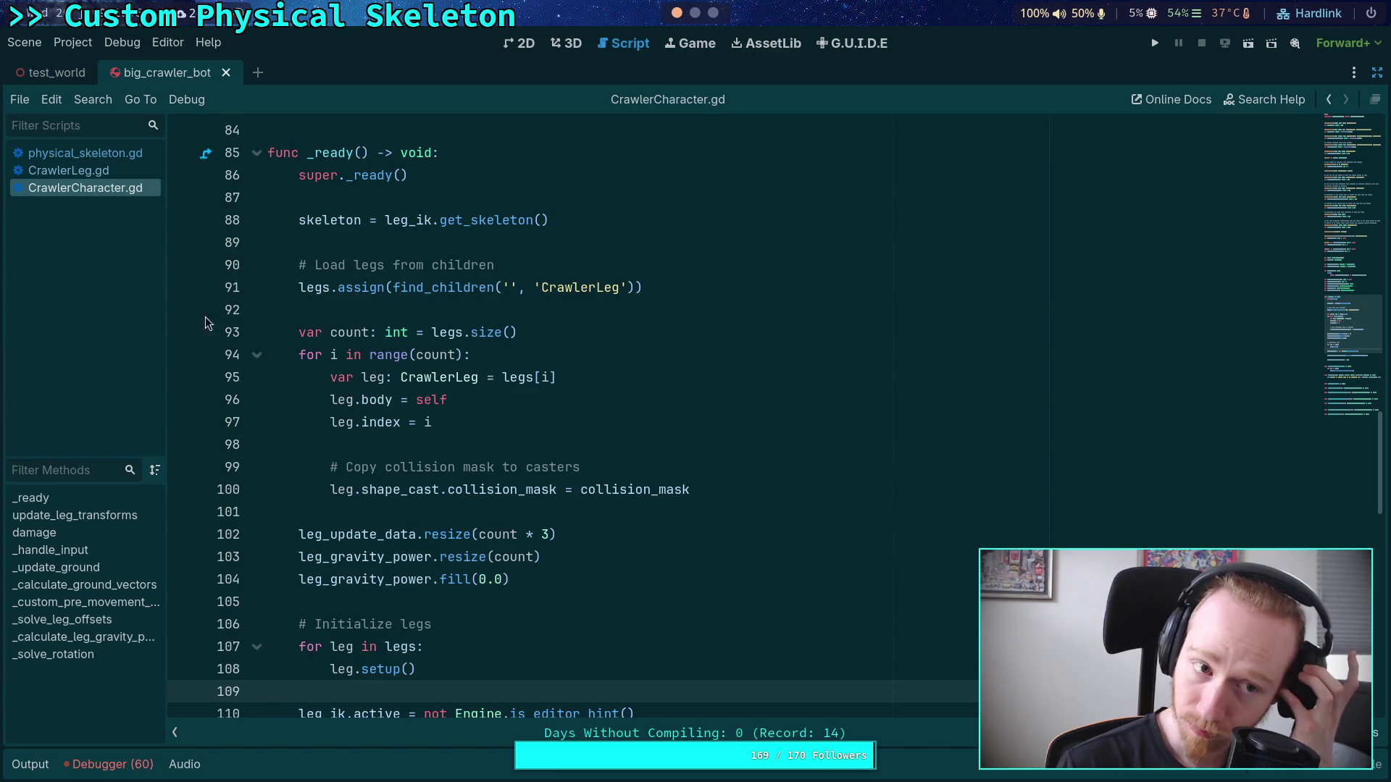
{"action": "left_click", "coordinate": [86, 152]}
{"action": "scroll", "coordinate": [412, 373], "scroll_direction": "up", "scroll_amount": 6}
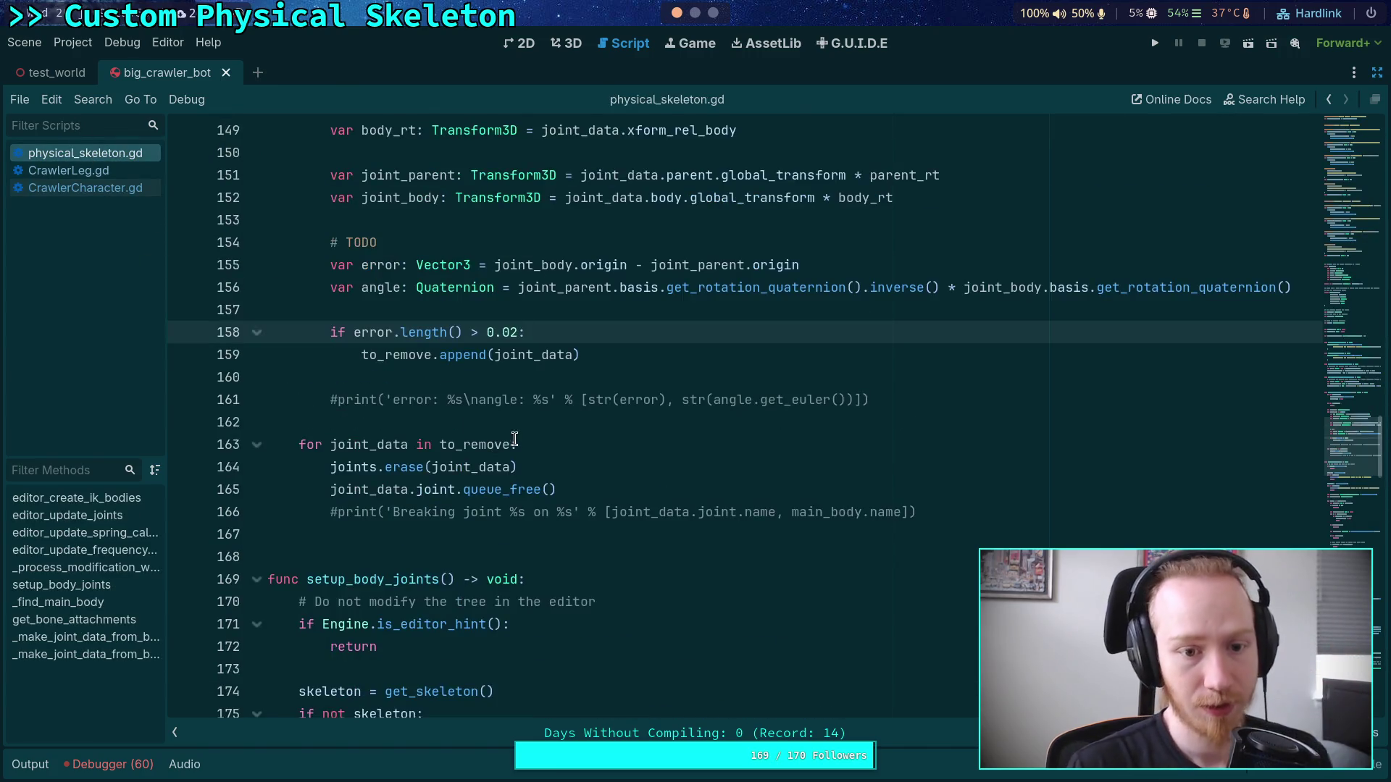
{"action": "left_click", "coordinate": [71, 186]}
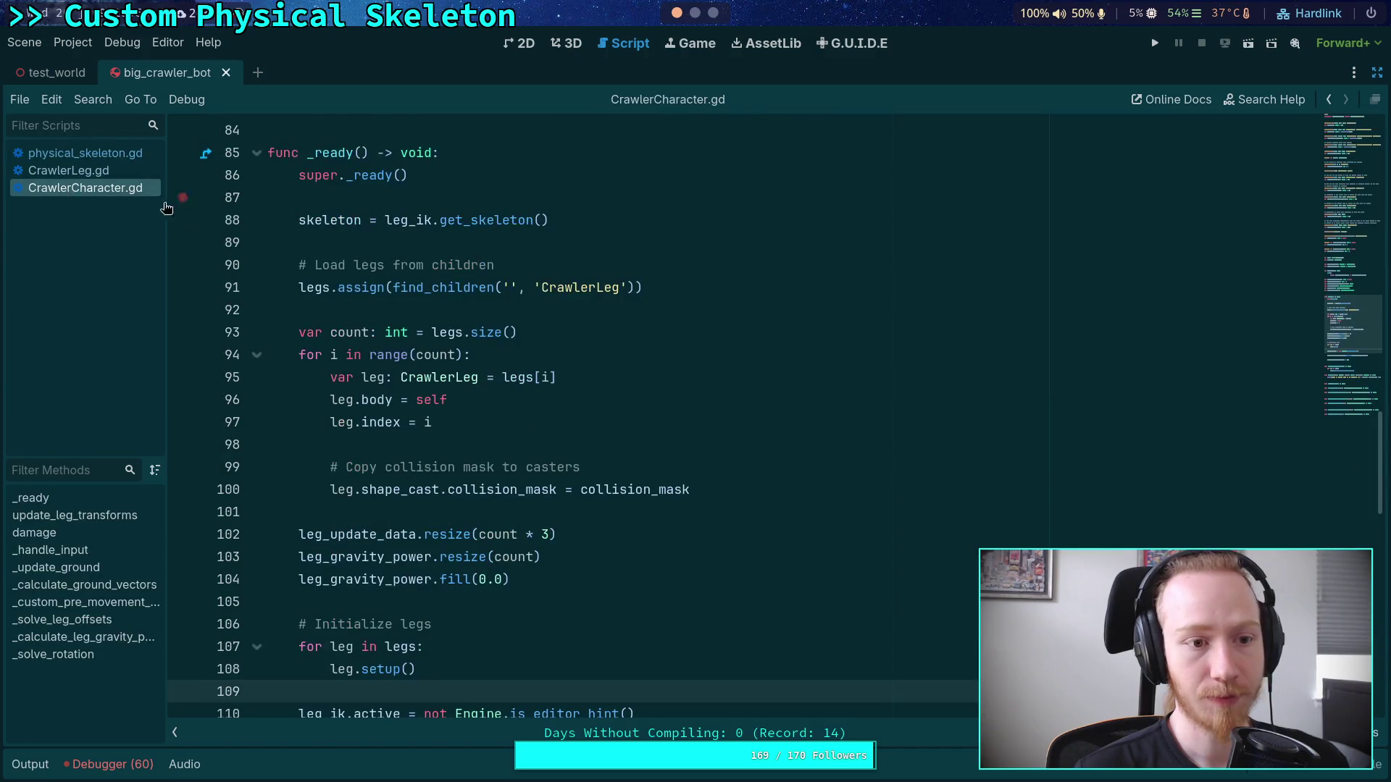
{"action": "left_click", "coordinate": [73, 170]}
{"action": "left_click_drag", "start_coordinate": [110, 194], "coordinate": [73, 184]}
{"action": "left_click", "coordinate": [72, 187]}
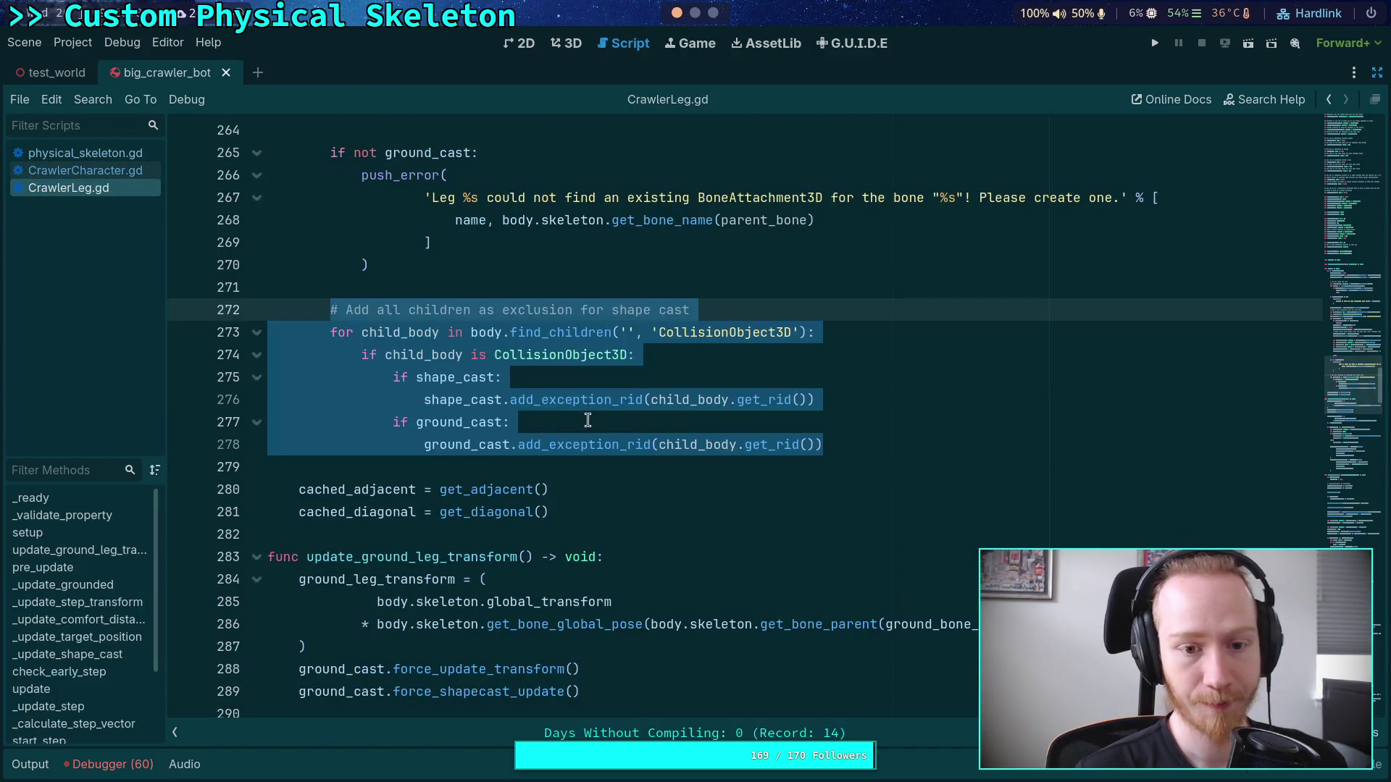
Step: Collapse update_ground_leg_transform, pre_update, _update_grounded, _update_comfort_distance, _update_target_position and _update_step
{"action": "left_click", "coordinate": [625, 469]}
{"action": "scroll", "coordinate": [679, 486], "scroll_direction": "down", "scroll_amount": 5}
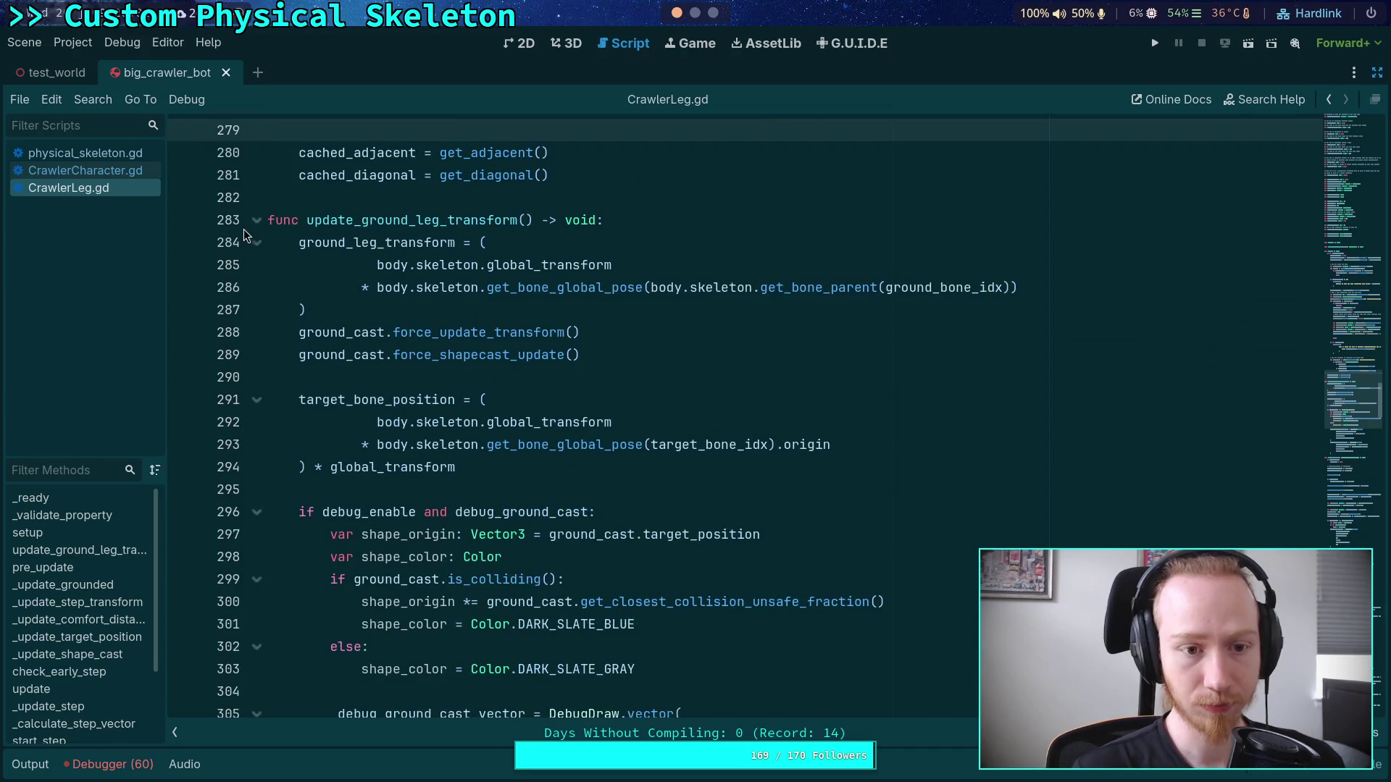
{"action": "left_click", "coordinate": [256, 220]}
{"action": "left_click", "coordinate": [256, 265]}
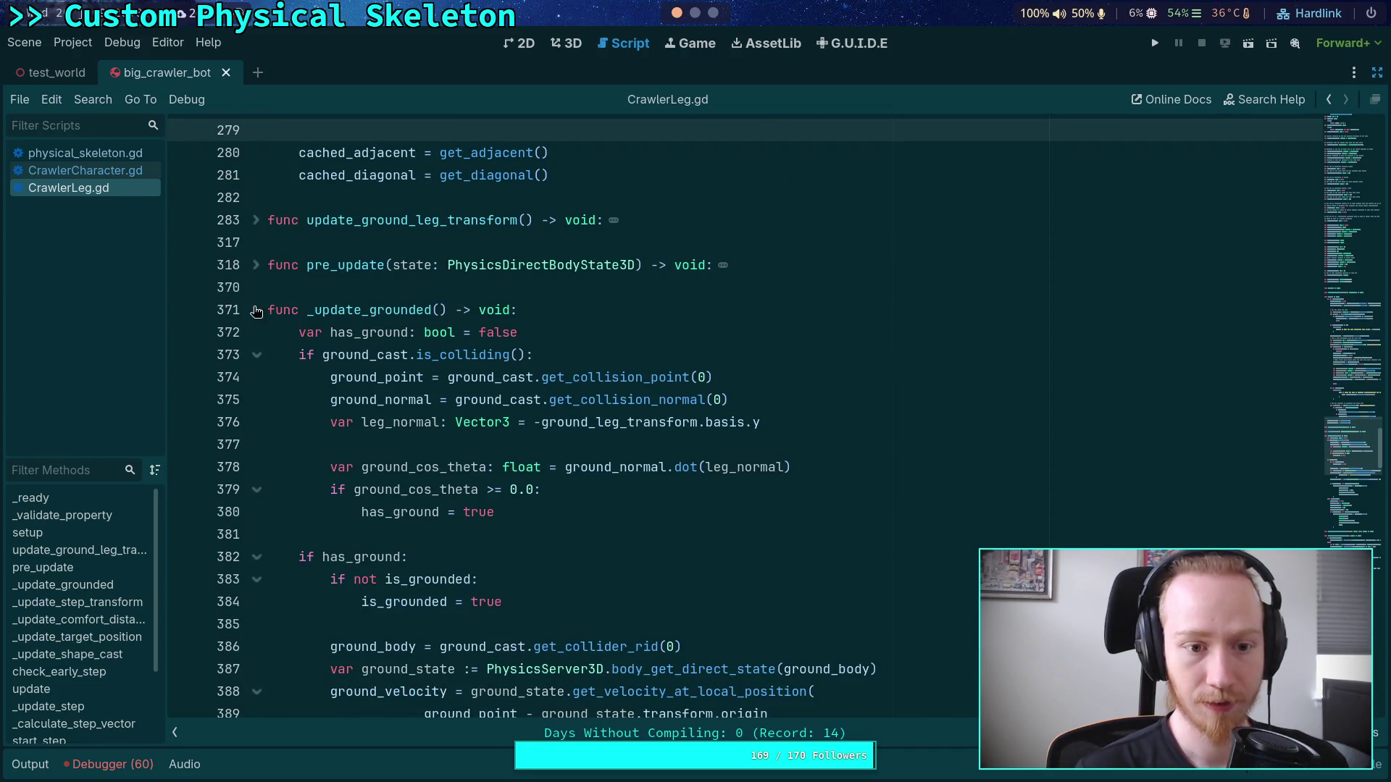
{"action": "left_click", "coordinate": [256, 310]}
{"action": "left_click", "coordinate": [257, 400]}
{"action": "left_click", "coordinate": [257, 448]}
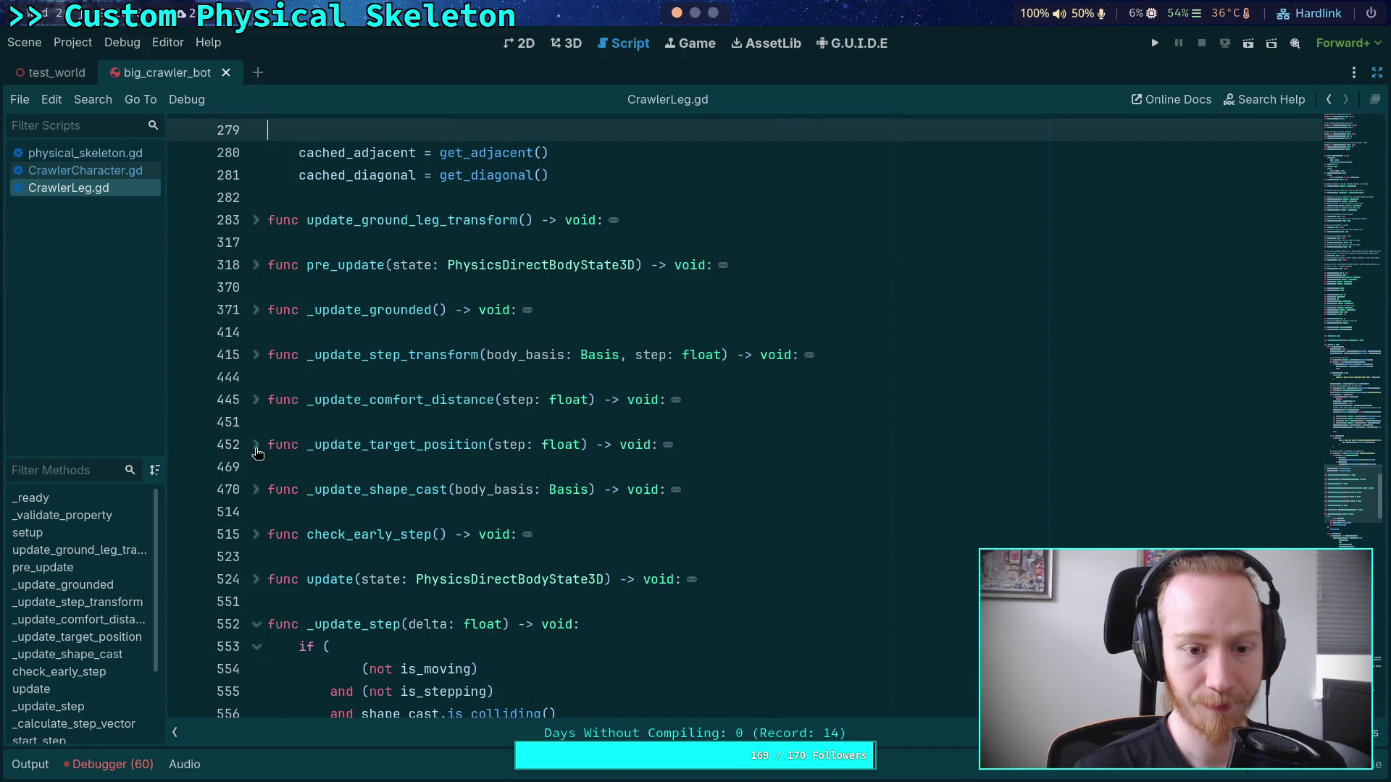
{"action": "left_click", "coordinate": [256, 625]}
{"action": "scroll", "coordinate": [288, 581], "scroll_direction": "down", "scroll_amount": 7}
{"action": "scroll", "coordinate": [288, 581], "scroll_direction": "up", "scroll_amount": 10}
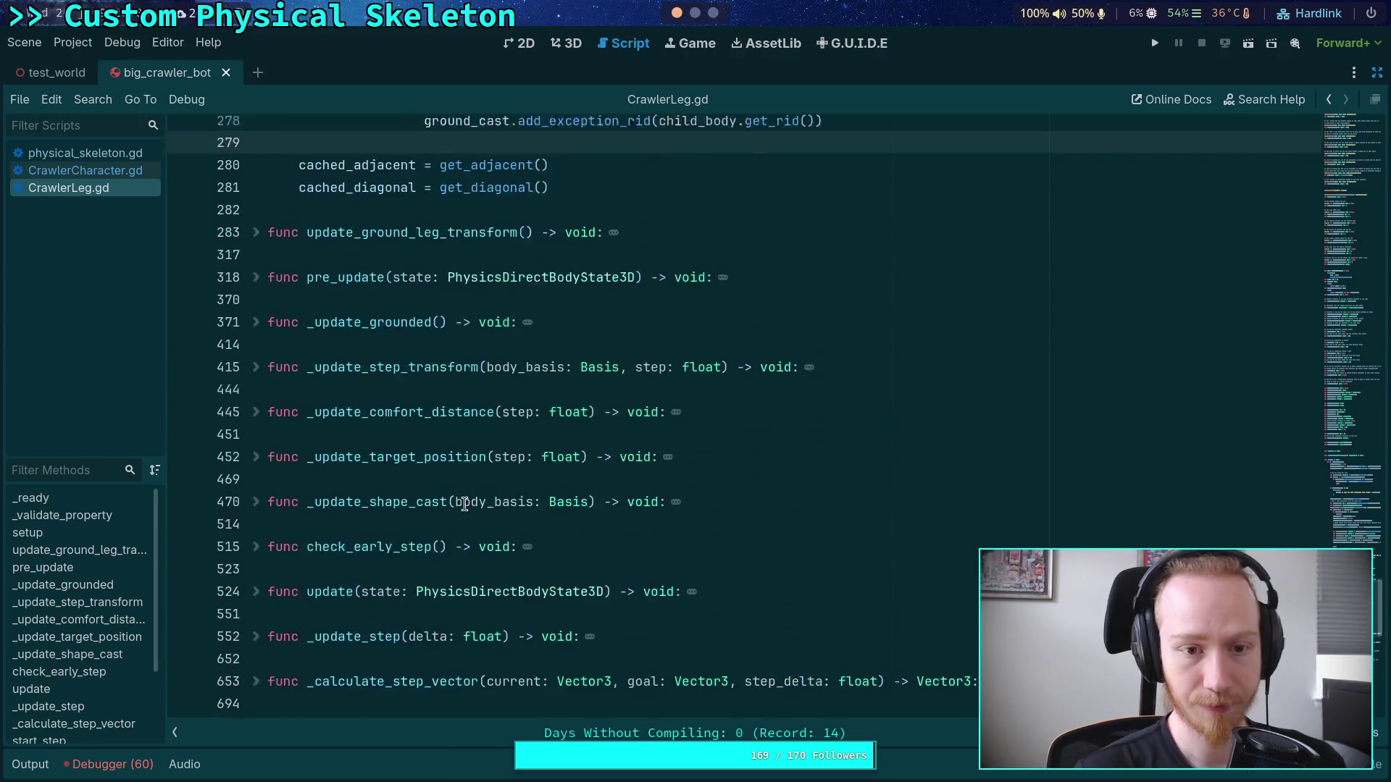
Step: Write 'func add_exceptions(rids: Array[RID]) -> void:' below setup and select the exception loop
{"action": "left_click", "coordinate": [768, 597]}
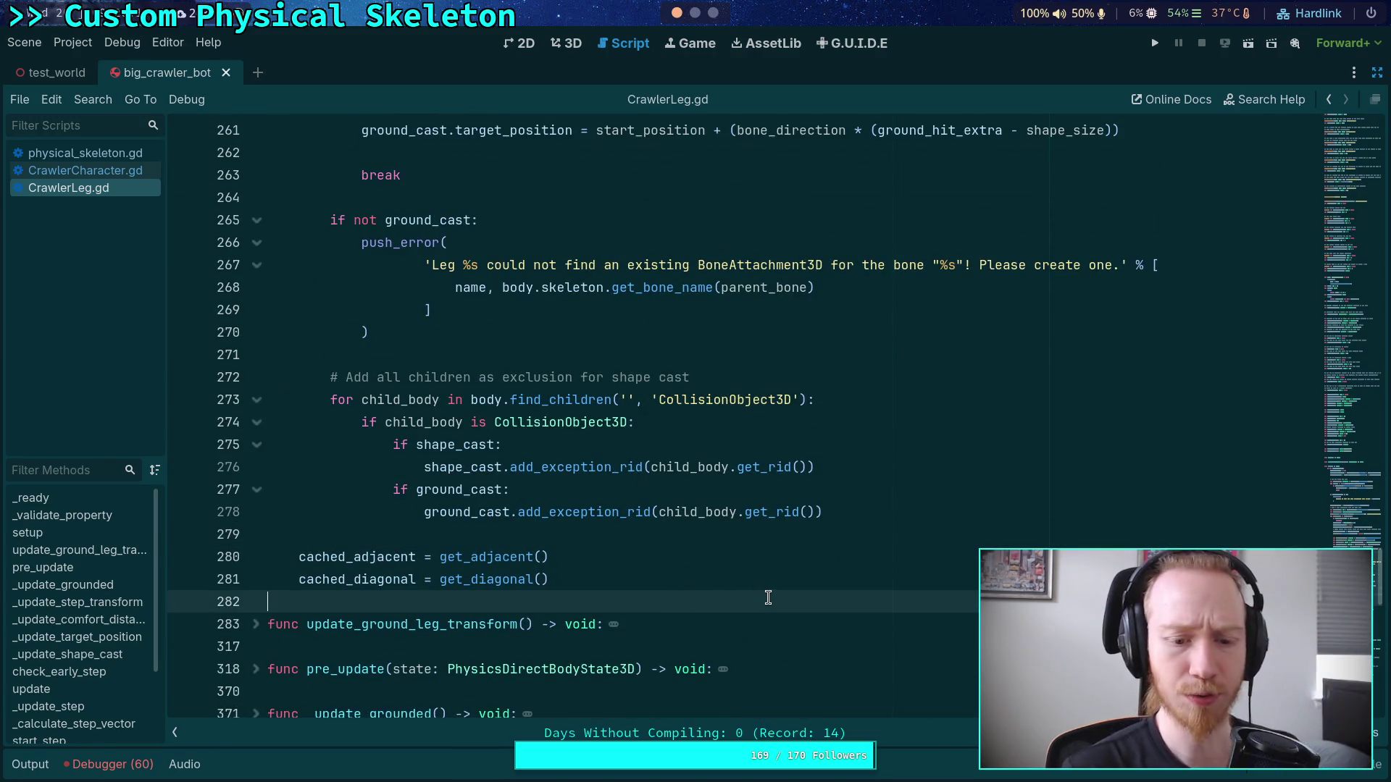
{"action": "key", "text": "Return"}
{"action": "key", "text": "Return"}
{"action": "key", "text": "Up"}
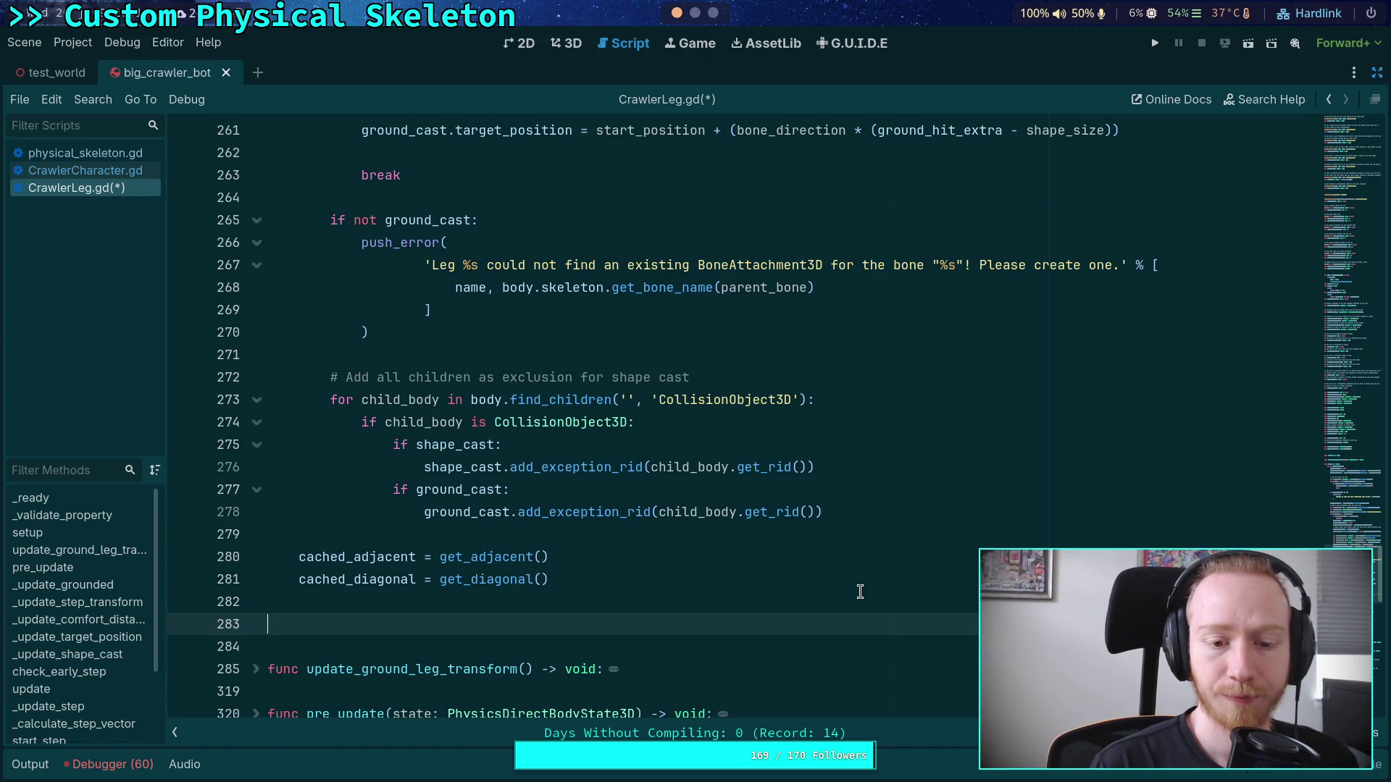
{"action": "type", "text": "func add_"}
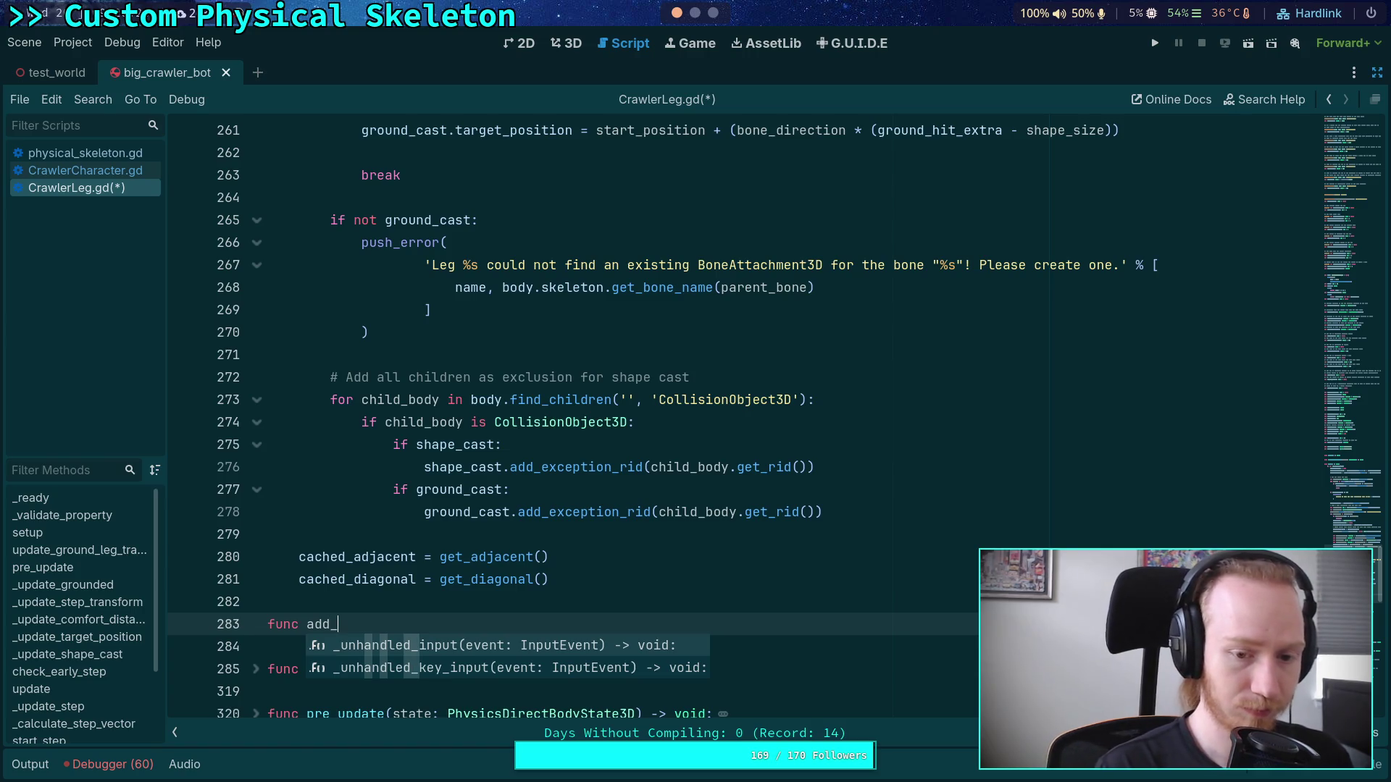
{"action": "type", "text": "ex"}
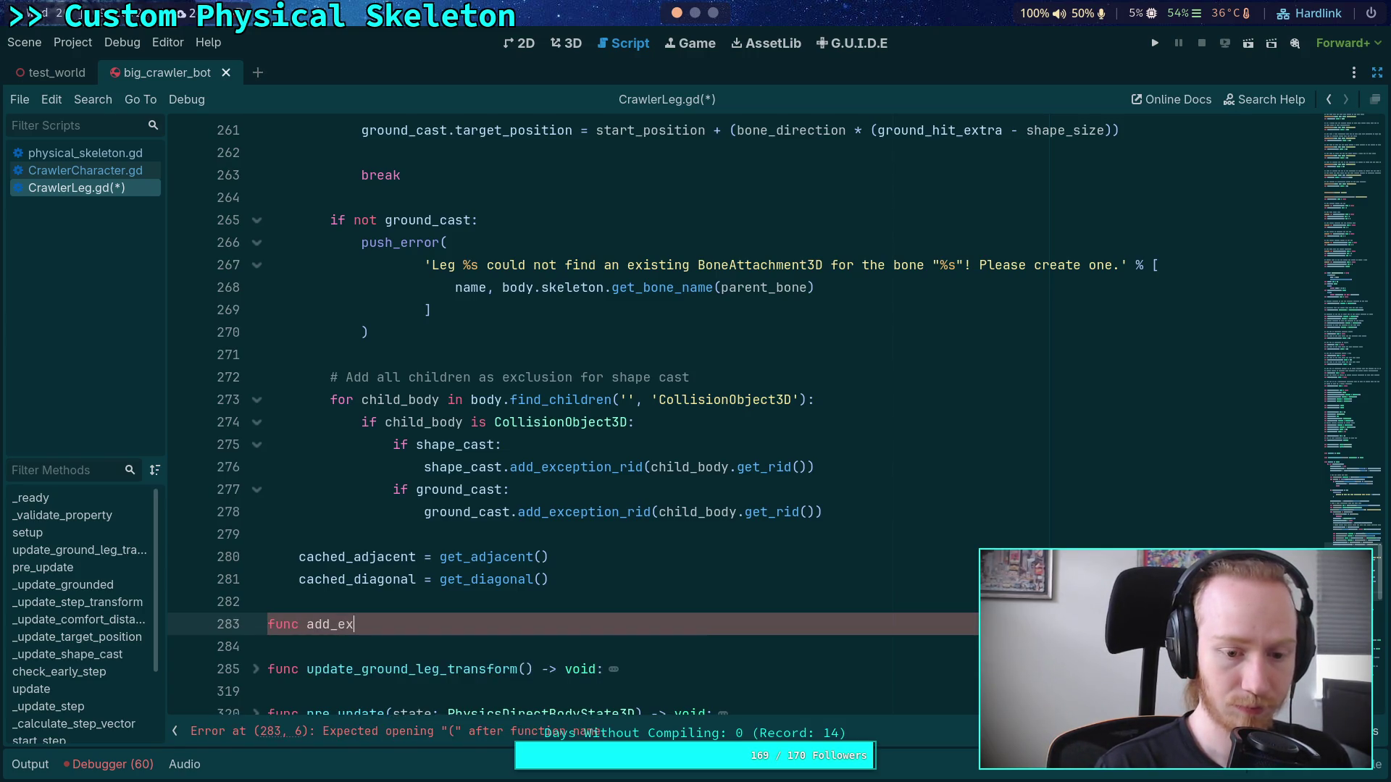
{"action": "type", "text": "cep"}
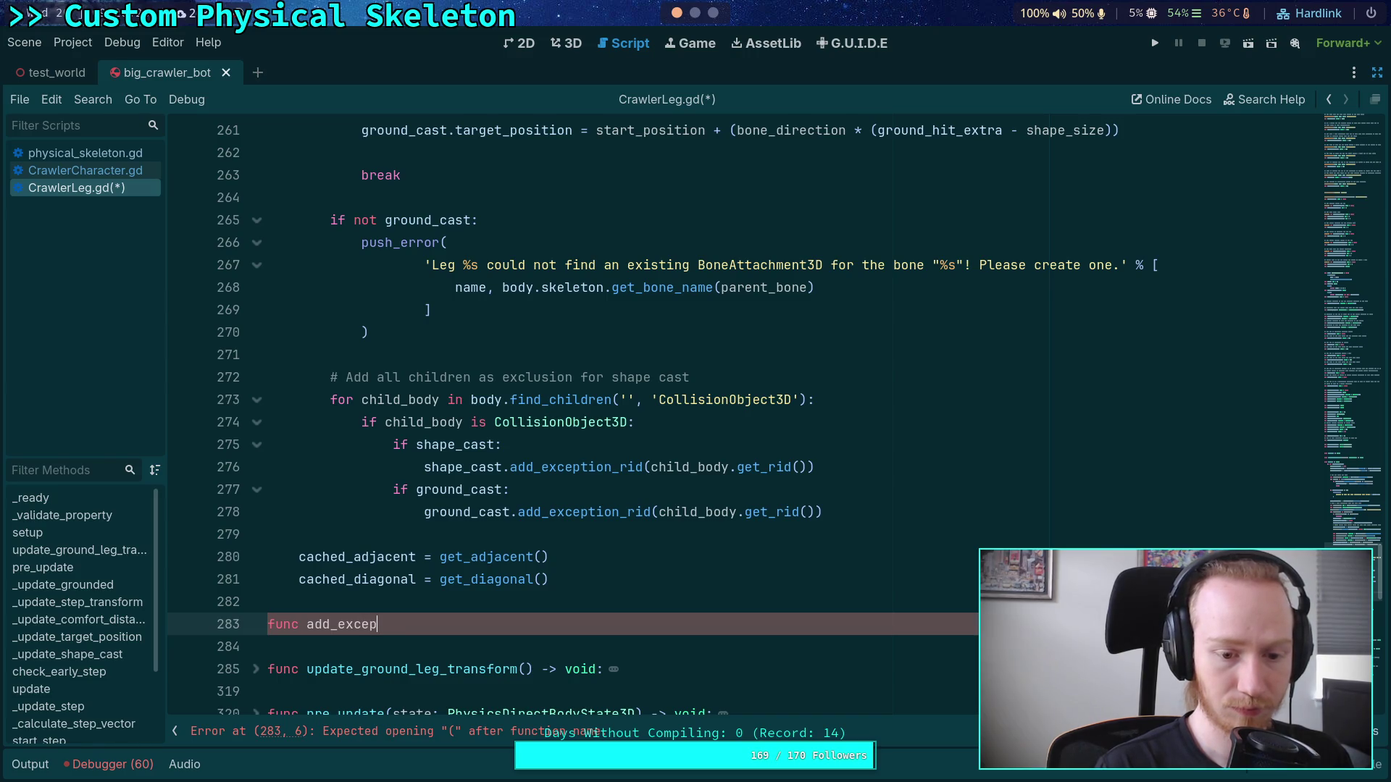
{"action": "type", "text": "tions("}
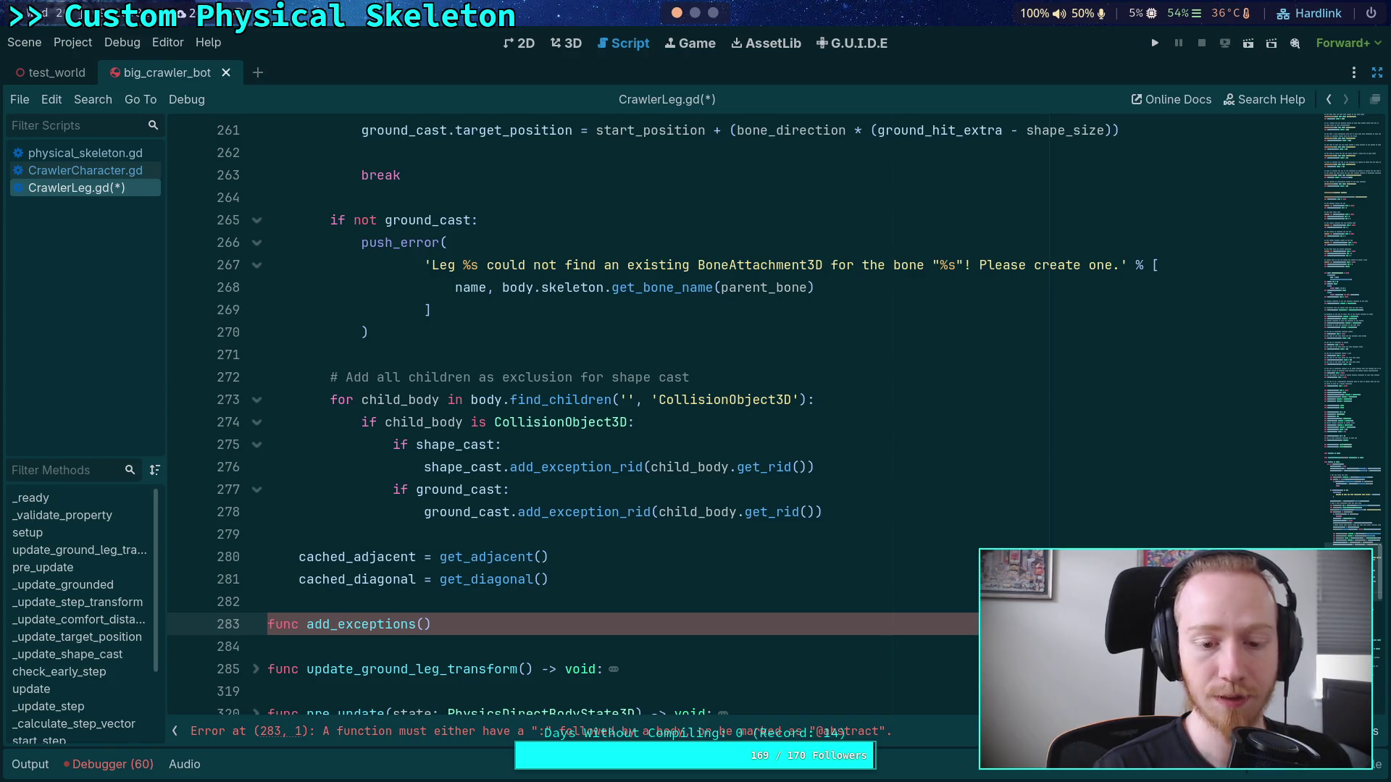
{"action": "type", "text": "Packed"}
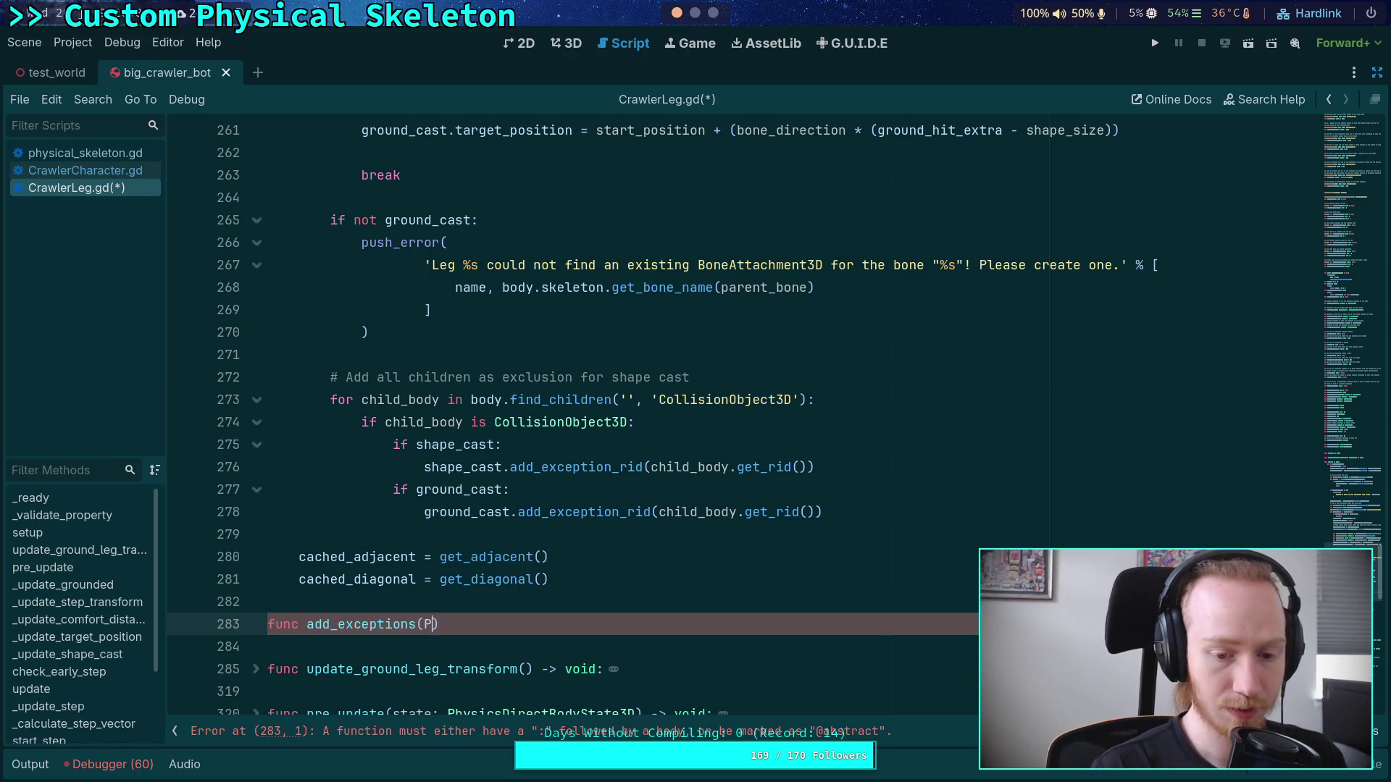
{"action": "key", "text": "BackSpace"}
{"action": "key", "text": "BackSpace"}
{"action": "key", "text": "BackSpace"}
{"action": "type", "text": "rids: PackedR"}
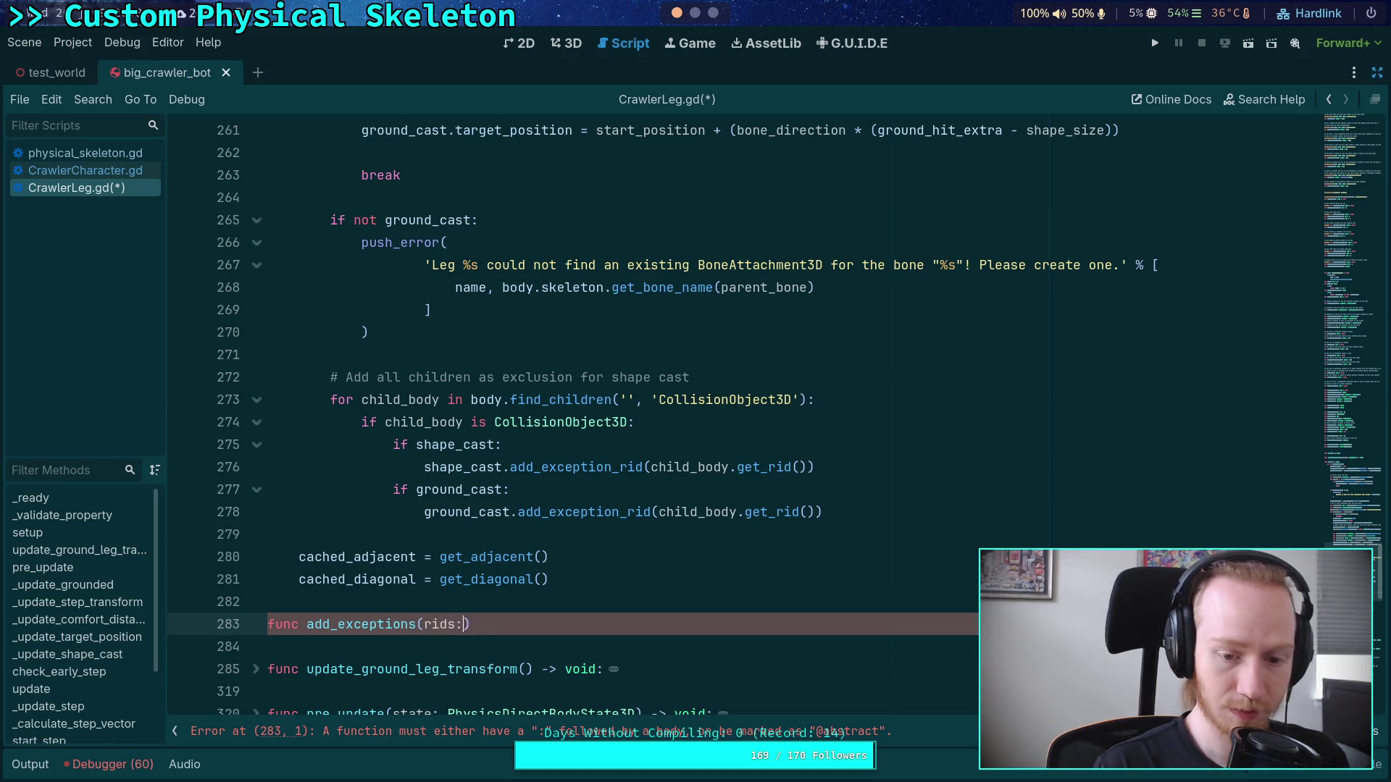
{"action": "type", "text": "I"}
{"action": "key", "text": "BackSpace"}
{"action": "key", "text": "BackSpace"}
{"action": "key", "text": "BackSpace"}
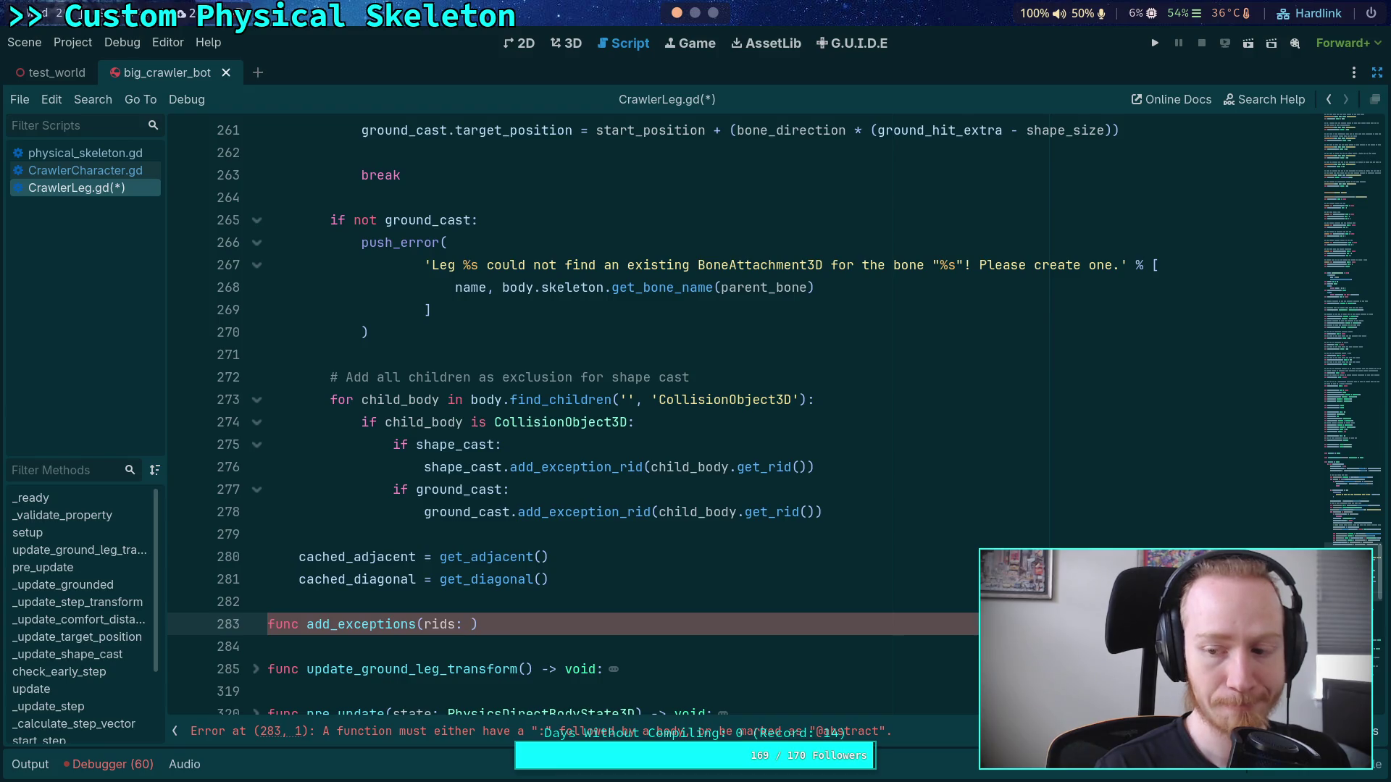
{"action": "type", "text": "Array[RID["}
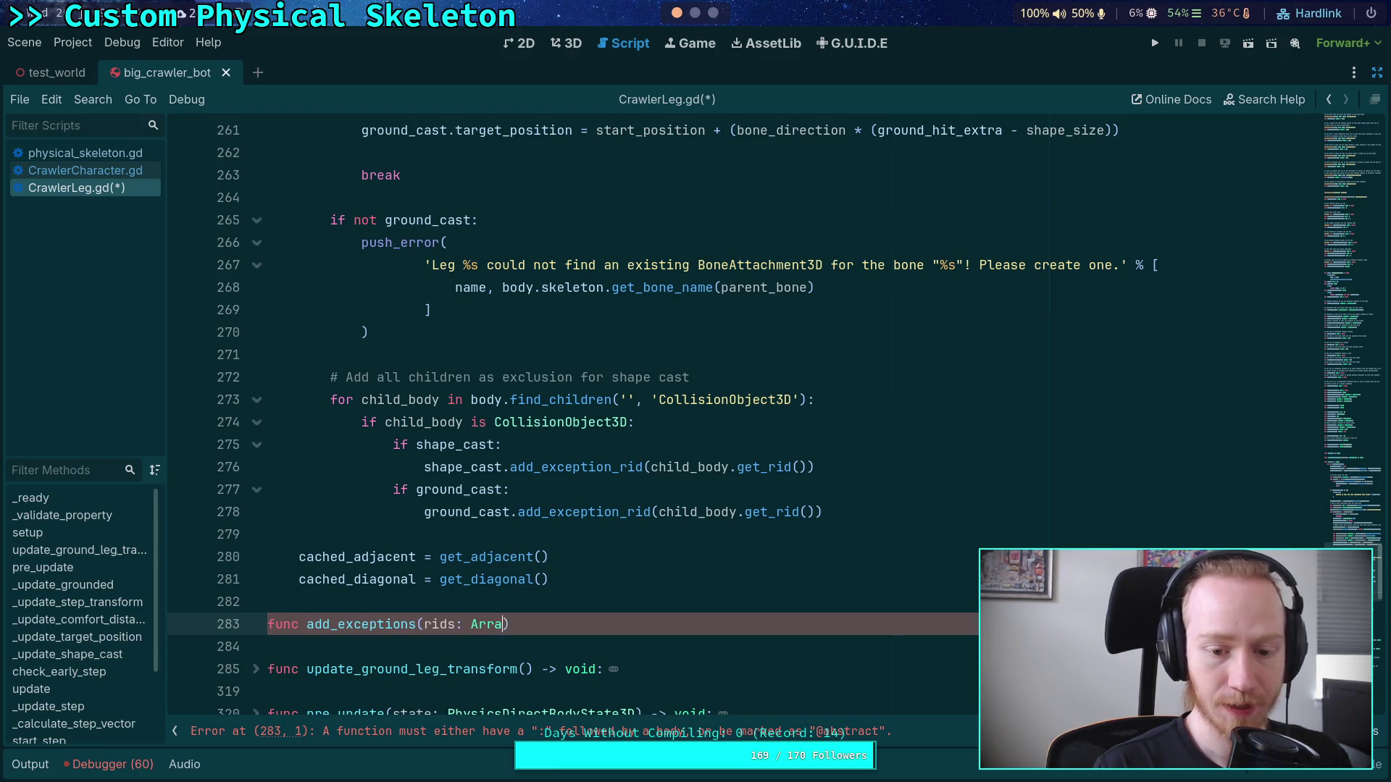
{"action": "key", "text": "BackSpace"}
{"action": "type", "text": "]"}
{"action": "type", "text": "-"}
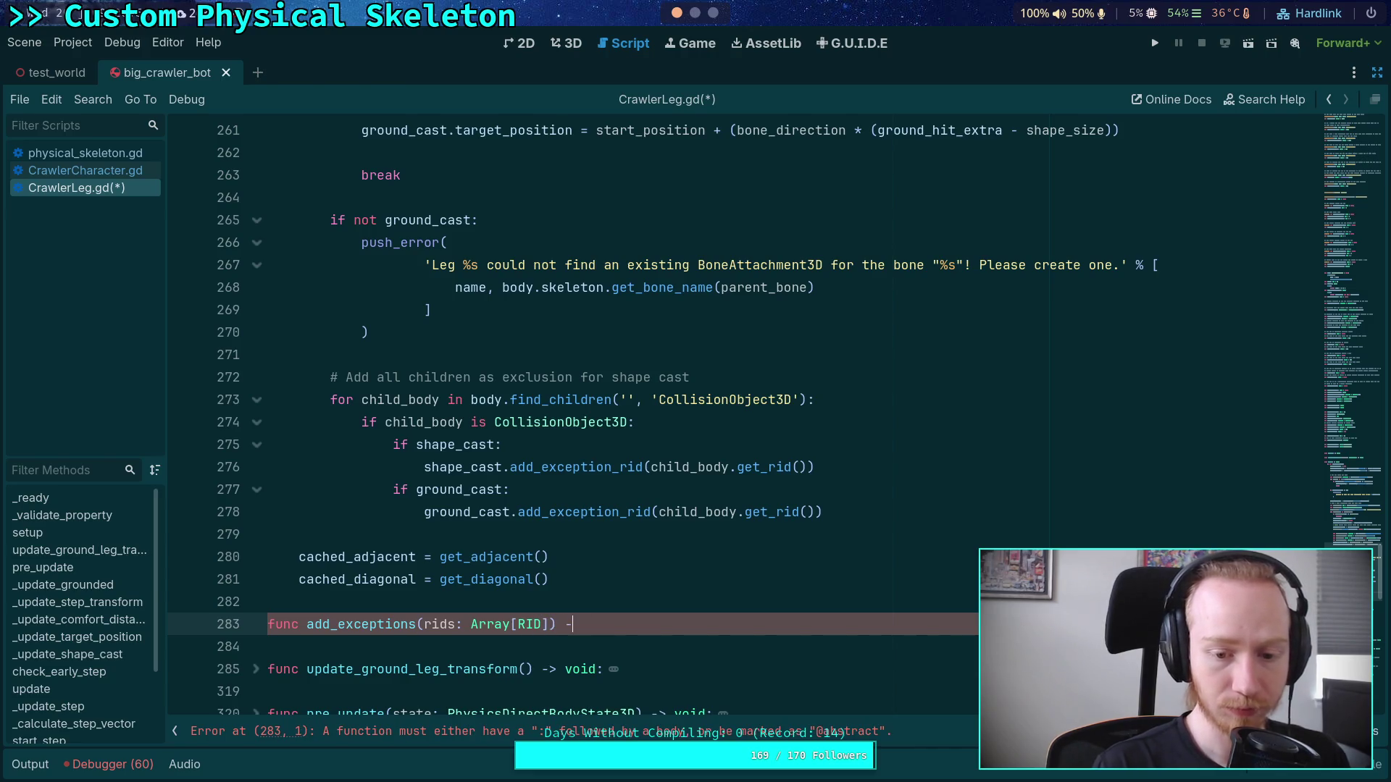
{"action": "type", "text": "-oid:"}
{"action": "key", "text": "Return"}
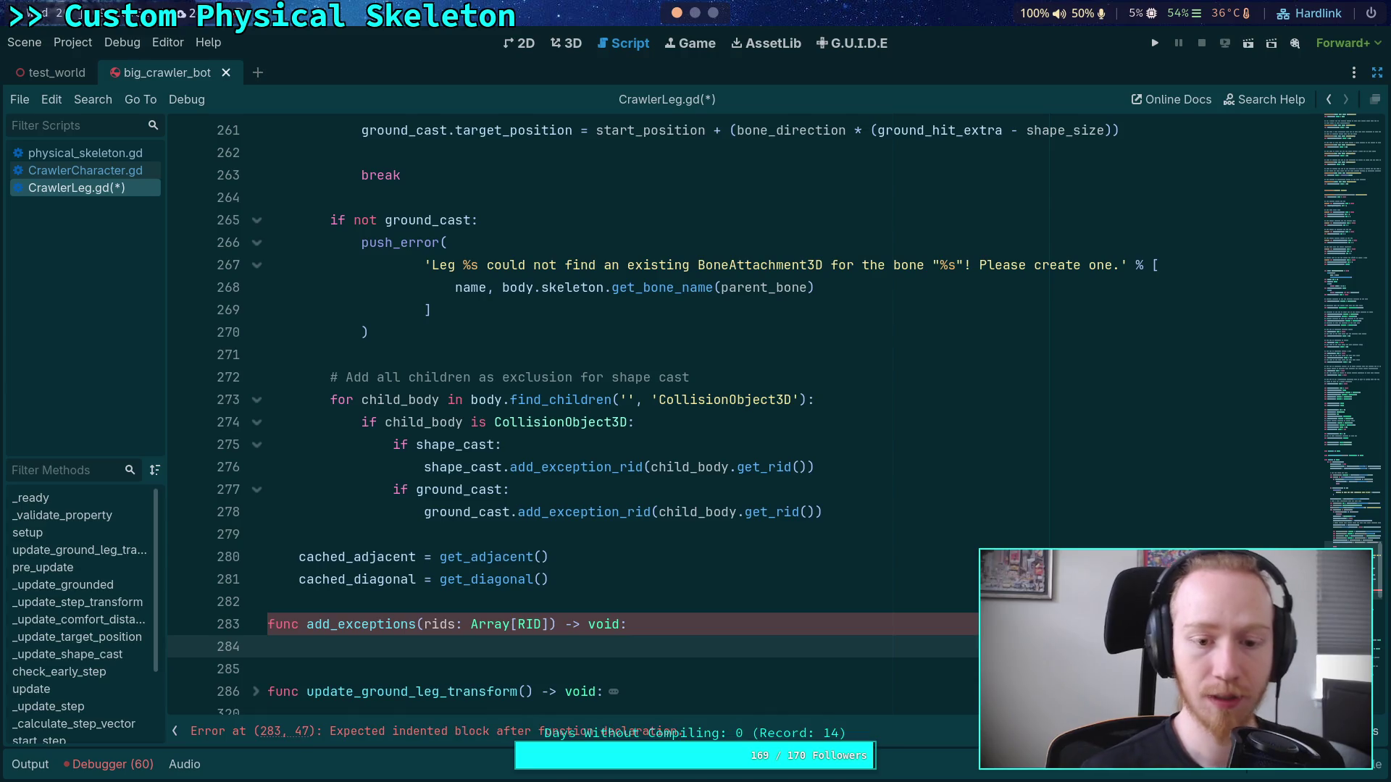
{"action": "mouse_move", "coordinate": [825, 516]}
{"action": "left_mouse_down"}
{"action": "mouse_move", "coordinate": [332, 378]}
{"action": "mouse_move", "coordinate": [330, 392]}
{"action": "mouse_move", "coordinate": [328, 378]}
{"action": "left_mouse_up"}
Step: Cut the exception loop out of setup and paste it into add_exceptions
{"action": "right_click", "coordinate": [441, 407]}
{"action": "left_click", "coordinate": [471, 467]}
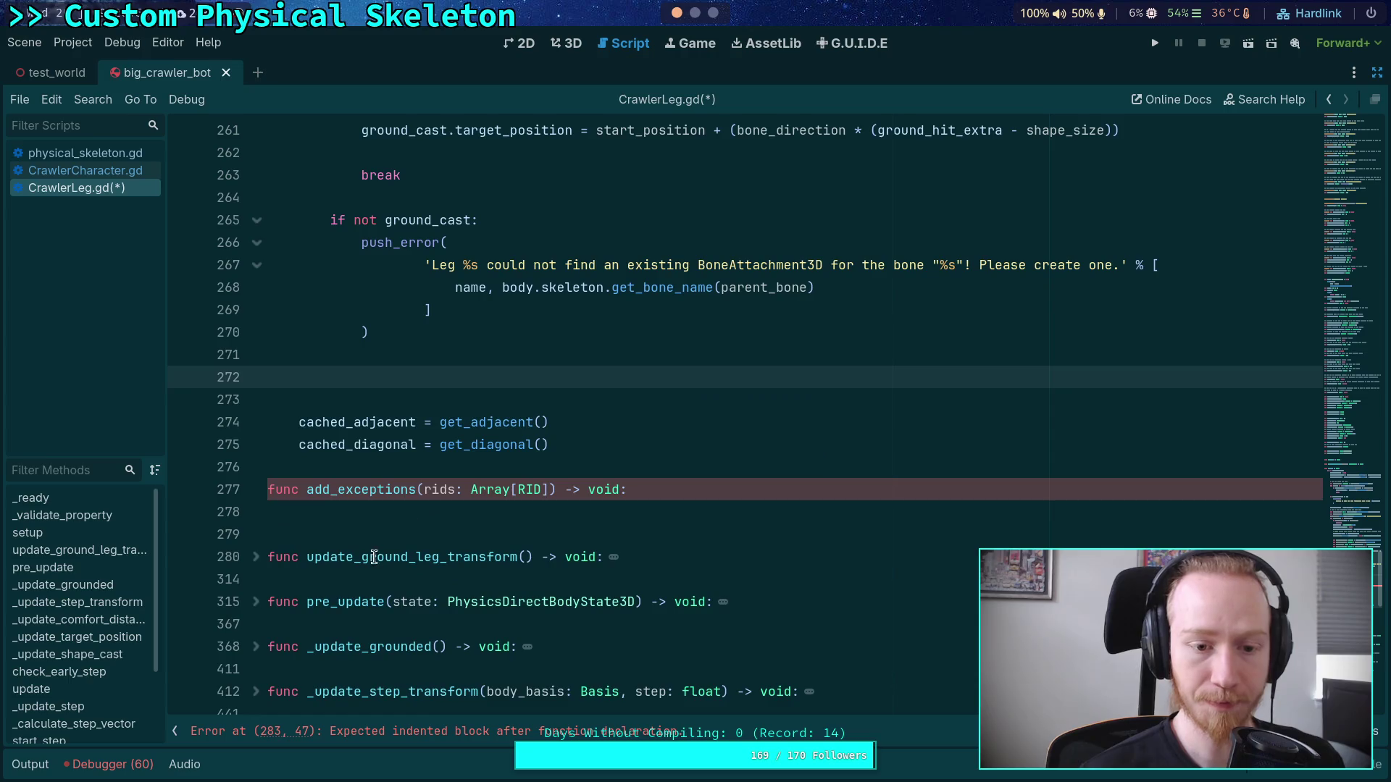
{"action": "left_click", "coordinate": [420, 507]}
{"action": "type", "text": "# Add all children as exclusion for shape cast \t\tfor child_body in body.find_children('', 'CollisionObject3D'): \t\t\tif child_body is CollisionObject3D: \t\t\t\tif shape_cast: \t\t\t\t\tshape_cast.add_exception_rid(child_body.get_rid()) \t\t\t\tif ground_cast: \t\t\t\t\tground_cast.add_exception_rid(child_body.get_rid())"}
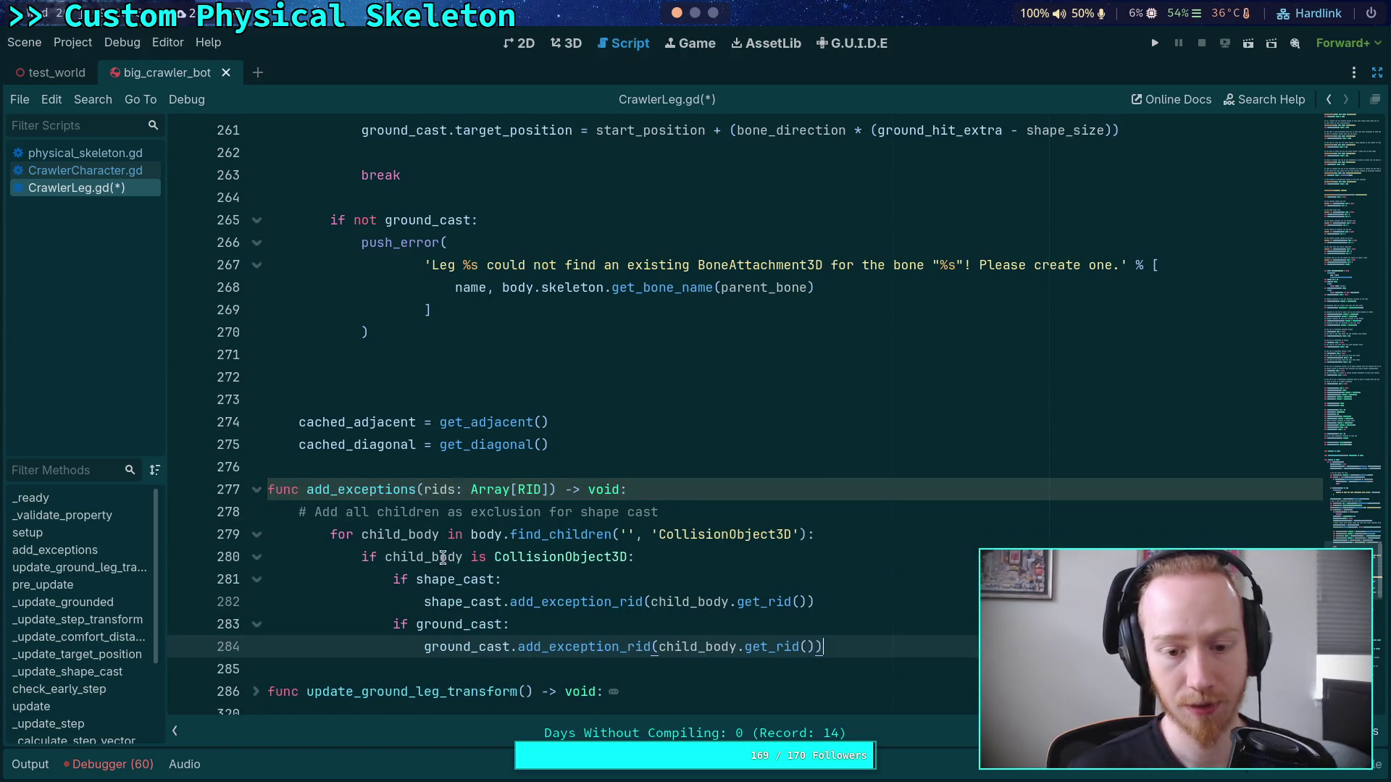
{"action": "key", "text": "ctrl+z"}
{"action": "key", "text": "ctrl+shift+z"}
{"action": "left_click", "coordinate": [884, 652]}
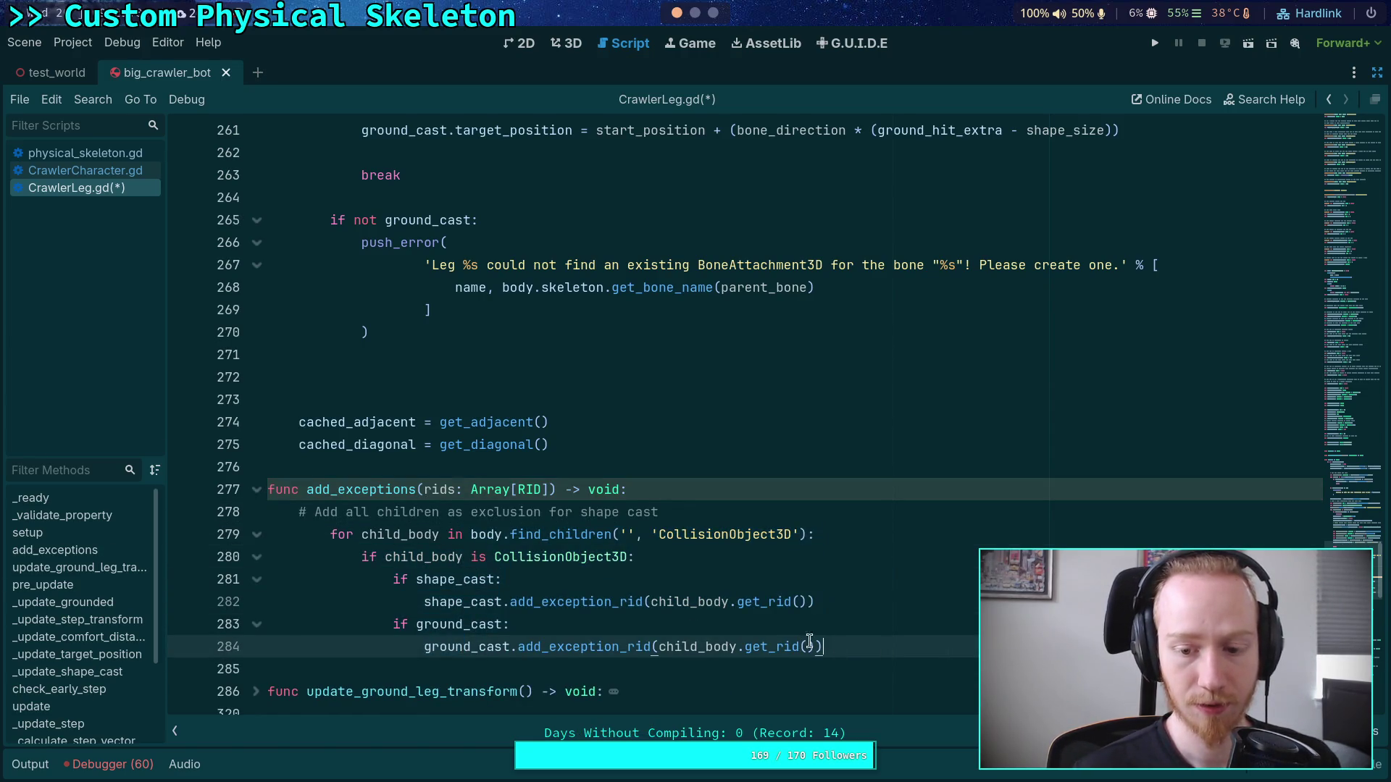
Step: Copy the pasted loop's for-loop header line
{"action": "triple_click", "coordinate": [809, 643]}
{"action": "mouse_move", "coordinate": [814, 534]}
{"action": "left_mouse_down"}
{"action": "mouse_move", "coordinate": [319, 534]}
{"action": "mouse_move", "coordinate": [331, 534]}
{"action": "left_mouse_up"}
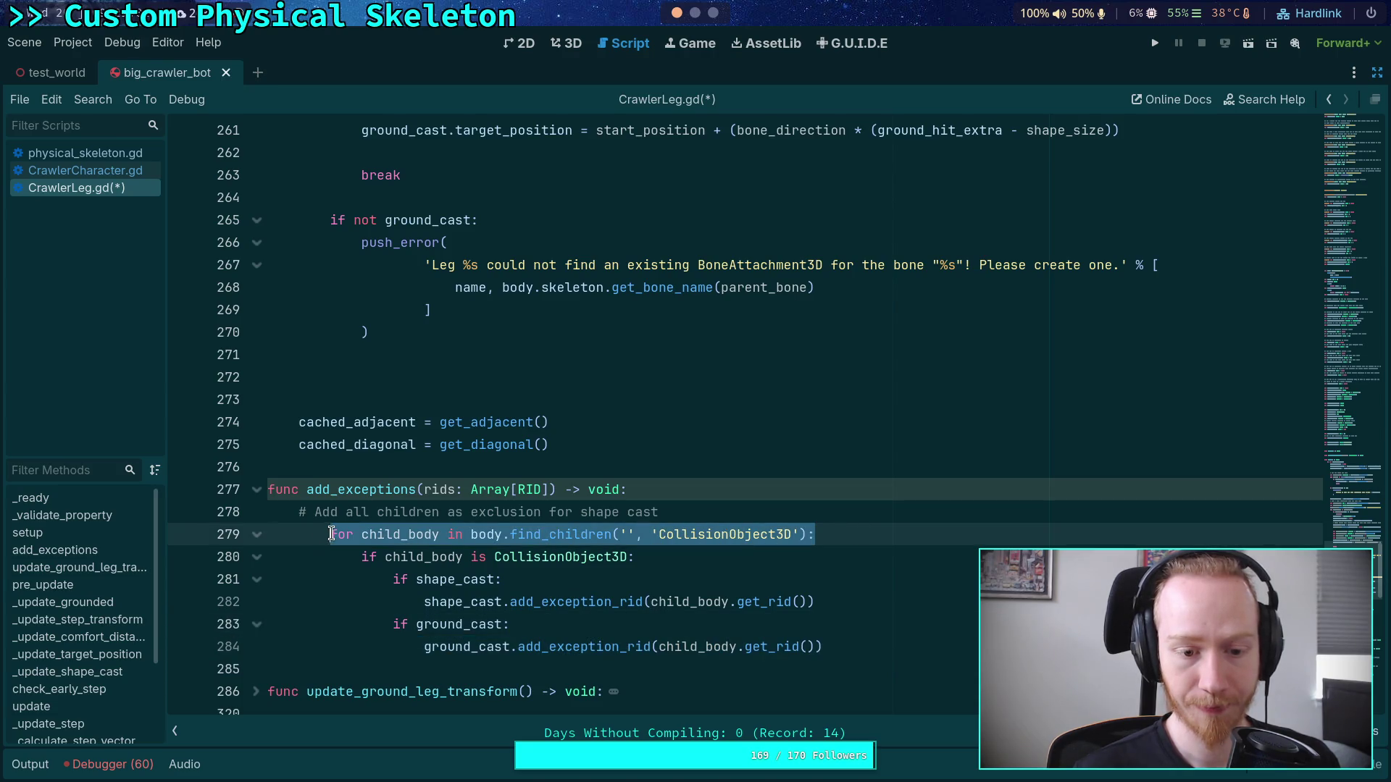
{"action": "right_click", "coordinate": [469, 536]}
{"action": "left_click", "coordinate": [528, 523]}
{"action": "left_click", "coordinate": [350, 519]}
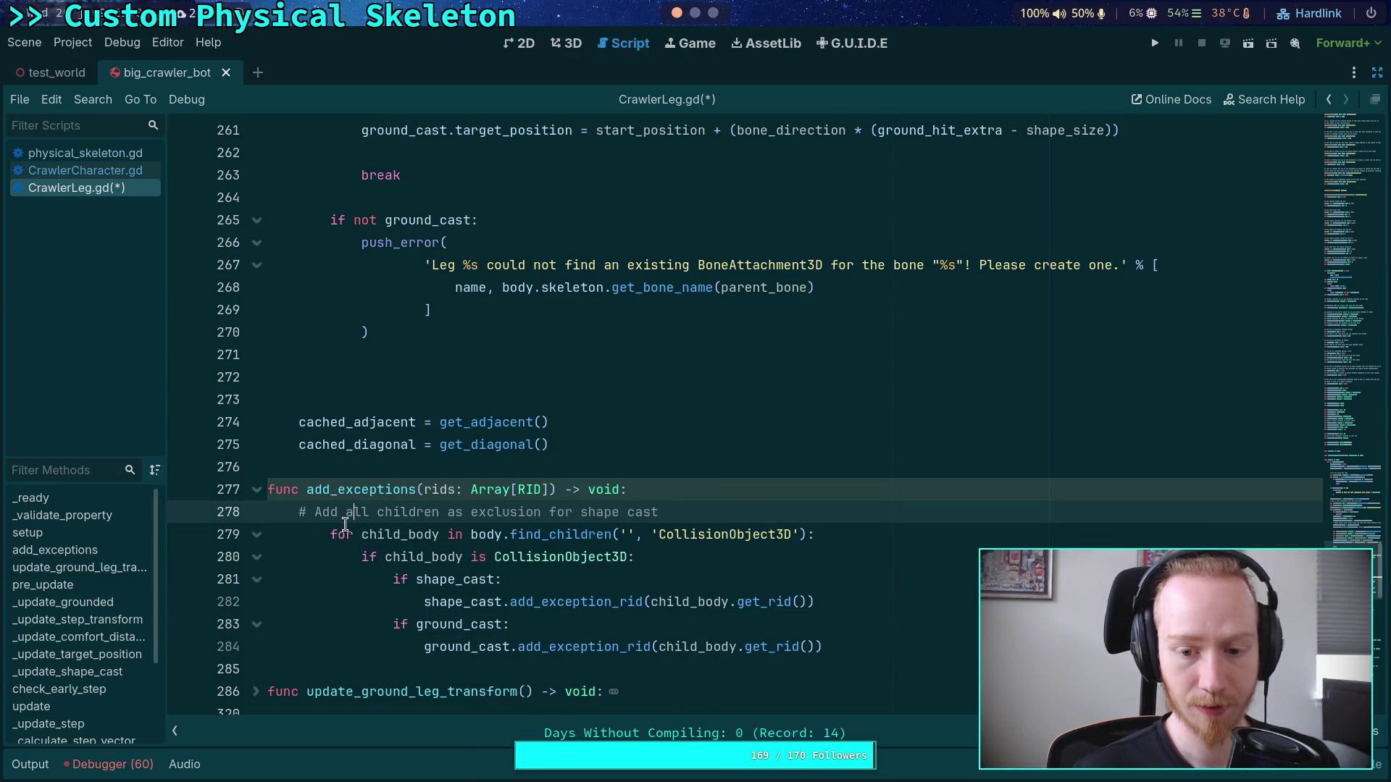
{"action": "left_click_drag", "start_coordinate": [649, 557], "coordinate": [306, 534]}
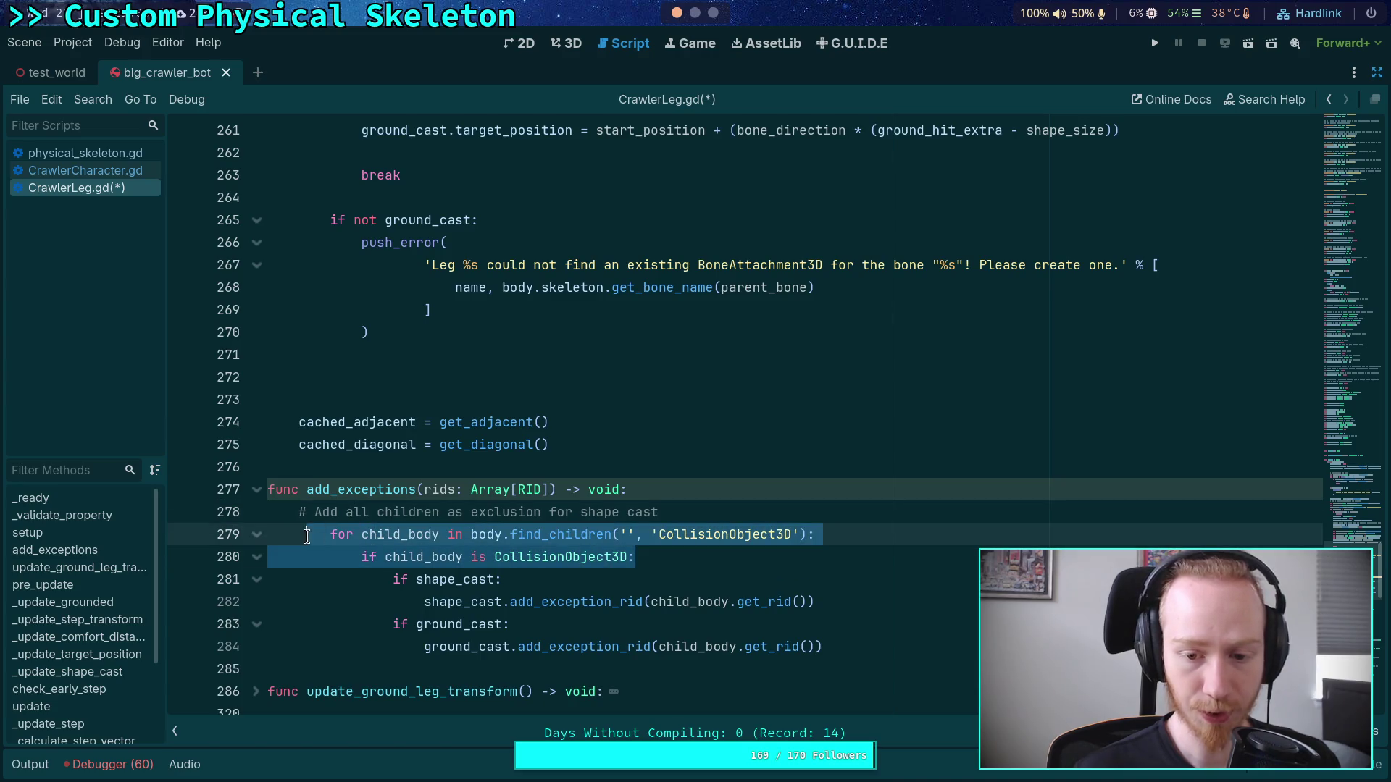
{"action": "left_click", "coordinate": [479, 535]}
Step: Add 'var child_bodies: Array[RID]' under the '# Initialize legs' comment in CrawlerCharacter.gd
{"action": "left_click_drag", "start_coordinate": [848, 534], "coordinate": [330, 534]}
{"action": "right_click", "coordinate": [370, 534]}
{"action": "left_click", "coordinate": [409, 550]}
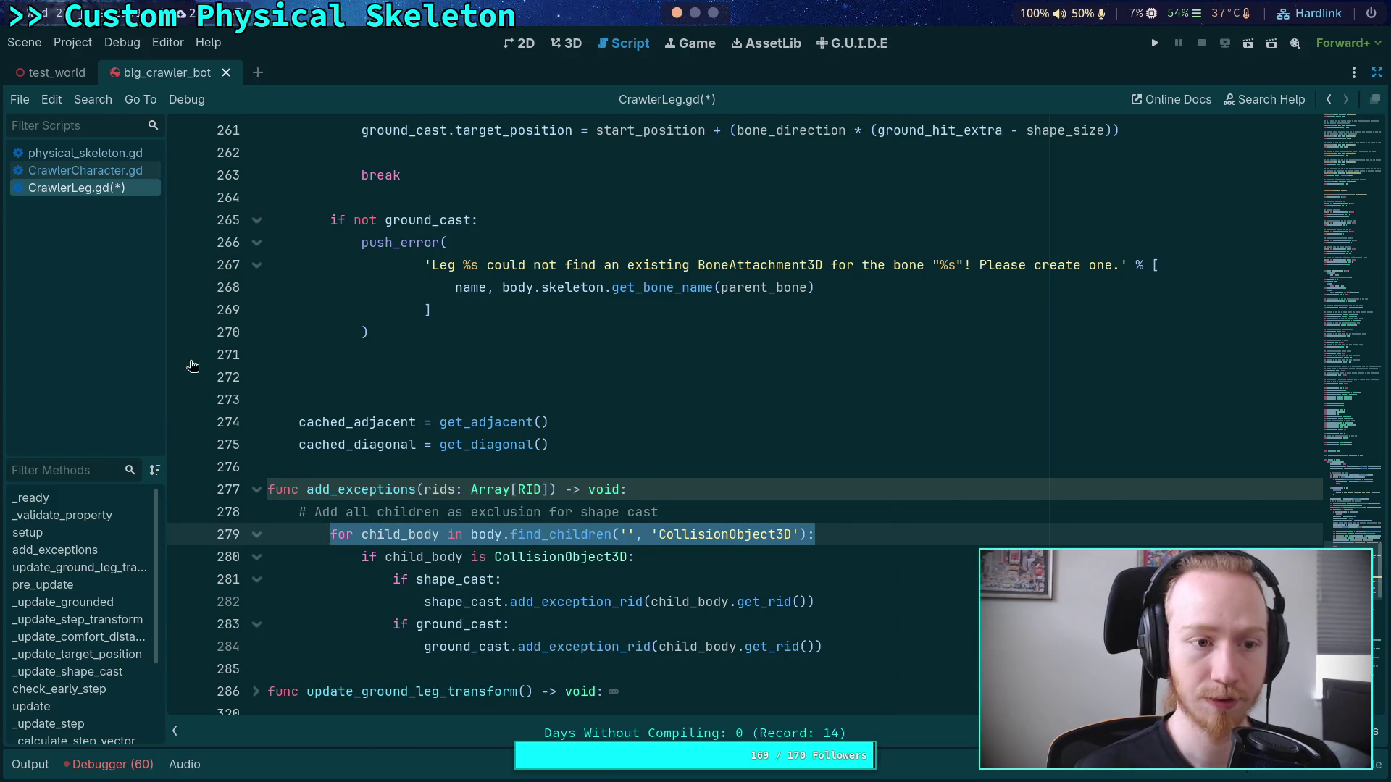
{"action": "left_click", "coordinate": [87, 171]}
{"action": "scroll", "coordinate": [471, 478], "scroll_direction": "down", "scroll_amount": 3}
{"action": "left_click", "coordinate": [517, 516]}
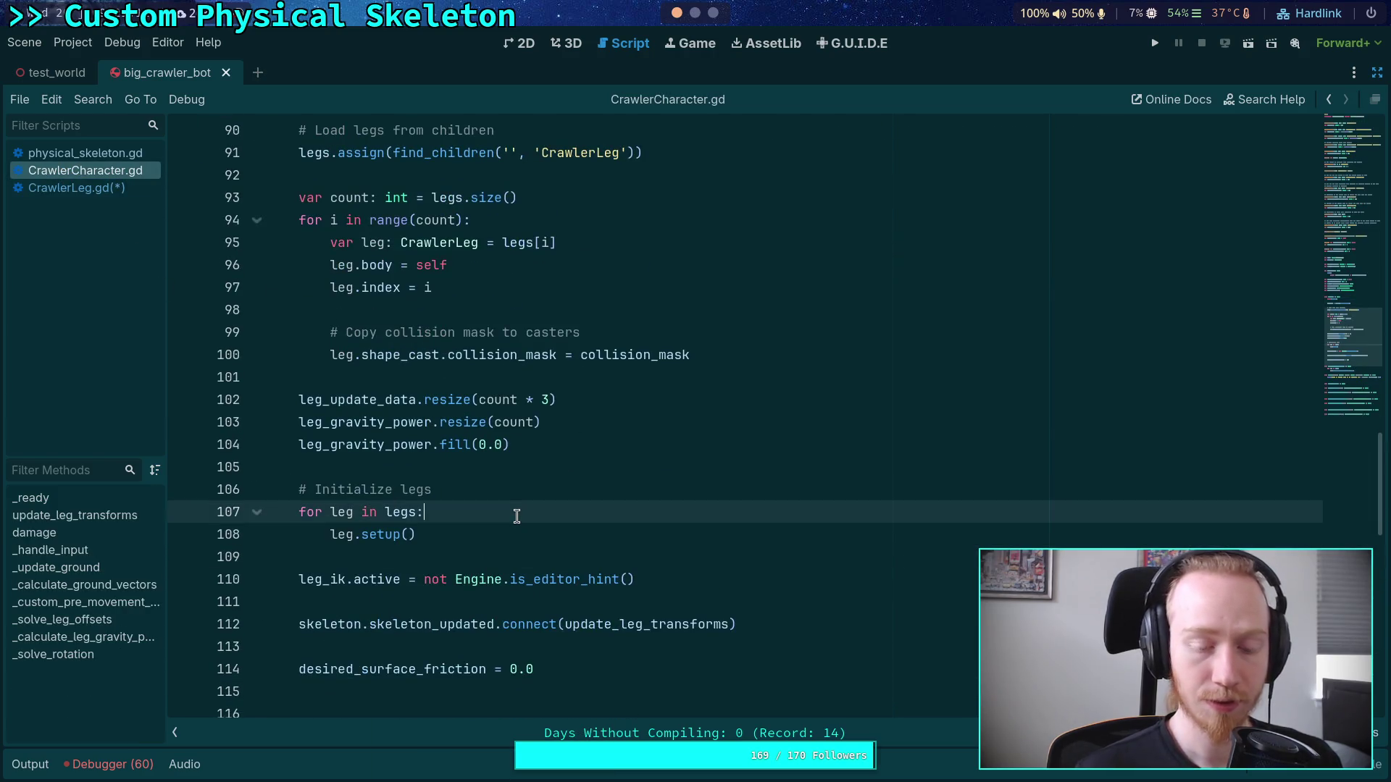
{"action": "left_click", "coordinate": [512, 492]}
{"action": "key", "text": "Return"}
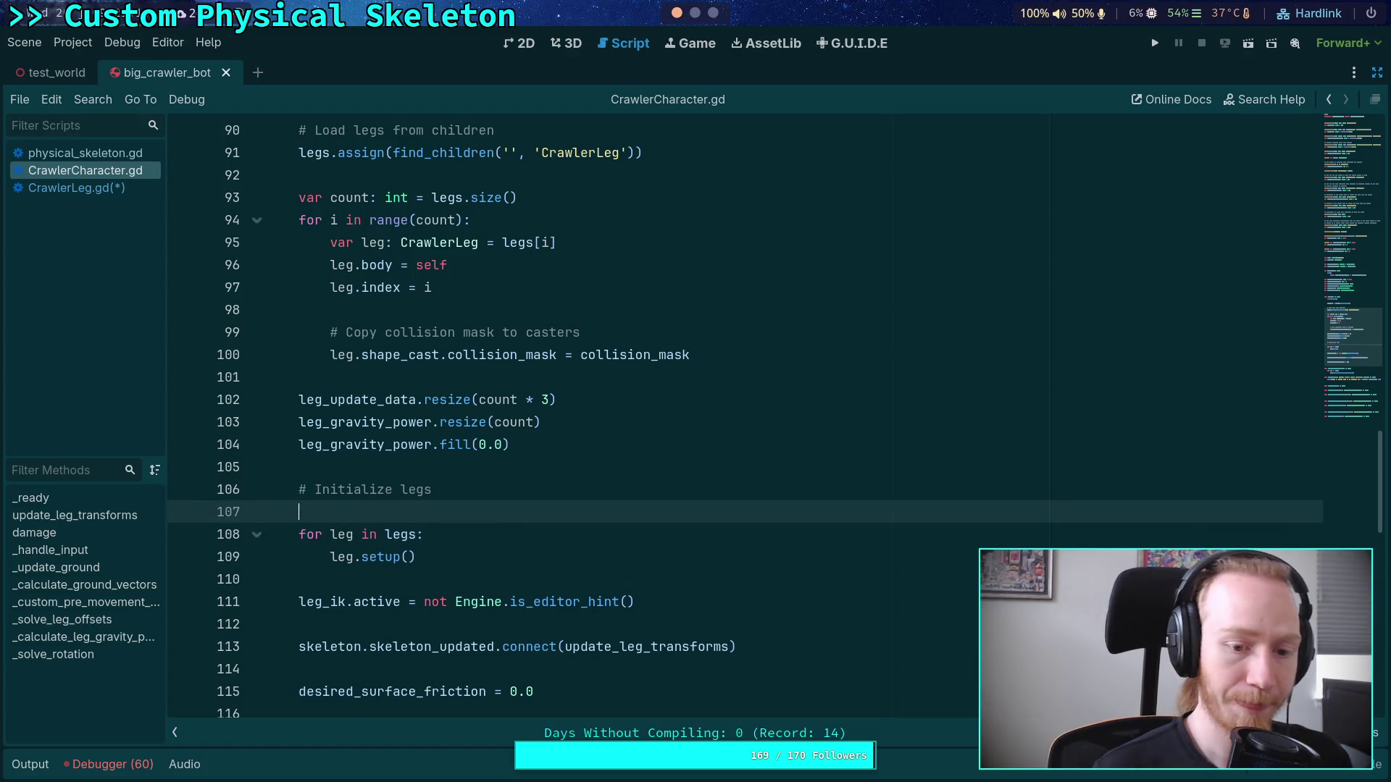
{"action": "type", "text": "var "}
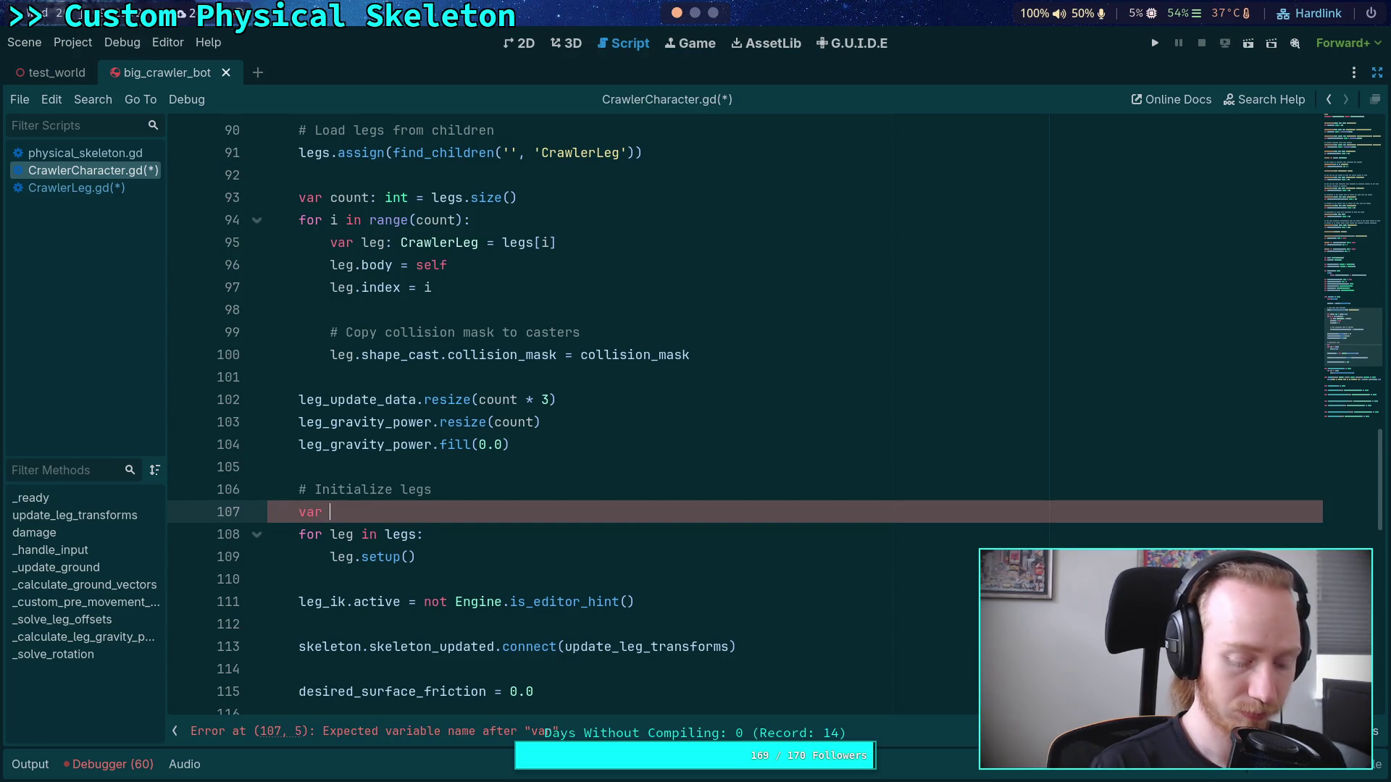
{"action": "type", "text": "child_bodies:"}
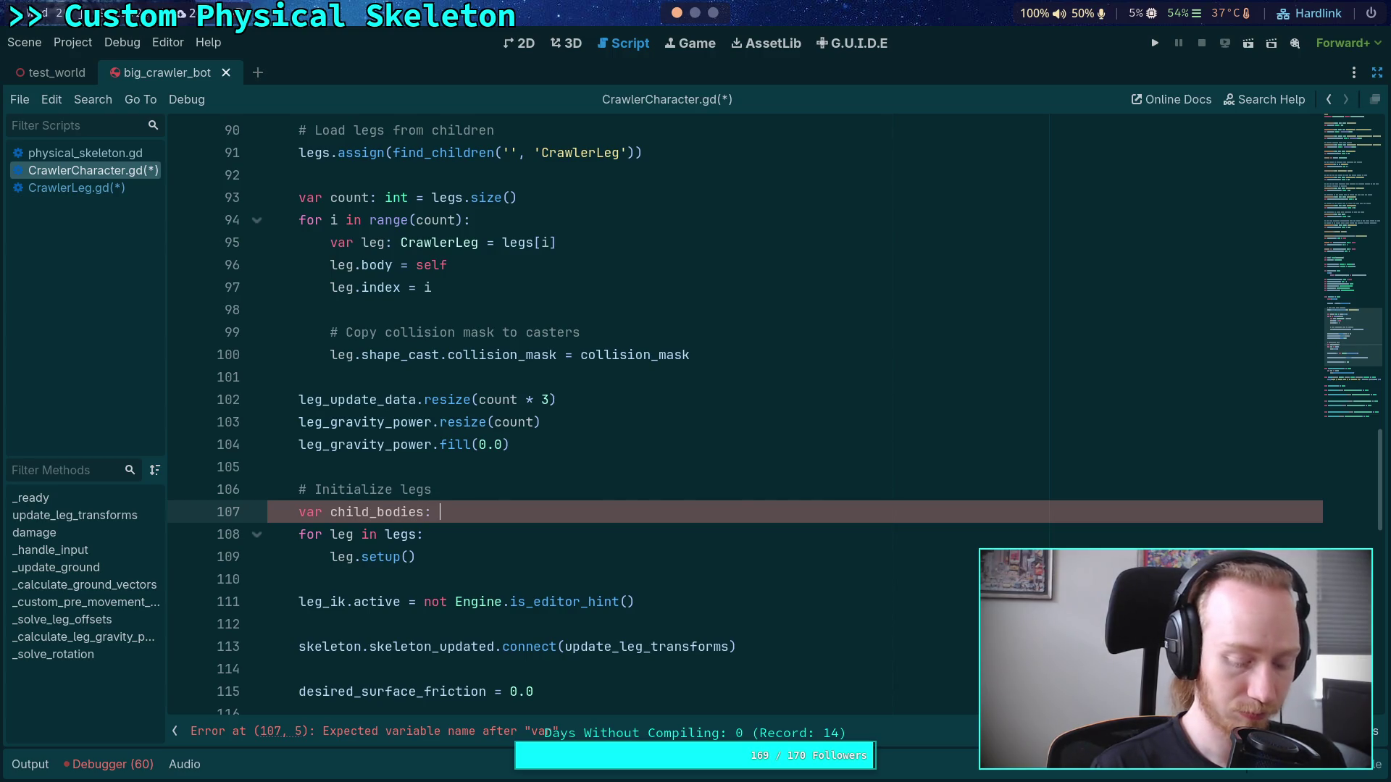
{"action": "key", "text": "ctrl+v"}
{"action": "left_click_drag", "start_coordinate": [438, 512], "coordinate": [573, 511]}
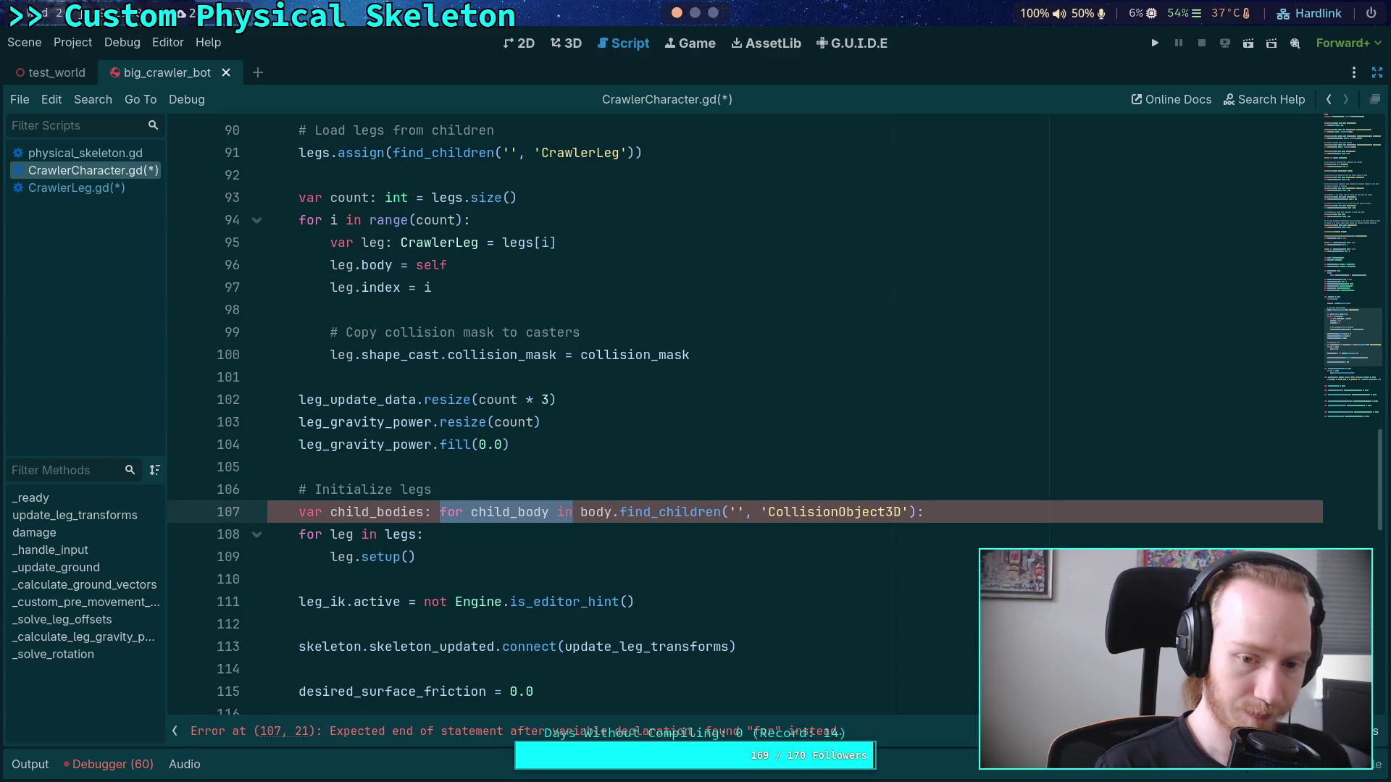
{"action": "type", "text": "Array["}
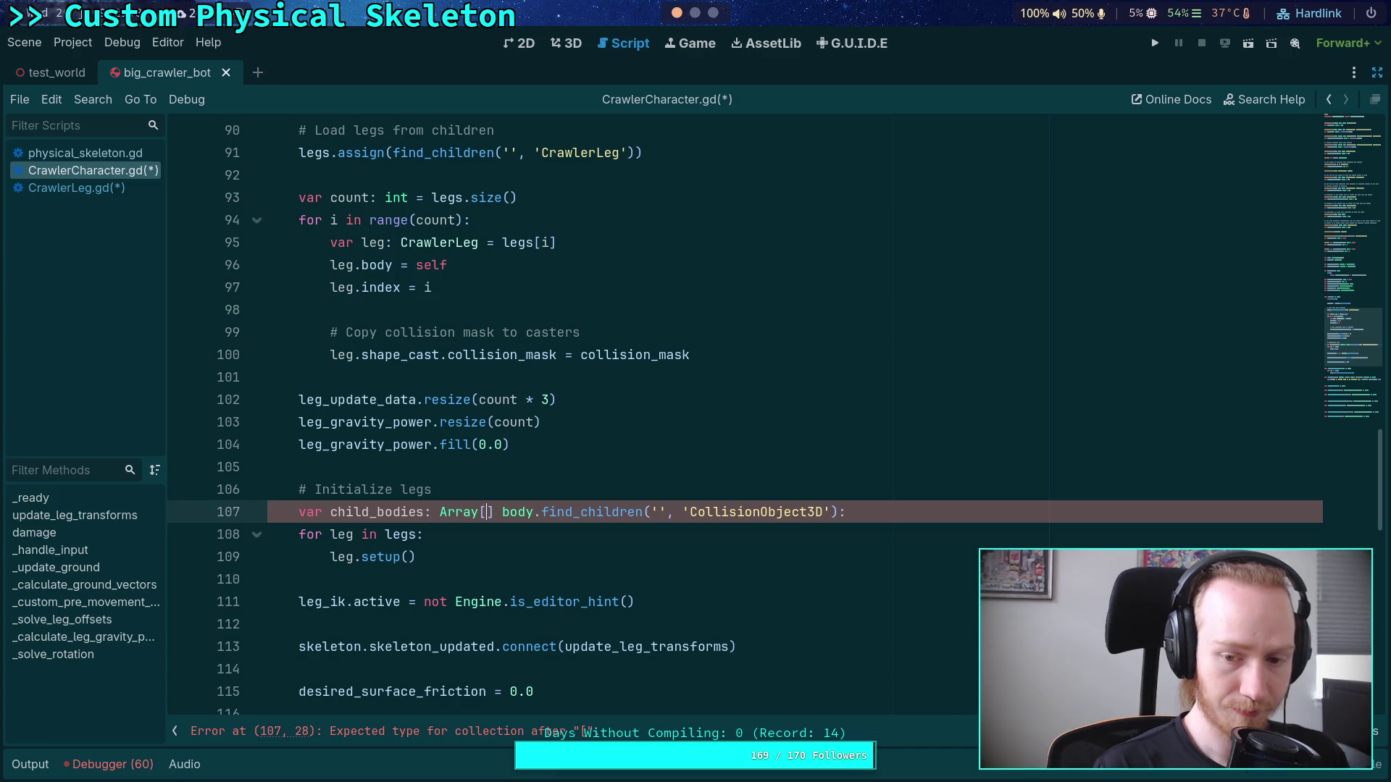
{"action": "type", "text": "RID"}
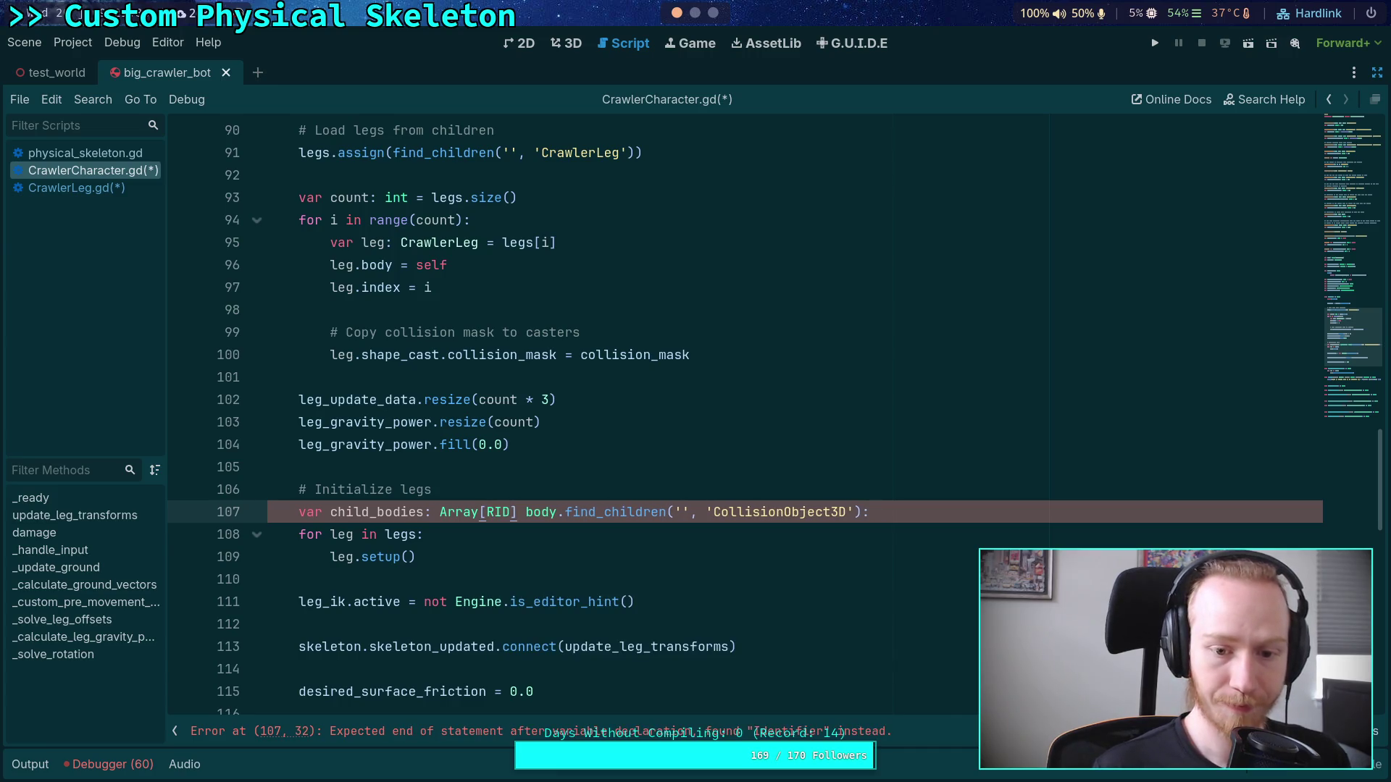
{"action": "key", "text": "Return"}
Step: Loop over find_children('', 'CollisionObject3D'), appending each body.get_rid() to child_bodies
{"action": "type", "text": "for body in"}
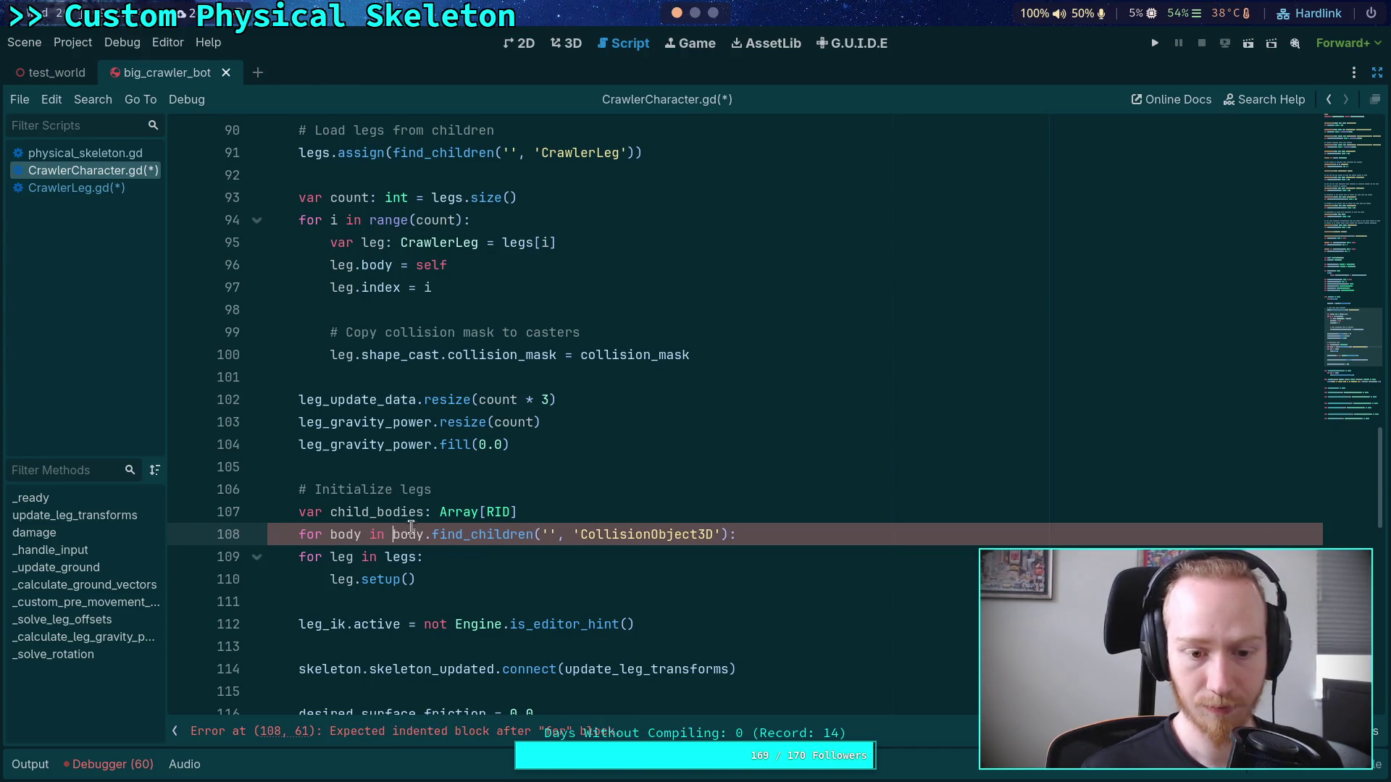
{"action": "key", "text": "ctrl+shift+Right"}
{"action": "key", "text": "shift+Right"}
{"action": "key", "text": "Delete"}
{"action": "left_click", "coordinate": [776, 528]}
{"action": "key", "text": "Return"}
{"action": "type", "text": "c"}
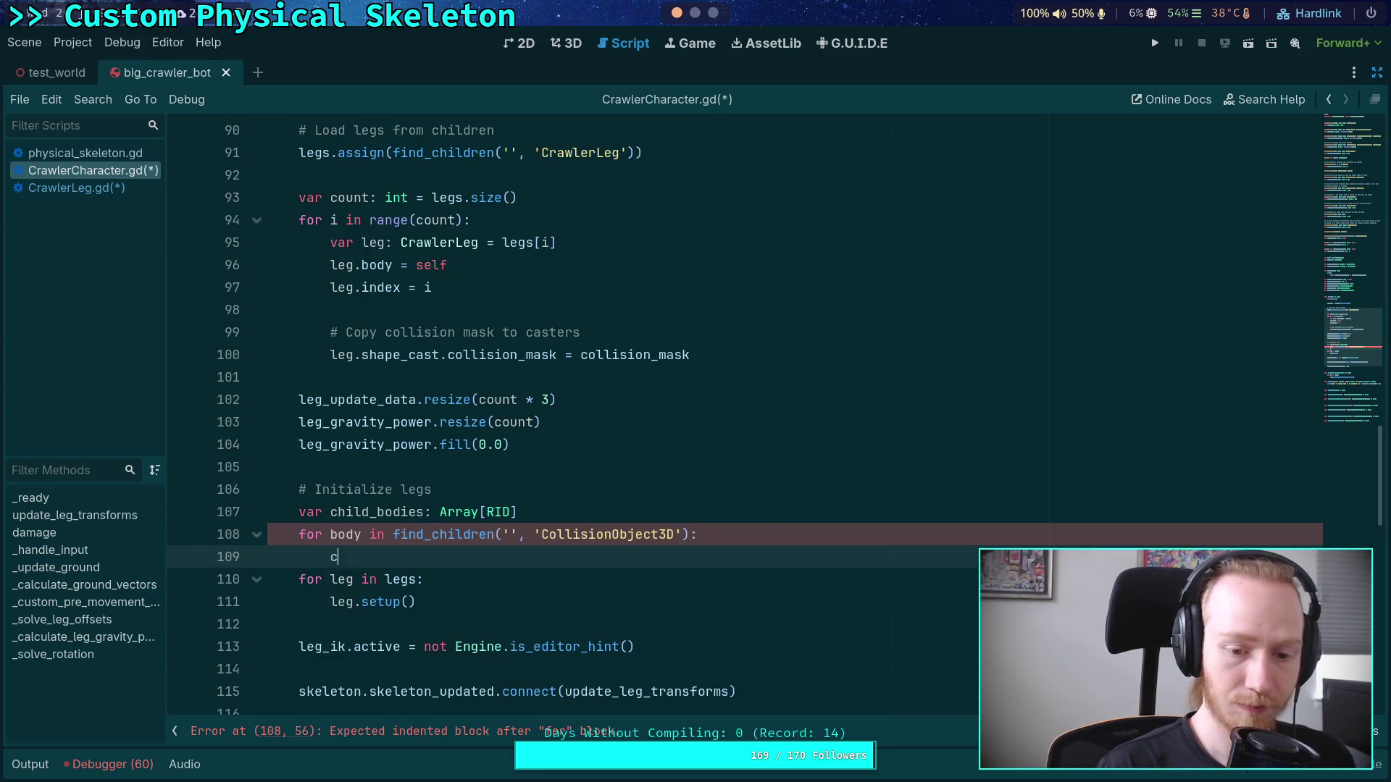
{"action": "type", "text": "hild_bodies.append(body.get_rid"}
{"action": "key", "text": "Return"}
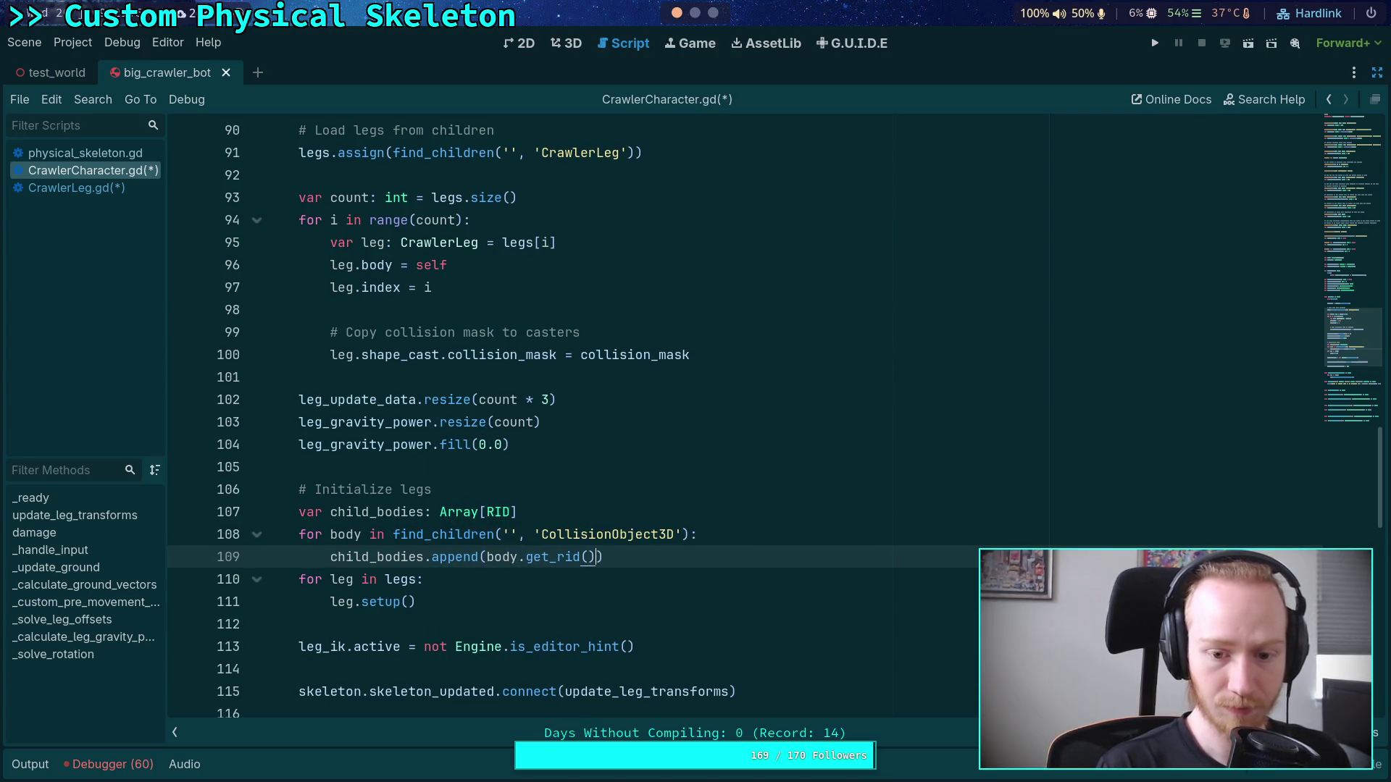
{"action": "scroll", "coordinate": [583, 570], "scroll_direction": "down", "scroll_amount": 1}
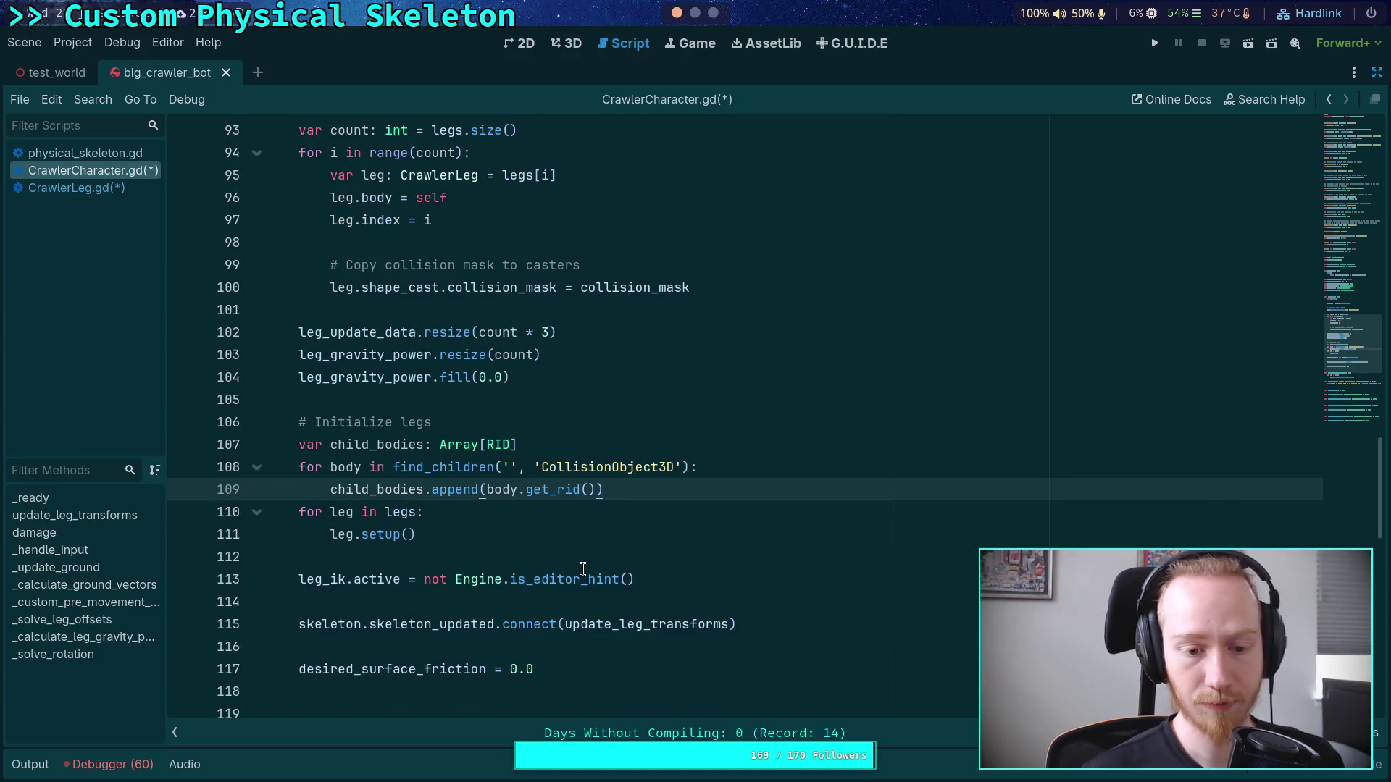
Step: Wrap the child-body append in an 'if body is CollisionObject3D' check
{"action": "left_click", "coordinate": [756, 458]}
{"action": "key", "text": "Return"}
{"action": "type", "text": "if"}
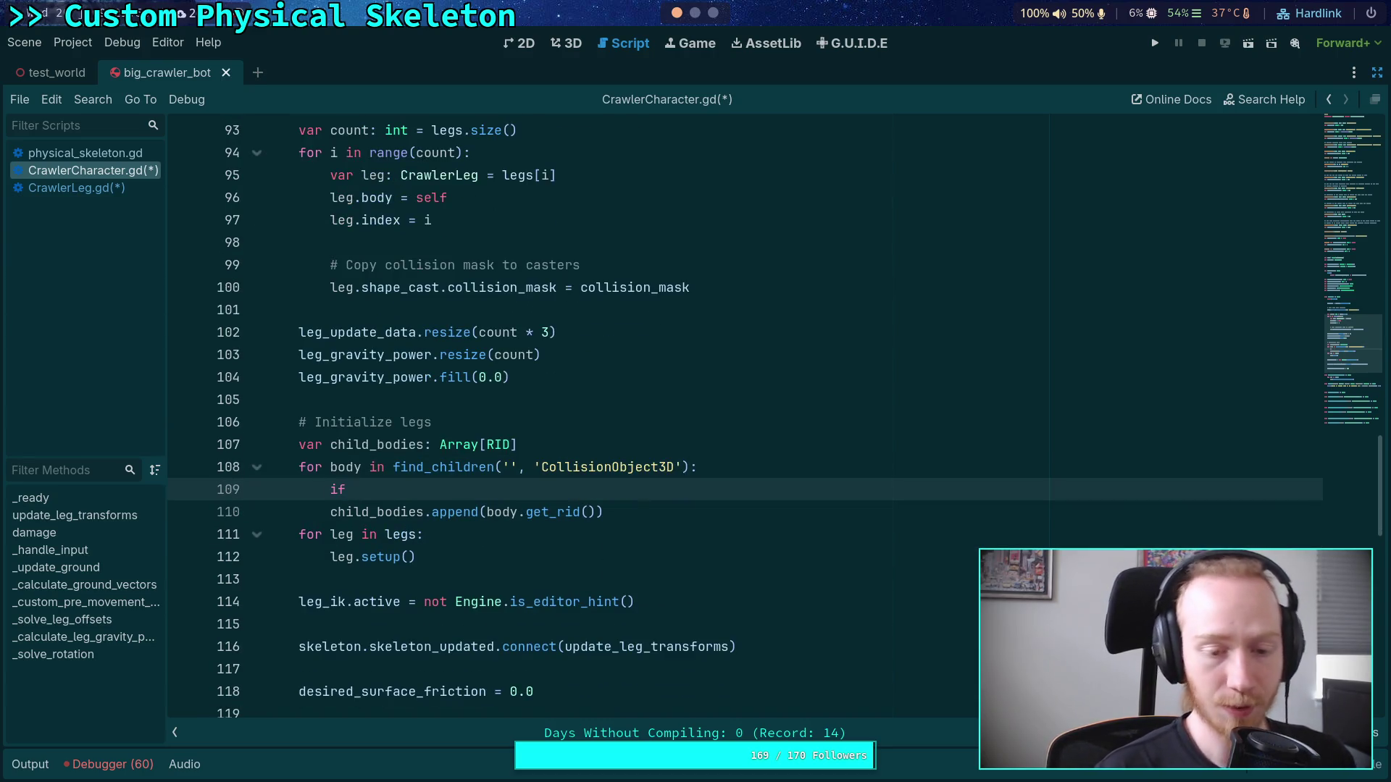
{"action": "type", "text": "body is "}
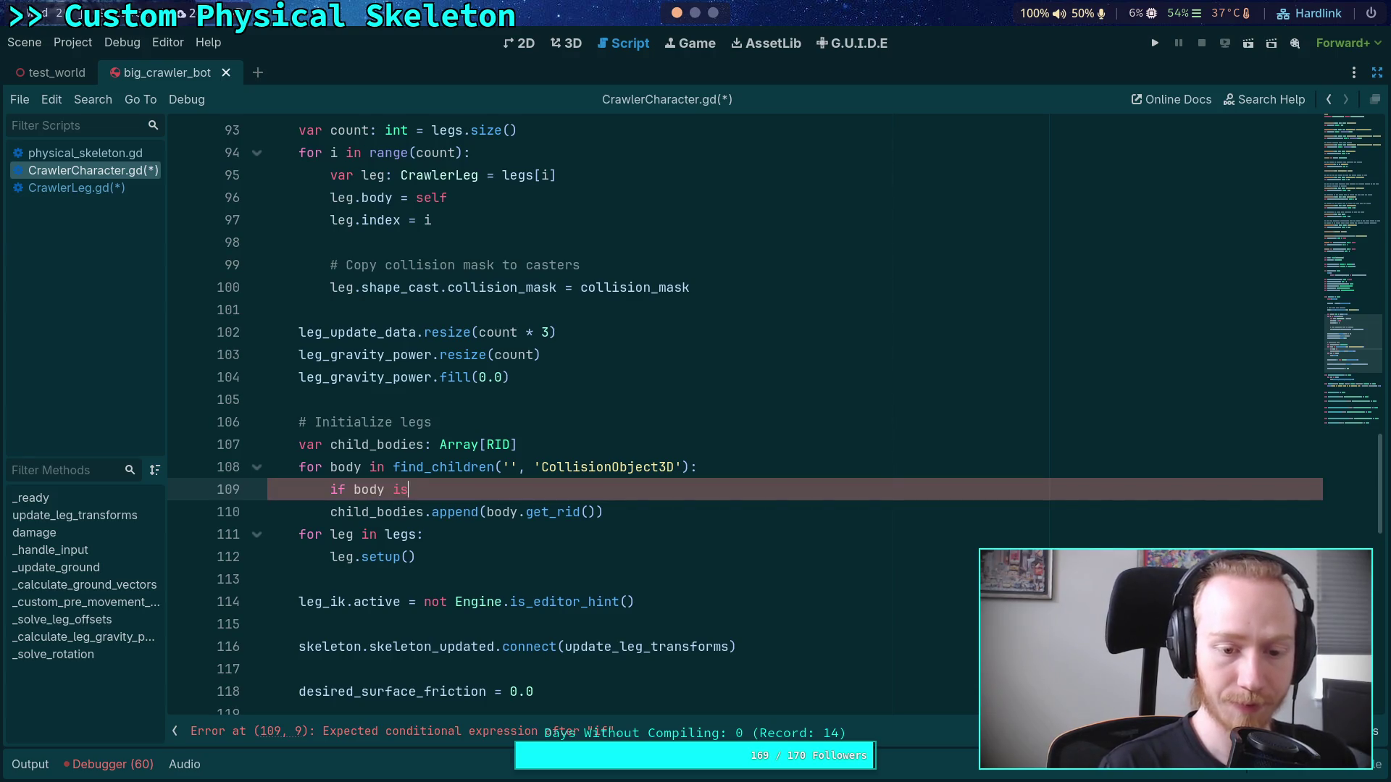
{"action": "type", "text": "Collision"}
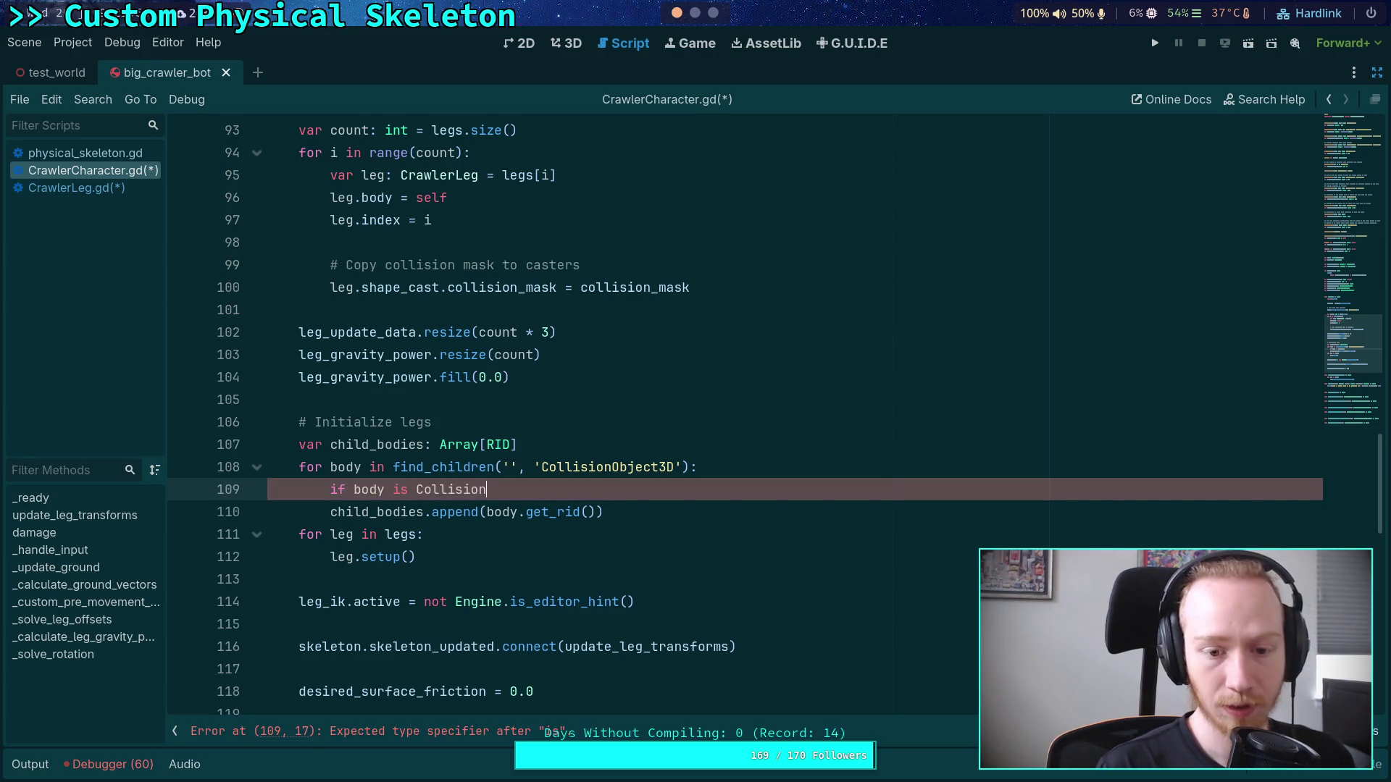
{"action": "type", "text": "O"}
{"action": "key", "text": "Return"}
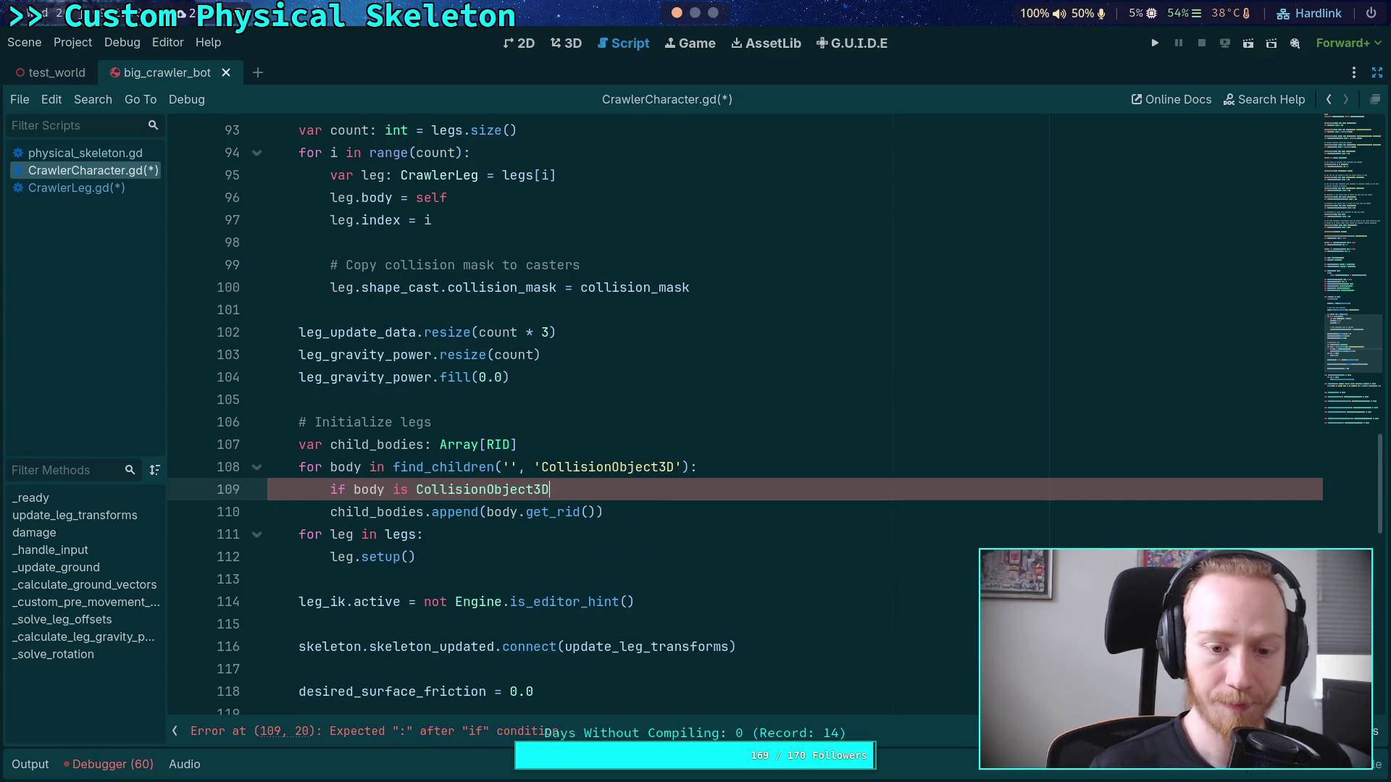
{"action": "key", "text": "Down"}
{"action": "key", "text": "Home"}
{"action": "key", "text": "Tab"}
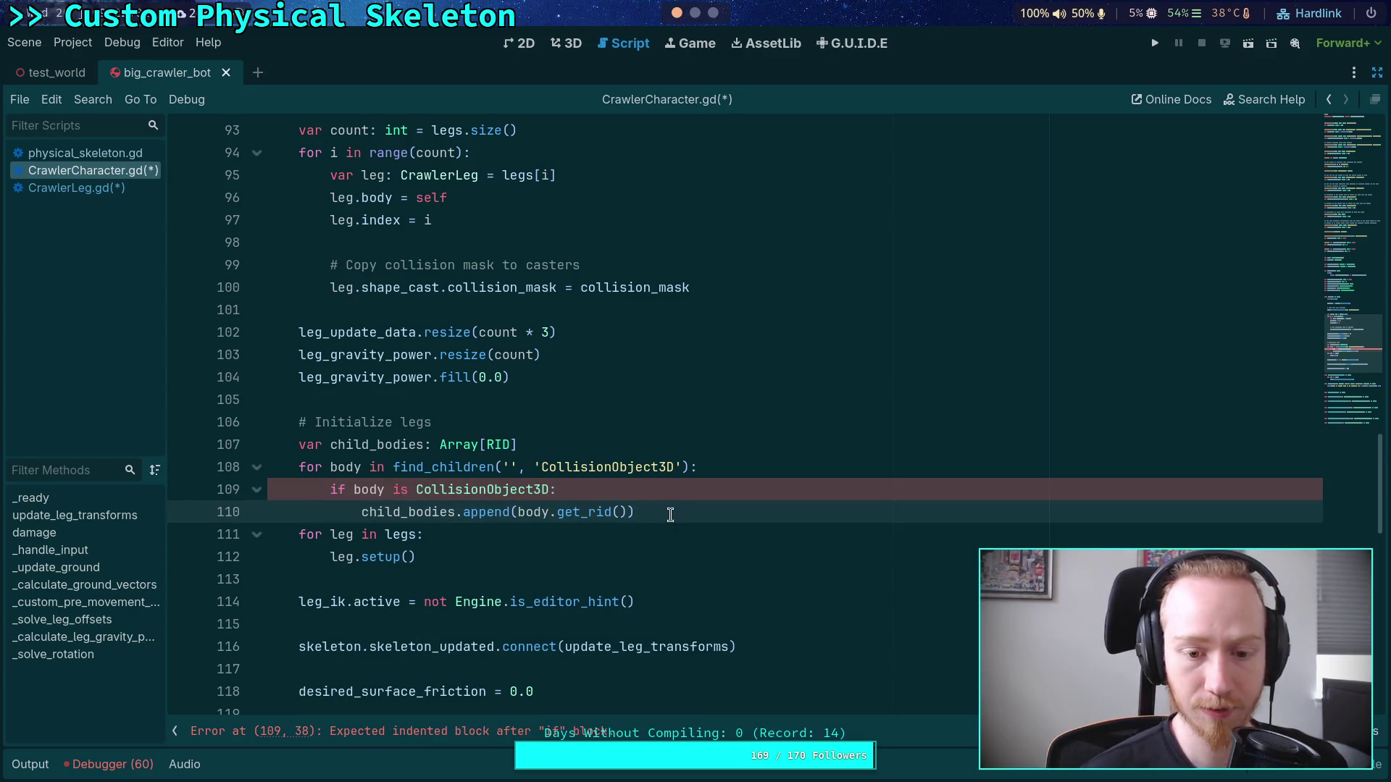
{"action": "left_click", "coordinate": [611, 557]}
{"action": "left_click", "coordinate": [701, 511]}
{"action": "key", "text": "Return"}
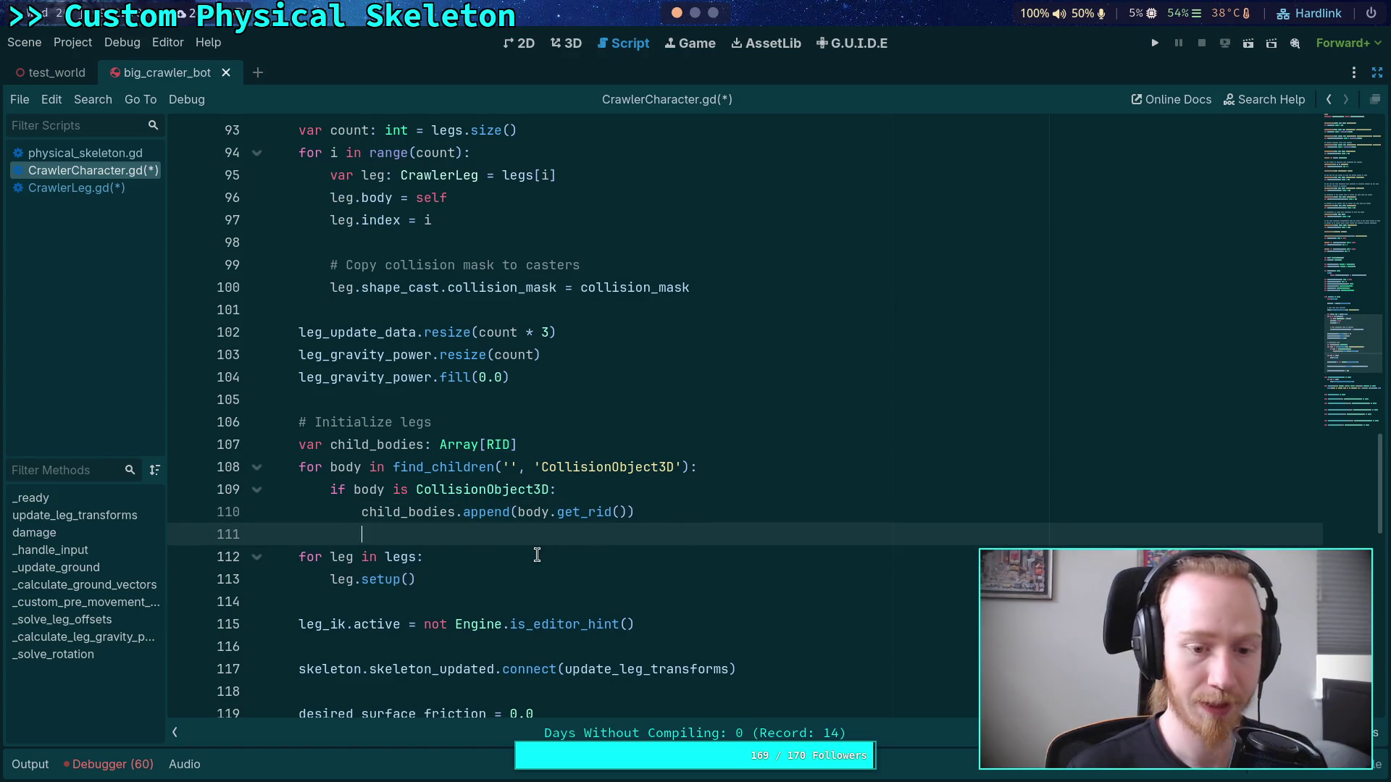
Step: Add 'leg.add_exceptions(child_bodies)' after leg.setup() in the legs loop and save the scripts
{"action": "left_click", "coordinate": [536, 554]}
{"action": "key", "text": "Return"}
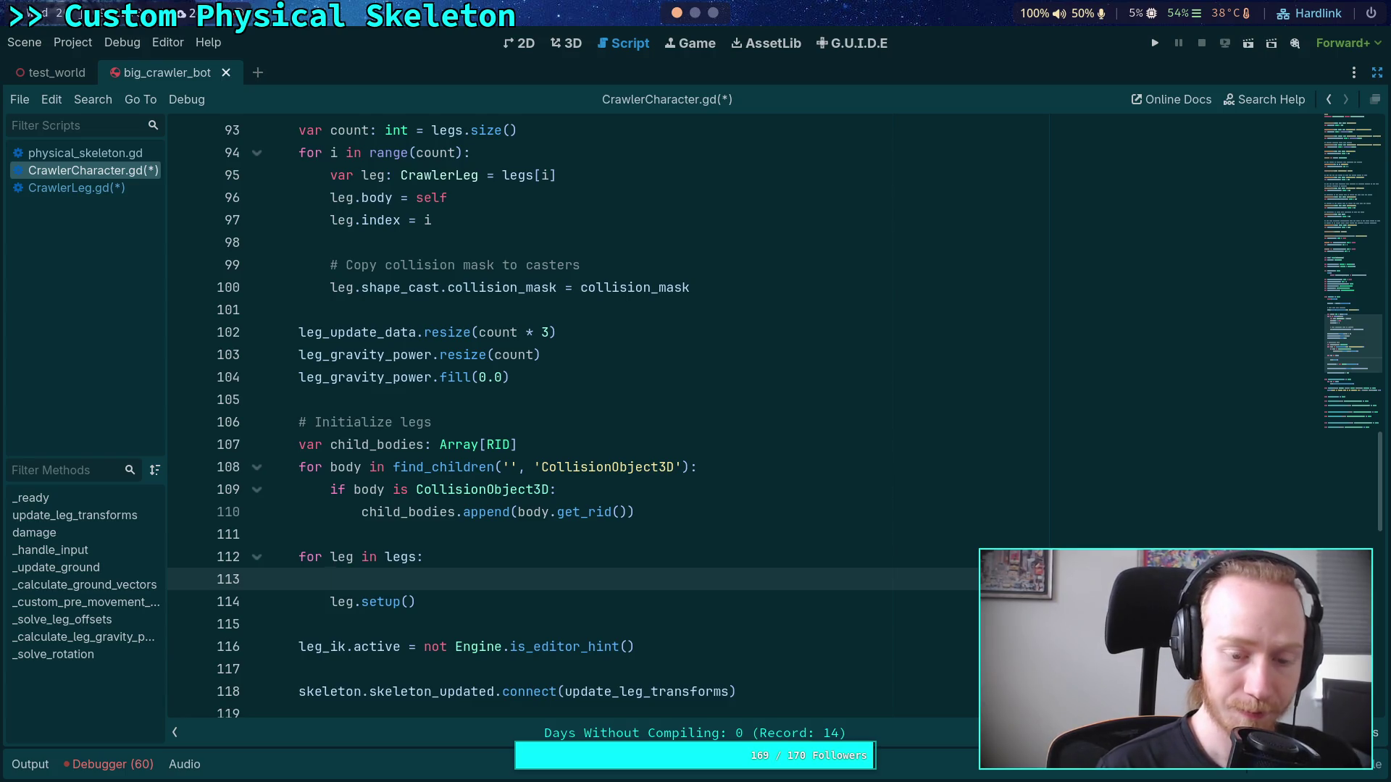
{"action": "key", "text": "BackSpace"}
{"action": "key", "text": "Down"}
{"action": "key", "text": "Return"}
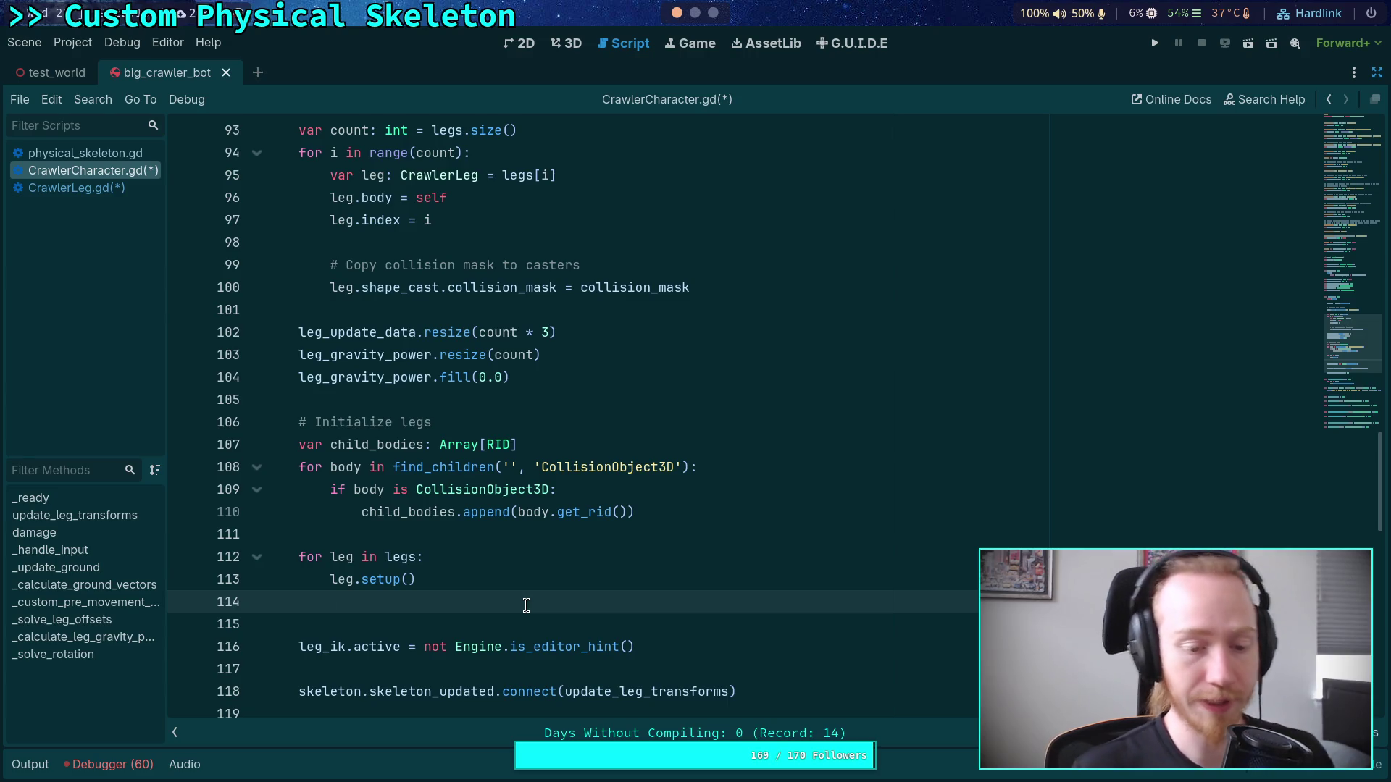
{"action": "type", "text": "leg.ad"}
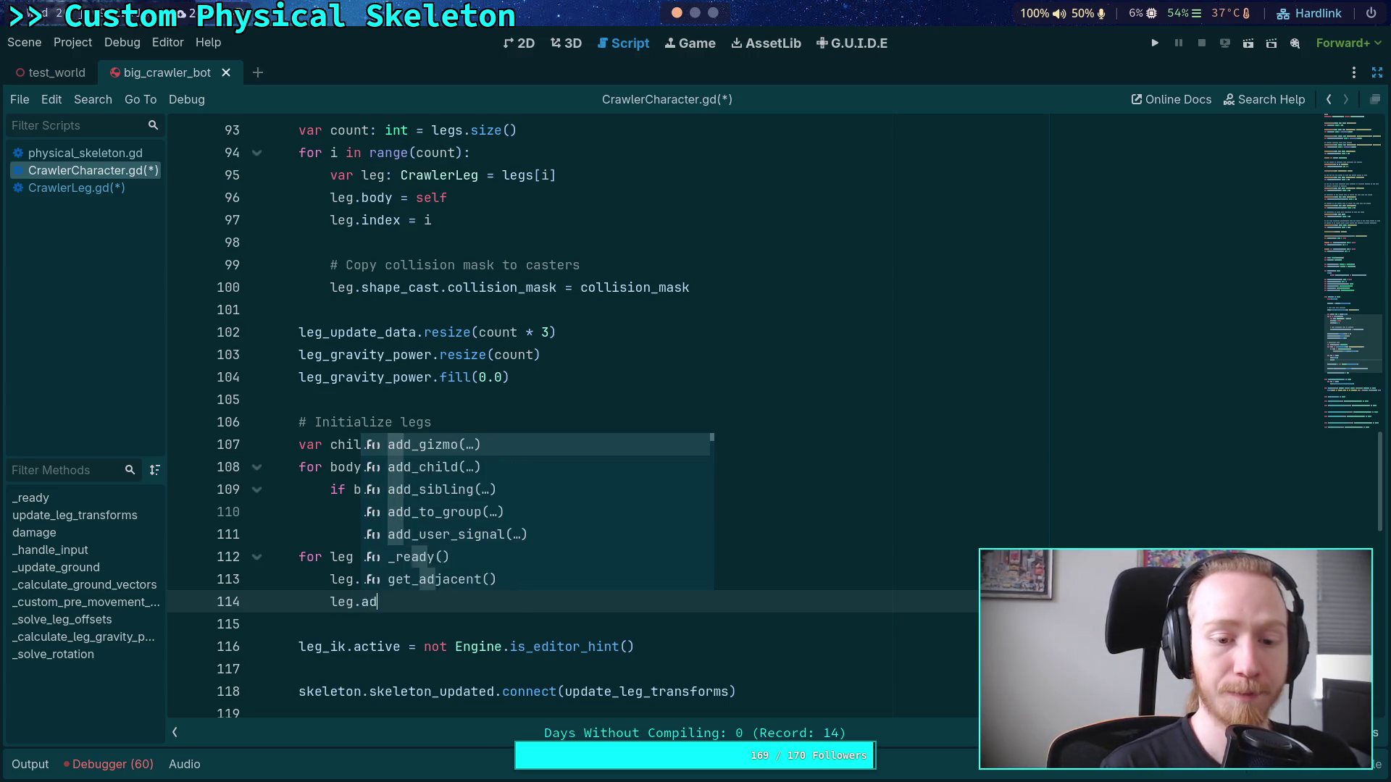
{"action": "type", "text": "d_exc"}
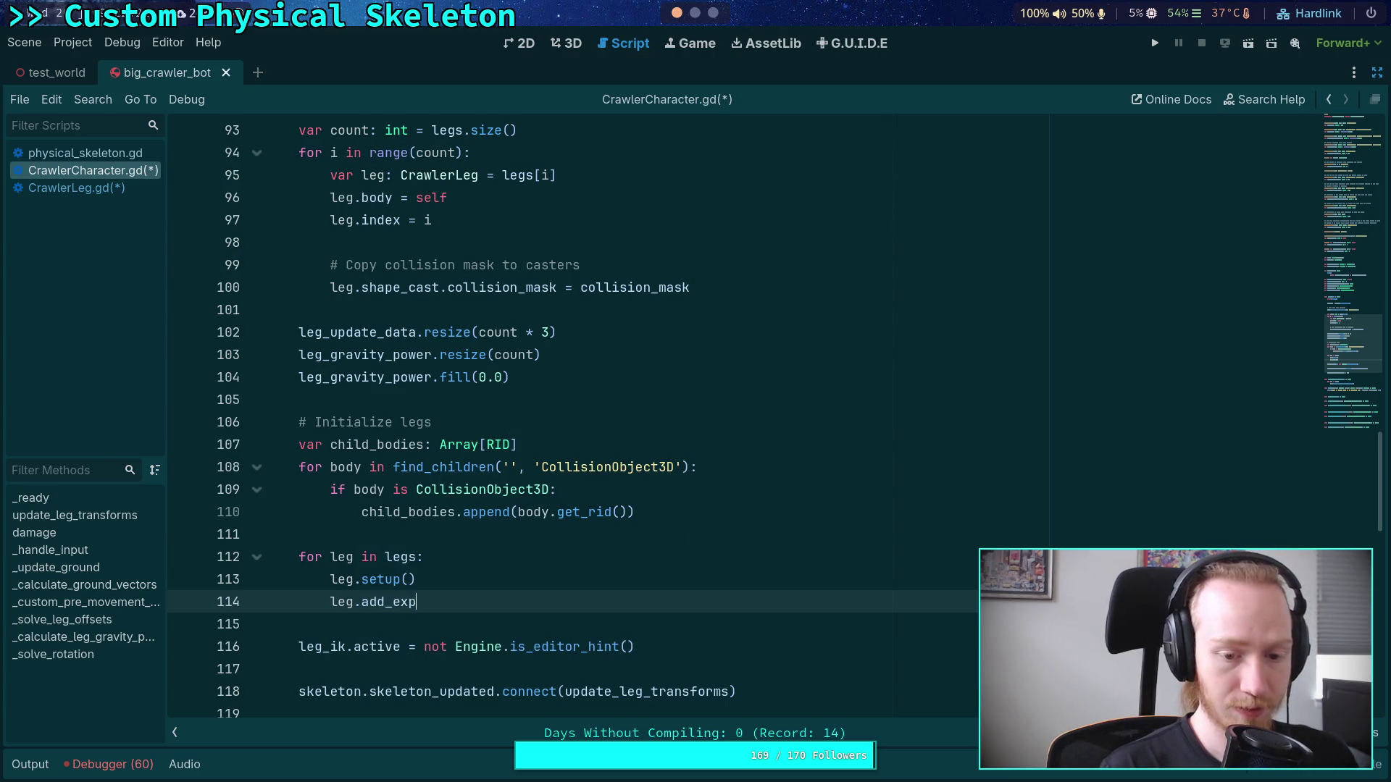
{"action": "type", "text": "eptions("}
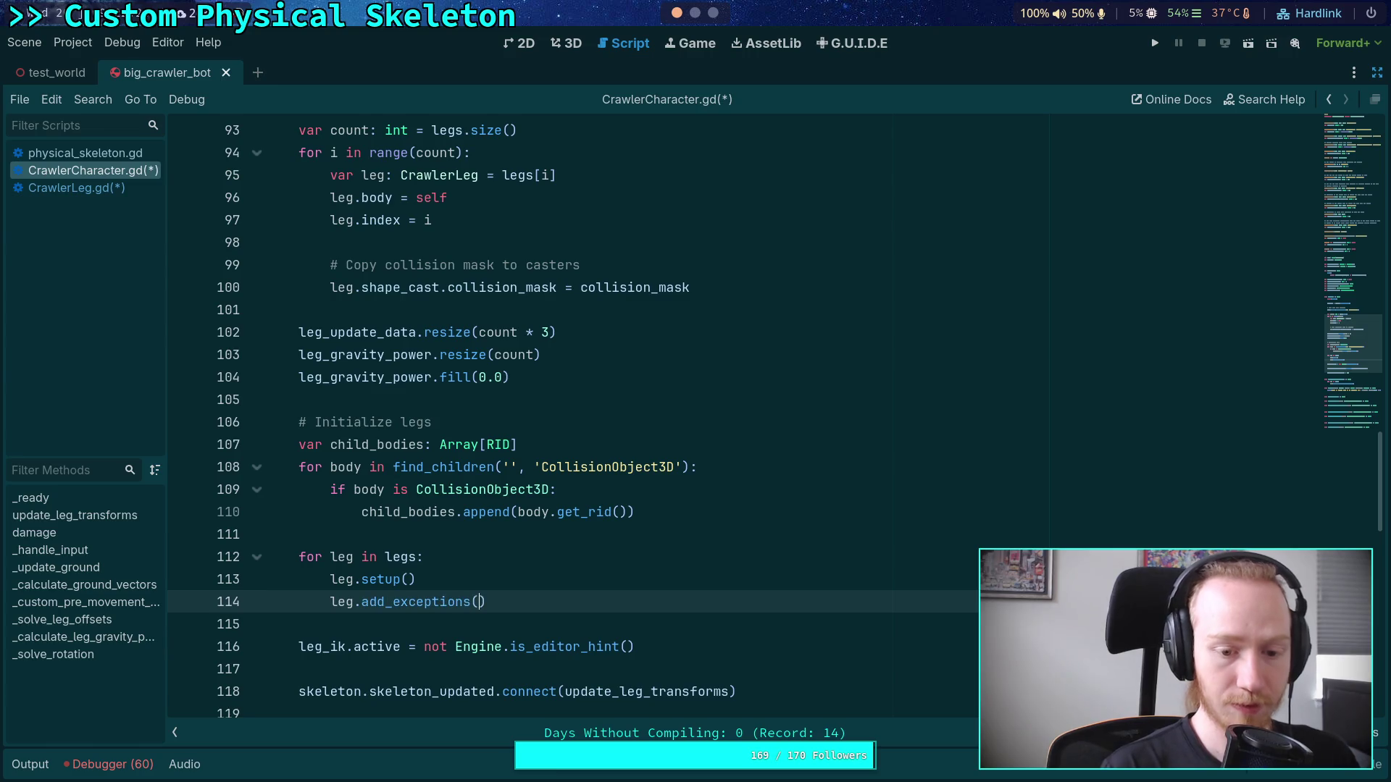
{"action": "type", "text": "child_bodi"}
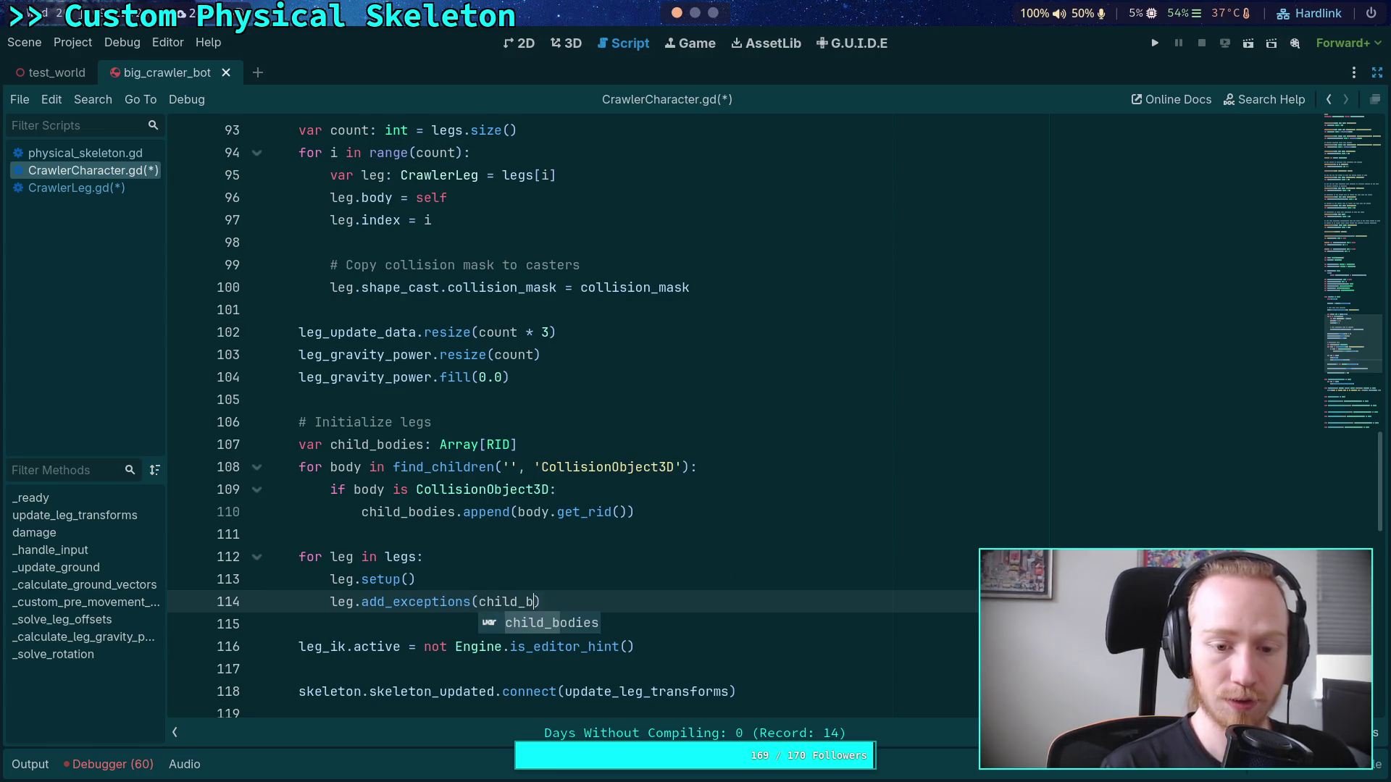
{"action": "key", "text": "Return"}
{"action": "key", "text": "ctrl+s"}
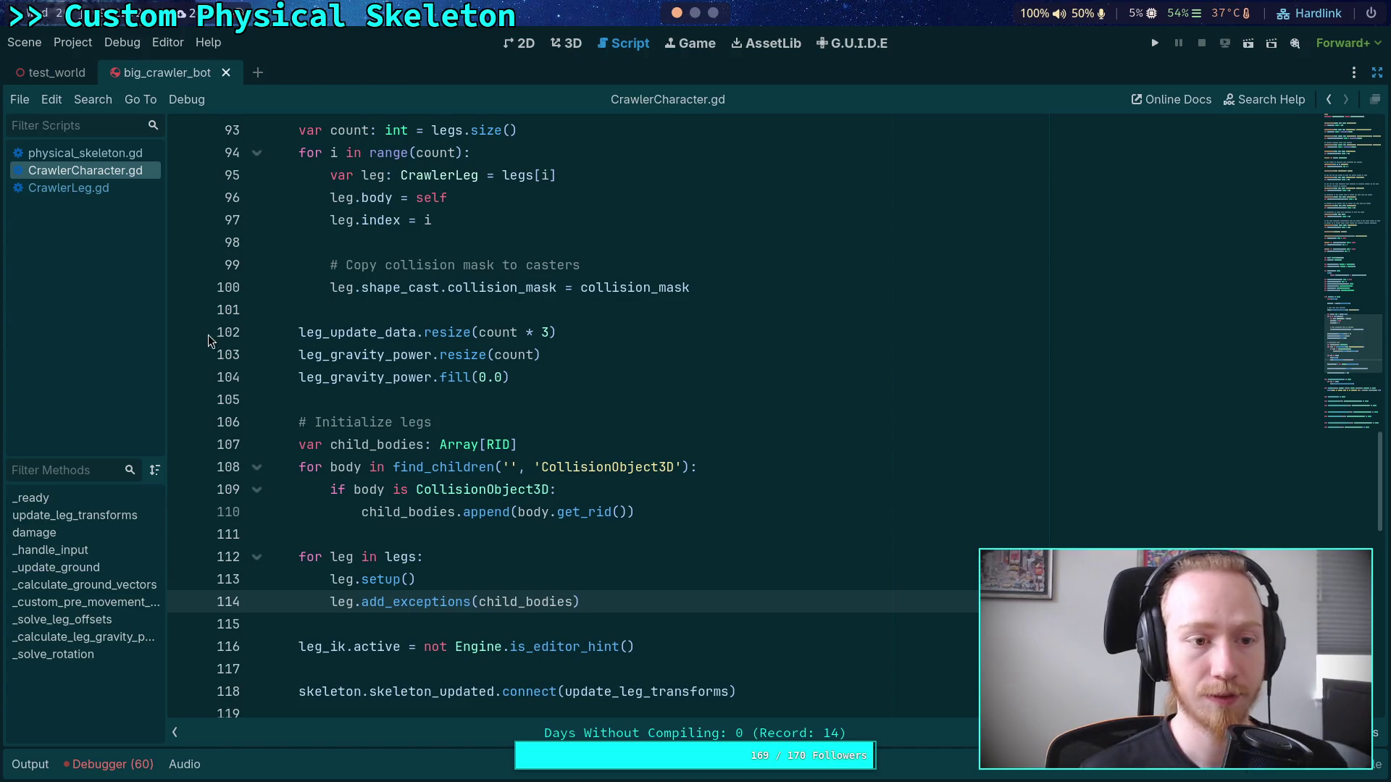
{"action": "left_click", "coordinate": [124, 191]}
Step: Insert 'for rid in rids:' in add_exceptions and re-indent the shape_cast and ground_cast exception lines under it
{"action": "left_click", "coordinate": [569, 467]}
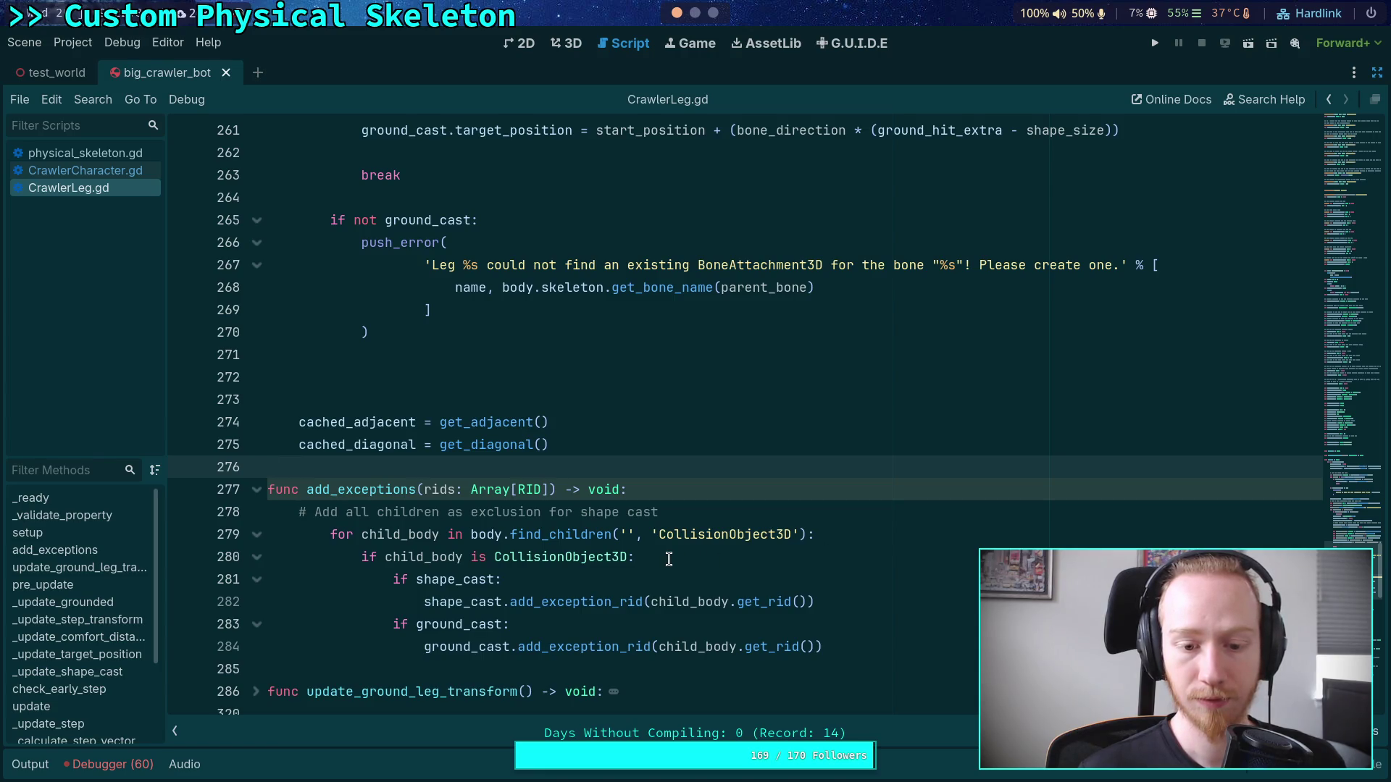
{"action": "left_click", "coordinate": [692, 510]}
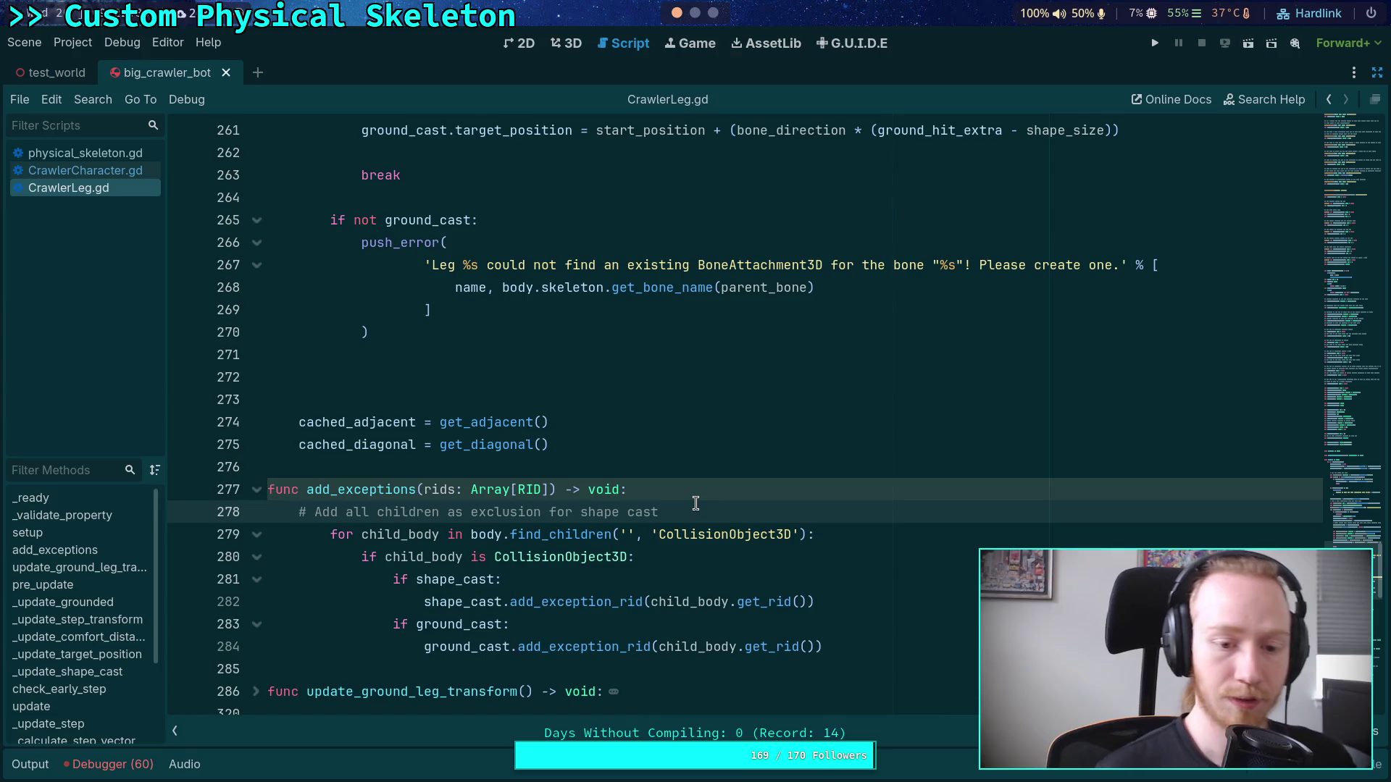
{"action": "key", "text": "Return"}
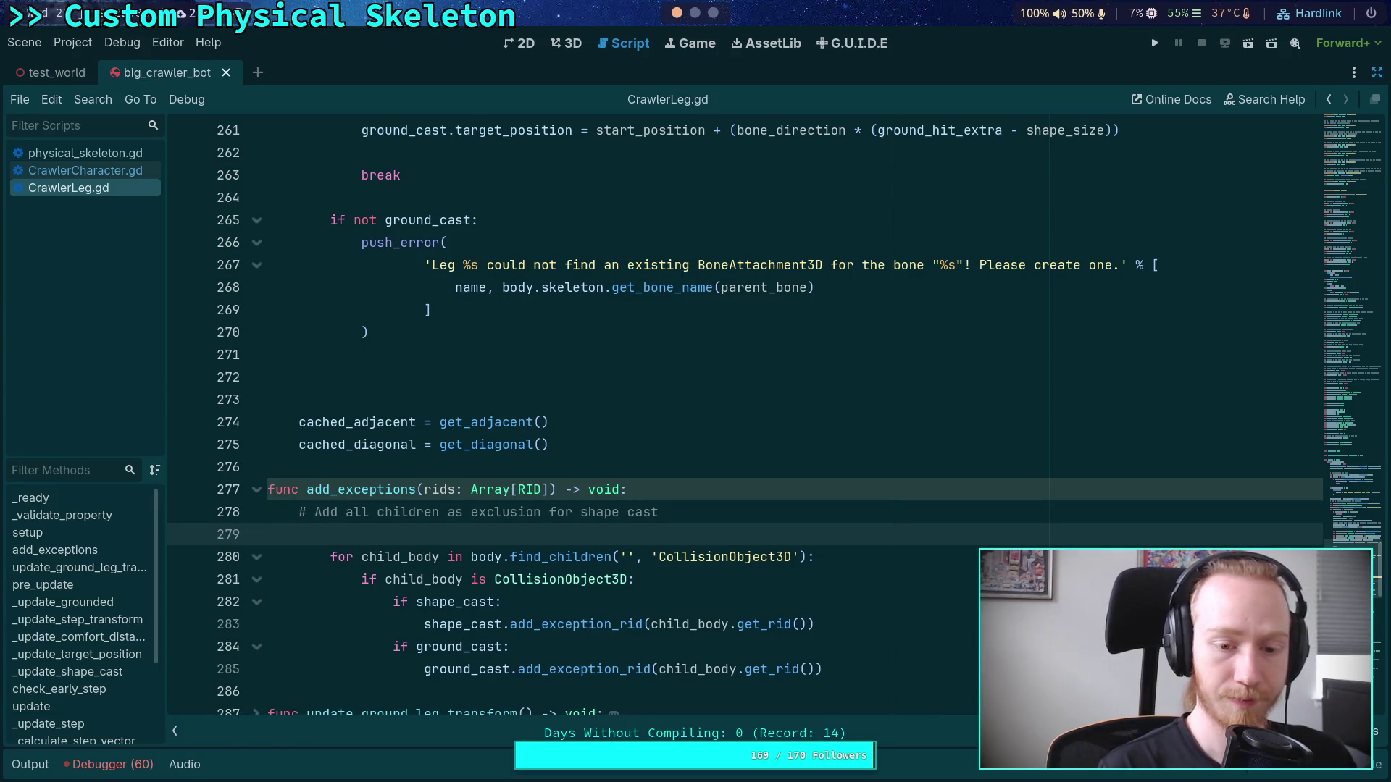
{"action": "type", "text": "for rid in ri"}
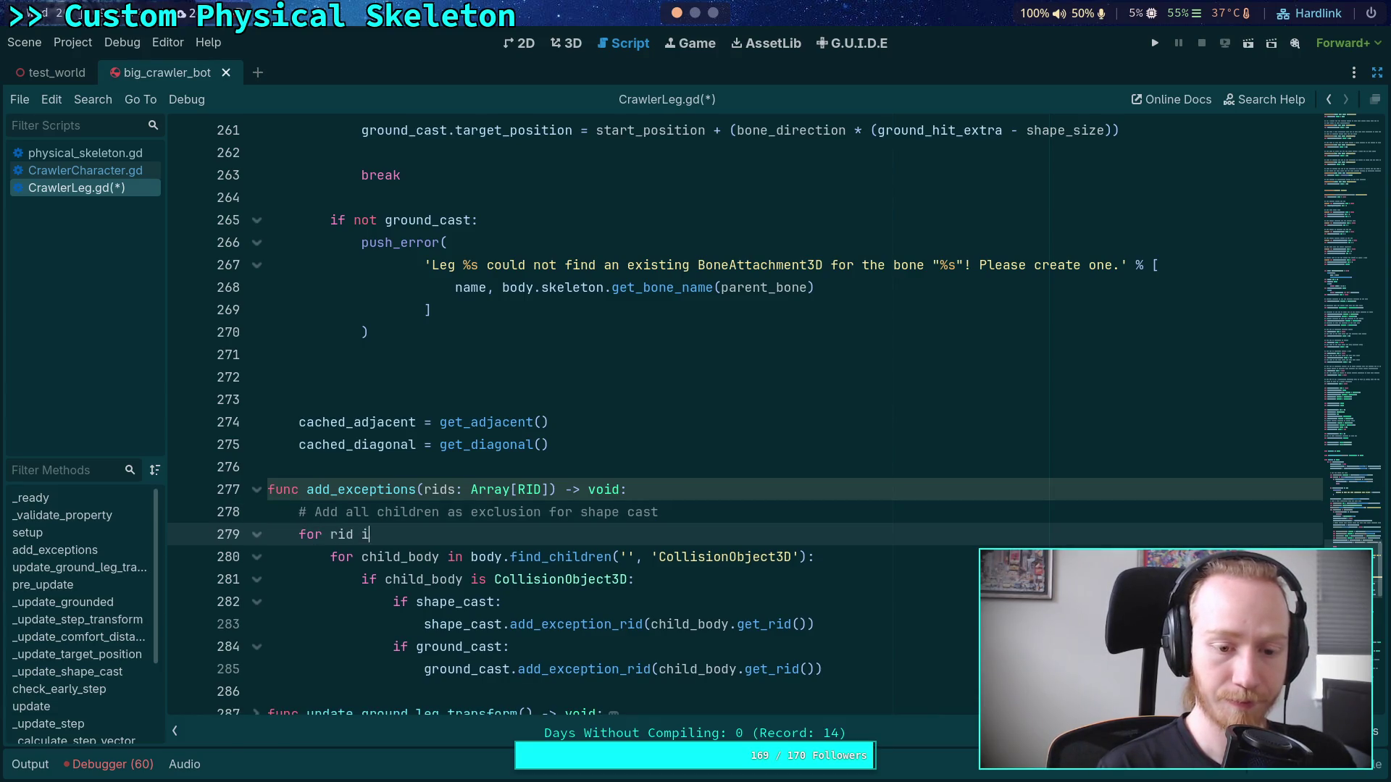
{"action": "type", "text": "ds:"}
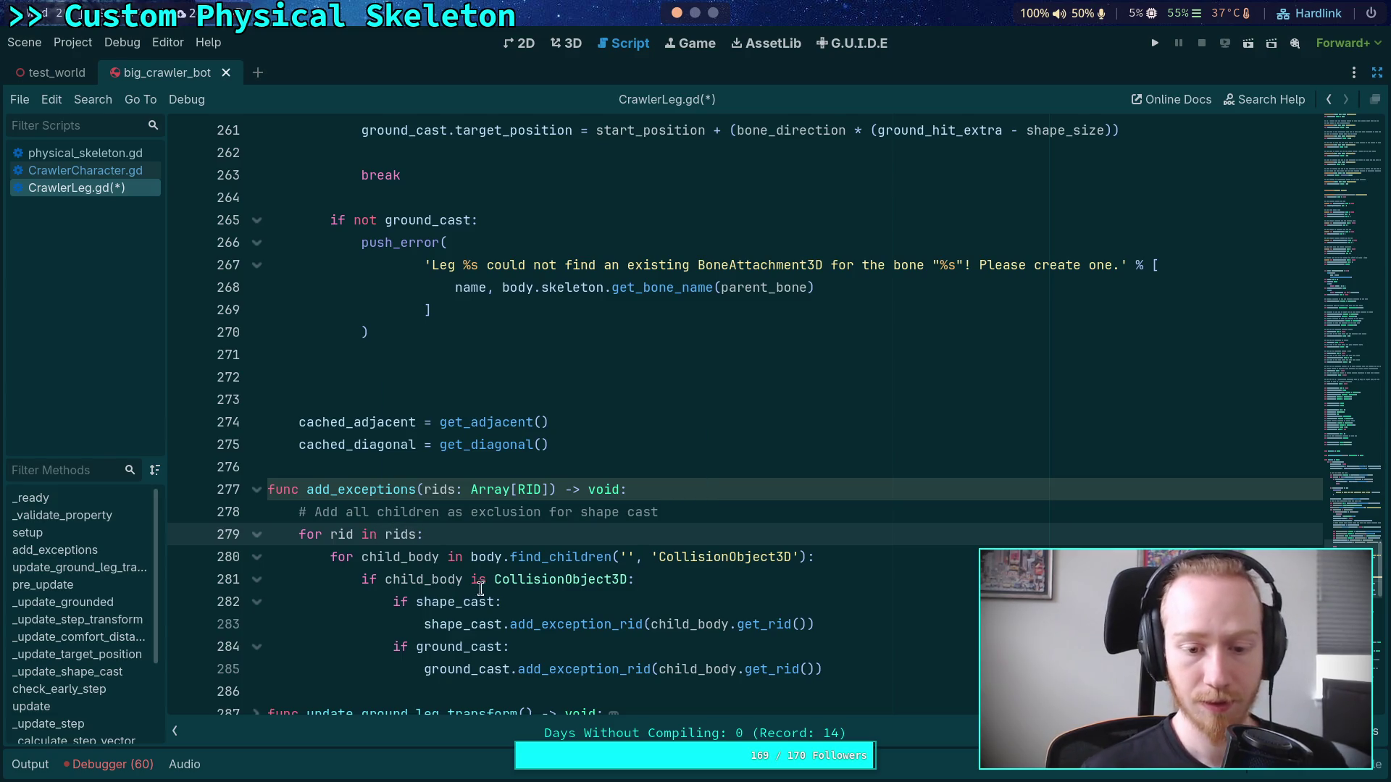
{"action": "left_click", "coordinate": [450, 624]}
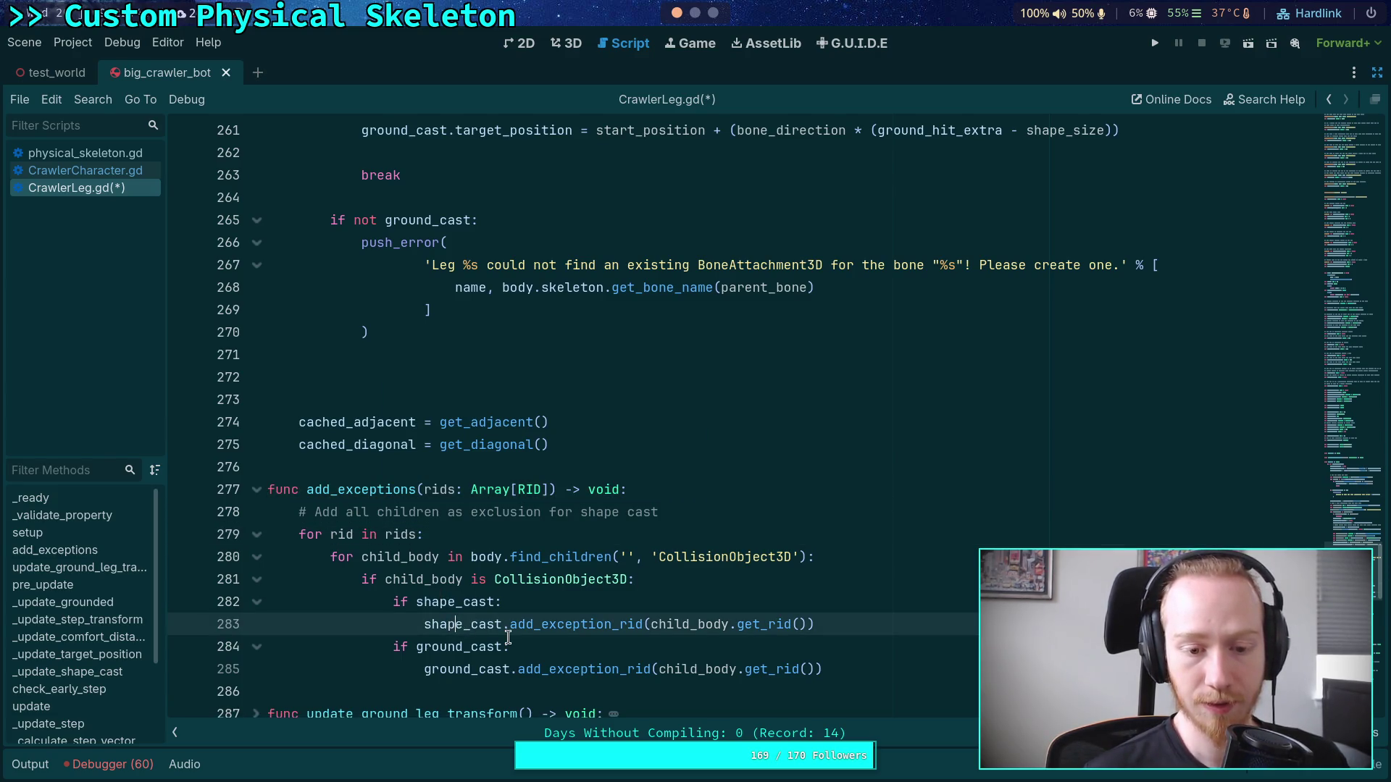
{"action": "key", "text": "shift+Tab"}
{"action": "key", "text": "shift+Tab"}
{"action": "key", "text": "shift+Tab"}
{"action": "left_click", "coordinate": [783, 661]}
{"action": "key", "text": "shift+Tab"}
{"action": "key", "text": "shift+Tab"}
{"action": "key", "text": "shift+Tab"}
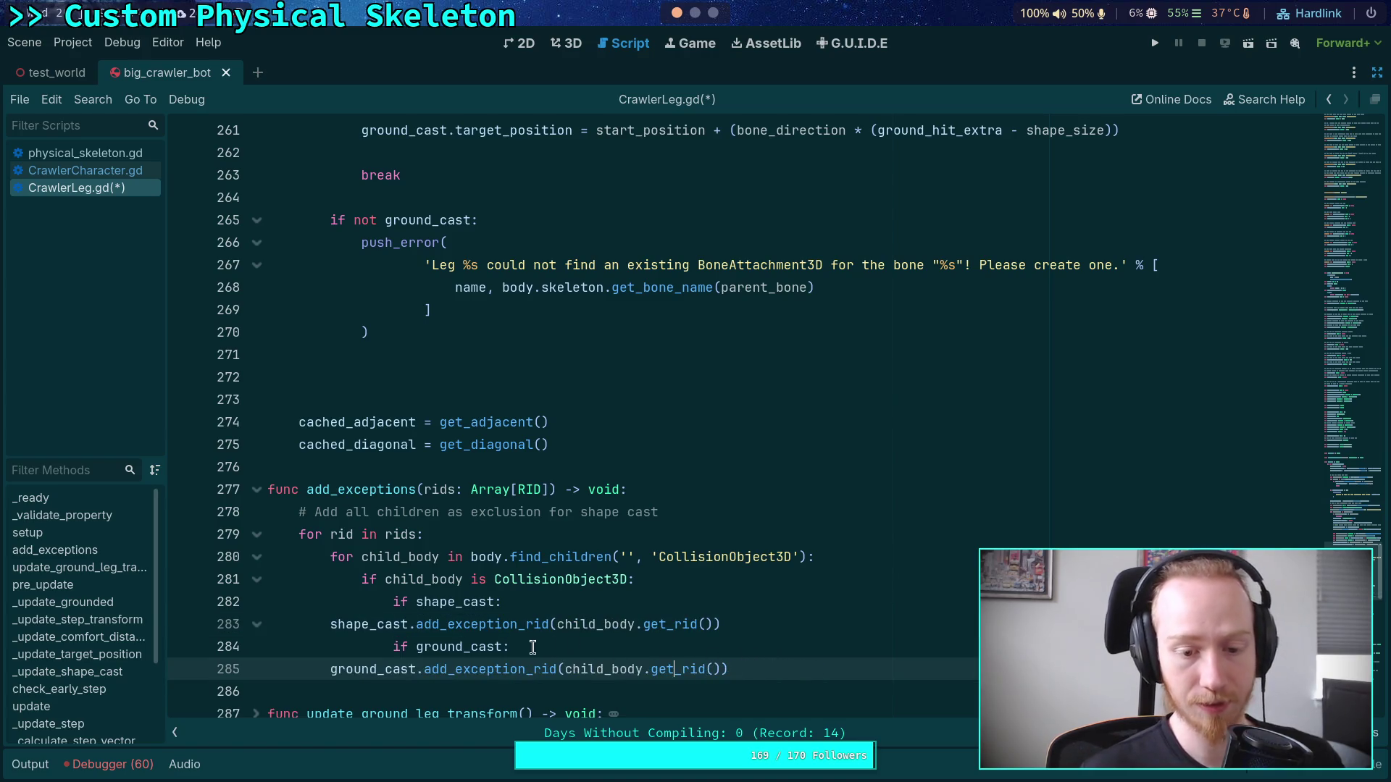
{"action": "left_click", "coordinate": [532, 646]}
{"action": "key", "text": "ctrl+shift+k"}
Step: Delete the old child-body loop lines and the outdated comment
{"action": "left_click_drag", "start_coordinate": [507, 602], "coordinate": [586, 537]}
{"action": "key", "text": "Delete"}
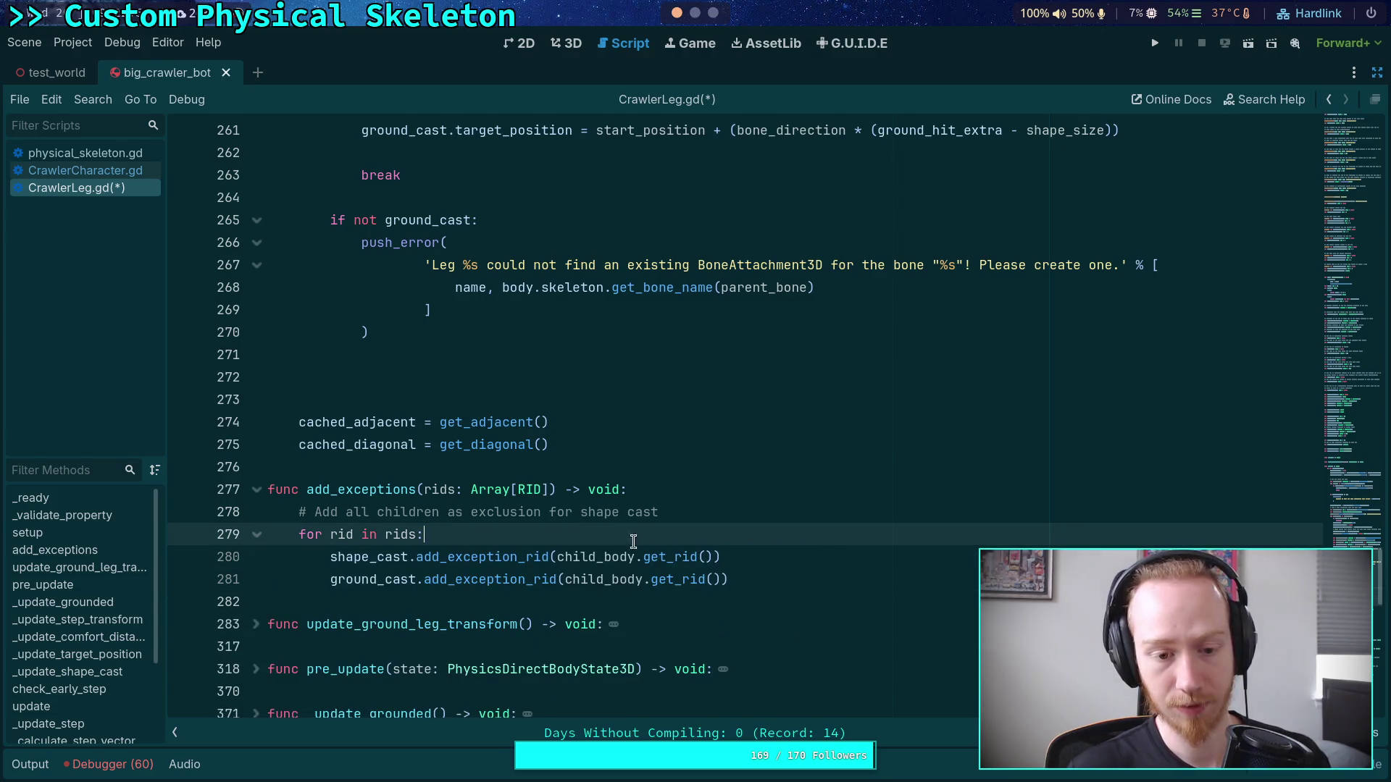
{"action": "left_click_drag", "start_coordinate": [811, 514], "coordinate": [708, 496]}
{"action": "key", "text": "Delete"}
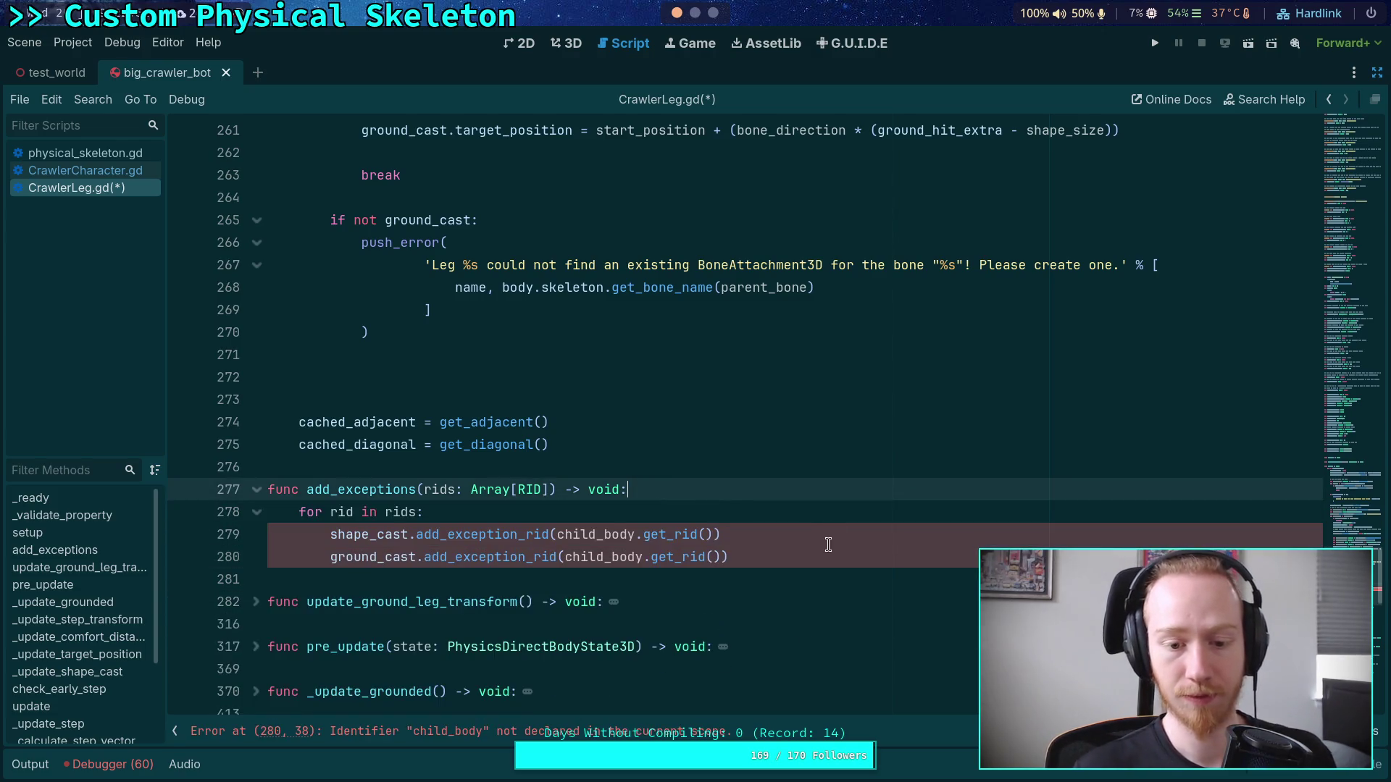
Step: Make both casts call add_exception_rid(rid) directly, then save CrawlerLeg.gd
{"action": "left_click_drag", "start_coordinate": [557, 535], "coordinate": [673, 537]}
{"action": "key", "text": "Delete"}
{"action": "left_click_drag", "start_coordinate": [564, 557], "coordinate": [678, 557]}
{"action": "key", "text": "Delete"}
{"action": "left_click", "coordinate": [581, 534]}
{"action": "key", "text": "Delete"}
{"action": "key", "text": "Delete"}
{"action": "left_click", "coordinate": [589, 557]}
{"action": "key", "text": "Delete"}
{"action": "key", "text": "Delete"}
{"action": "key", "text": "Delete"}
{"action": "left_click", "coordinate": [632, 521]}
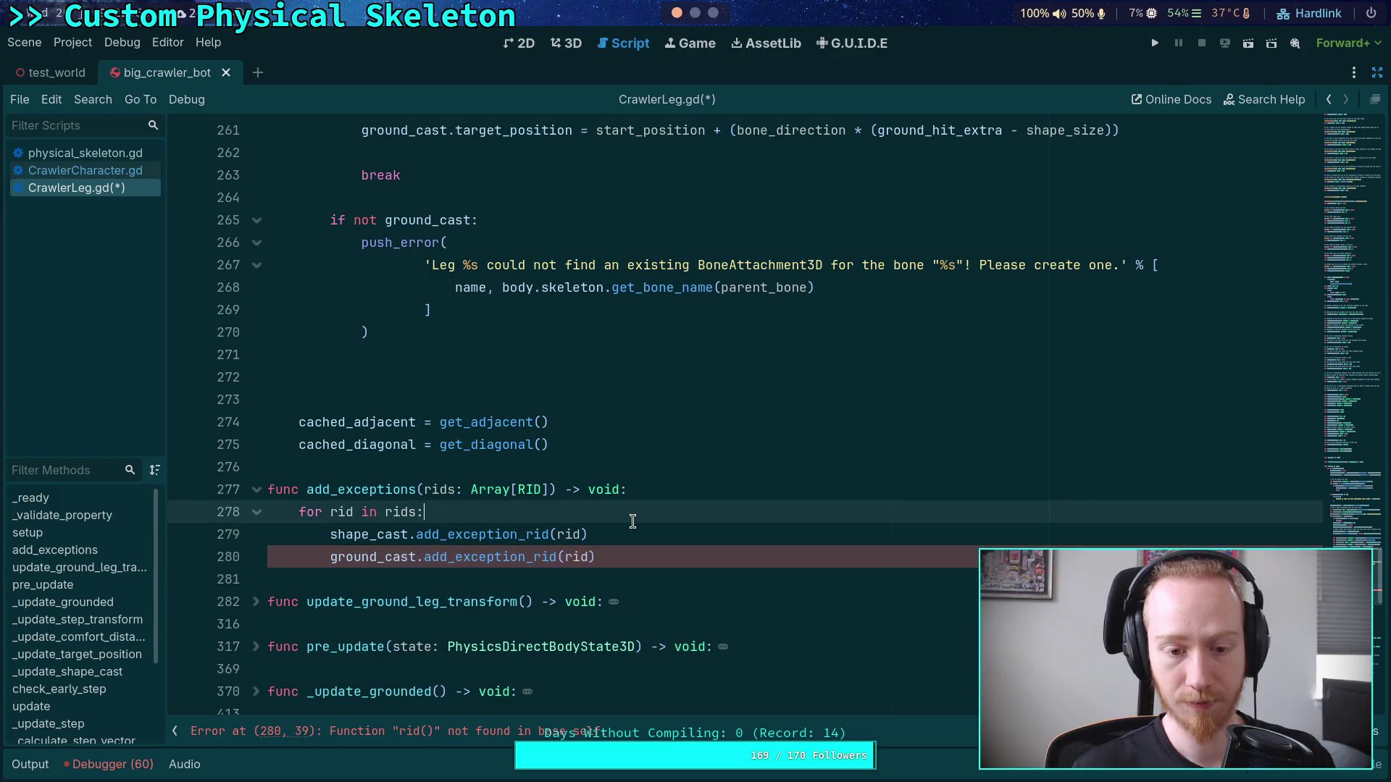
{"action": "key", "text": "ctrl+s"}
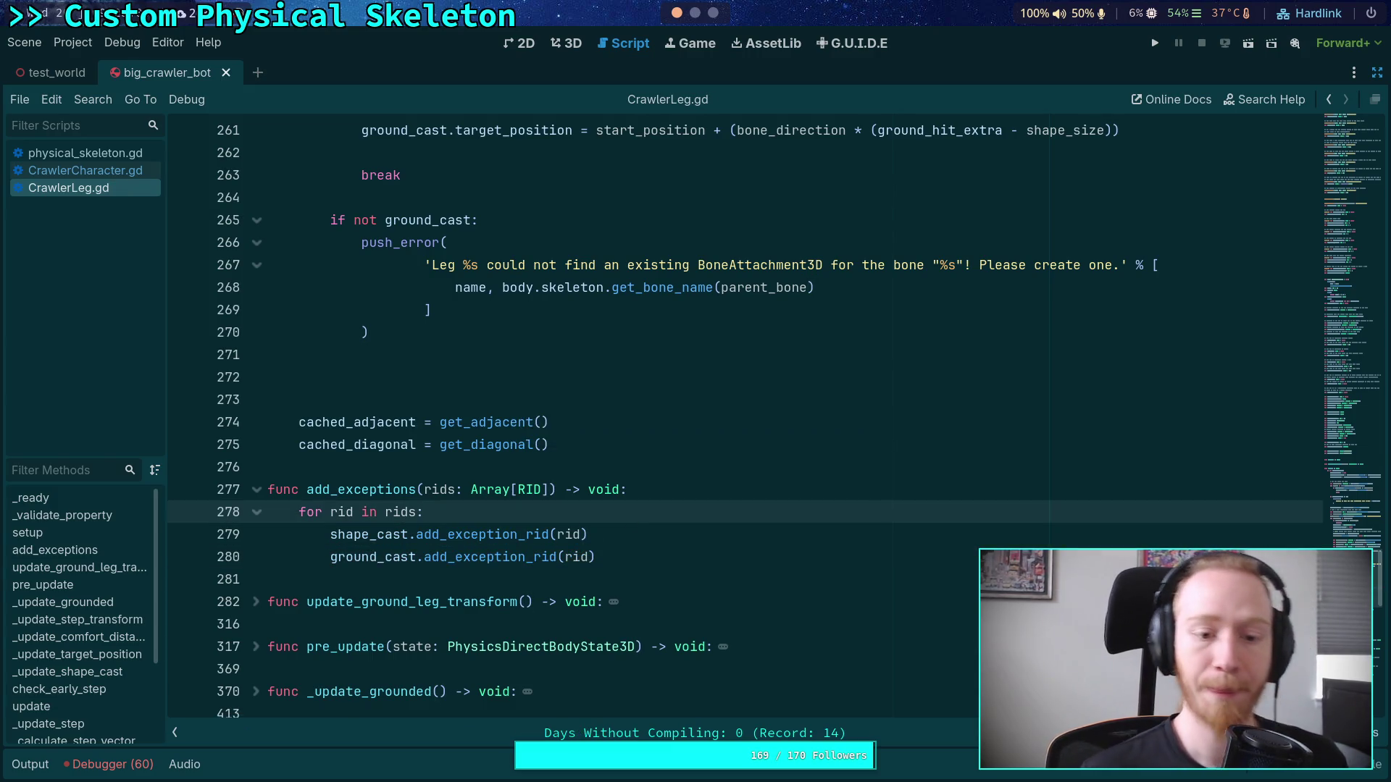
{"action": "scroll", "coordinate": [491, 465], "scroll_direction": "up", "scroll_amount": 1}
Step: Delete the extra blank line near line 271 before the cached_adjacent assignments
{"action": "scroll", "coordinate": [491, 466], "scroll_direction": "up", "scroll_amount": 1}
{"action": "left_click", "coordinate": [391, 488]}
{"action": "key", "text": "Delete"}
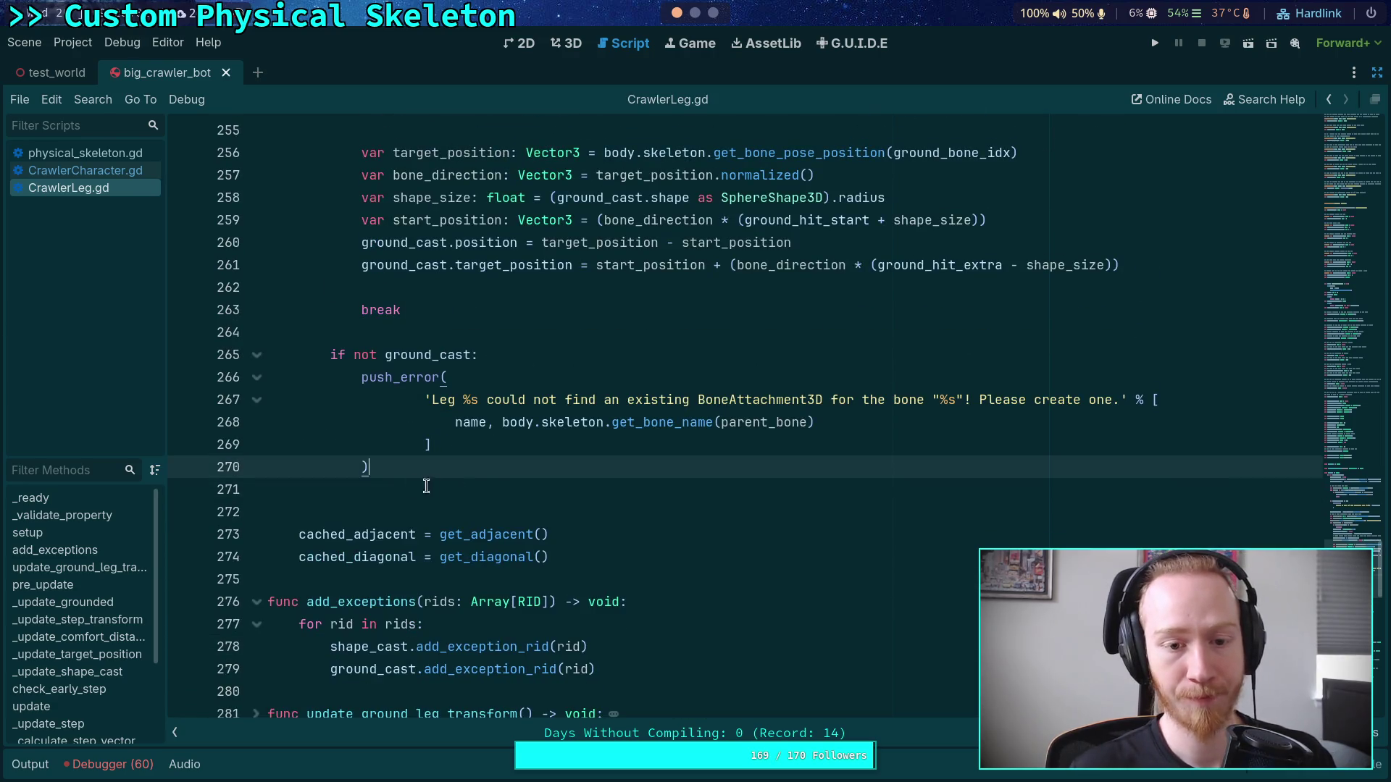
{"action": "key", "text": "Delete"}
Step: Highlight every use of ground_cast from its line 249 creation
{"action": "scroll", "coordinate": [647, 495], "scroll_direction": "up", "scroll_amount": 7}
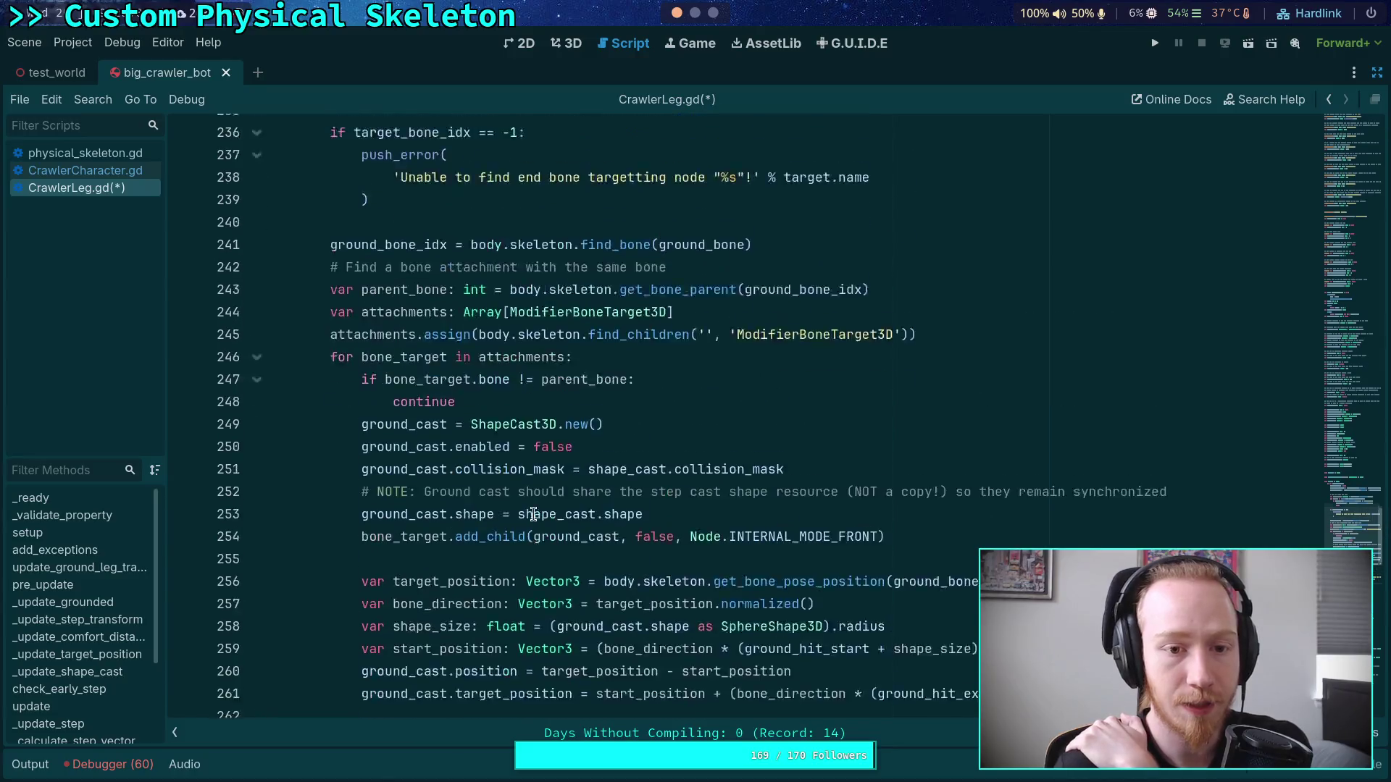
{"action": "scroll", "coordinate": [534, 513], "scroll_direction": "up", "scroll_amount": 4}
{"action": "scroll", "coordinate": [396, 301], "scroll_direction": "down", "scroll_amount": 7}
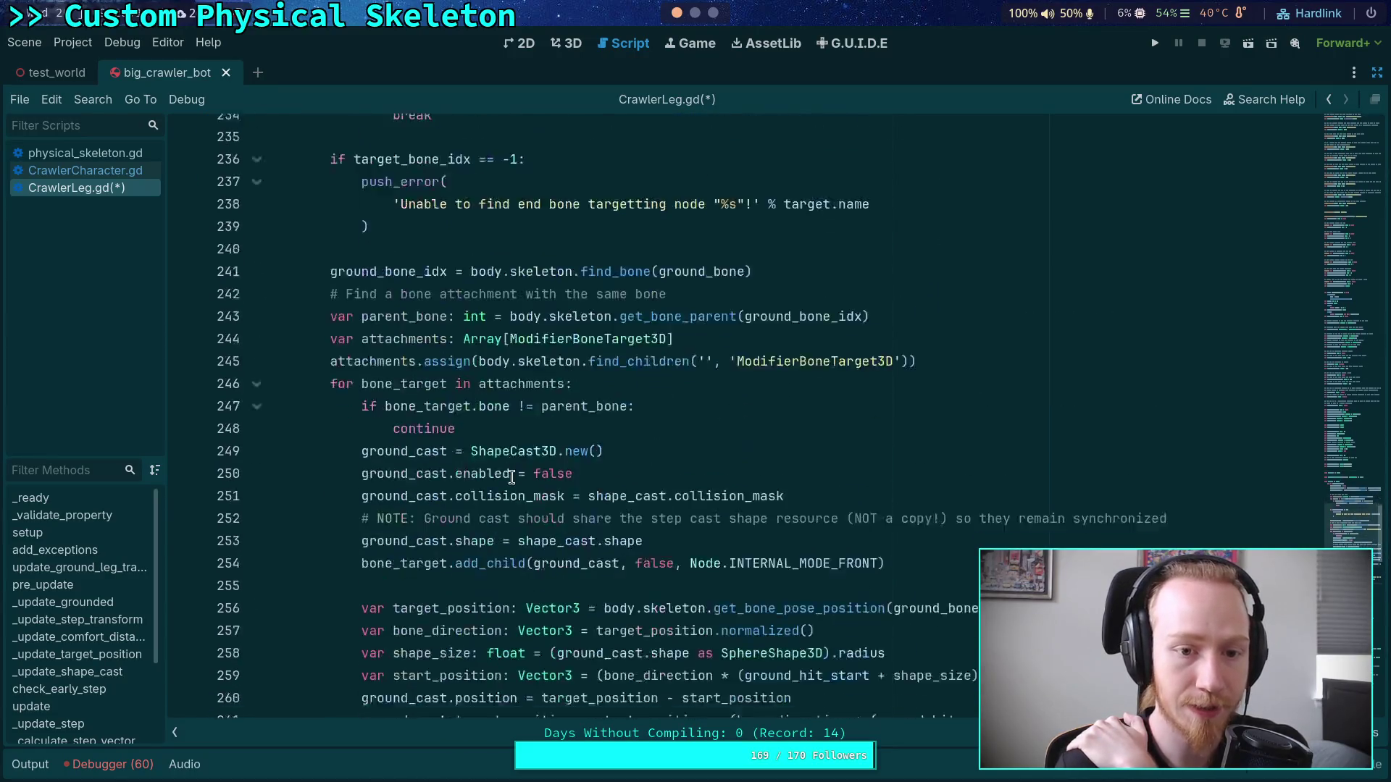
{"action": "double_click", "coordinate": [403, 267]}
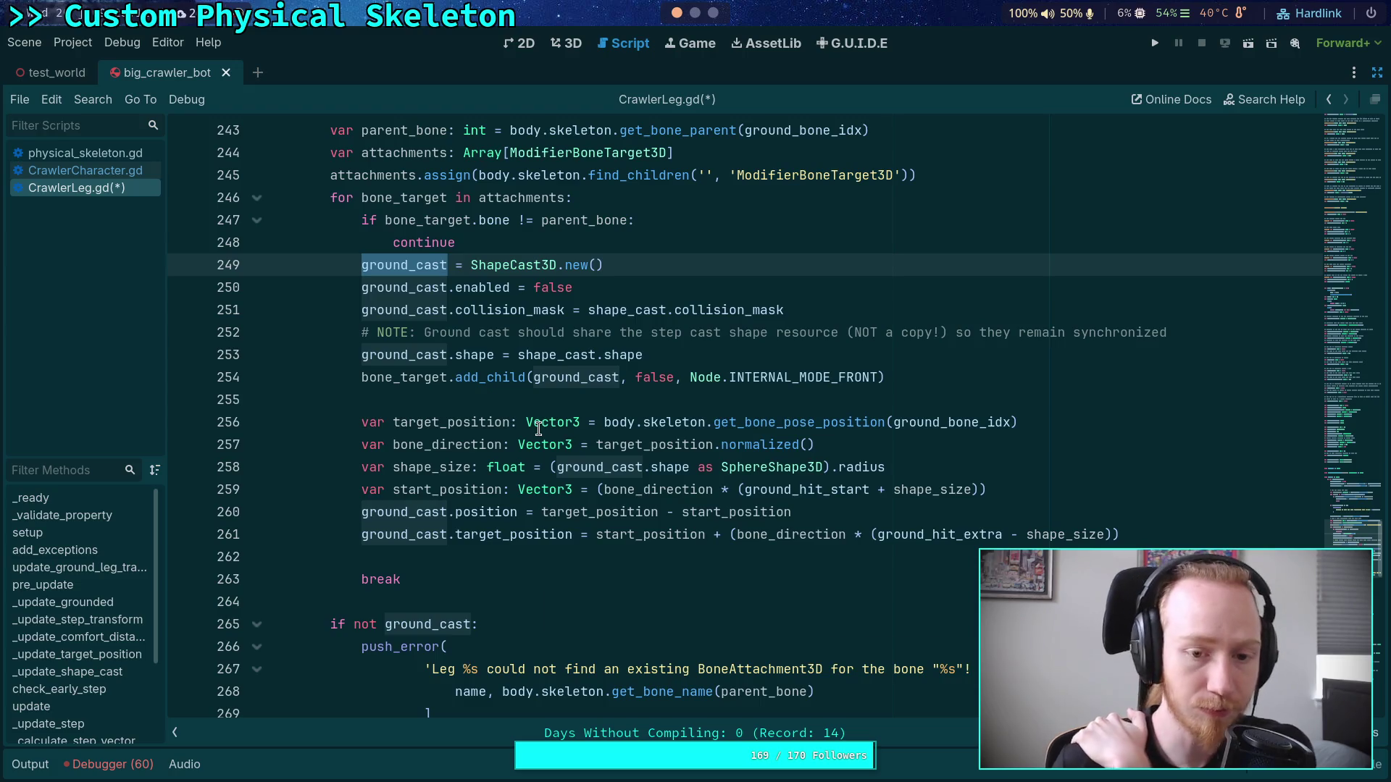
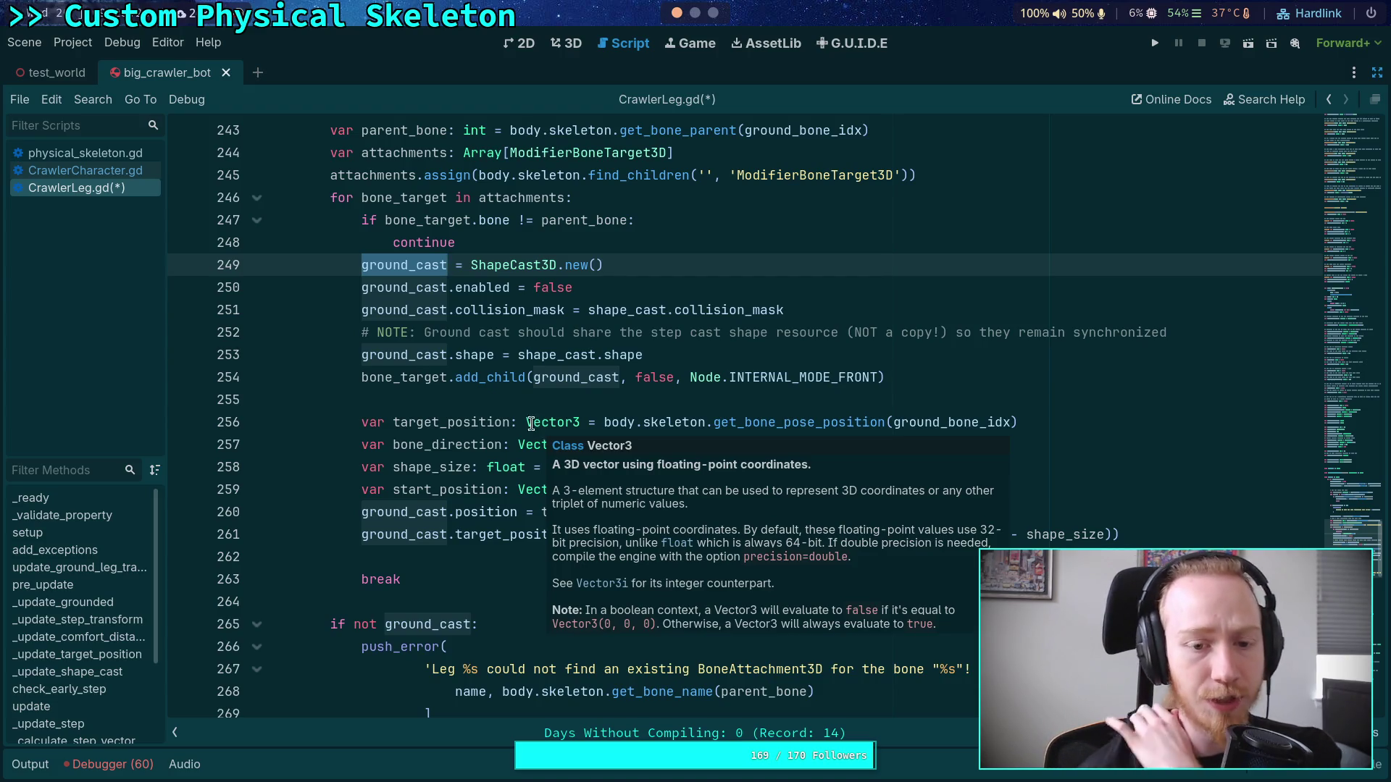
Step: Add a cast_exceptions: Array[RID] parameter to CrawlerLeg's setup()
{"action": "left_click", "coordinate": [441, 390]}
{"action": "scroll", "coordinate": [441, 391], "scroll_direction": "up", "scroll_amount": 2}
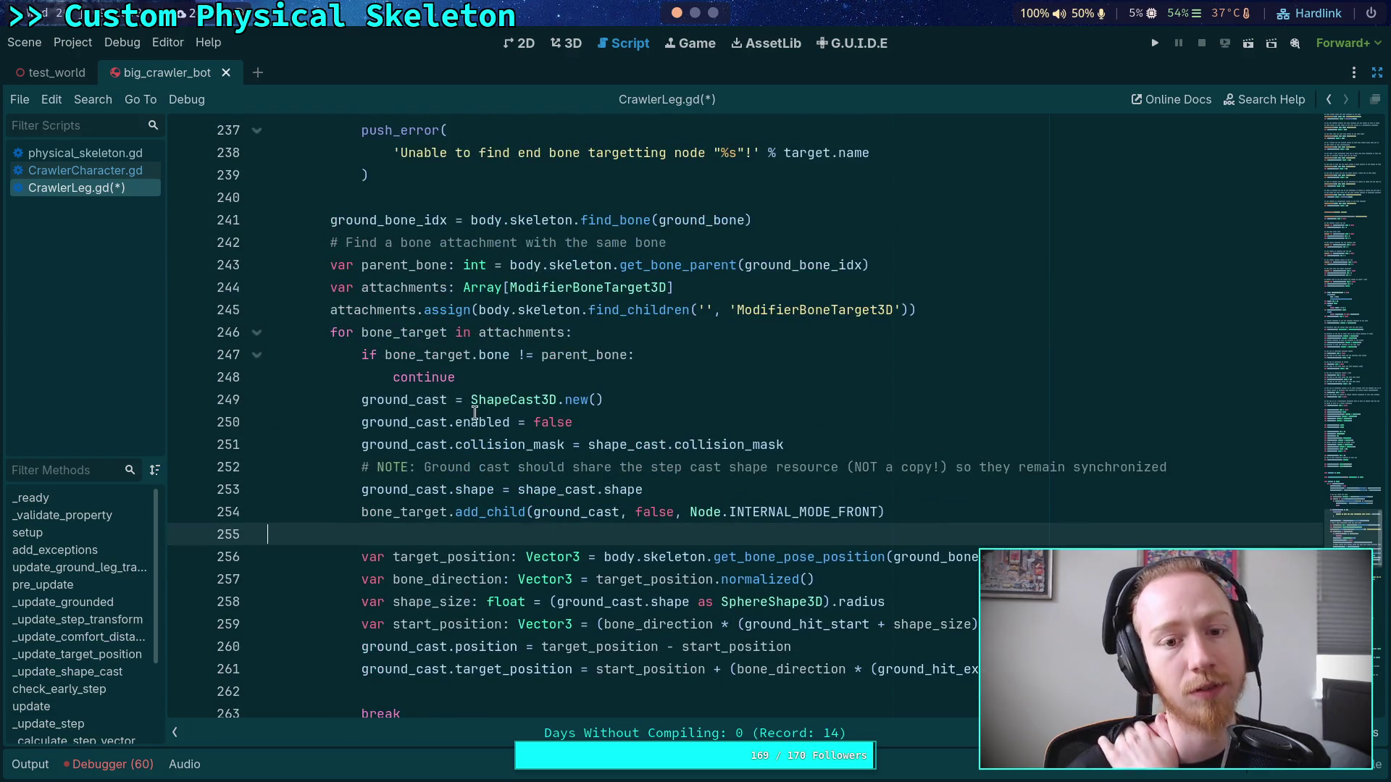
{"action": "scroll", "coordinate": [490, 419], "scroll_direction": "up", "scroll_amount": 7}
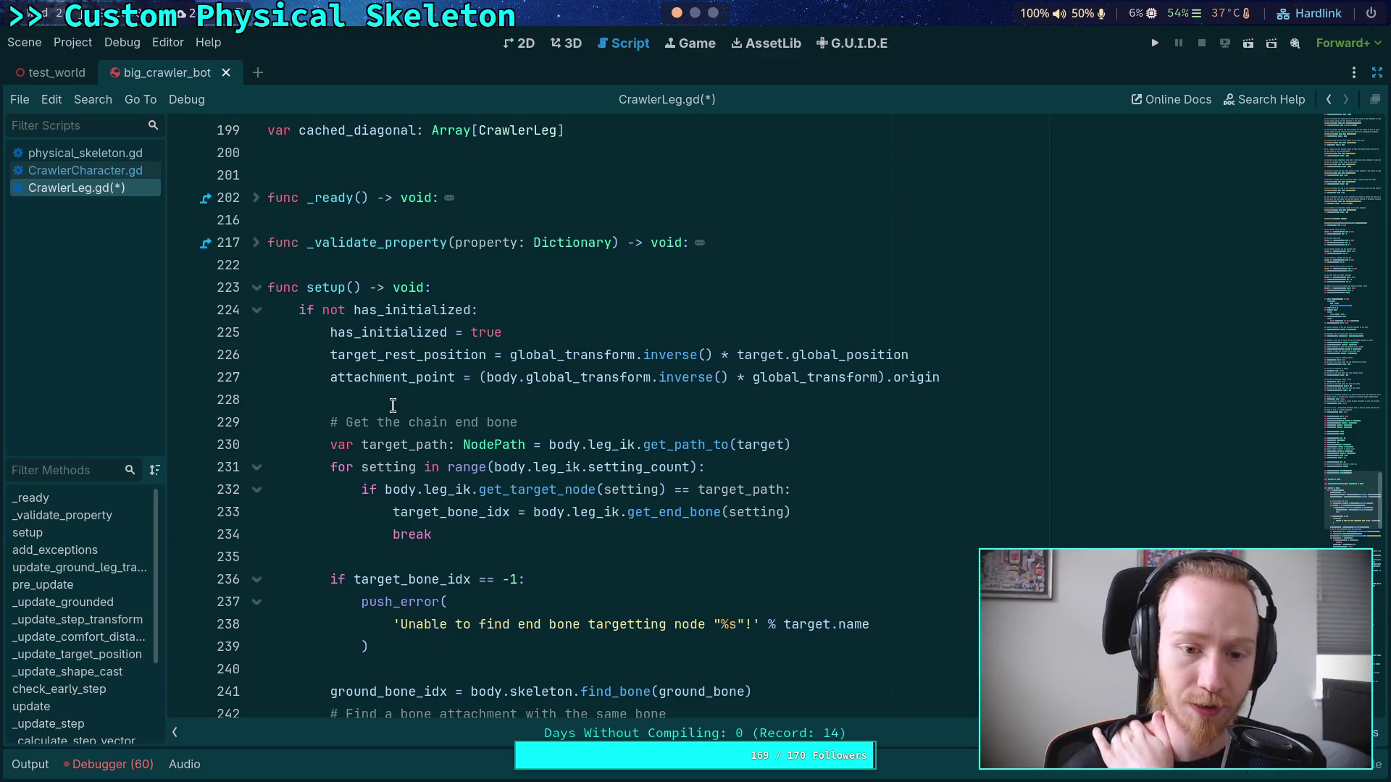
{"action": "scroll", "coordinate": [393, 405], "scroll_direction": "down", "scroll_amount": 15}
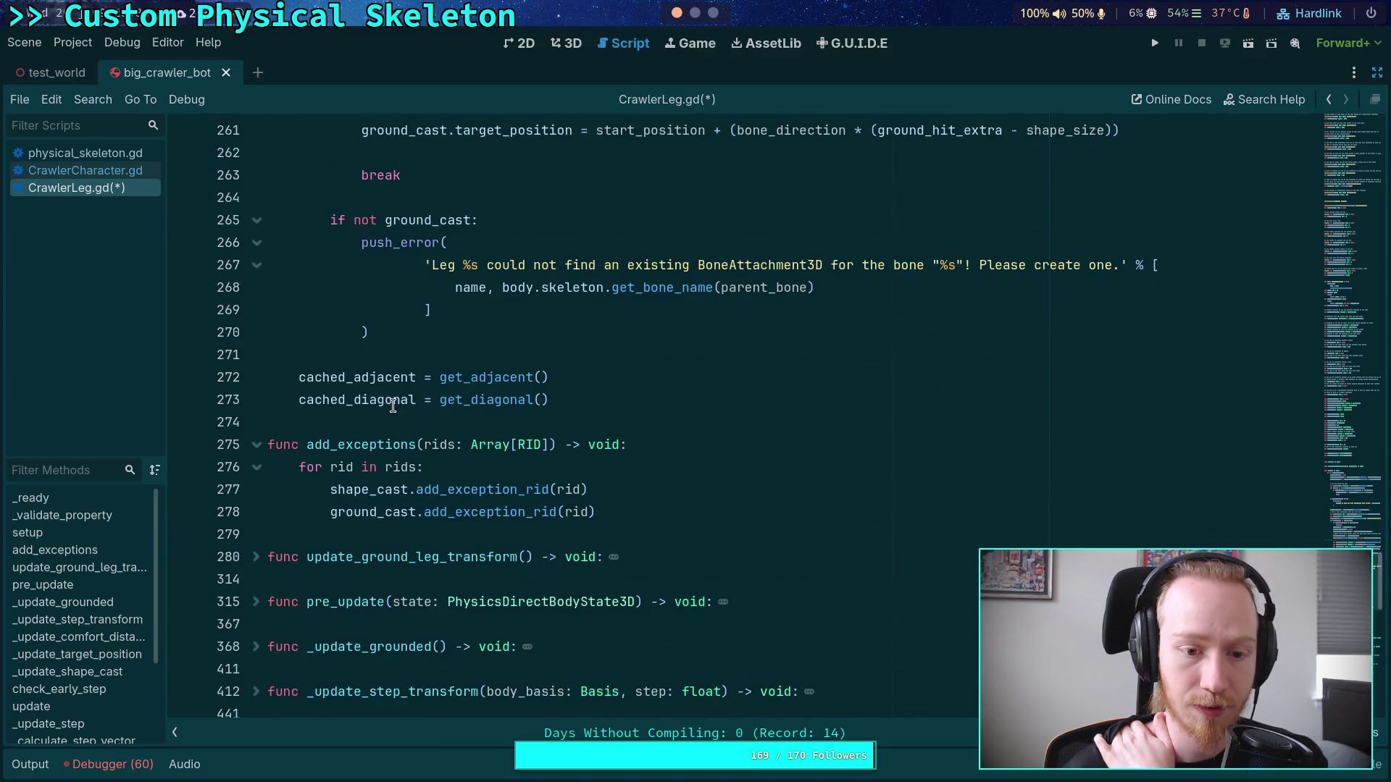
{"action": "scroll", "coordinate": [393, 405], "scroll_direction": "up", "scroll_amount": 1}
{"action": "scroll", "coordinate": [392, 405], "scroll_direction": "up", "scroll_amount": 20}
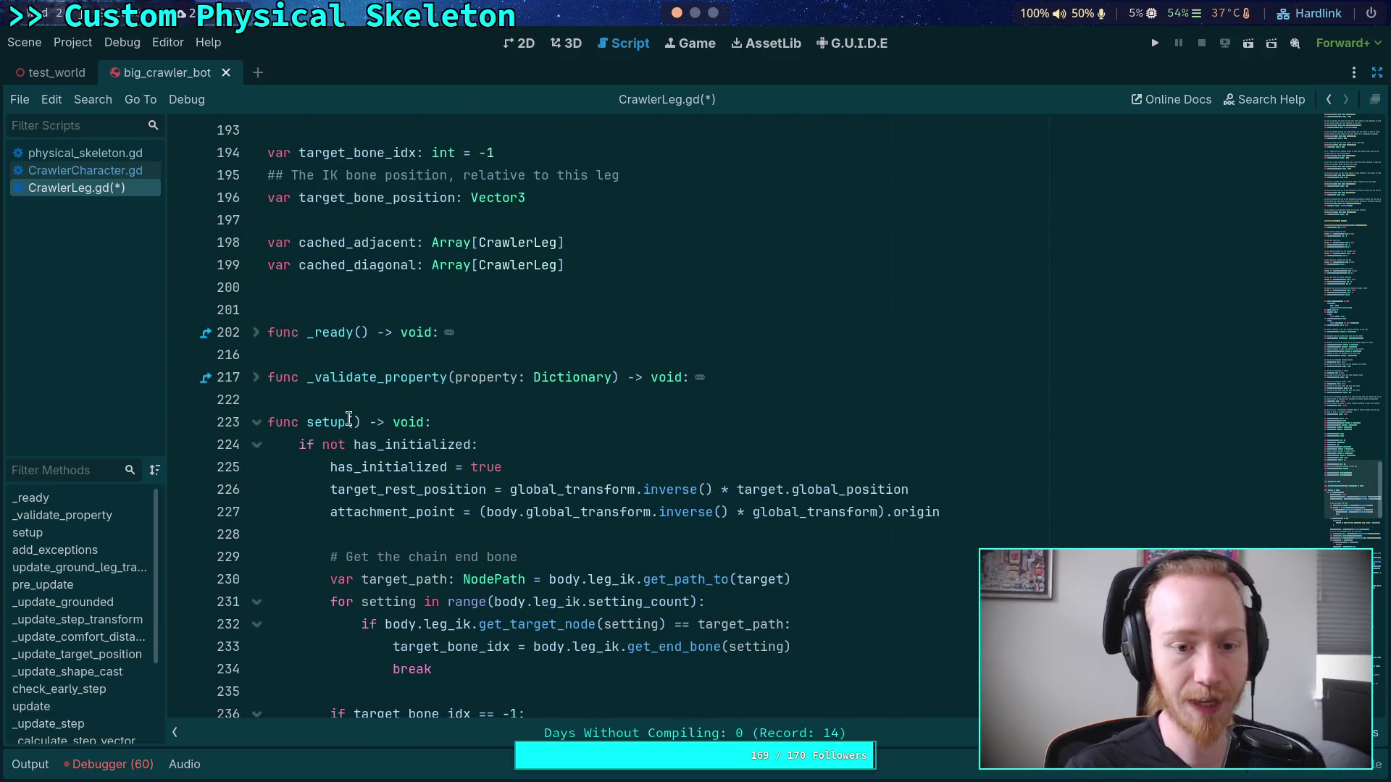
{"action": "left_click", "coordinate": [350, 421]}
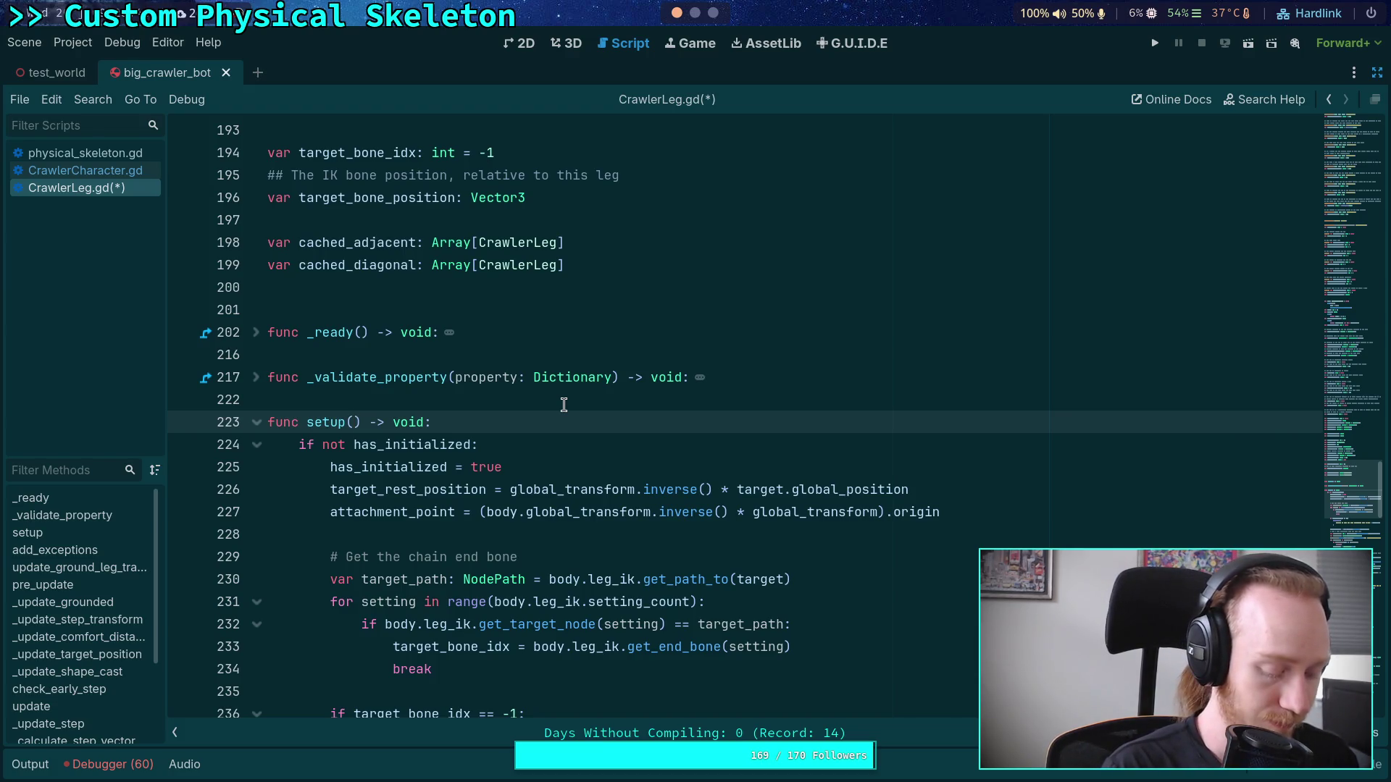
{"action": "type", "text": "cast_"}
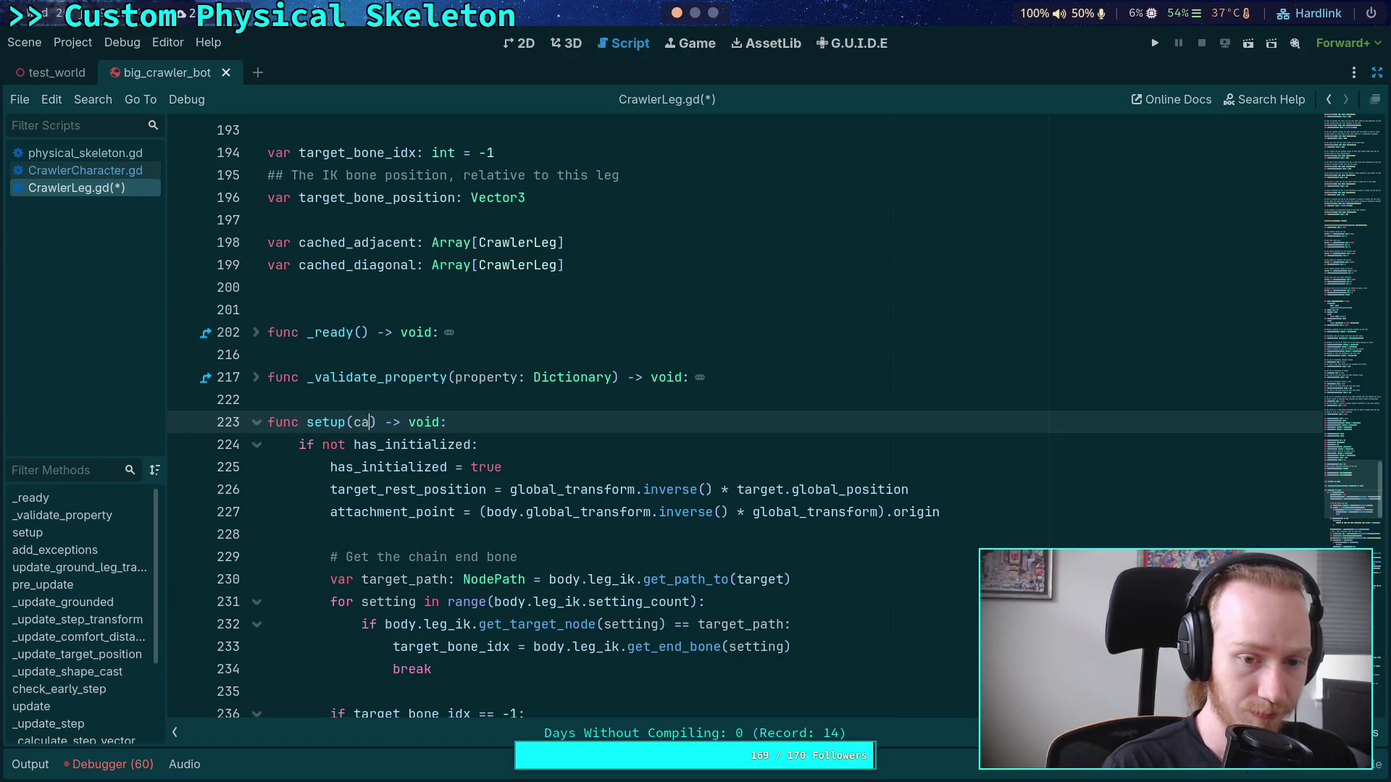
{"action": "type", "text": "exce"}
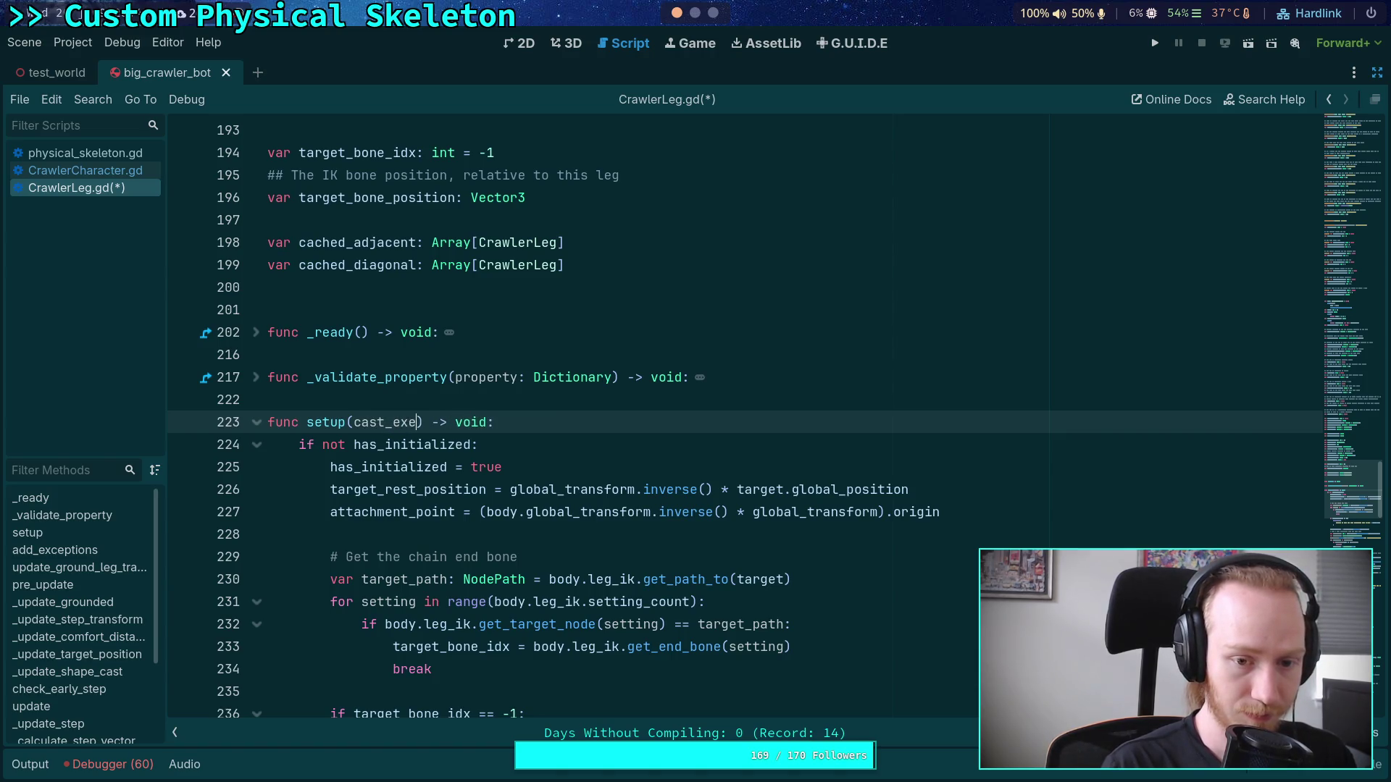
{"action": "type", "text": "ptions: "}
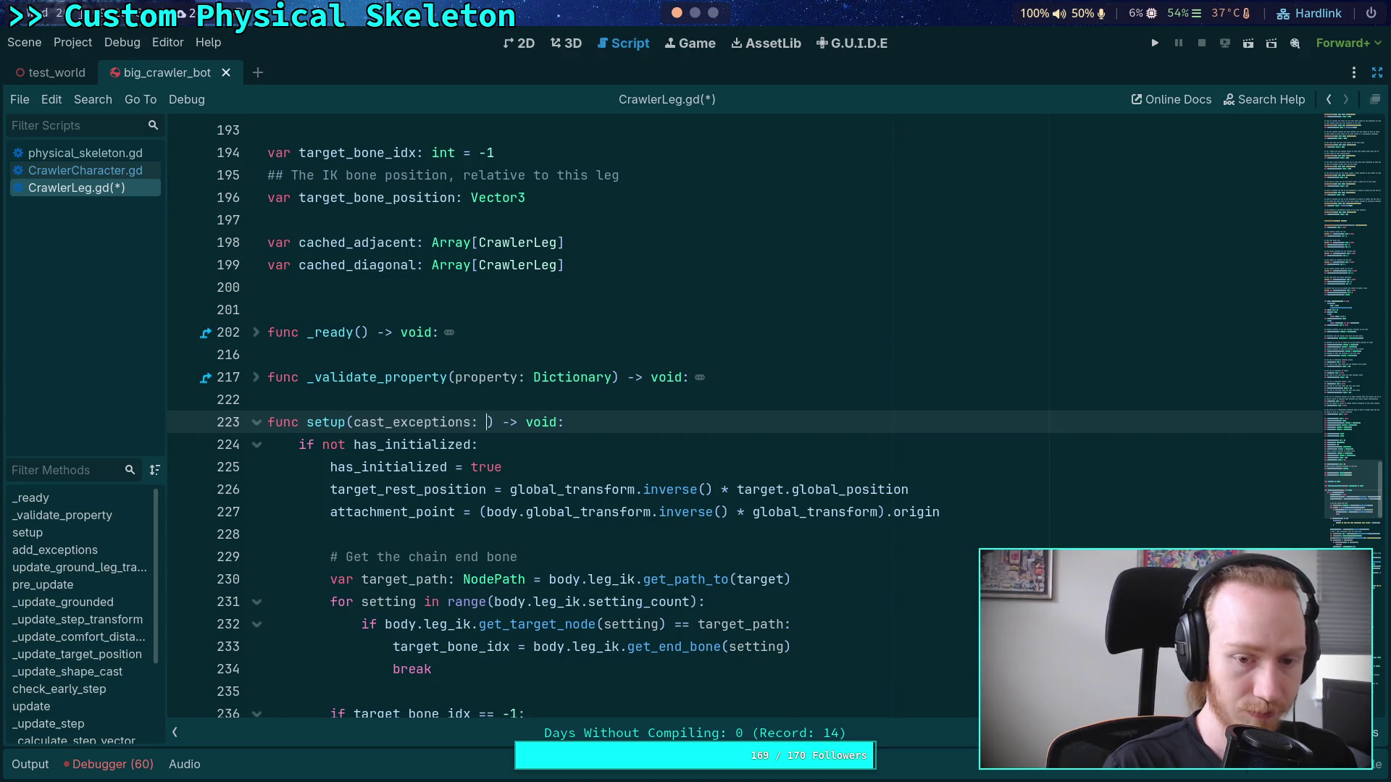
{"action": "type", "text": "Array[RID"}
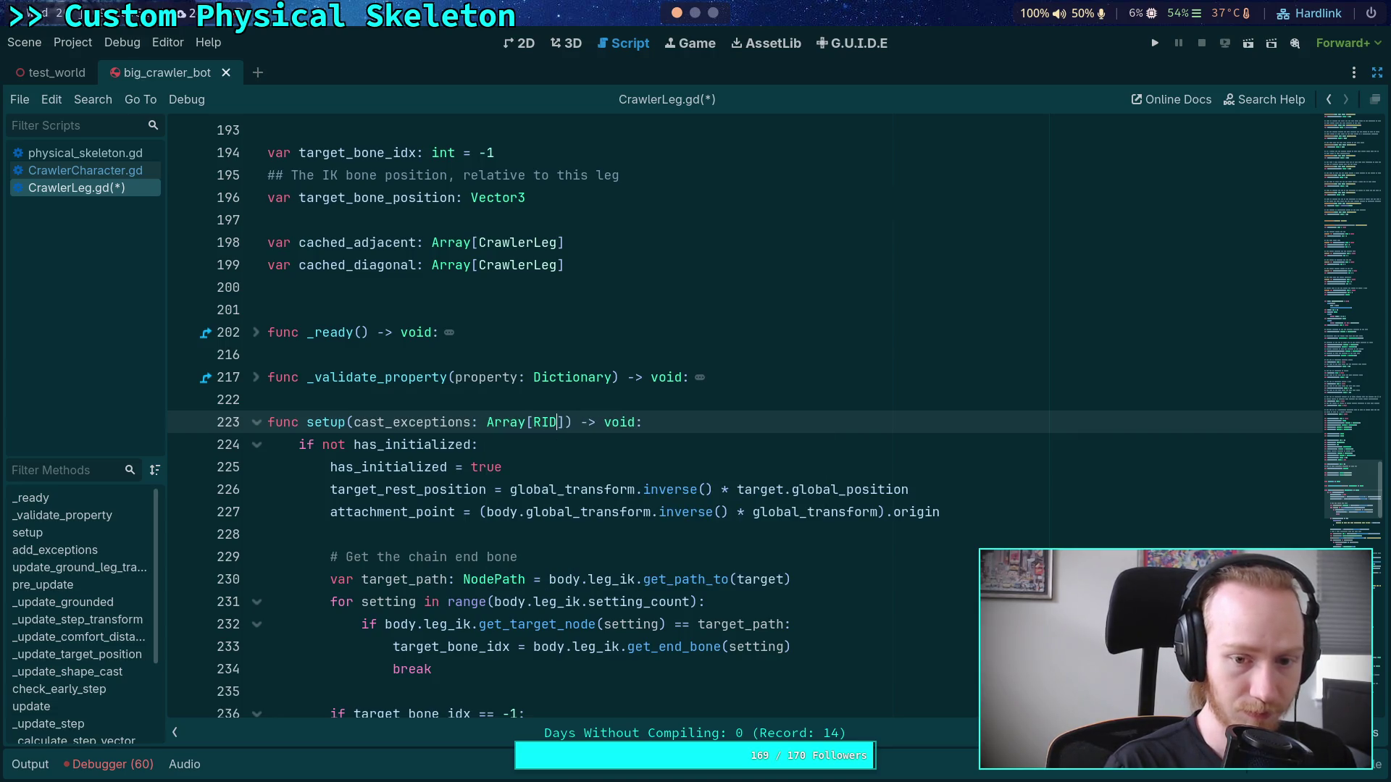
Step: In CrawlerCharacter.gd, pass child_bodies to leg.setup() and delete the add_exceptions call
{"action": "left_click", "coordinate": [68, 157]}
{"action": "left_click", "coordinate": [76, 167]}
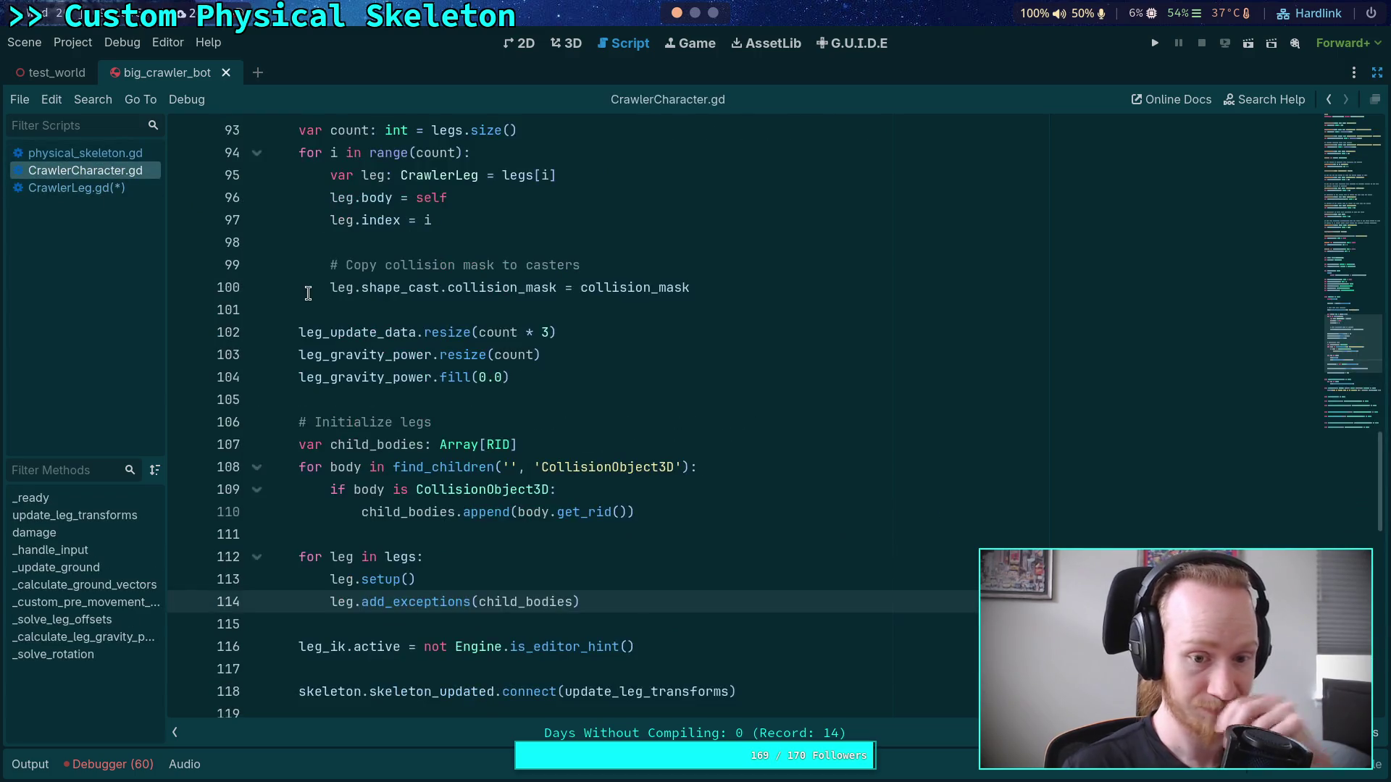
{"action": "left_click", "coordinate": [410, 580]}
{"action": "type", "text": "child_"}
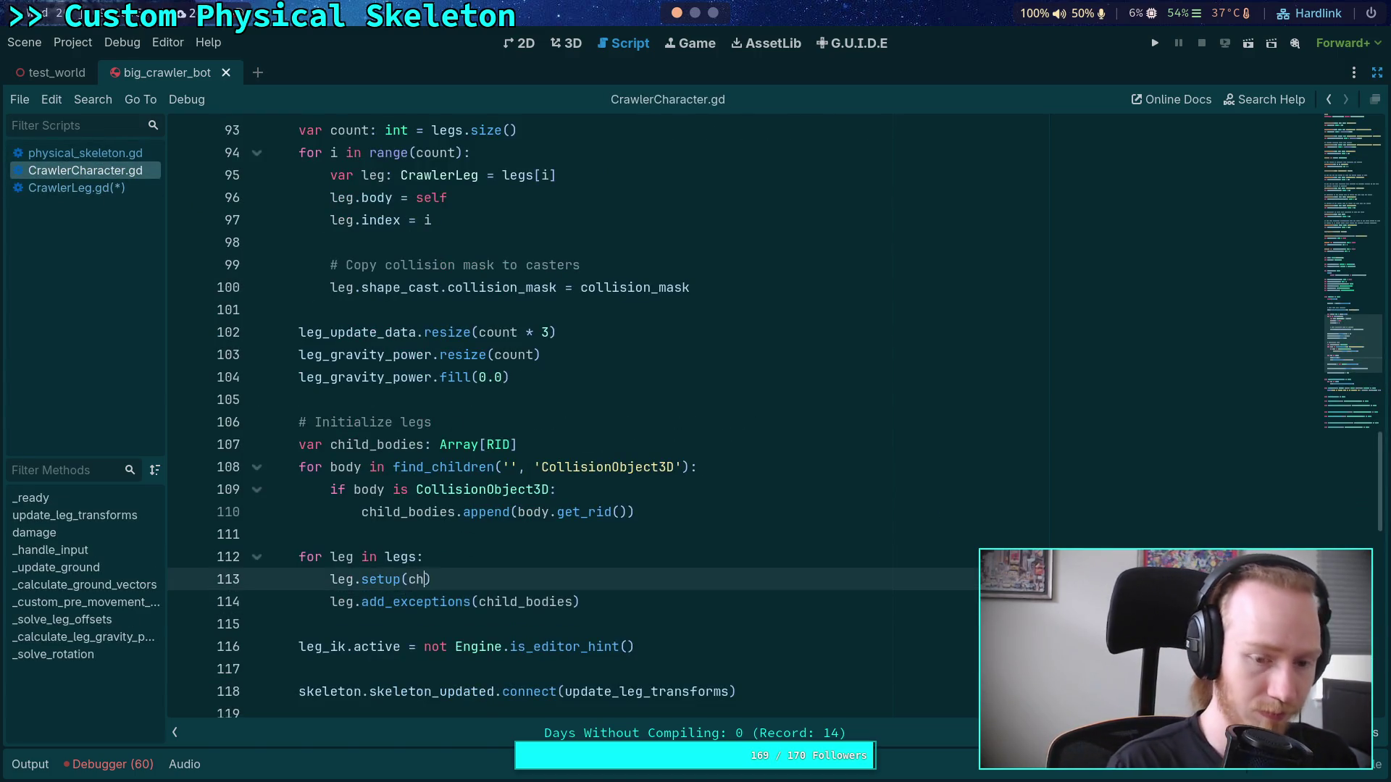
{"action": "type", "text": "bodies"}
{"action": "left_click", "coordinate": [602, 601], "text": "shift"}
{"action": "key", "text": "BackSpace"}
{"action": "left_click", "coordinate": [93, 189]}
{"action": "left_click", "coordinate": [584, 365]}
{"action": "scroll", "coordinate": [579, 348], "scroll_direction": "down", "scroll_amount": 10}
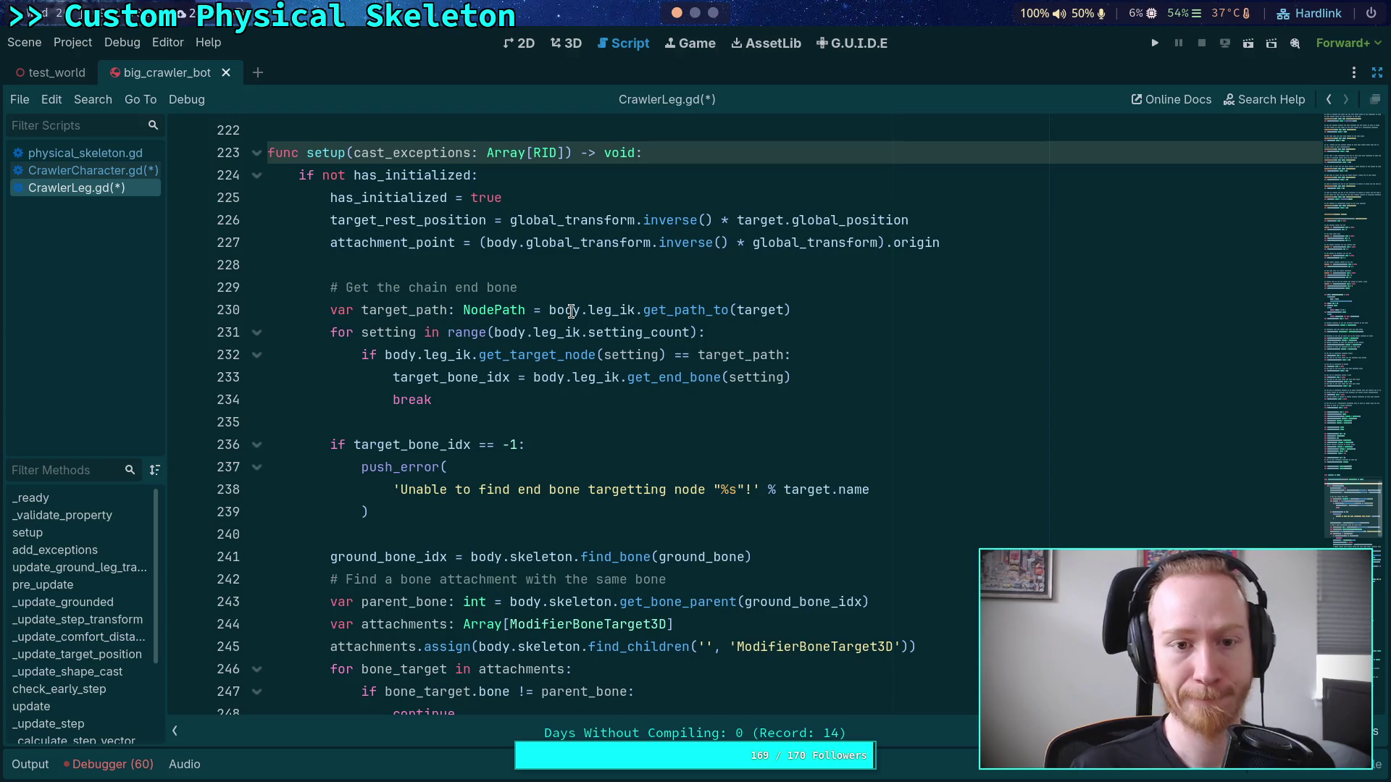
Step: Move the cached_adjacent and cached_diagonal assignments to the top of setup
{"action": "scroll", "coordinate": [572, 312], "scroll_direction": "down", "scroll_amount": 11}
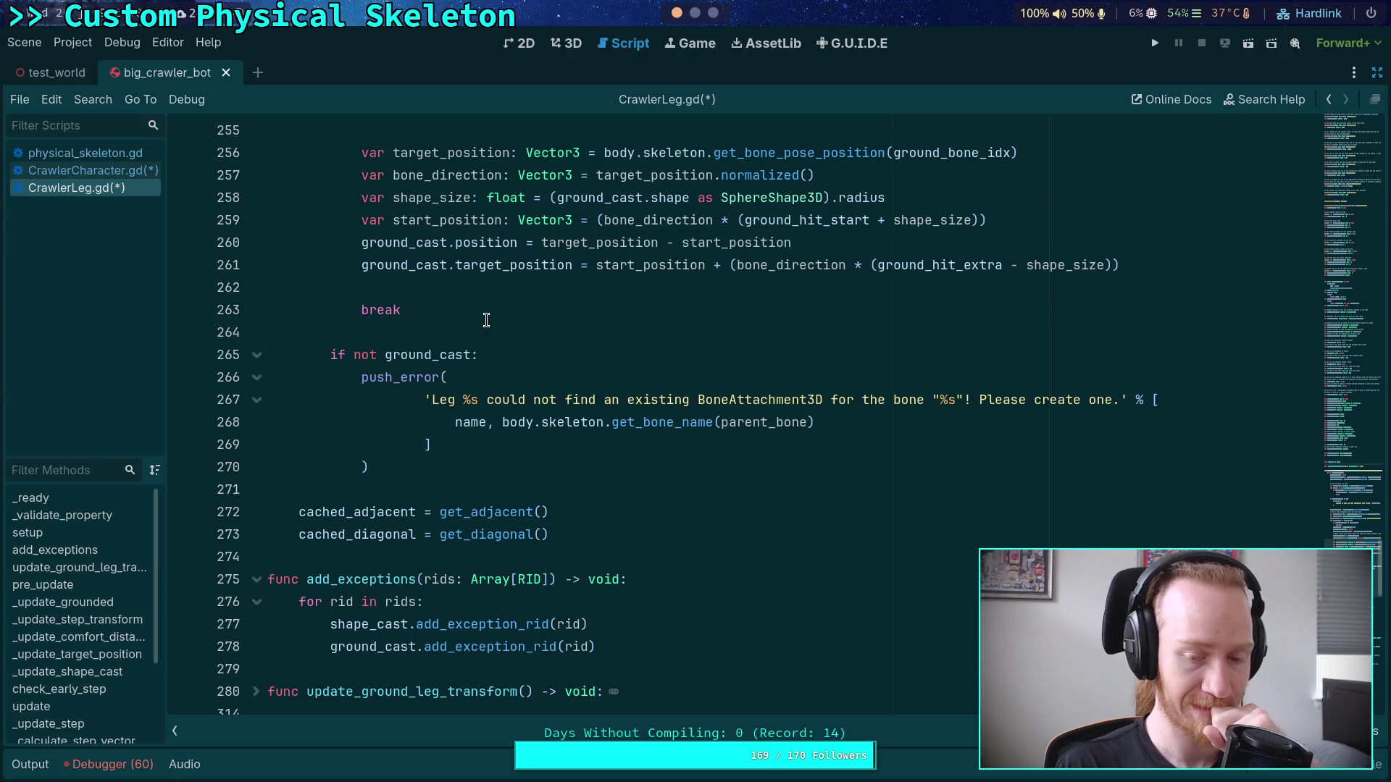
{"action": "scroll", "coordinate": [486, 320], "scroll_direction": "up", "scroll_amount": 1}
{"action": "left_click", "coordinate": [376, 579]}
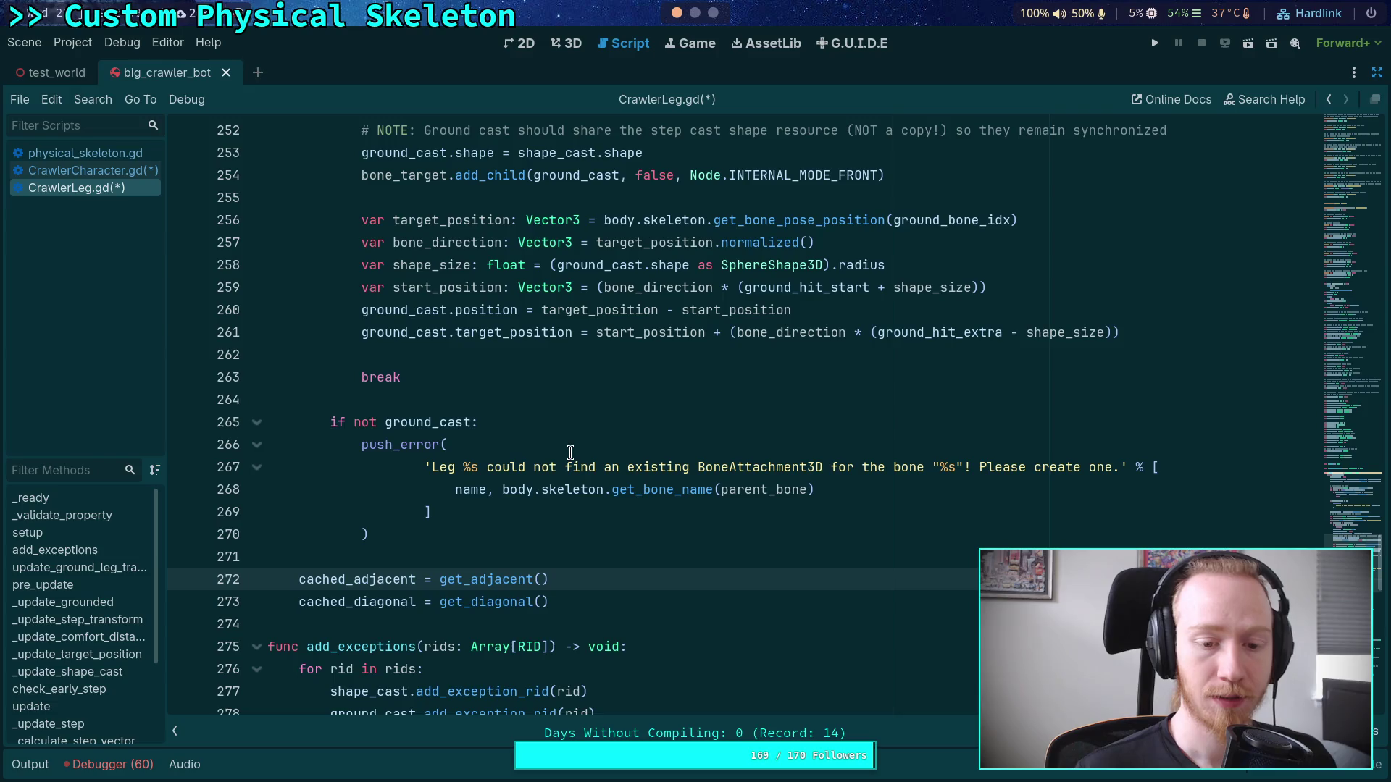
{"action": "left_click", "coordinate": [431, 556]}
{"action": "type", "text": "for child_body in body.find_children('', 'CollisionObject3D'):"}
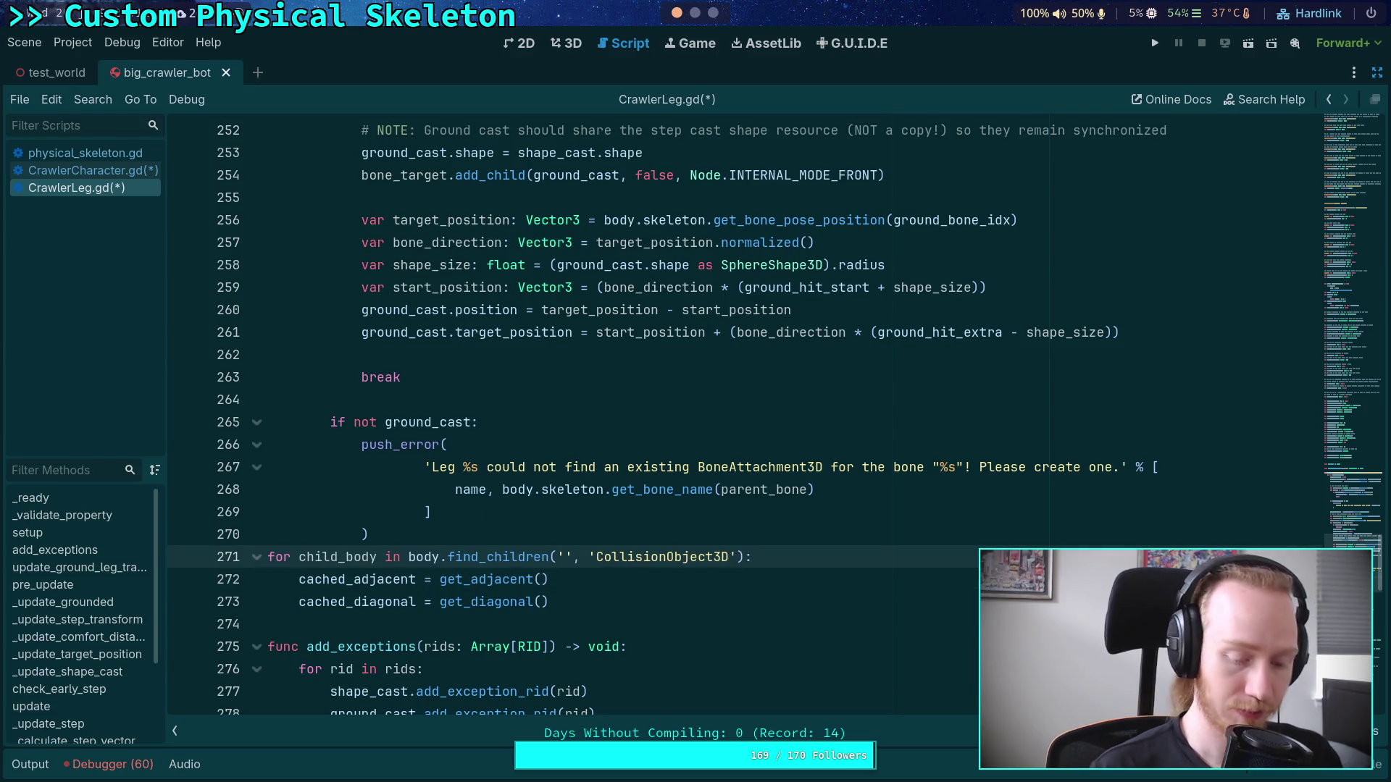
{"action": "key", "text": "ctrl+z"}
{"action": "left_click_drag", "start_coordinate": [551, 602], "coordinate": [191, 563]}
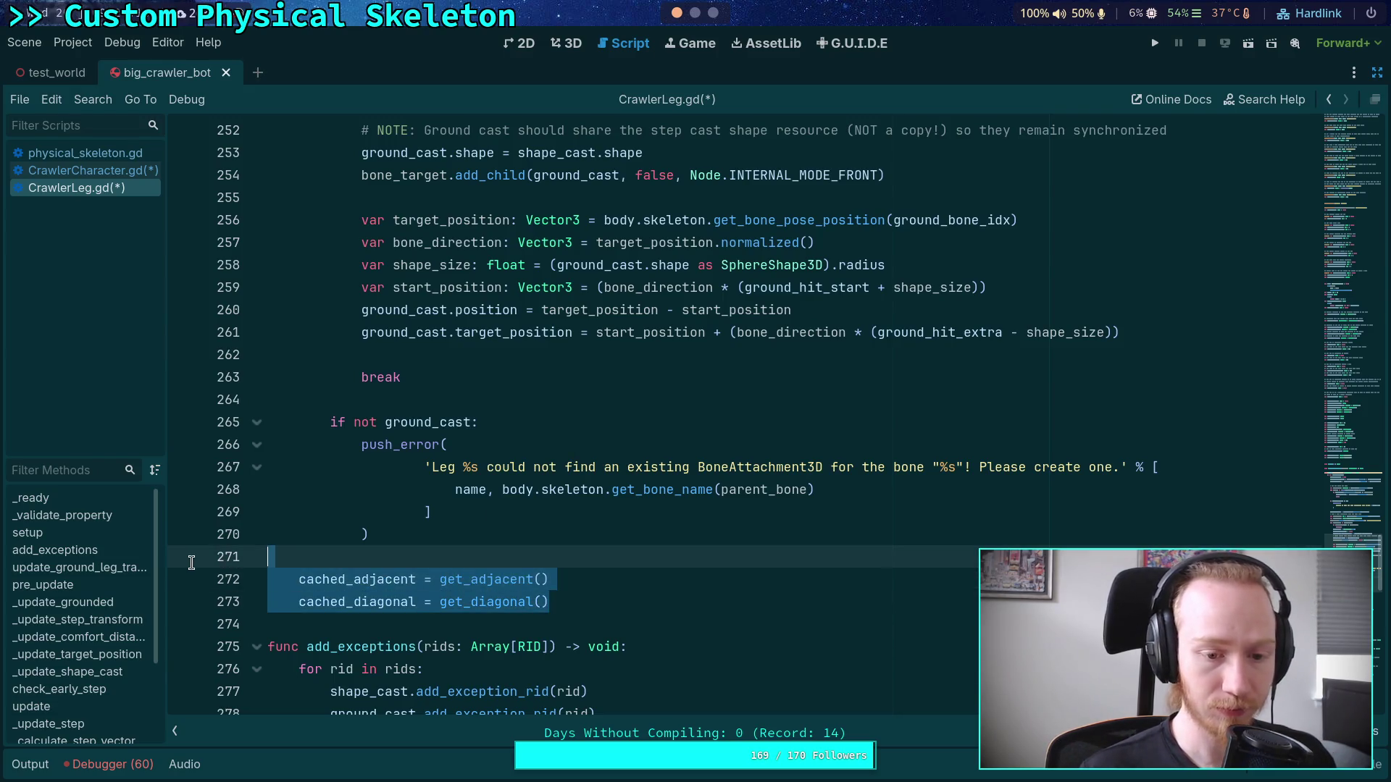
{"action": "key", "text": "ctrl+x"}
{"action": "scroll", "coordinate": [385, 484], "scroll_direction": "up", "scroll_amount": 10}
{"action": "left_click", "coordinate": [675, 230]}
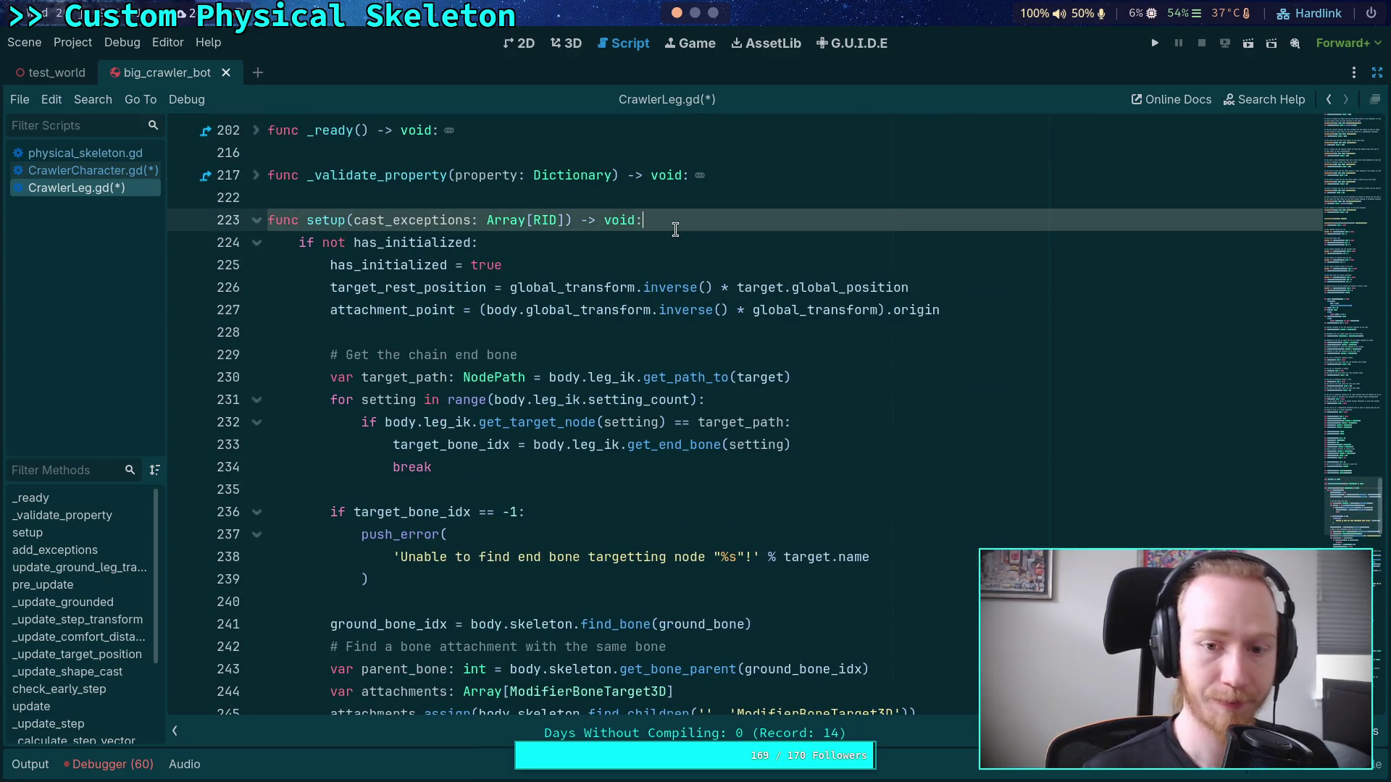
{"action": "key", "text": "ctrl+v"}
Step: Add an 'if has_initialized: return' guard below the cached assignments
{"action": "key", "text": "Return"}
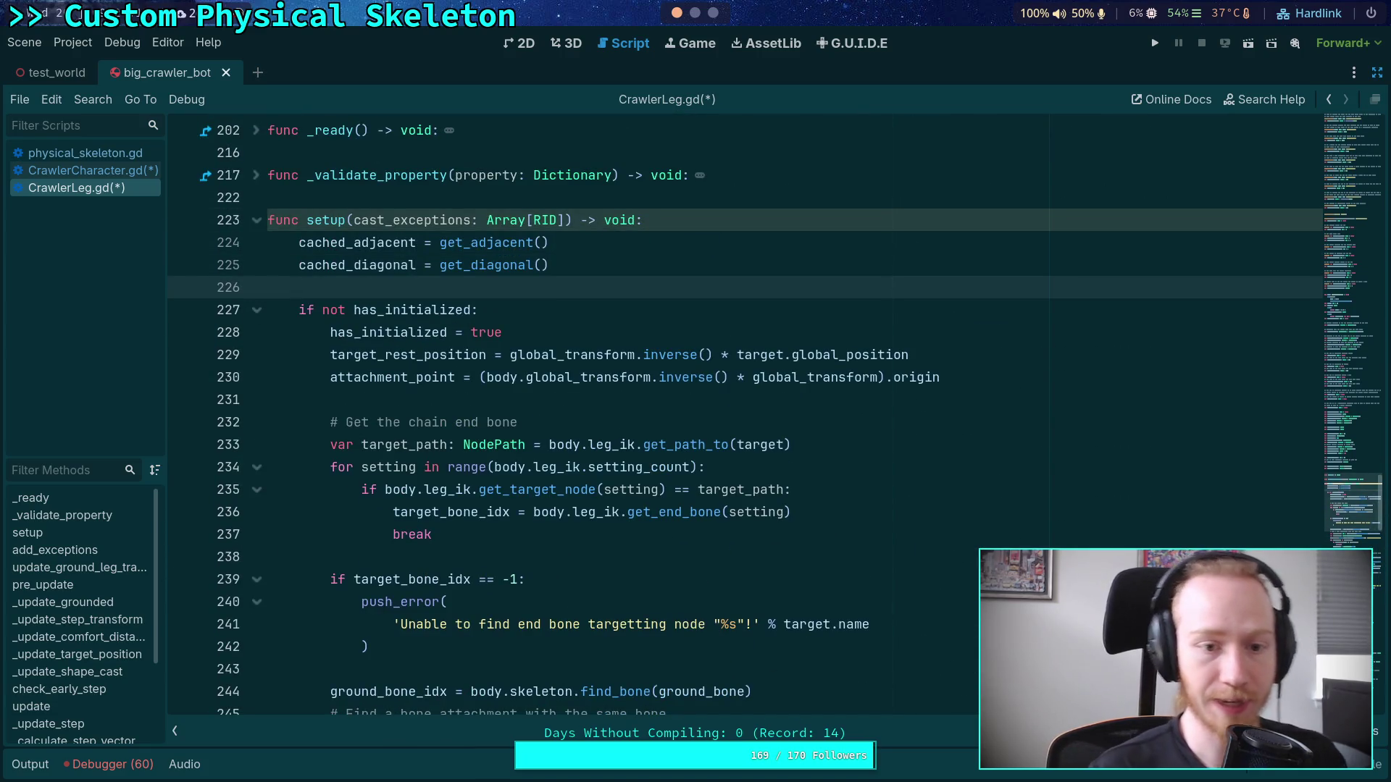
{"action": "key", "text": "Return"}
{"action": "key", "text": "Up"}
{"action": "key", "text": "Return"}
{"action": "type", "text": "if"}
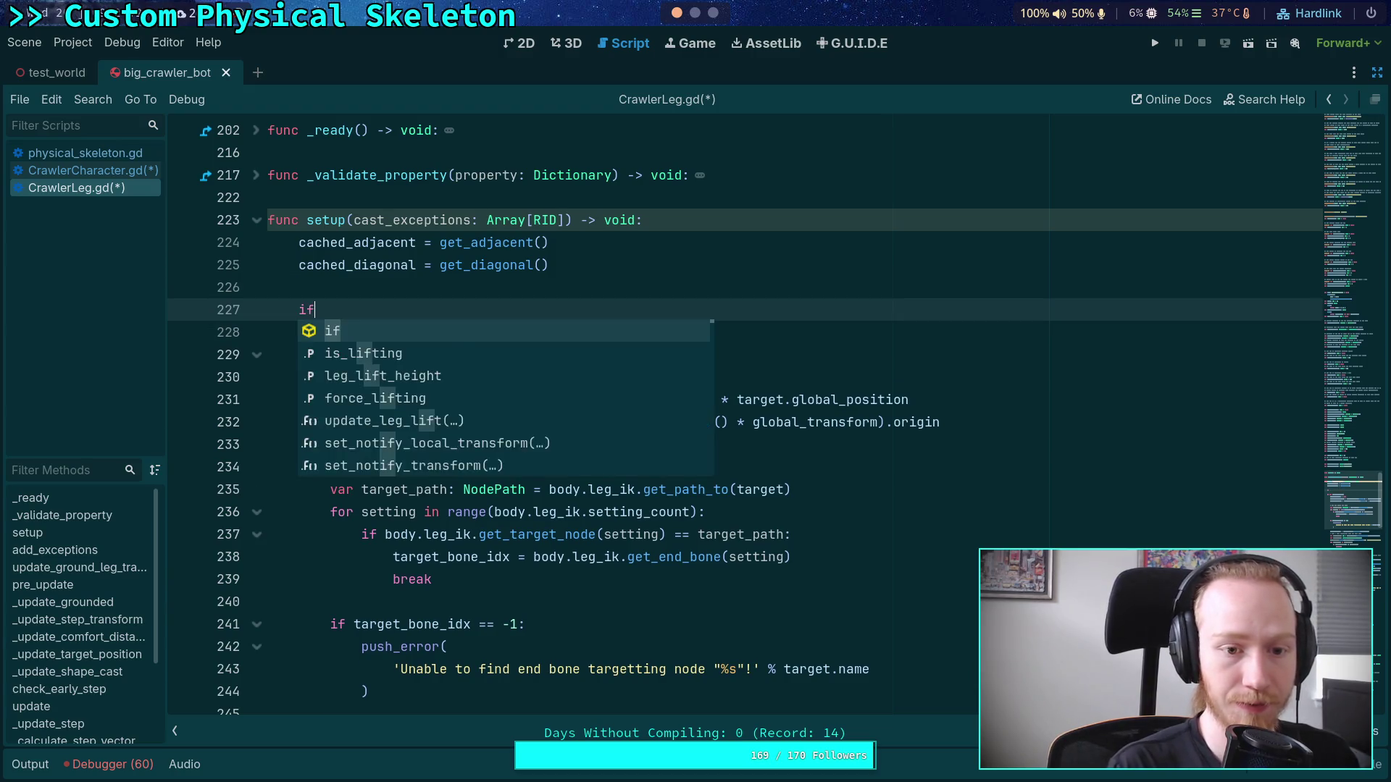
{"action": "type", "text": " has-_"}
{"action": "key", "text": "Return"}
{"action": "type", "text": ":"}
{"action": "key", "text": "Return"}
{"action": "type", "text": "return"}
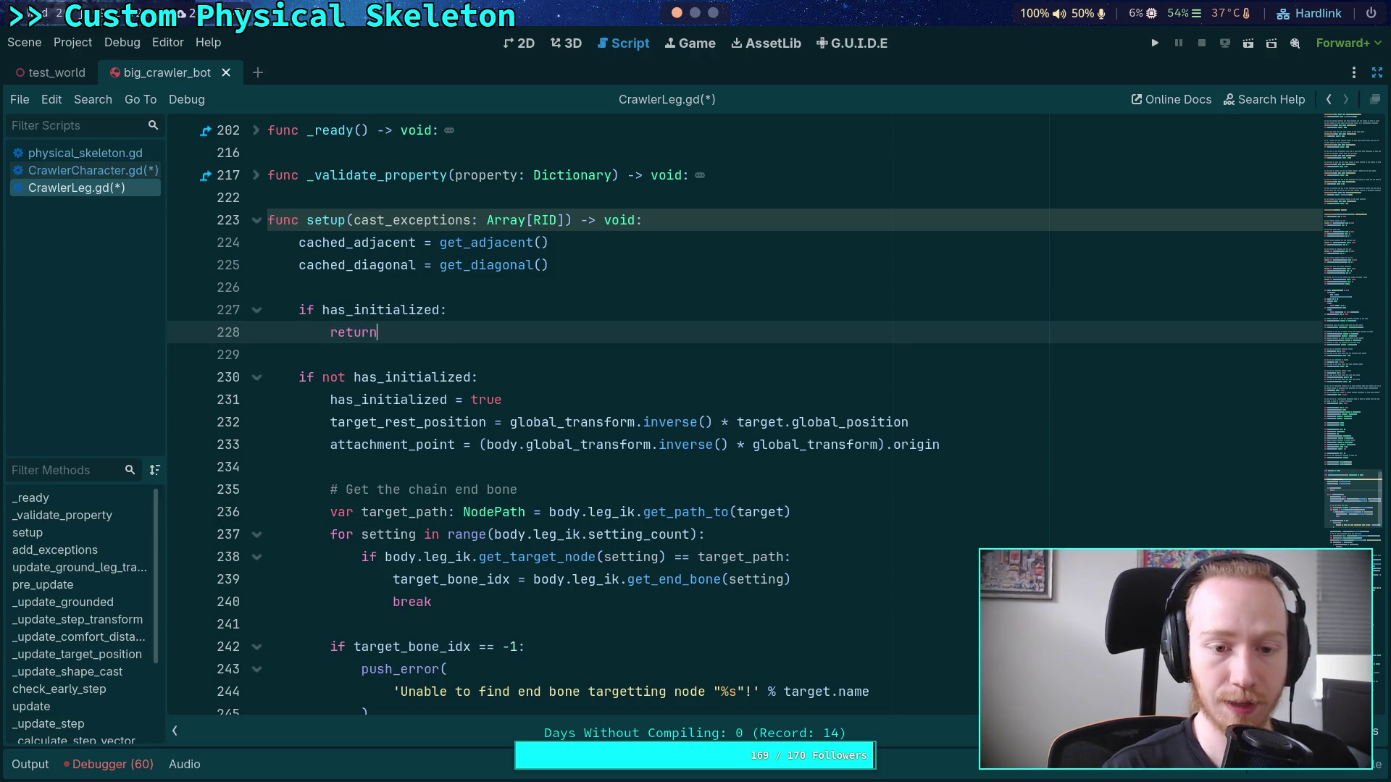
Step: Delete the 'if not has_initialized:' line and dedent the initialization block one level
{"action": "left_click_drag", "start_coordinate": [478, 377], "coordinate": [510, 355]}
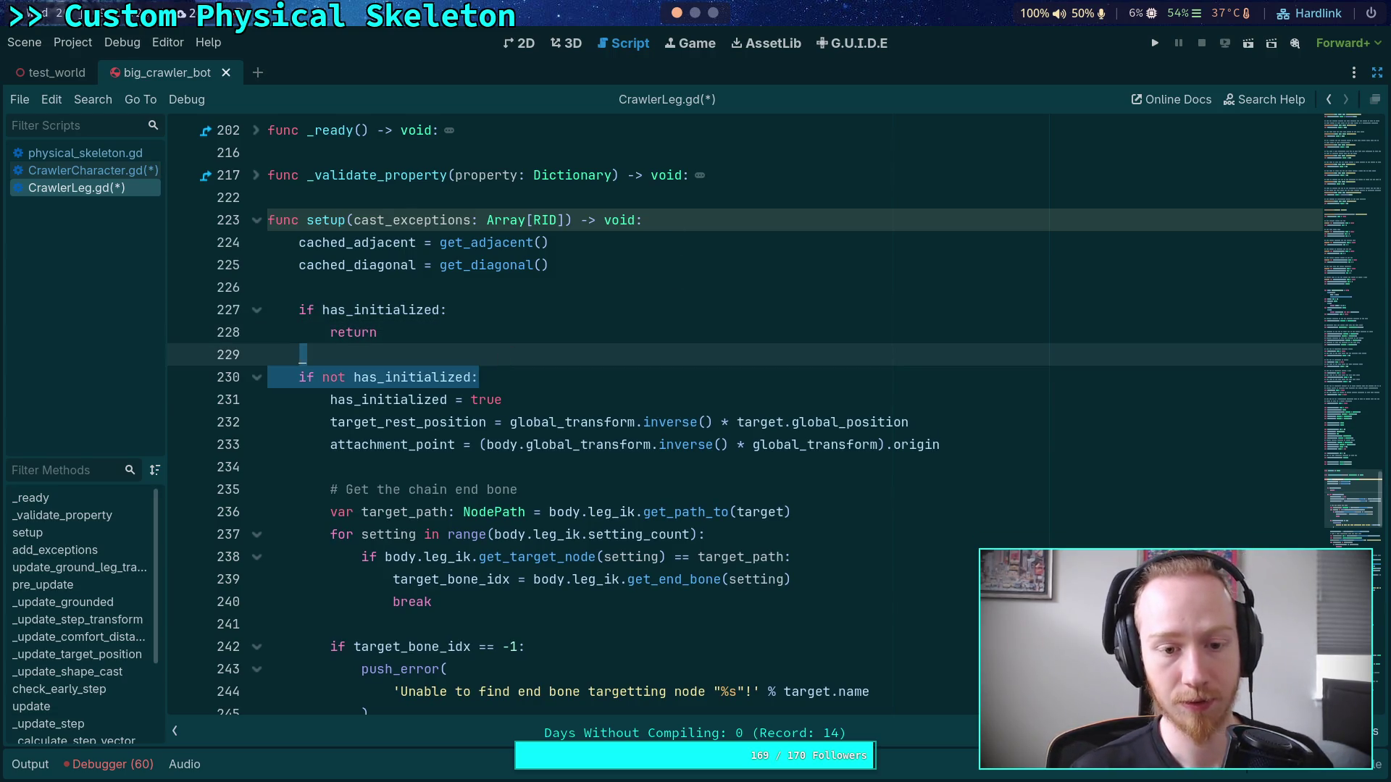
{"action": "key", "text": "BackSpace"}
{"action": "mouse_move", "coordinate": [270, 378]}
{"action": "left_mouse_down"}
{"action": "mouse_move", "coordinate": [362, 438]}
{"action": "mouse_move", "coordinate": [427, 407]}
{"action": "mouse_move", "coordinate": [425, 489]}
{"action": "left_mouse_up"}
{"action": "key", "text": "shift+Tab"}
{"action": "left_click", "coordinate": [498, 374]}
{"action": "scroll", "coordinate": [571, 403], "scroll_direction": "up", "scroll_amount": 10}
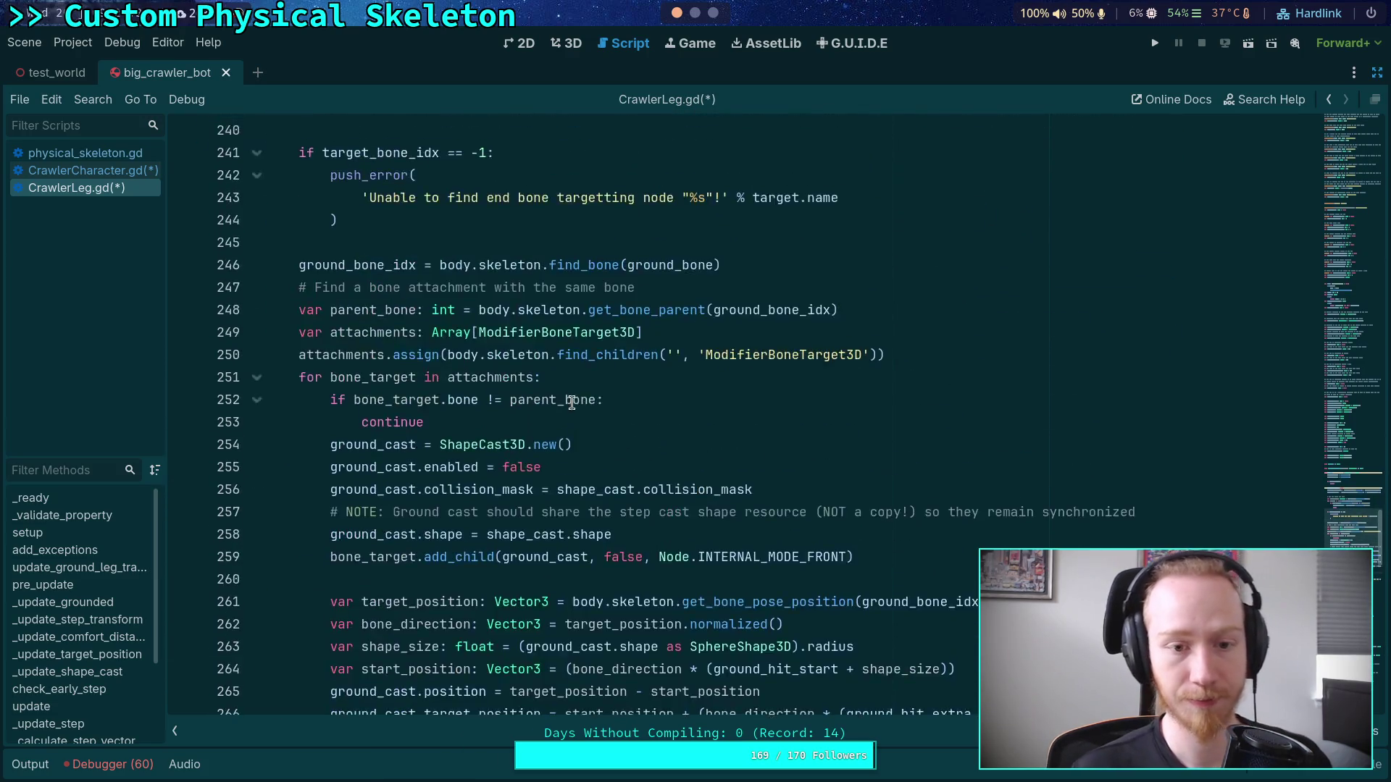
{"action": "scroll", "coordinate": [571, 403], "scroll_direction": "up", "scroll_amount": 1}
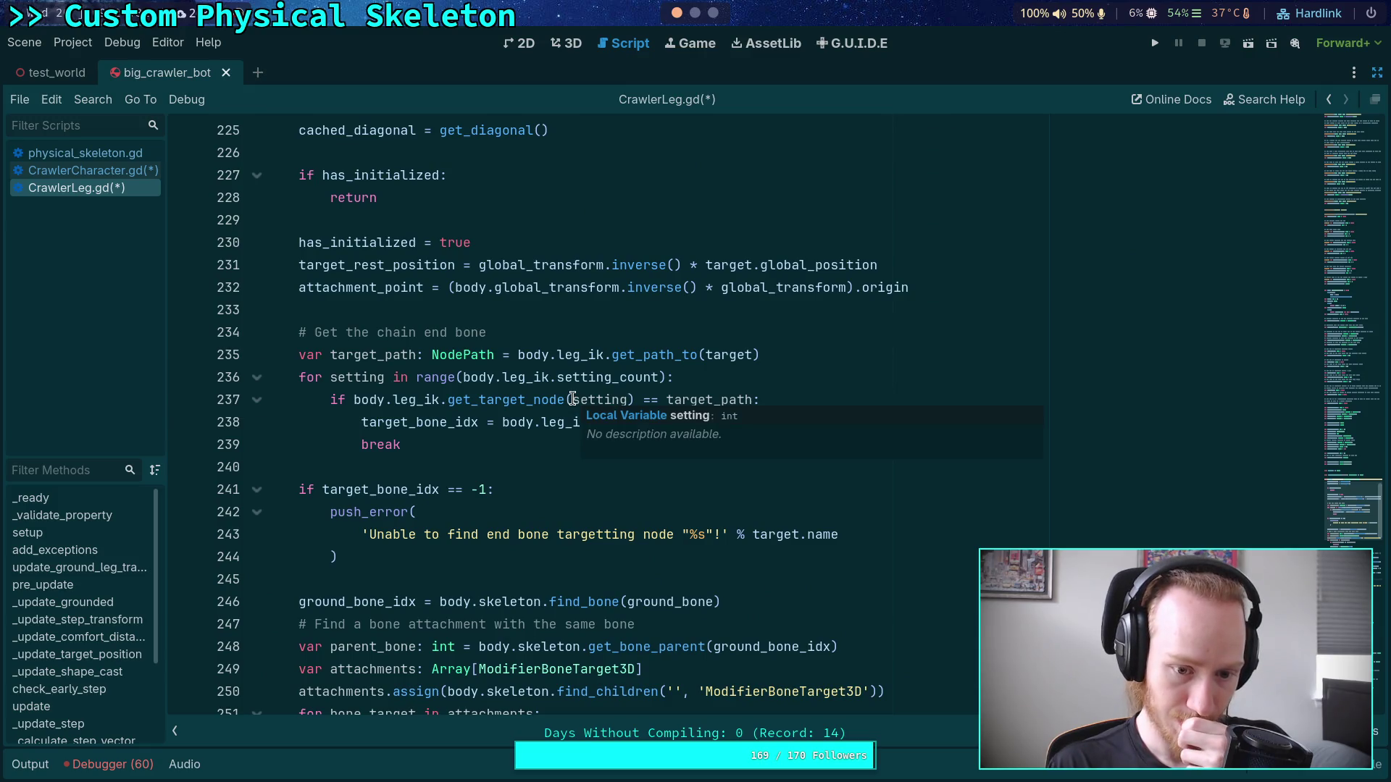
{"action": "scroll", "coordinate": [572, 399], "scroll_direction": "down", "scroll_amount": 4}
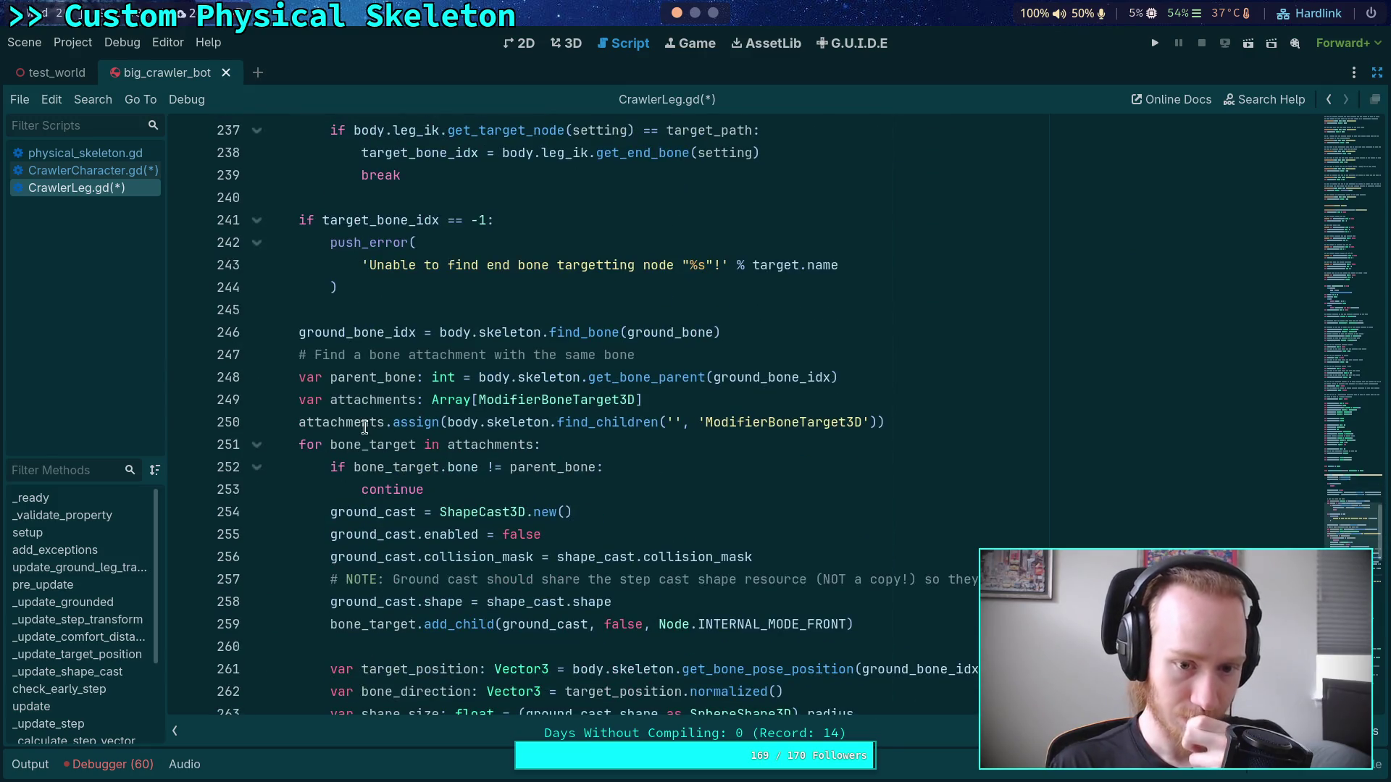
{"action": "double_click", "coordinate": [415, 445]}
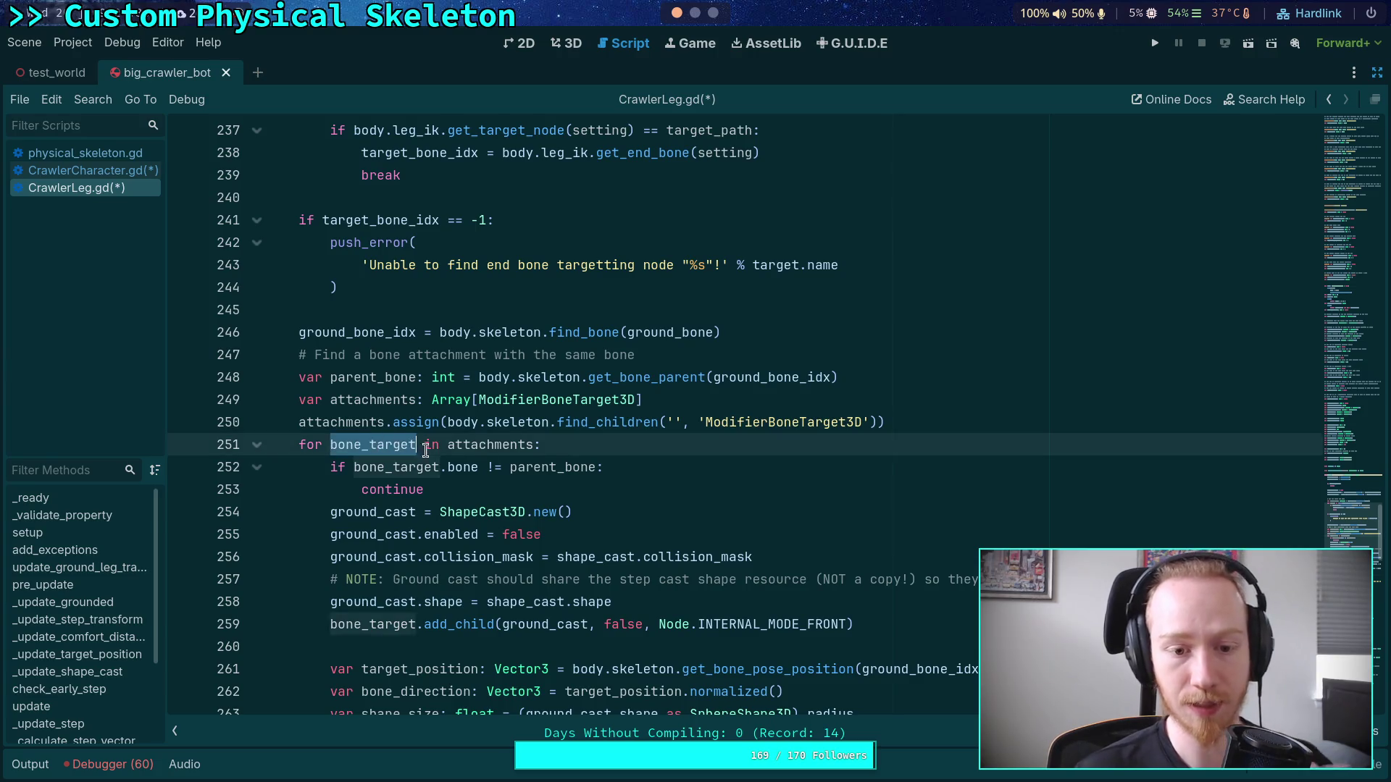
{"action": "scroll", "coordinate": [604, 464], "scroll_direction": "down", "scroll_amount": 2}
{"action": "scroll", "coordinate": [745, 465], "scroll_direction": "down", "scroll_amount": 1}
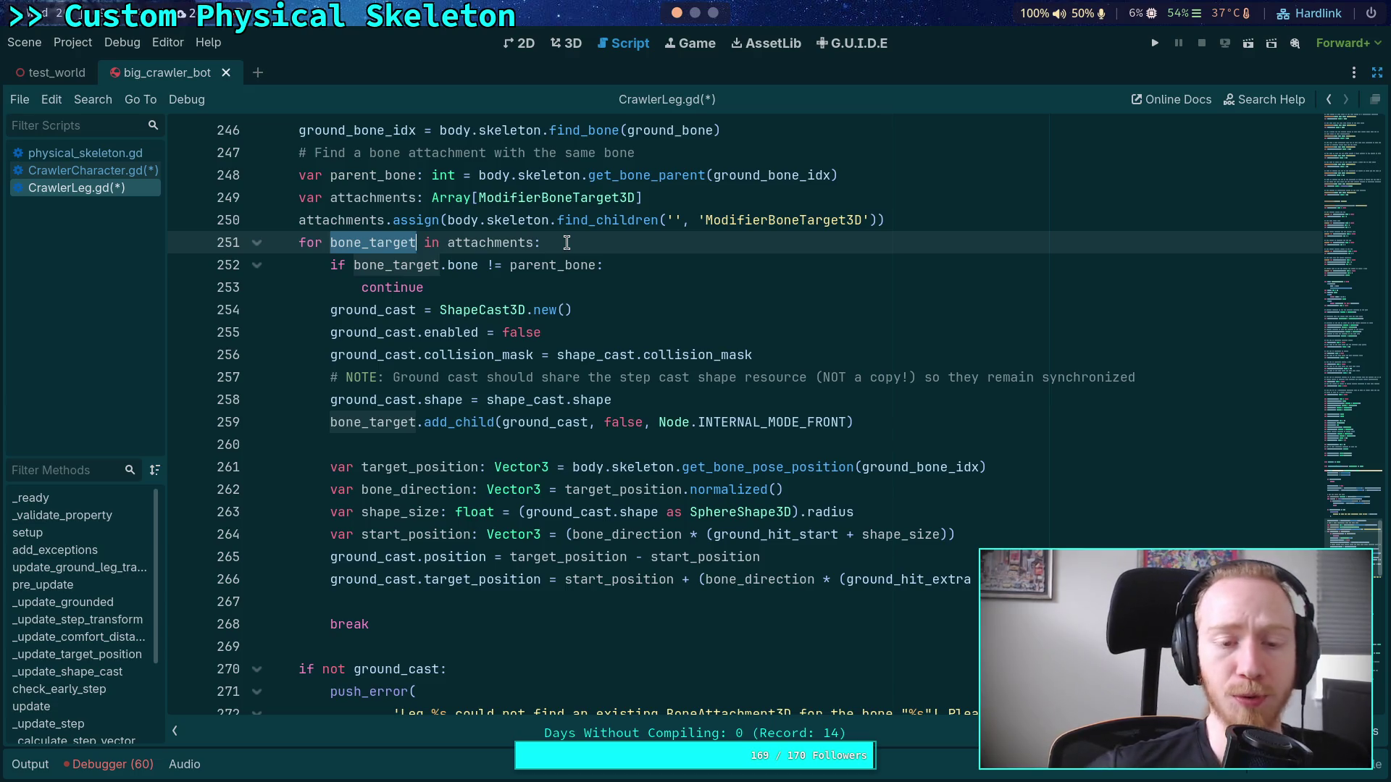
{"action": "scroll", "coordinate": [566, 242], "scroll_direction": "up", "scroll_amount": 3}
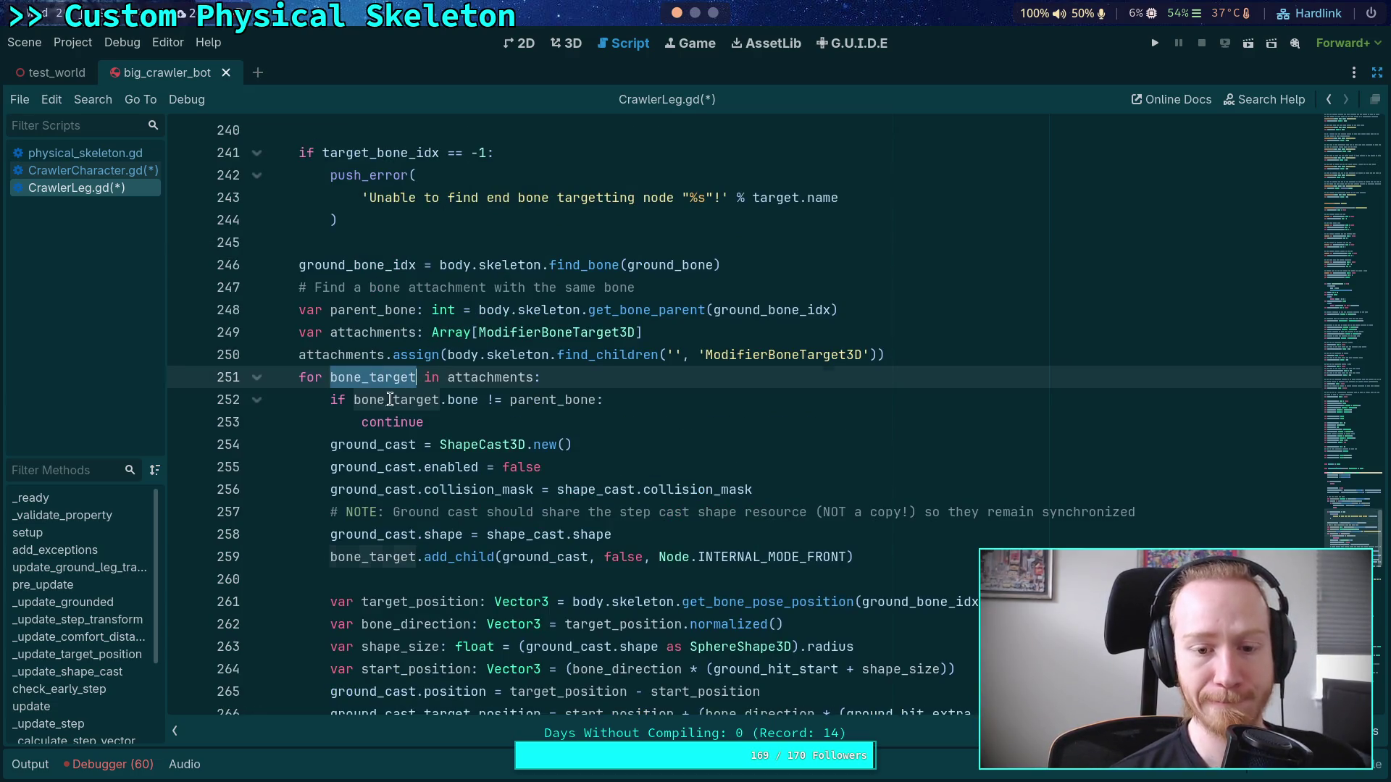
{"action": "double_click", "coordinate": [394, 401]}
{"action": "scroll", "coordinate": [549, 408], "scroll_direction": "down", "scroll_amount": 2}
{"action": "scroll", "coordinate": [549, 408], "scroll_direction": "down", "scroll_amount": 2}
{"action": "double_click", "coordinate": [554, 265]}
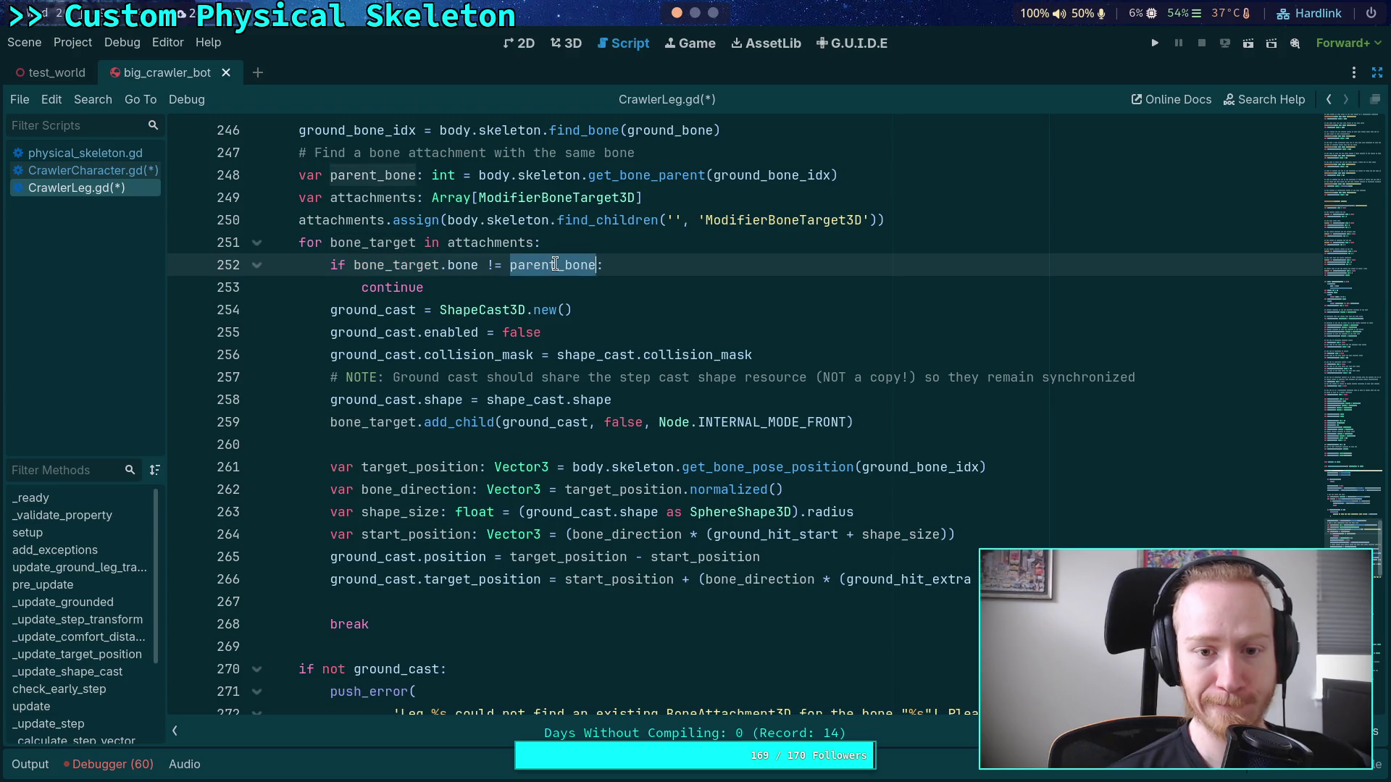
{"action": "scroll", "coordinate": [438, 290], "scroll_direction": "up", "scroll_amount": 1}
{"action": "scroll", "coordinate": [439, 290], "scroll_direction": "up", "scroll_amount": 3}
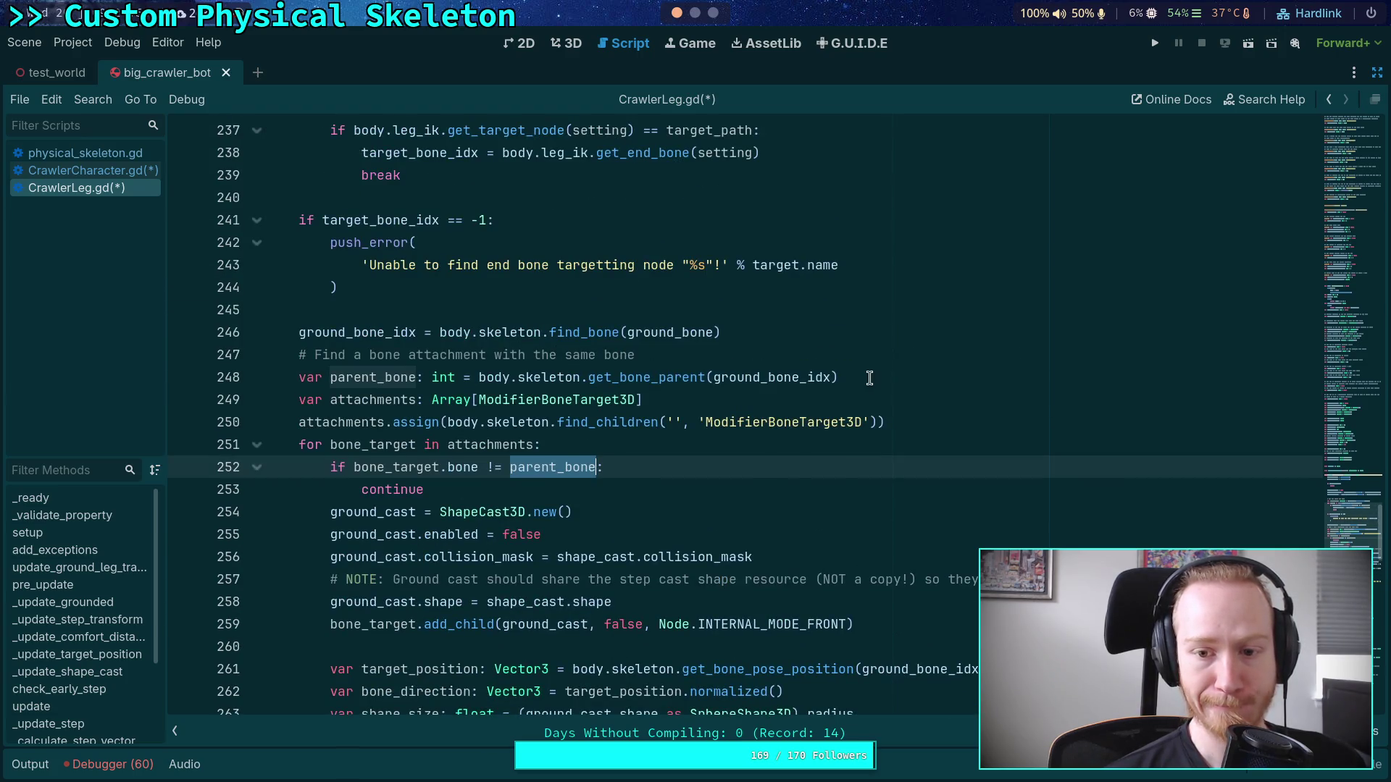
{"action": "left_click", "coordinate": [754, 375]}
{"action": "double_click", "coordinate": [754, 375]}
{"action": "scroll", "coordinate": [637, 388], "scroll_direction": "up", "scroll_amount": 3}
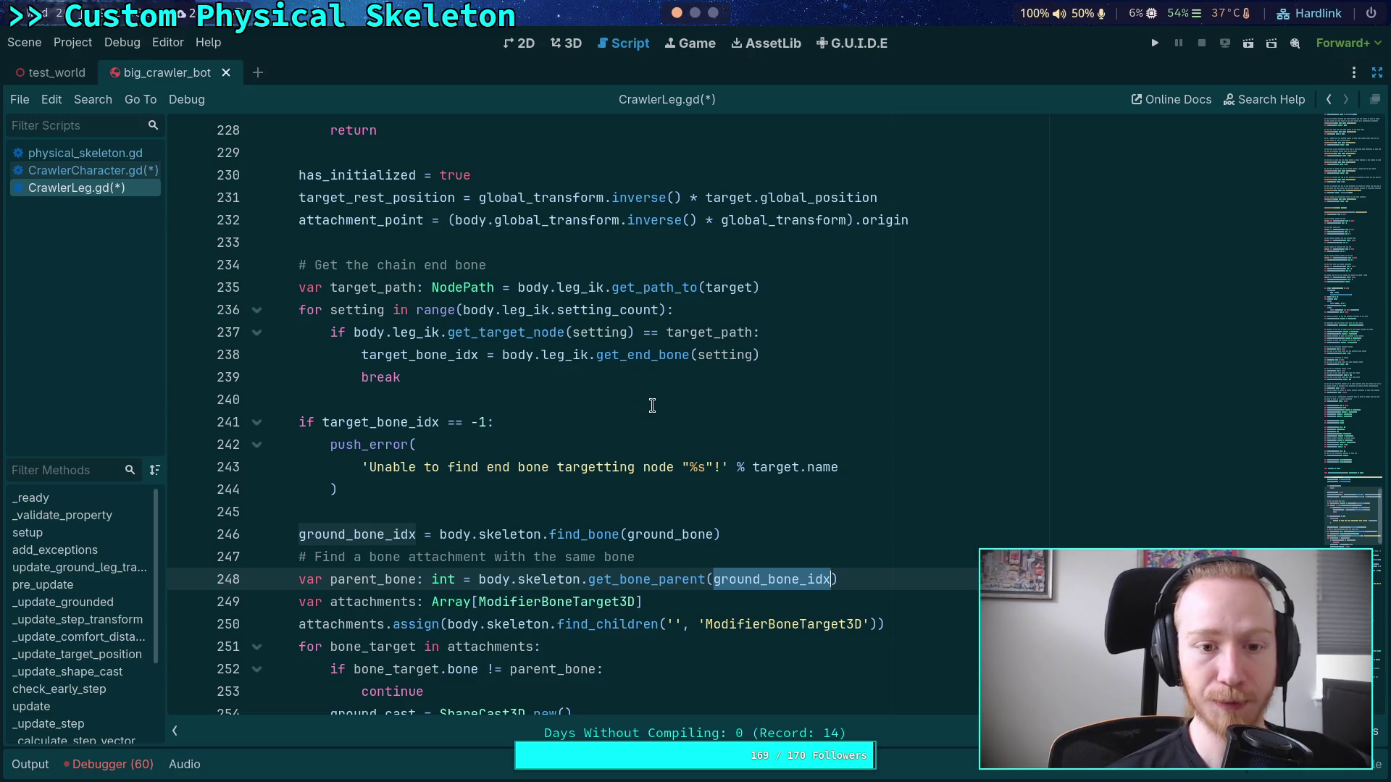
{"action": "scroll", "coordinate": [639, 426], "scroll_direction": "up", "scroll_amount": 2}
{"action": "scroll", "coordinate": [641, 426], "scroll_direction": "down", "scroll_amount": 3}
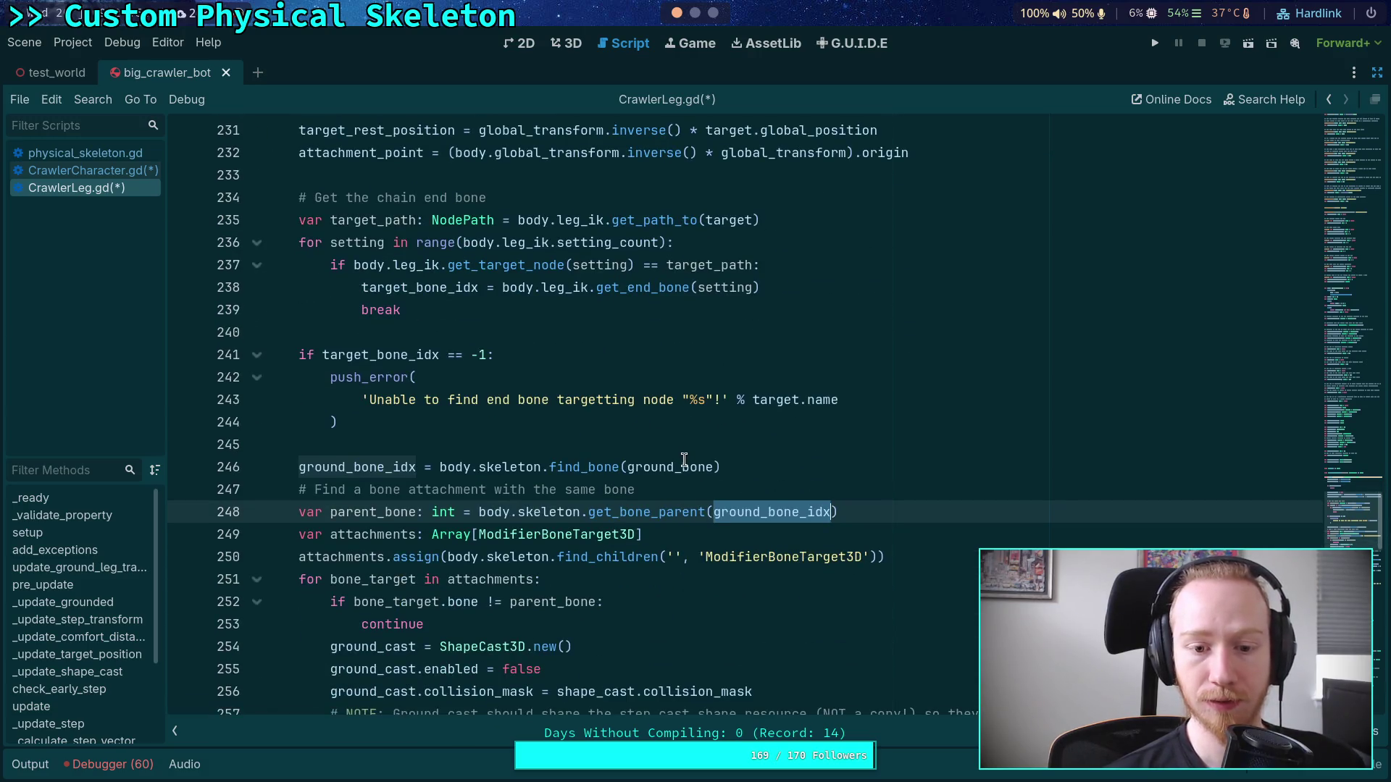
{"action": "scroll", "coordinate": [684, 434], "scroll_direction": "down", "scroll_amount": 2}
{"action": "scroll", "coordinate": [687, 431], "scroll_direction": "up", "scroll_amount": 2}
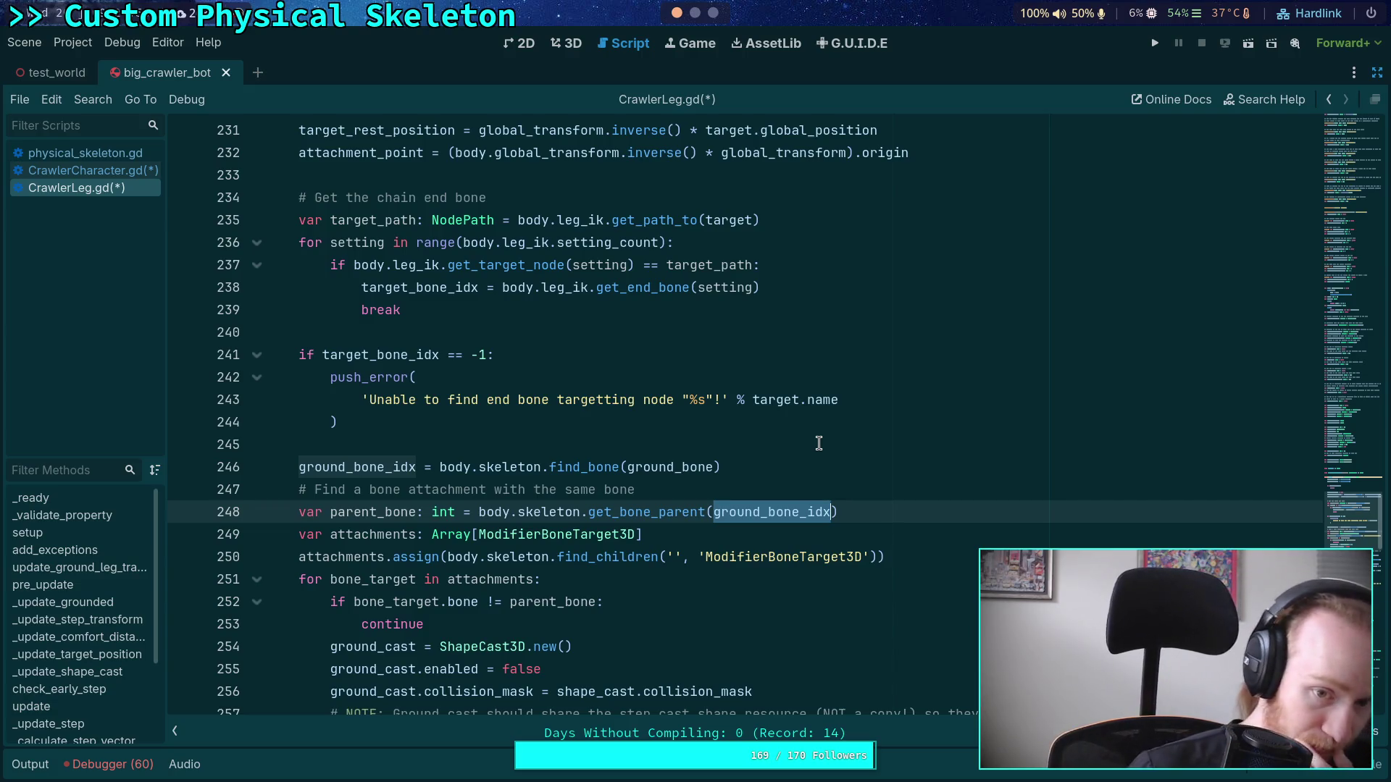
{"action": "double_click", "coordinate": [382, 354]}
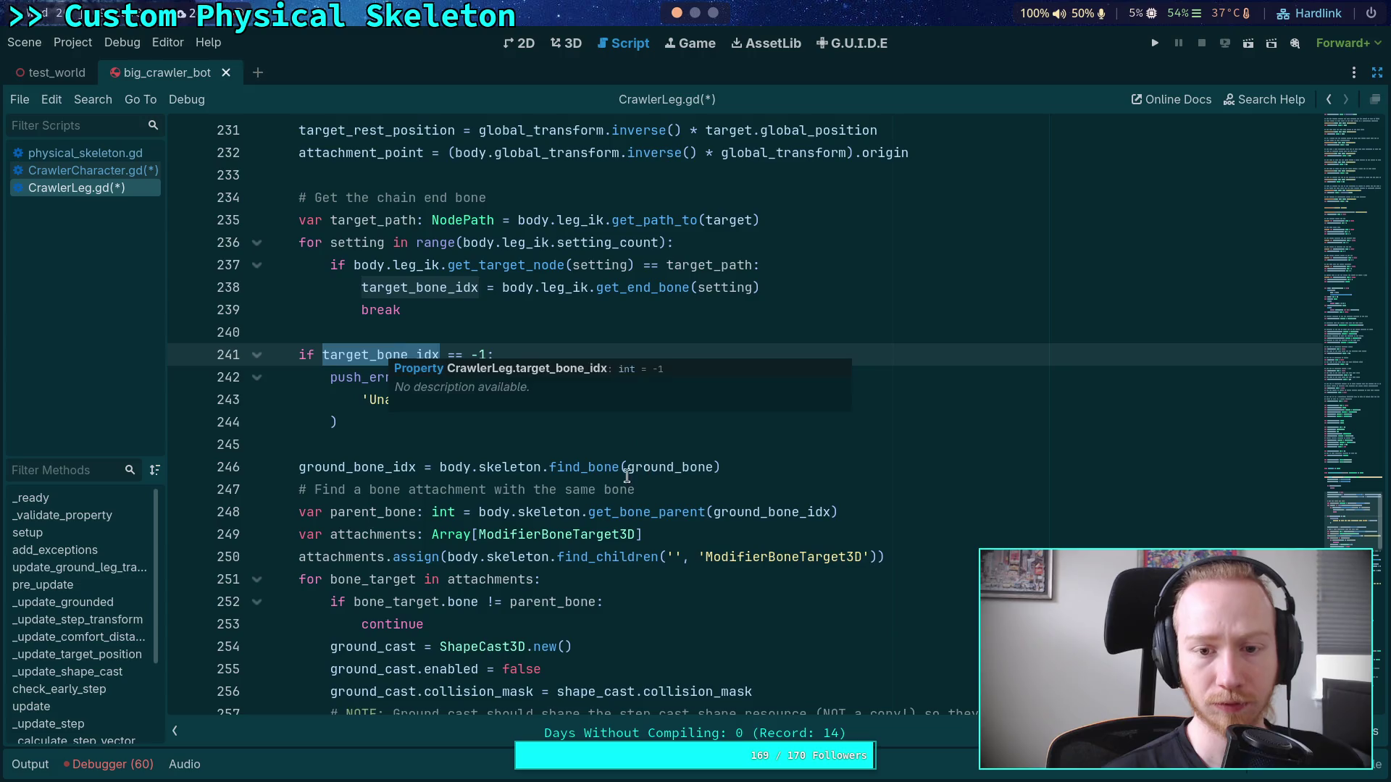
{"action": "scroll", "coordinate": [715, 433], "scroll_direction": "up", "scroll_amount": 2}
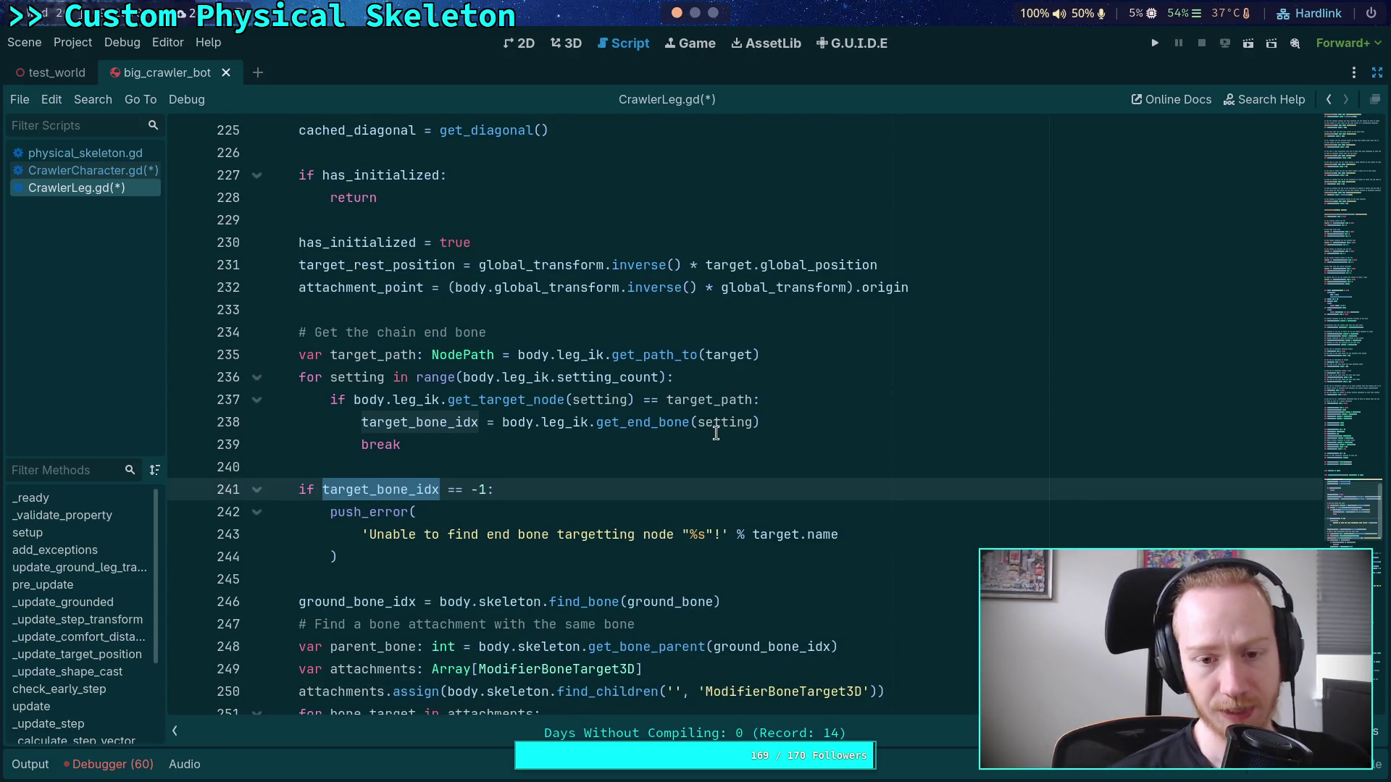
{"action": "scroll", "coordinate": [716, 433], "scroll_direction": "up", "scroll_amount": 4}
{"action": "scroll", "coordinate": [716, 433], "scroll_direction": "down", "scroll_amount": 3}
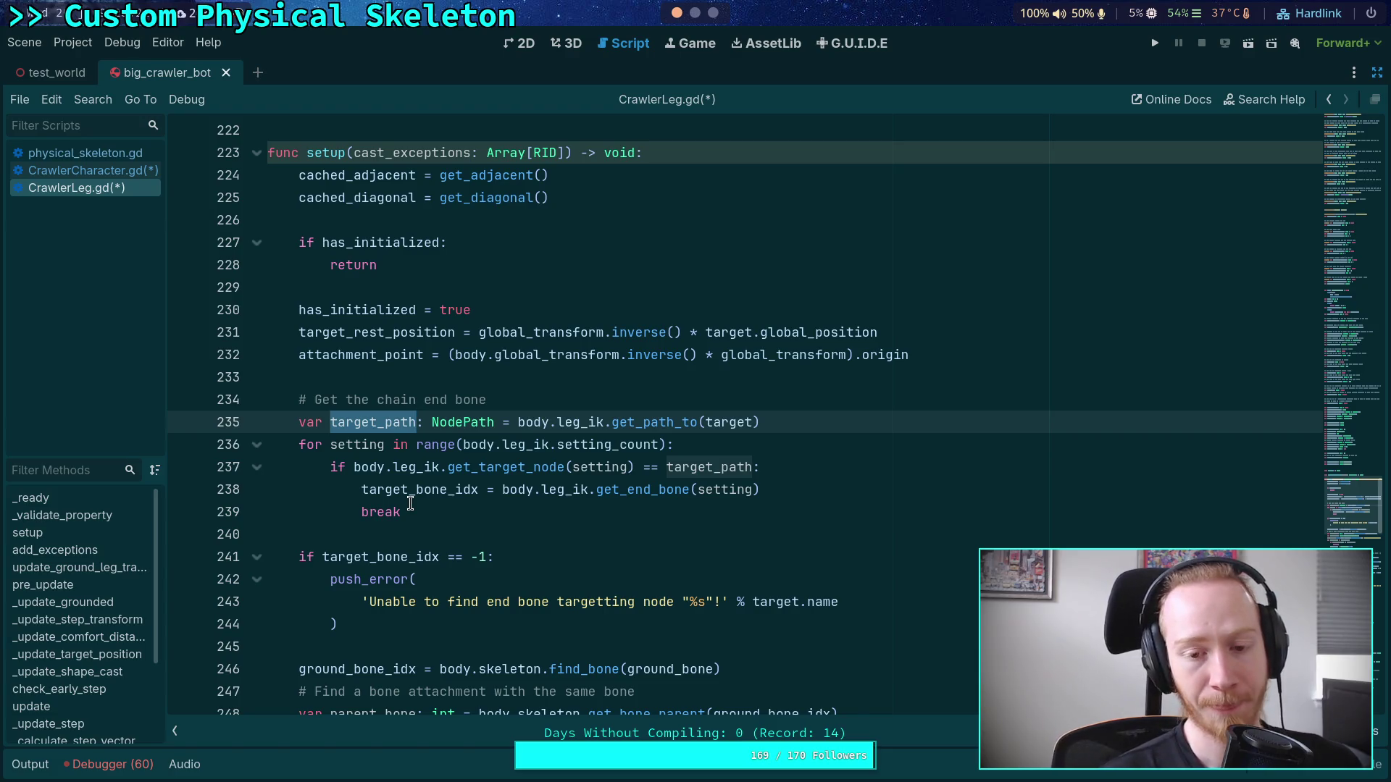
{"action": "left_click", "coordinate": [361, 466]}
{"action": "double_click", "coordinate": [361, 466]}
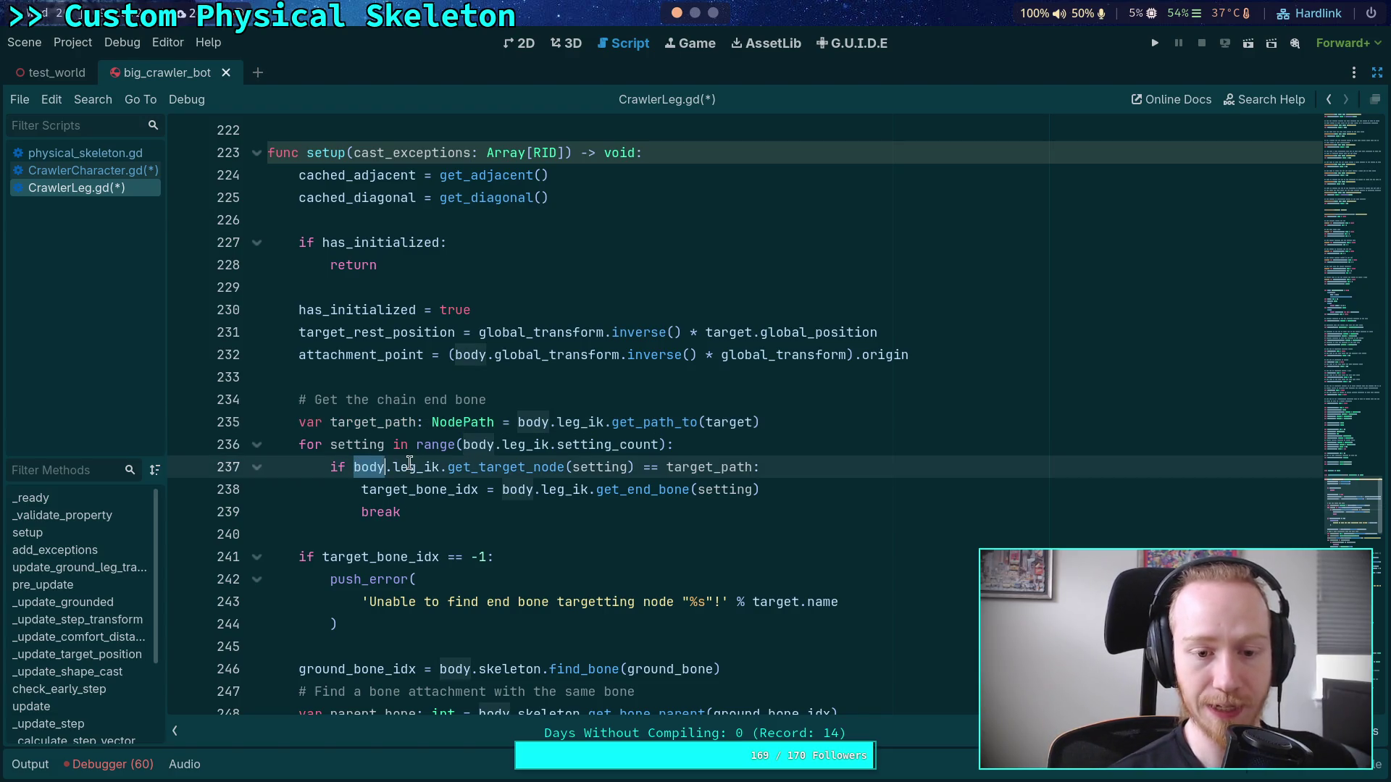
{"action": "double_click", "coordinate": [399, 468]}
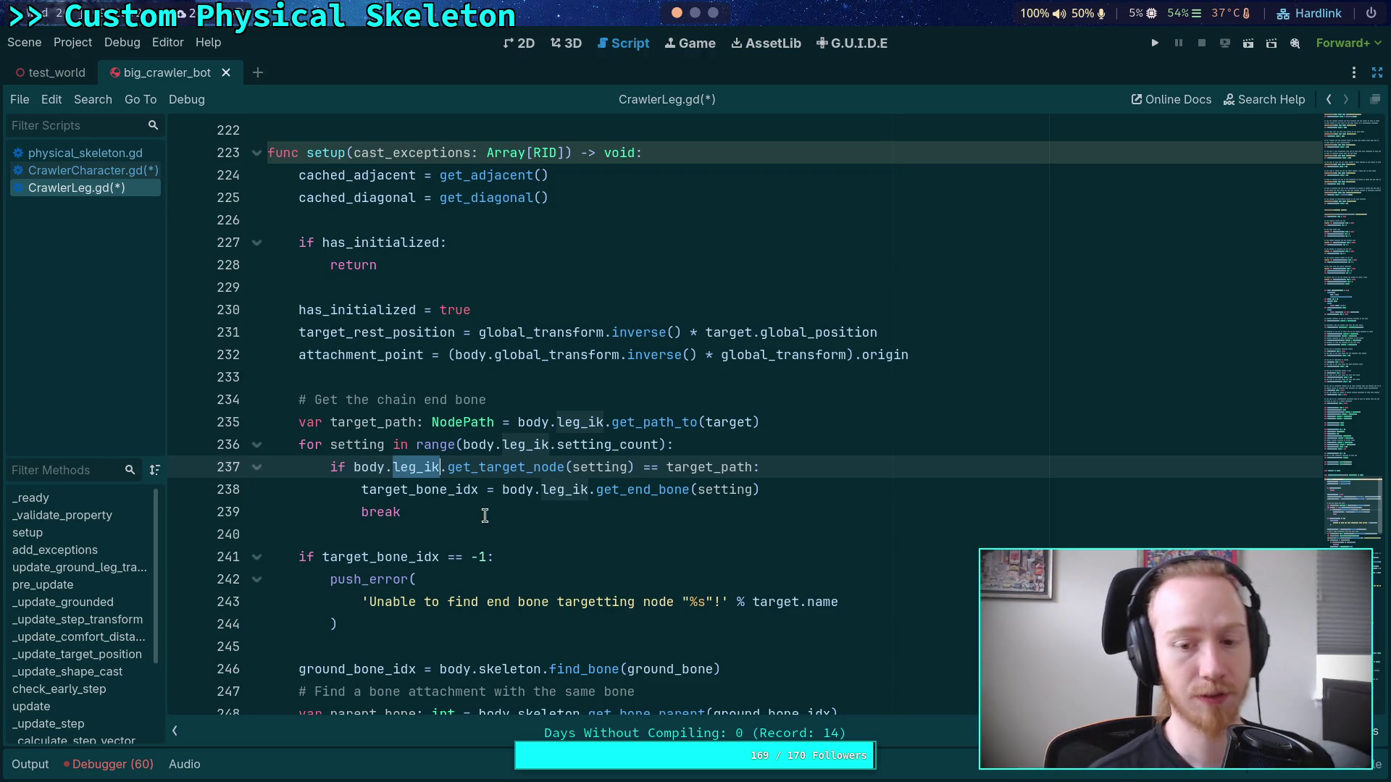
{"action": "double_click", "coordinate": [443, 489]}
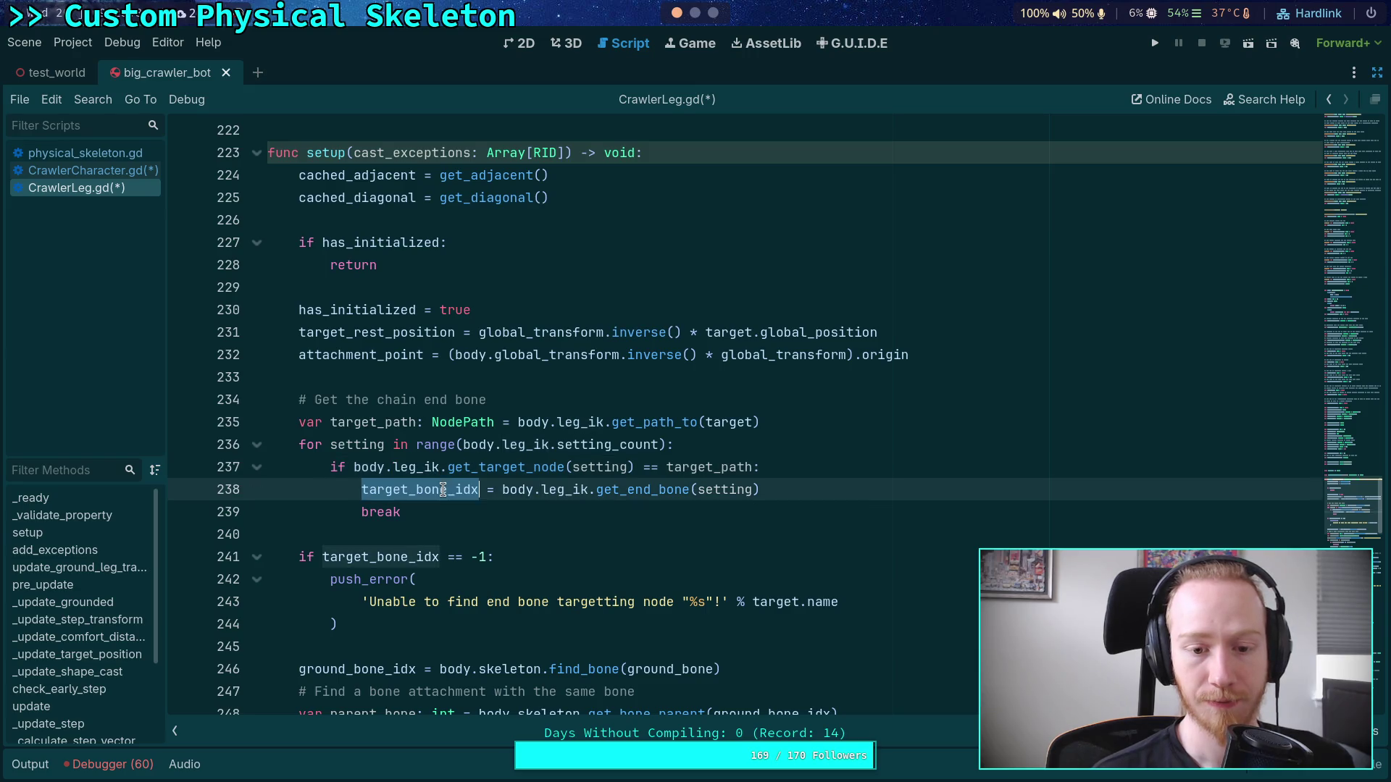
{"action": "scroll", "coordinate": [441, 585], "scroll_direction": "down", "scroll_amount": 1}
{"action": "scroll", "coordinate": [454, 570], "scroll_direction": "up", "scroll_amount": 2}
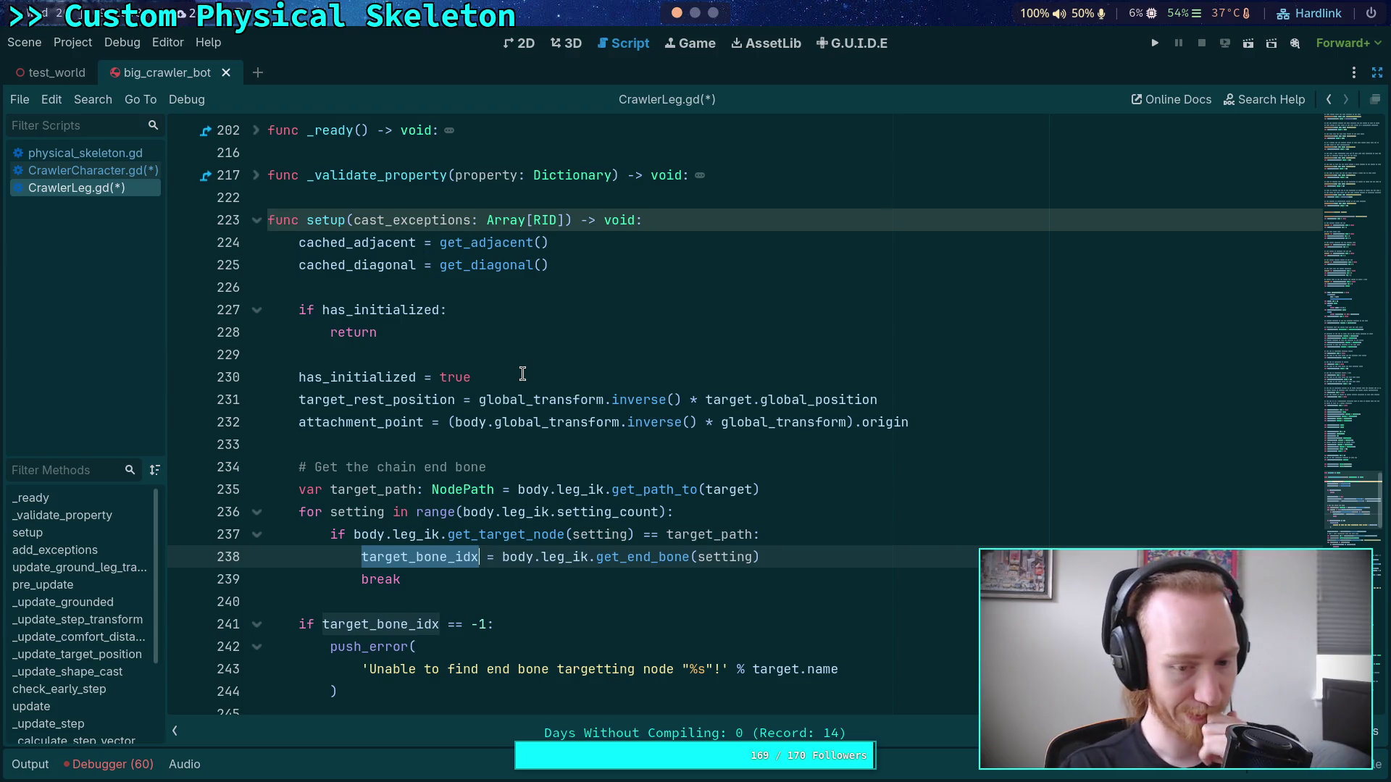
{"action": "left_click", "coordinate": [566, 221]}
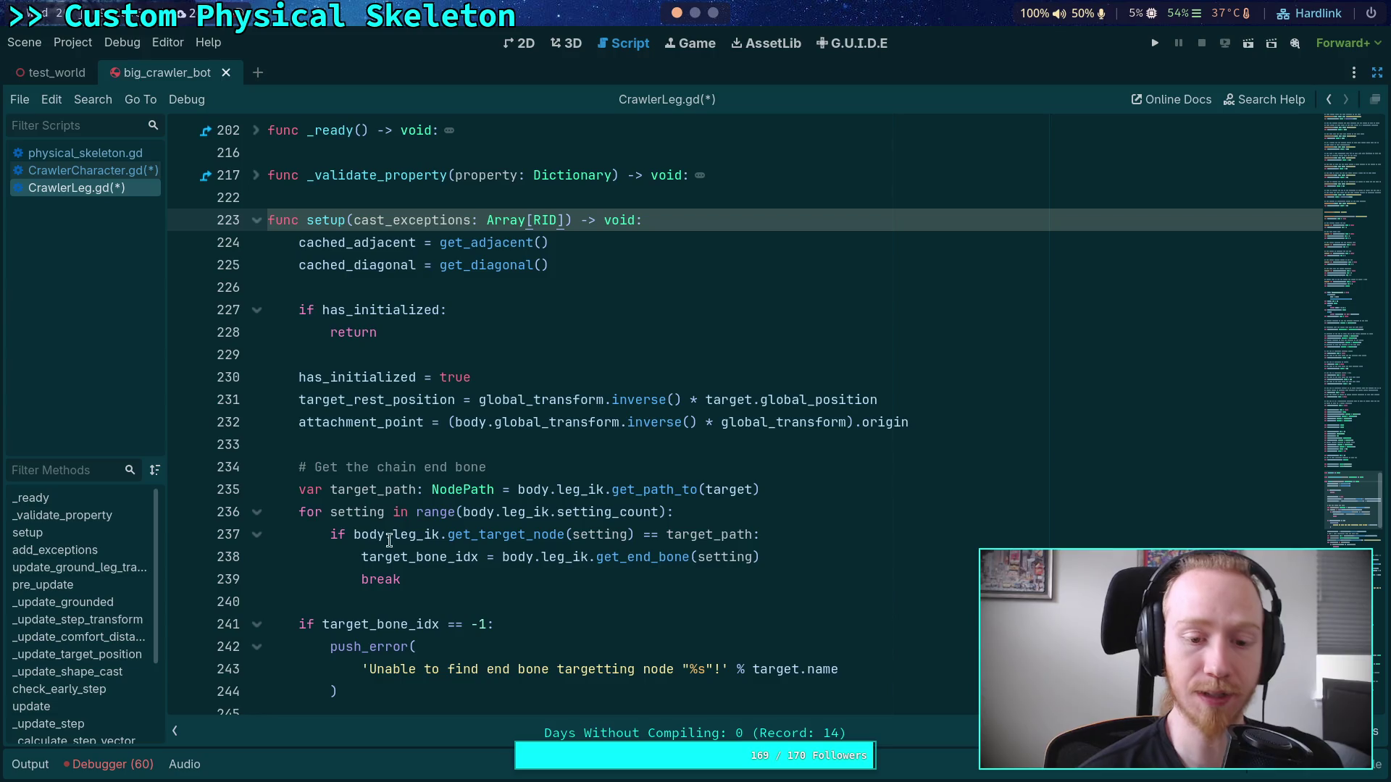
{"action": "double_click", "coordinate": [366, 534]}
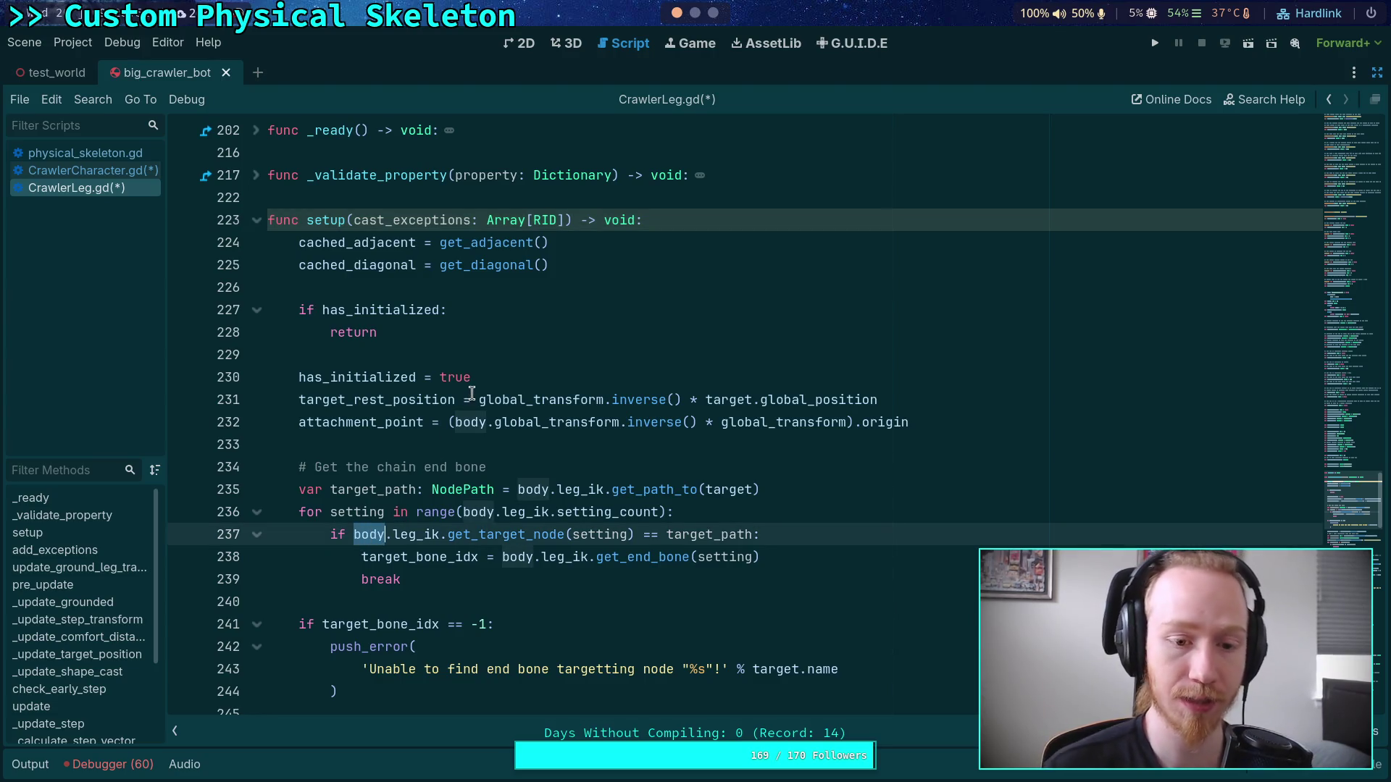
{"action": "scroll", "coordinate": [472, 381], "scroll_direction": "down", "scroll_amount": 1}
{"action": "scroll", "coordinate": [406, 376], "scroll_direction": "up", "scroll_amount": 1}
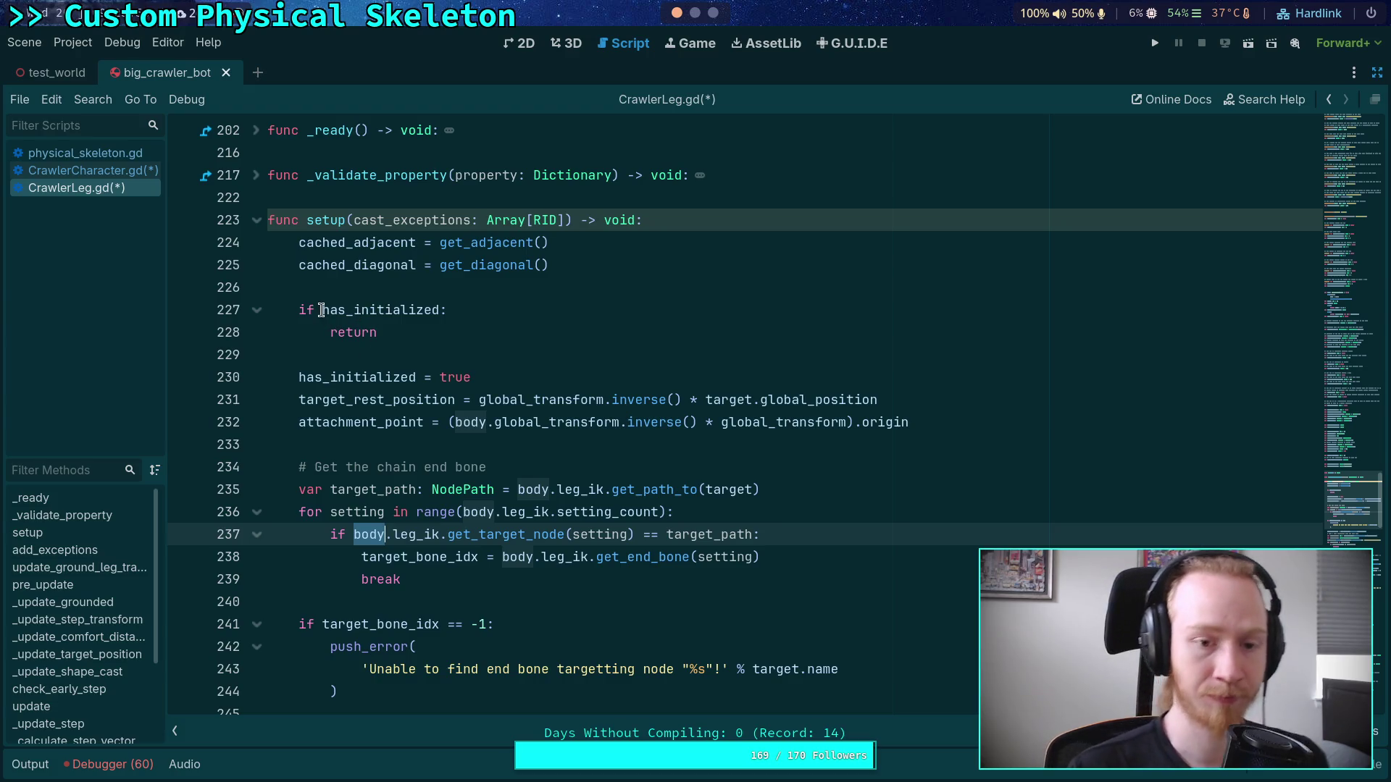
{"action": "left_click", "coordinate": [433, 331]}
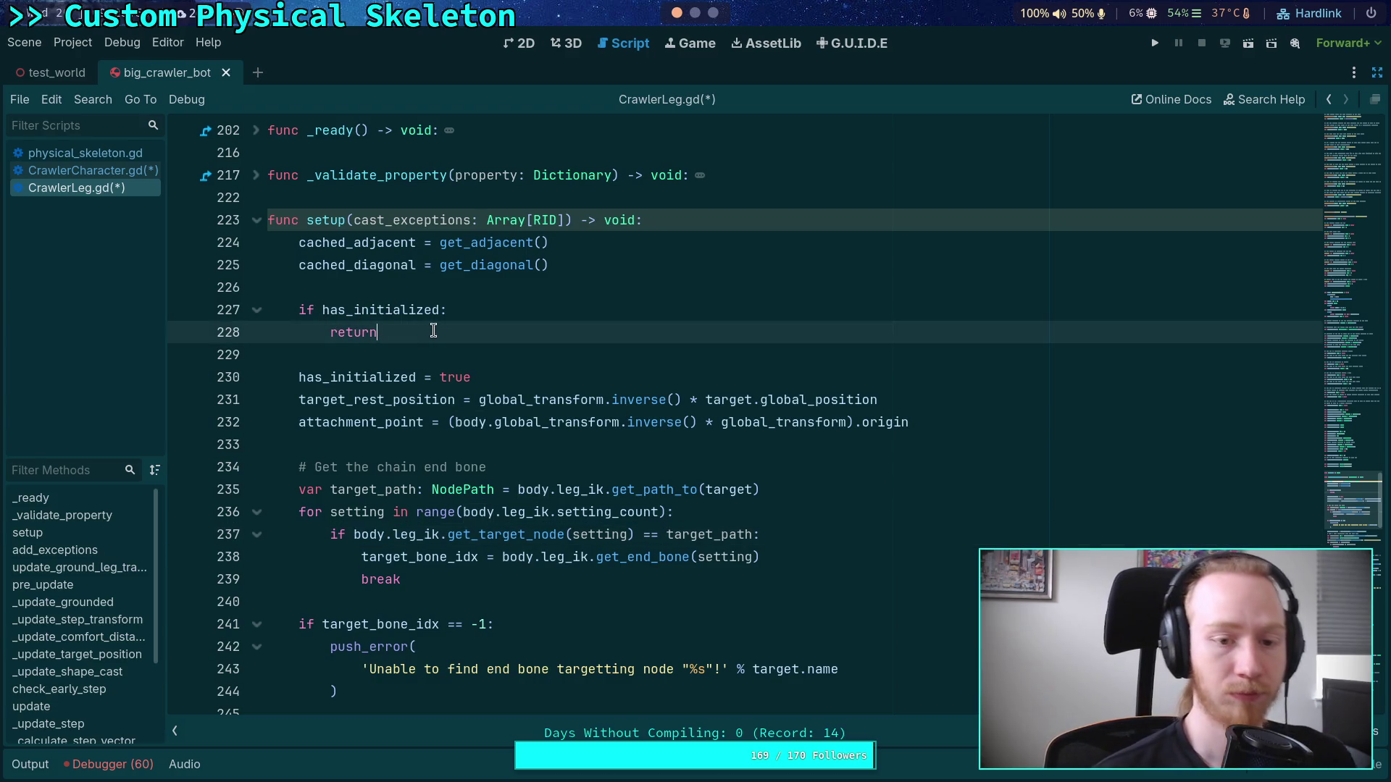
Step: Move the has_initialized early-return guard to the very top of setup()
{"action": "left_click_drag", "start_coordinate": [319, 310], "coordinate": [362, 332]}
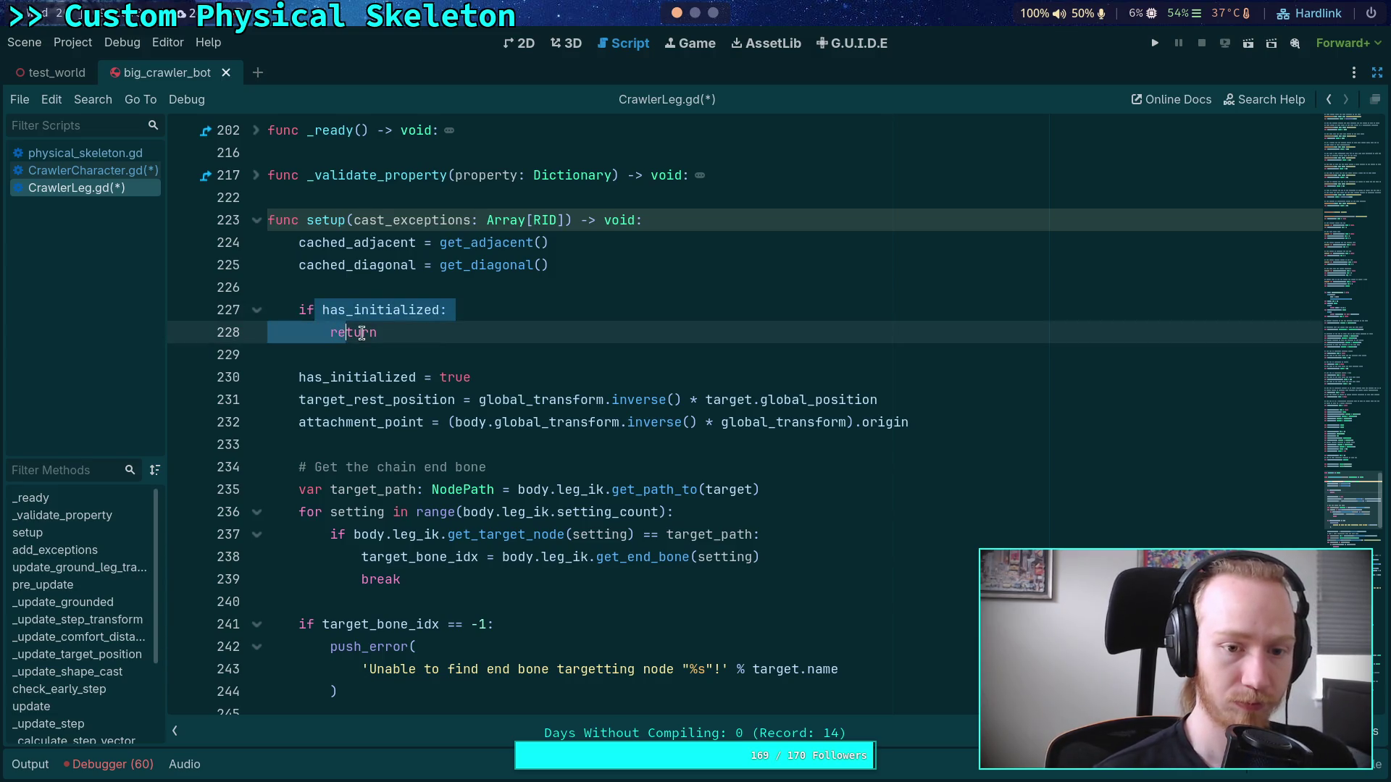
{"action": "key", "text": "alt+Up"}
{"action": "key", "text": "alt+Up"}
{"action": "key", "text": "alt+Up"}
{"action": "left_click", "coordinate": [346, 287]}
{"action": "key", "text": "Down"}
{"action": "key", "text": "Down"}
{"action": "key", "text": "Down"}
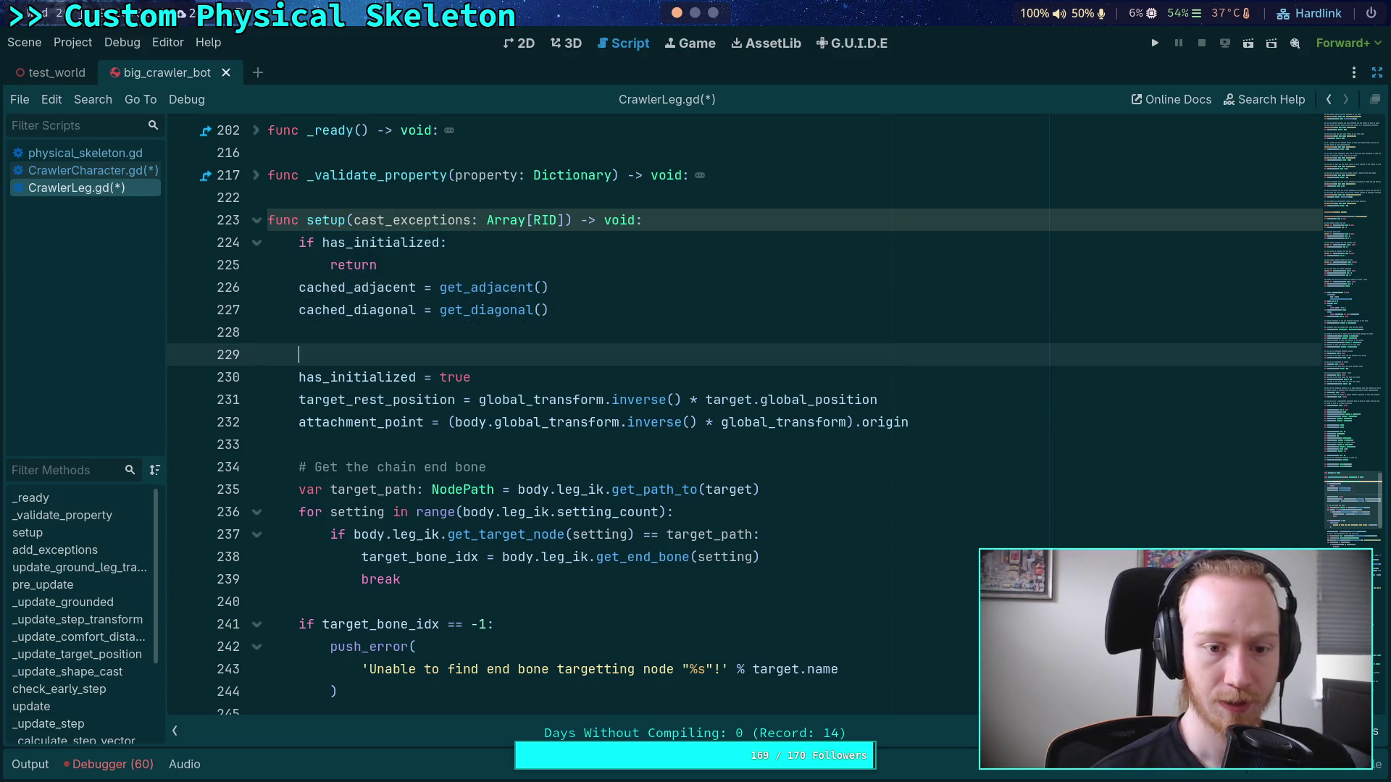
{"action": "key", "text": "alt+Up"}
{"action": "key", "text": "alt+Up"}
{"action": "key", "text": "alt+Up"}
{"action": "key", "text": "Down"}
{"action": "key", "text": "Down"}
{"action": "key", "text": "ctrl+shift+Return"}
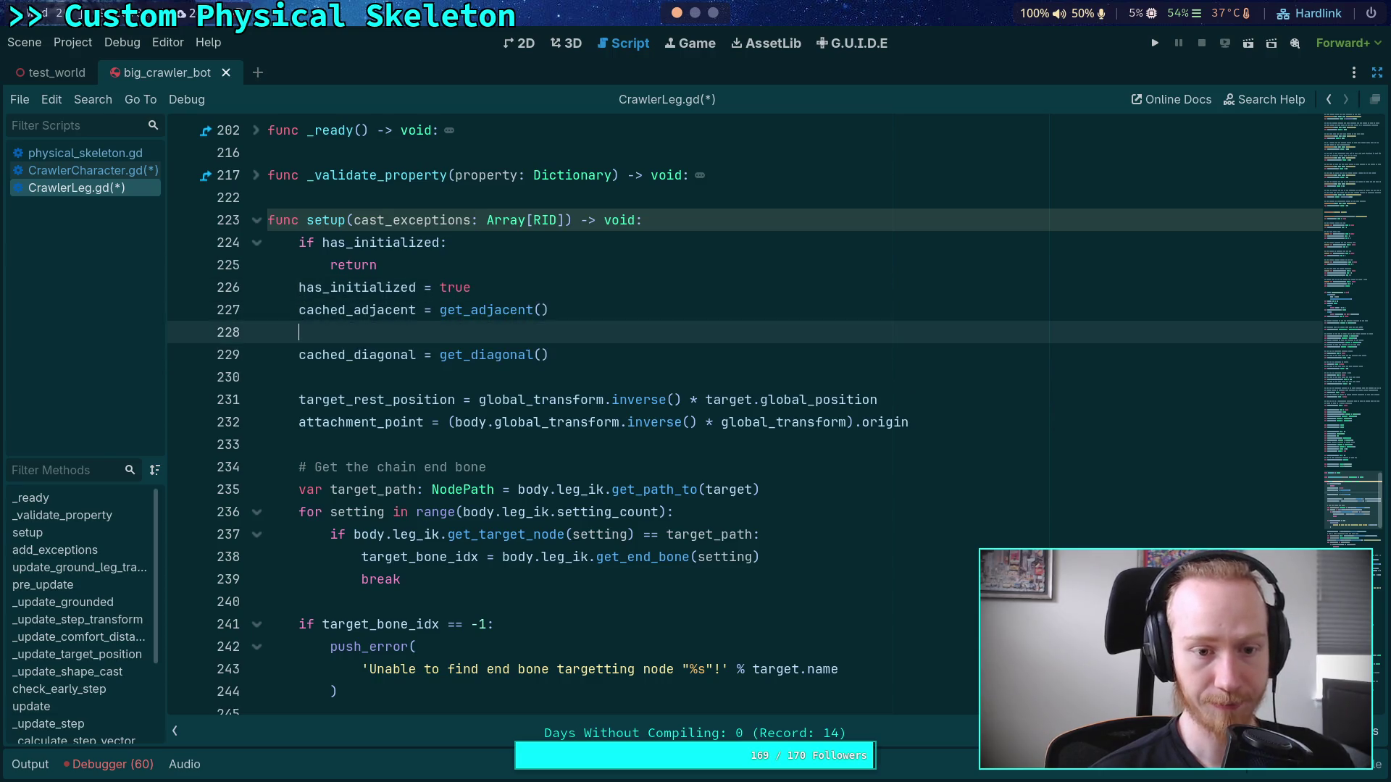
{"action": "key", "text": "alt+Up"}
Step: Take the has_initialized = true line out of the top of setup
{"action": "left_click", "coordinate": [564, 444]}
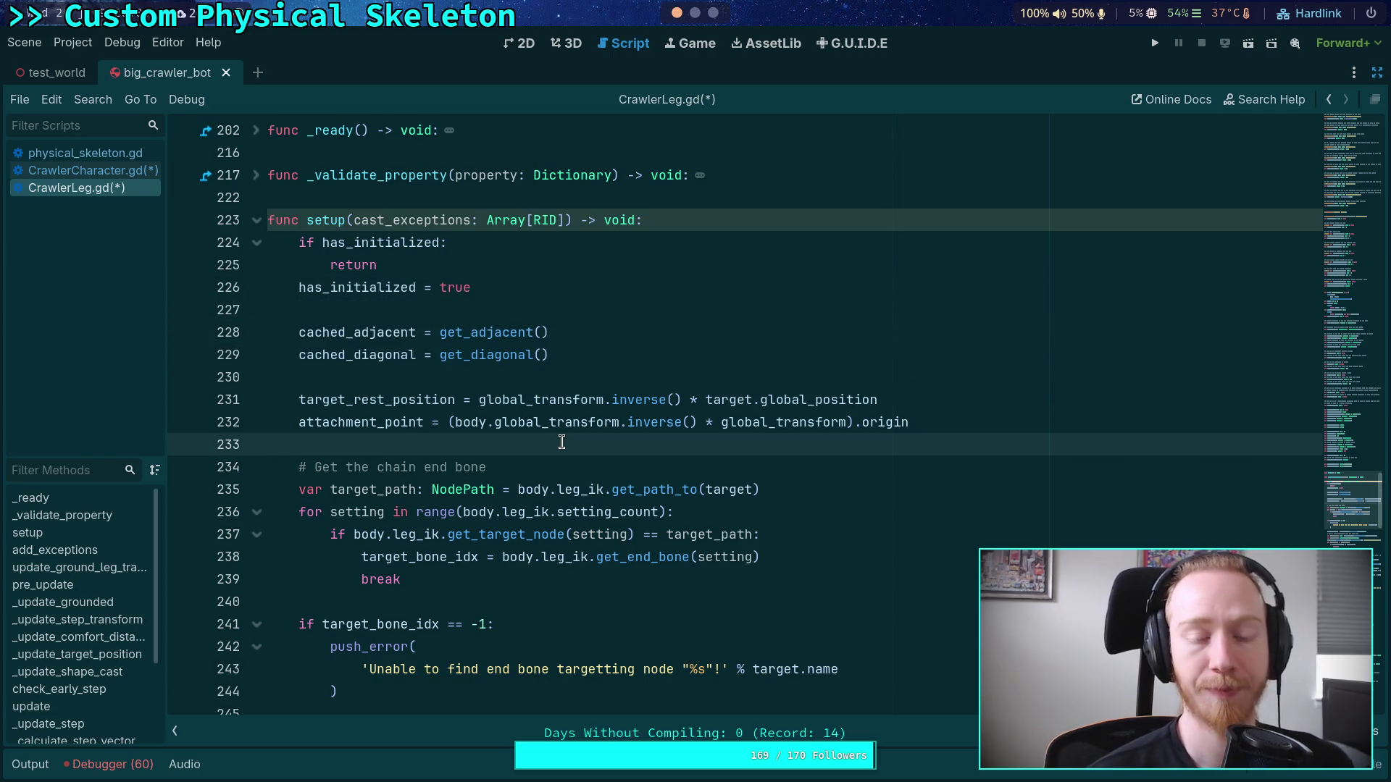
{"action": "left_click", "coordinate": [463, 264]}
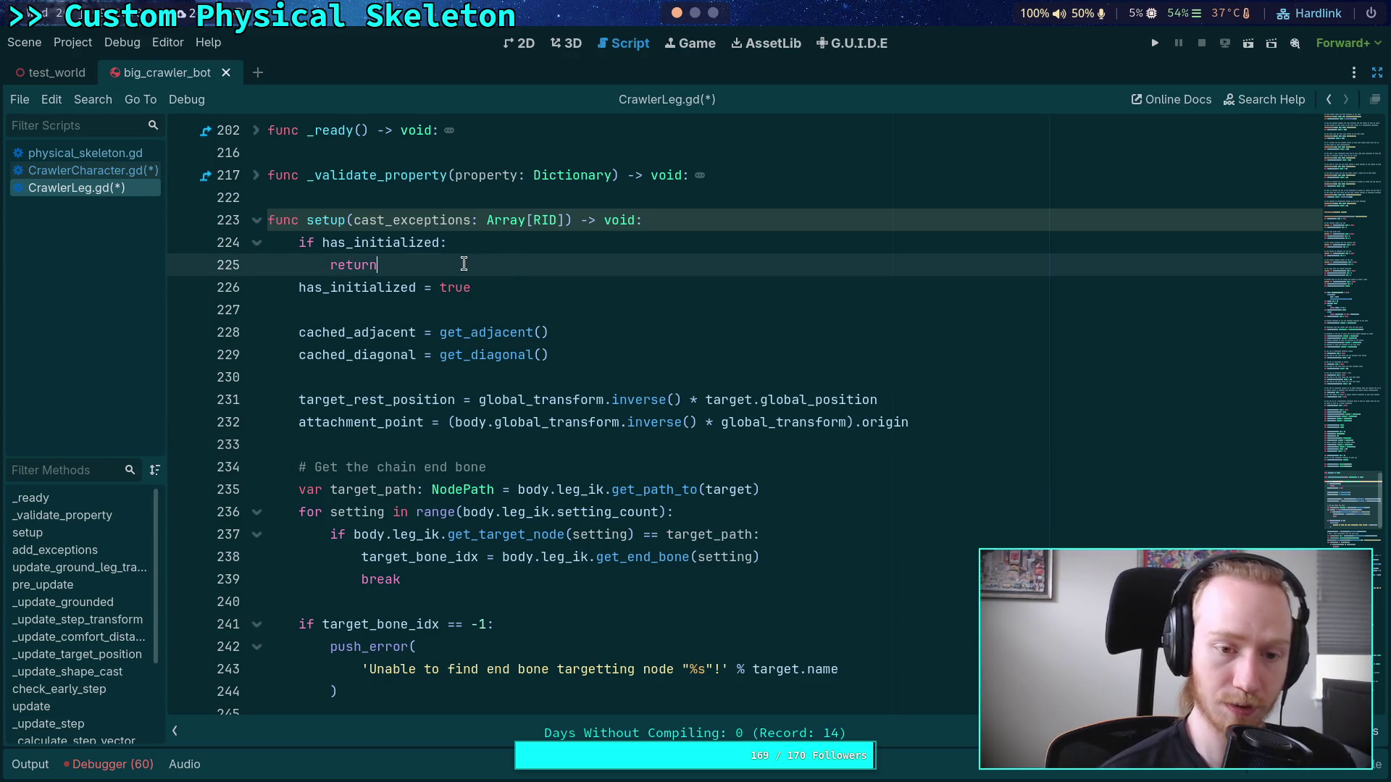
{"action": "left_click", "coordinate": [492, 453]}
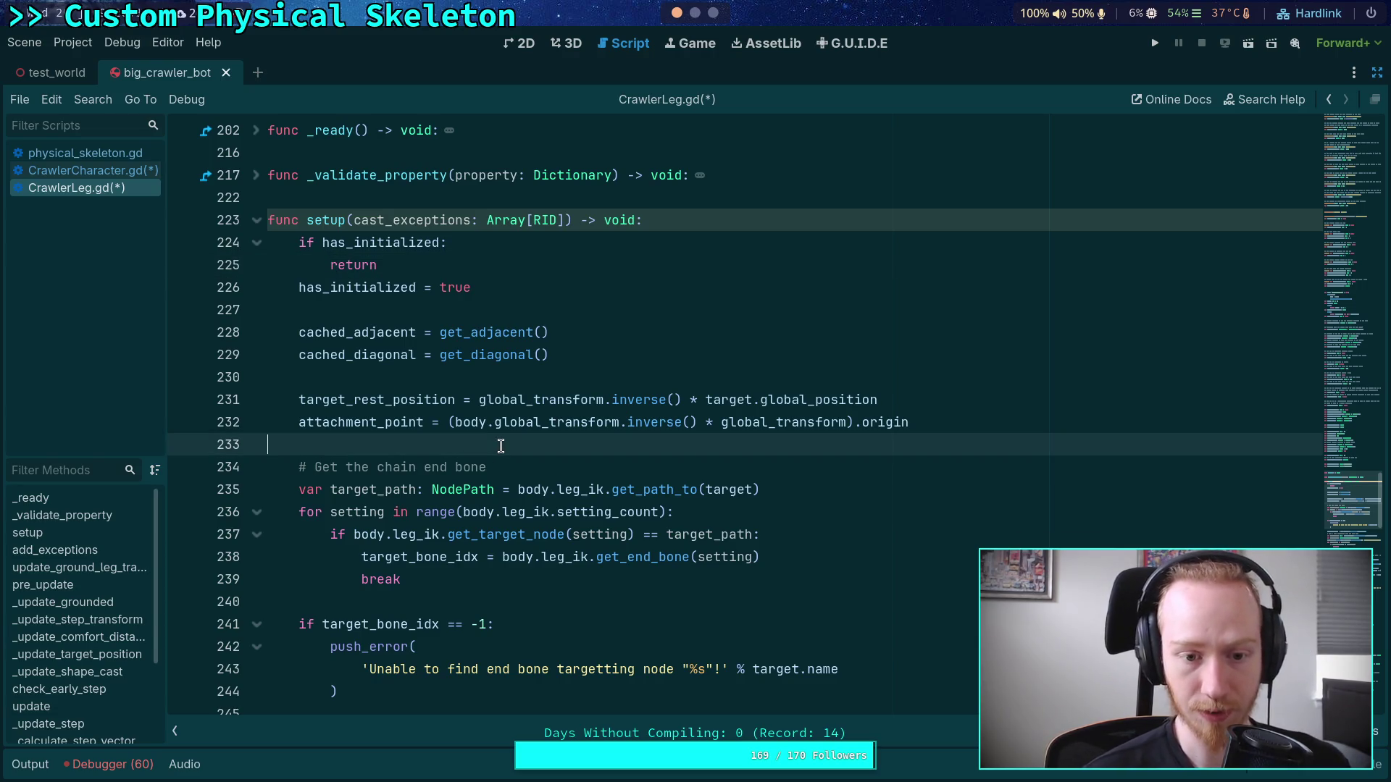
{"action": "left_click", "coordinate": [555, 290]}
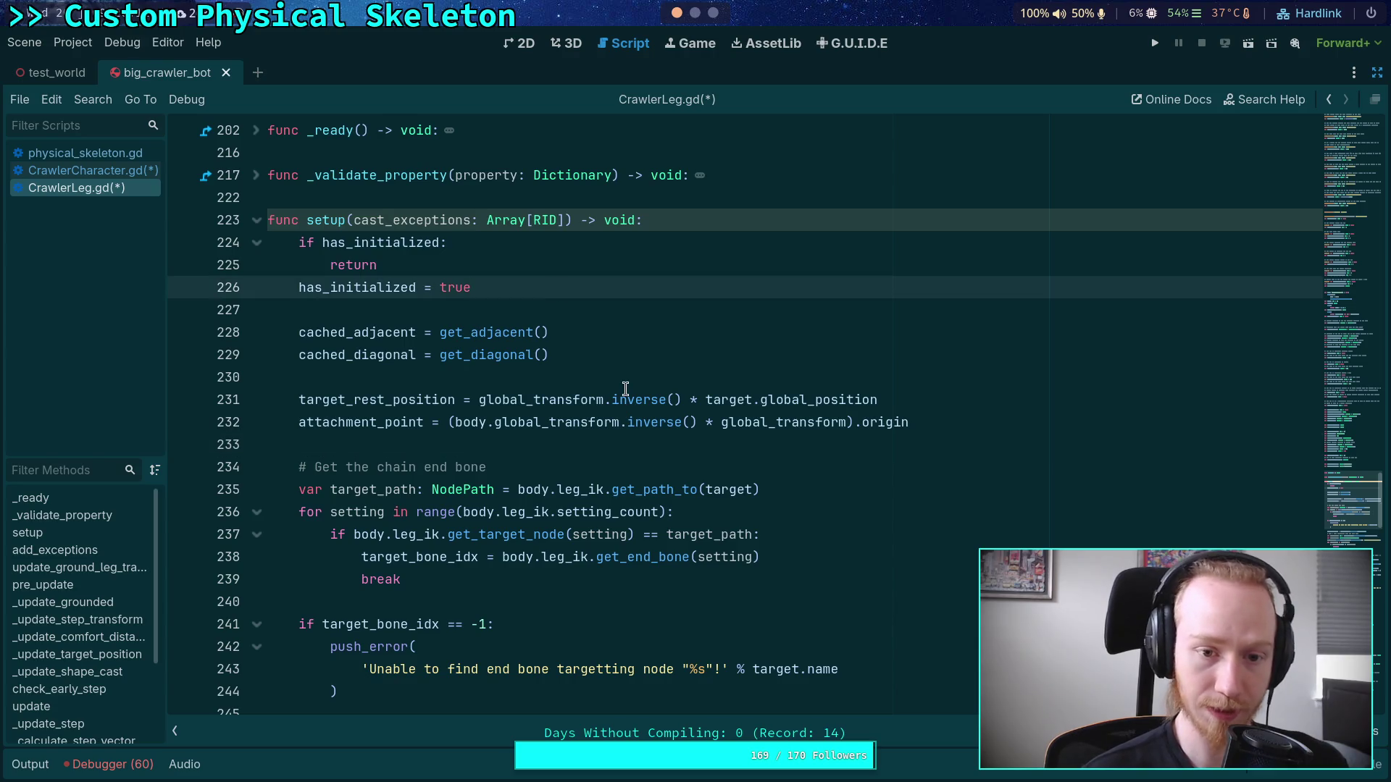
{"action": "mouse_move", "coordinate": [625, 389]}
{"action": "key", "text": "ctrl+z"}
{"action": "key", "text": "ctrl+z"}
{"action": "key", "text": "ctrl+z"}
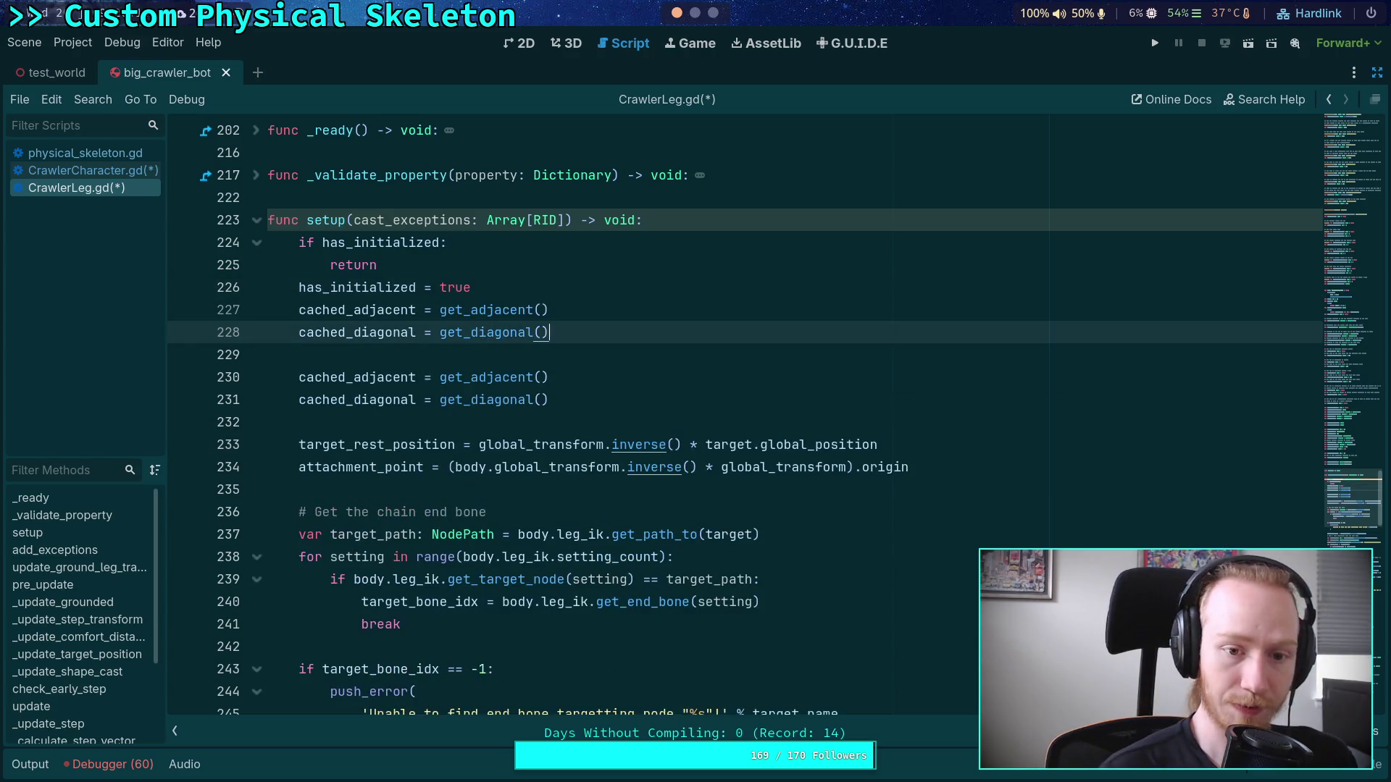
Step: Paste has_initialized = true after the ground_cast error block and tidy the surrounding blank lines
{"action": "scroll", "coordinate": [515, 454], "scroll_direction": "down", "scroll_amount": 8}
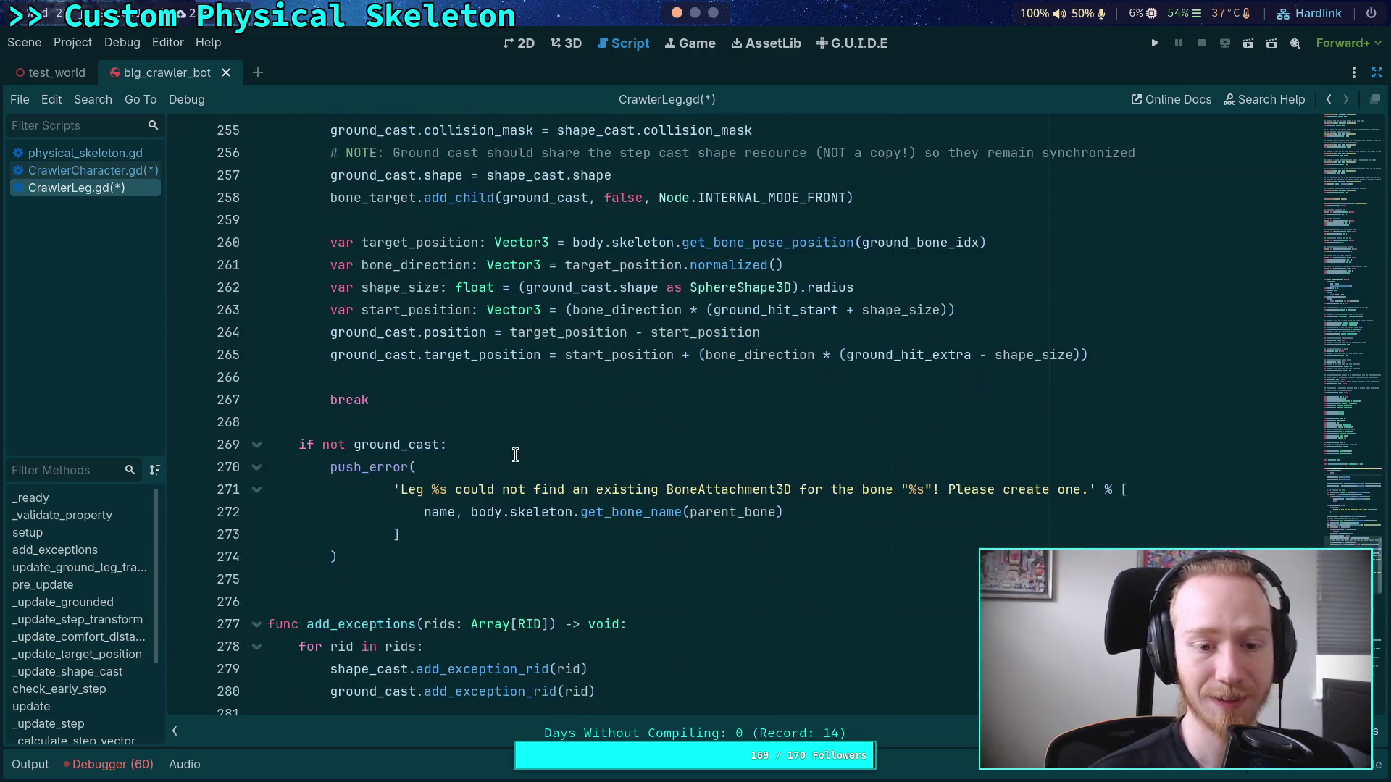
{"action": "left_click", "coordinate": [400, 554]}
{"action": "key", "text": "Return"}
{"action": "type", "text": "has_initialized = true"}
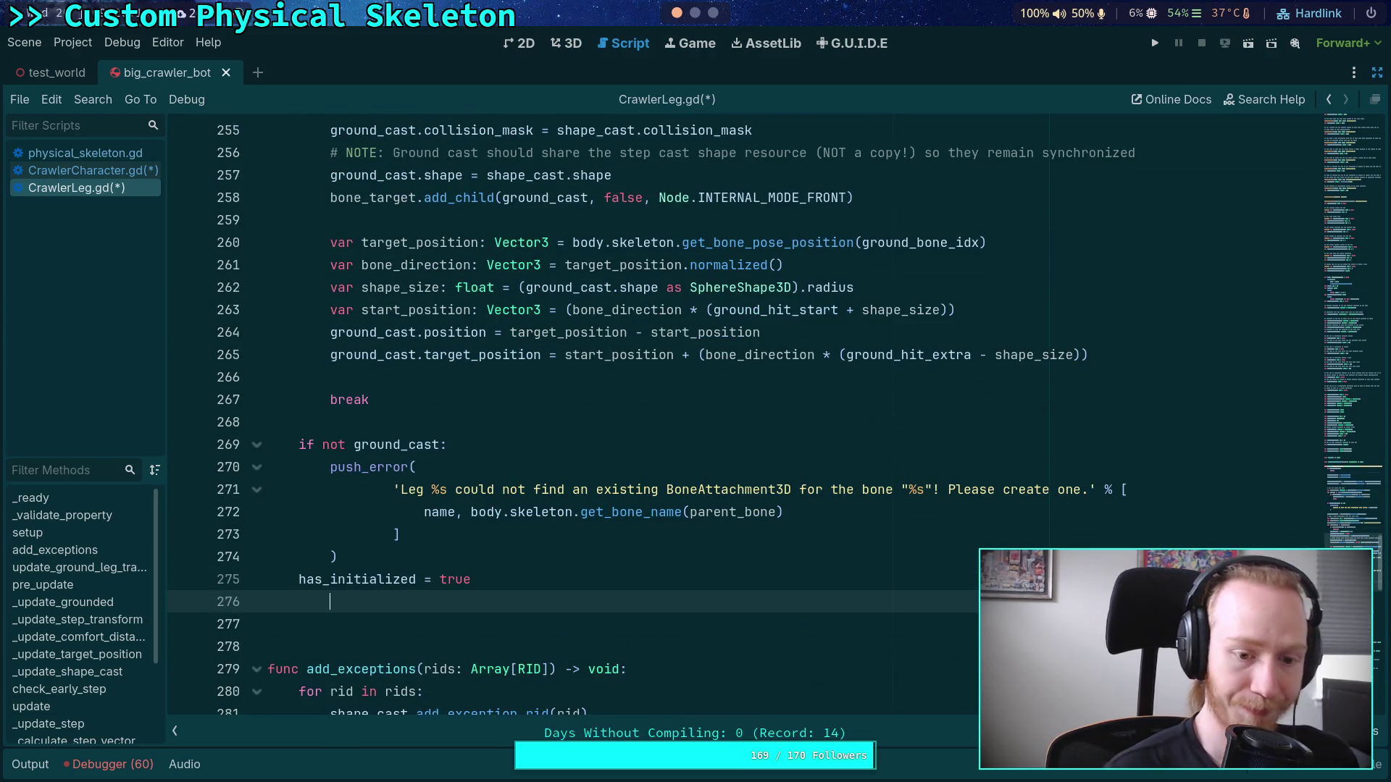
{"action": "key", "text": "Up"}
{"action": "key", "text": "Down"}
{"action": "key", "text": "Delete"}
{"action": "key", "text": "Delete"}
{"action": "key", "text": "Up"}
{"action": "key", "text": "Up"}
{"action": "key", "text": "Return"}
{"action": "key", "text": "Down"}
{"action": "key", "text": "Down"}
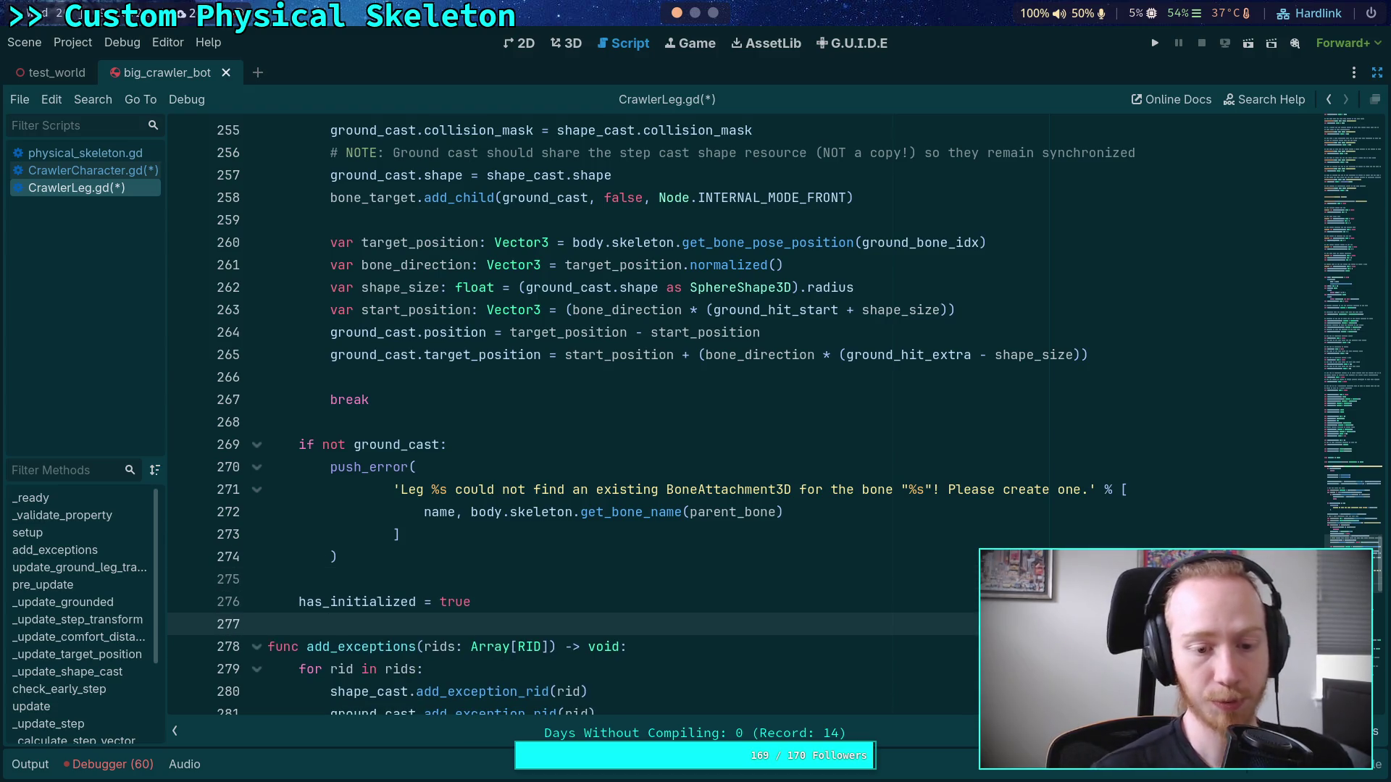
{"action": "scroll", "coordinate": [507, 569], "scroll_direction": "down", "scroll_amount": 3}
{"action": "scroll", "coordinate": [500, 576], "scroll_direction": "up", "scroll_amount": 1}
{"action": "left_click_drag", "start_coordinate": [633, 578], "coordinate": [299, 533]}
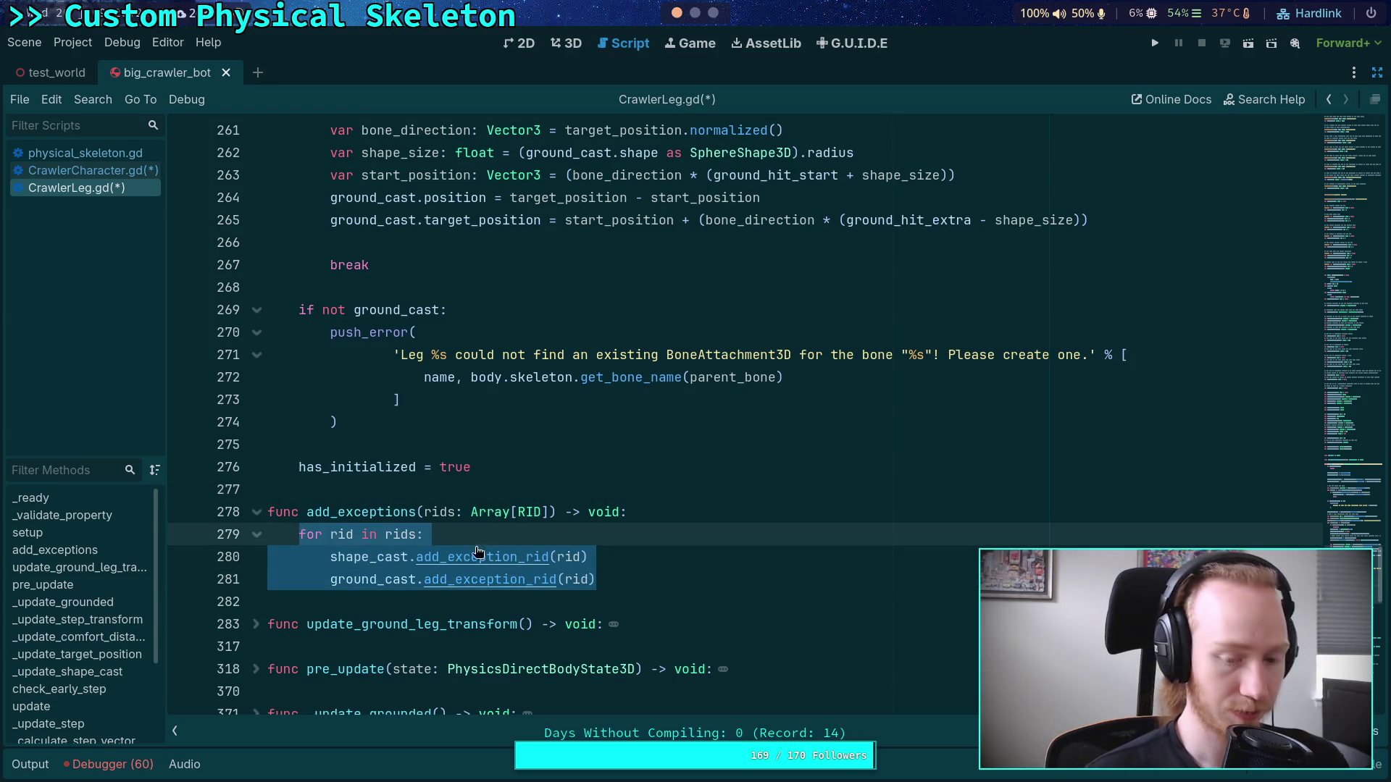
Step: Move the exception loop from add_exceptions() into setup and delete the empty function
{"action": "key", "text": "ctrl+x"}
{"action": "left_click", "coordinate": [631, 511], "text": "shift"}
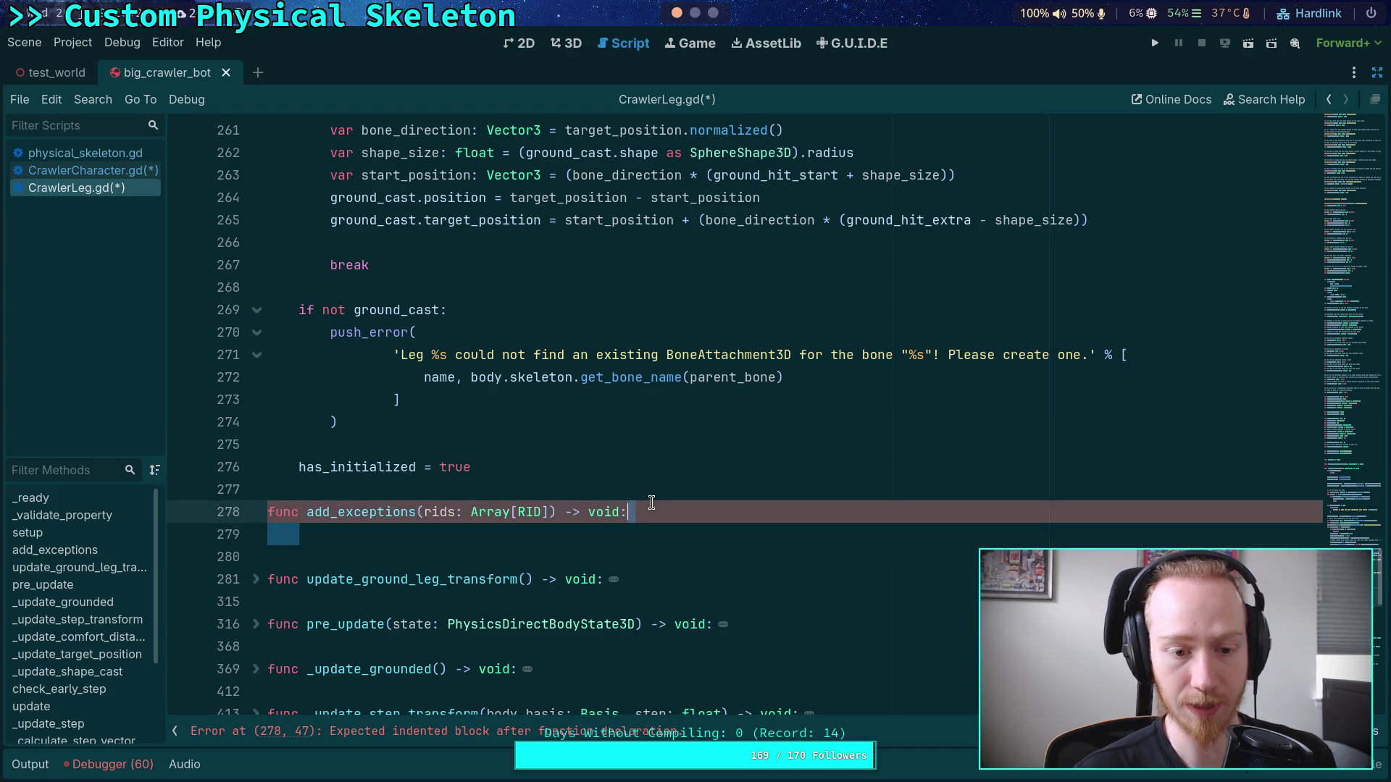
{"action": "key", "text": "BackSpace"}
{"action": "left_click", "coordinate": [557, 419]}
{"action": "key", "text": "Return"}
{"action": "key", "text": "Return"}
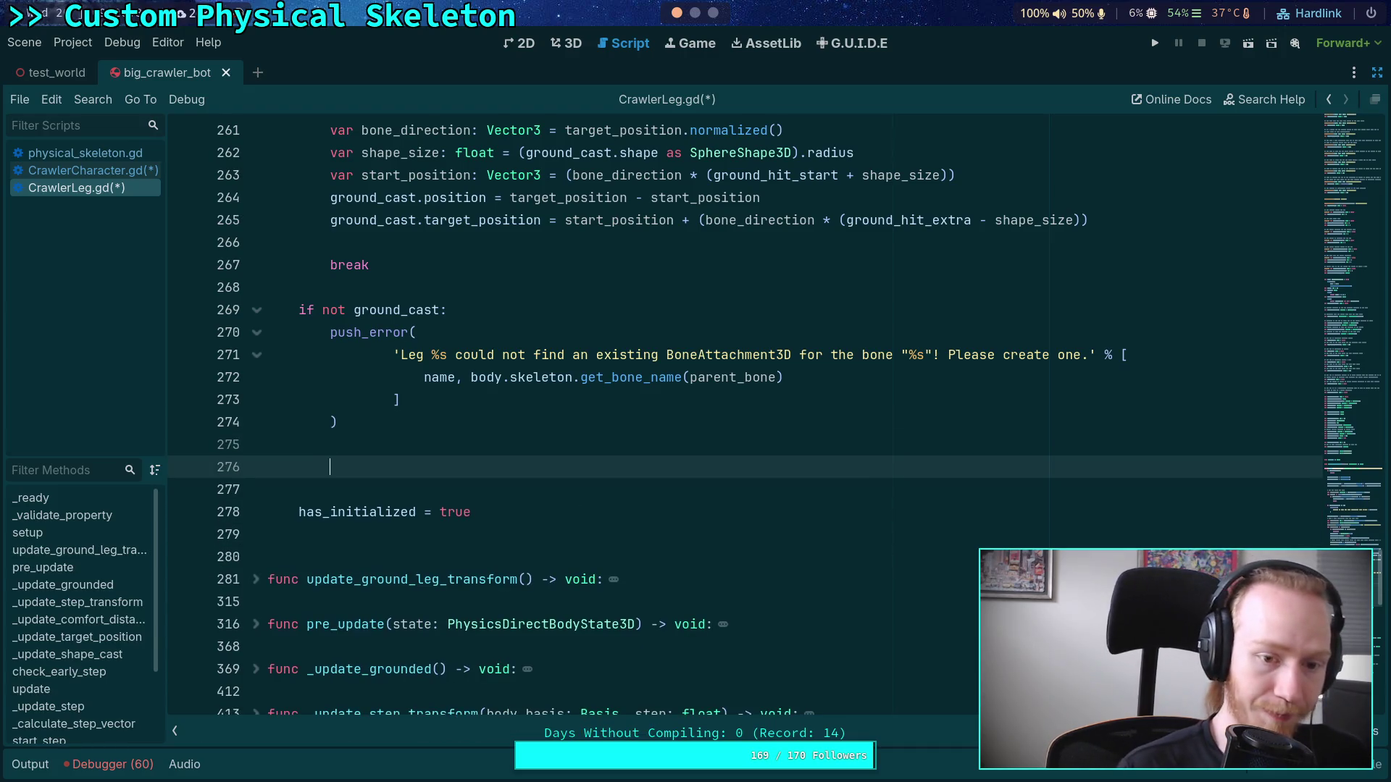
{"action": "key", "text": "ctrl+v"}
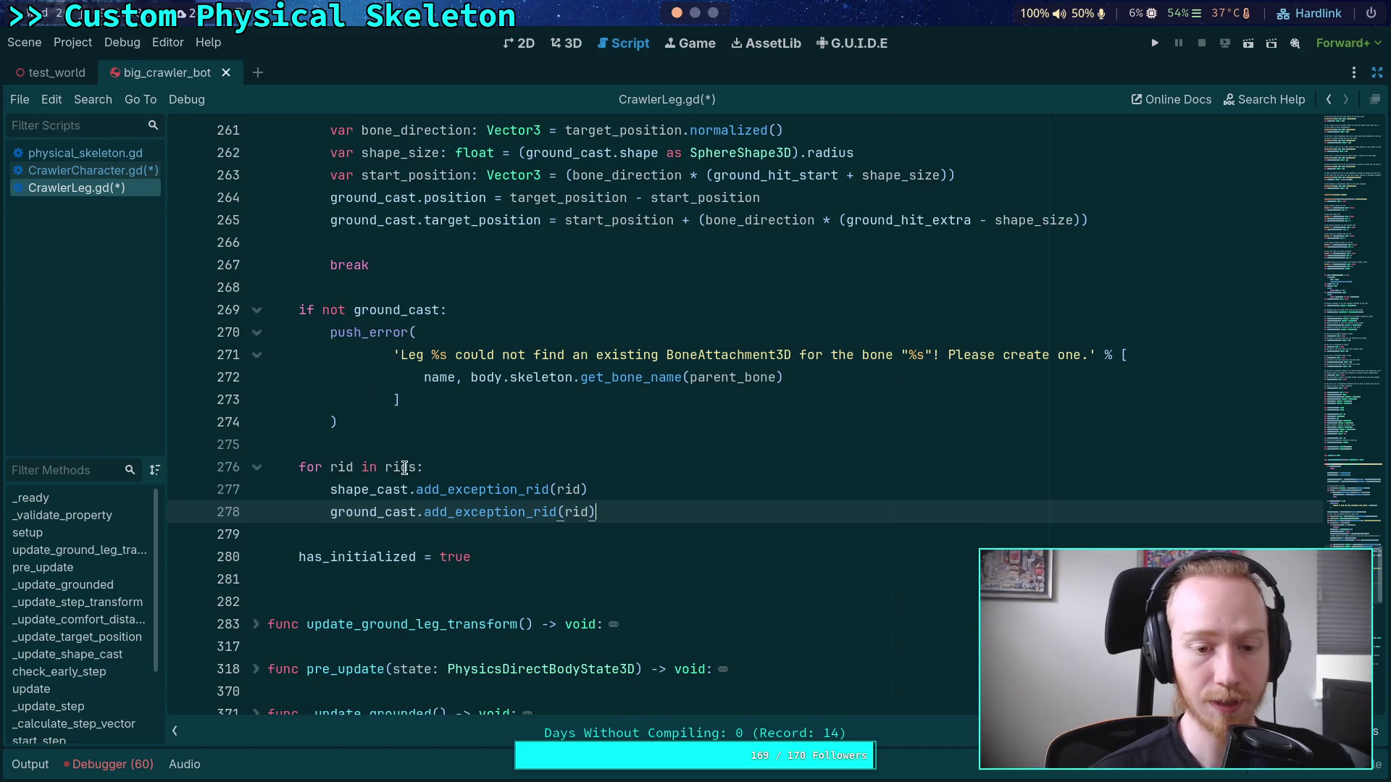
Step: Rename rids to cast_exceptions in the pasted loop and save CrawlerLeg.gd
{"action": "double_click", "coordinate": [404, 468]}
{"action": "type", "text": "cas"}
{"action": "key", "text": "Return"}
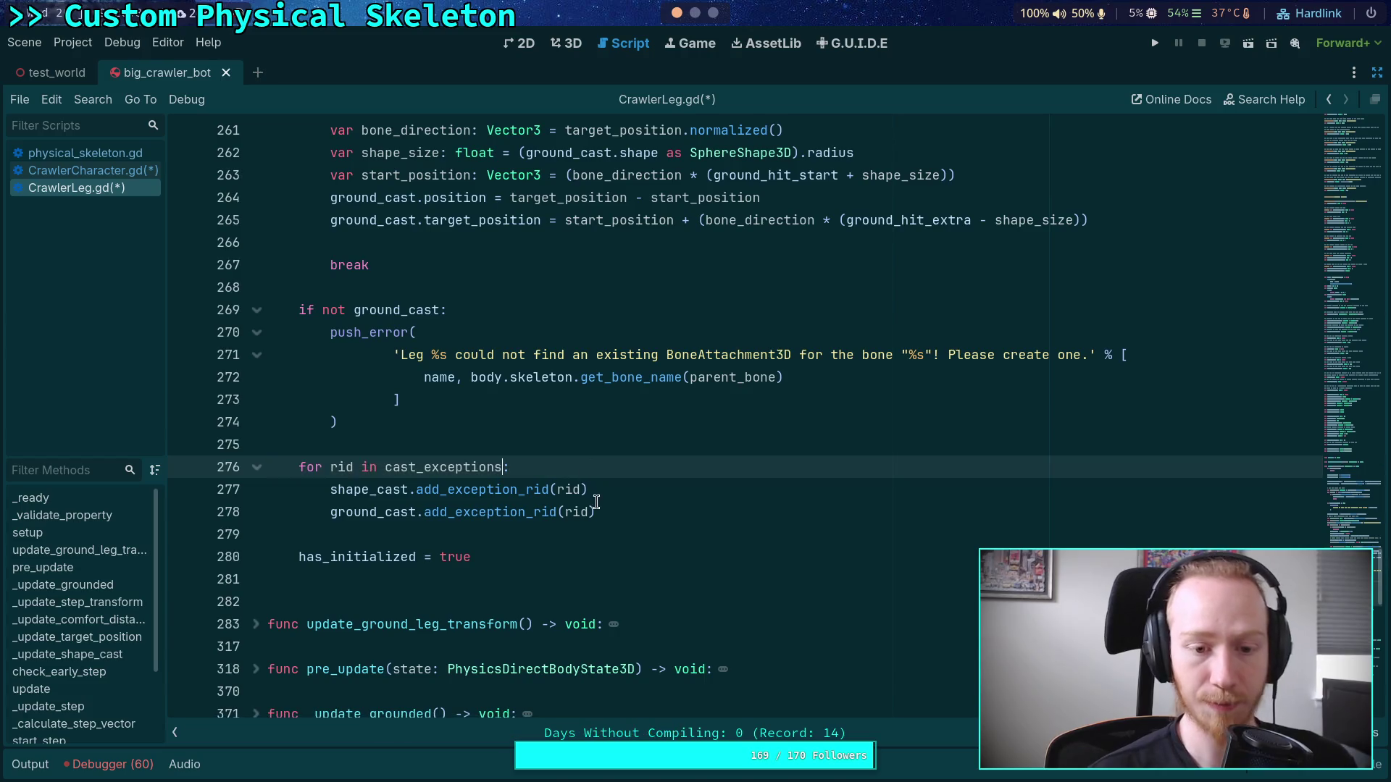
{"action": "left_click", "coordinate": [658, 505]}
{"action": "key", "text": "ctrl+s"}
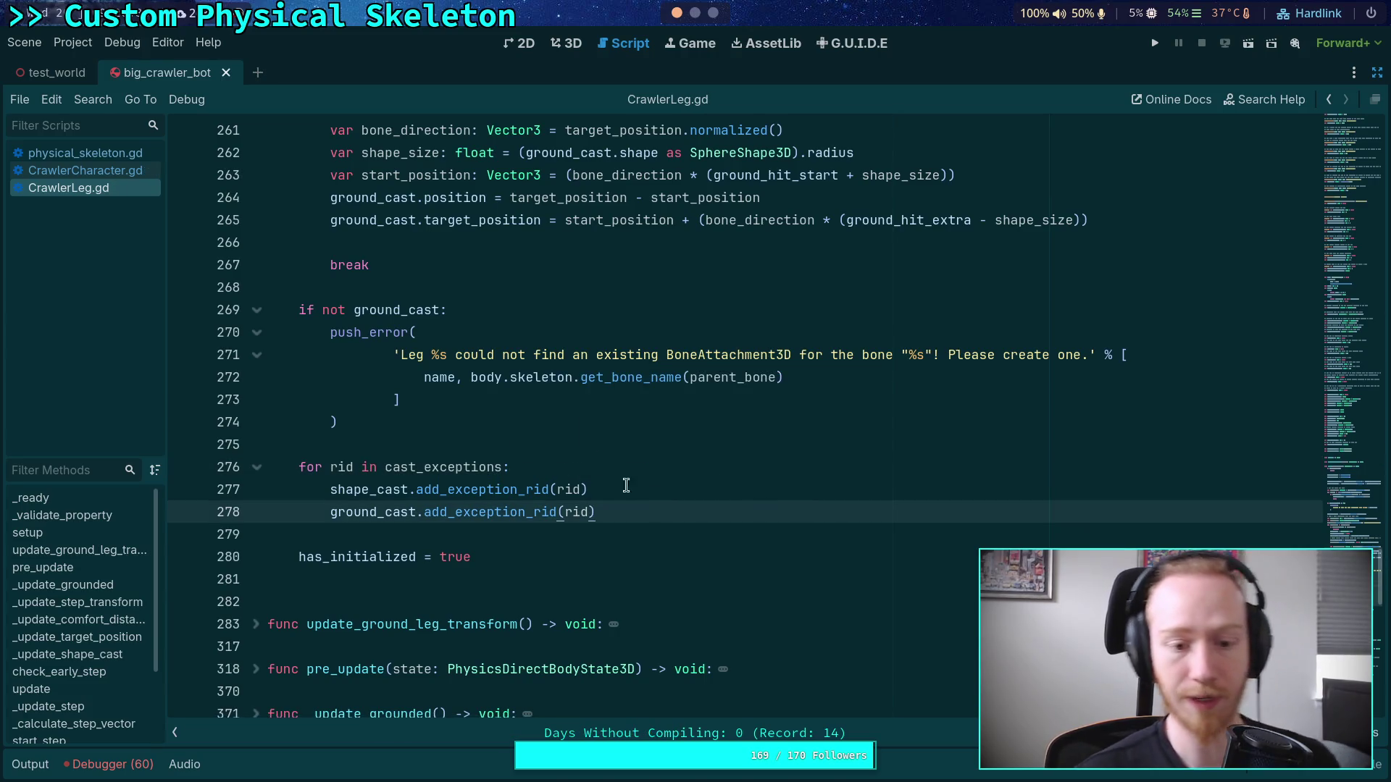
{"action": "scroll", "coordinate": [557, 477], "scroll_direction": "up", "scroll_amount": 1}
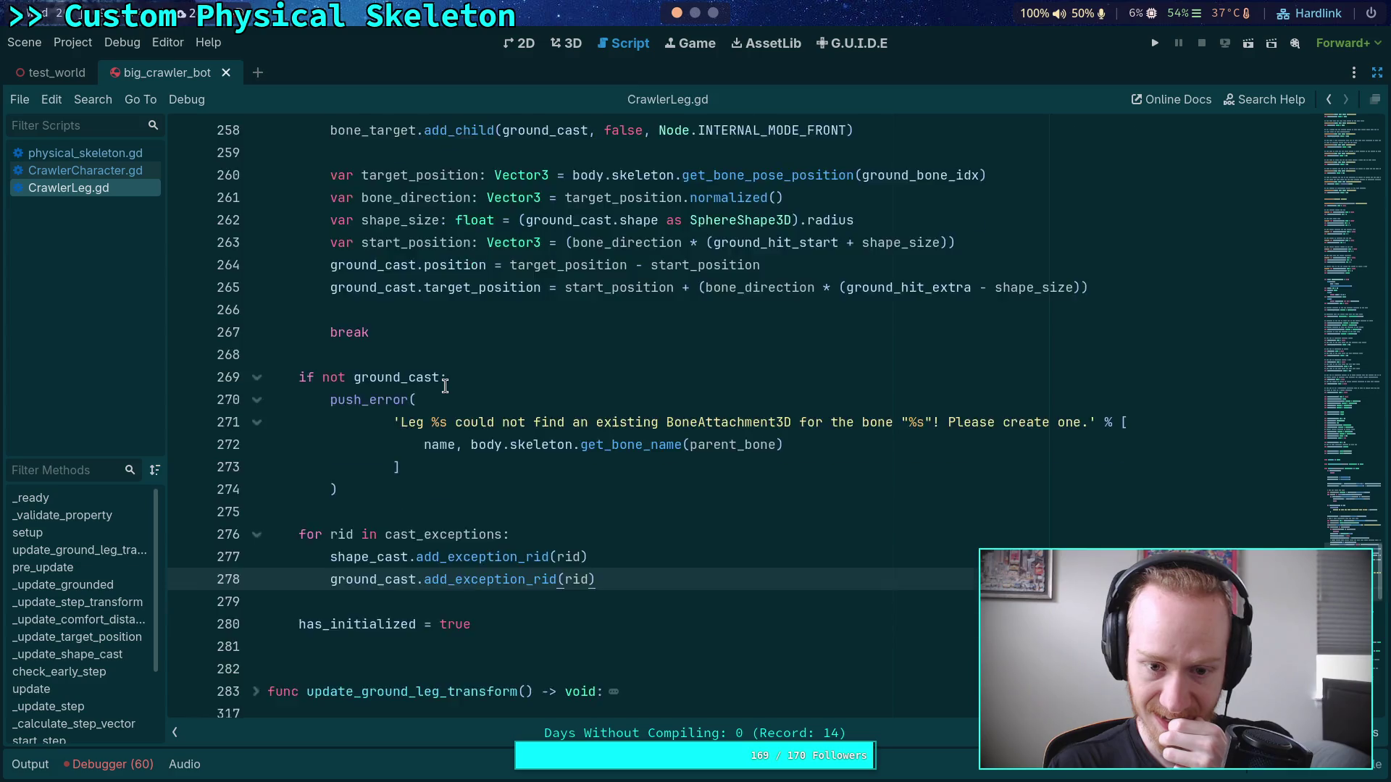
{"action": "scroll", "coordinate": [444, 386], "scroll_direction": "up", "scroll_amount": 10}
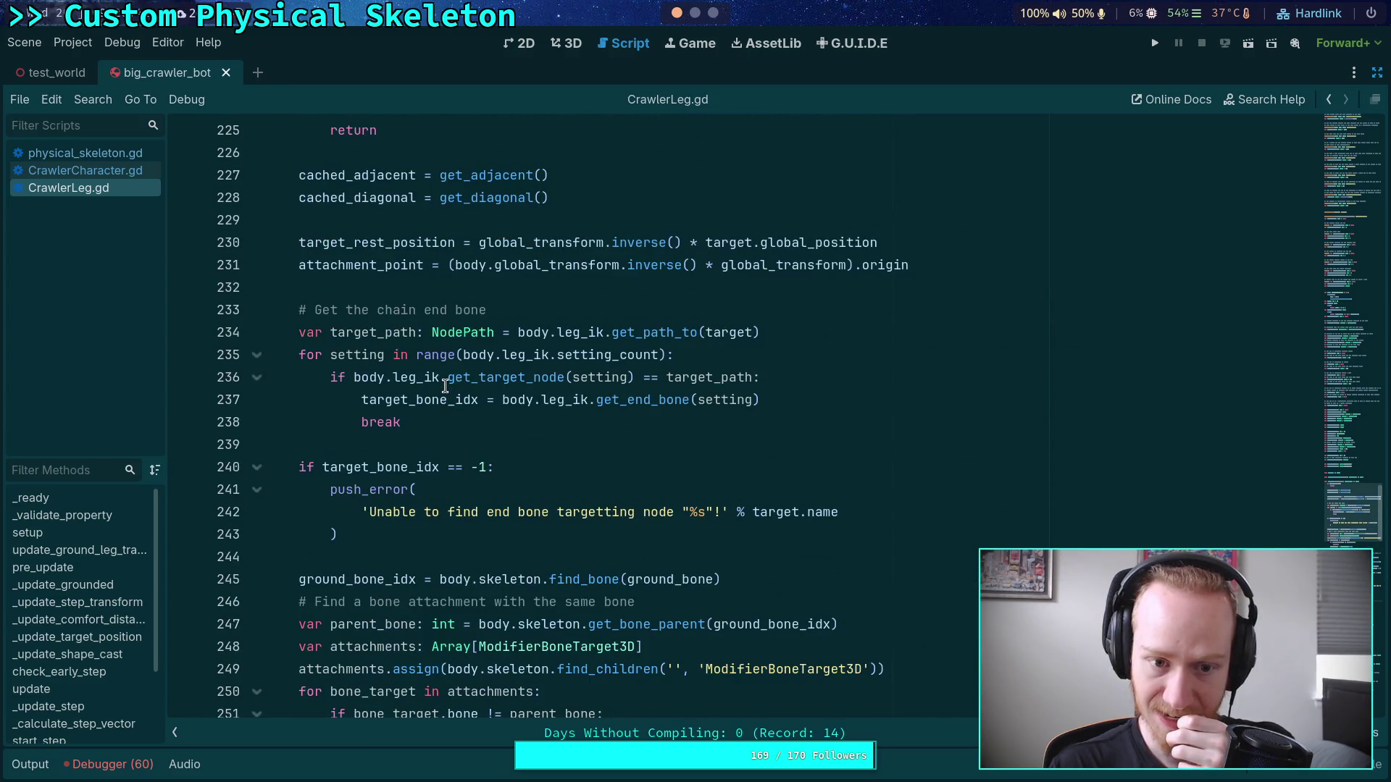
{"action": "scroll", "coordinate": [445, 386], "scroll_direction": "up", "scroll_amount": 2}
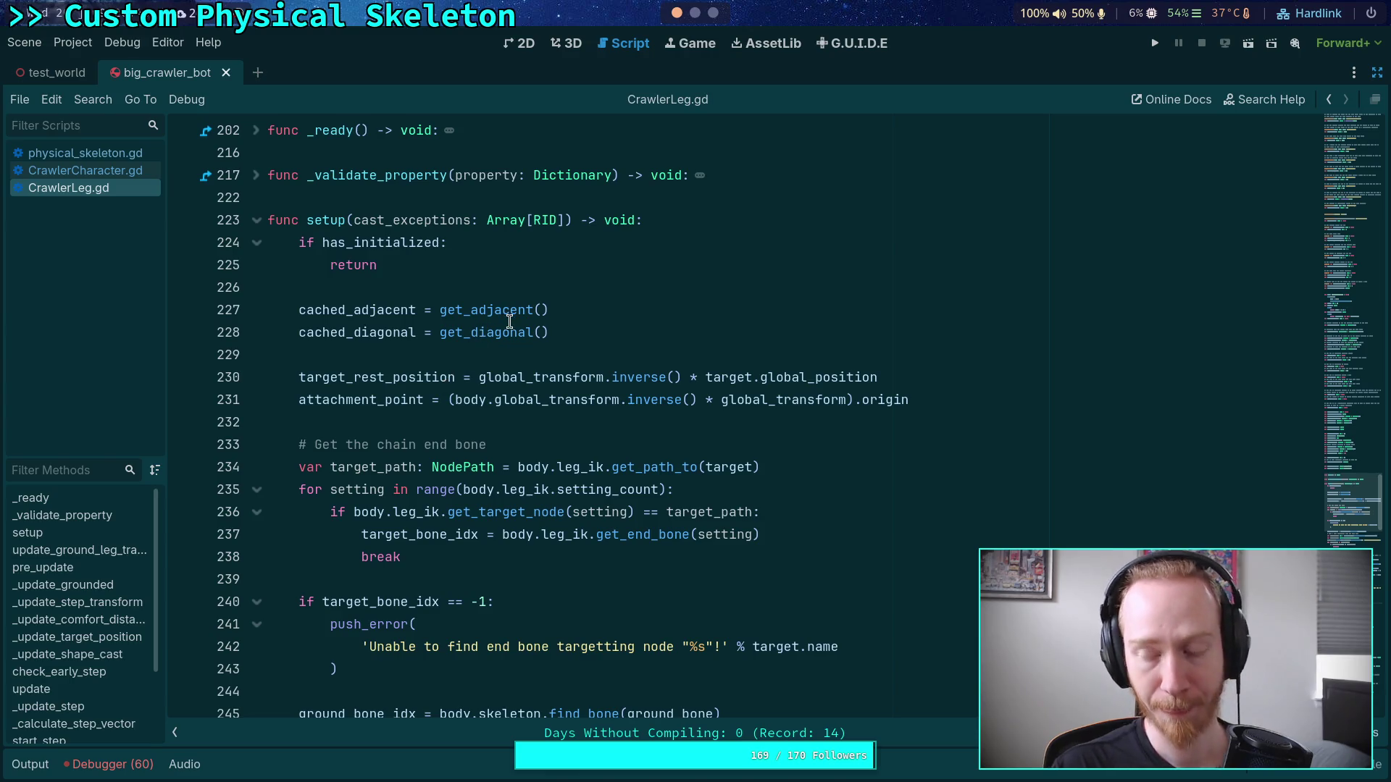
{"action": "left_click", "coordinate": [477, 350]}
{"action": "scroll", "coordinate": [478, 350], "scroll_direction": "down", "scroll_amount": 2}
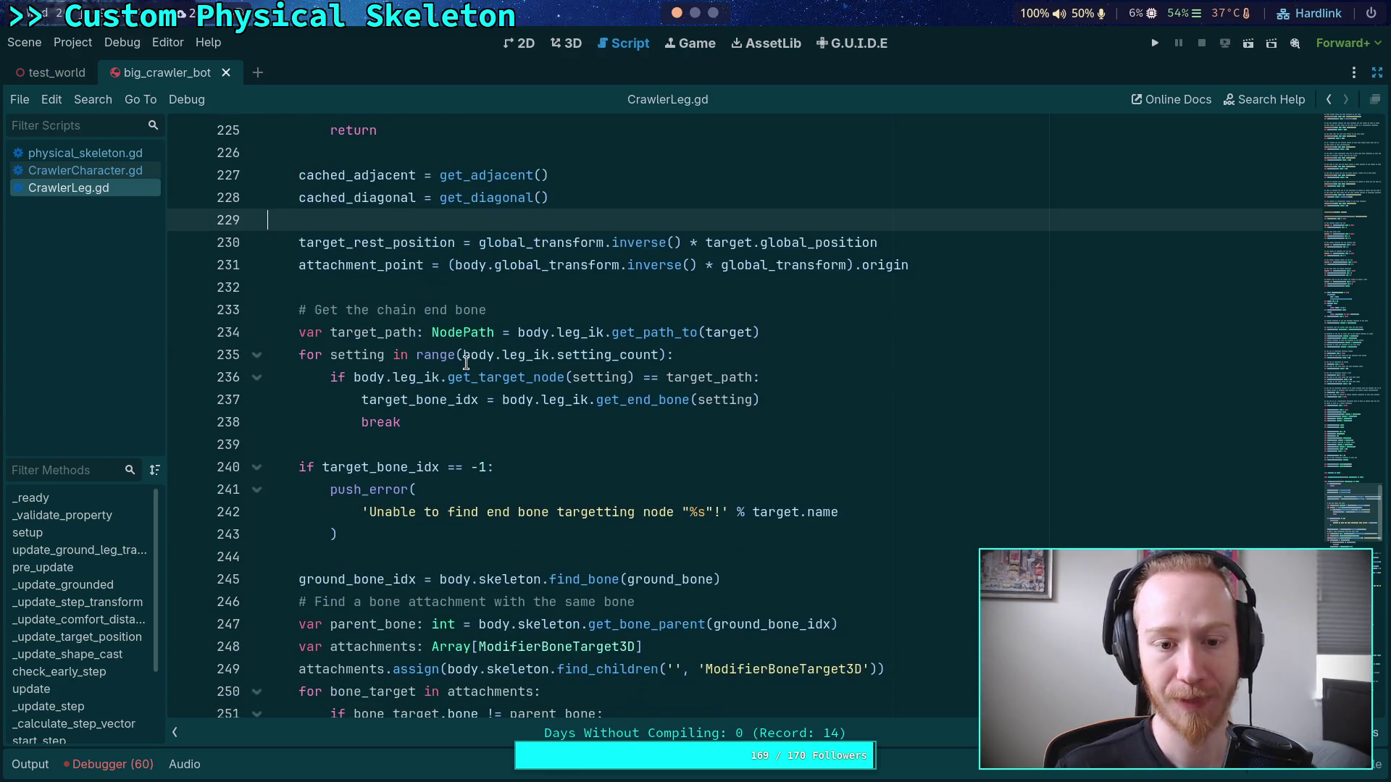
{"action": "double_click", "coordinate": [370, 330]}
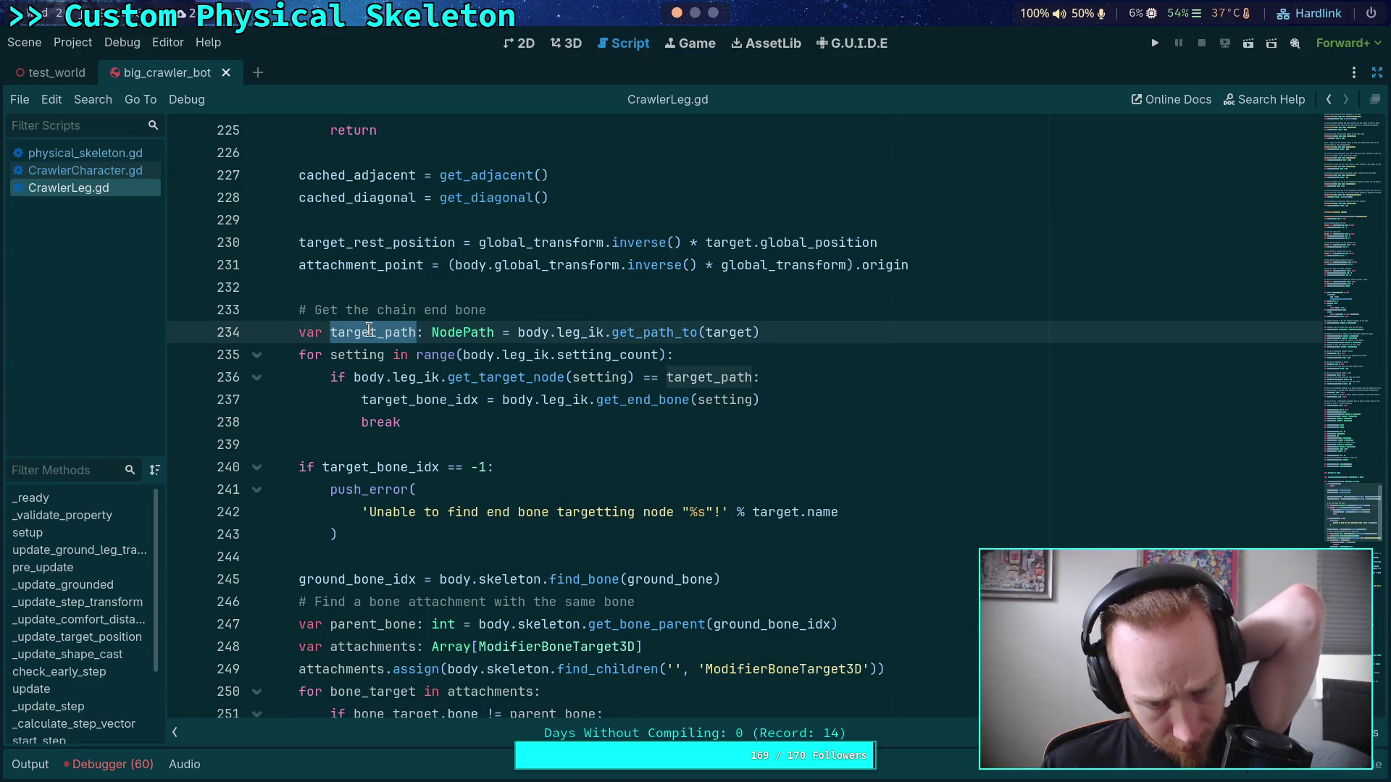
{"action": "double_click", "coordinate": [412, 398]}
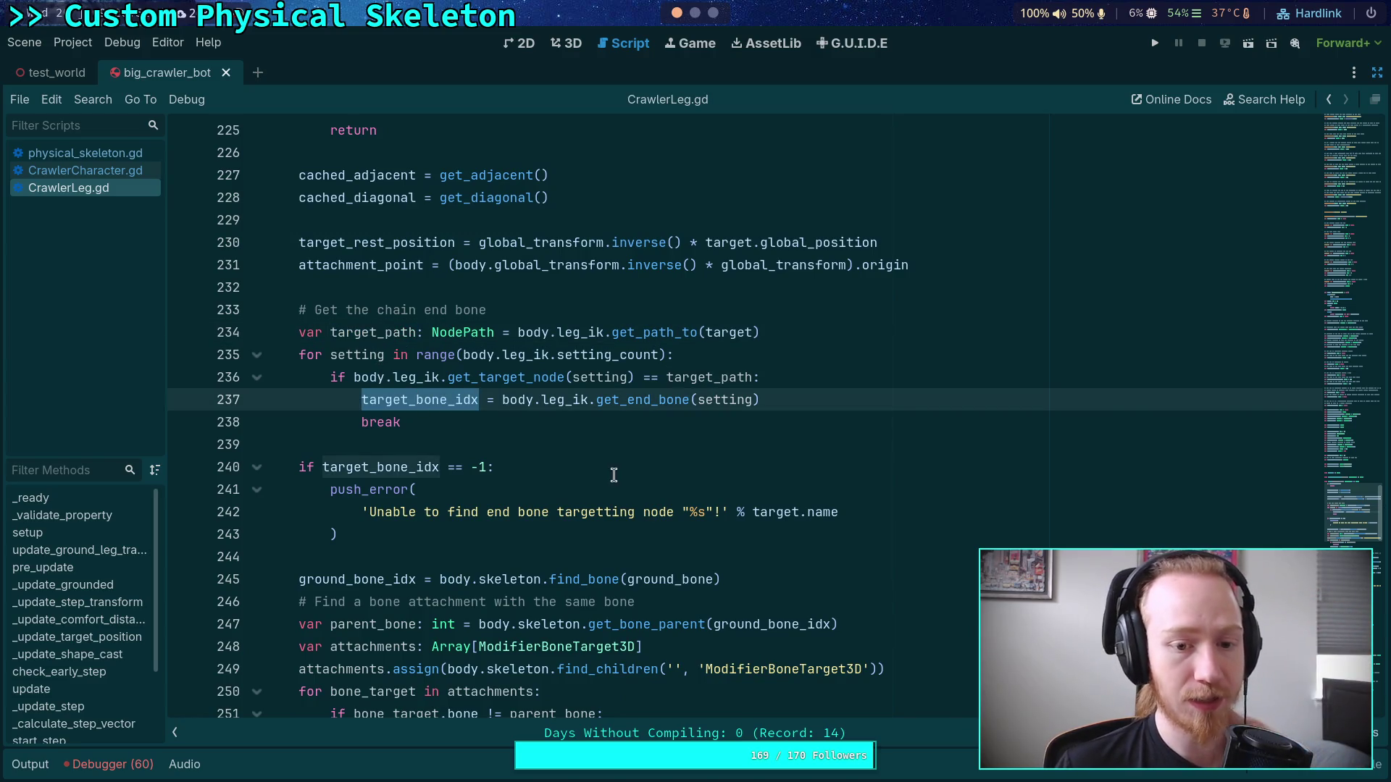
{"action": "scroll", "coordinate": [612, 464], "scroll_direction": "down", "scroll_amount": 2}
{"action": "scroll", "coordinate": [613, 460], "scroll_direction": "down", "scroll_amount": 2}
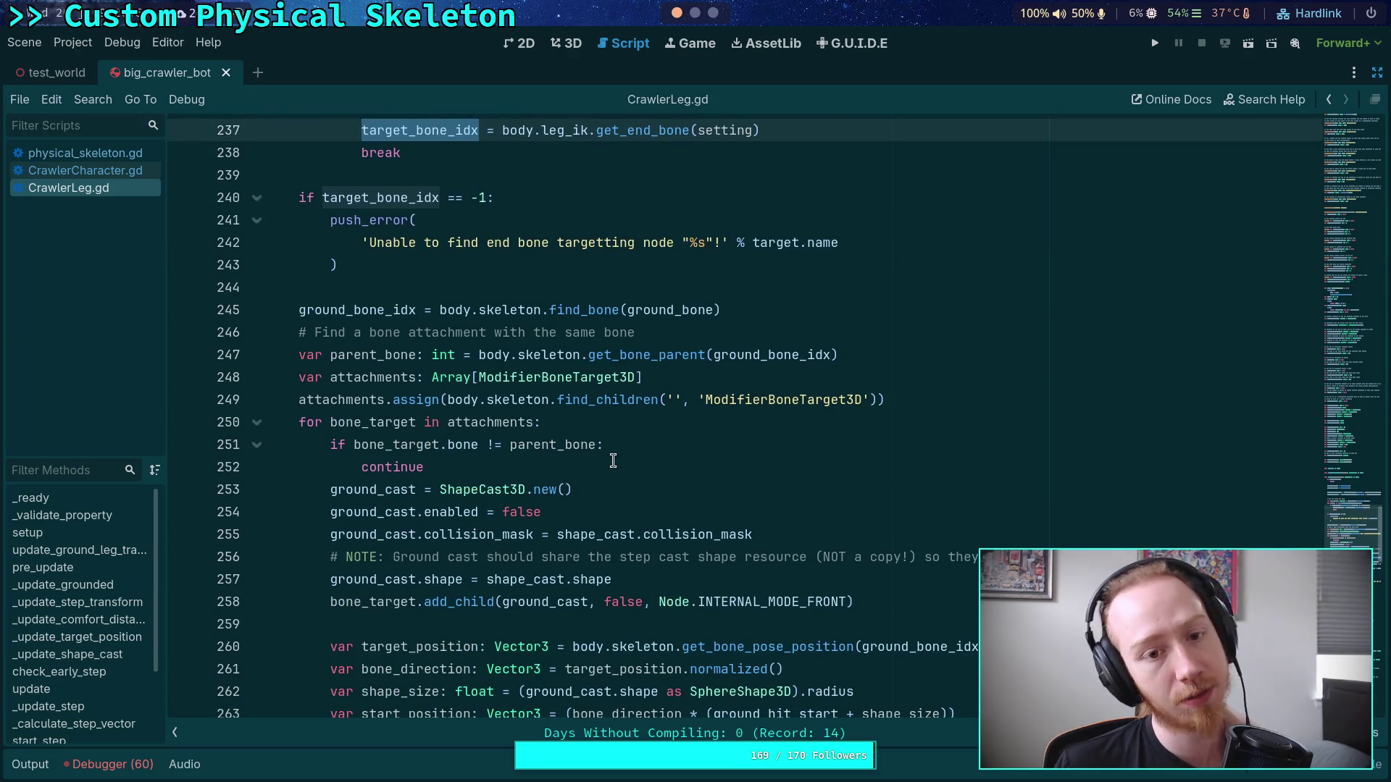
{"action": "scroll", "coordinate": [612, 458], "scroll_direction": "up", "scroll_amount": 3}
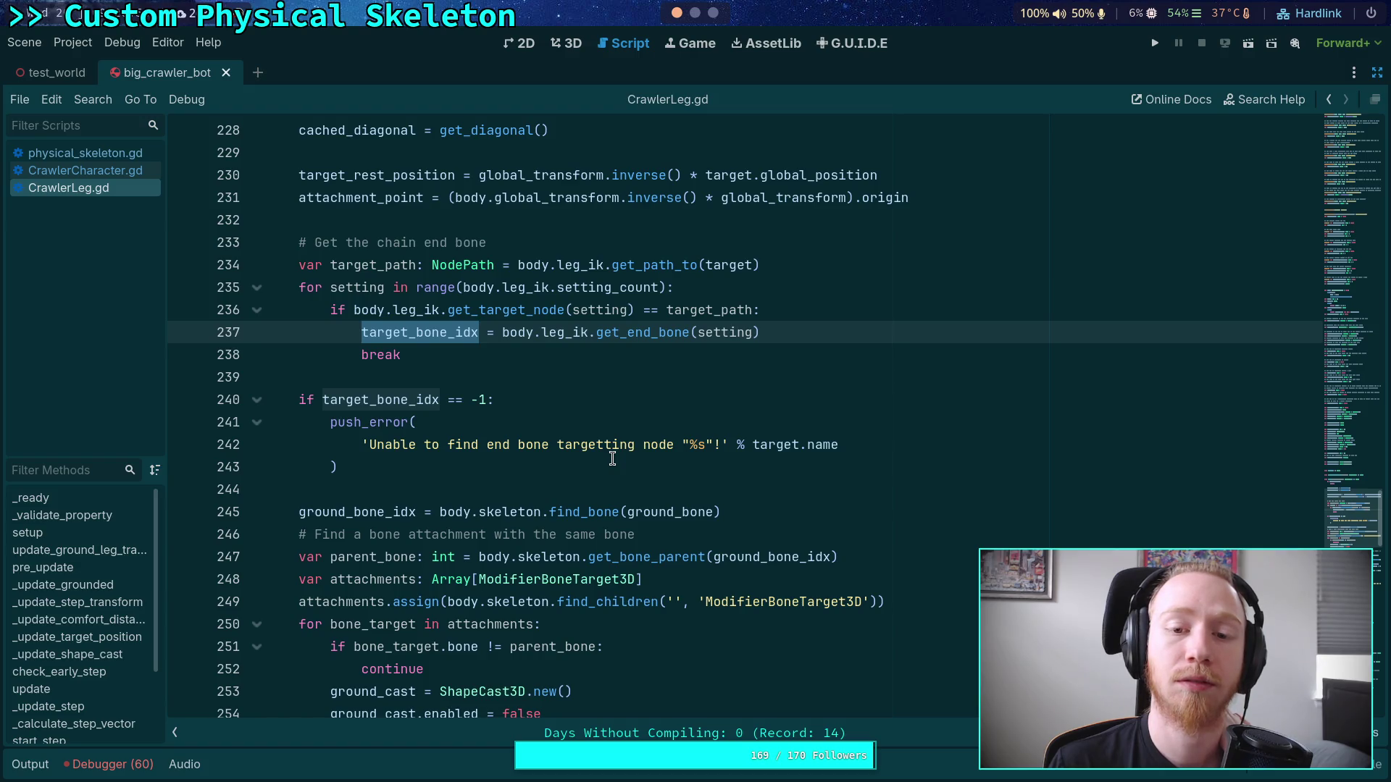
{"action": "scroll", "coordinate": [612, 459], "scroll_direction": "up", "scroll_amount": 1}
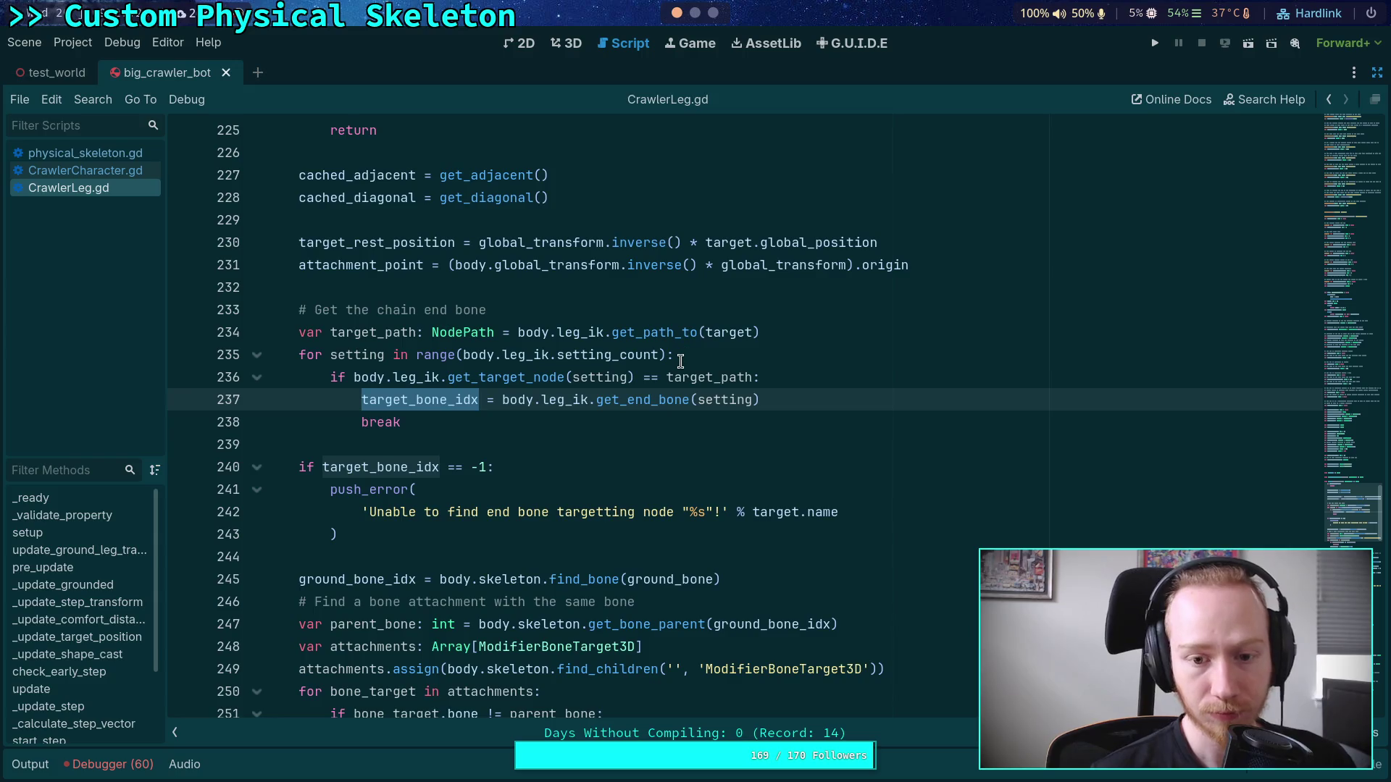
{"action": "left_click", "coordinate": [555, 422]}
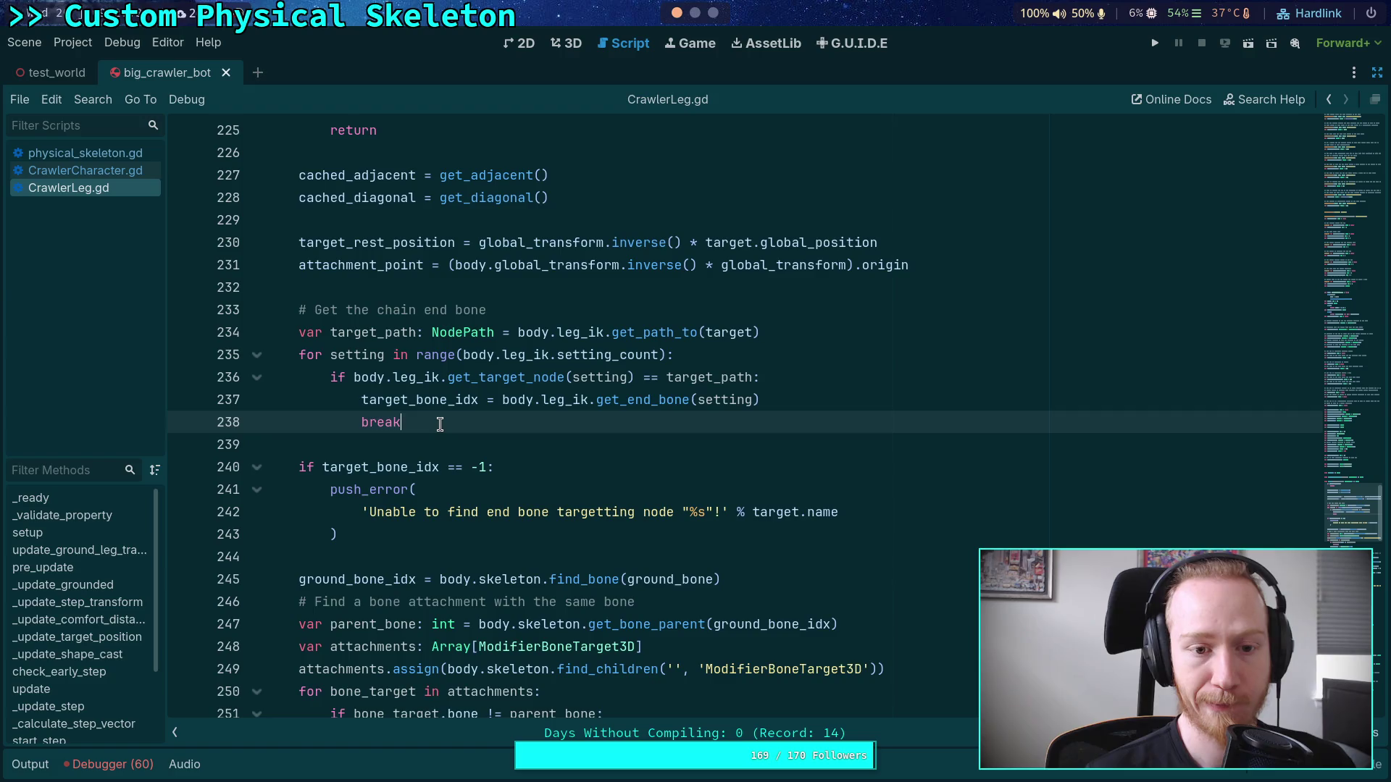
{"action": "scroll", "coordinate": [439, 423], "scroll_direction": "up", "scroll_amount": 1}
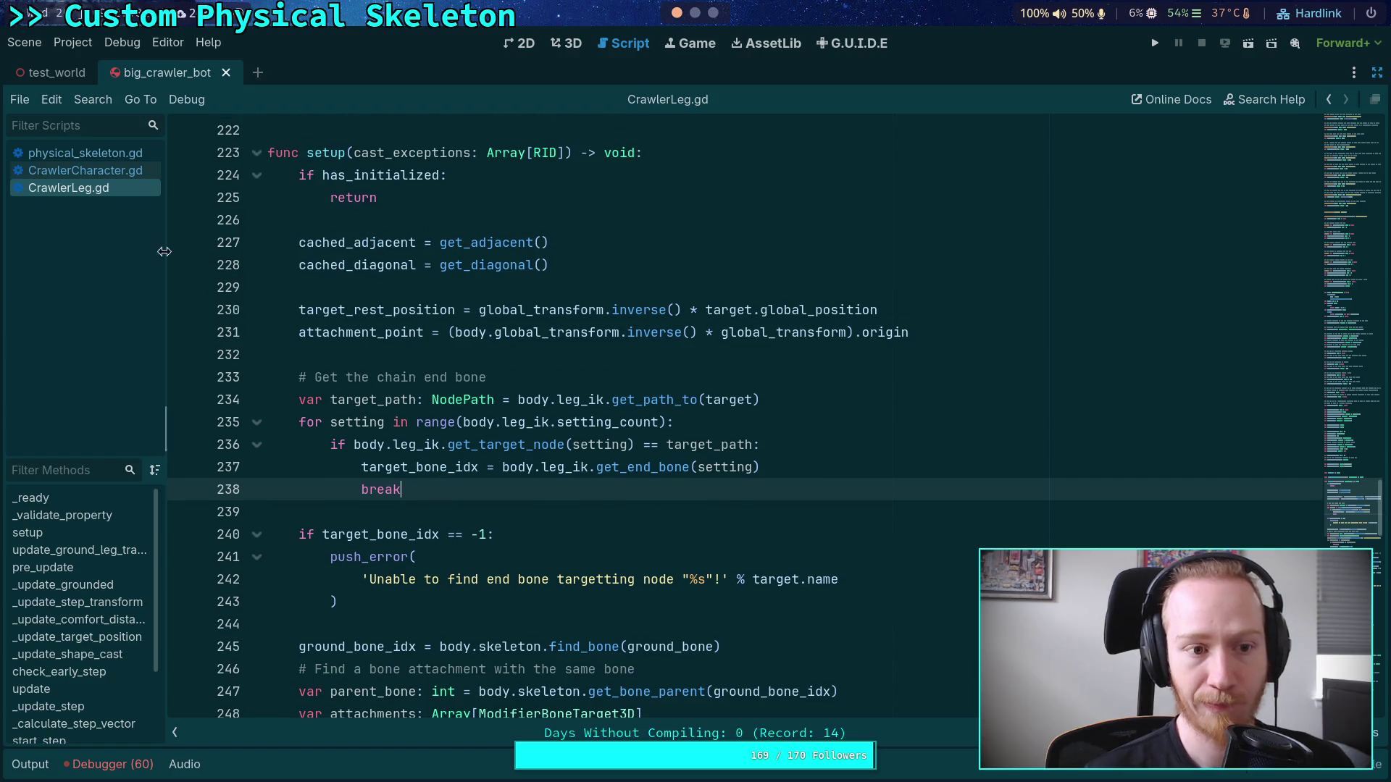
{"action": "left_click", "coordinate": [101, 174]}
{"action": "scroll", "coordinate": [252, 275], "scroll_direction": "down", "scroll_amount": 3}
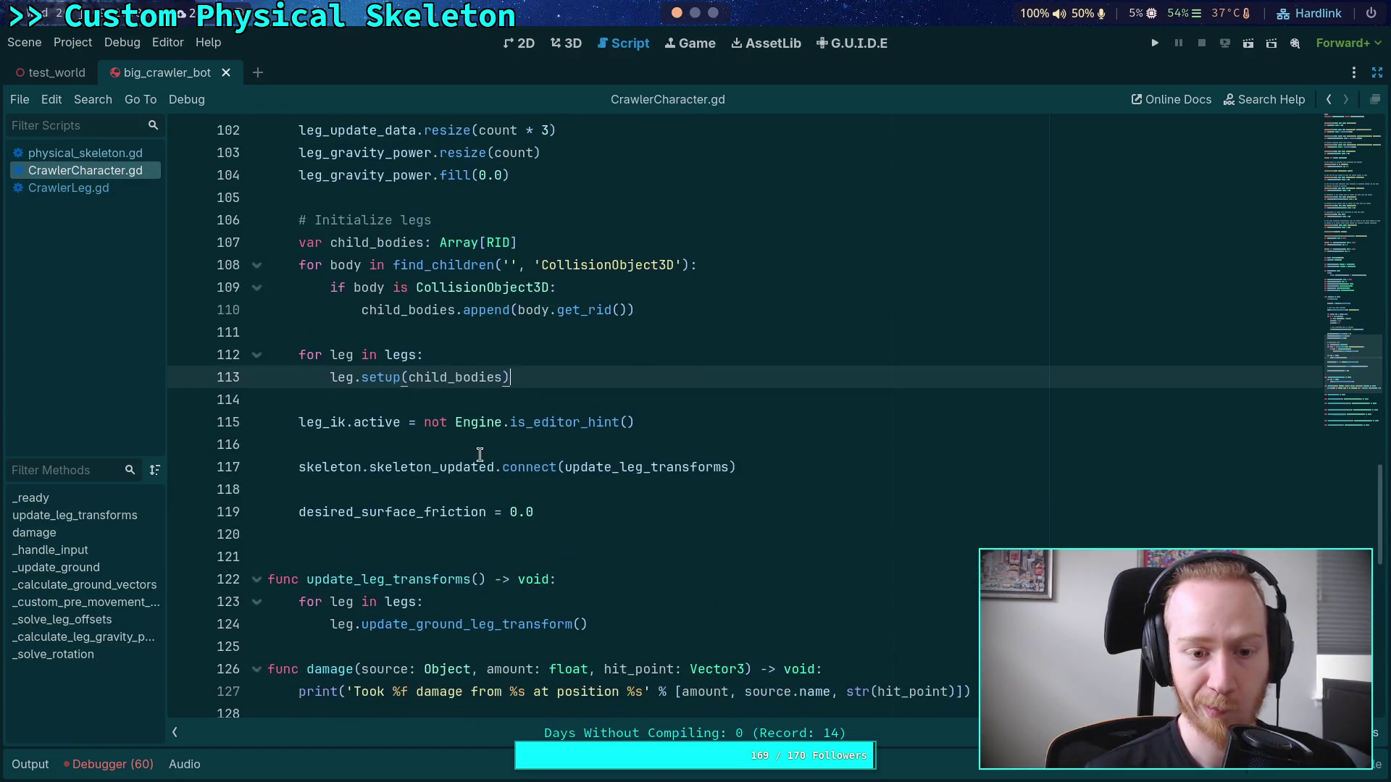
{"action": "left_click", "coordinate": [593, 357]}
{"action": "left_click", "coordinate": [119, 181]}
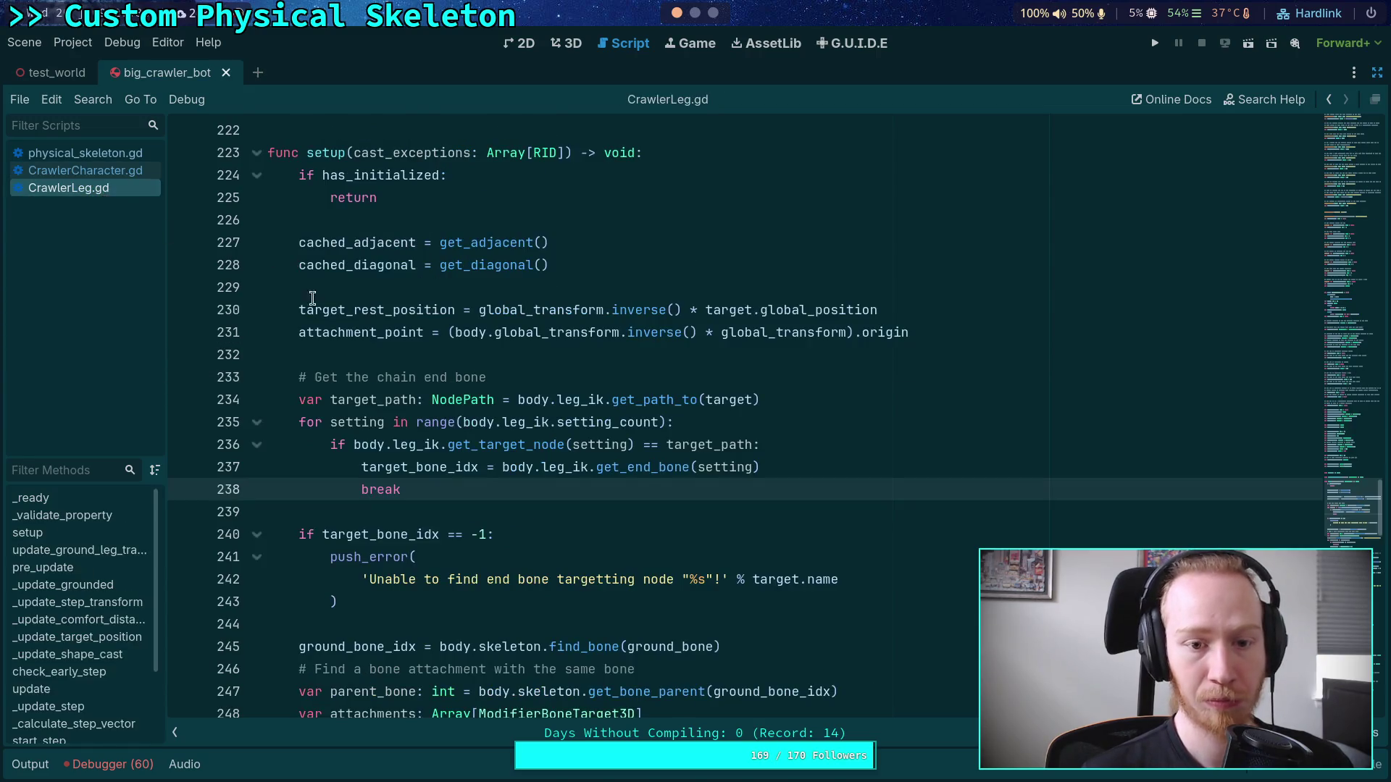
{"action": "double_click", "coordinate": [402, 467]}
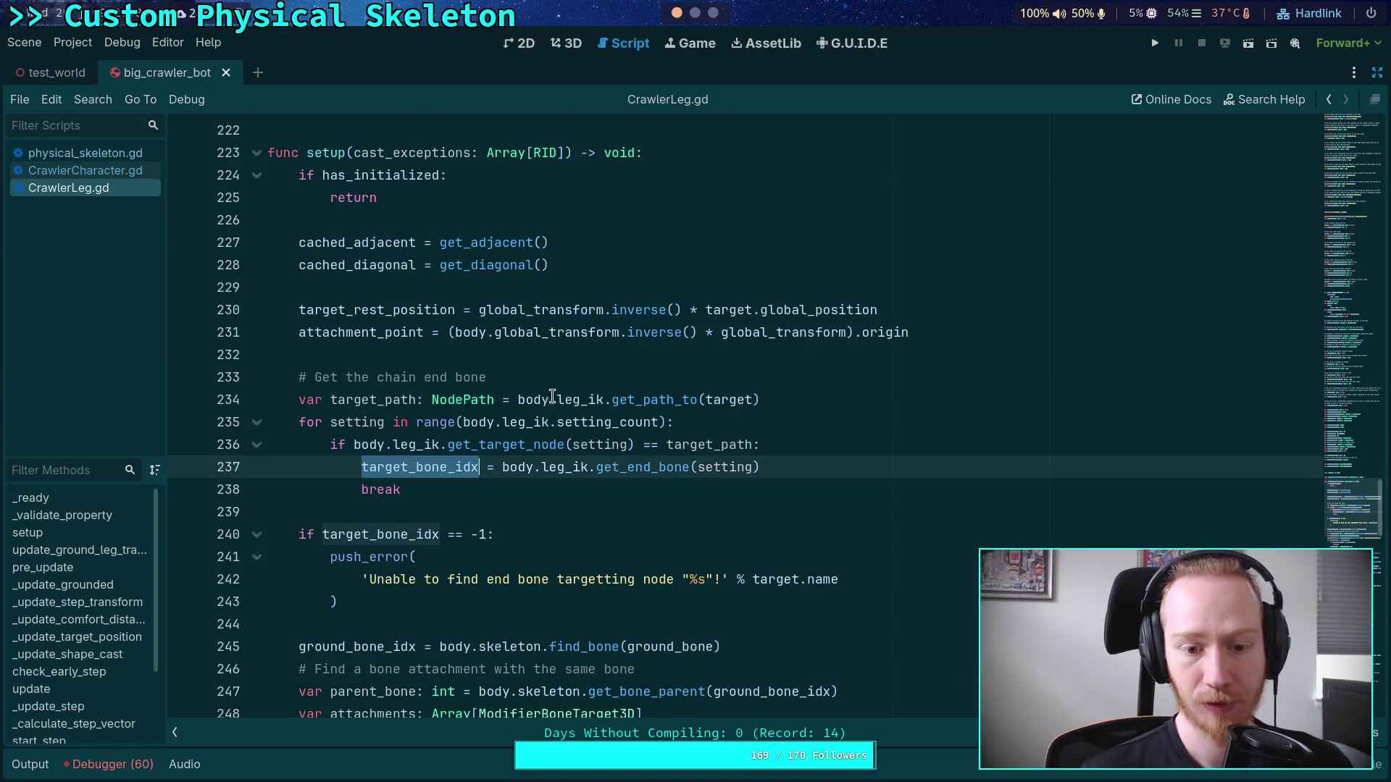
{"action": "left_click", "coordinate": [358, 153]}
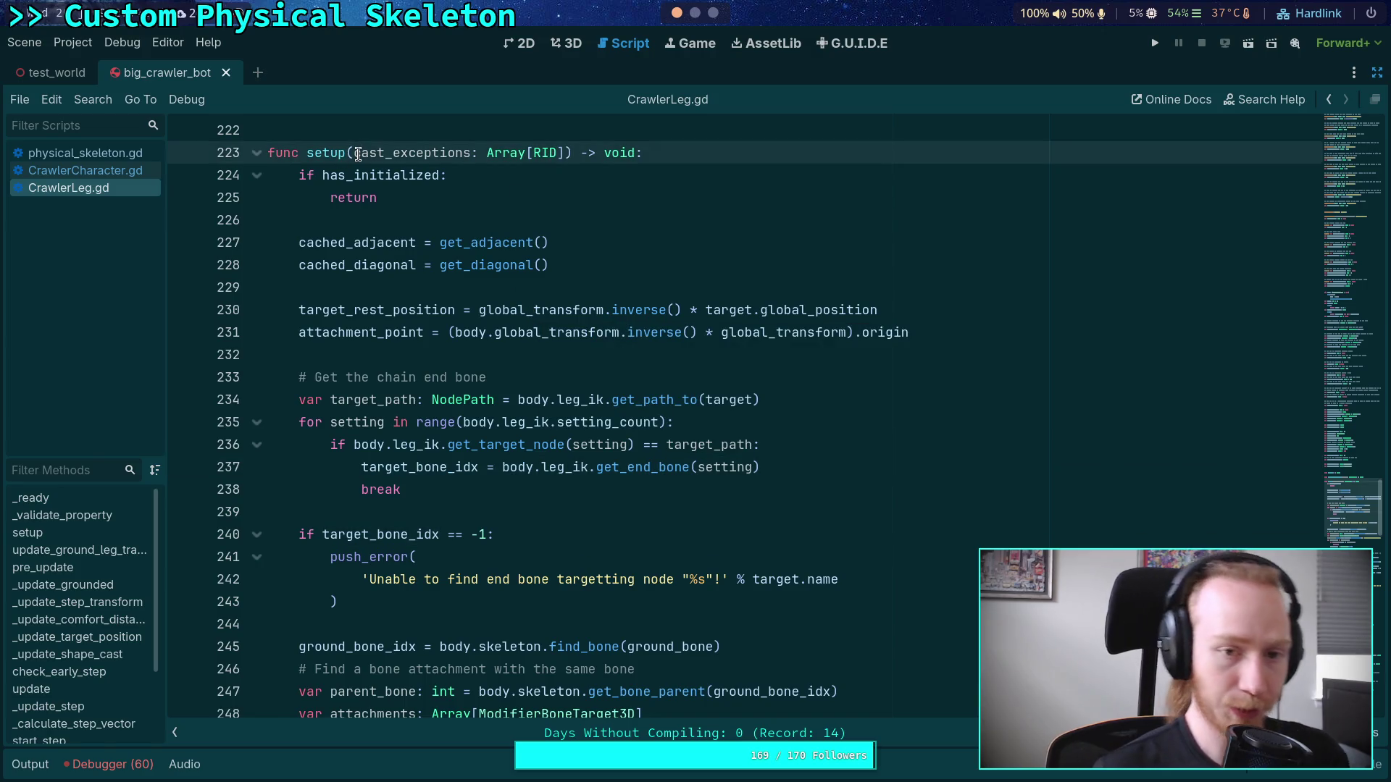
Step: Add a target_bone: int parameter to setup() and assign target_bone_idx = target_bone
{"action": "type", "text": "target"}
{"action": "type", "text": "_bone:"}
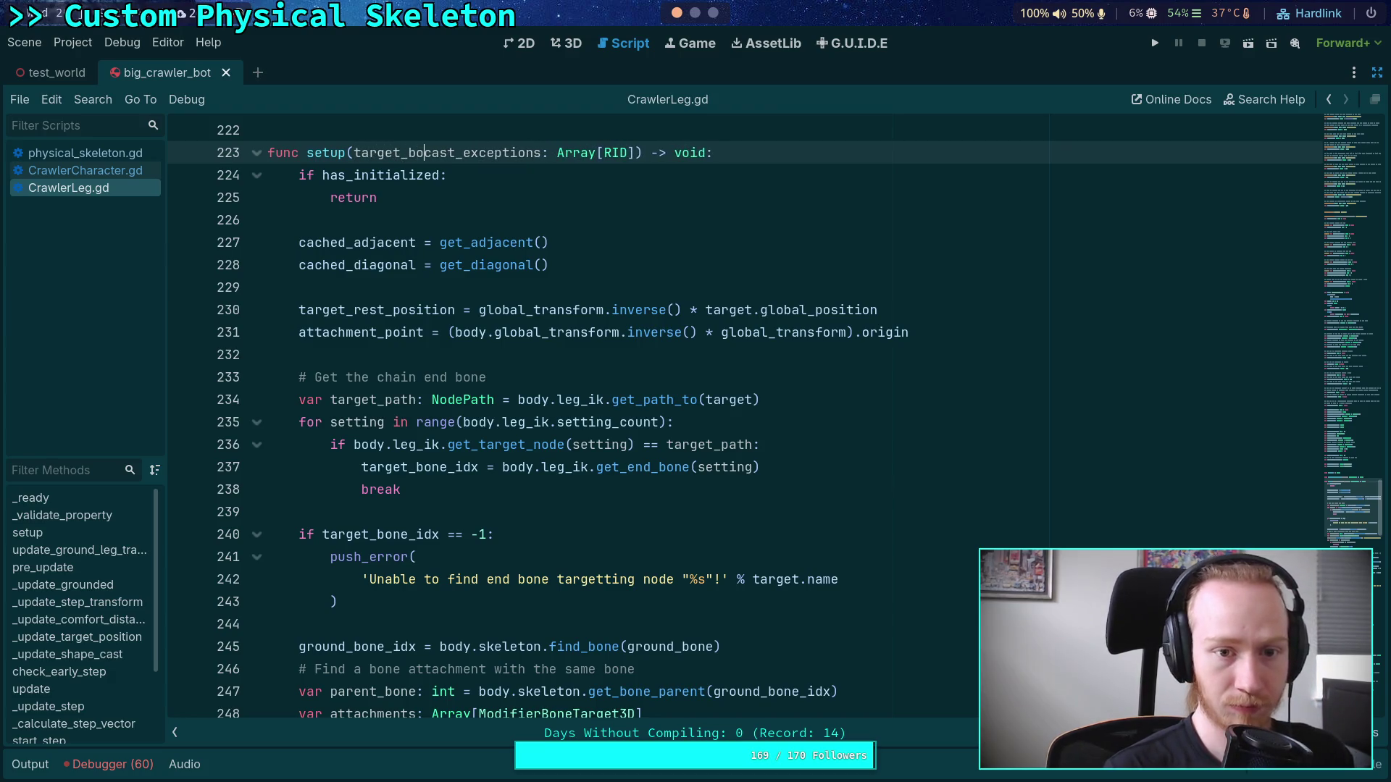
{"action": "type", "text": " int,"}
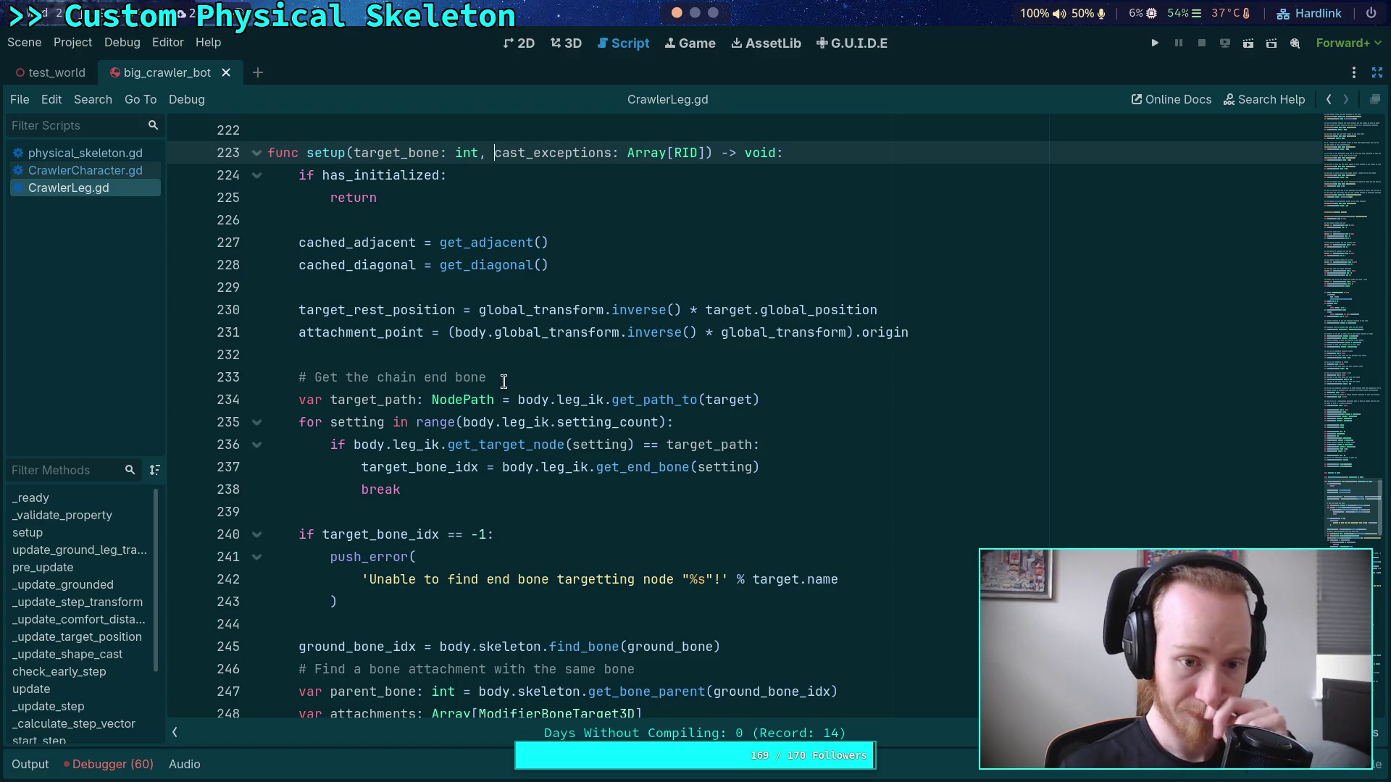
{"action": "left_click", "coordinate": [617, 362]}
{"action": "key", "text": "Return"}
{"action": "key", "text": "Return"}
{"action": "key", "text": "Up"}
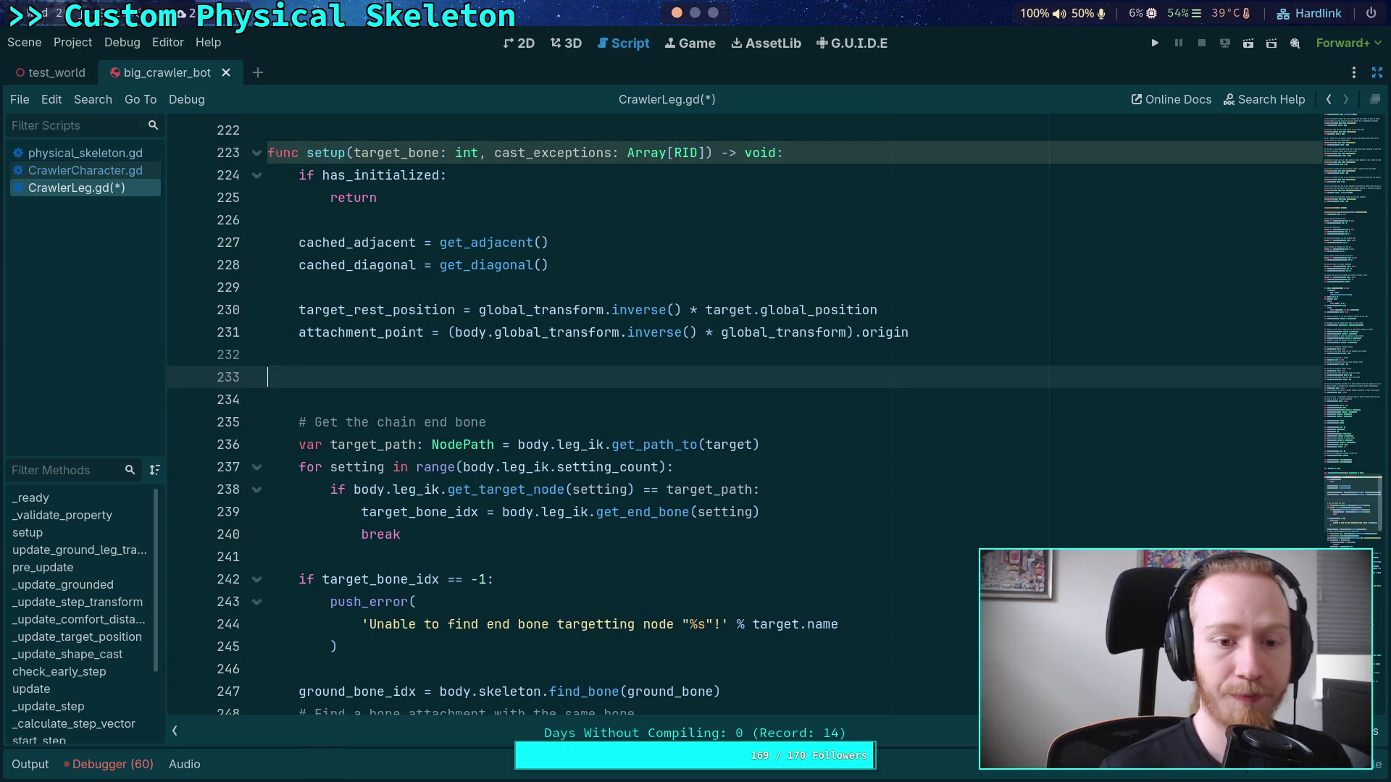
{"action": "type", "text": "target_bo"}
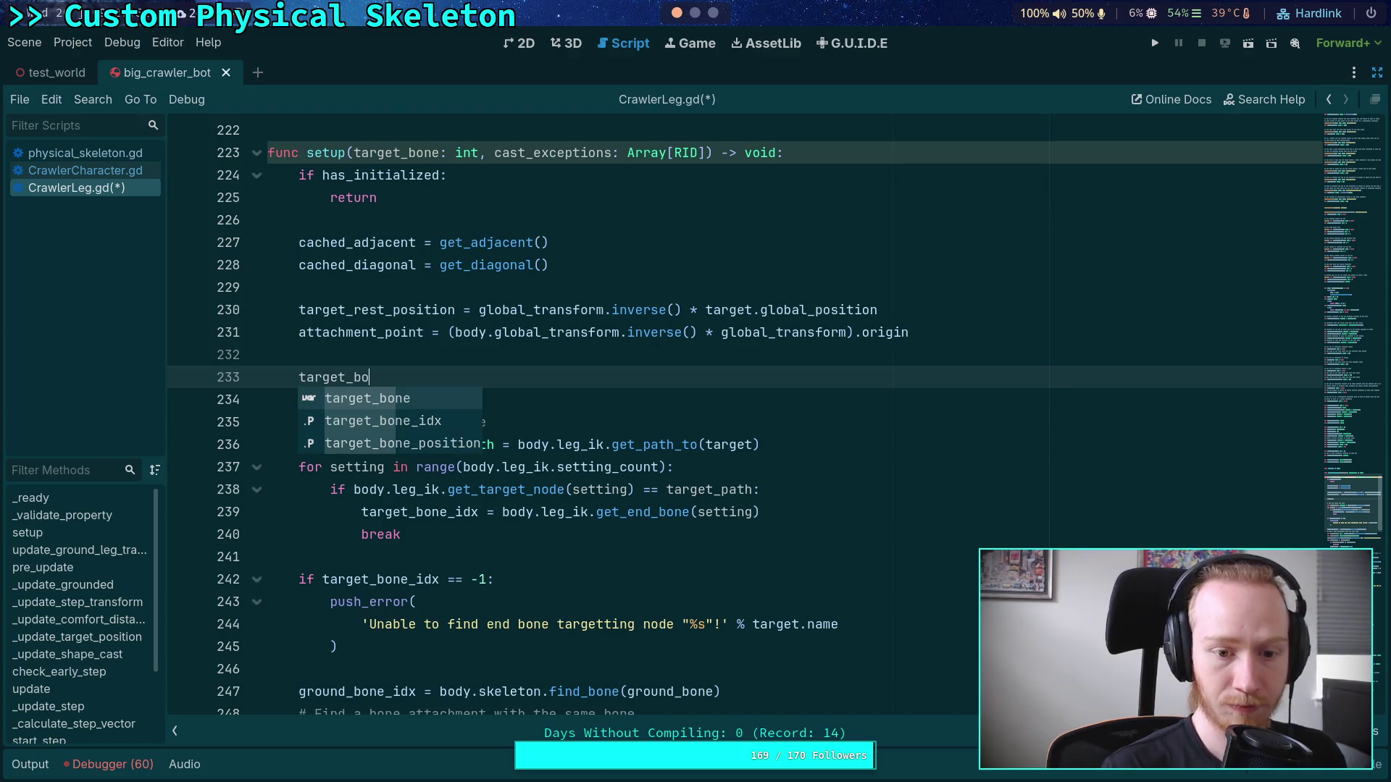
{"action": "type", "text": "ne_idx = "}
{"action": "type", "text": "target_"}
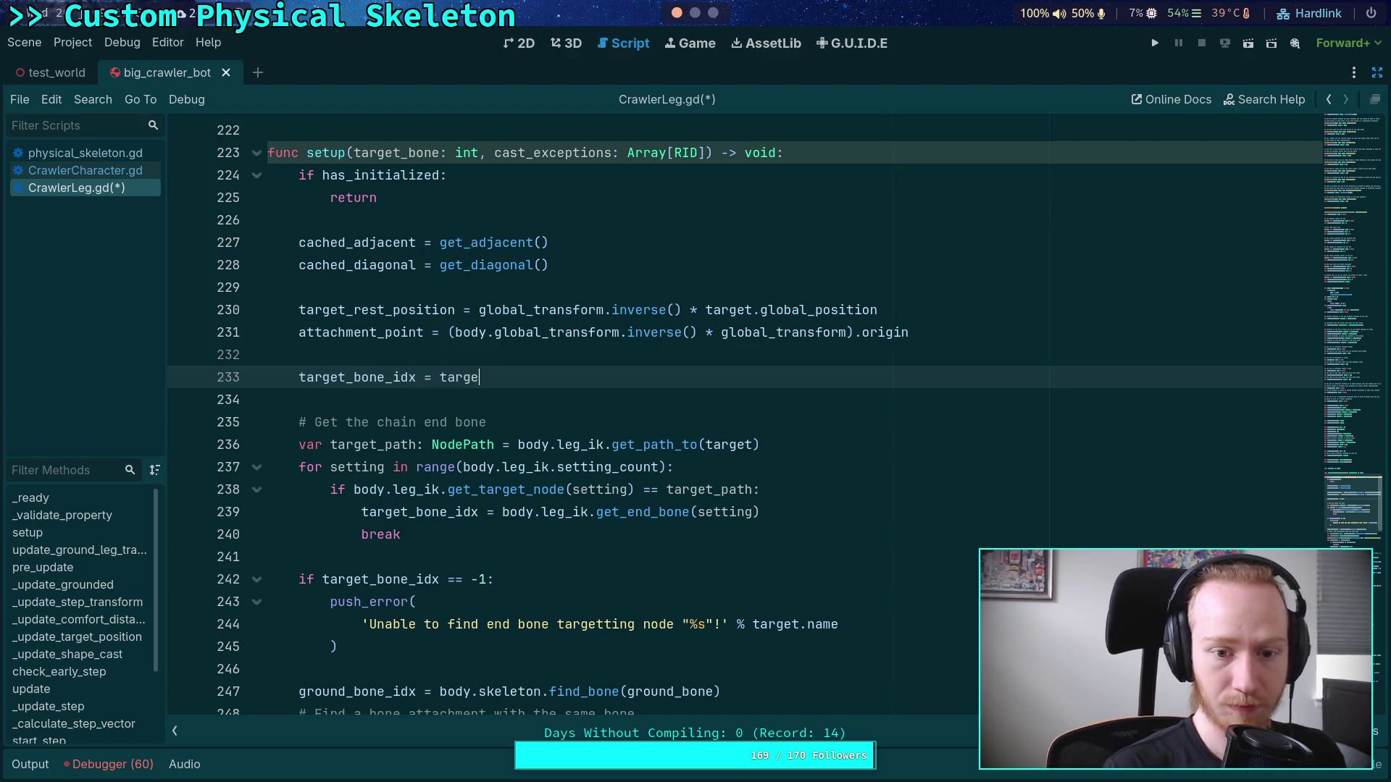
{"action": "type", "text": "bo"}
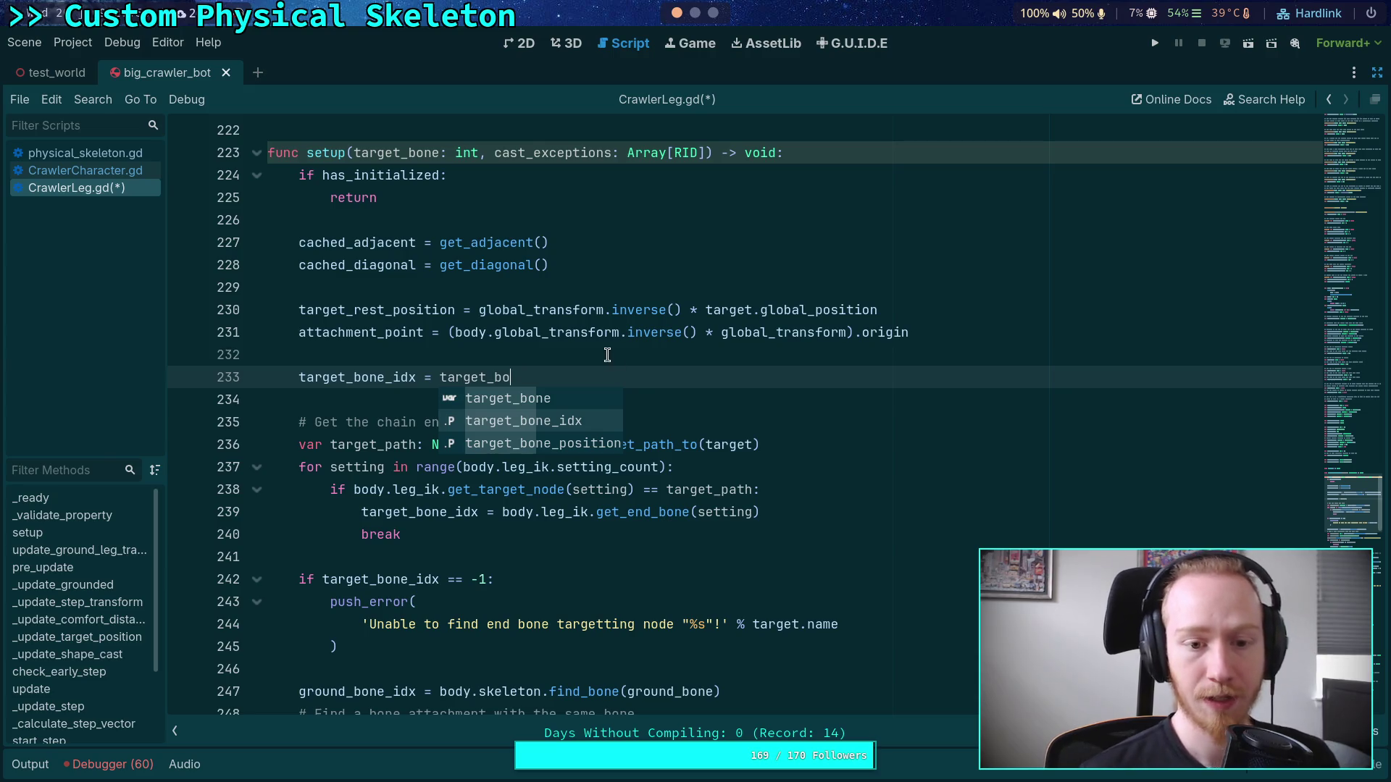
{"action": "key", "text": "Escape"}
{"action": "key", "text": "shift+Up"}
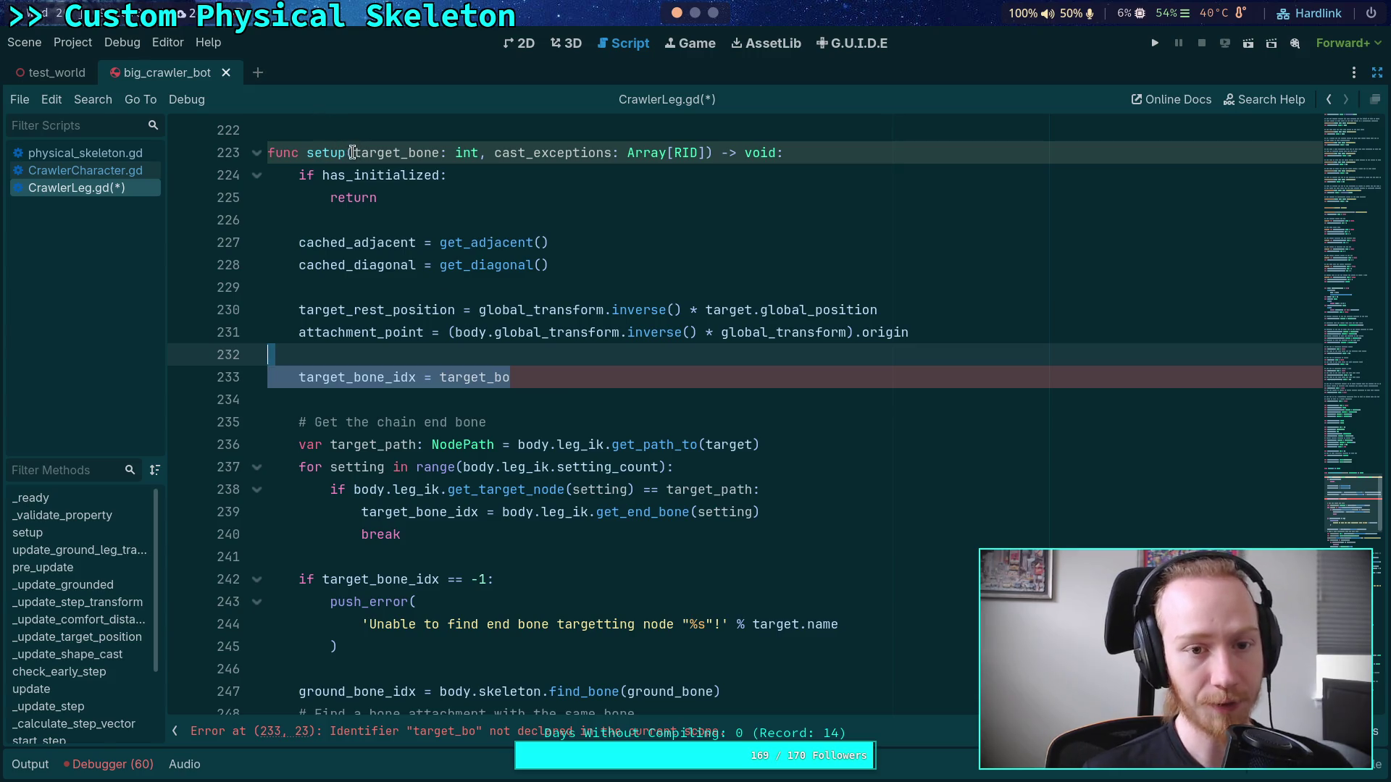
{"action": "left_click_drag", "start_coordinate": [354, 152], "coordinate": [494, 152]}
{"action": "key", "text": "BackSpace"}
{"action": "left_click_drag", "start_coordinate": [576, 377], "coordinate": [577, 355]}
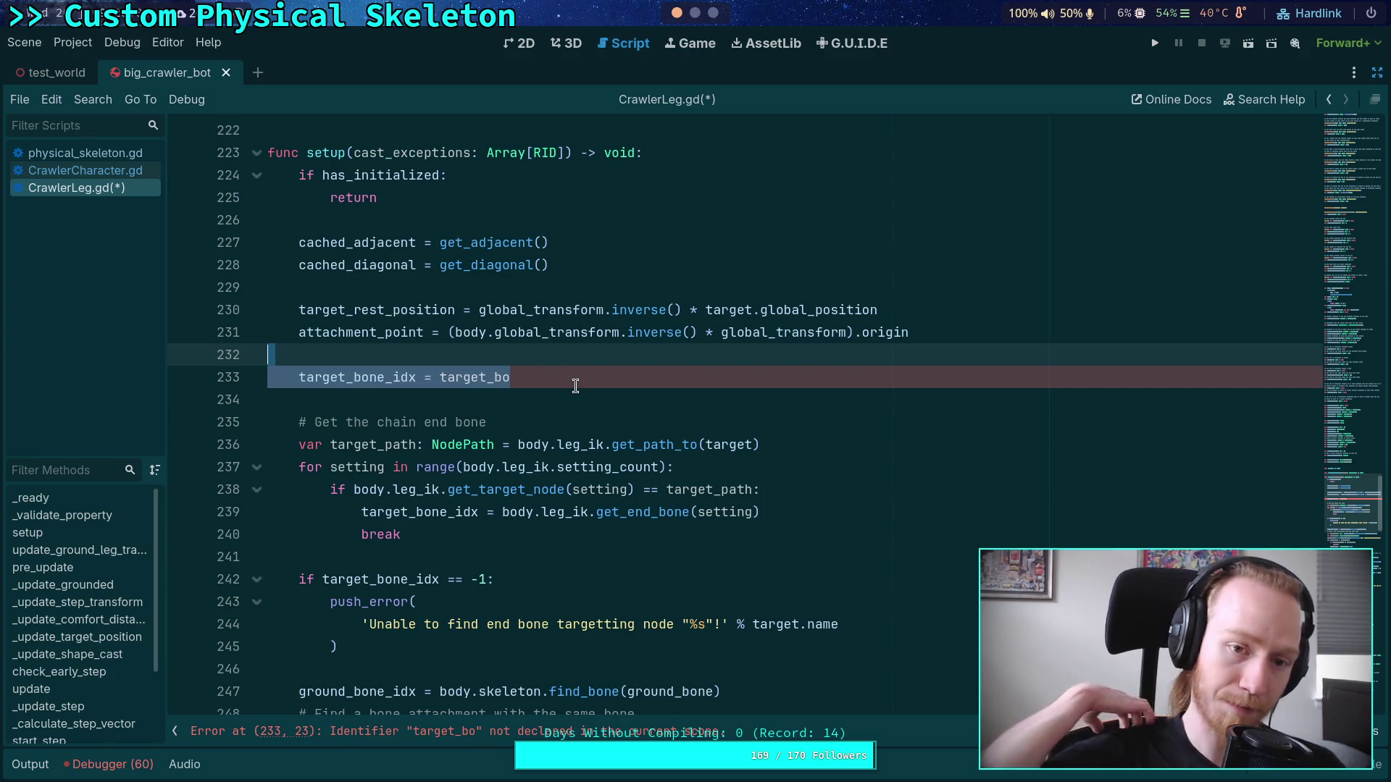
{"action": "key", "text": "ctrl+z"}
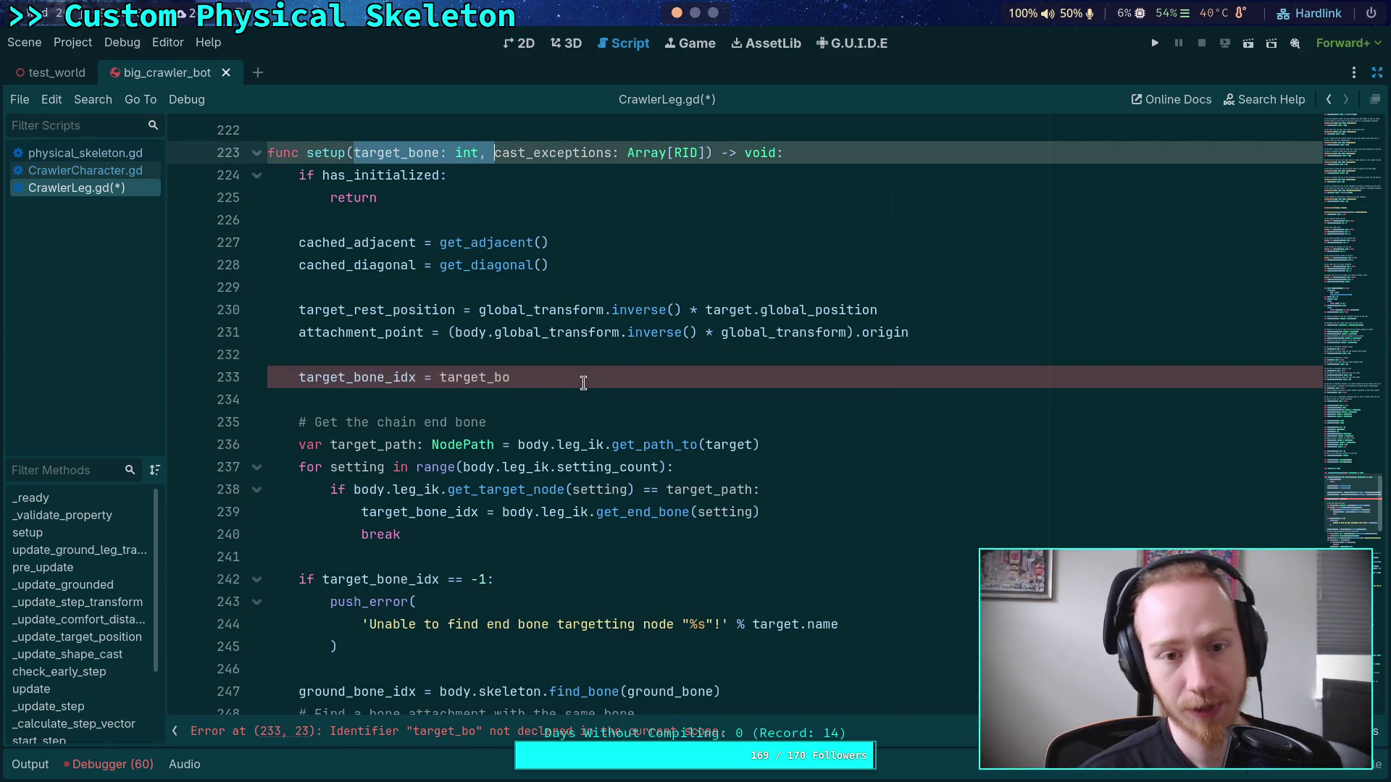
{"action": "left_click", "coordinate": [583, 378]}
{"action": "type", "text": "ne"}
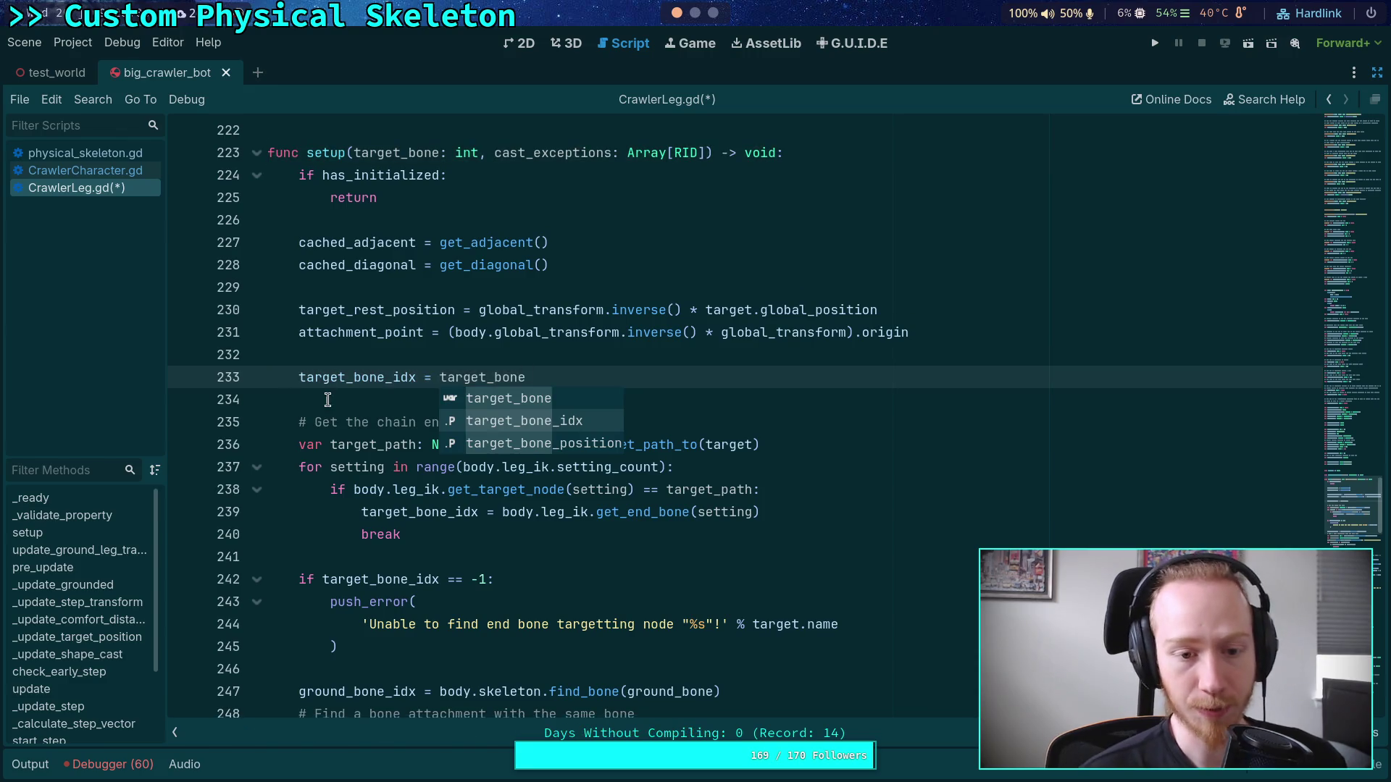
{"action": "left_click", "coordinate": [334, 392]}
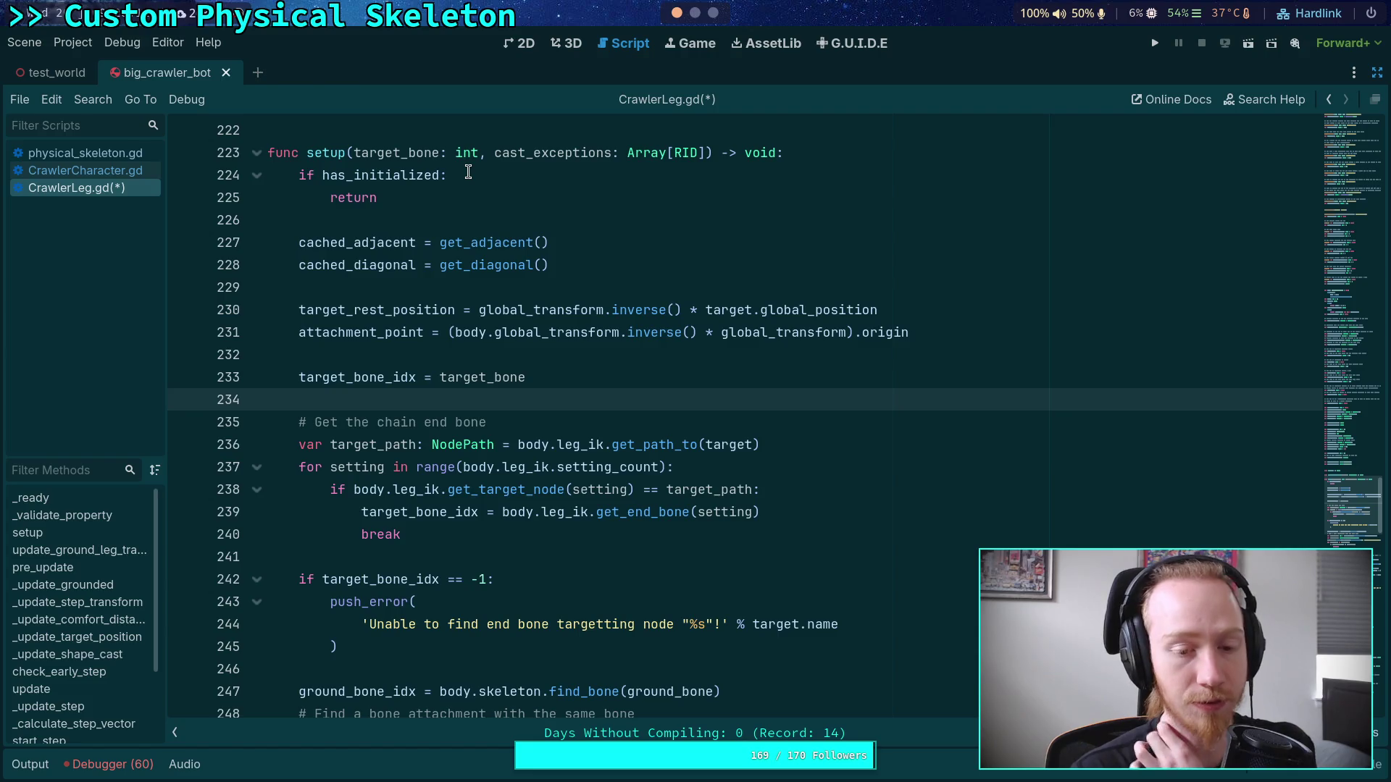
Step: Remove the 'Get the chain end bone' lookup block from setup
{"action": "left_click", "coordinate": [505, 535]}
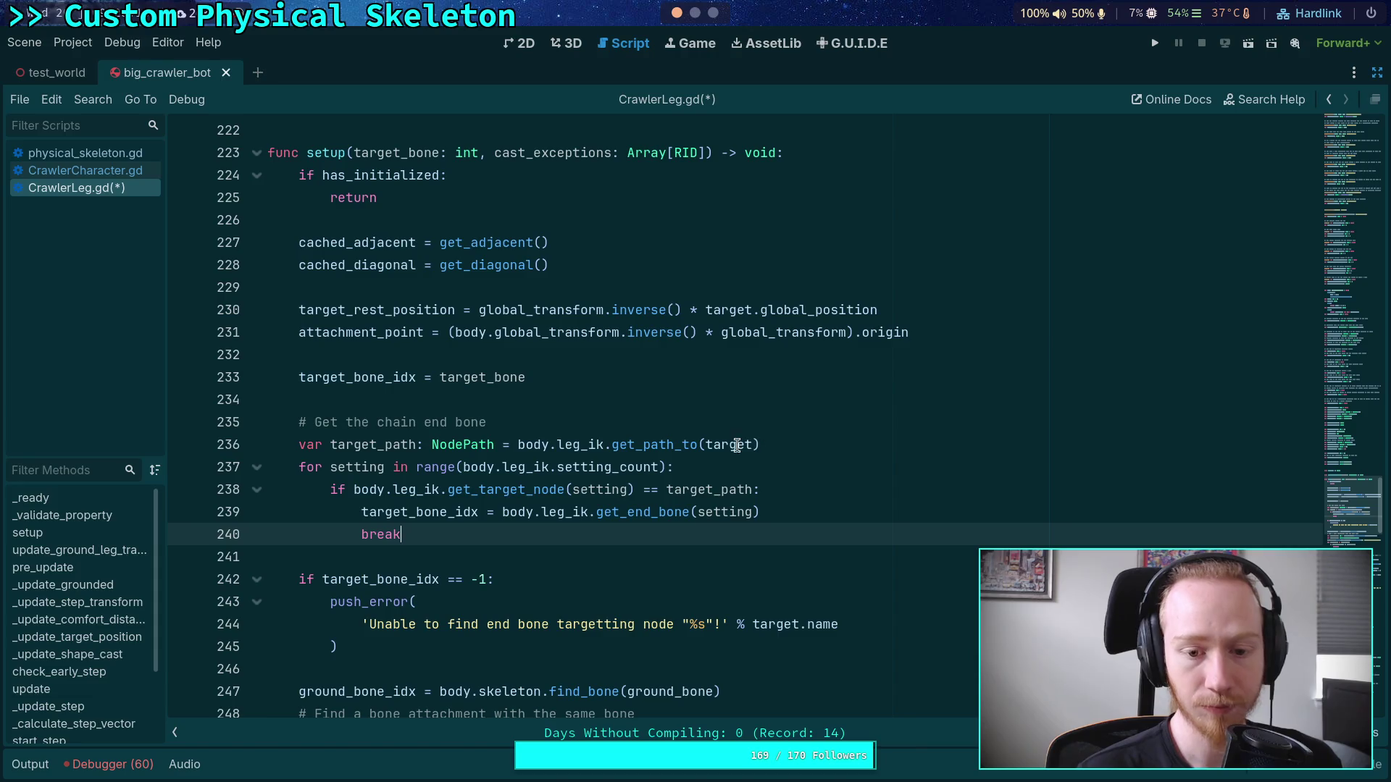
{"action": "mouse_move", "coordinate": [780, 444]}
{"action": "left_mouse_down"}
{"action": "mouse_move", "coordinate": [484, 442]}
{"action": "mouse_move", "coordinate": [517, 439]}
{"action": "left_mouse_up"}
{"action": "mouse_move", "coordinate": [517, 470]}
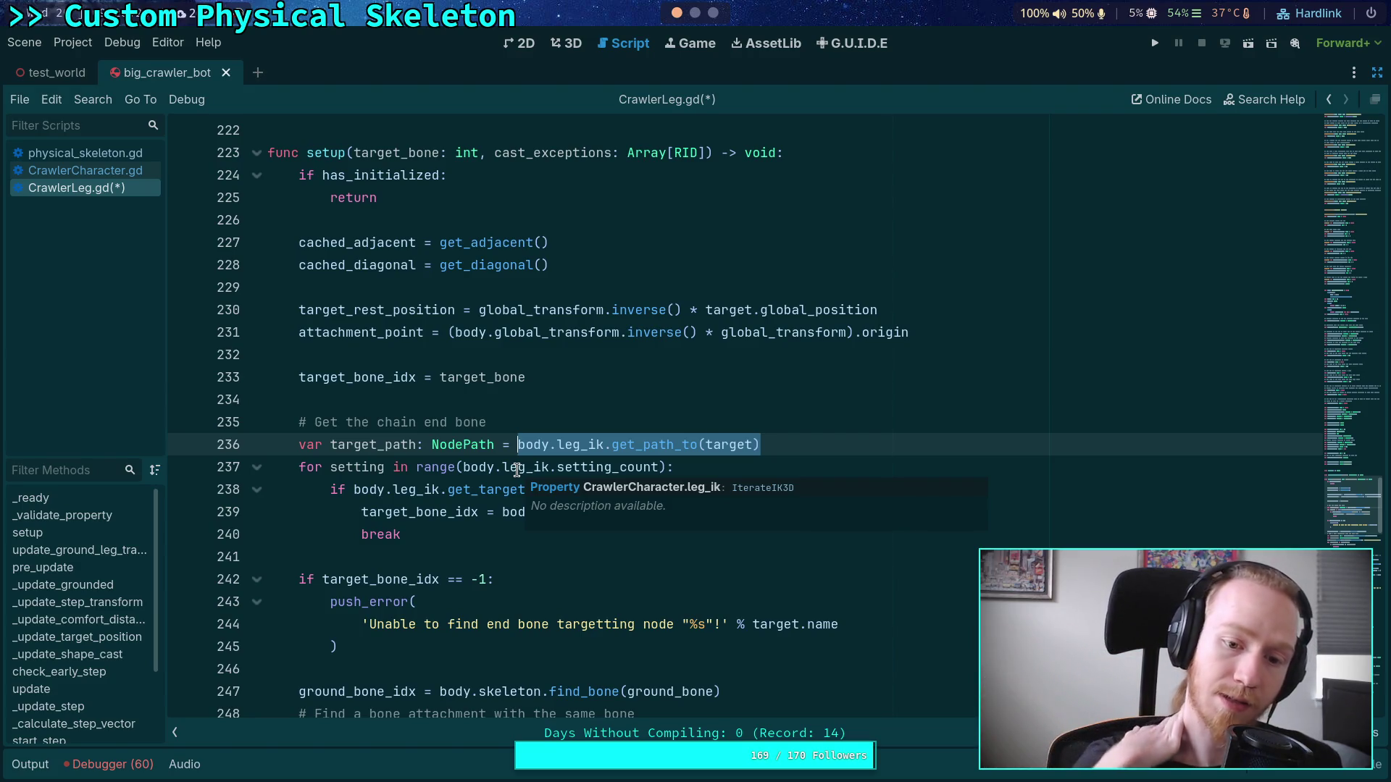
{"action": "left_click_drag", "start_coordinate": [435, 534], "coordinate": [297, 420]}
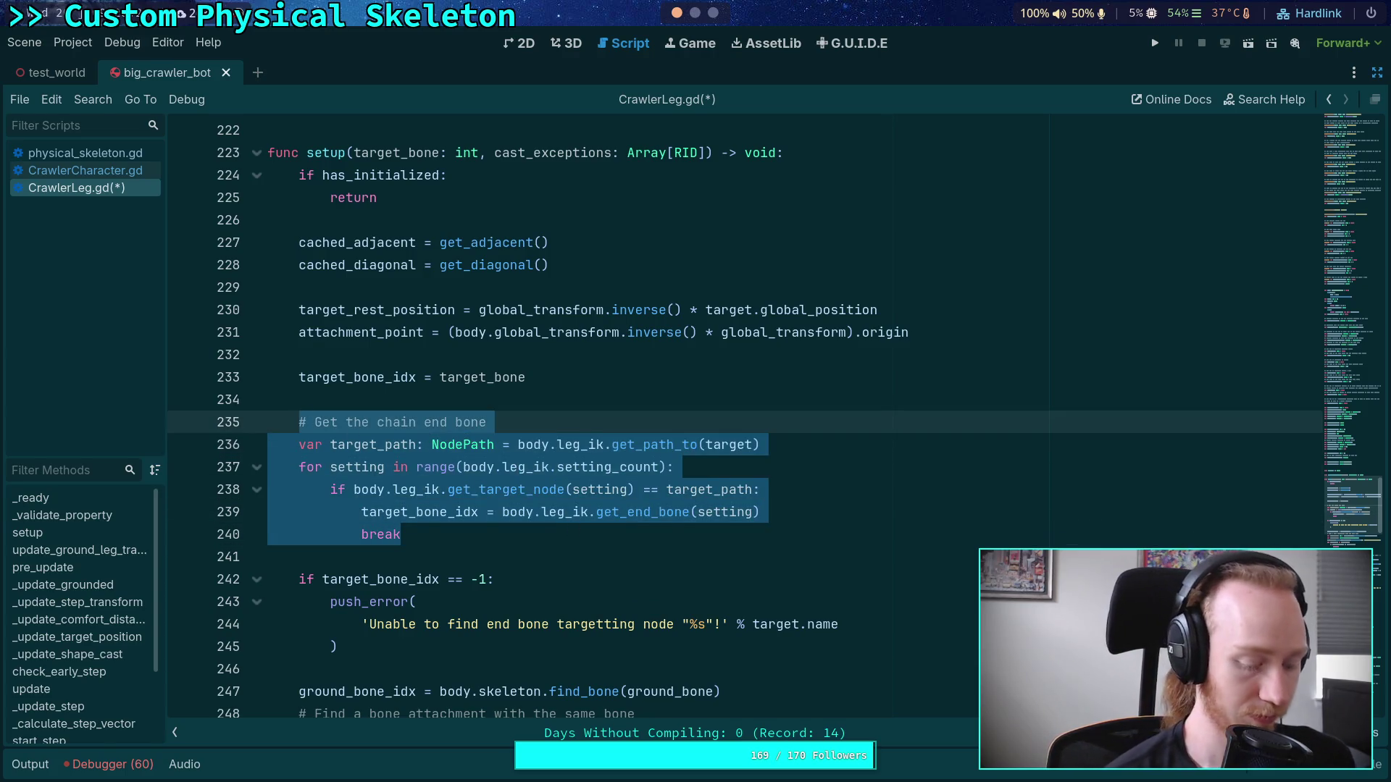
{"action": "key", "text": "BackSpace"}
{"action": "key", "text": "BackSpace"}
{"action": "key", "text": "BackSpace"}
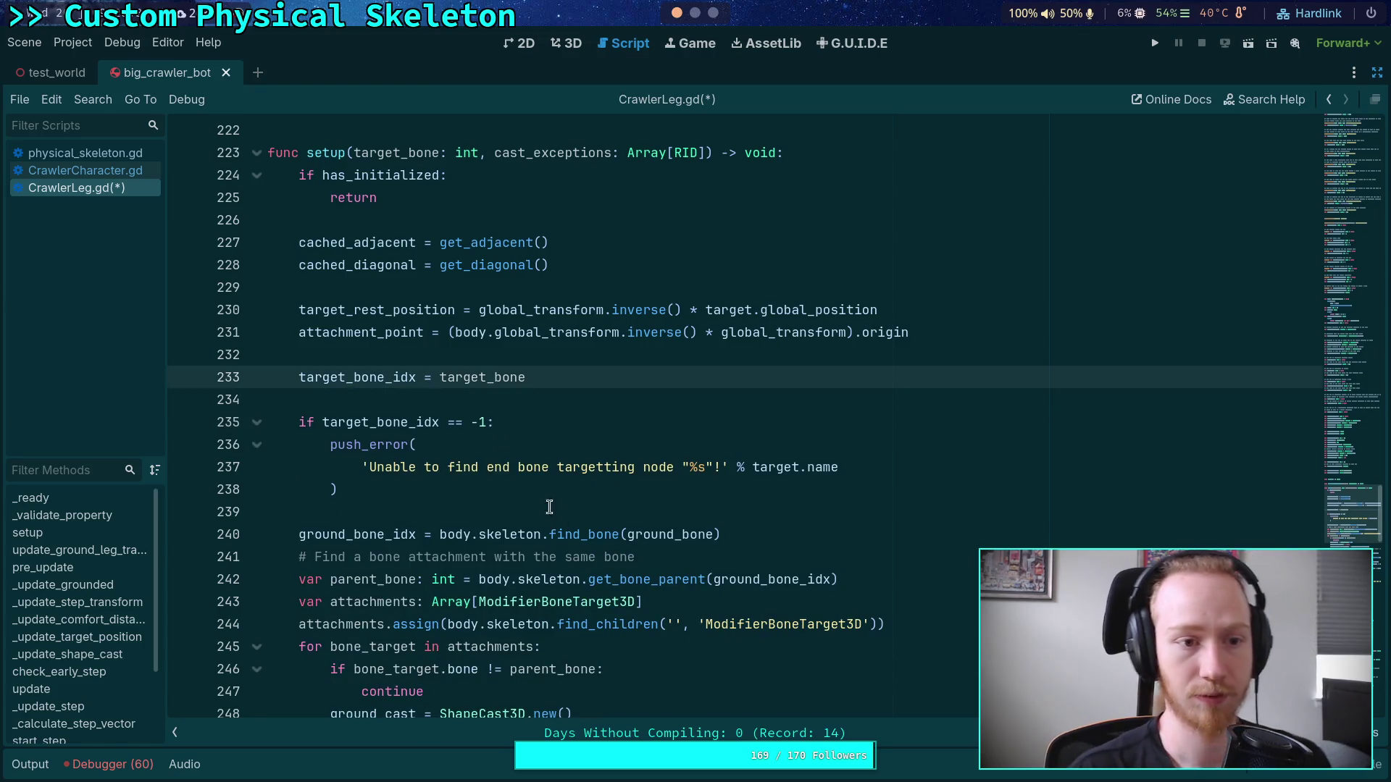
{"action": "left_click", "coordinate": [119, 165]}
{"action": "scroll", "coordinate": [564, 453], "scroll_direction": "up", "scroll_amount": 1}
Step: Paste the chain-end-bone lookup block after the child_bodies loop in CrawlerCharacter.gd
{"action": "left_click", "coordinate": [534, 444]}
{"action": "key", "text": "Down"}
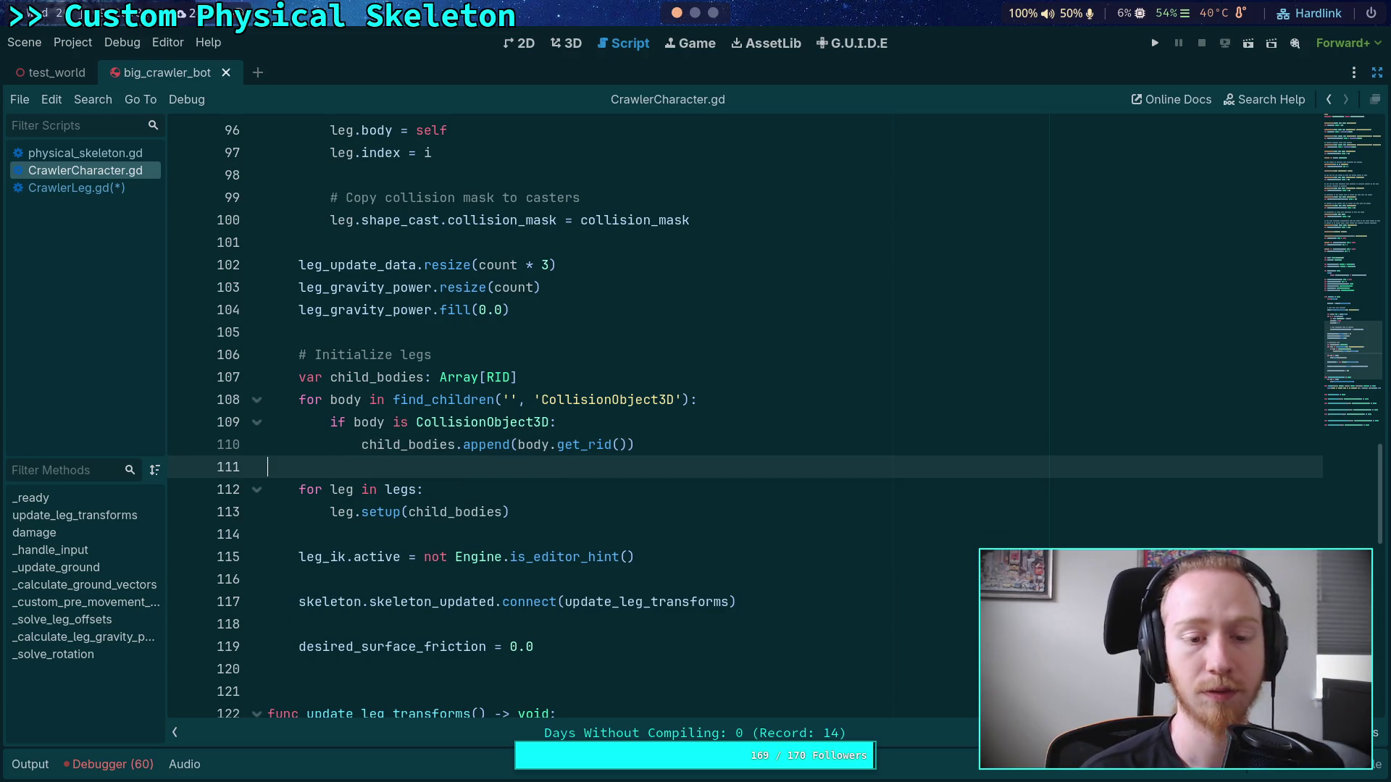
{"action": "key", "text": "Return"}
{"action": "key", "text": "Return"}
{"action": "key", "text": "Up"}
{"action": "type", "text": "# Get the chain end bone \tvar target_path: NodePath = body.leg_ik.get_path_to(target) \tfor setting in range(body.leg_ik.setting_count): \t\tif body.leg_ik.get_target_node(setting) == target_path: \t\t\ttarget_bone_idx = body.leg_ik.get_end_bone(setting) \t\t\tbreak"}
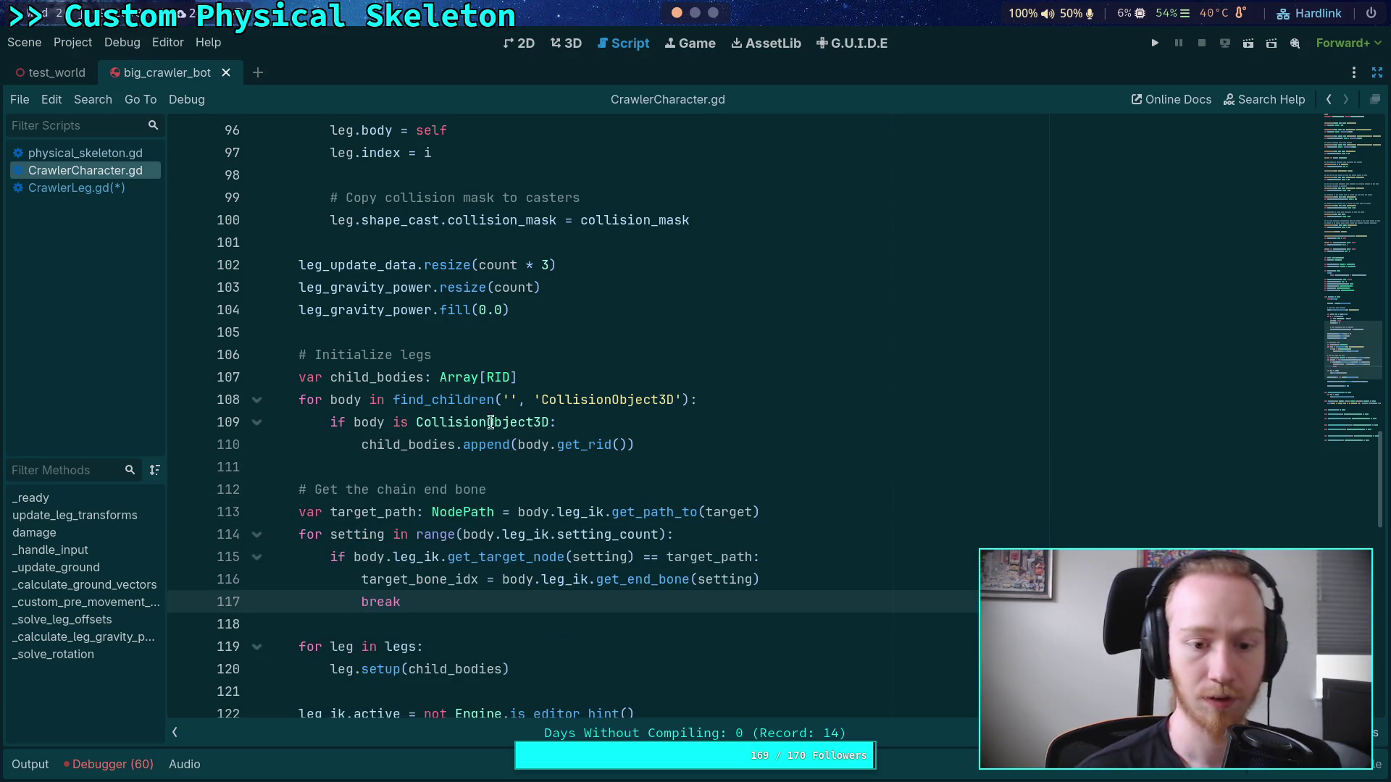
Step: Move the '# Initialize legs' comment down to sit above the 'for leg in legs' loop
{"action": "left_click", "coordinate": [505, 357]}
{"action": "key", "text": "Return"}
{"action": "key", "text": "Return"}
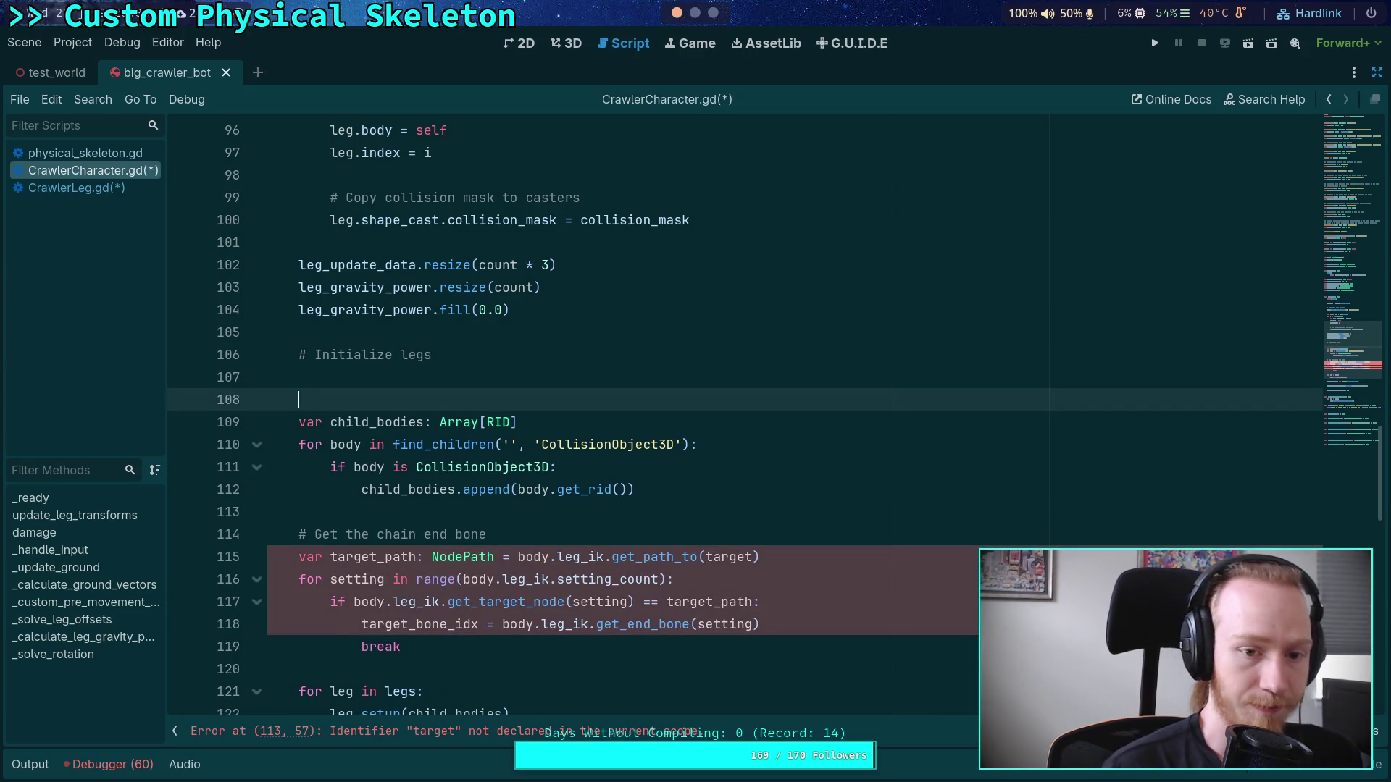
{"action": "type", "text": "@"}
{"action": "key", "text": "BackSpace"}
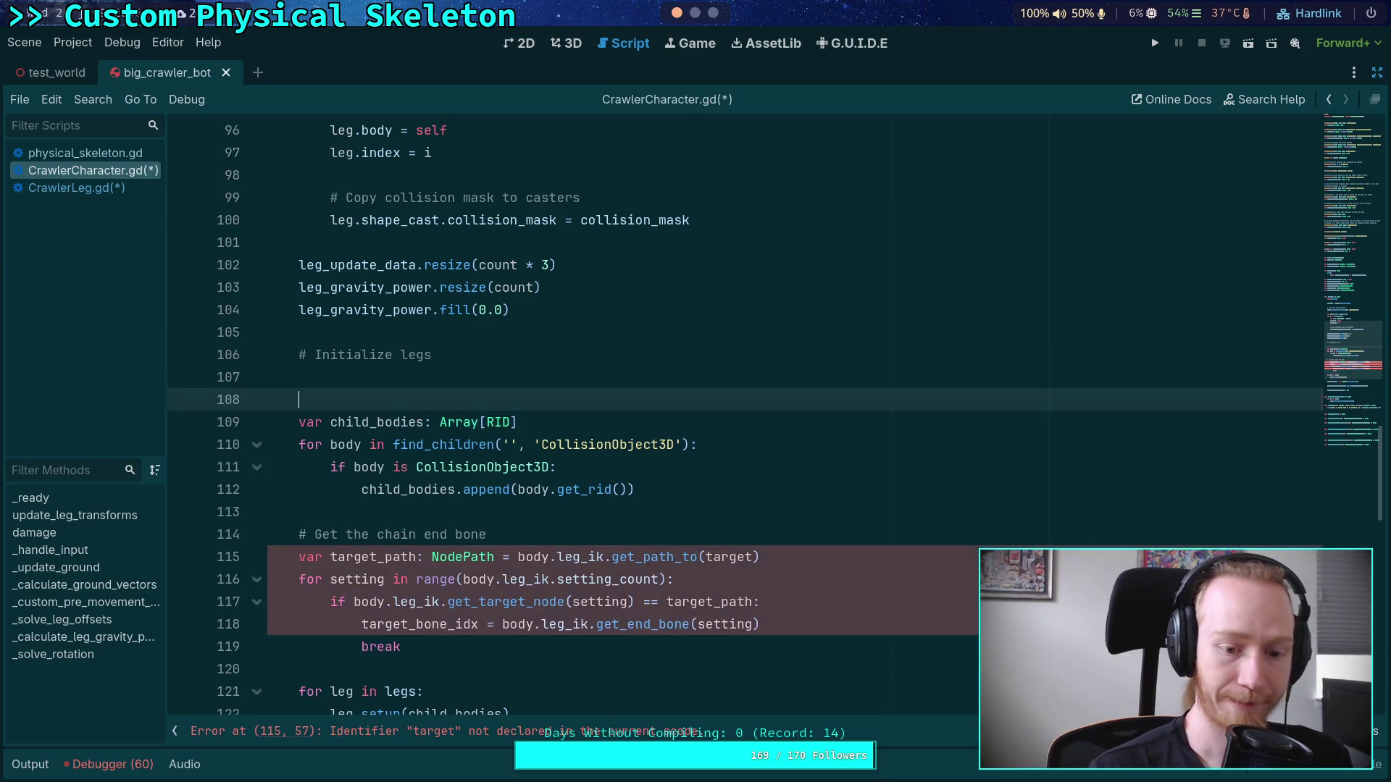
{"action": "left_click", "coordinate": [406, 354]}
{"action": "key", "text": "alt+Down"}
{"action": "key", "text": "alt+Down"}
{"action": "key", "text": "alt+Down"}
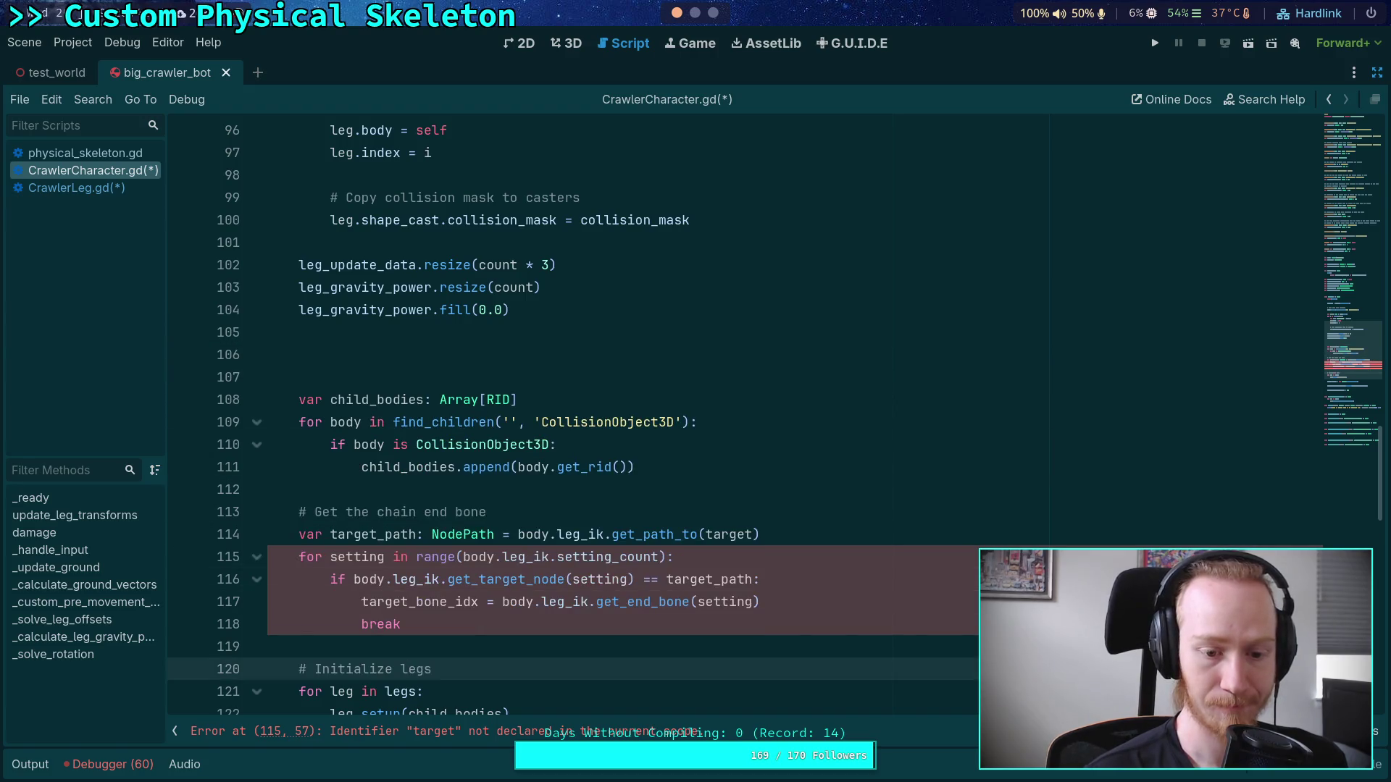
{"action": "left_click", "coordinate": [429, 377]}
Step: Add the comment '# Collect leg rigid bodies to ignore for shape casts' above the child-body loop
{"action": "type", "text": "# Colled"}
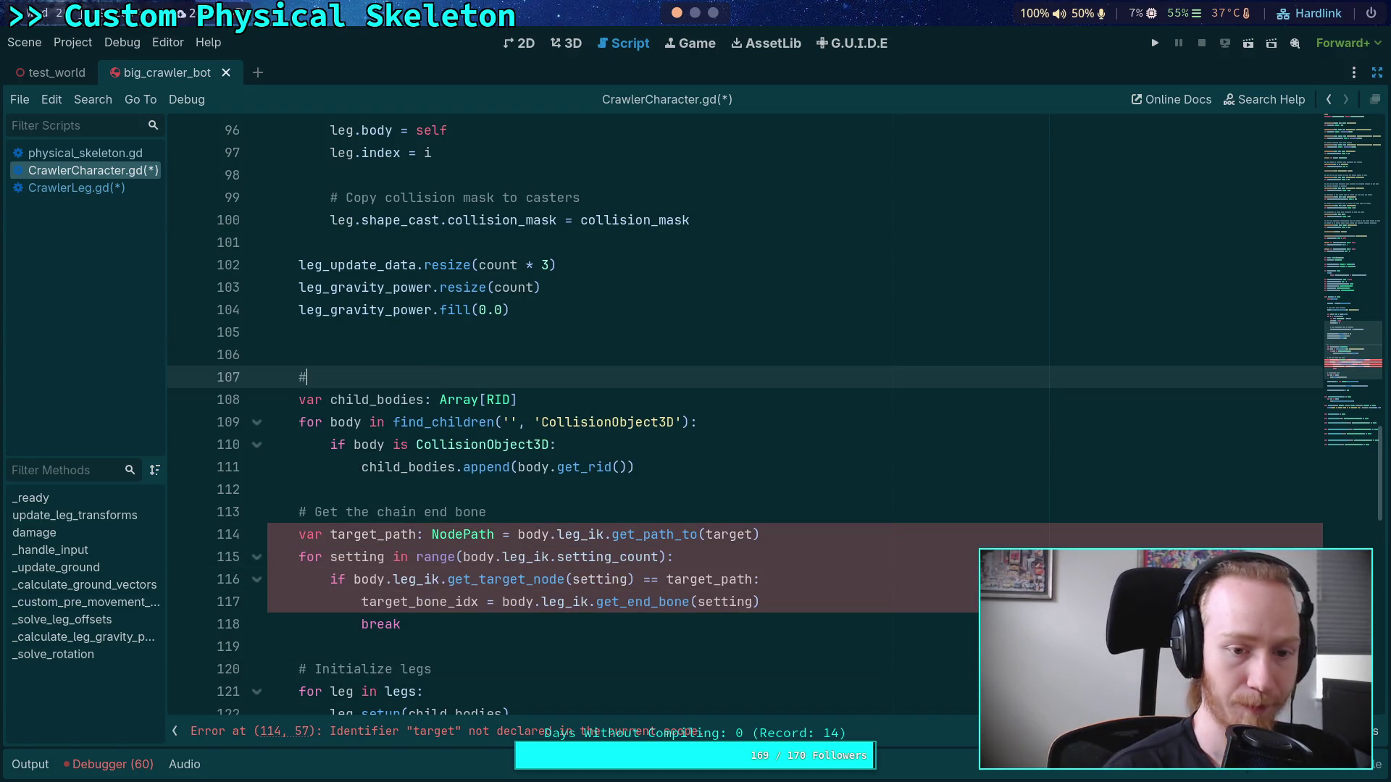
{"action": "key", "text": "BackSpace"}
{"action": "key", "text": "BackSpace"}
{"action": "key", "text": "BackSpace"}
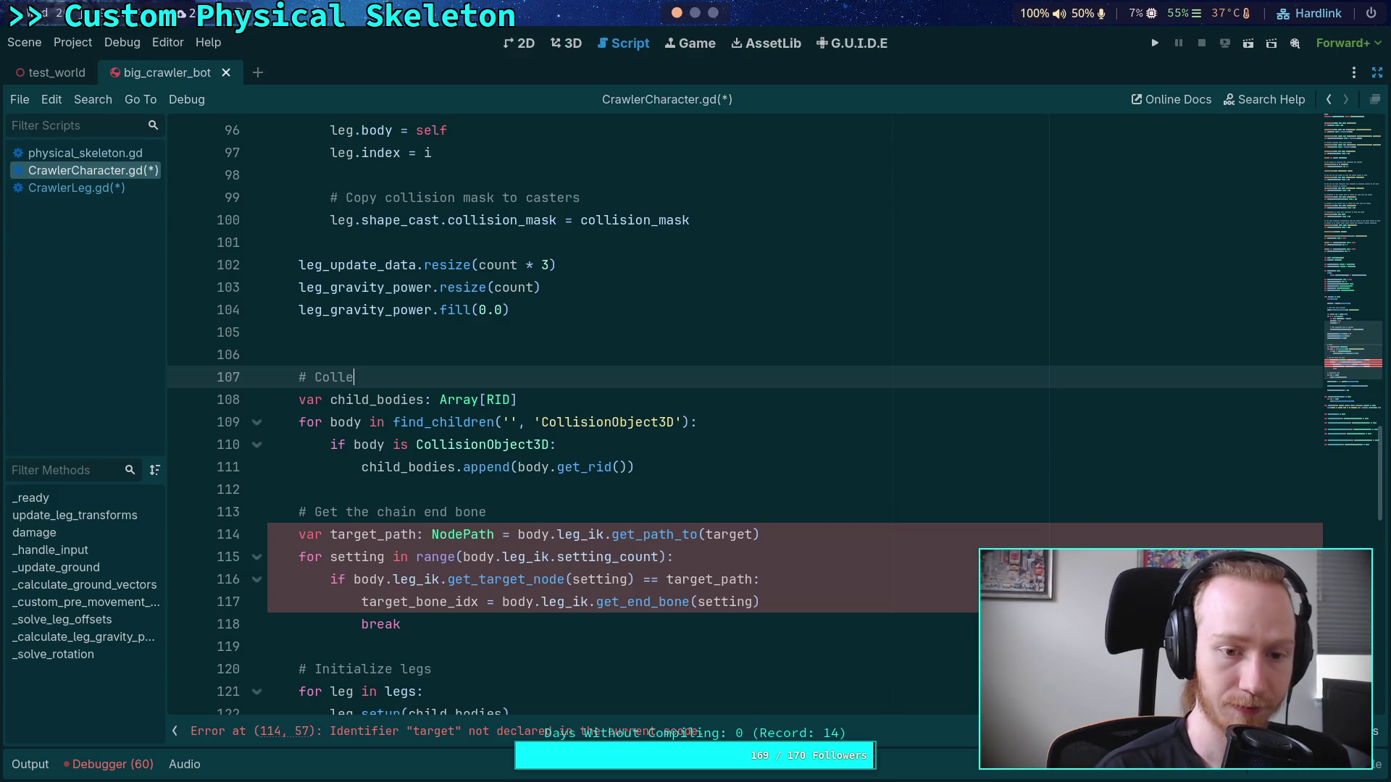
{"action": "type", "text": "cet"}
{"action": "key", "text": "BackSpace"}
{"action": "key", "text": "BackSpace"}
{"action": "key", "text": "BackSpace"}
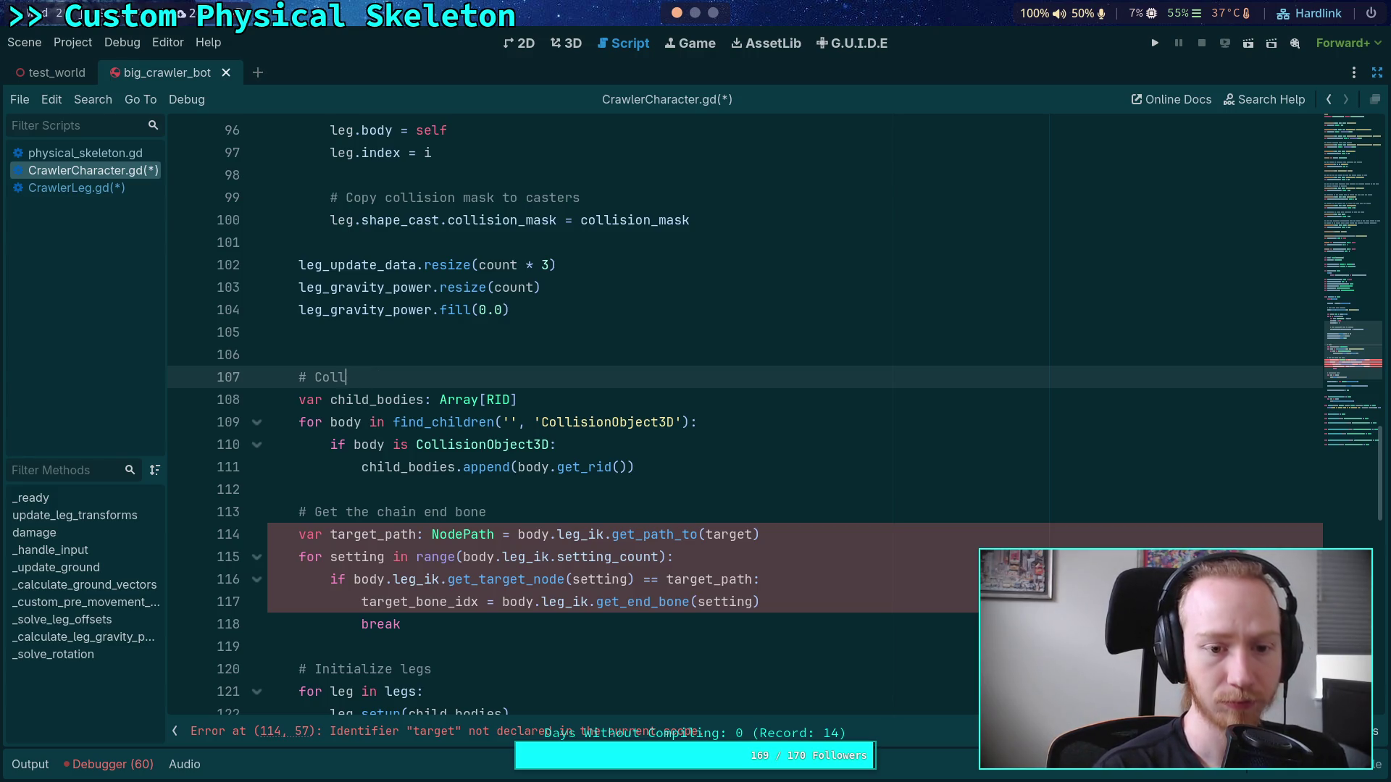
{"action": "type", "text": "ect "}
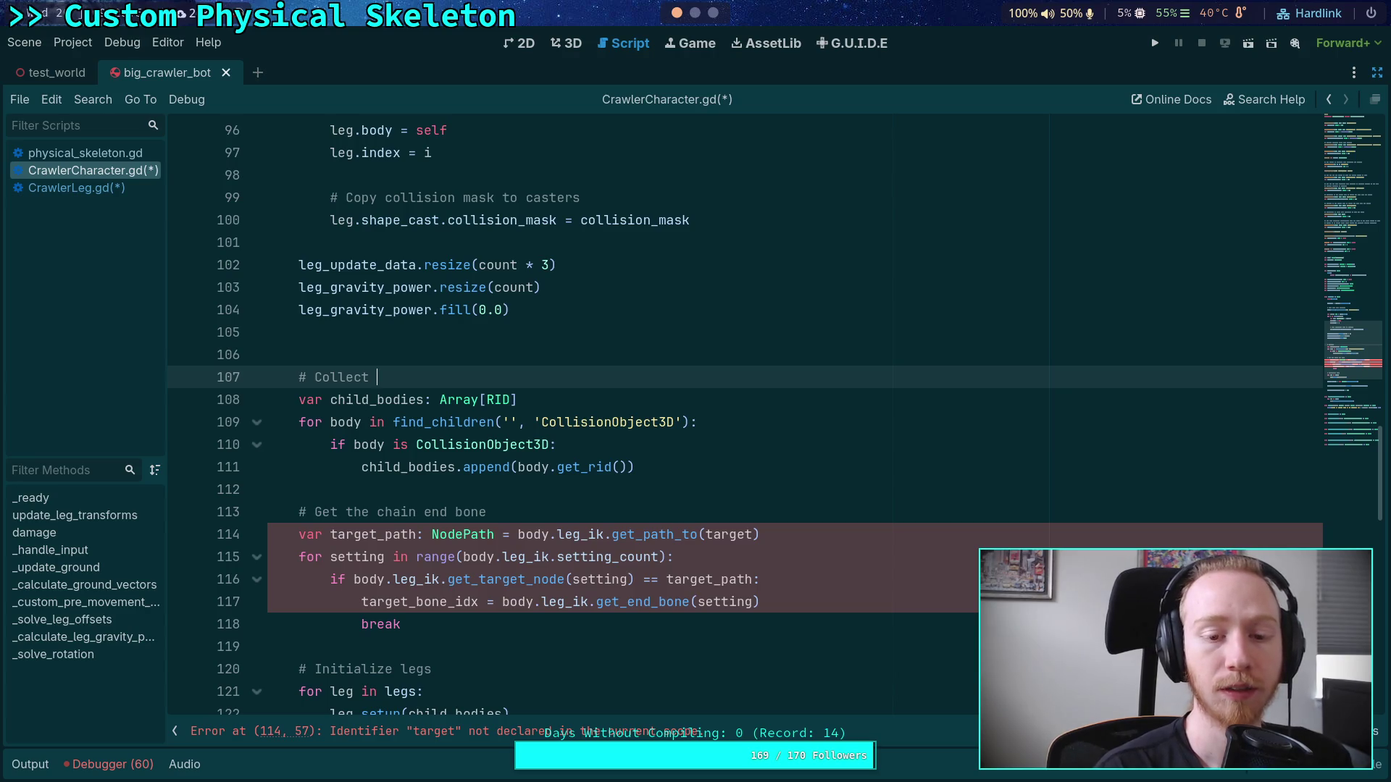
{"action": "type", "text": "leg rigid bodies to"}
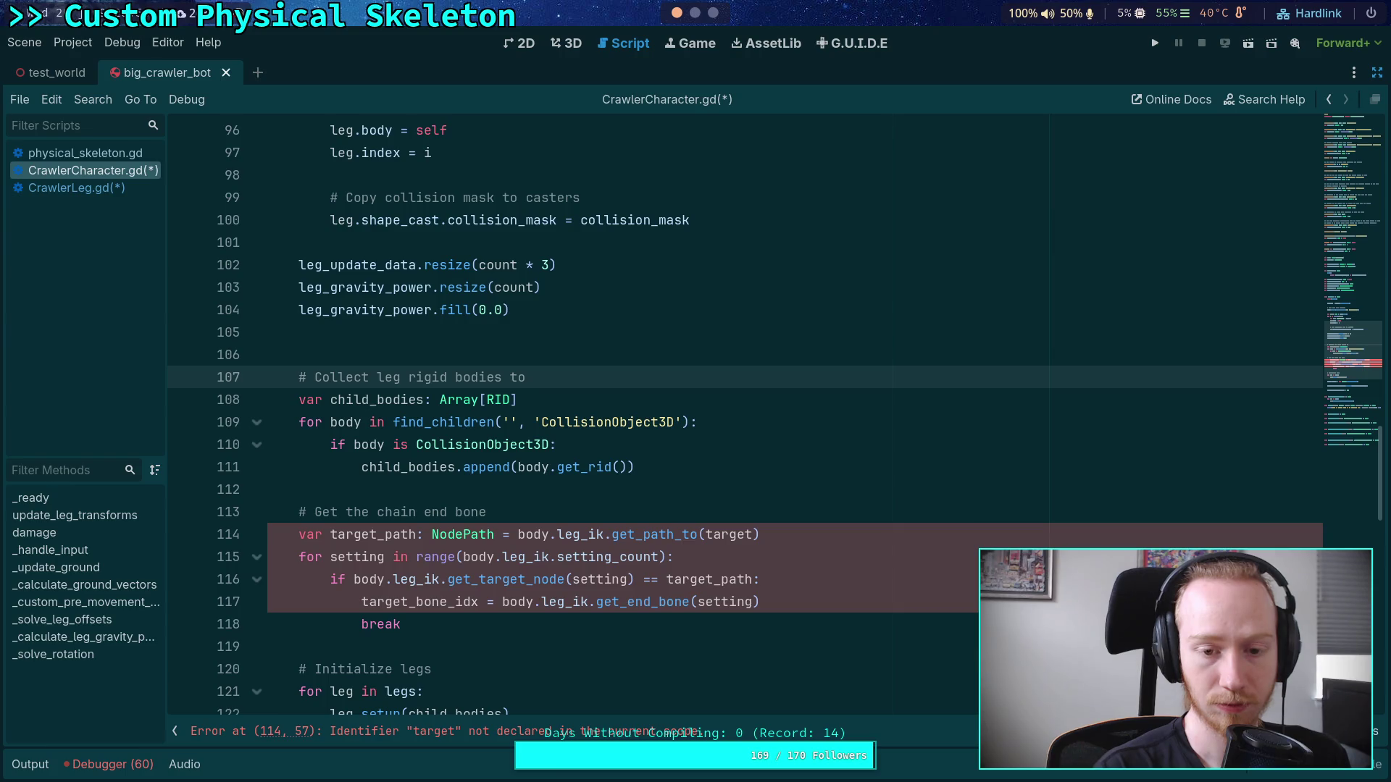
{"action": "type", "text": " ignor"}
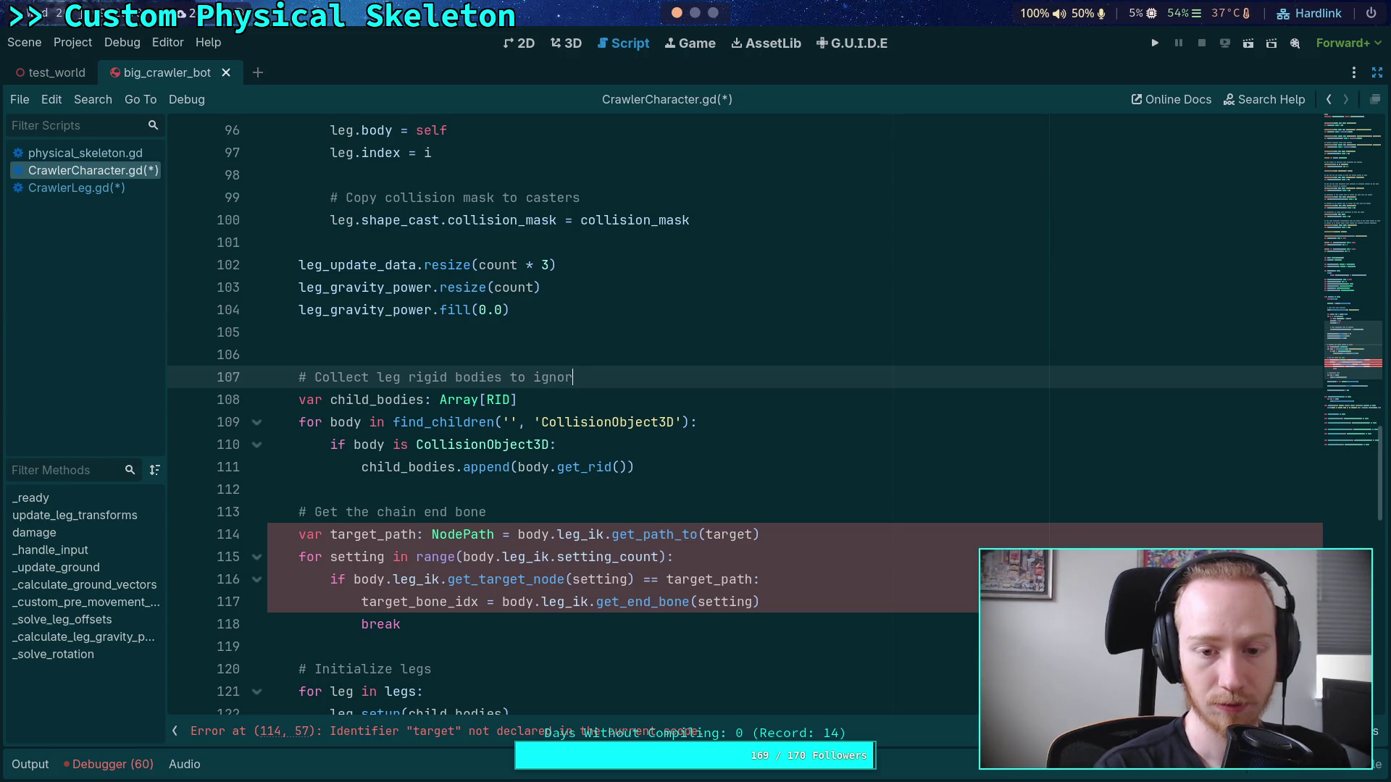
{"action": "type", "text": "e for shape casts"}
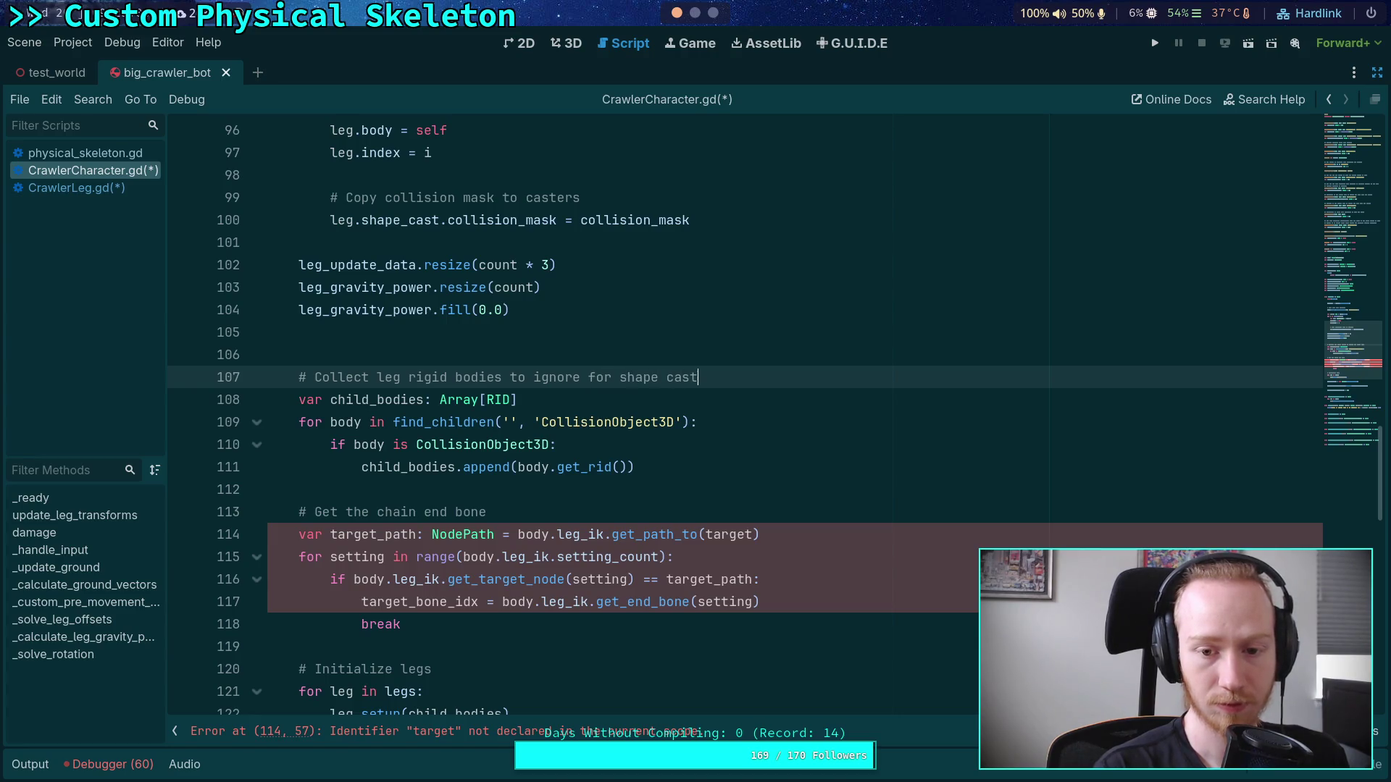
Step: Extend the end-bone comment so it ends '...end bones for each leg target'
{"action": "scroll", "coordinate": [575, 377], "scroll_direction": "down", "scroll_amount": 2}
{"action": "left_click", "coordinate": [575, 376]}
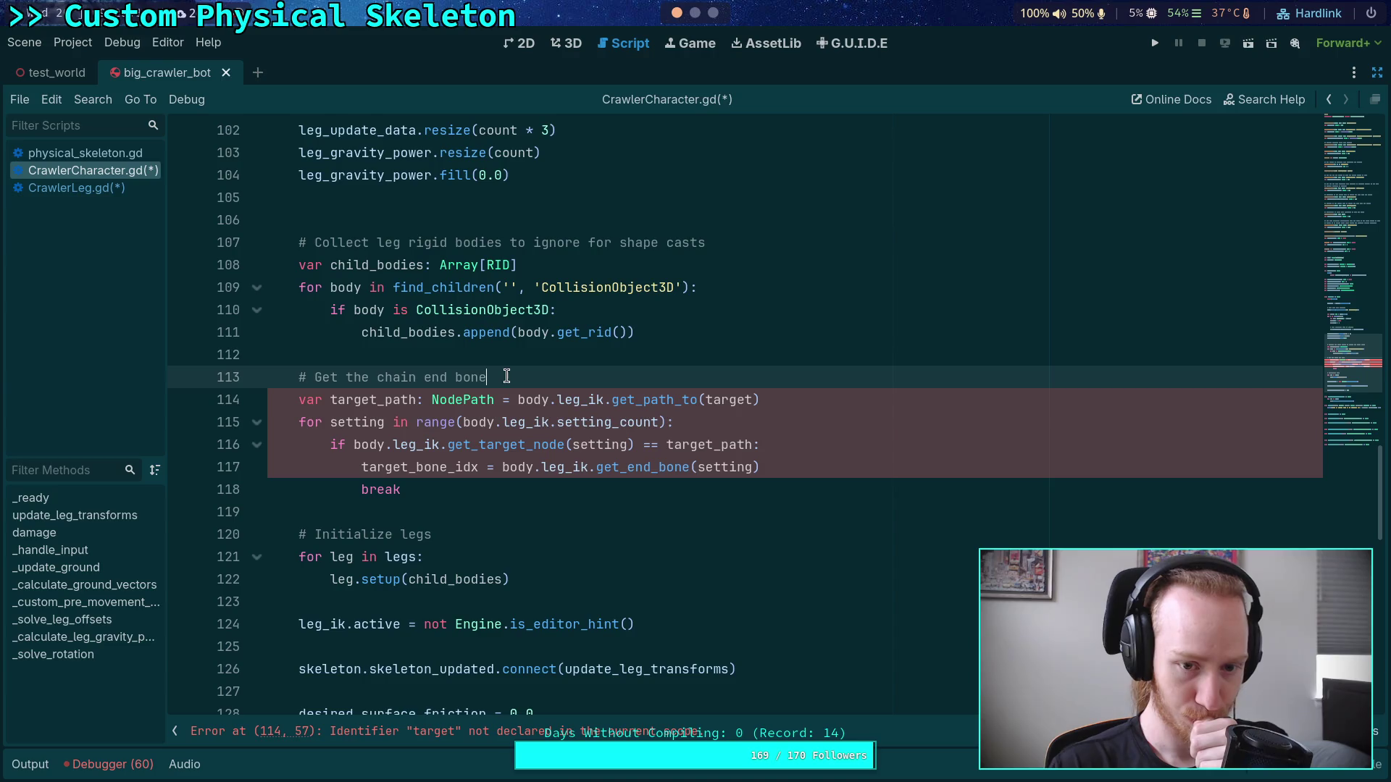
{"action": "left_click_drag", "start_coordinate": [507, 376], "coordinate": [423, 381]}
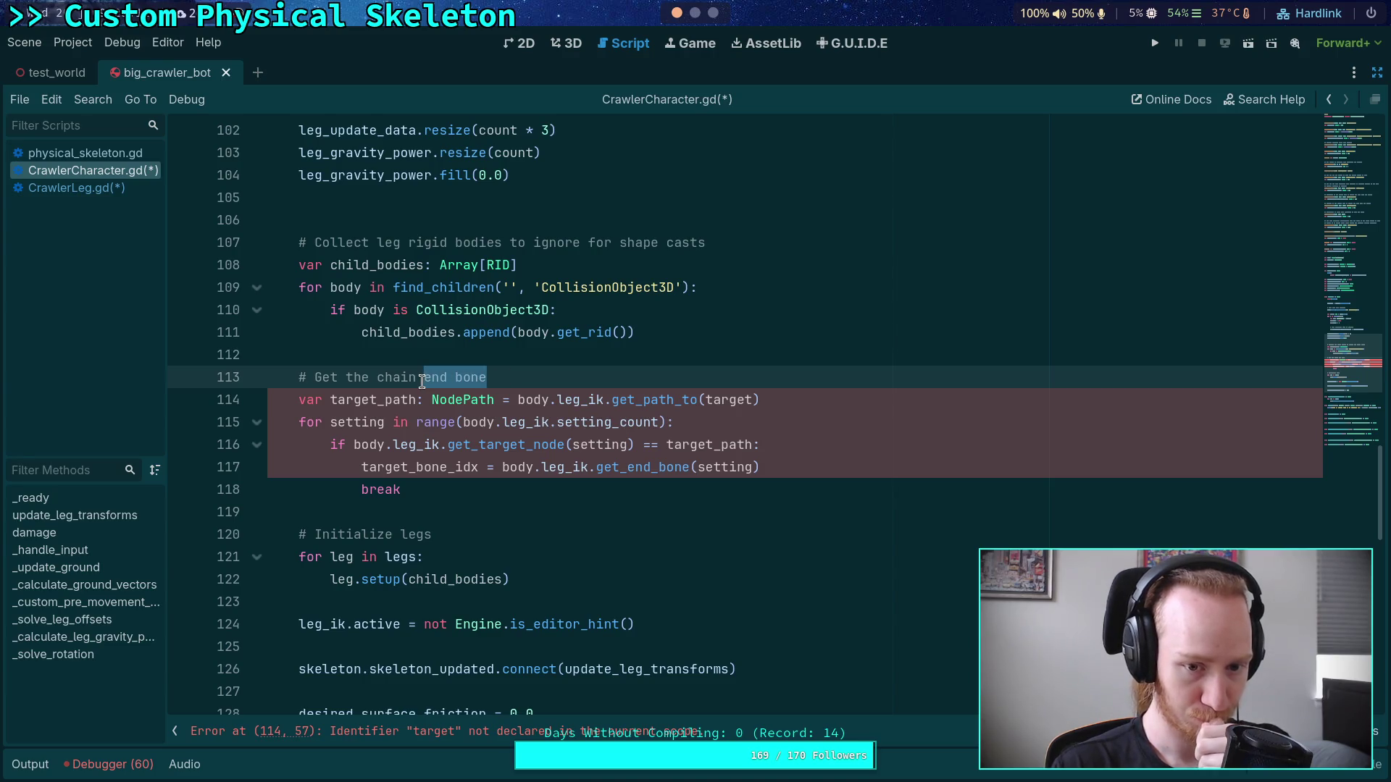
{"action": "double_click", "coordinate": [427, 382]}
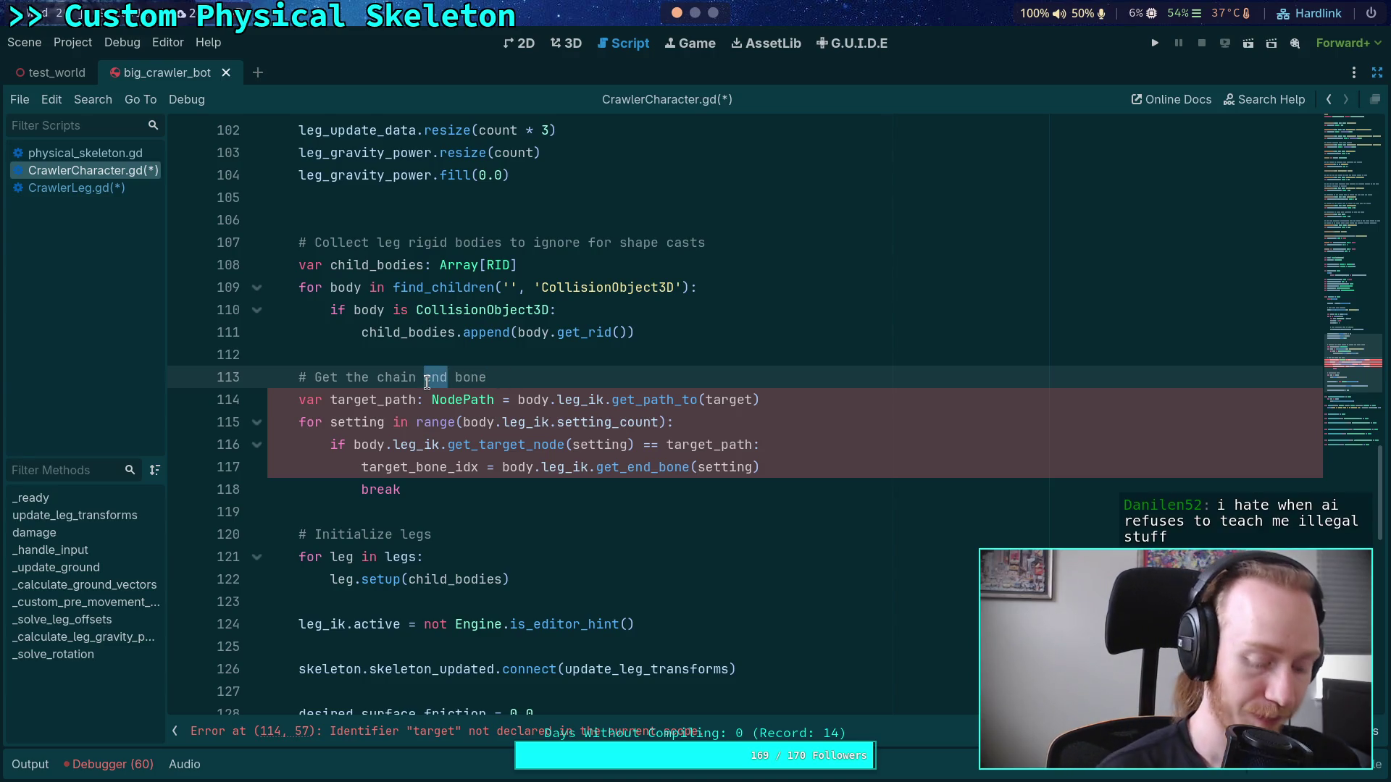
{"action": "left_click", "coordinate": [571, 375]}
{"action": "type", "text": "s for each "}
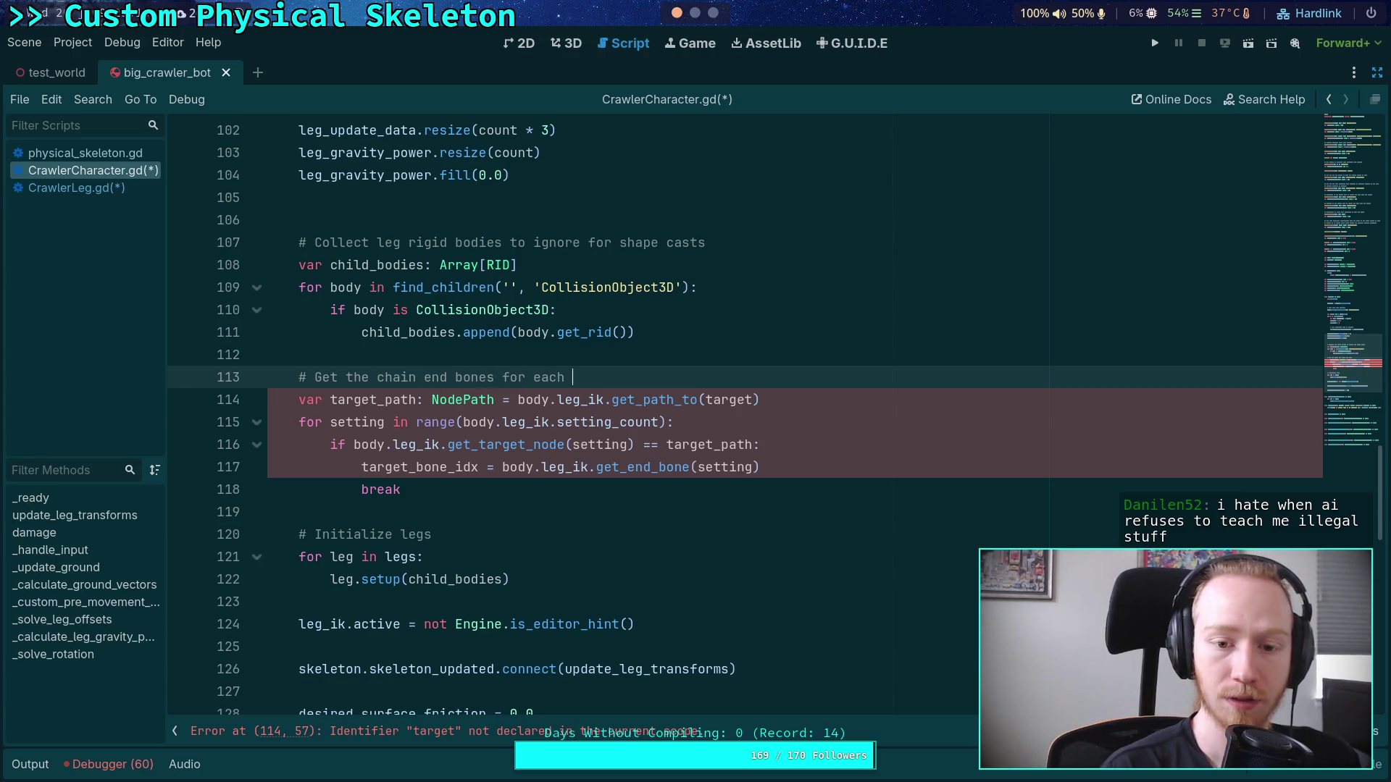
{"action": "type", "text": "leg target"}
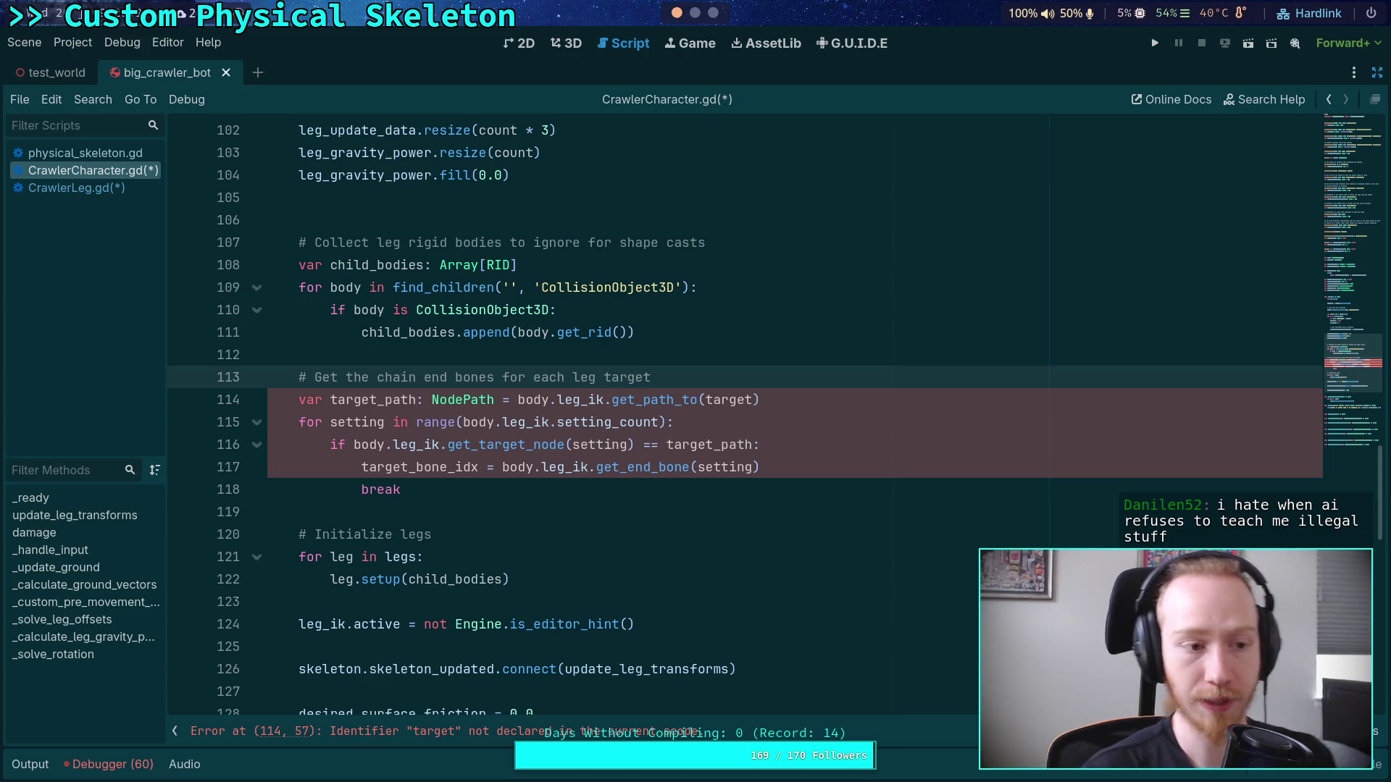
{"action": "key", "text": "Return"}
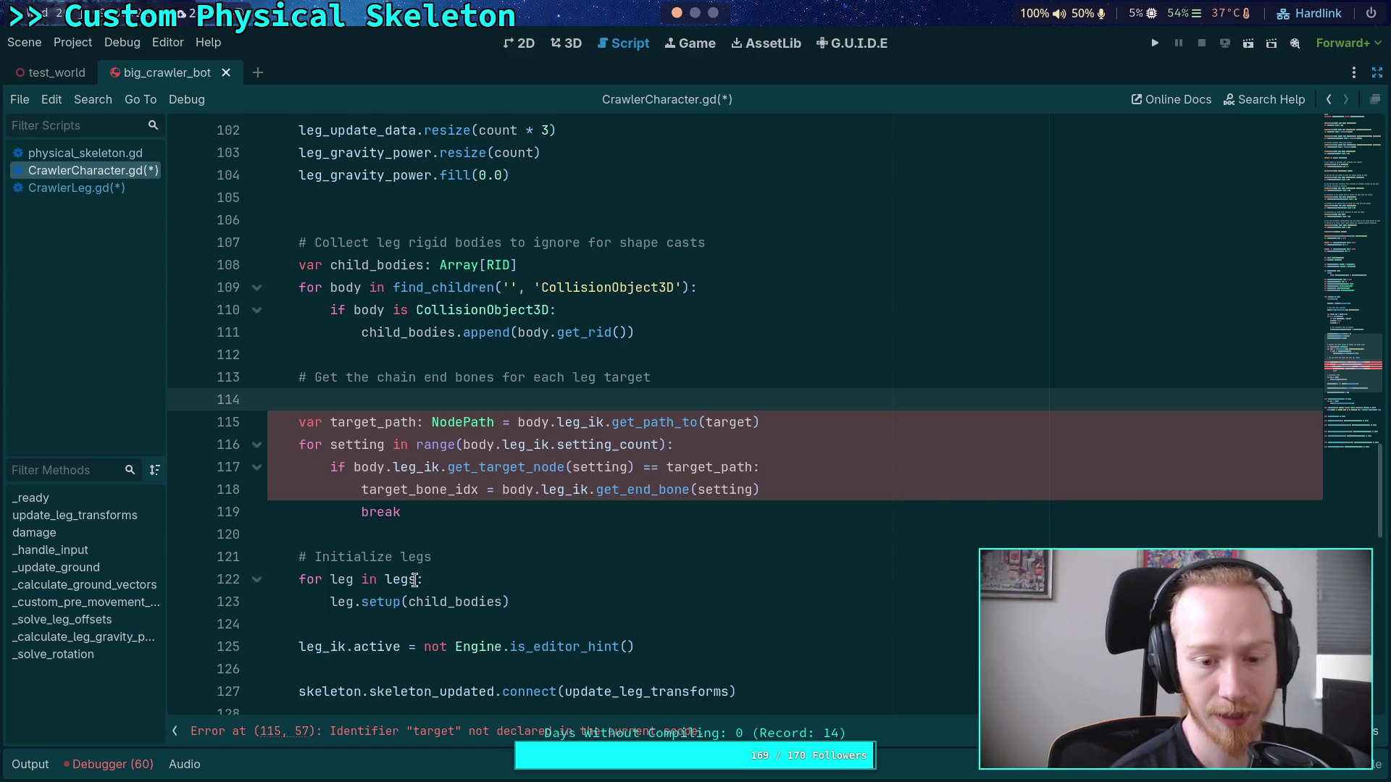
Step: Insert target_bones.get(leg.target) as an argument of leg.setup, before child_bodies
{"action": "left_click", "coordinate": [408, 602]}
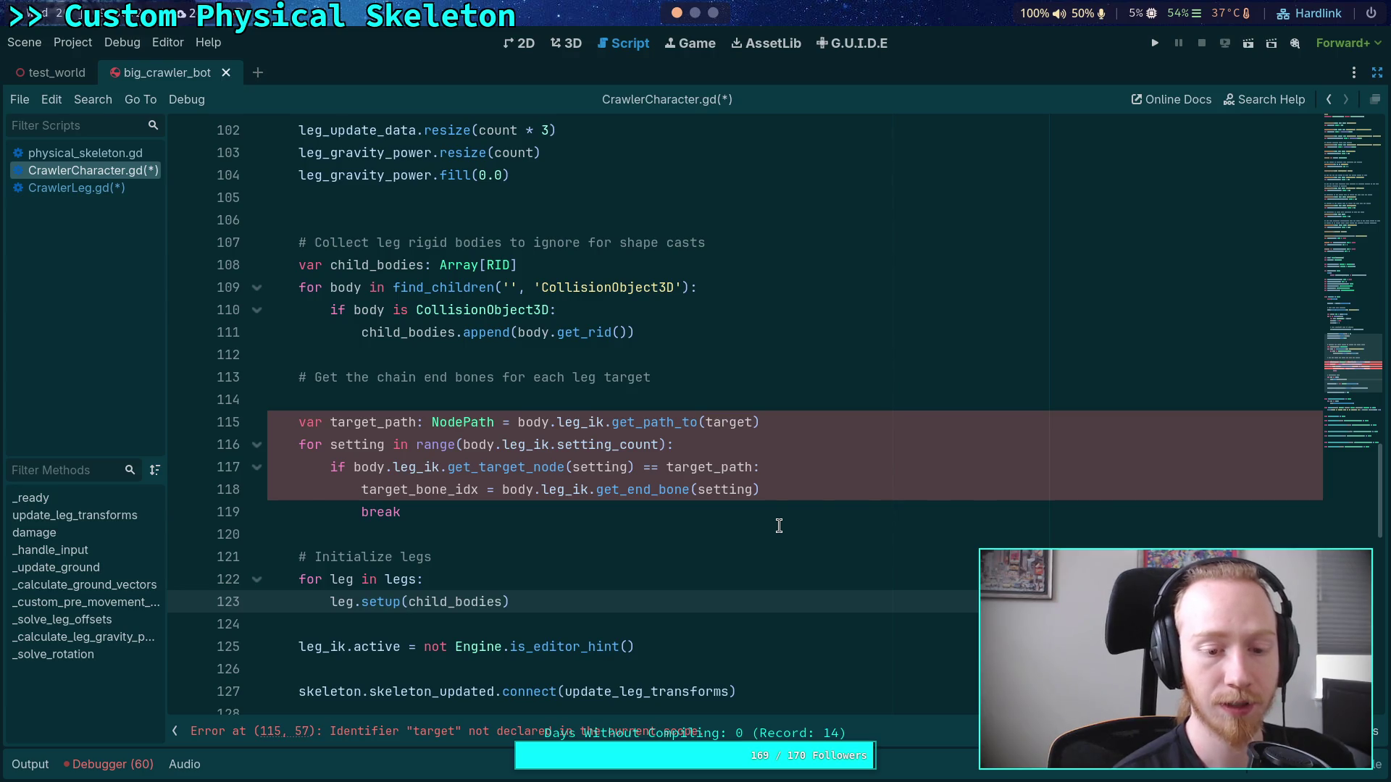
{"action": "type", "text": "target_bones.get(leg"}
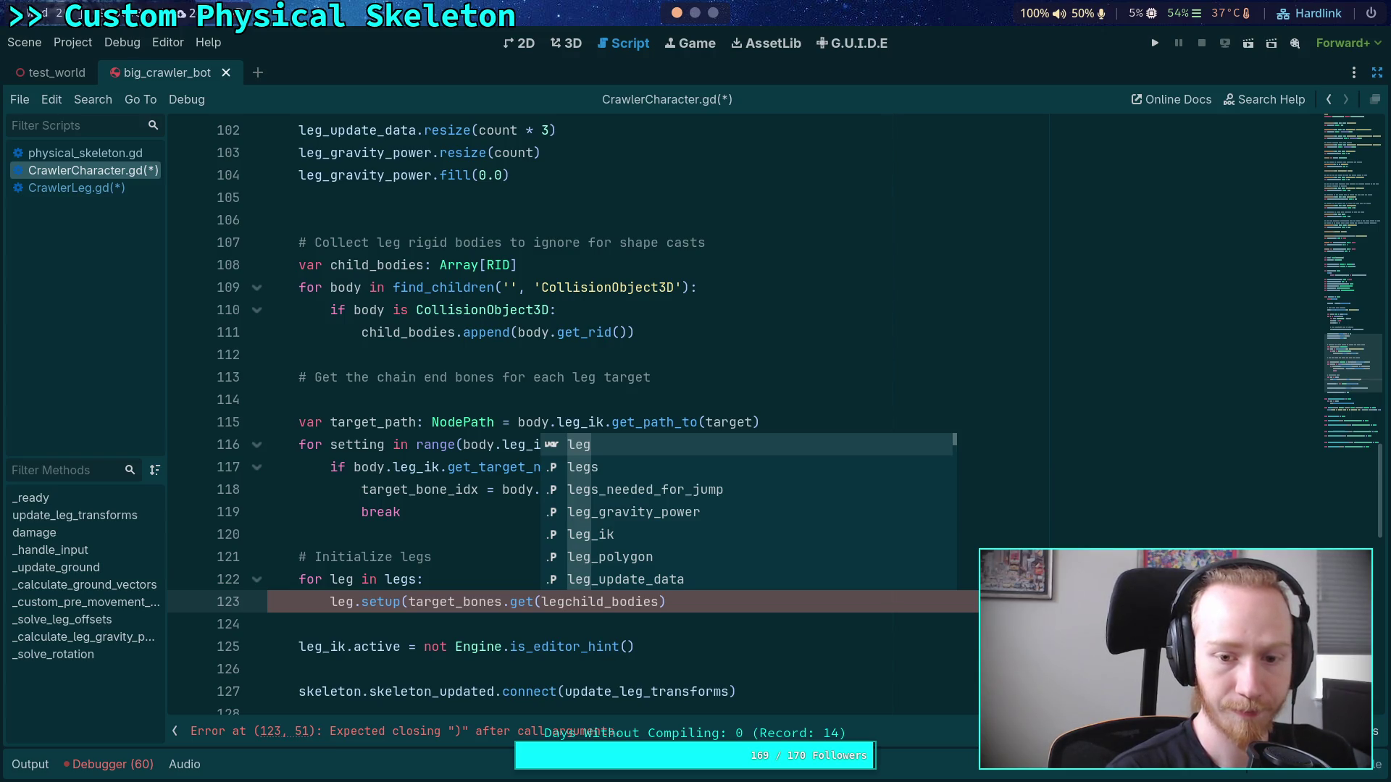
{"action": "type", "text": "."}
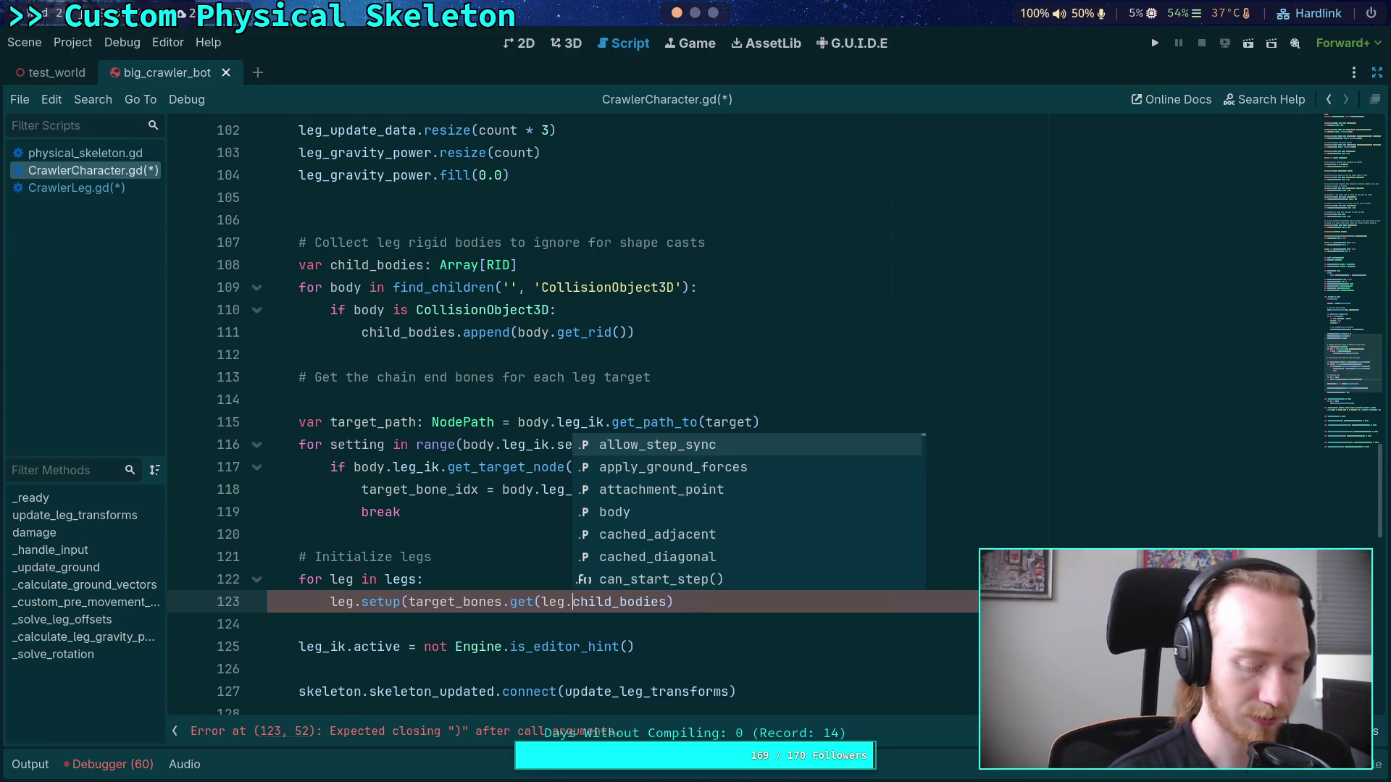
{"action": "type", "text": "target),"}
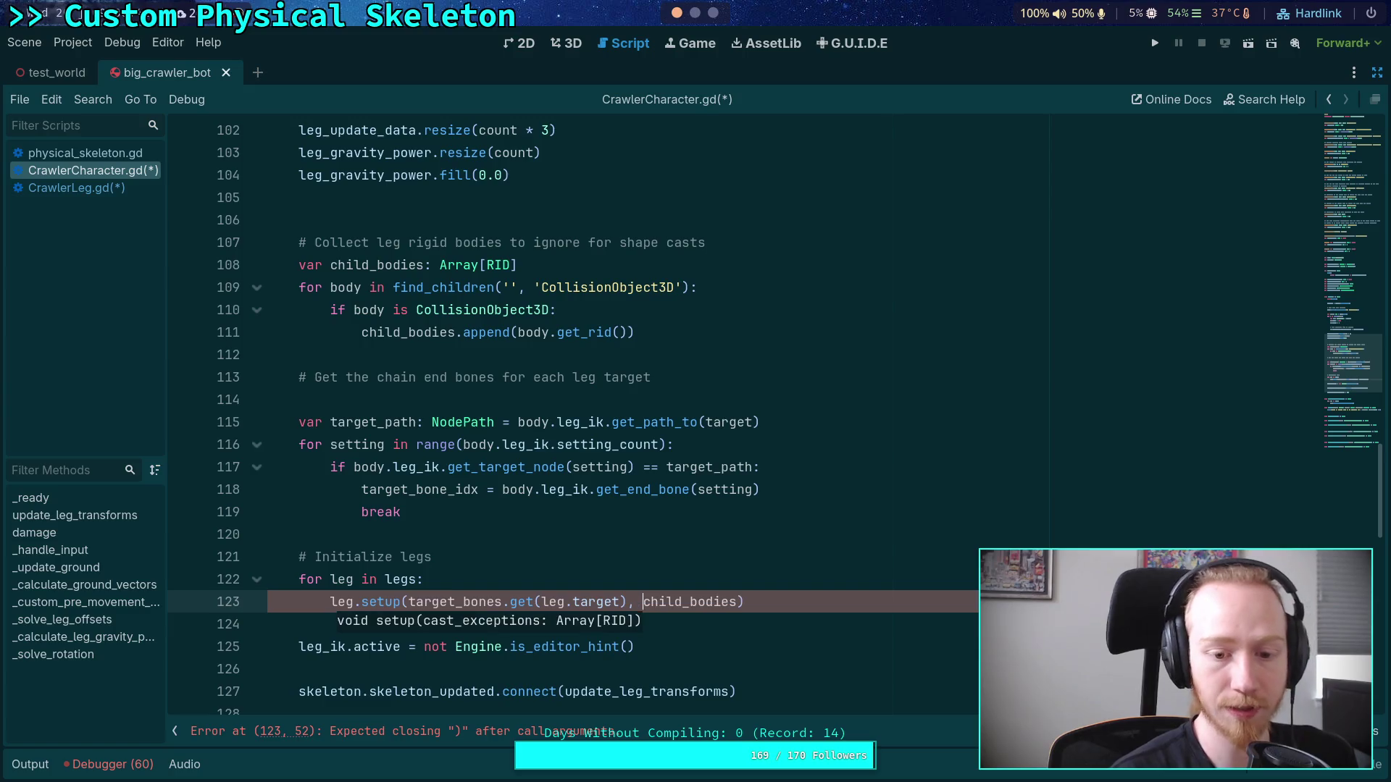
{"action": "left_click", "coordinate": [781, 536]}
{"action": "left_click", "coordinate": [838, 587]}
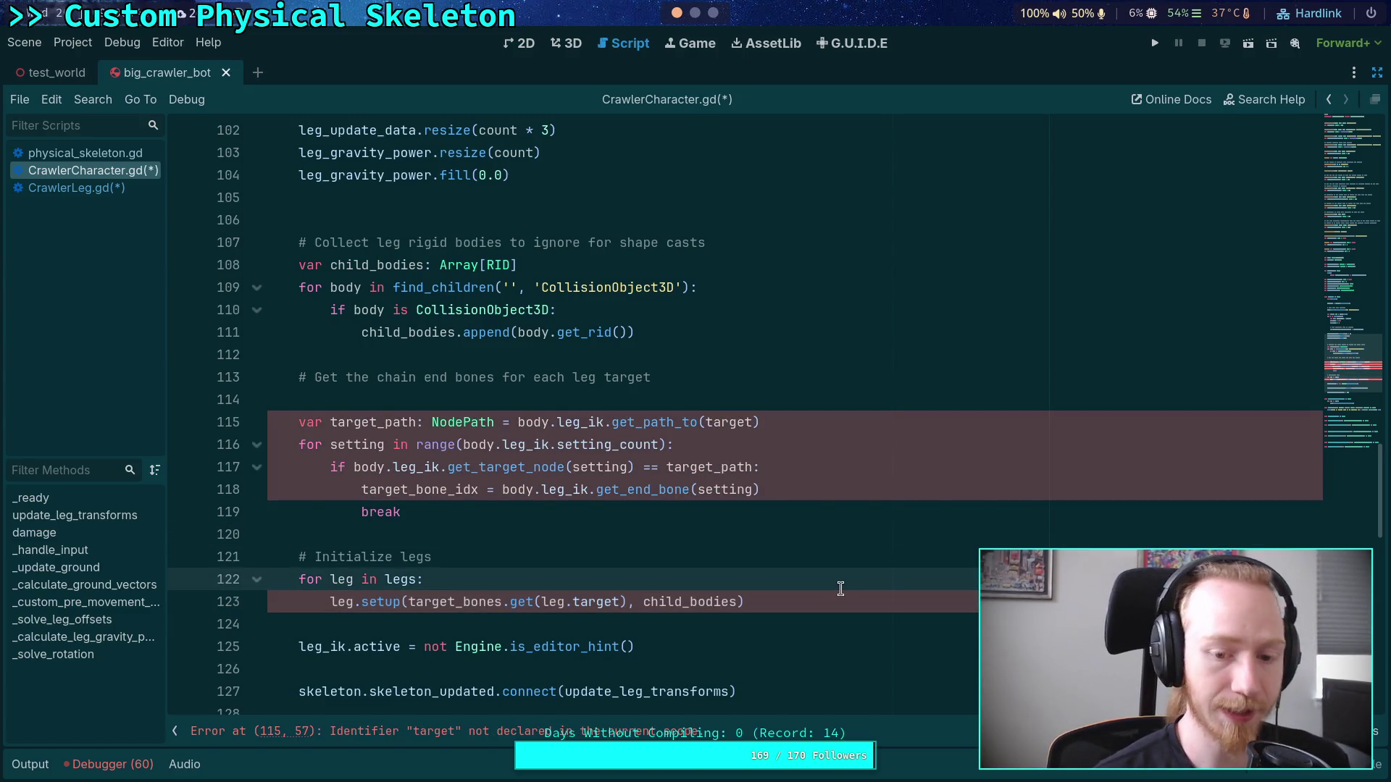
{"action": "left_click", "coordinate": [776, 400]}
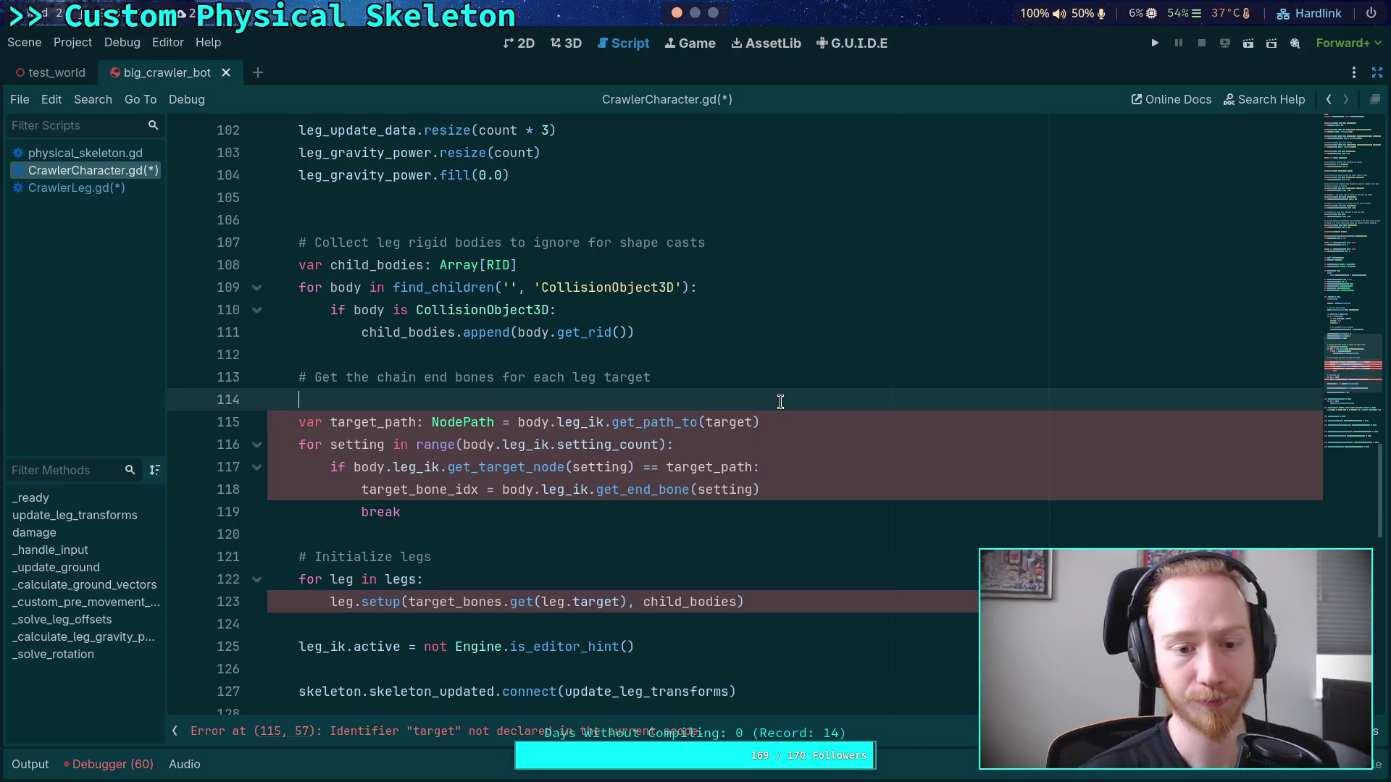
Step: Declare var target_bones: Dictionary = {} on the empty line above the end-bone lookup loop
{"action": "type", "text": "var target_bonez"}
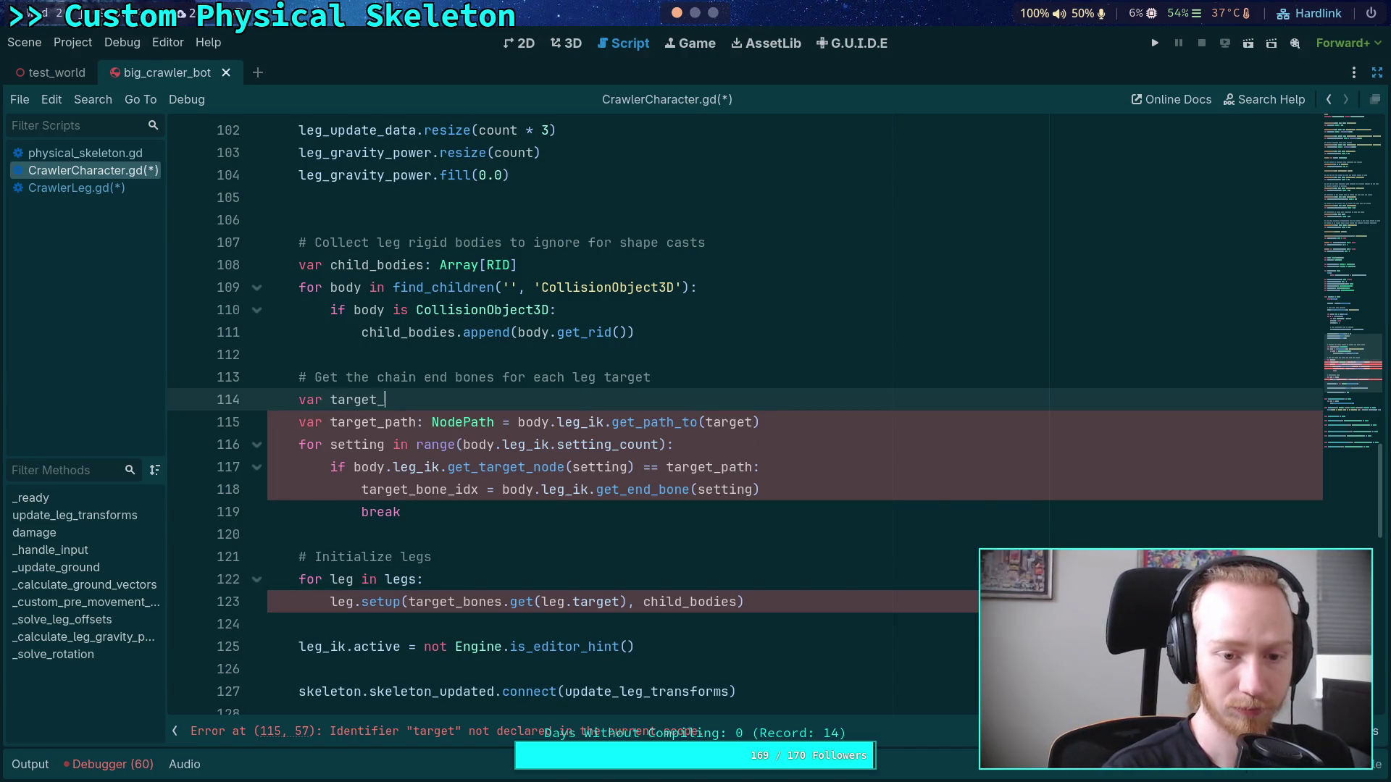
{"action": "key", "text": "BackSpace"}
{"action": "type", "text": "s:"}
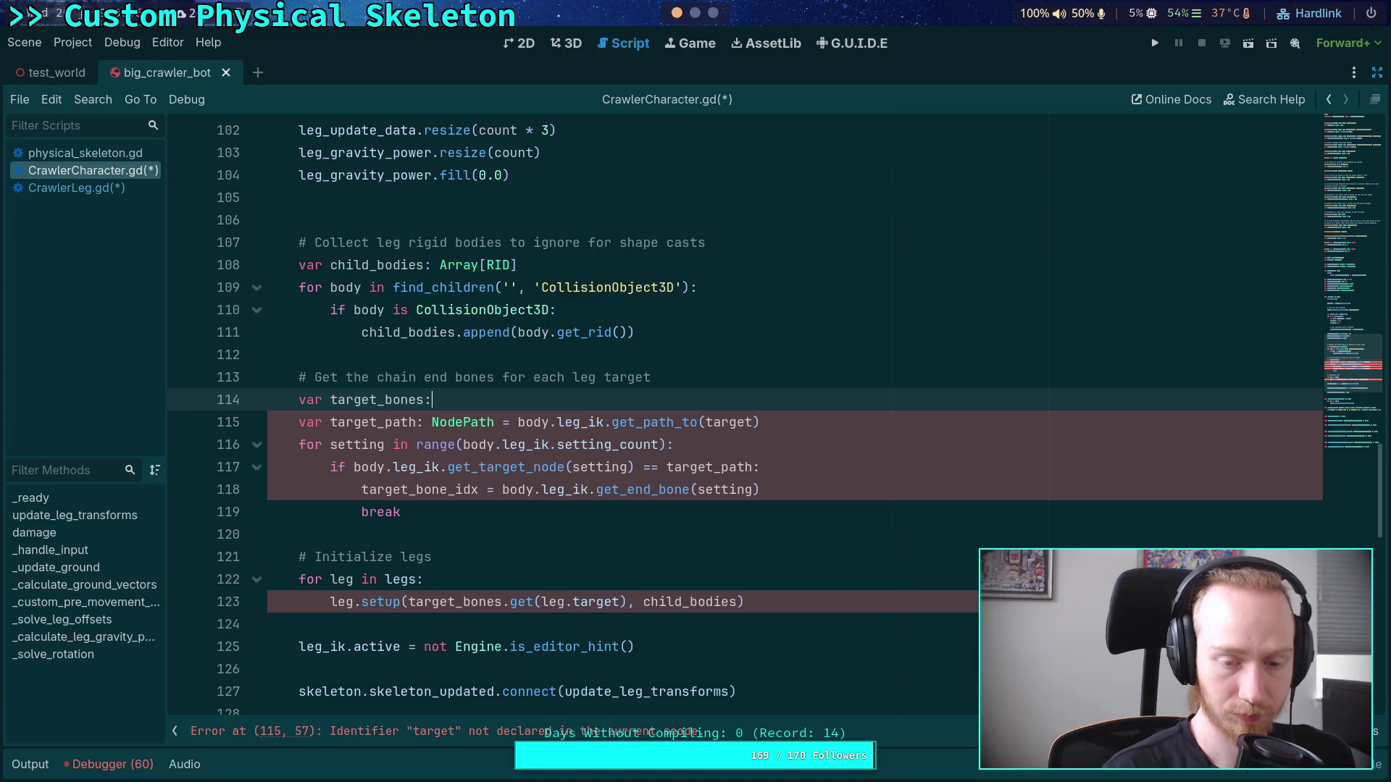
{"action": "type", "text": " Dictionary["}
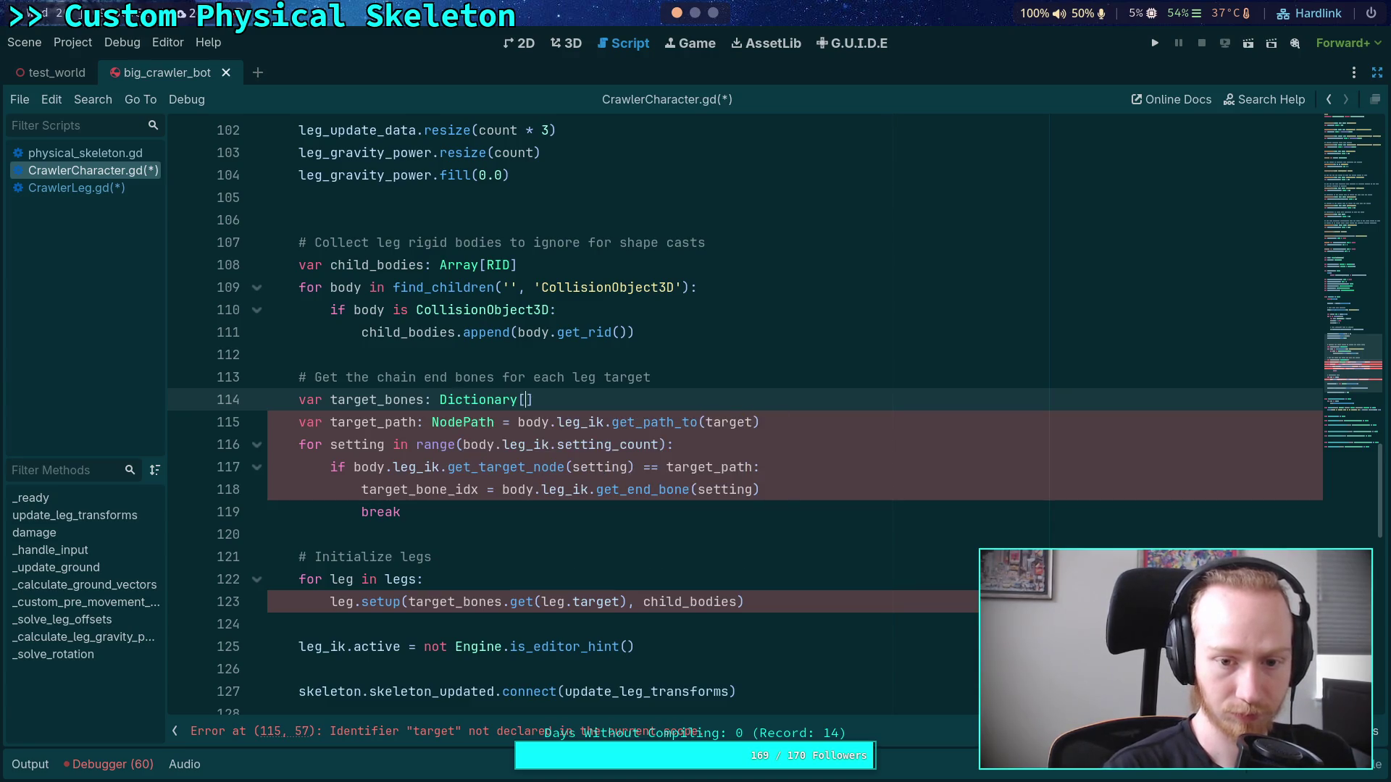
{"action": "key", "text": "BackSpace"}
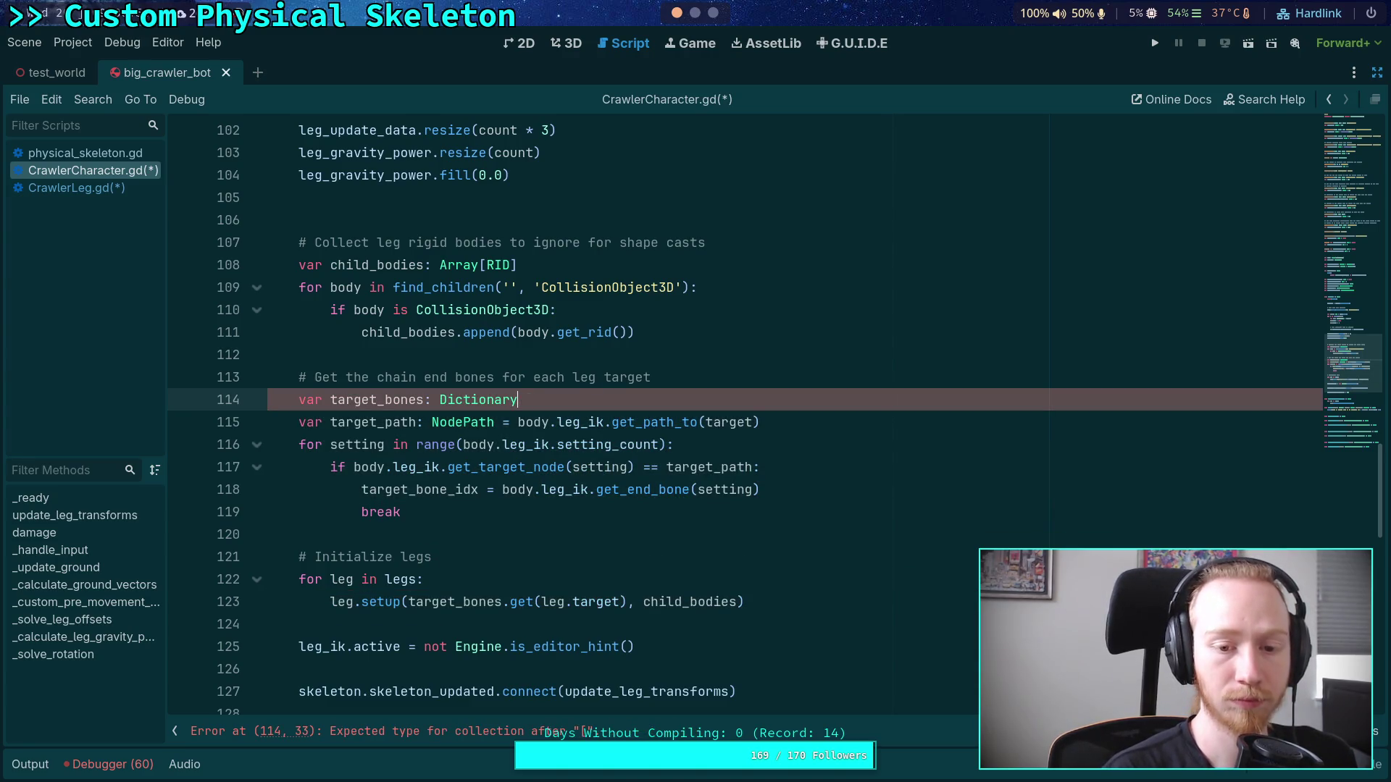
{"action": "type", "text": "={}"}
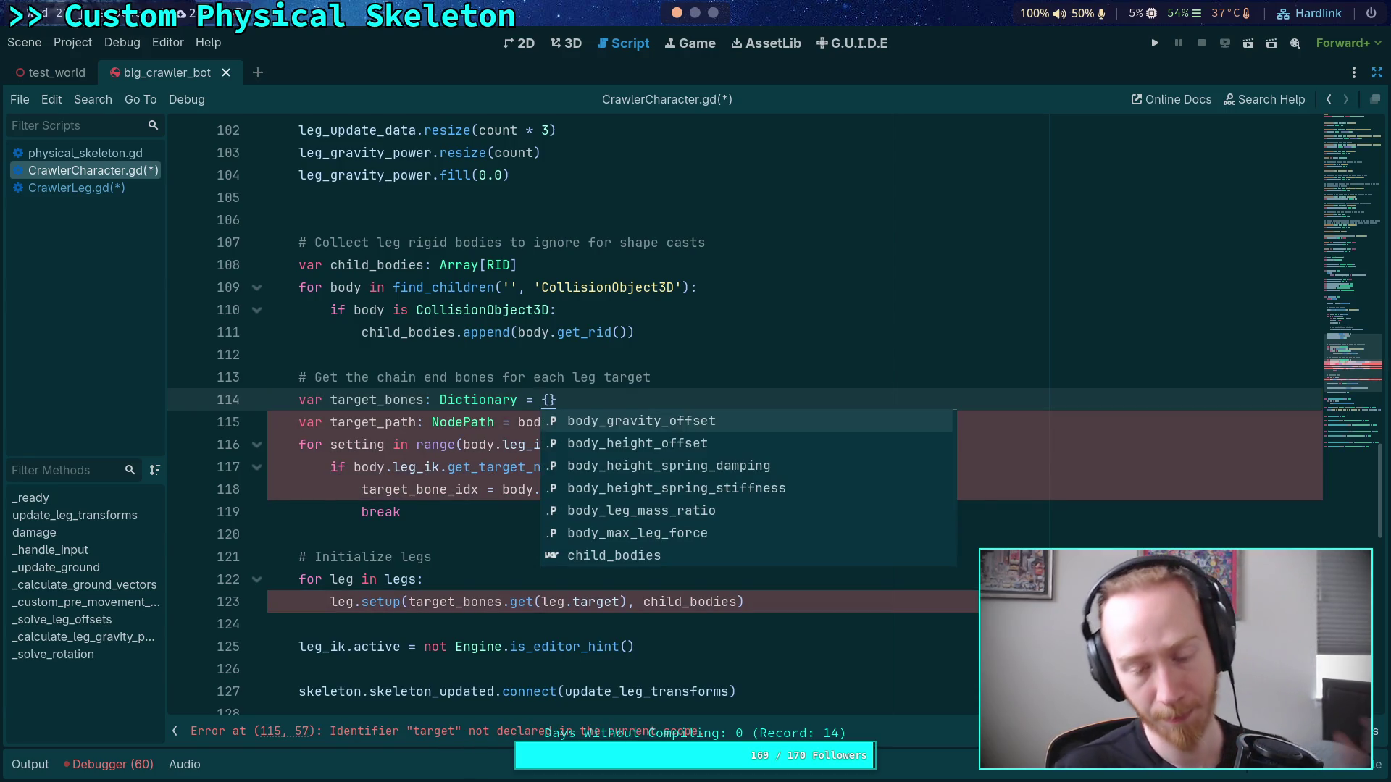
{"action": "left_click", "coordinate": [364, 496]}
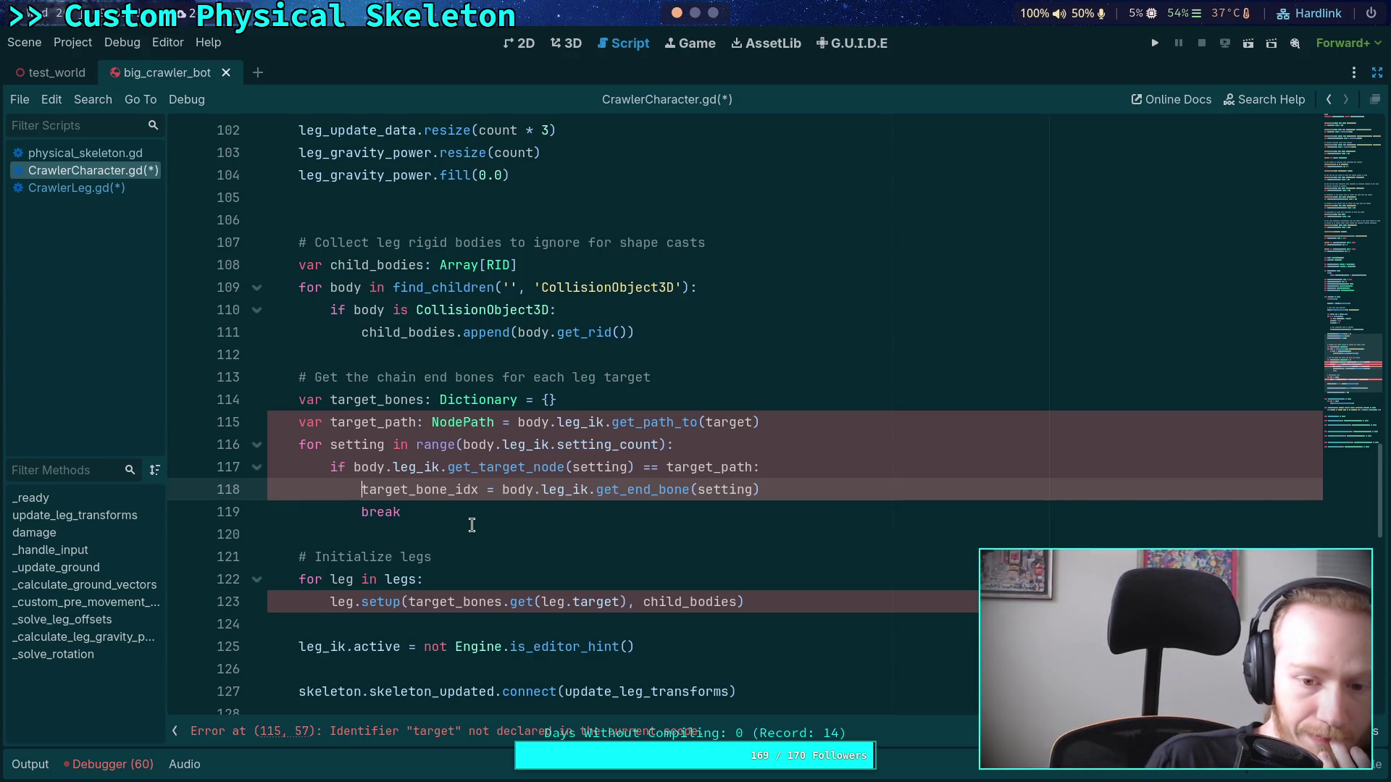
{"action": "double_click", "coordinate": [369, 443]}
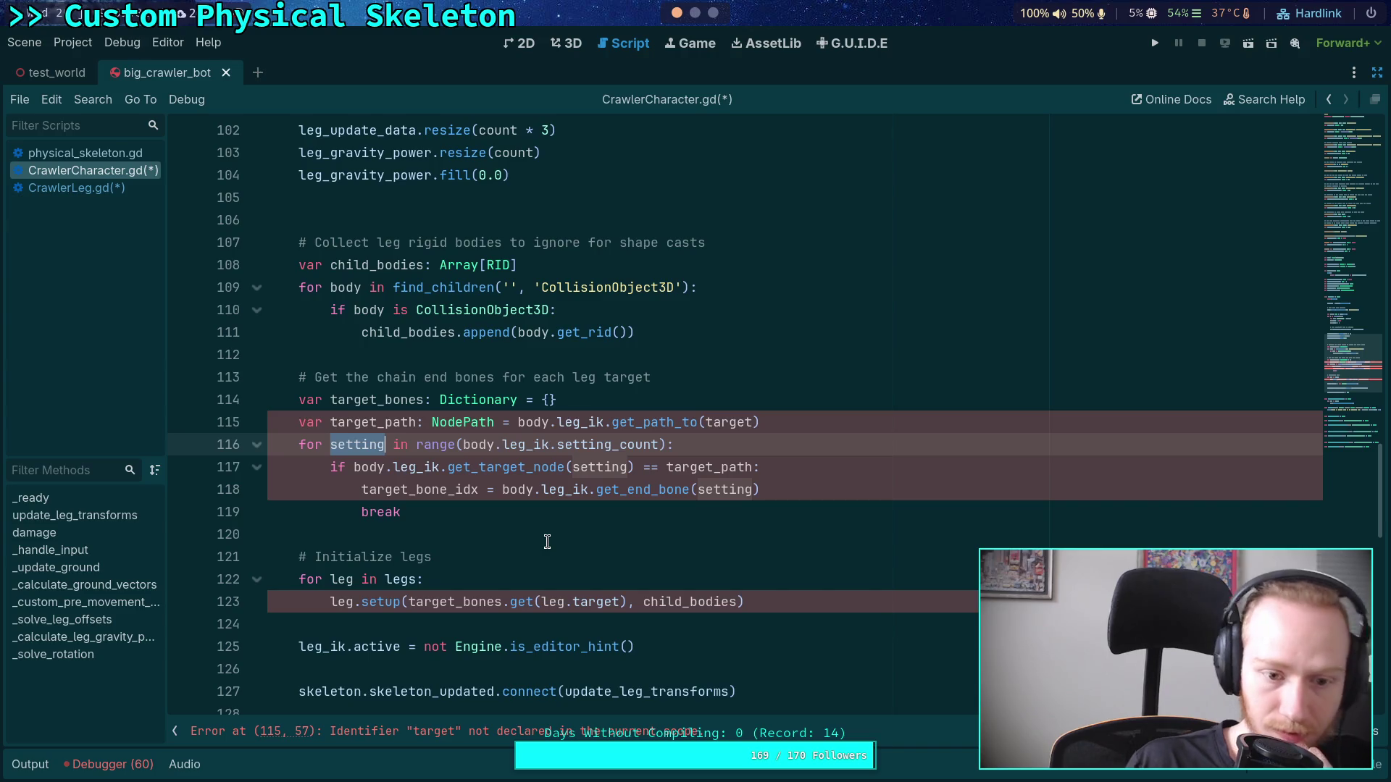
{"action": "left_click", "coordinate": [540, 601]}
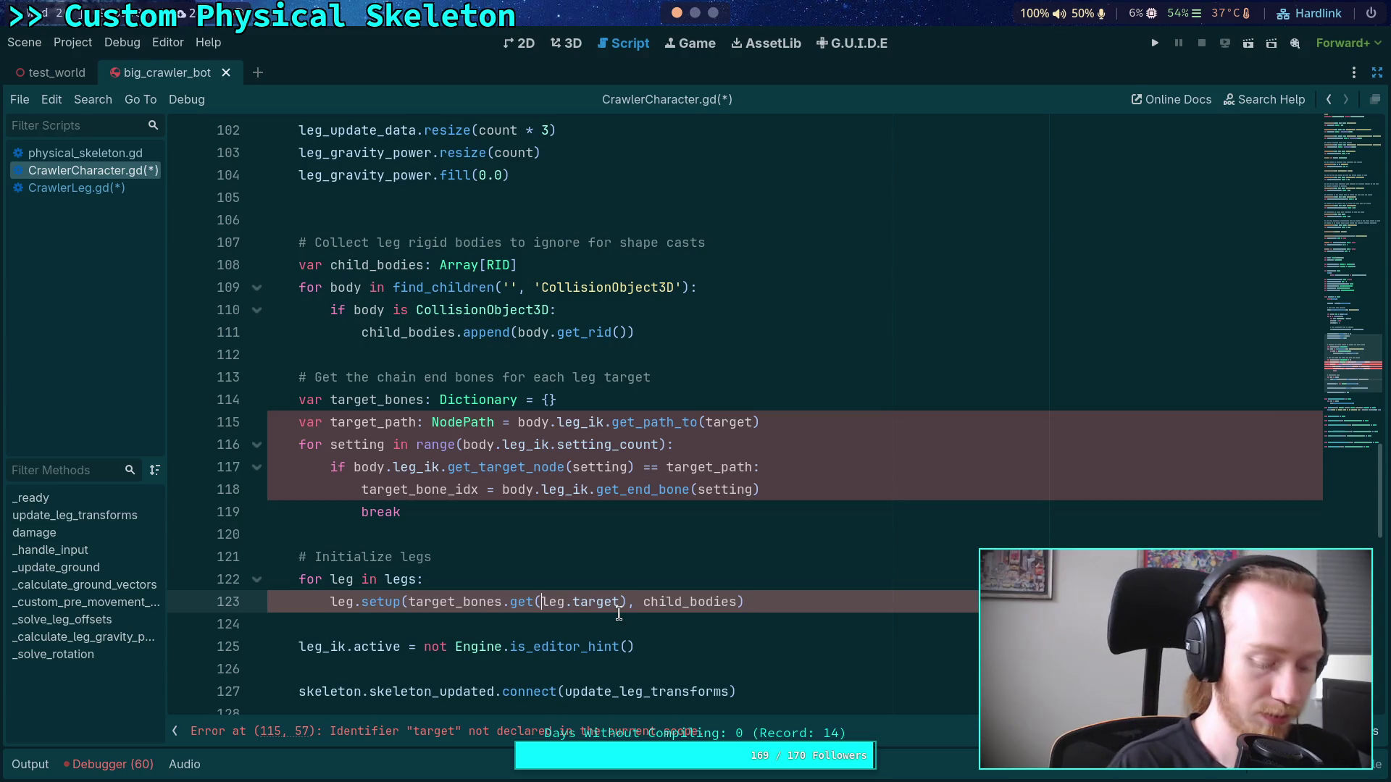
{"action": "type", "text": "body"}
Step: Wrap leg.target on line 123 in leg_ik.get_path_to(...)
{"action": "key", "text": "ctrl+space"}
{"action": "key", "text": "Escape"}
{"action": "type", "text": "leg_ik."}
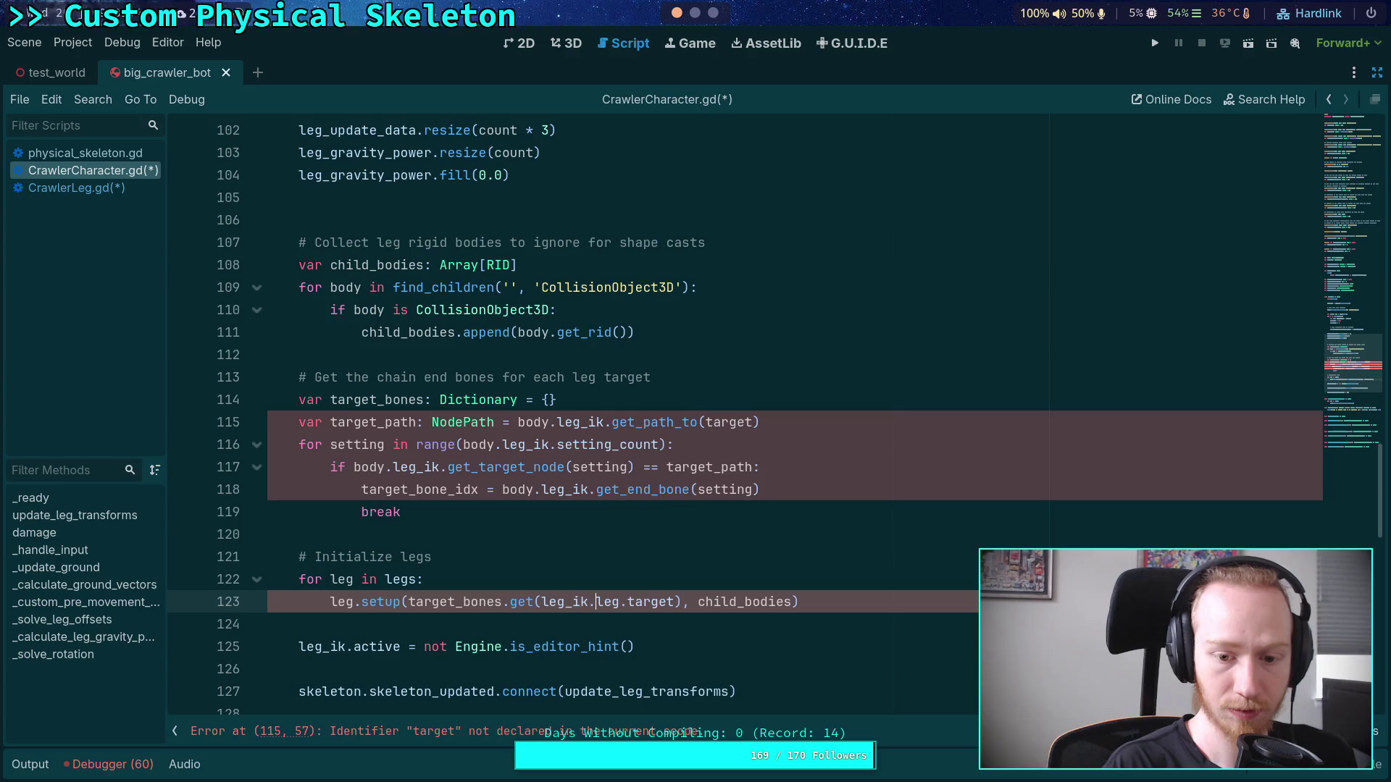
{"action": "type", "text": "get_pat"}
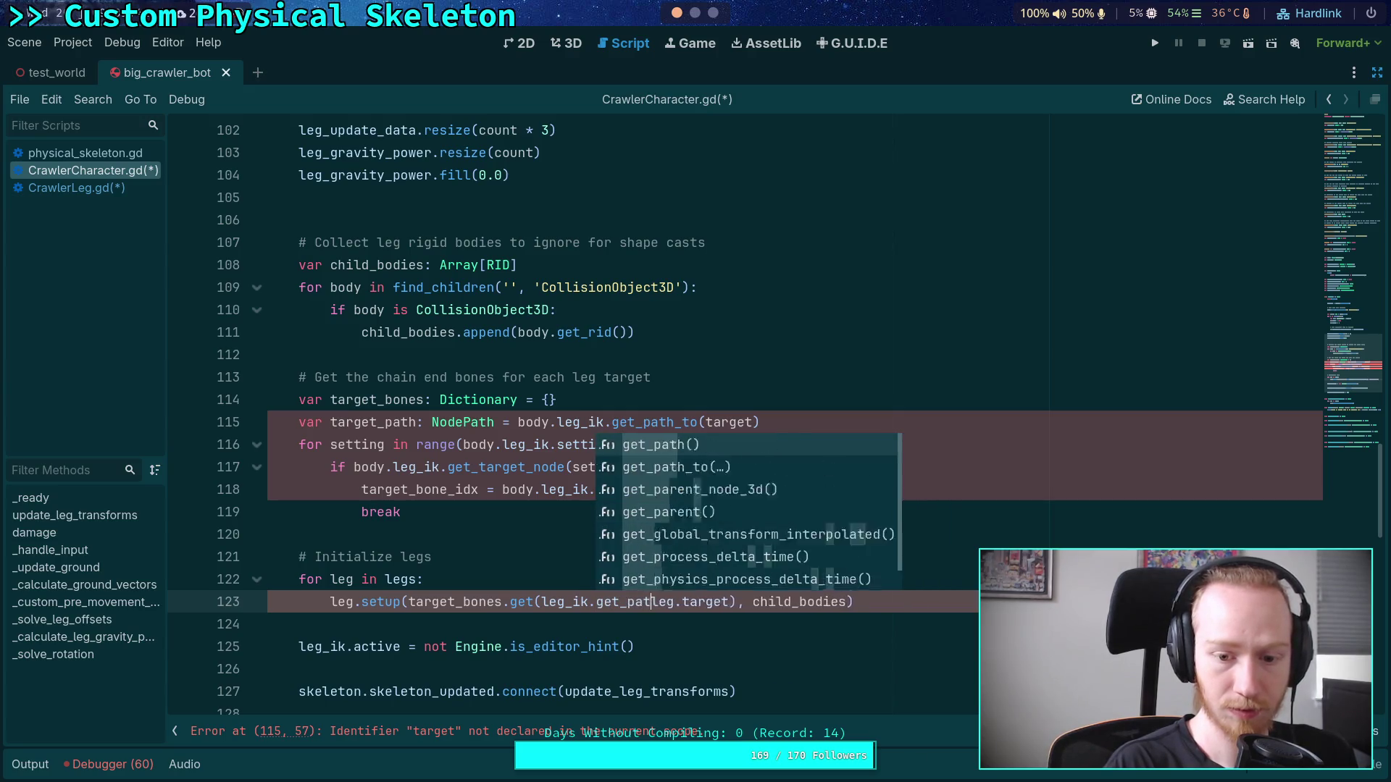
{"action": "type", "text": "h_to"}
{"action": "key", "text": "Return"}
{"action": "key", "text": "Escape"}
{"action": "left_click", "coordinate": [775, 602]}
{"action": "type", "text": ")"}
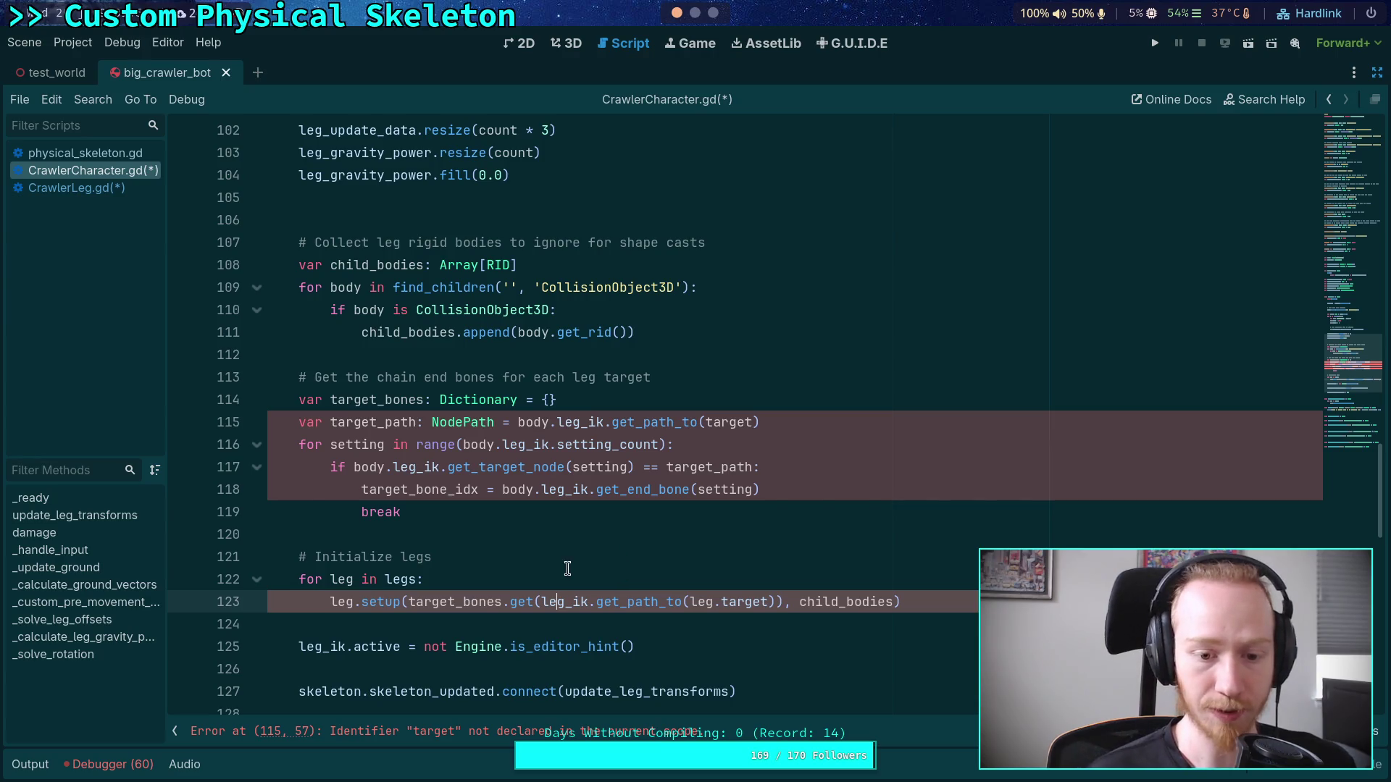
Step: Check target_bones, then start a 'target_bones.se' line inside the setting loop
{"action": "double_click", "coordinate": [483, 602]}
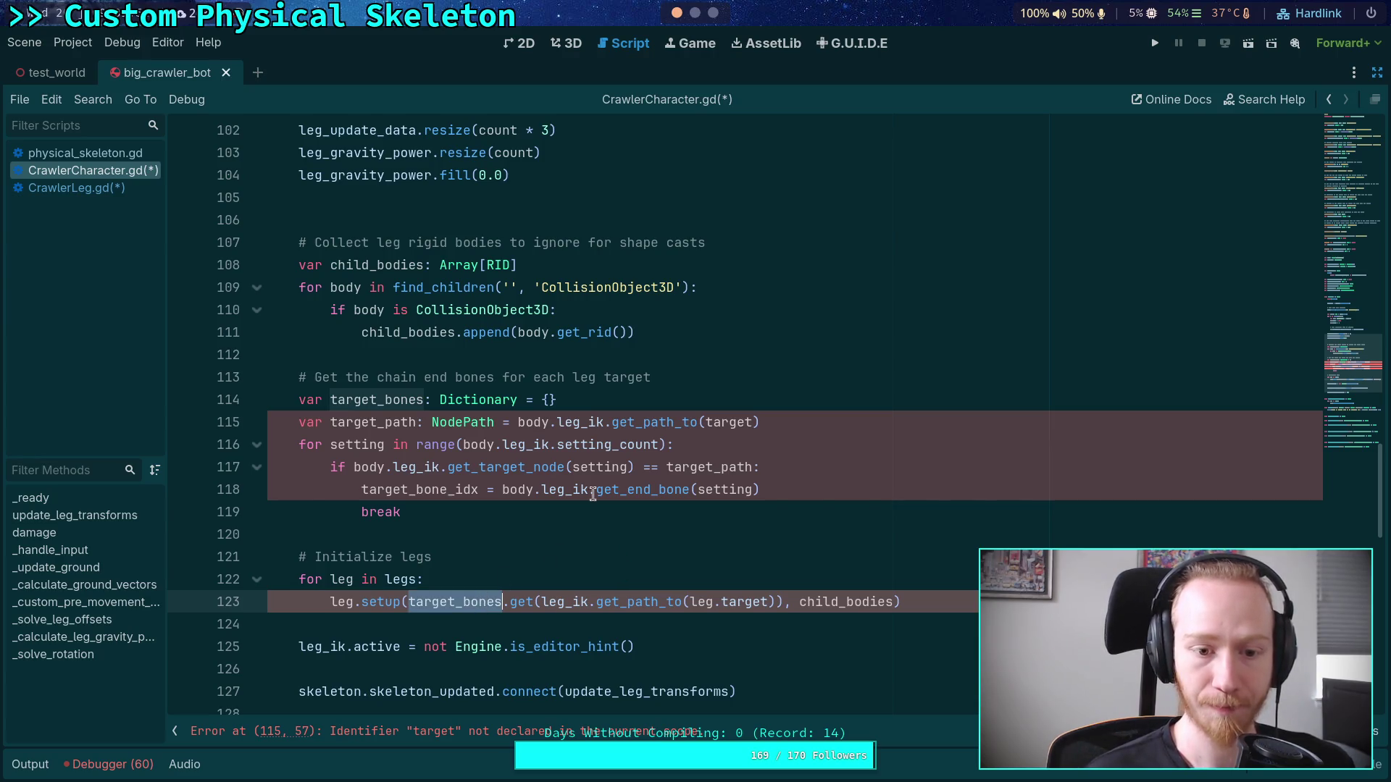
{"action": "left_click", "coordinate": [706, 451]}
{"action": "key", "text": "Return"}
{"action": "type", "text": "target_bones.set"}
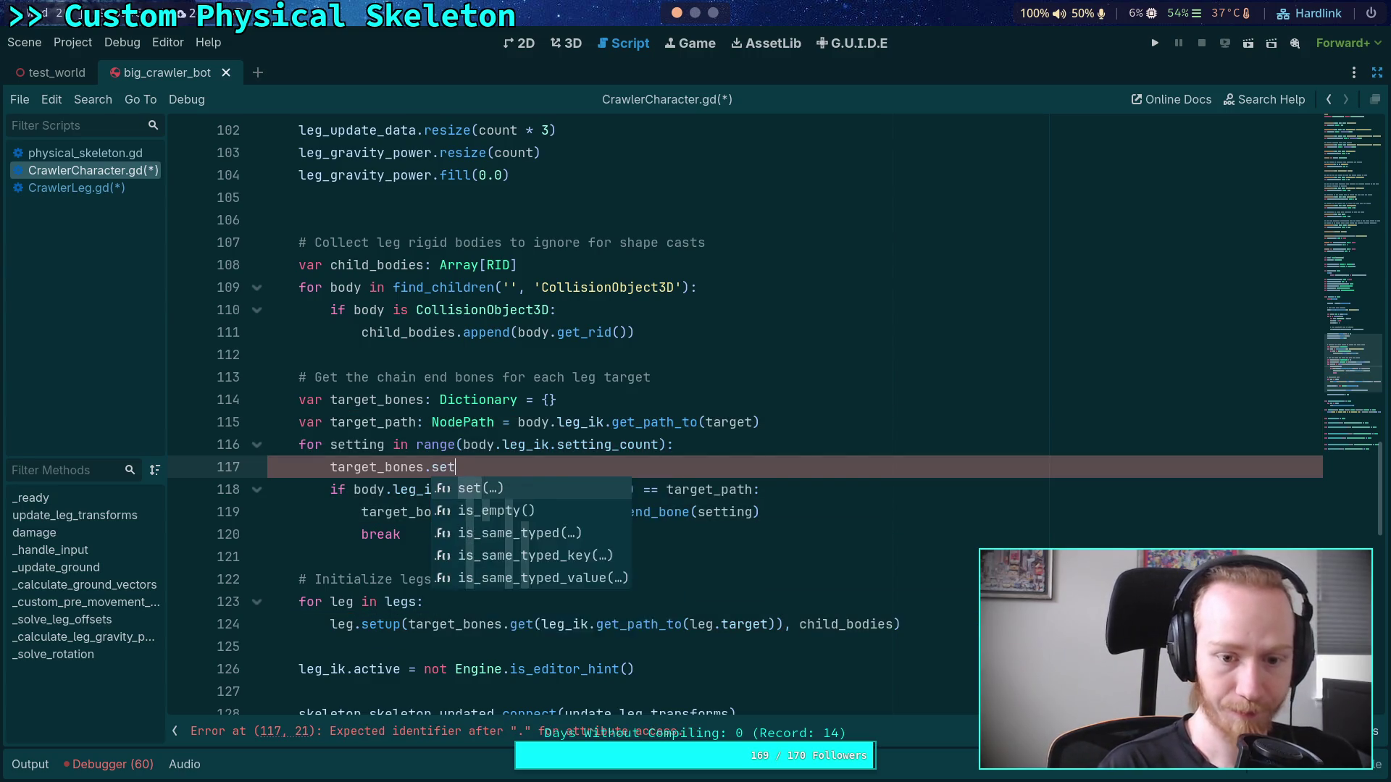
Step: Fill target_bones.set() with leg_ik.get_target_node(setting) and leg_ik.get_end_bone(setting)
{"action": "key", "text": "Return"}
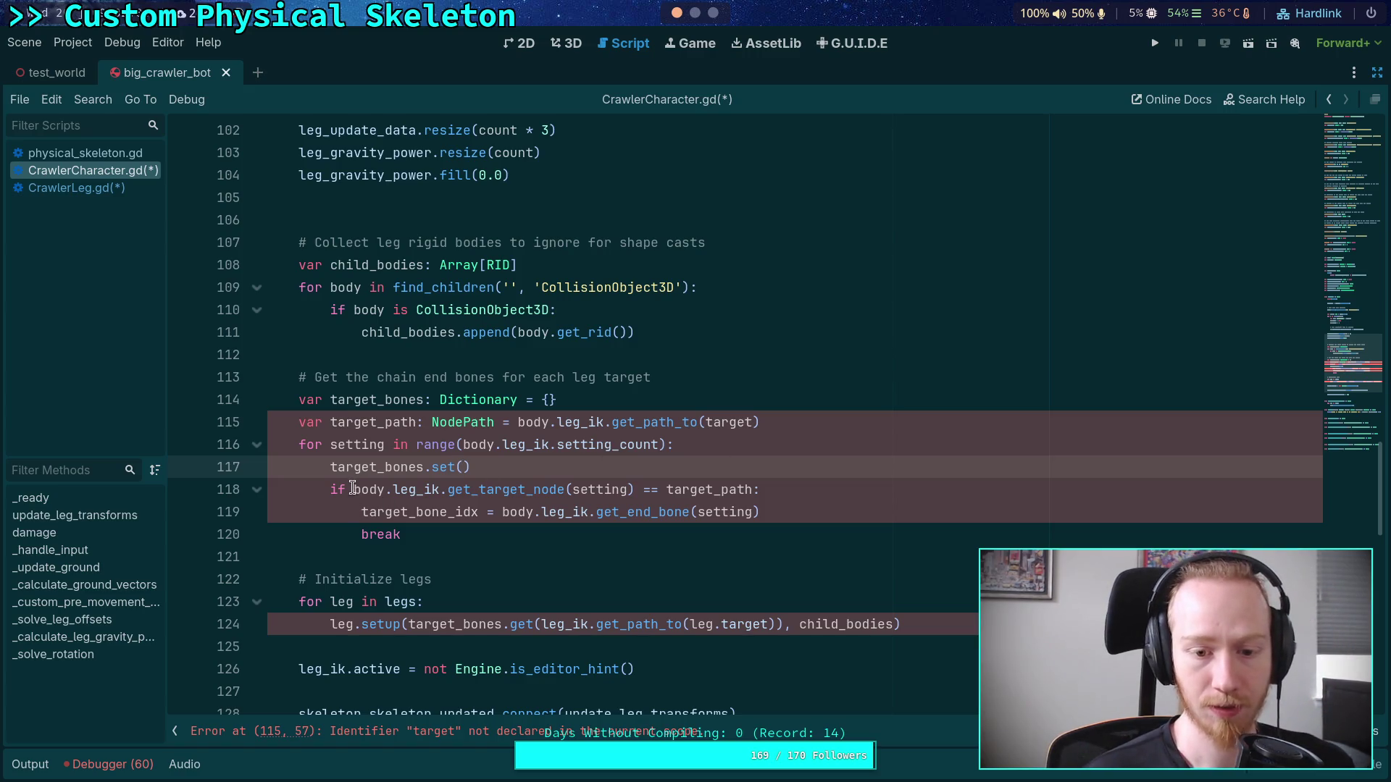
{"action": "left_click_drag", "start_coordinate": [355, 489], "coordinate": [635, 490]}
{"action": "key", "text": "ctrl+x"}
{"action": "left_click", "coordinate": [462, 467]}
{"action": "key", "text": "ctrl+v"}
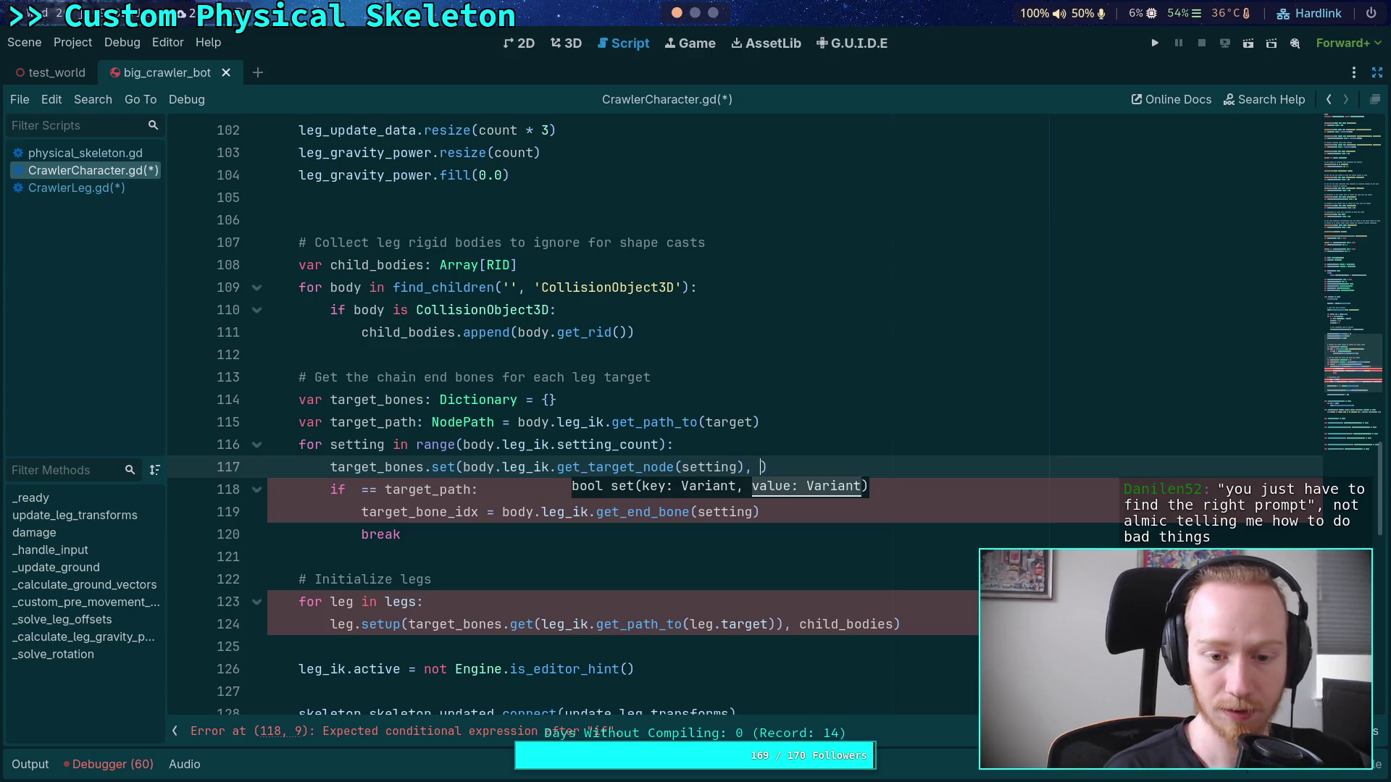
{"action": "left_click_drag", "start_coordinate": [503, 512], "coordinate": [806, 510]}
{"action": "key", "text": "ctrl+x"}
{"action": "left_click", "coordinate": [758, 468]}
{"action": "key", "text": "ctrl+v"}
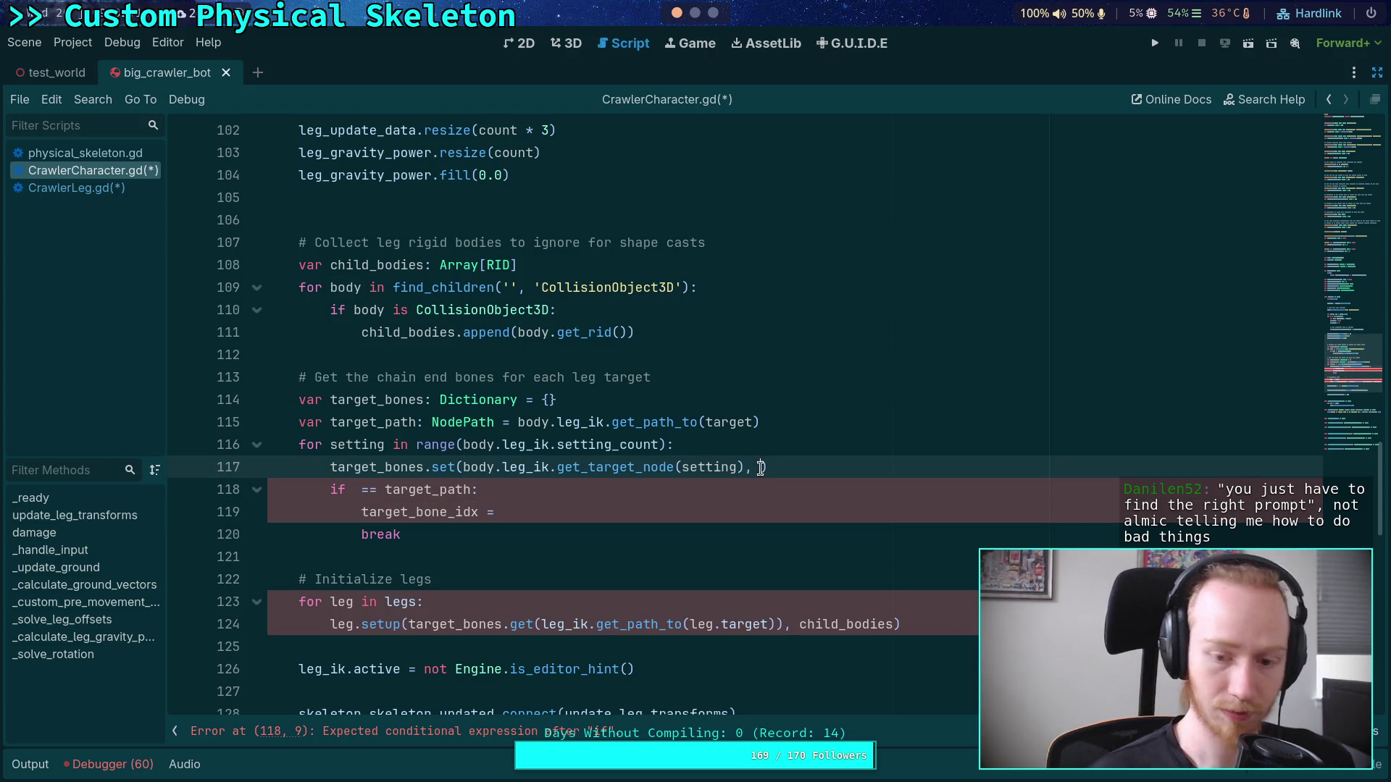
Step: Delete the leftover if/assignment/break lines and the unused target_path line
{"action": "left_click_drag", "start_coordinate": [492, 514], "coordinate": [405, 536]}
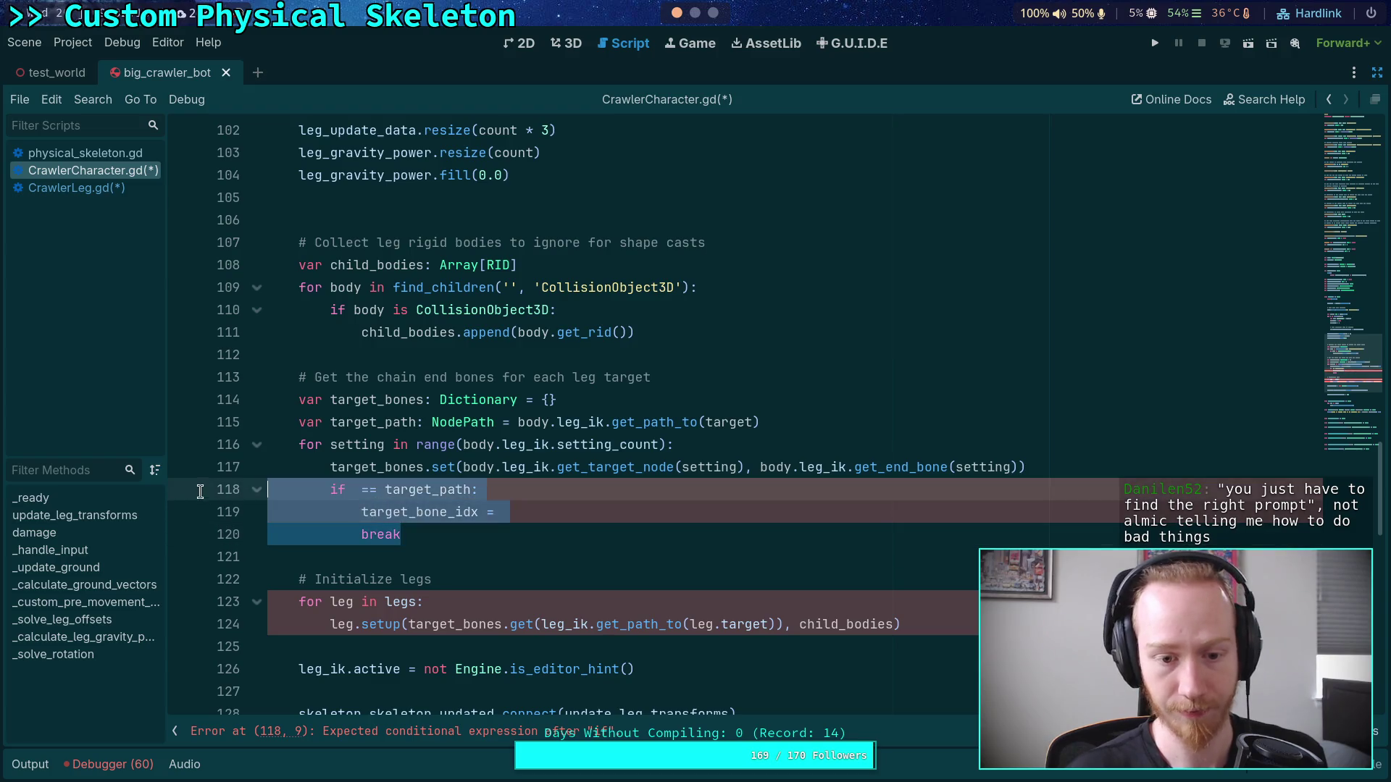
{"action": "key", "text": "BackSpace"}
{"action": "left_click_drag", "start_coordinate": [776, 424], "coordinate": [777, 409]}
{"action": "key", "text": "BackSpace"}
Step: Remove the 'body.' prefixes from the range call and set argument, then save the scripts
{"action": "left_click", "coordinate": [643, 497]}
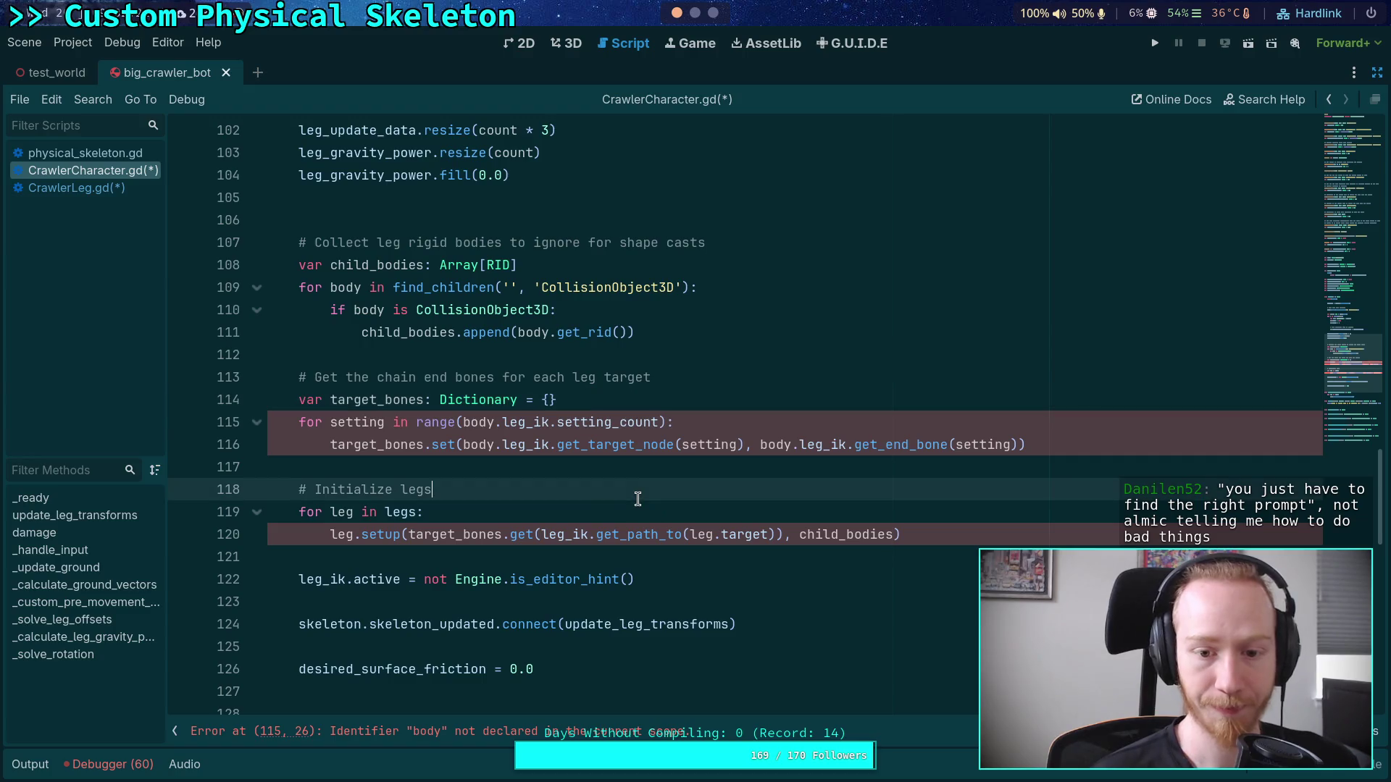
{"action": "mouse_move", "coordinate": [501, 423]}
{"action": "left_mouse_down"}
{"action": "mouse_move", "coordinate": [464, 422]}
{"action": "mouse_move", "coordinate": [463, 445]}
{"action": "left_mouse_up"}
{"action": "key", "text": "BackSpace"}
{"action": "key", "text": "BackSpace"}
{"action": "left_click_drag", "start_coordinate": [721, 445], "coordinate": [754, 445]}
{"action": "key", "text": "BackSpace"}
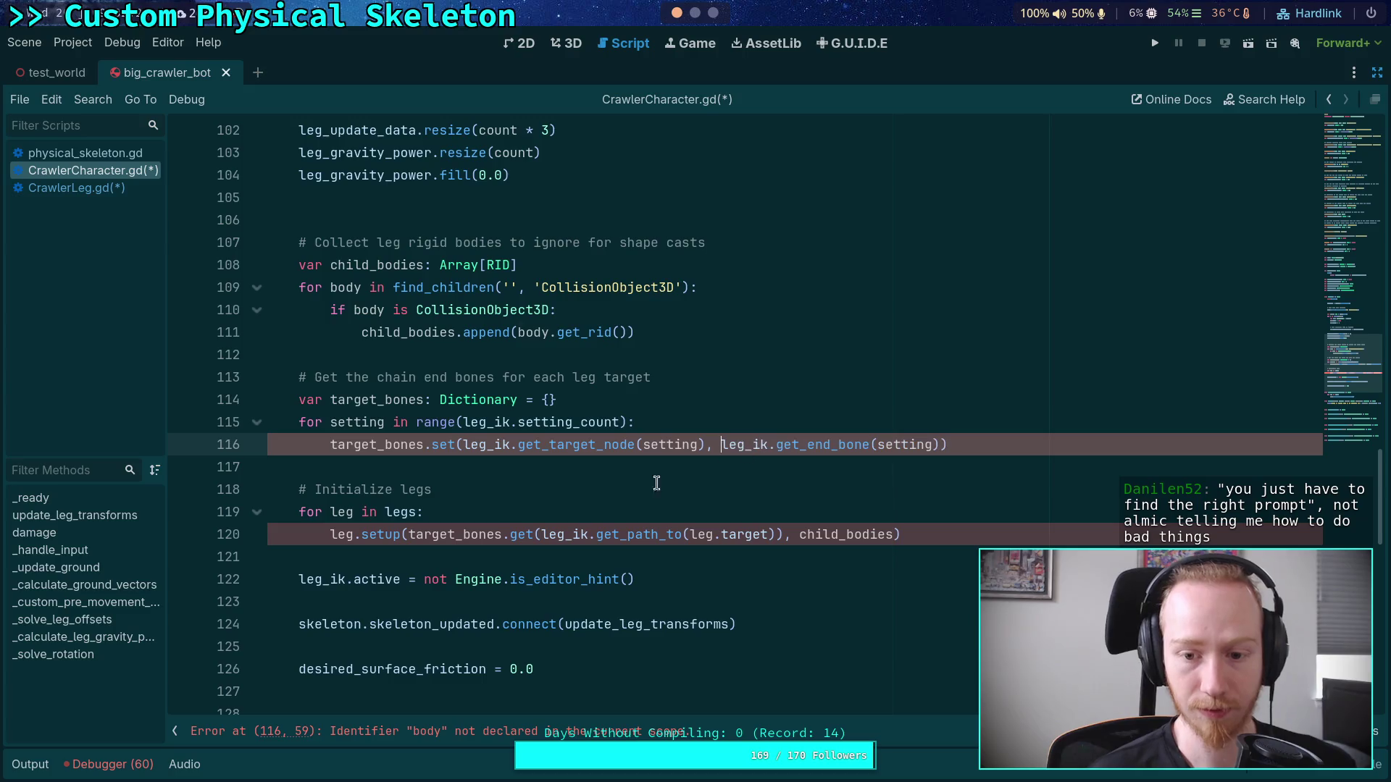
{"action": "left_click", "coordinate": [560, 473]}
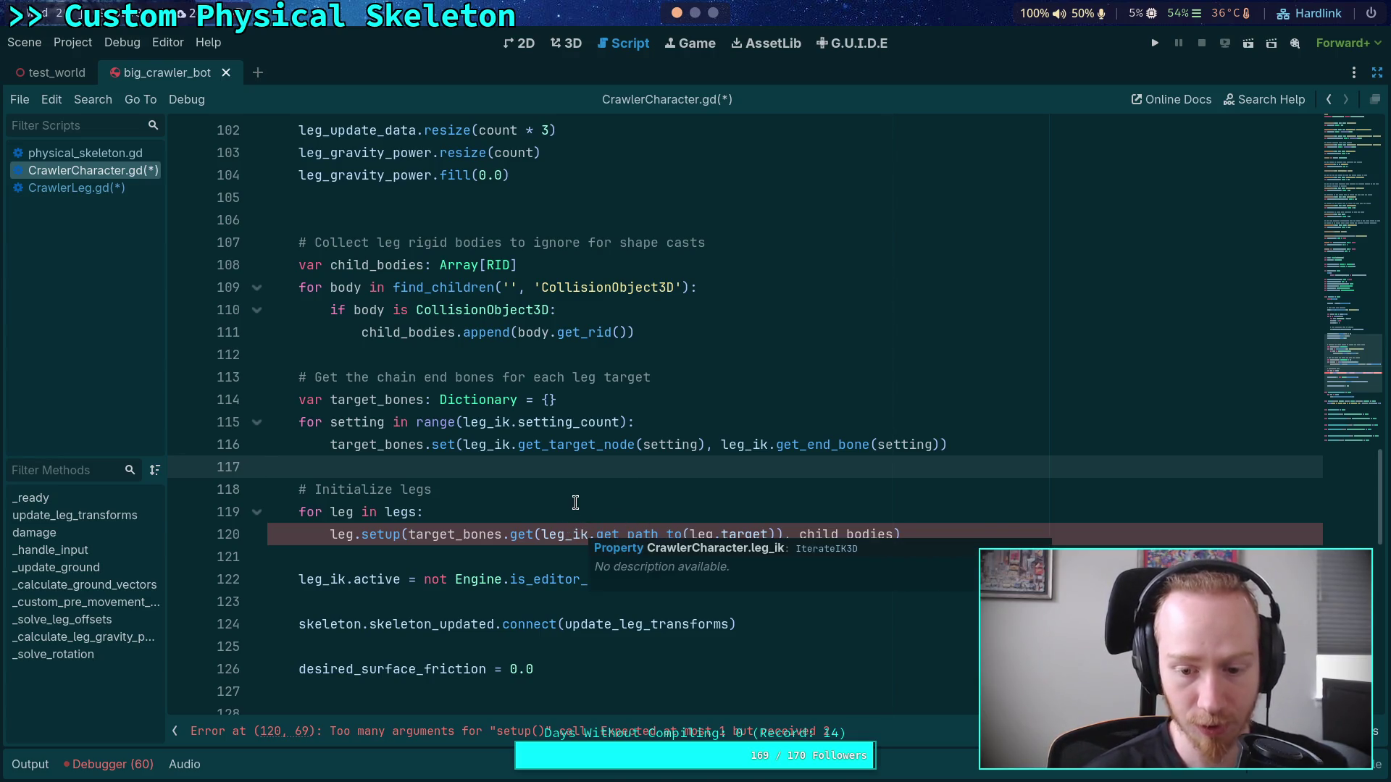
{"action": "left_click", "coordinate": [576, 504]}
{"action": "key", "text": "ctrl+s"}
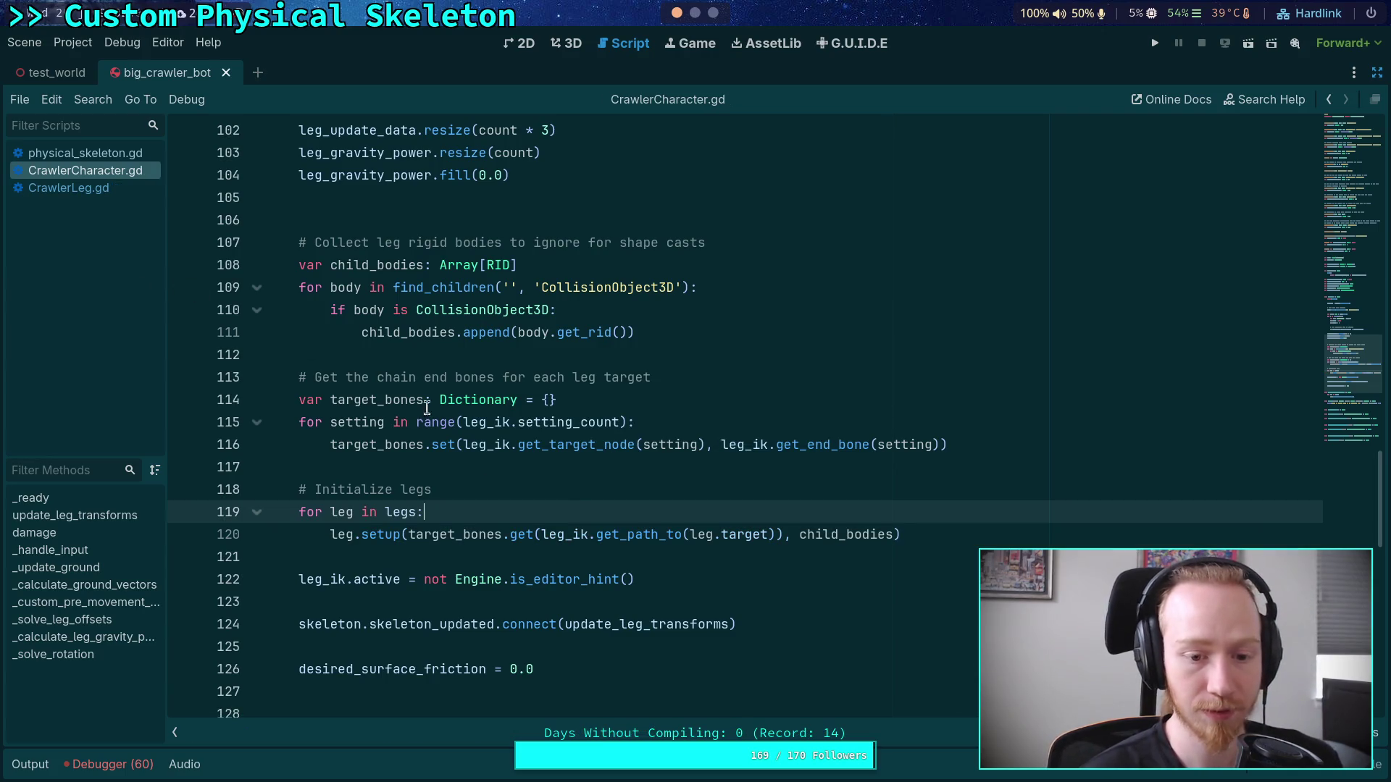
Step: Insert a leg_ik.get_end_bone call via autocomplete on a new line in the setting loop
{"action": "left_click", "coordinate": [968, 535]}
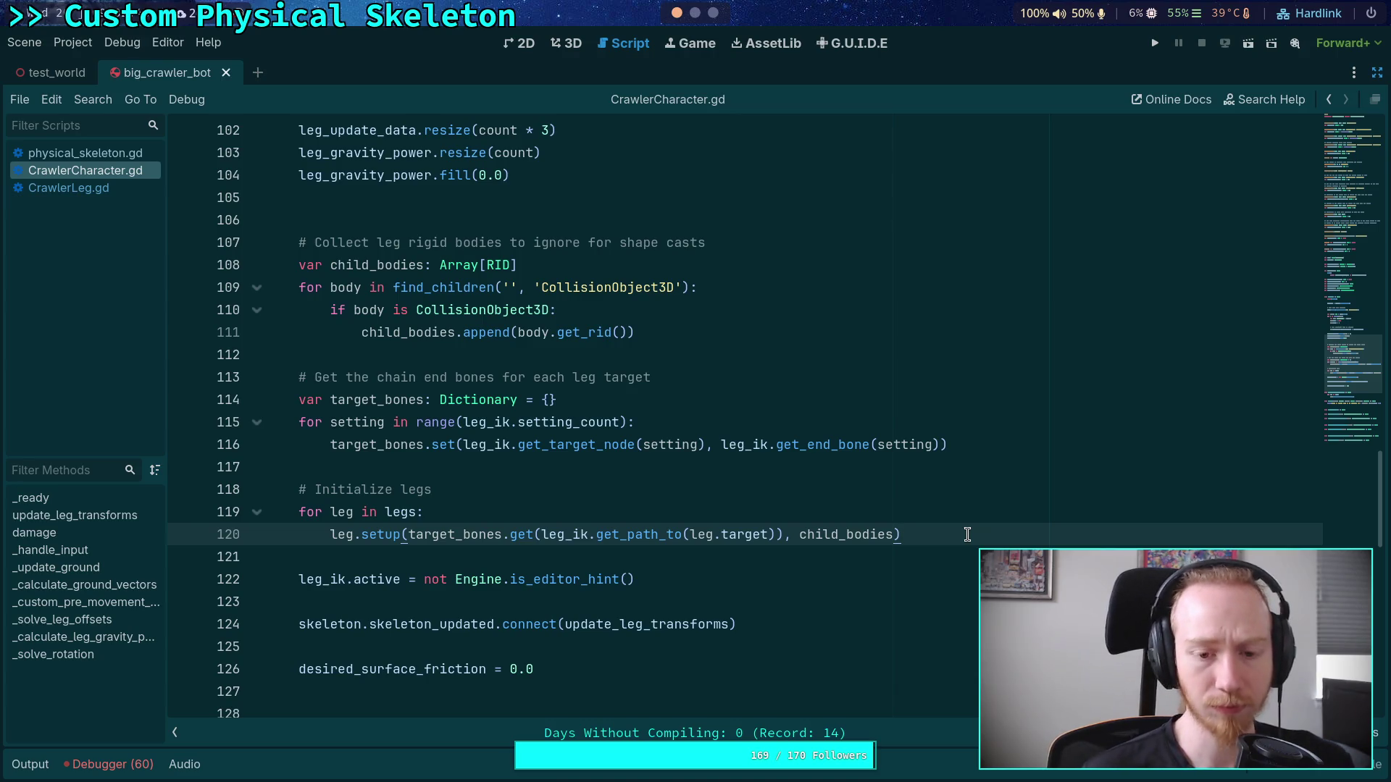
{"action": "left_click", "coordinate": [722, 423]}
{"action": "key", "text": "Return"}
{"action": "type", "text": "eg_ix"}
{"action": "key", "text": "BackSpace"}
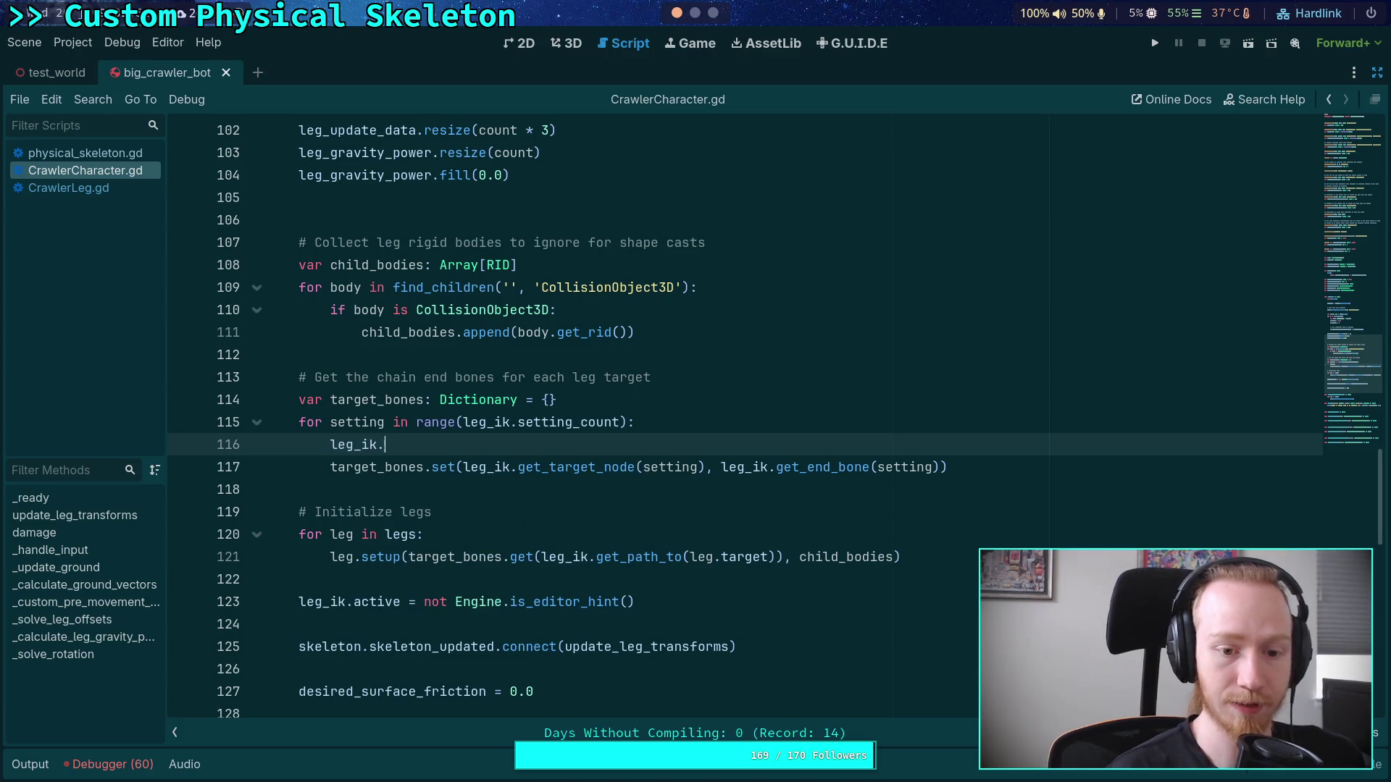
{"action": "type", "text": "k."}
{"action": "key", "text": "Down"}
{"action": "key", "text": "Down"}
{"action": "key", "text": "Down"}
{"action": "key", "text": "Down"}
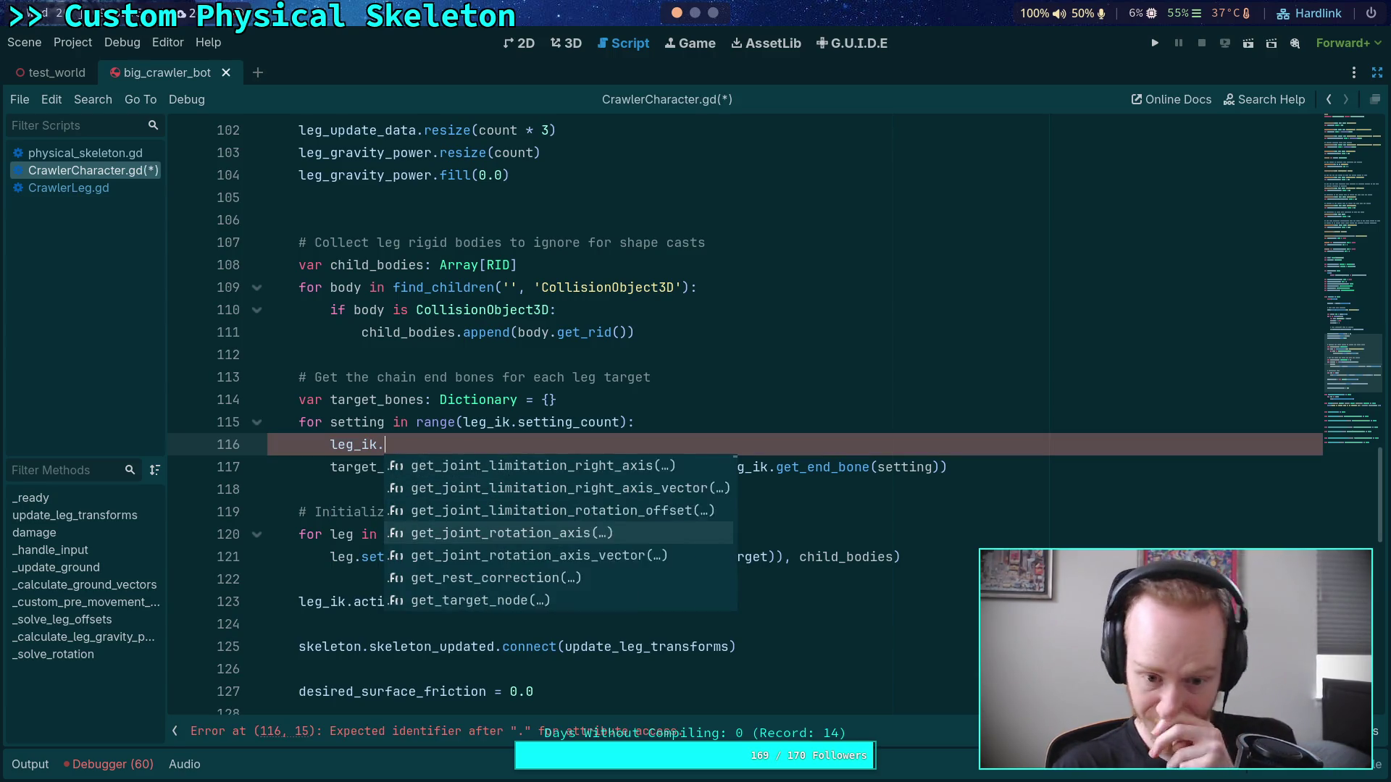
{"action": "key", "text": "Down"}
{"action": "key", "text": "Down"}
{"action": "key", "text": "Down"}
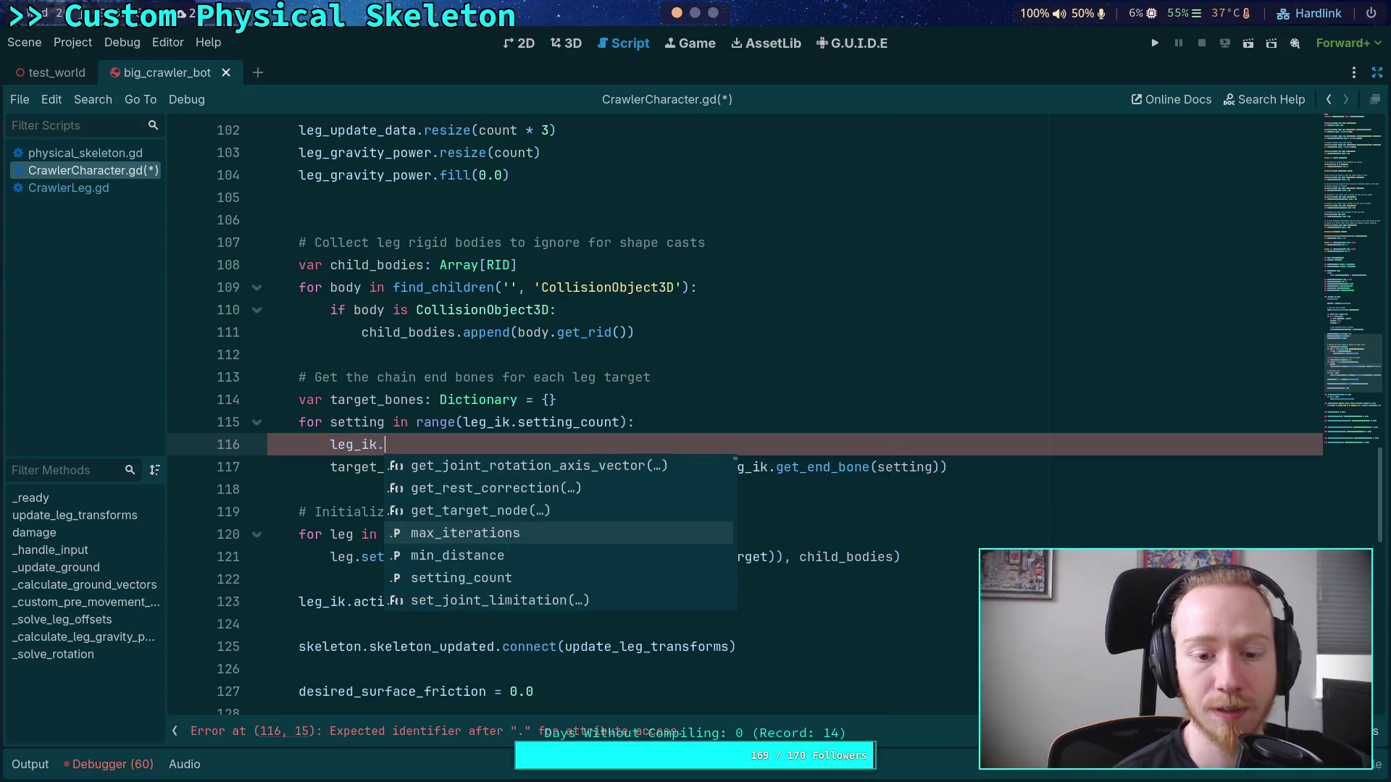
{"action": "key", "text": "Down"}
{"action": "key", "text": "Down"}
{"action": "key", "text": "Down"}
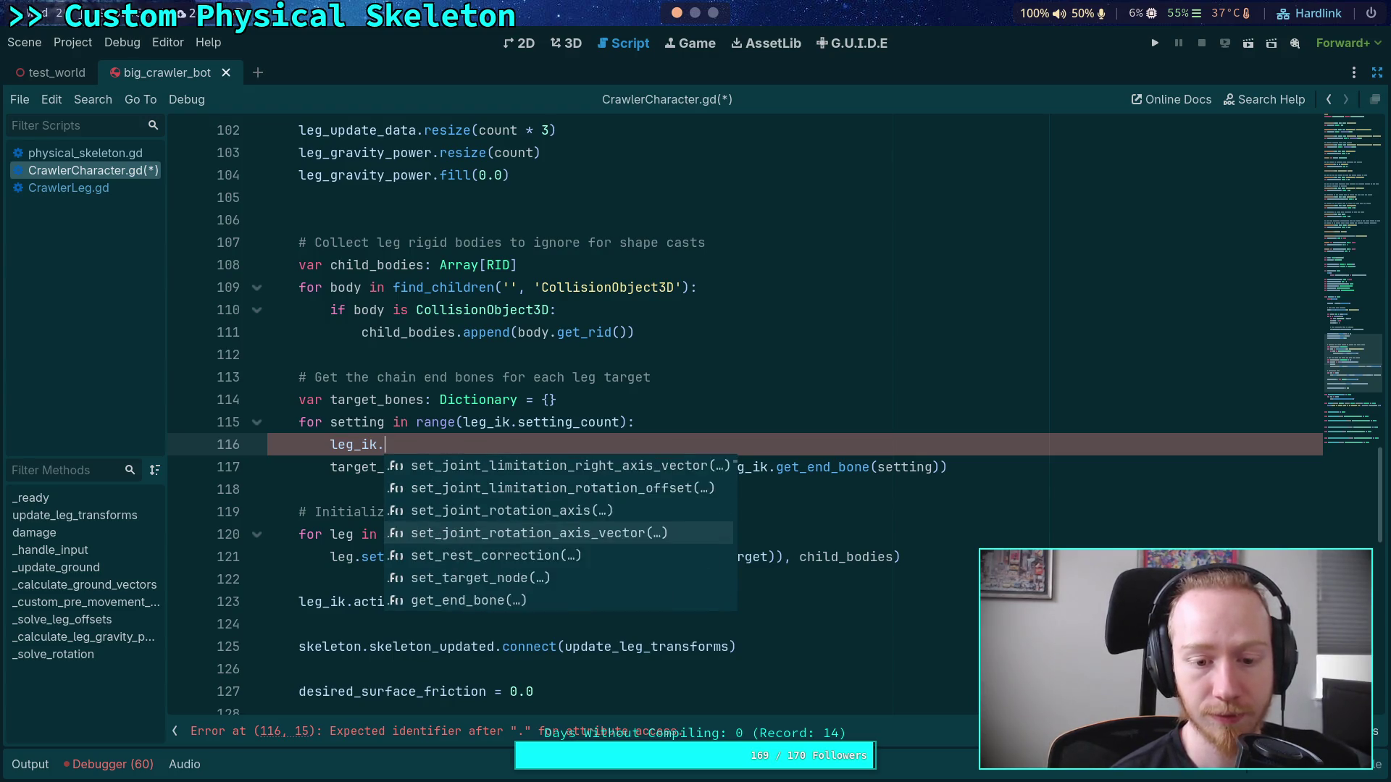
{"action": "key", "text": "Down"}
{"action": "key", "text": "Down"}
{"action": "key", "text": "Down"}
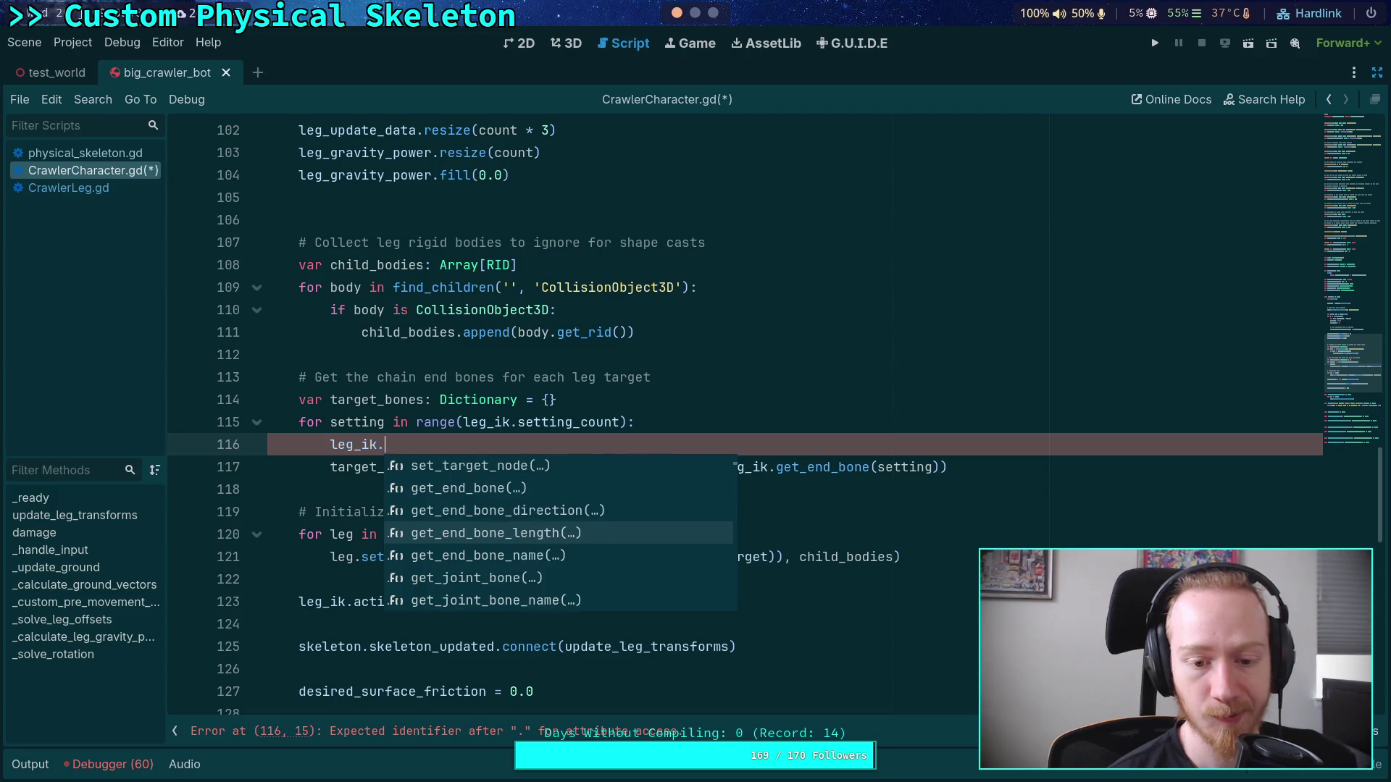
{"action": "key", "text": "Up"}
{"action": "key", "text": "Up"}
{"action": "key", "text": "Up"}
{"action": "key", "text": "Return"}
Step: Look up get_end_bone in the ChainIK3D documentation, then close the help page
{"action": "scroll", "coordinate": [573, 362], "scroll_direction": "up", "scroll_amount": 1}
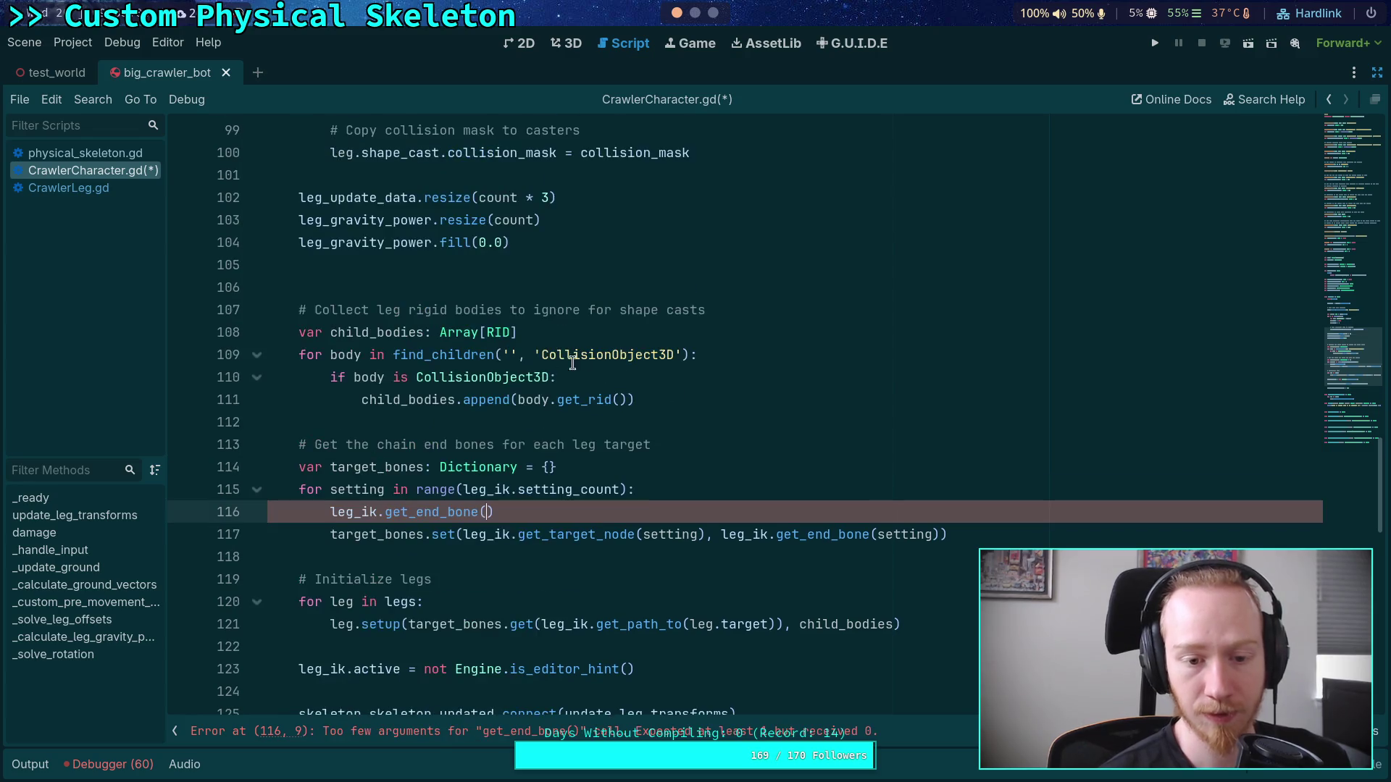
{"action": "mouse_move", "coordinate": [435, 513]}
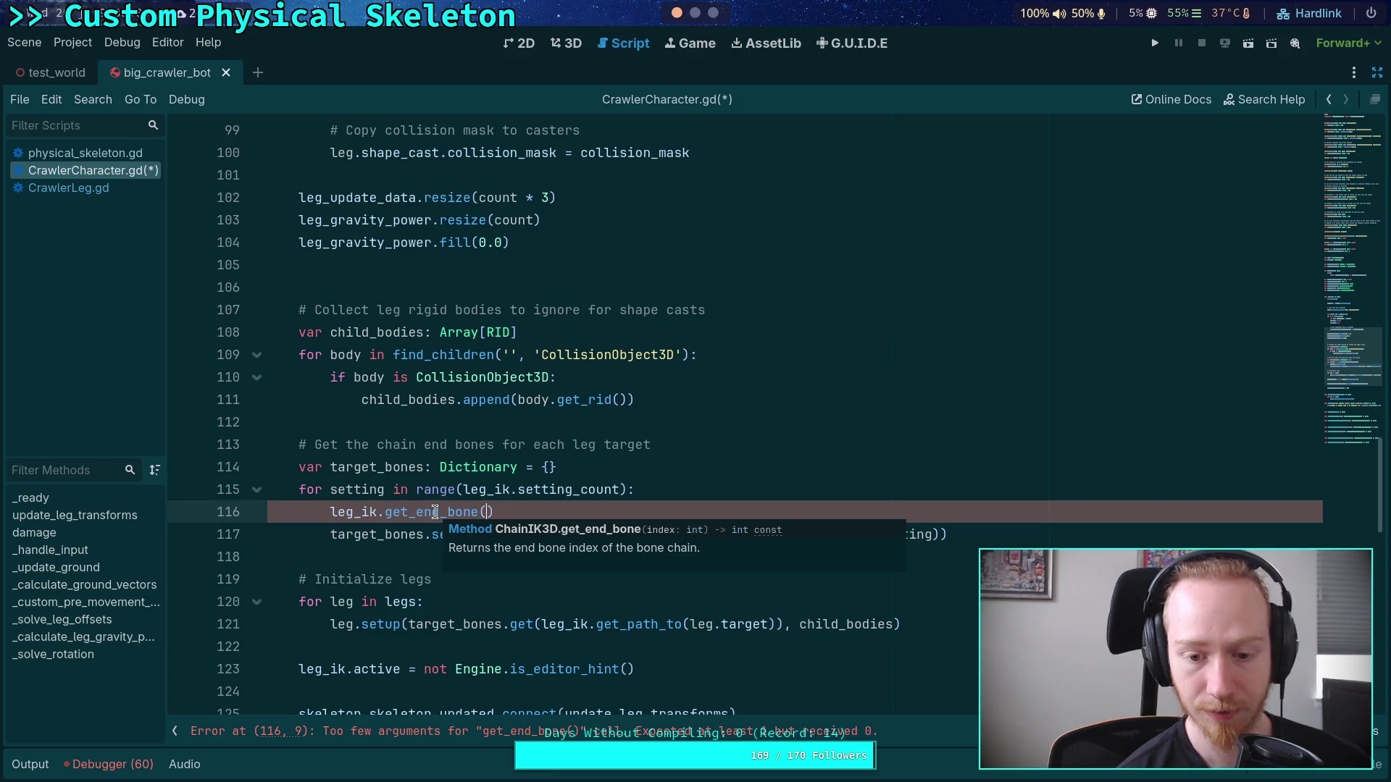
{"action": "left_click_drag", "start_coordinate": [615, 511], "coordinate": [710, 494]}
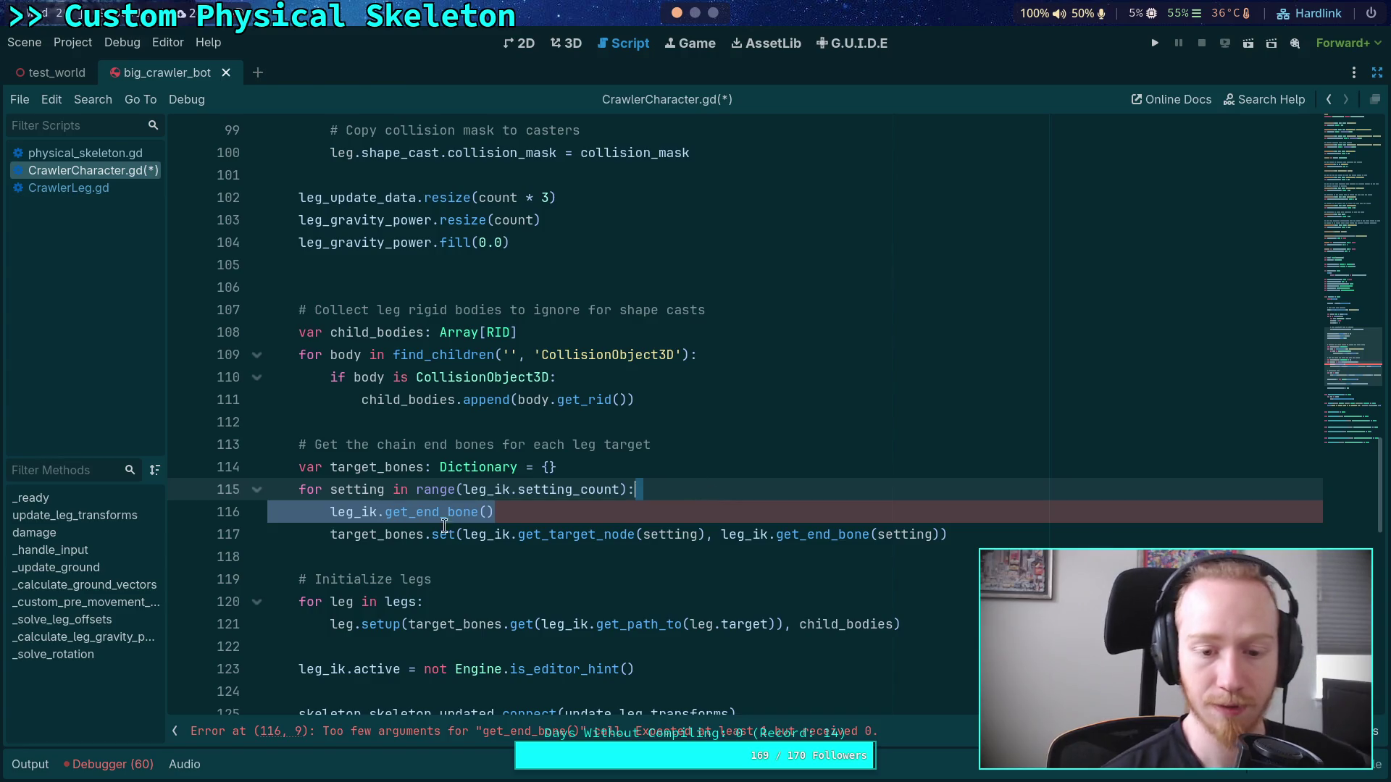
{"action": "right_click", "coordinate": [423, 511]}
{"action": "left_click", "coordinate": [477, 728]}
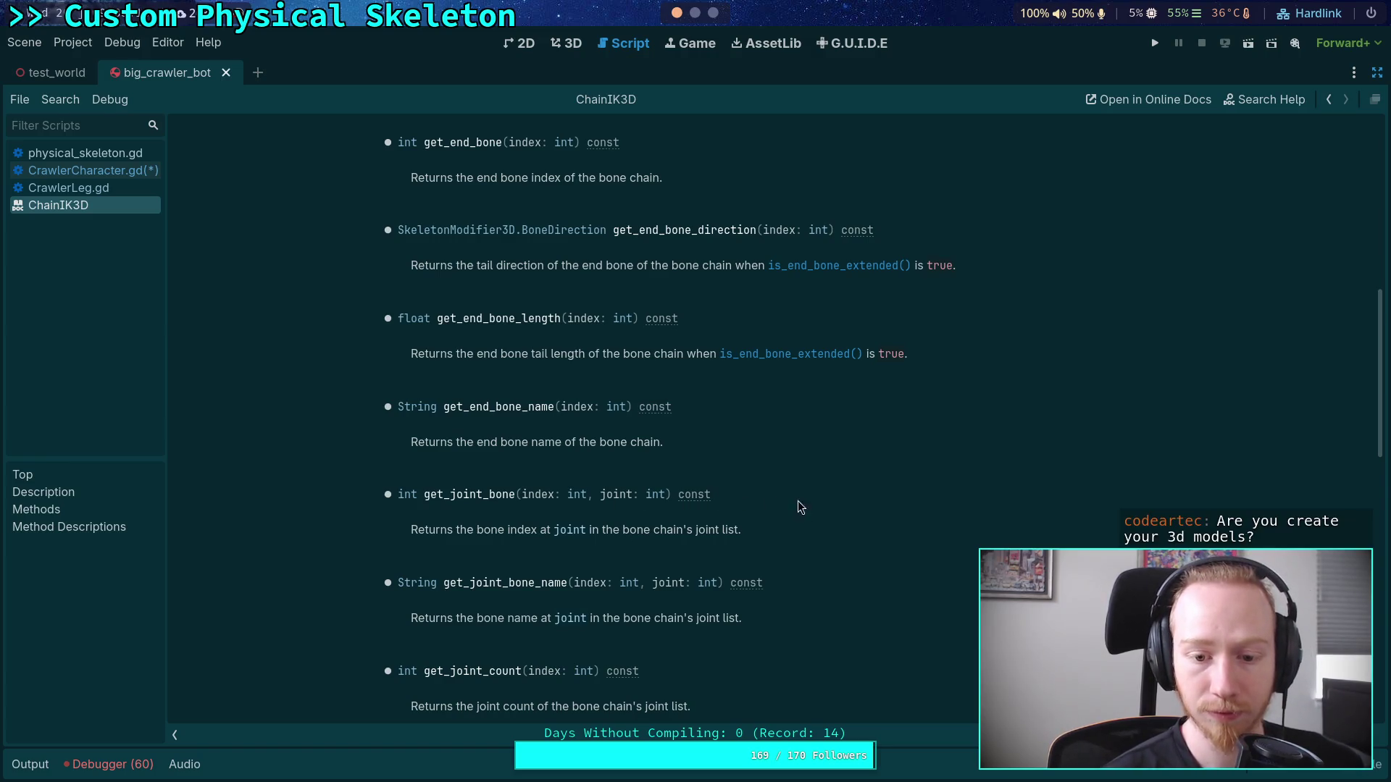
{"action": "scroll", "coordinate": [826, 510], "scroll_direction": "down", "scroll_amount": 2}
{"action": "right_click", "coordinate": [90, 206]}
{"action": "left_click", "coordinate": [116, 223]}
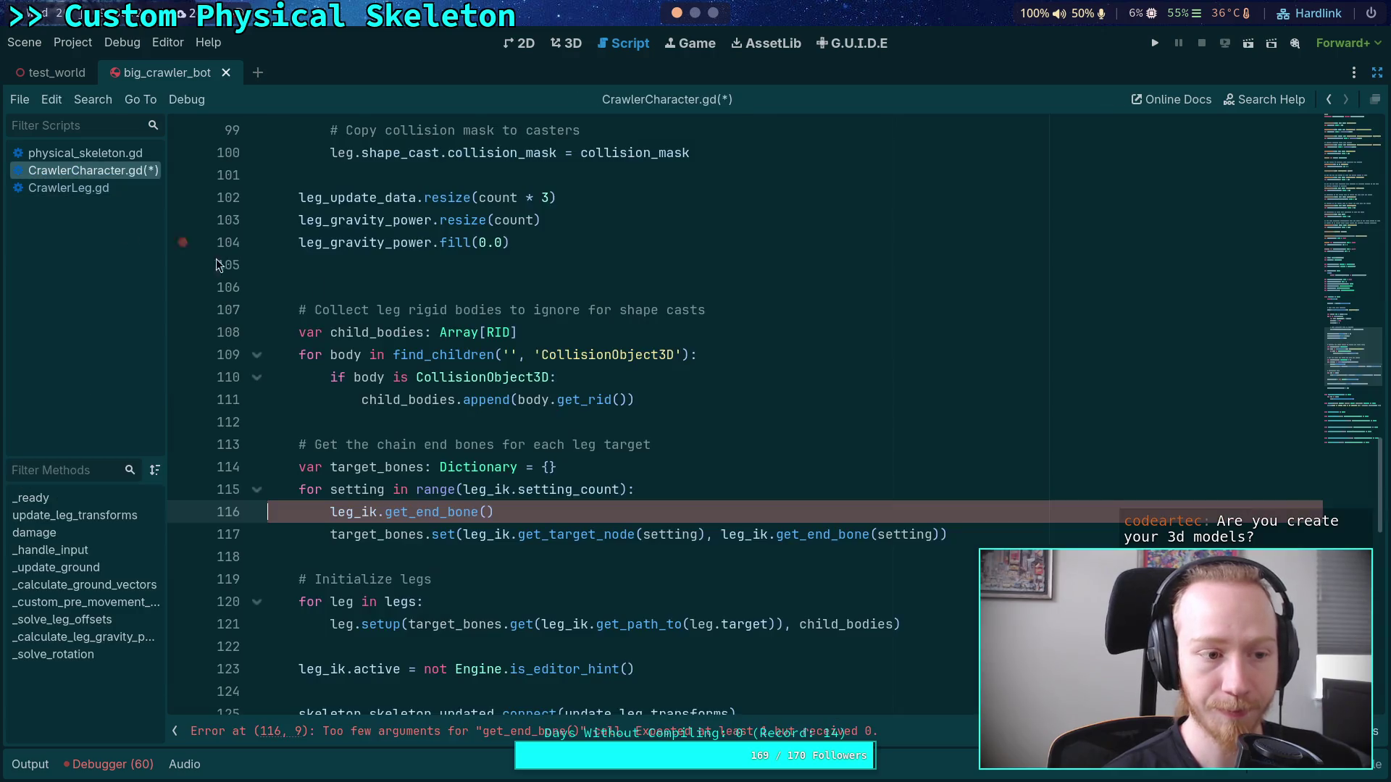
Step: Glance at the crawler robot's 3D view, then delete the leftover get_end_bone line
{"action": "left_click", "coordinate": [650, 485]}
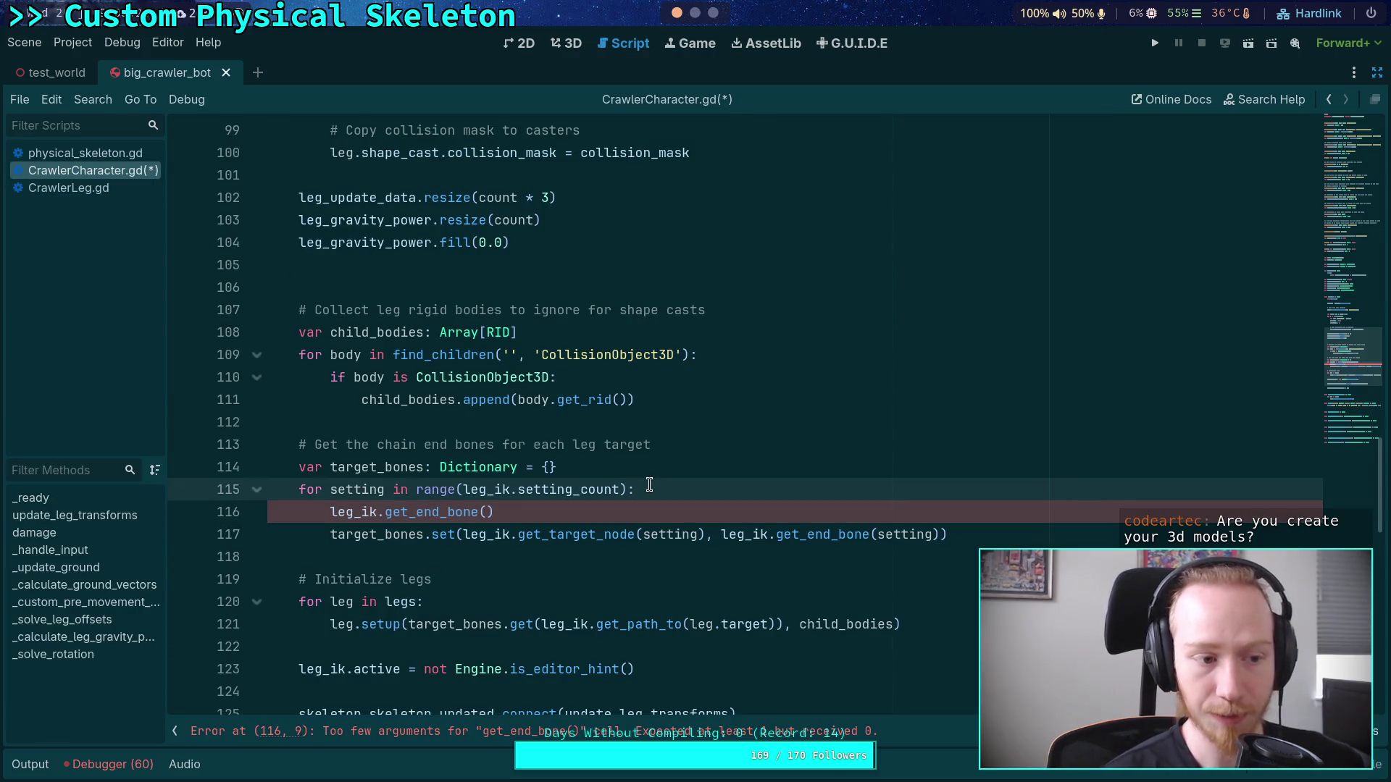
{"action": "left_click", "coordinate": [534, 560]}
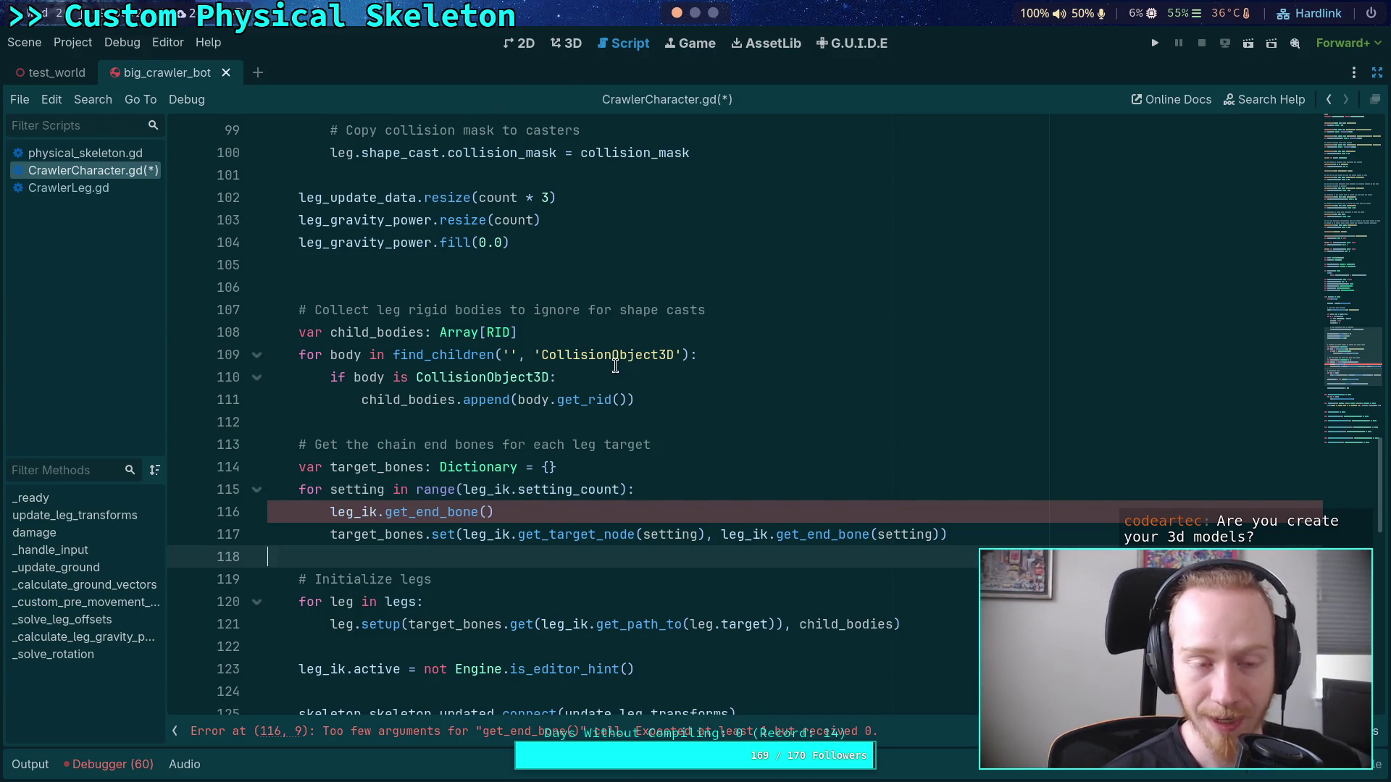
{"action": "left_click", "coordinate": [565, 46]}
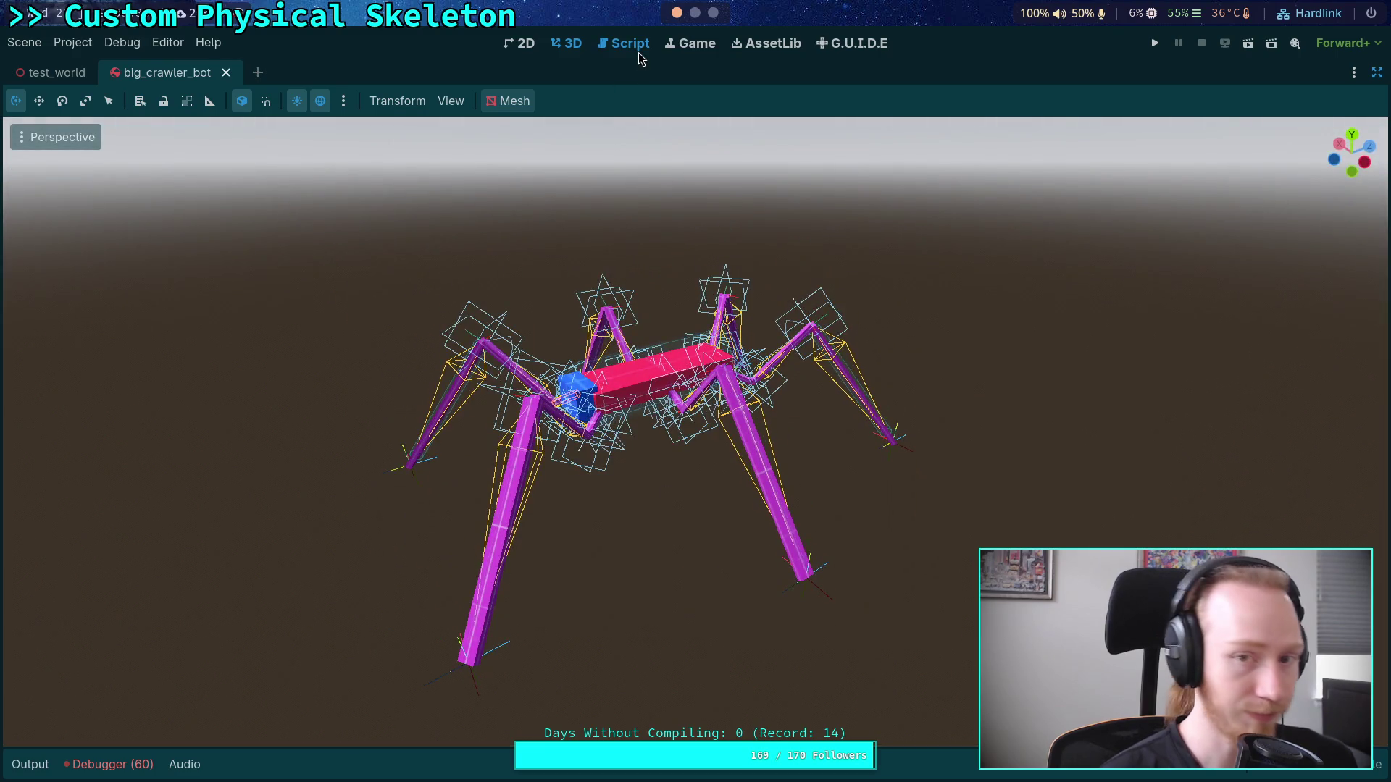
{"action": "left_click", "coordinate": [627, 46]}
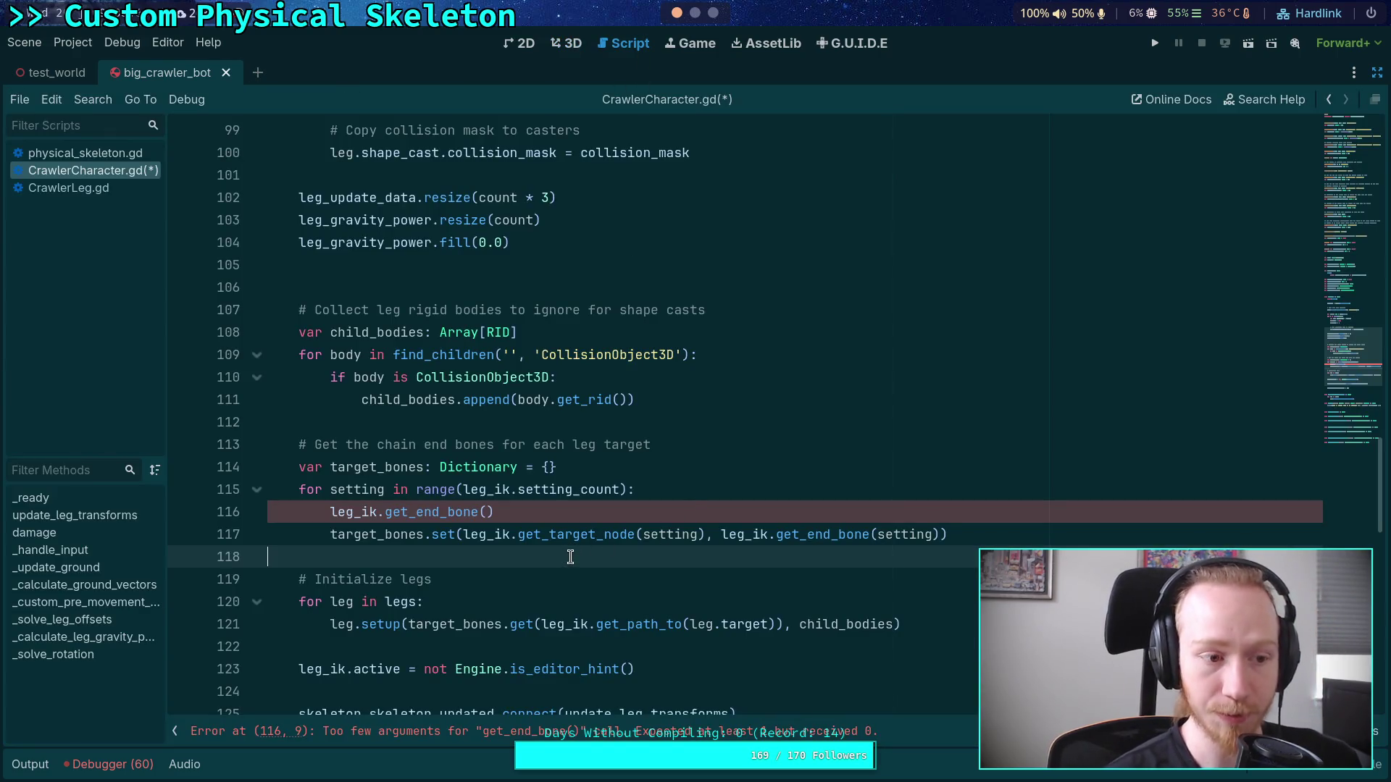
{"action": "left_click", "coordinate": [500, 512]}
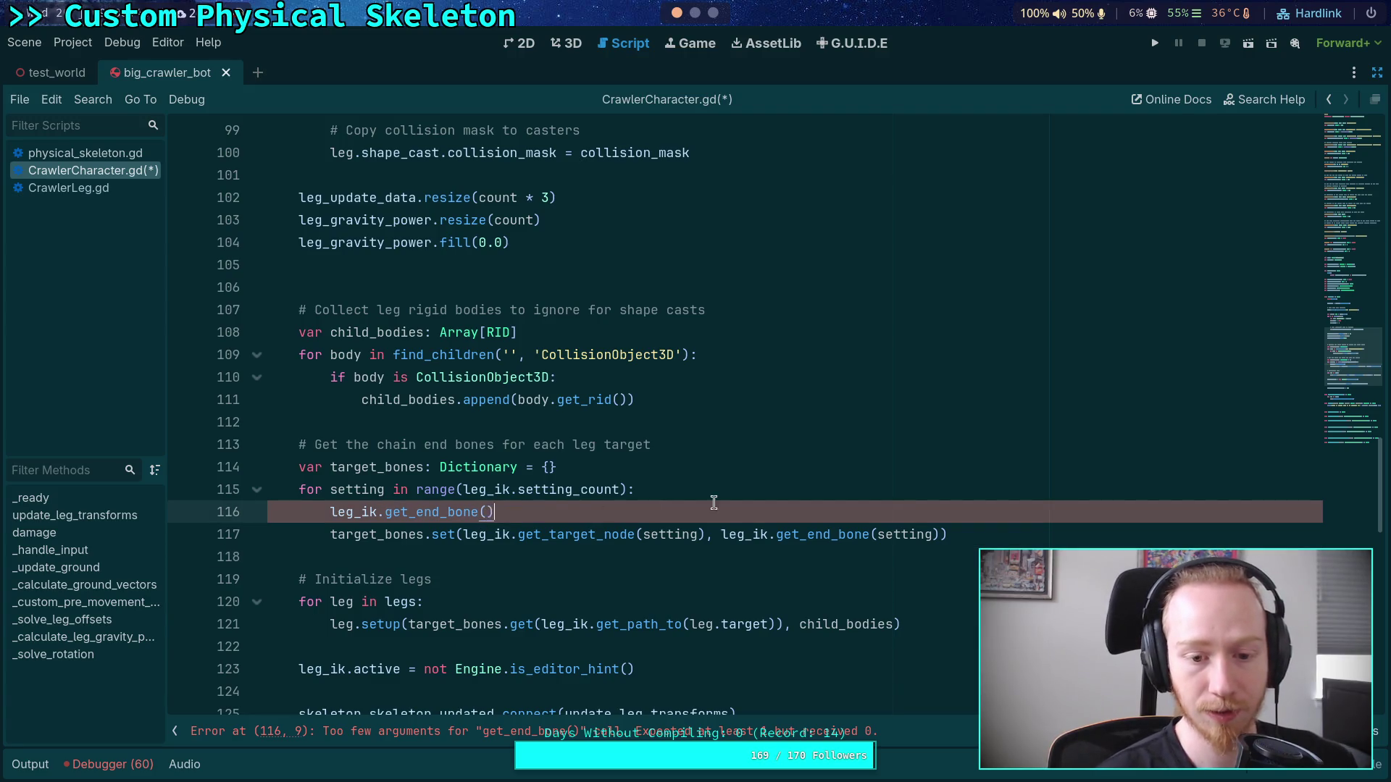
{"action": "left_click_drag", "start_coordinate": [713, 507], "coordinate": [770, 488]}
{"action": "key", "text": "BackSpace"}
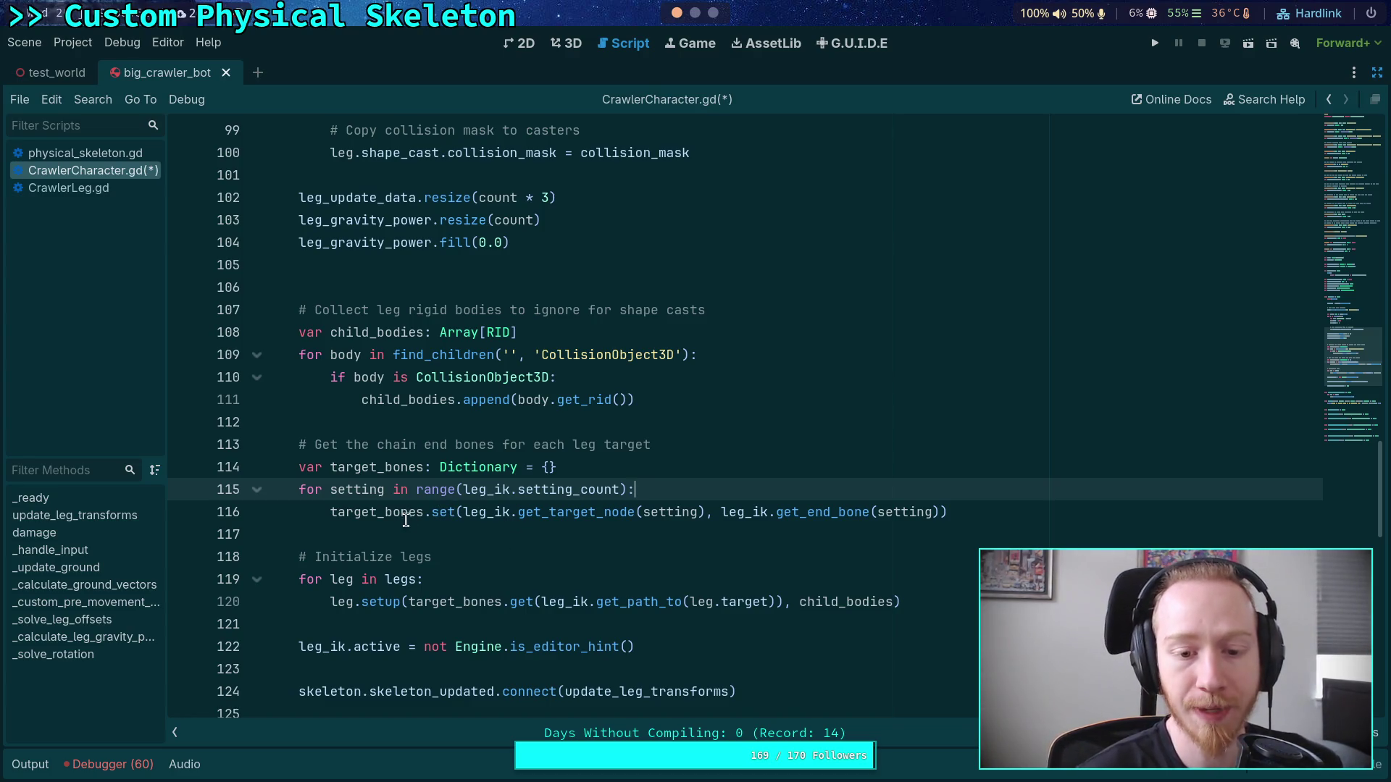
Step: Put each leg.setup argument and the closing parenthesis on separate lines, save, and open CrawlerLeg.gd
{"action": "left_click_drag", "start_coordinate": [464, 511], "coordinate": [931, 511]}
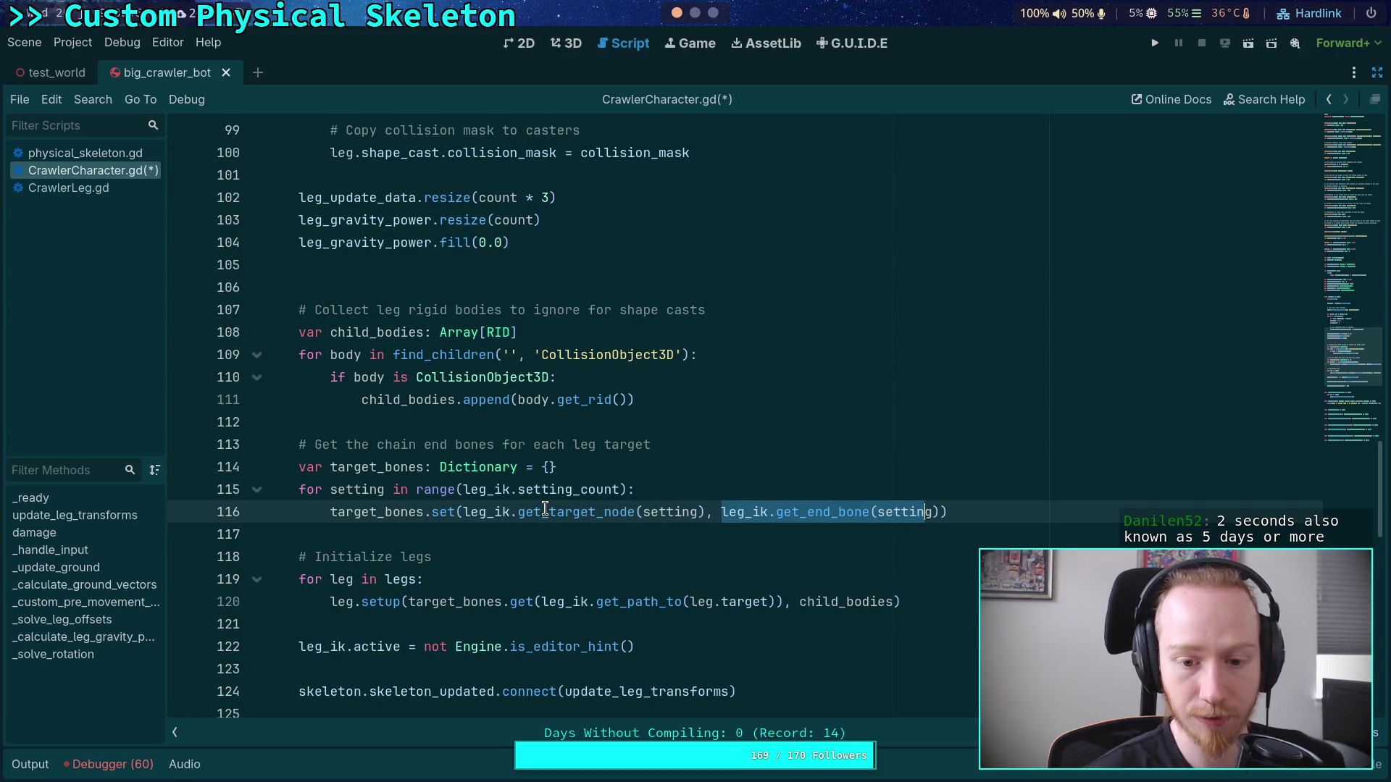
{"action": "mouse_move", "coordinate": [546, 509]}
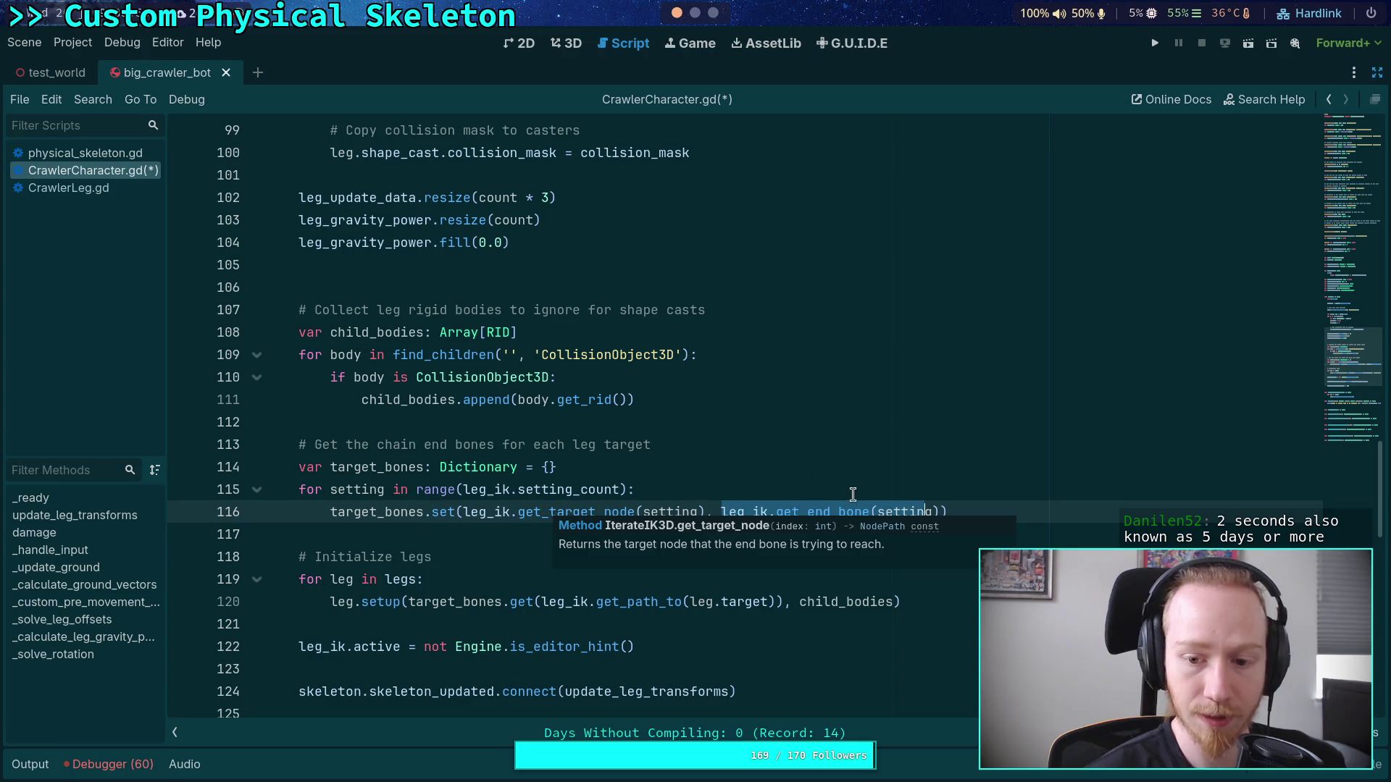
{"action": "left_click_drag", "start_coordinate": [408, 607], "coordinate": [784, 607]}
{"action": "left_click", "coordinate": [882, 604]}
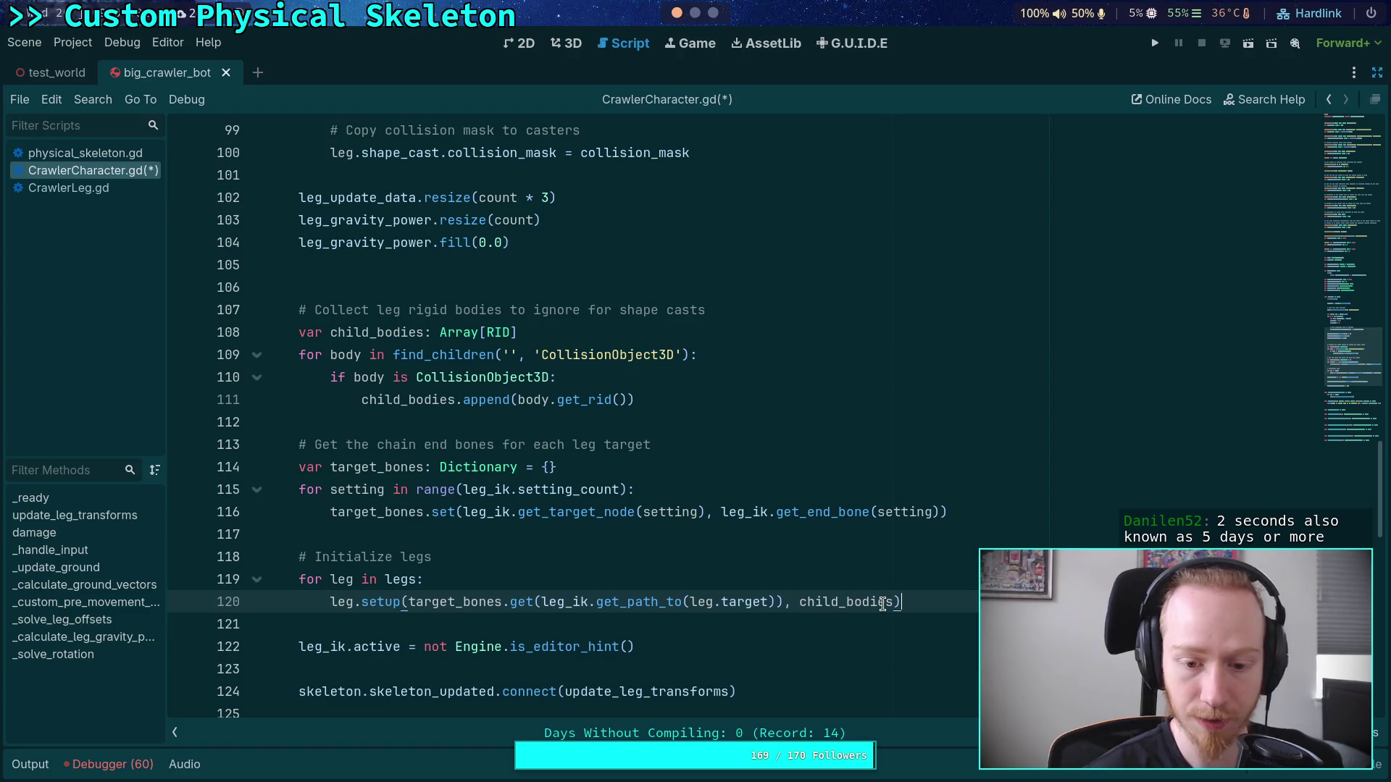
{"action": "left_click", "coordinate": [409, 604]}
{"action": "key", "text": "Return"}
{"action": "left_click", "coordinate": [770, 623]}
{"action": "key", "text": "Return"}
{"action": "left_click", "coordinate": [486, 646]}
{"action": "key", "text": "Return"}
{"action": "left_click", "coordinate": [589, 593]}
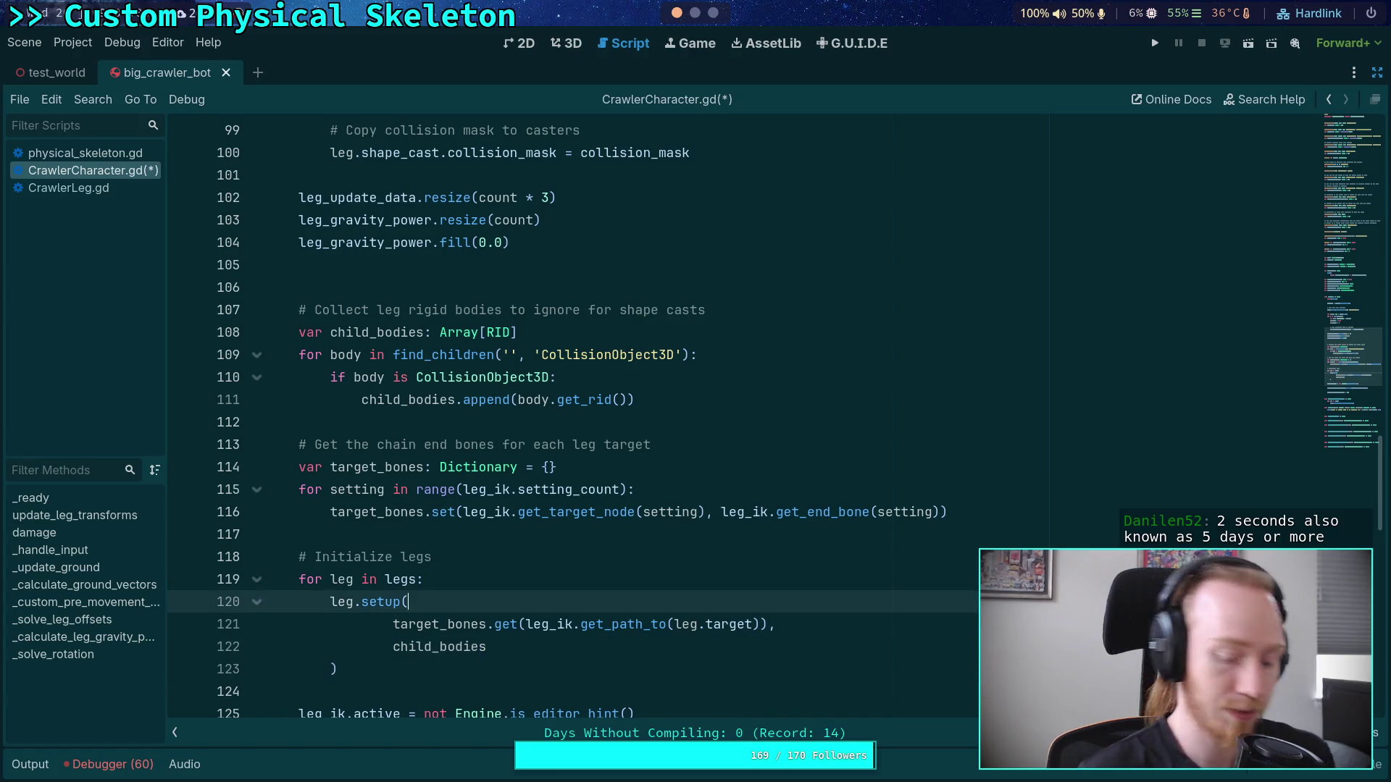
{"action": "key", "text": "ctrl+s"}
{"action": "left_click", "coordinate": [99, 194]}
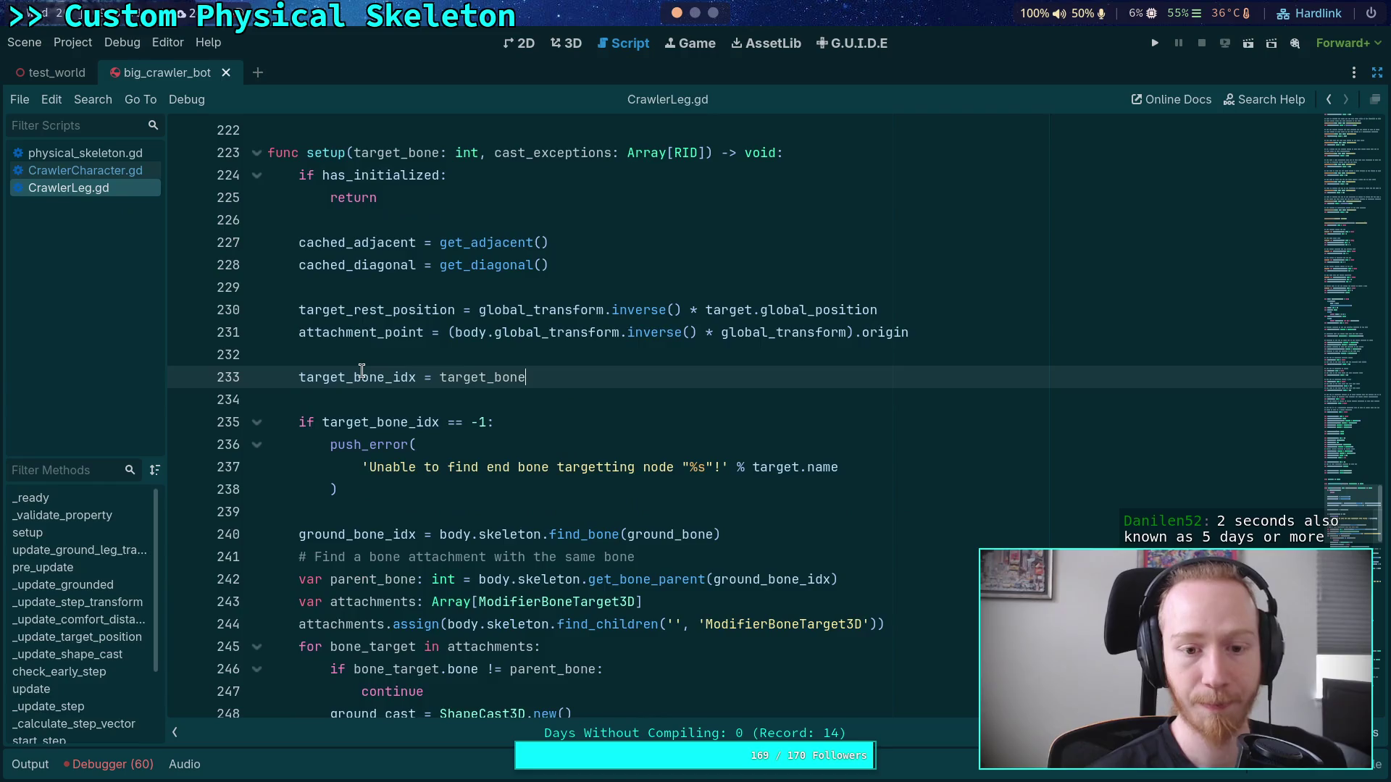
Step: Highlight the uses of skeleton and body within CrawlerLeg.gd's setup function
{"action": "left_click", "coordinate": [487, 391]}
{"action": "scroll", "coordinate": [698, 507], "scroll_direction": "down", "scroll_amount": 2}
{"action": "scroll", "coordinate": [697, 507], "scroll_direction": "up", "scroll_amount": 2}
{"action": "double_click", "coordinate": [507, 534]}
{"action": "double_click", "coordinate": [452, 534]}
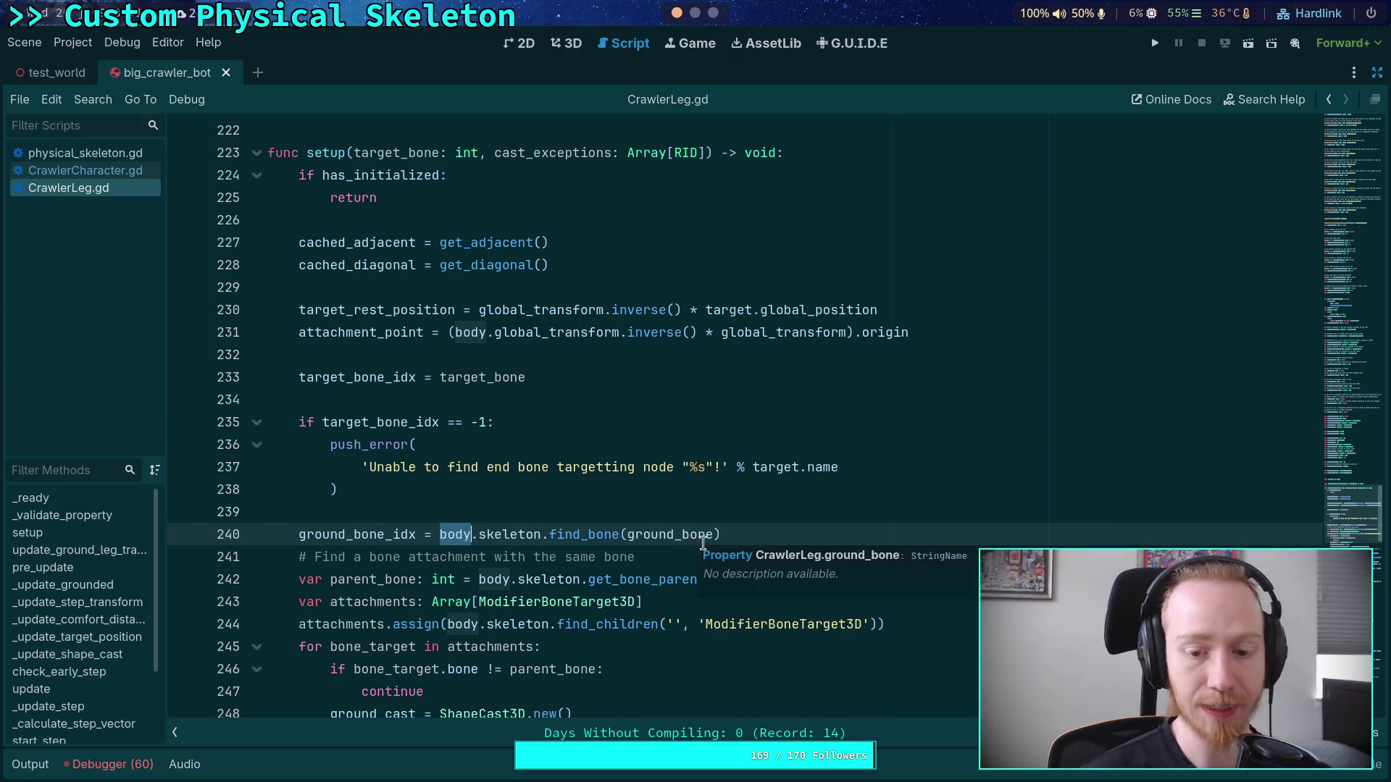
{"action": "mouse_move", "coordinate": [683, 534]}
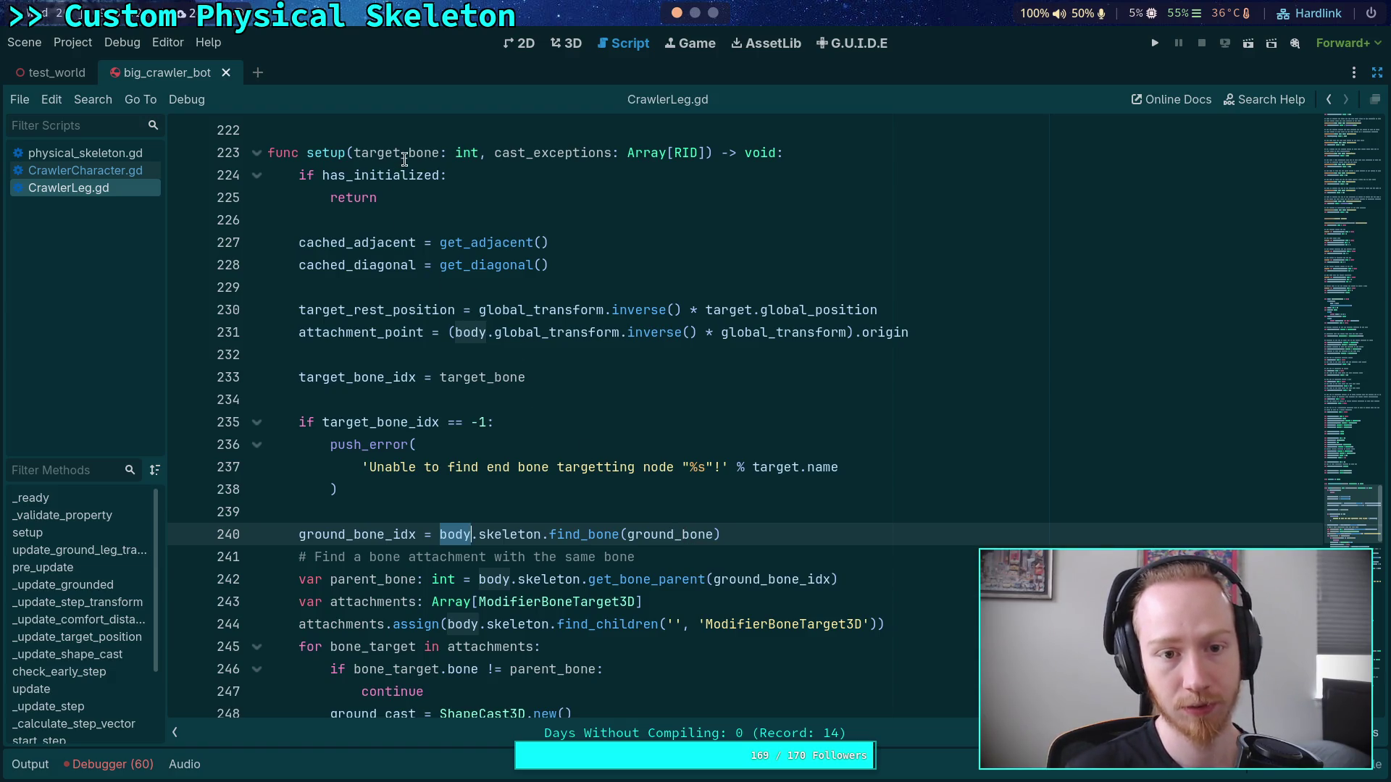
Step: Rename the setup parameter to ik_target_bone and use it for target_bone_idx on line 233
{"action": "left_click", "coordinate": [353, 153]}
{"action": "type", "text": "ix"}
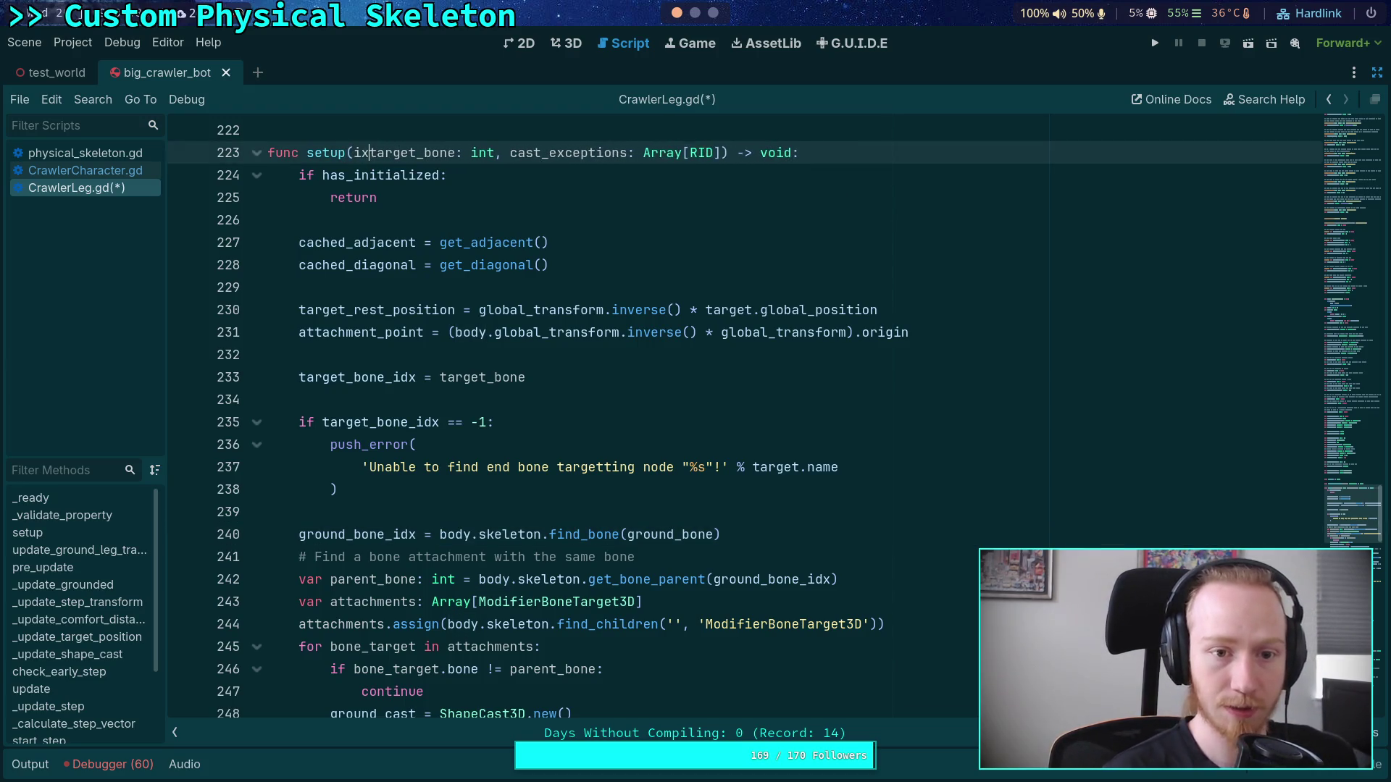
{"action": "key", "text": "BackSpace"}
{"action": "type", "text": "k_"}
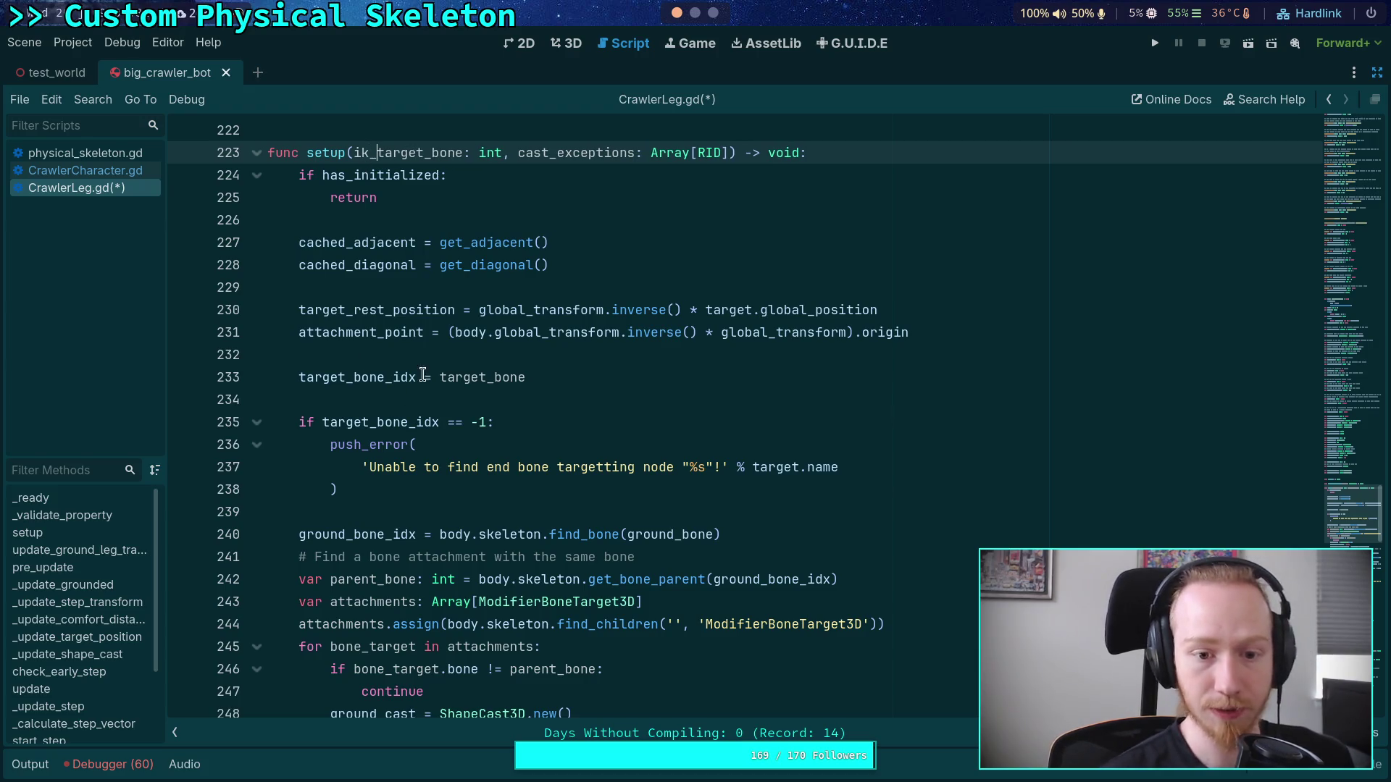
{"action": "left_click", "coordinate": [438, 370]}
{"action": "type", "text": "ik_"}
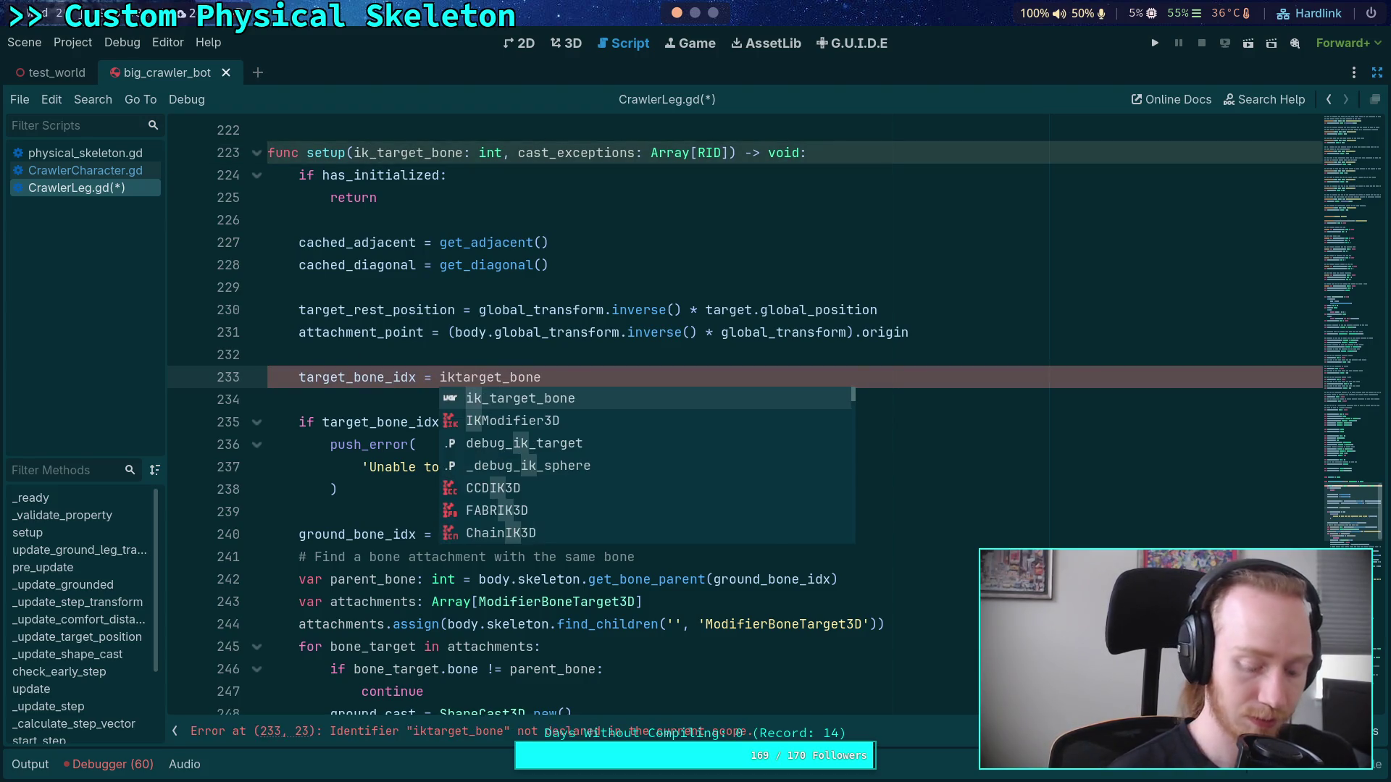
{"action": "left_click", "coordinate": [276, 303]}
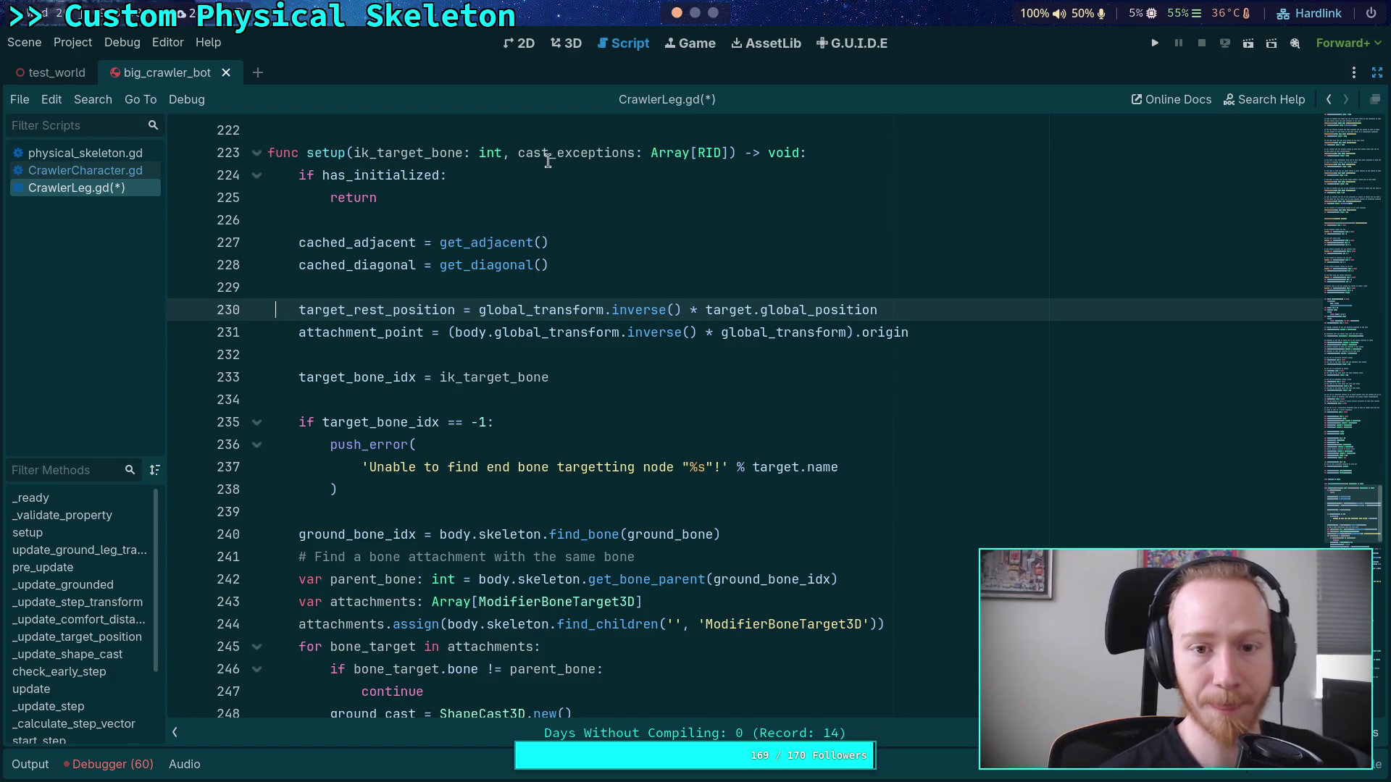
{"action": "left_click", "coordinate": [509, 155]}
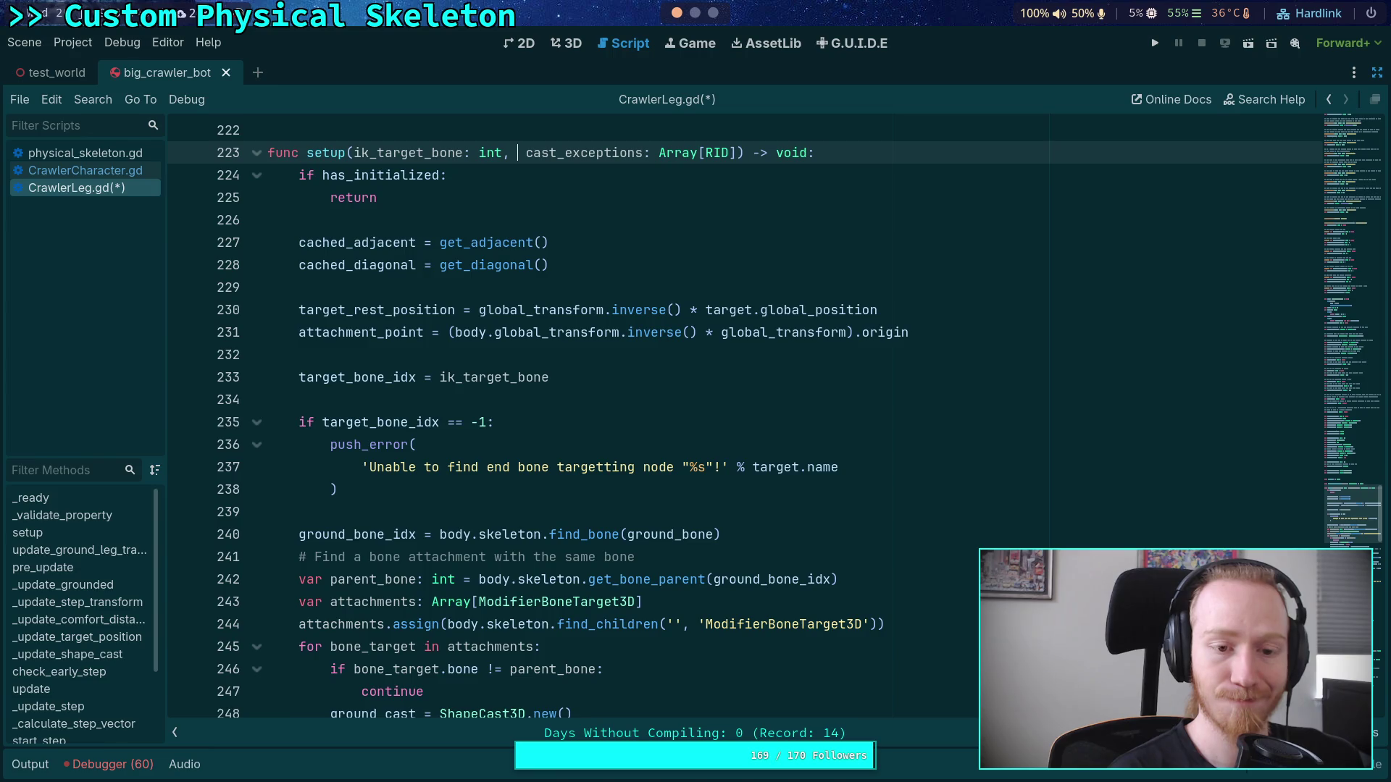
Step: Search for ground_bone_idx from line 240 with Ctrl+F, stepping to its use on line 255
{"action": "double_click", "coordinate": [375, 534]}
{"action": "scroll", "coordinate": [507, 397], "scroll_direction": "down", "scroll_amount": 5}
{"action": "scroll", "coordinate": [507, 397], "scroll_direction": "down", "scroll_amount": 7}
{"action": "scroll", "coordinate": [563, 427], "scroll_direction": "up", "scroll_amount": 3}
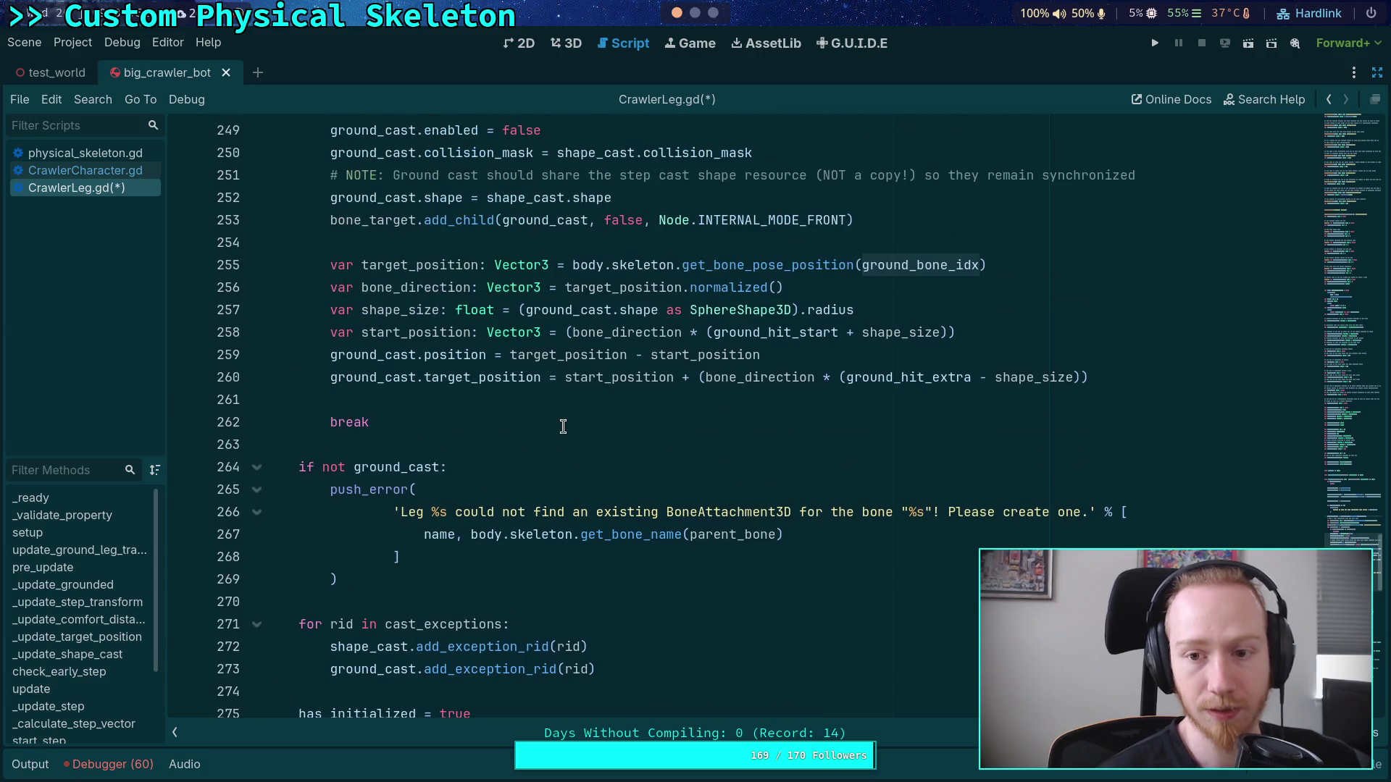
{"action": "scroll", "coordinate": [663, 405], "scroll_direction": "up", "scroll_amount": 3}
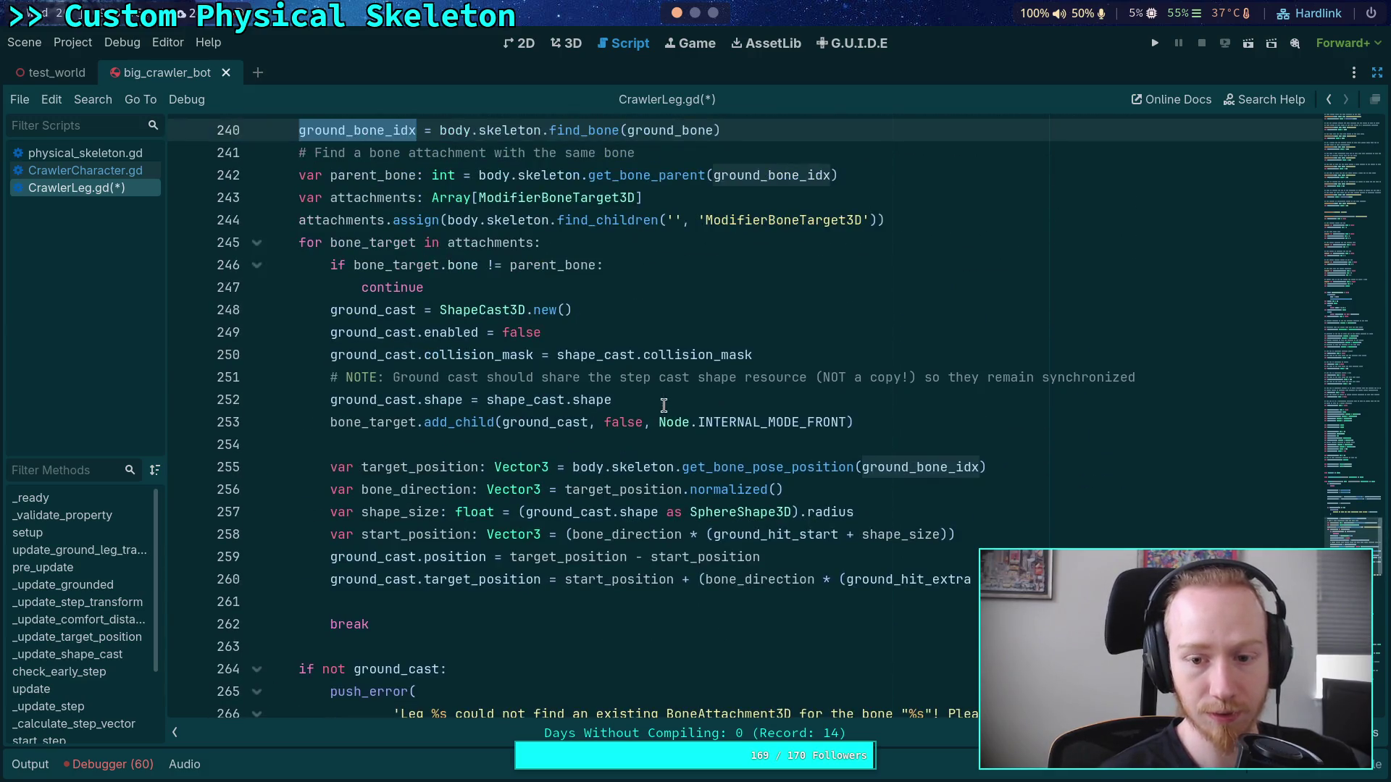
{"action": "key", "text": "ctrl+f"}
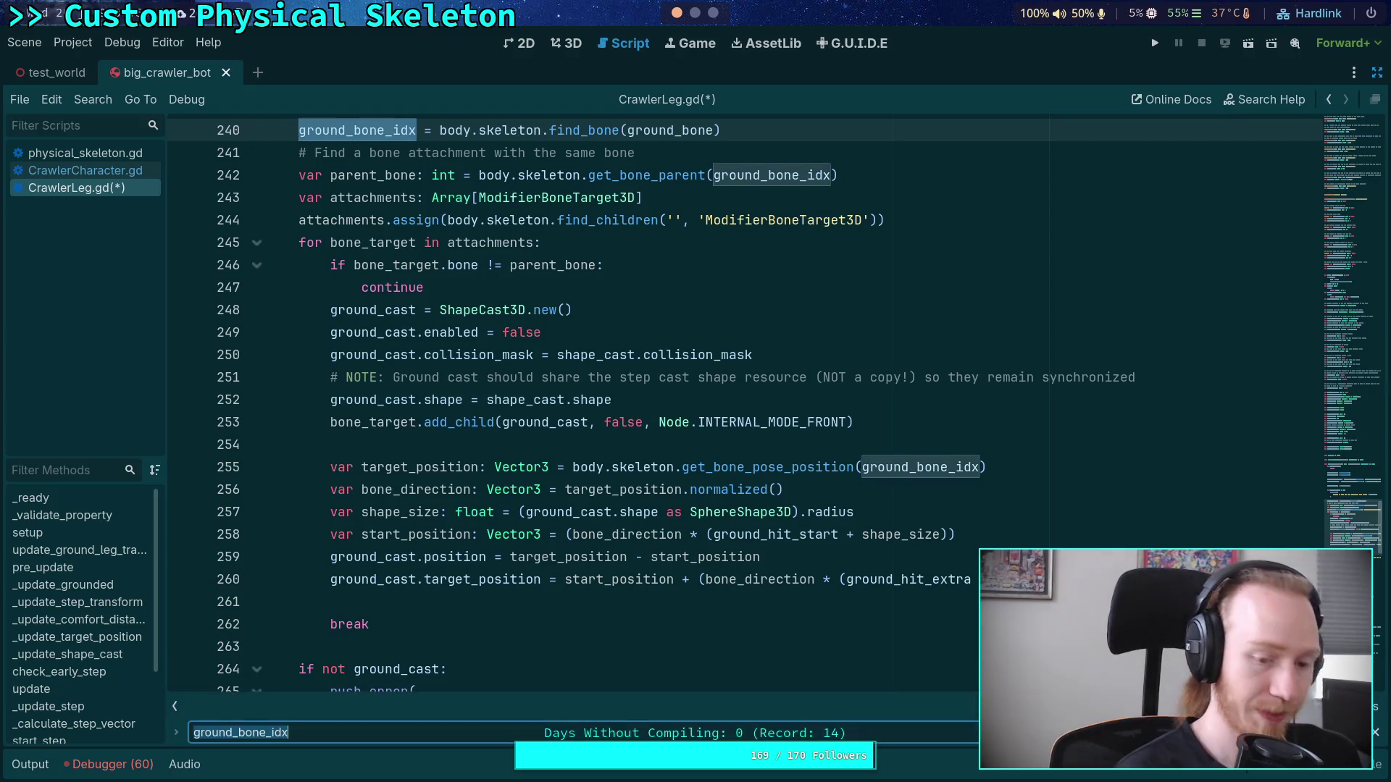
{"action": "key", "text": "Return"}
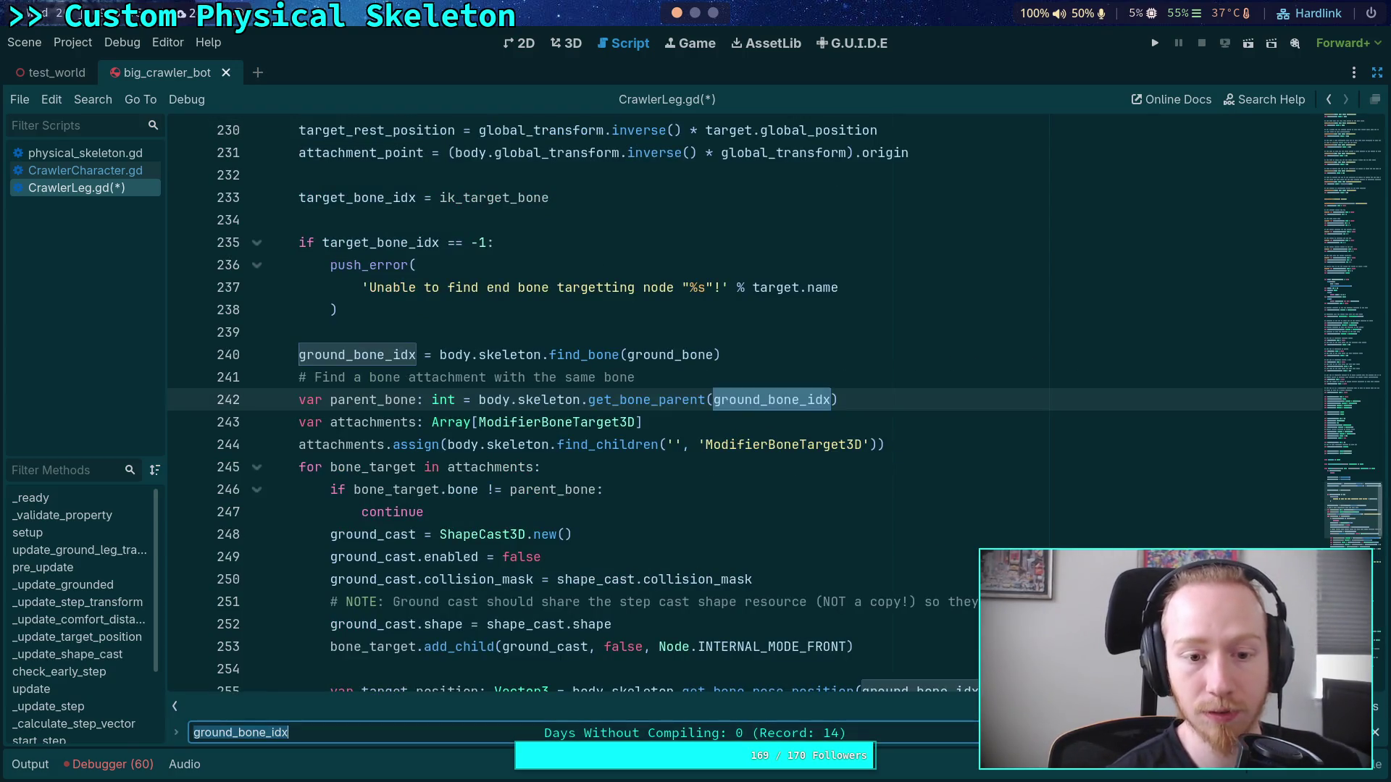
{"action": "key", "text": "Return"}
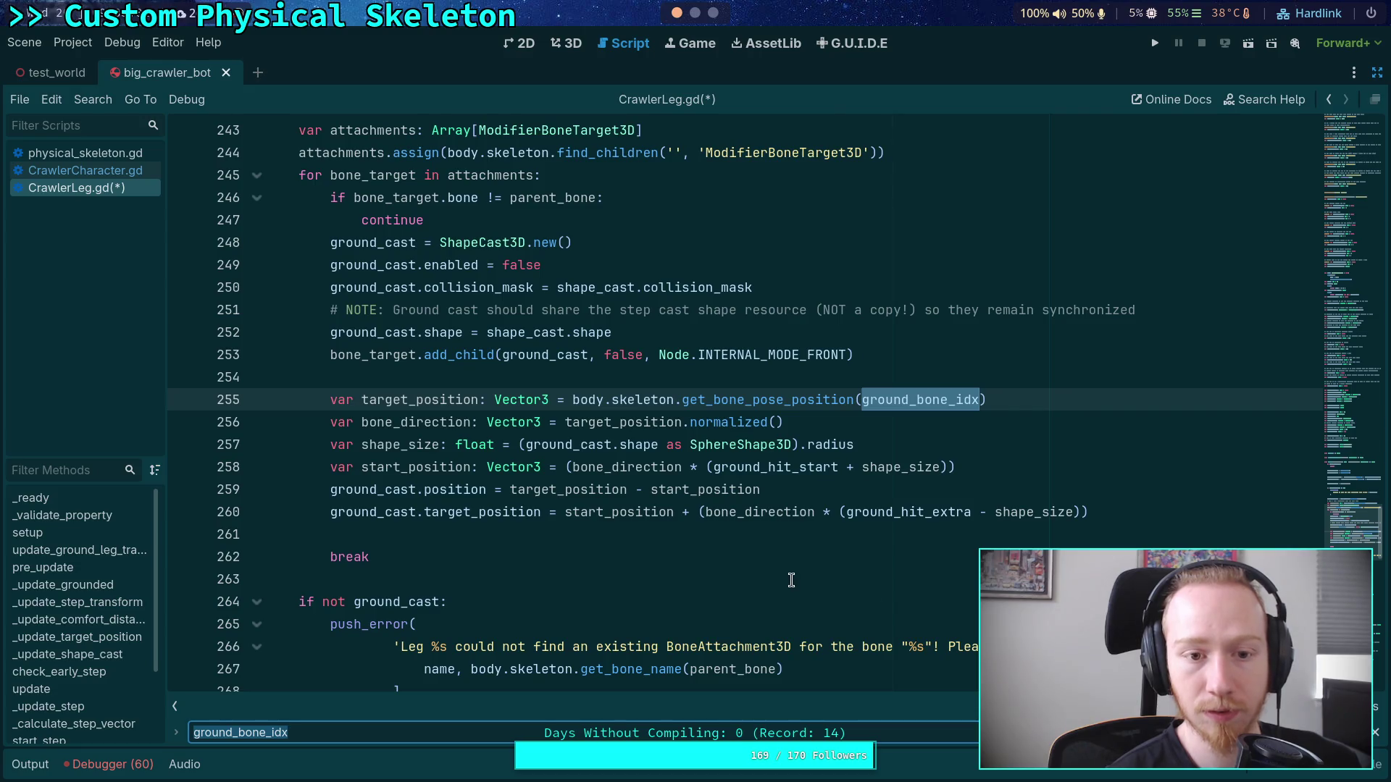
Step: Step to the ground_bone_idx use on line 281, return to line 255, then rest on line 261
{"action": "scroll", "coordinate": [791, 580], "scroll_direction": "up", "scroll_amount": 4}
{"action": "scroll", "coordinate": [791, 579], "scroll_direction": "down", "scroll_amount": 3}
{"action": "key", "text": "Return"}
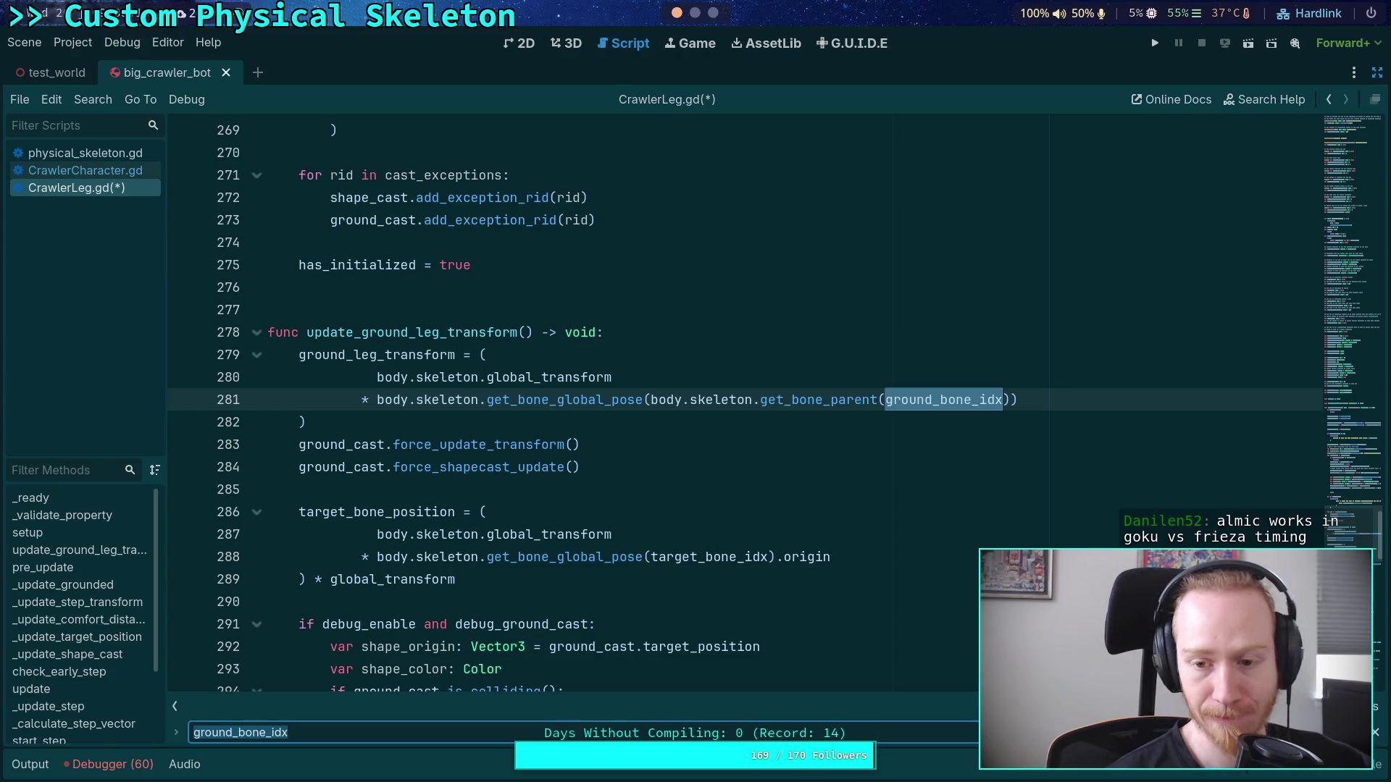
{"action": "key", "text": "shift+Return"}
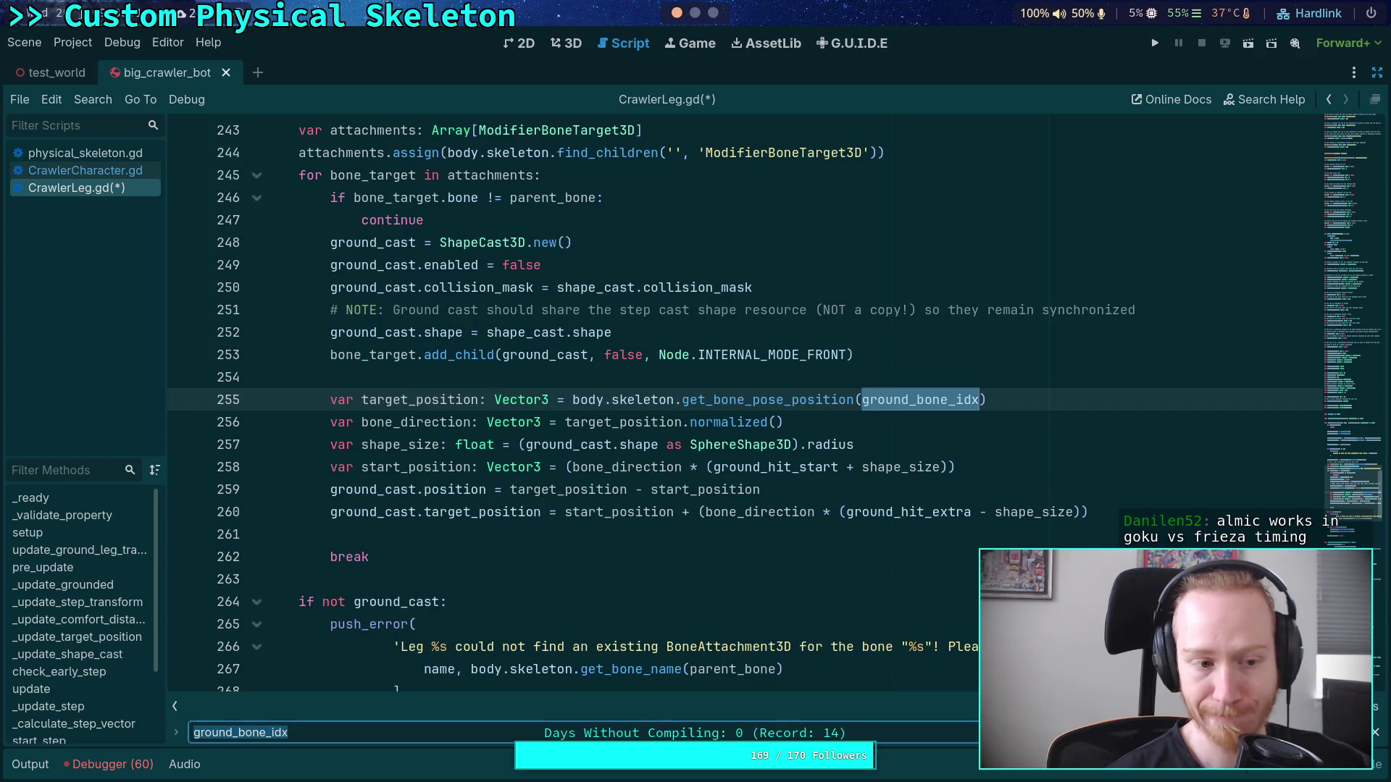
{"action": "left_click", "coordinate": [609, 512]}
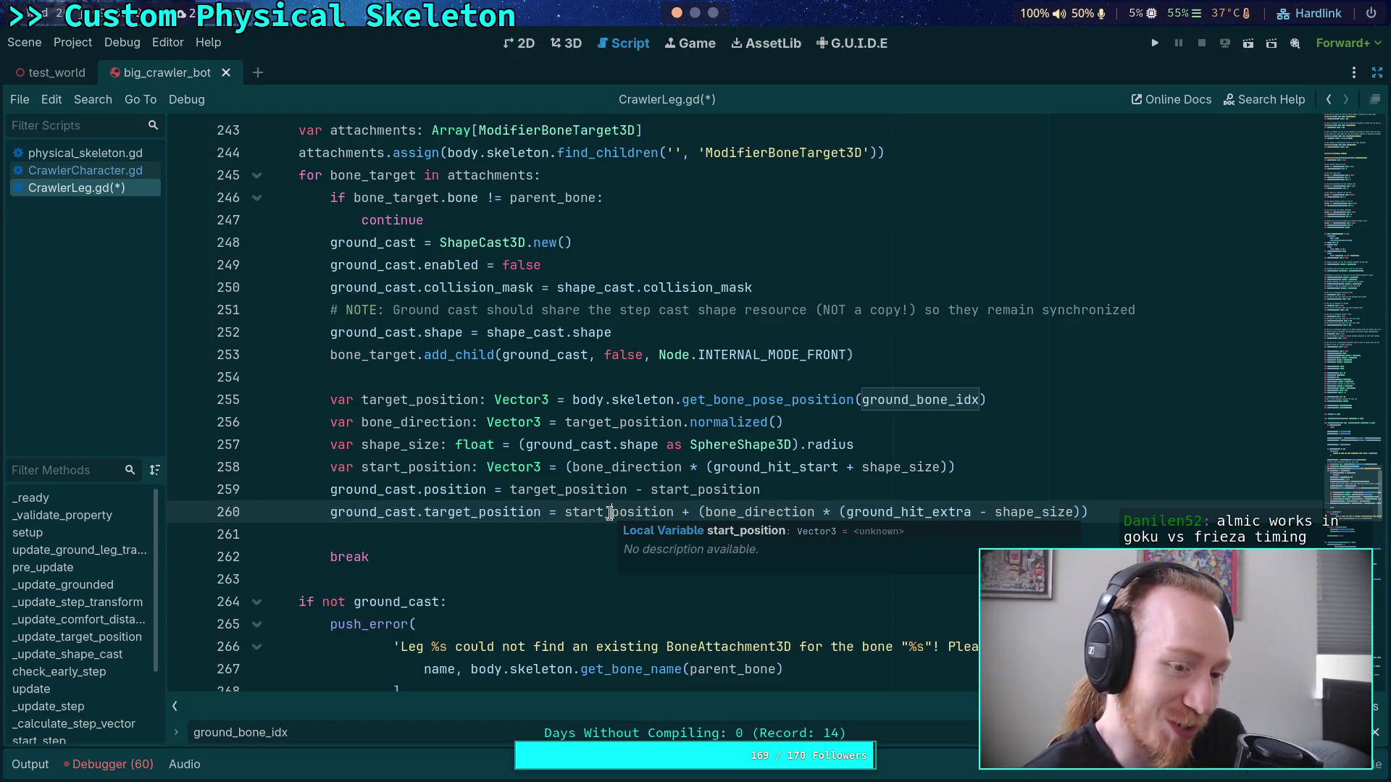
{"action": "left_click", "coordinate": [547, 536]}
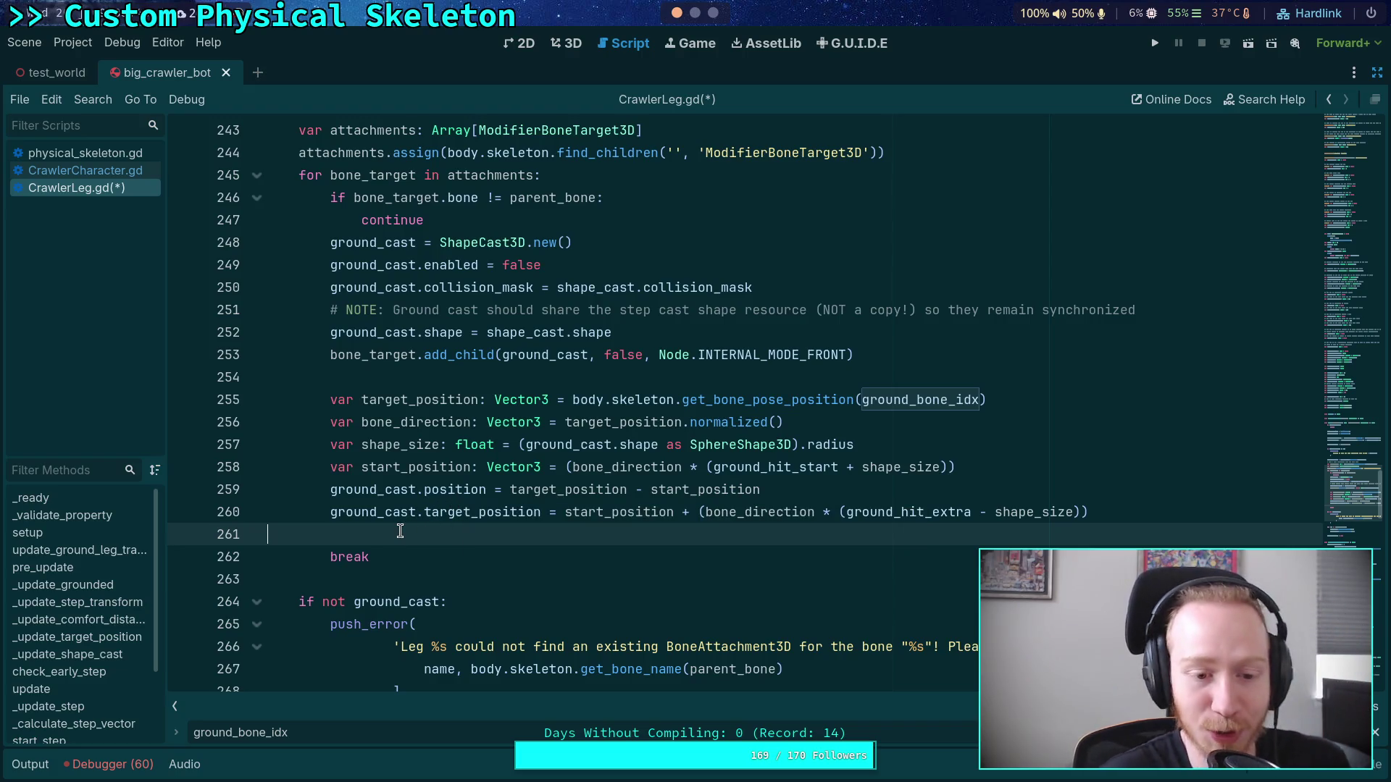
{"action": "scroll", "coordinate": [377, 525], "scroll_direction": "up", "scroll_amount": 3}
{"action": "left_click", "coordinate": [378, 573]}
{"action": "scroll", "coordinate": [392, 507], "scroll_direction": "up", "scroll_amount": 2}
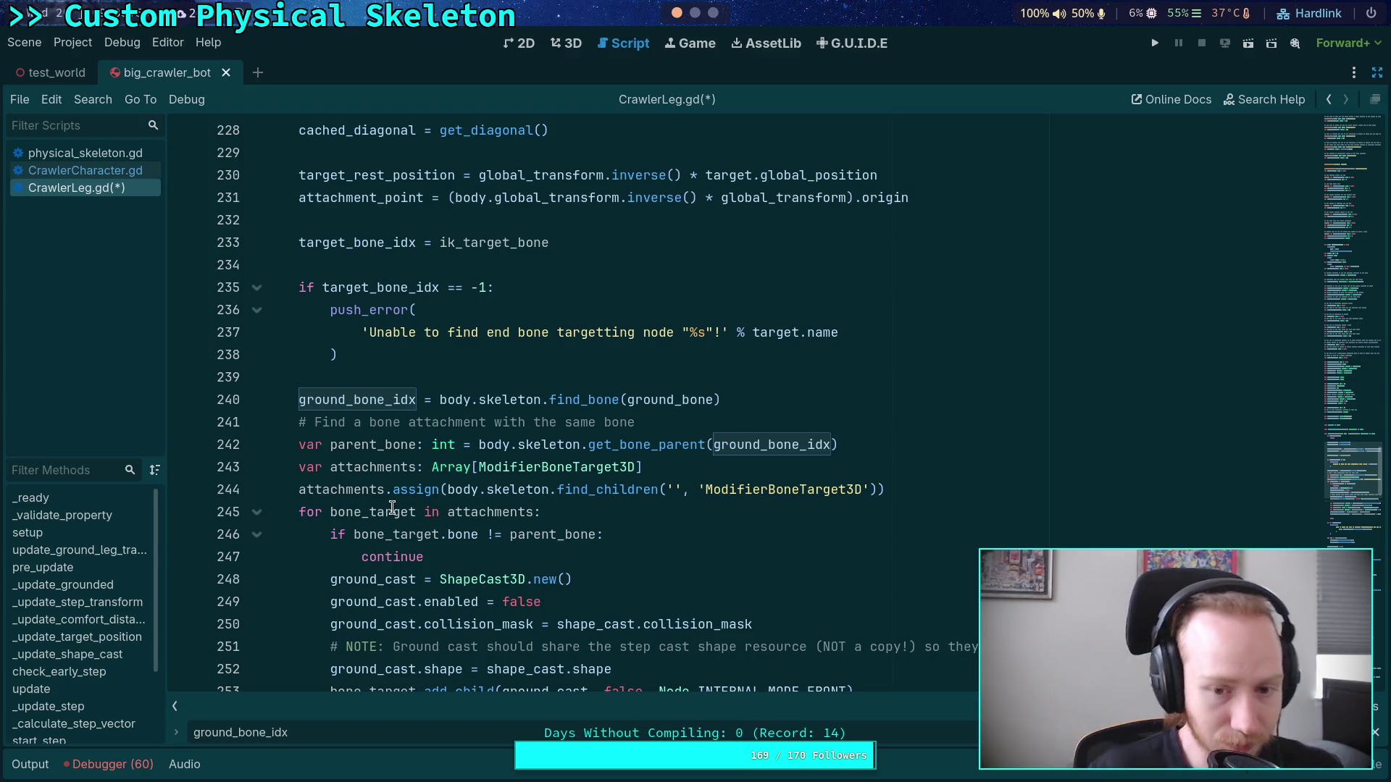
{"action": "scroll", "coordinate": [434, 518], "scroll_direction": "up", "scroll_amount": 2}
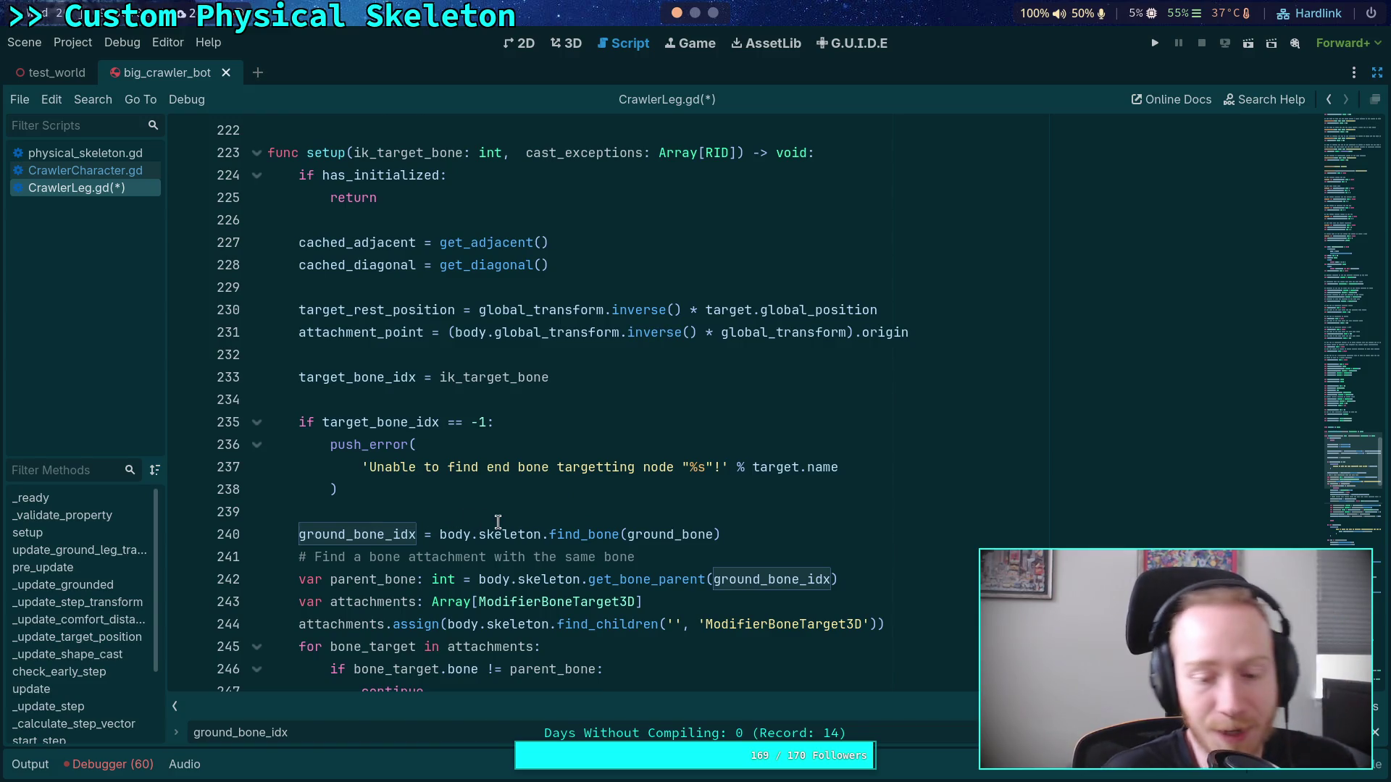
{"action": "left_click", "coordinate": [482, 536]}
{"action": "double_click", "coordinate": [394, 534]}
{"action": "scroll", "coordinate": [606, 512], "scroll_direction": "down", "scroll_amount": 2}
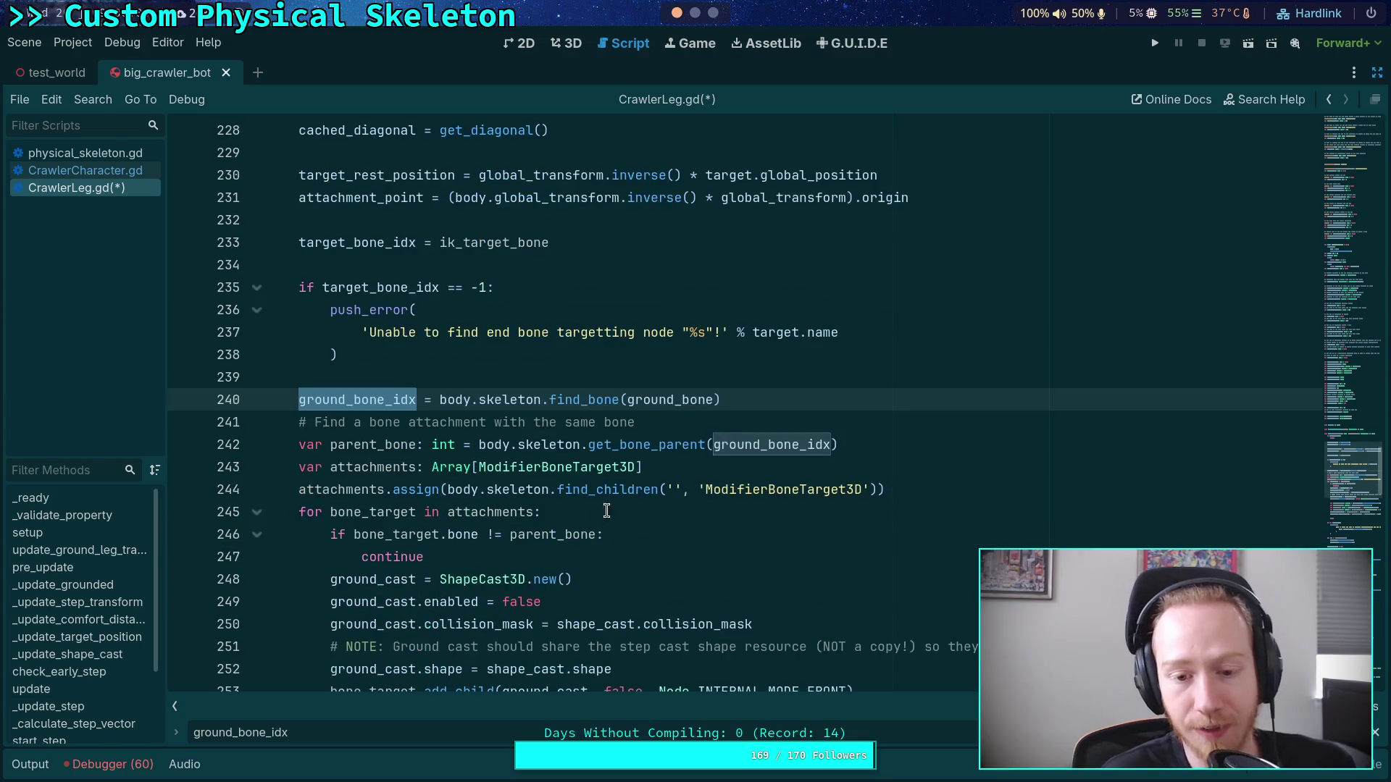
{"action": "double_click", "coordinate": [494, 445]}
{"action": "scroll", "coordinate": [617, 467], "scroll_direction": "down", "scroll_amount": 3}
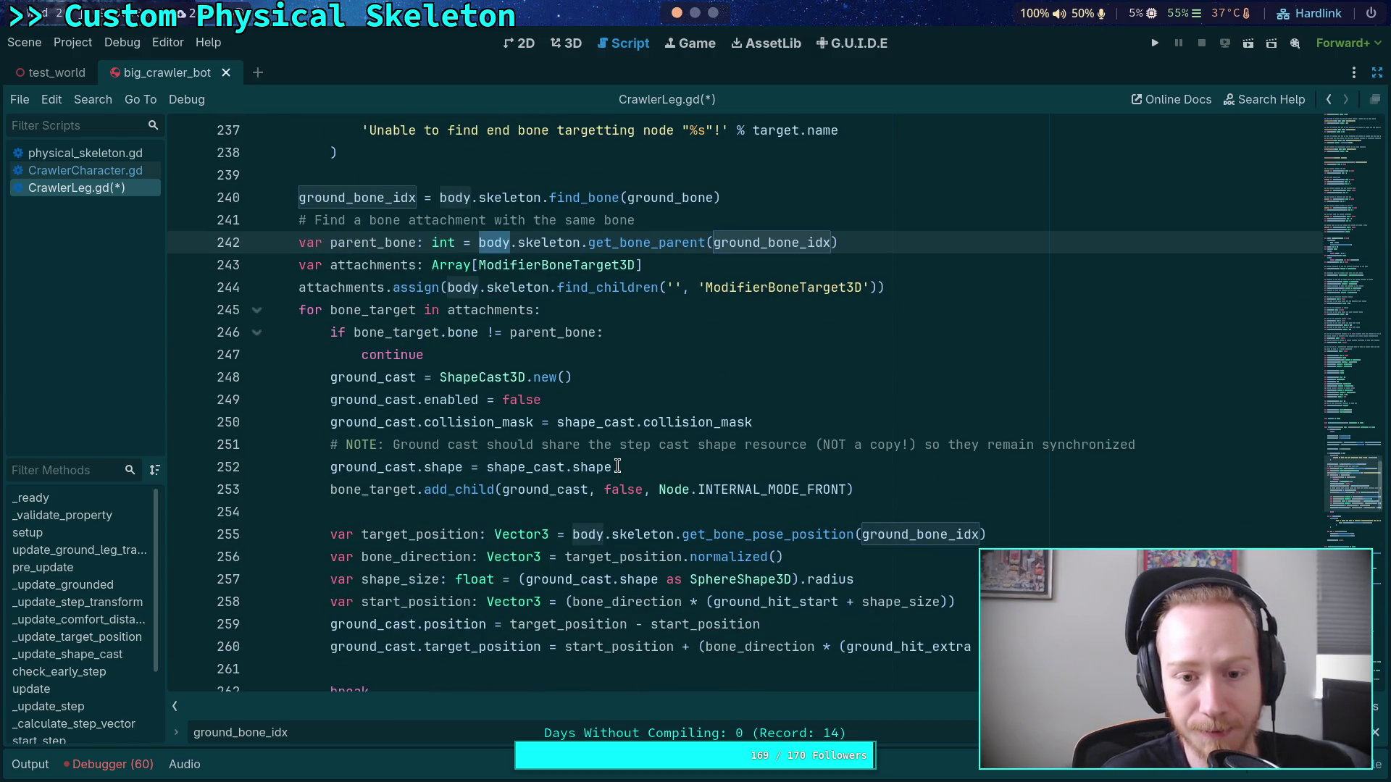
{"action": "double_click", "coordinate": [335, 289]}
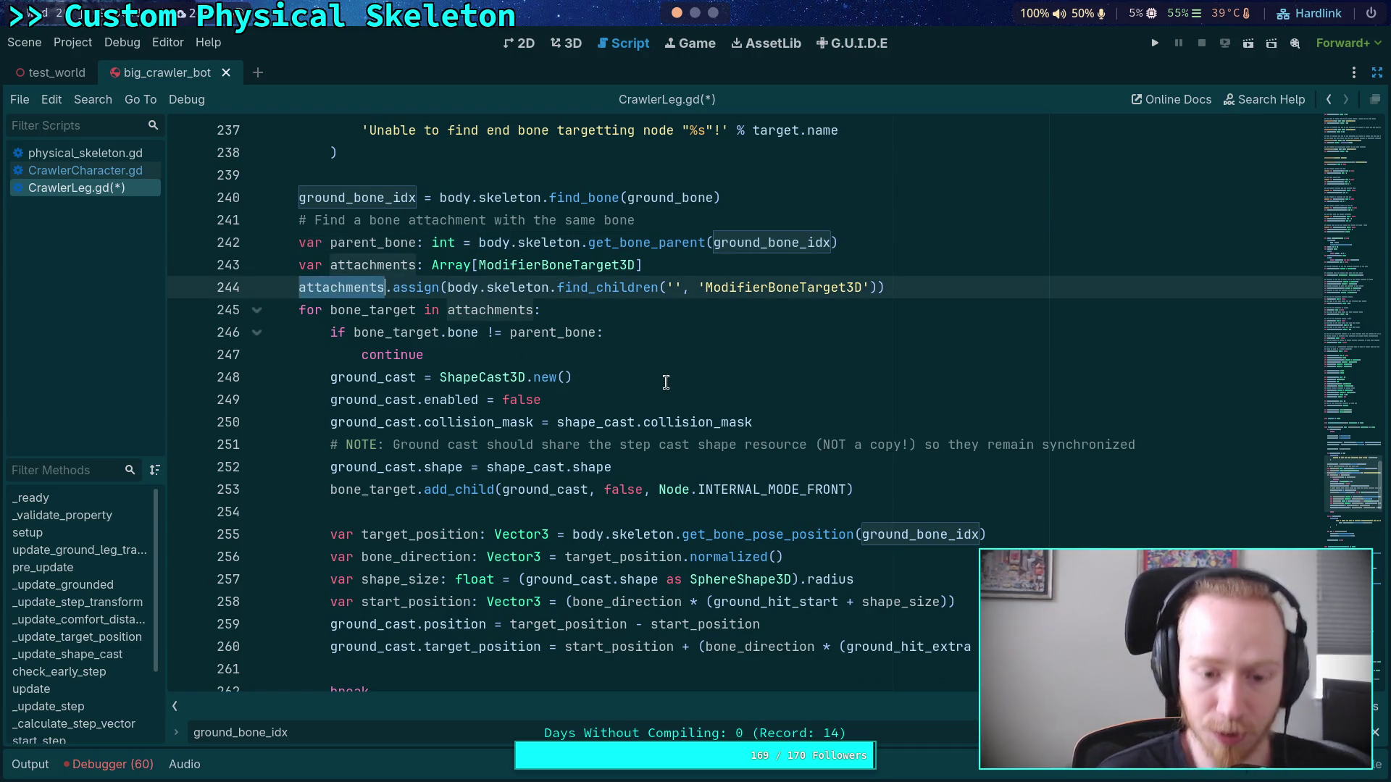
{"action": "scroll", "coordinate": [674, 382], "scroll_direction": "down", "scroll_amount": 3}
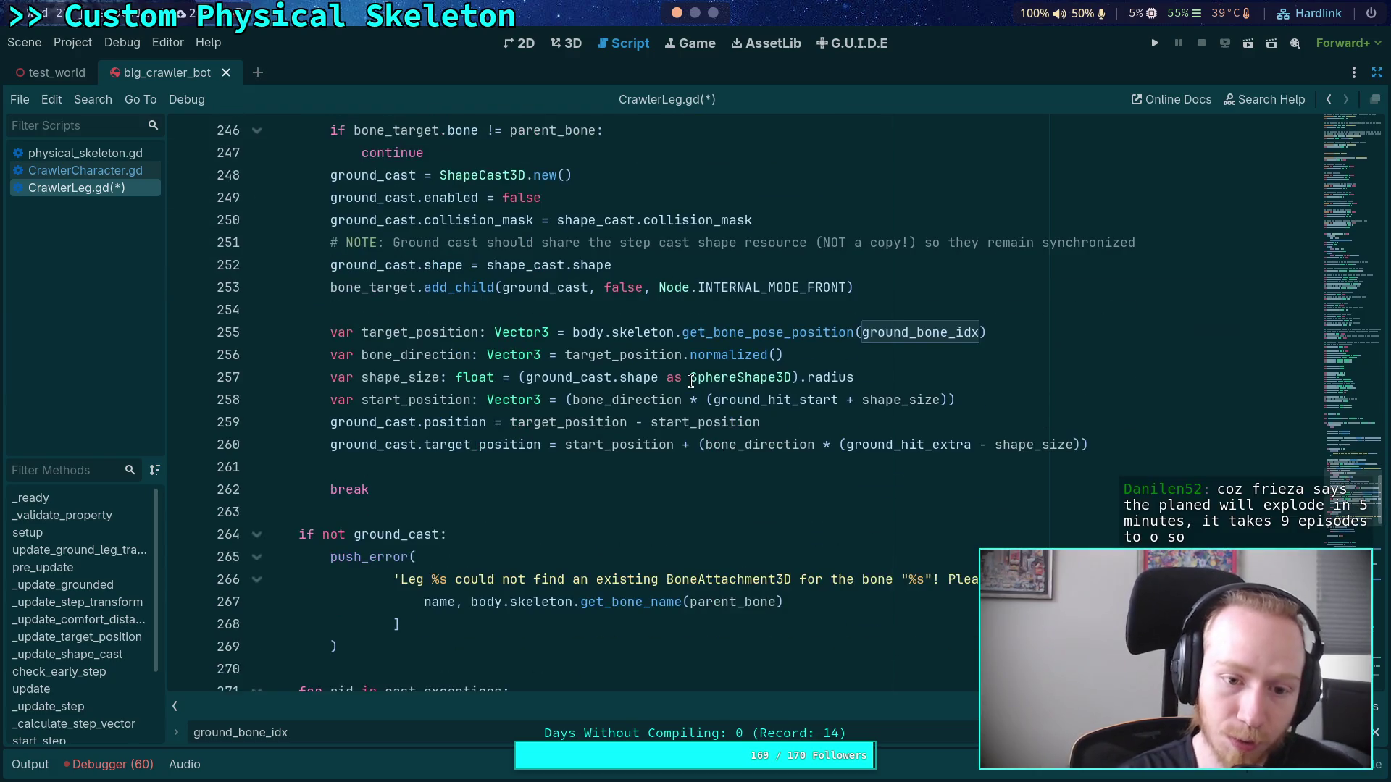
{"action": "scroll", "coordinate": [690, 381], "scroll_direction": "down", "scroll_amount": 2}
{"action": "scroll", "coordinate": [691, 381], "scroll_direction": "up", "scroll_amount": 12}
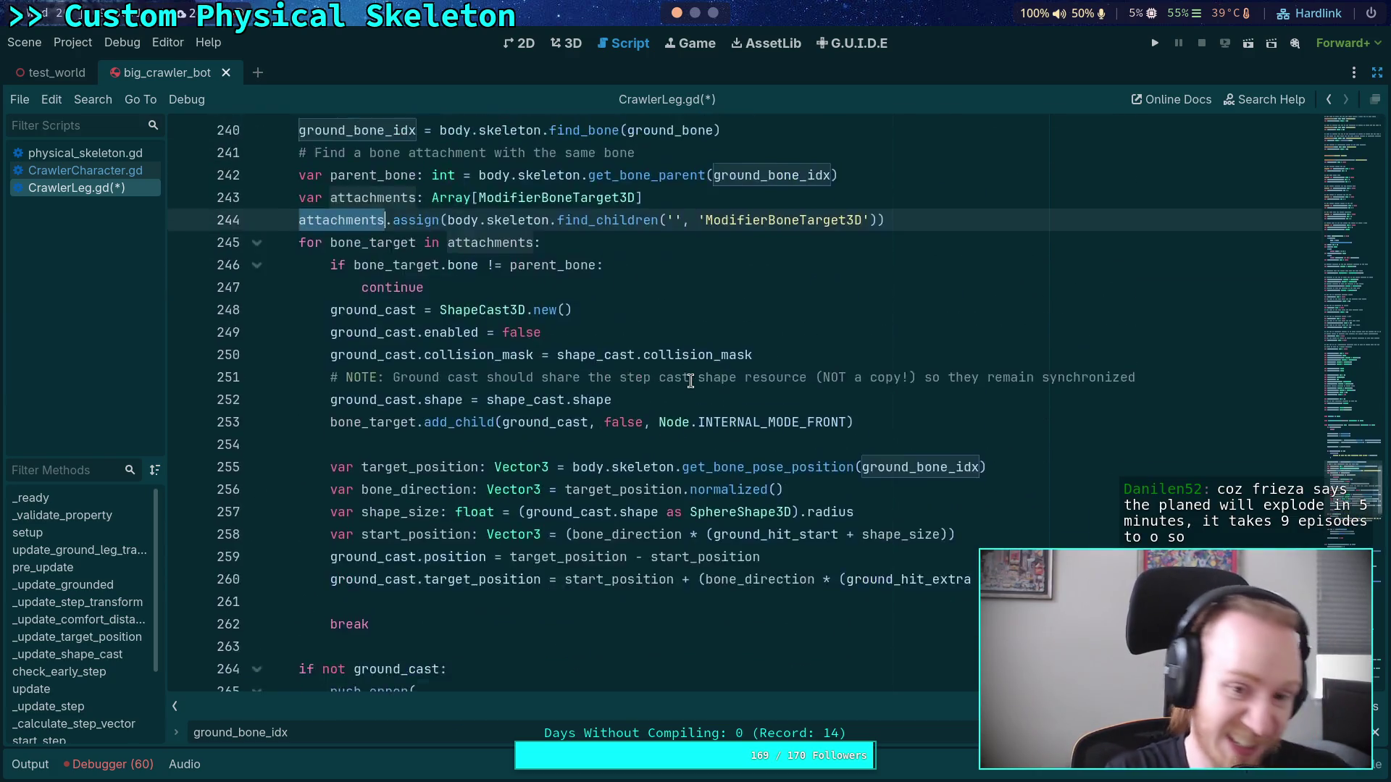
{"action": "scroll", "coordinate": [572, 428], "scroll_direction": "down", "scroll_amount": 6}
{"action": "scroll", "coordinate": [571, 427], "scroll_direction": "up", "scroll_amount": 5}
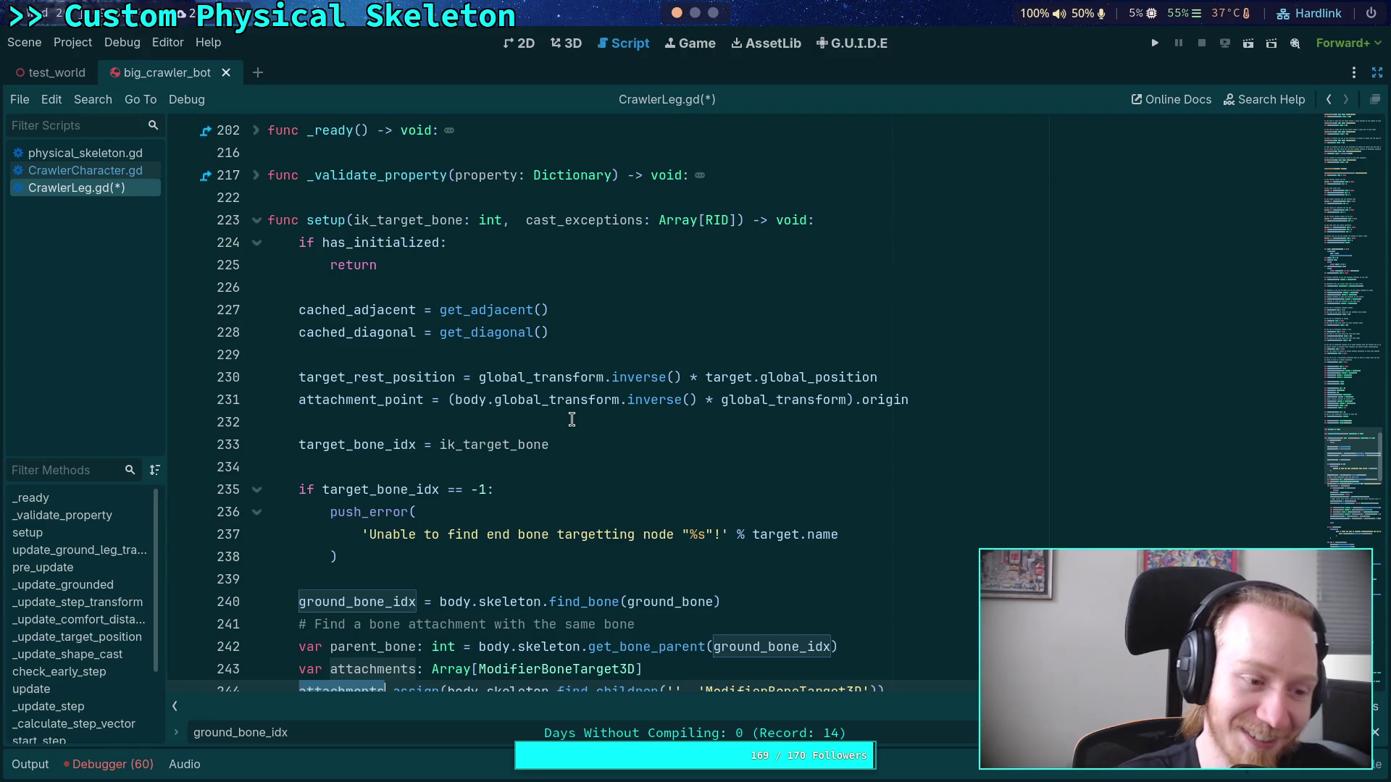
{"action": "left_click", "coordinate": [429, 459]}
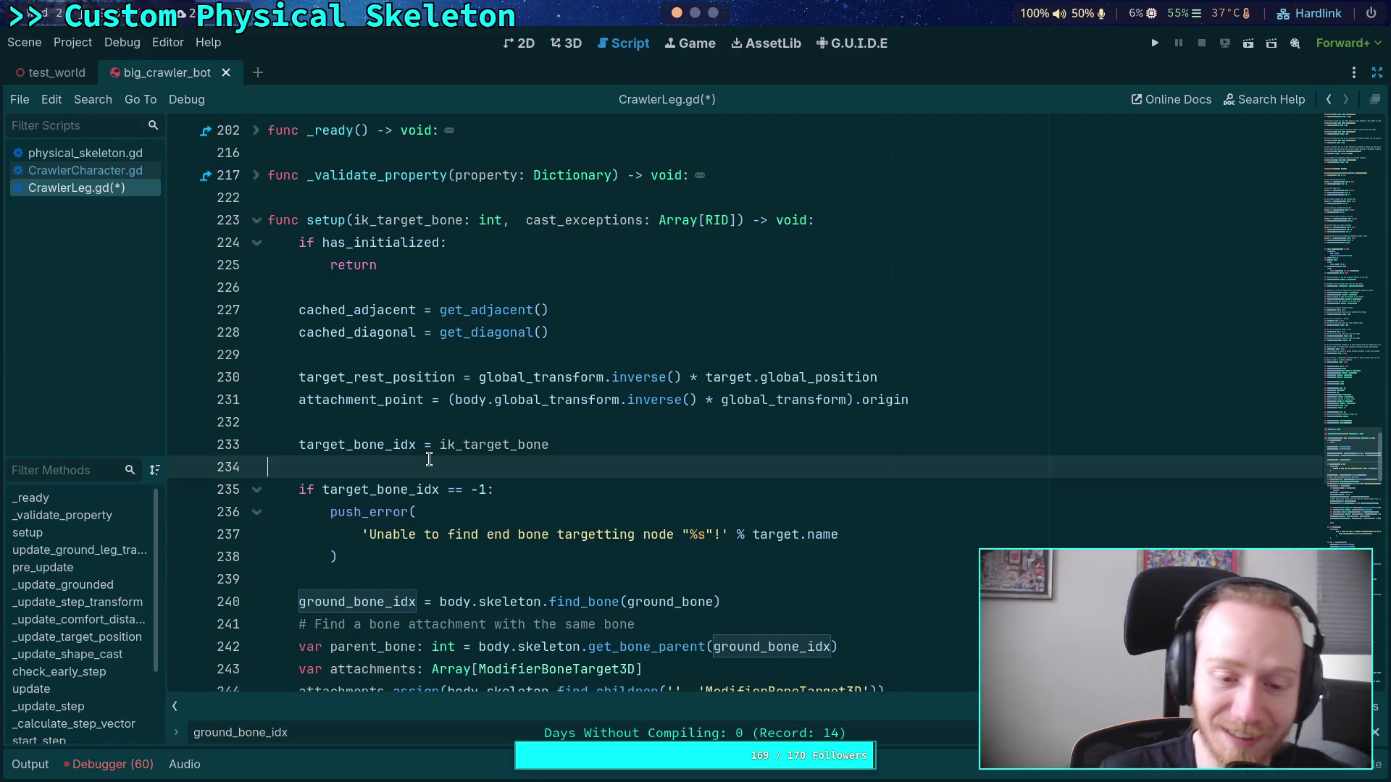
{"action": "scroll", "coordinate": [428, 460], "scroll_direction": "down", "scroll_amount": 2}
{"action": "left_click", "coordinate": [387, 447]}
{"action": "scroll", "coordinate": [406, 449], "scroll_direction": "down", "scroll_amount": 2}
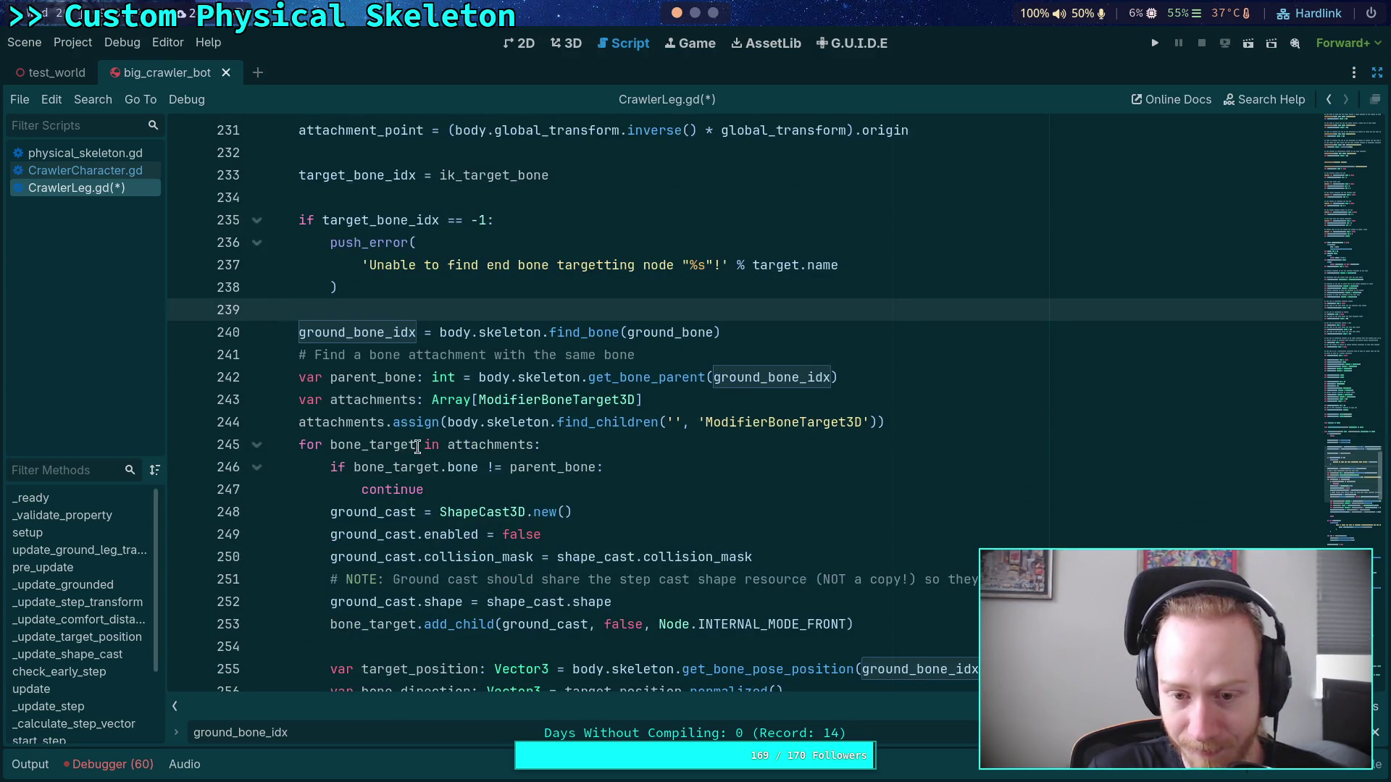
{"action": "double_click", "coordinate": [362, 369]}
{"action": "scroll", "coordinate": [479, 414], "scroll_direction": "down", "scroll_amount": 3}
{"action": "scroll", "coordinate": [599, 468], "scroll_direction": "up", "scroll_amount": 1}
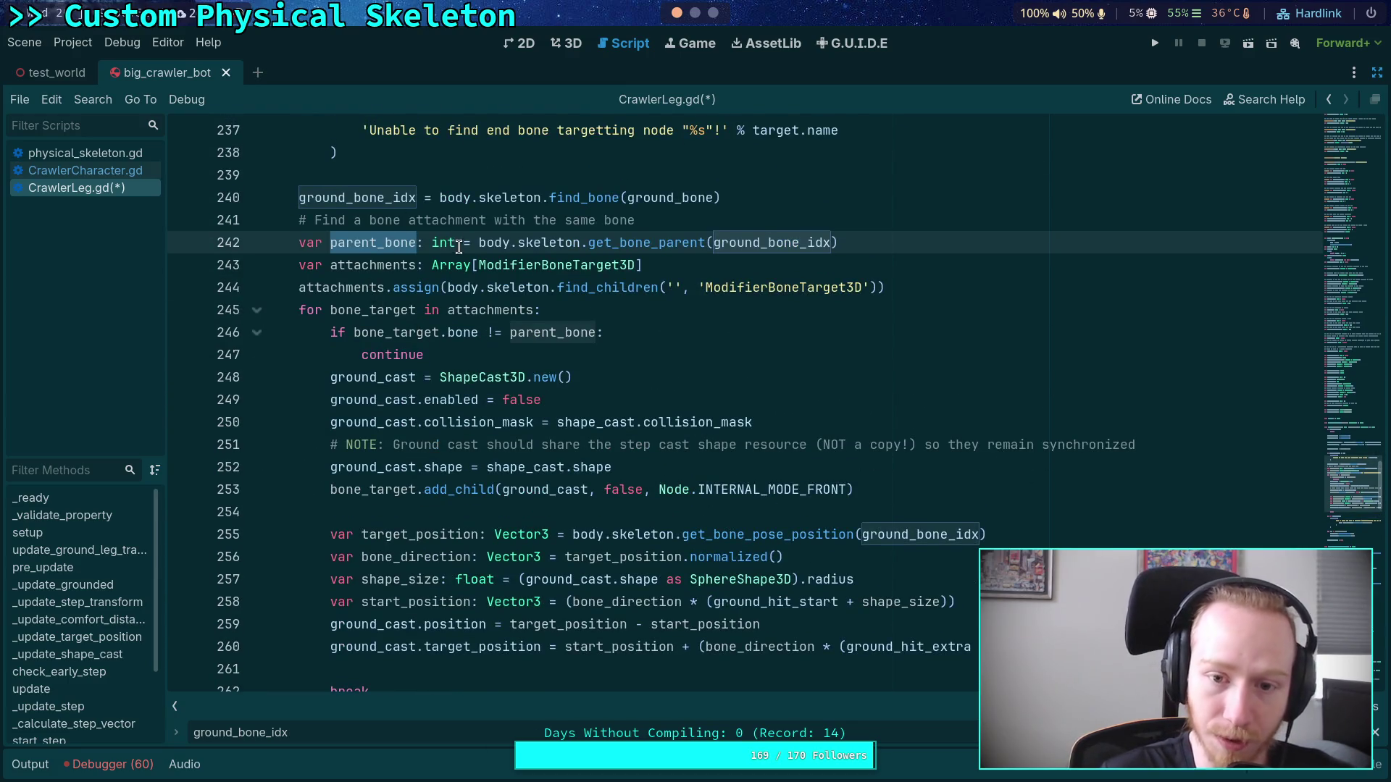
{"action": "double_click", "coordinate": [404, 334]}
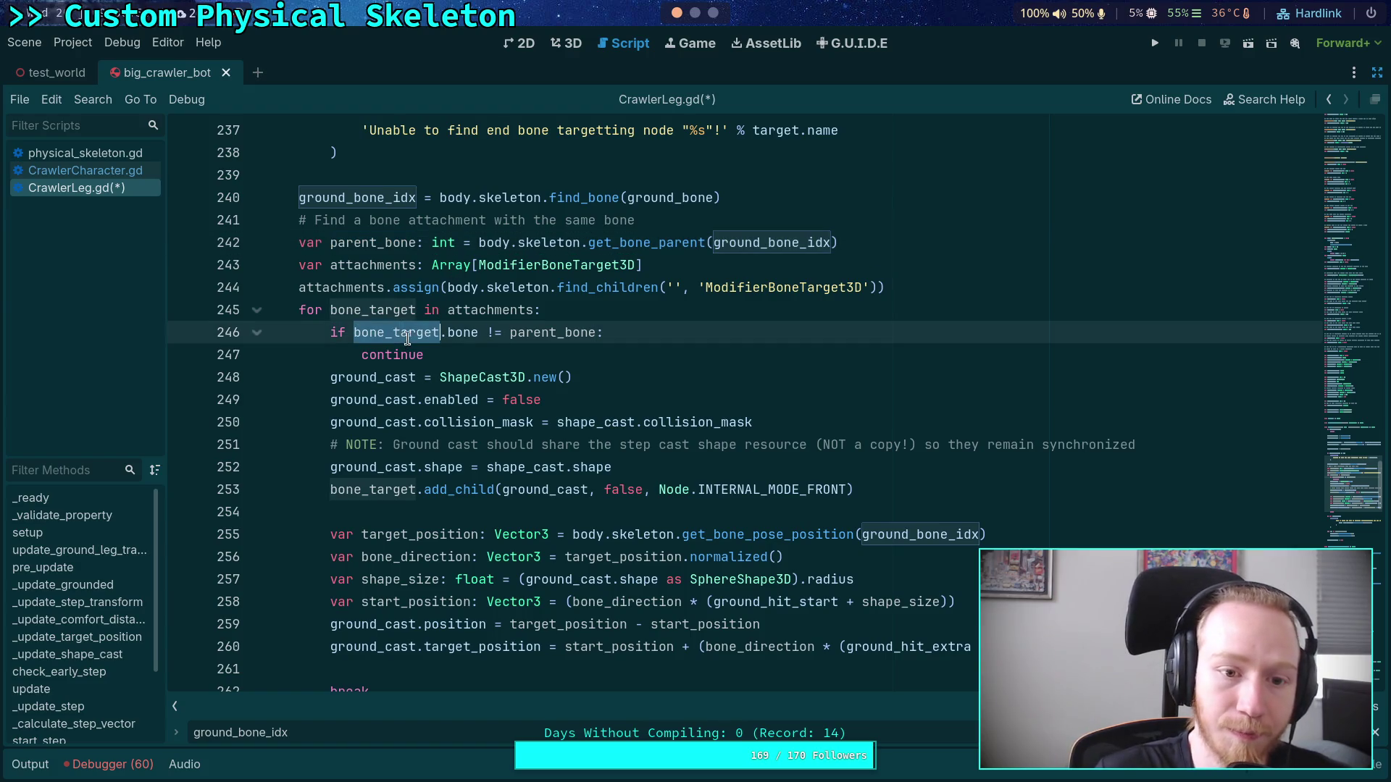
{"action": "double_click", "coordinate": [543, 332]}
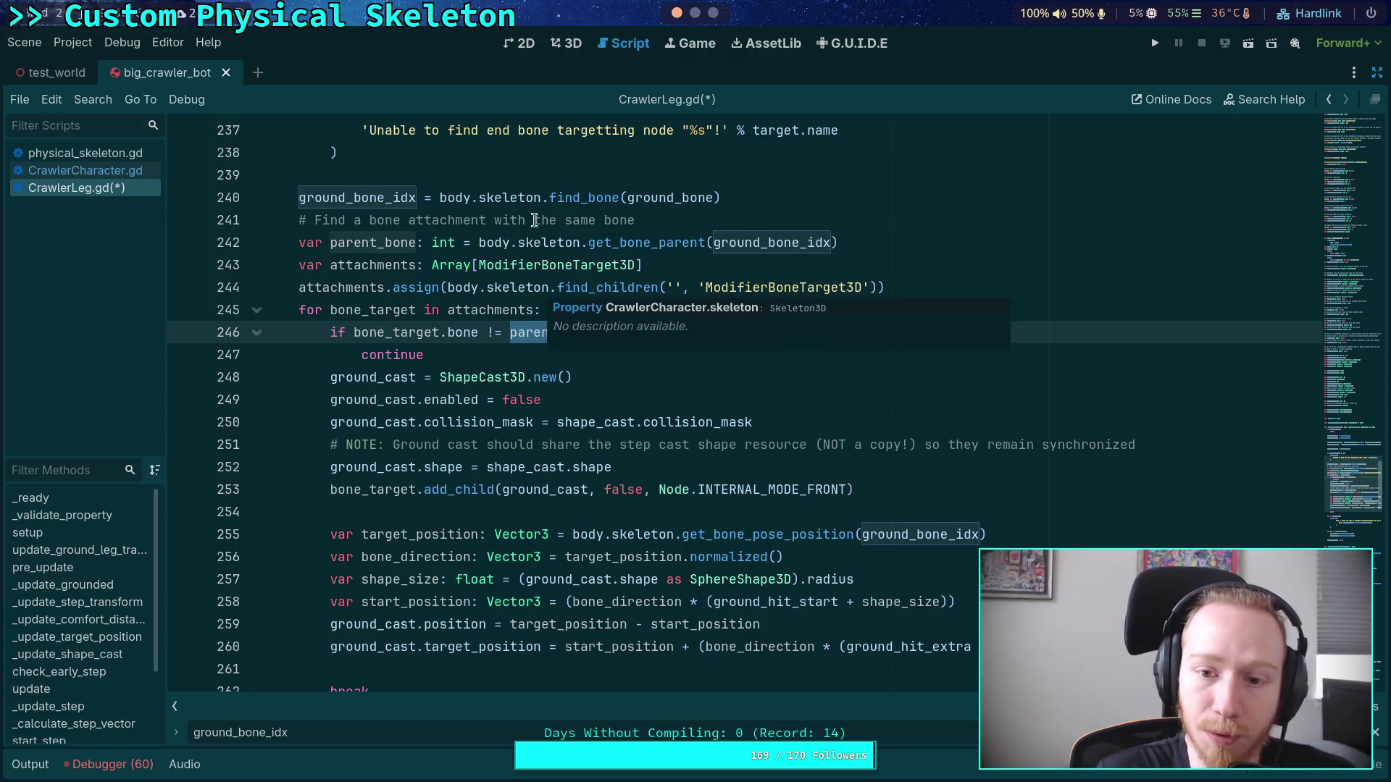
{"action": "mouse_move", "coordinate": [617, 234]}
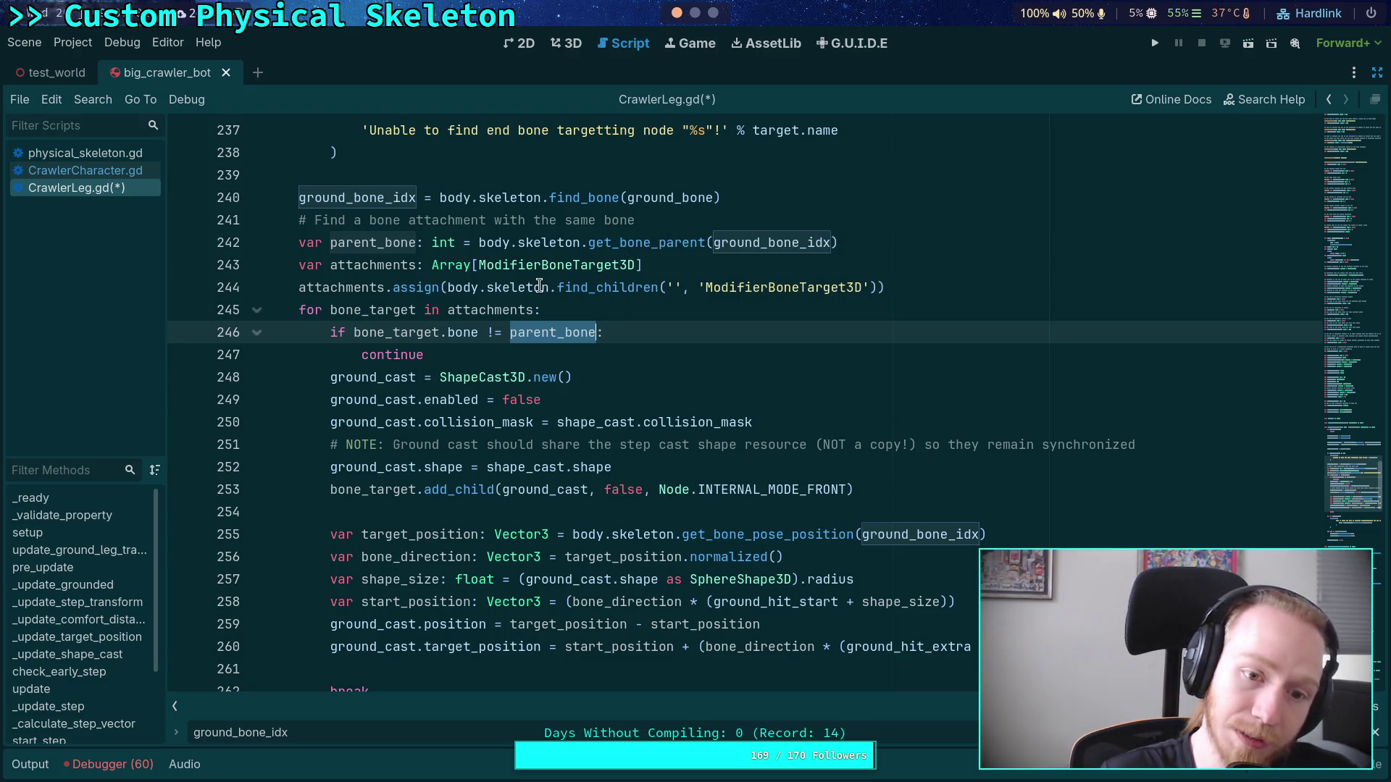
{"action": "double_click", "coordinate": [367, 311]}
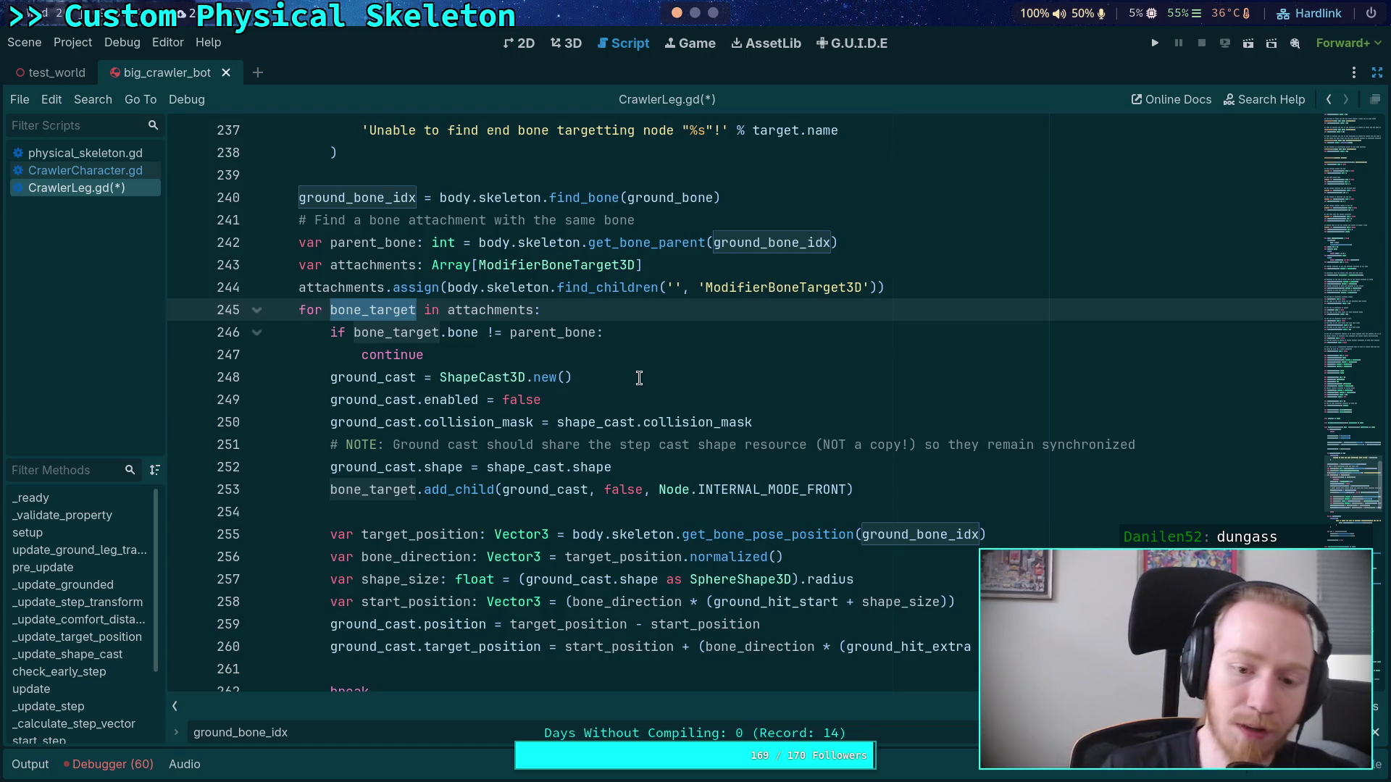
{"action": "mouse_move", "coordinate": [624, 411]}
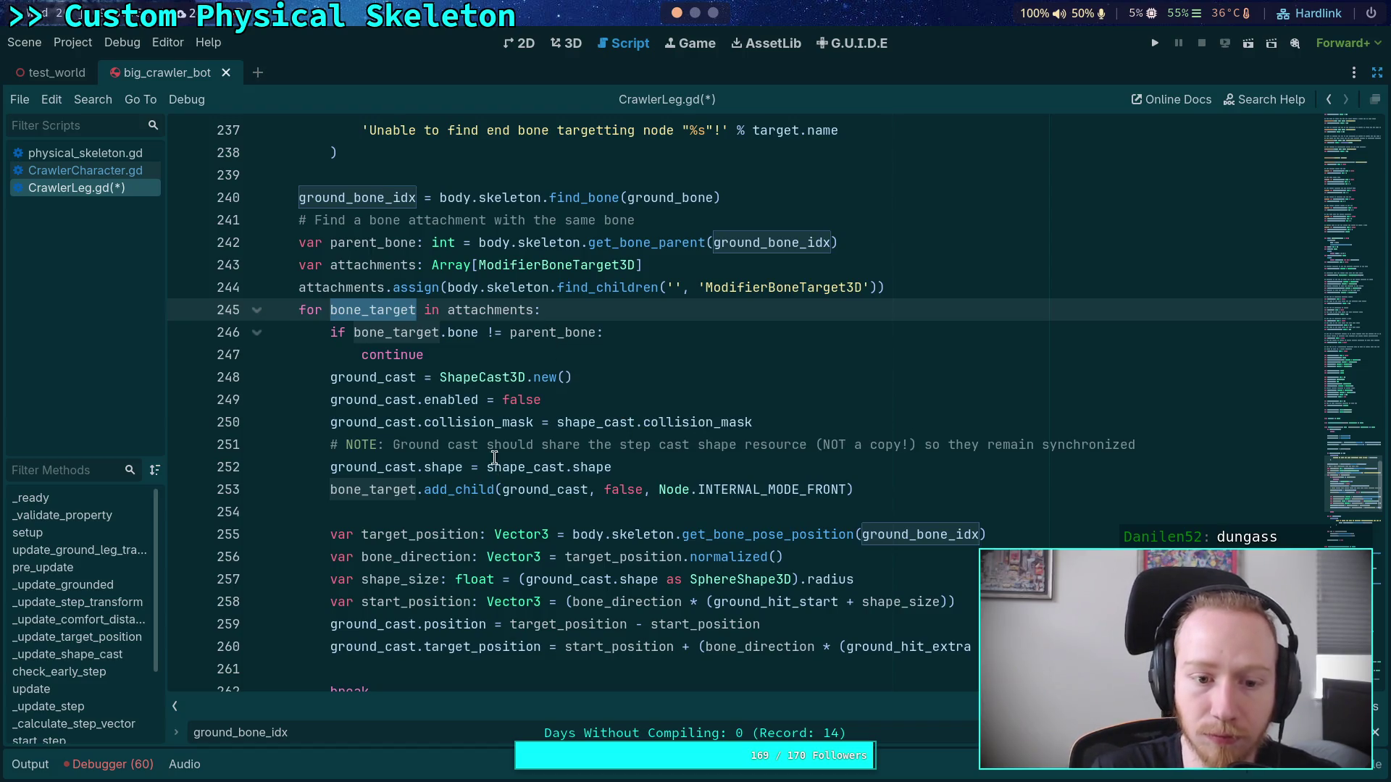
{"action": "scroll", "coordinate": [485, 431], "scroll_direction": "up", "scroll_amount": 1}
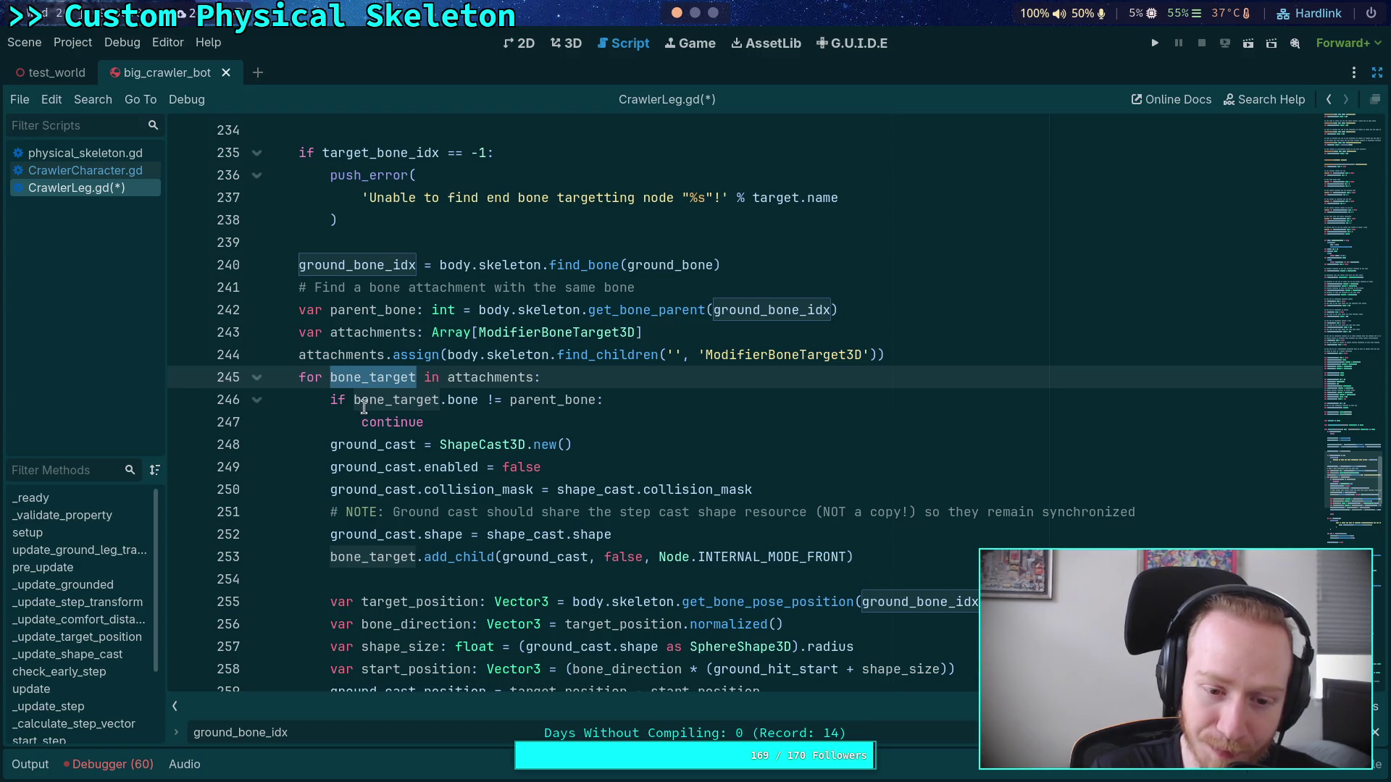
{"action": "scroll", "coordinate": [567, 452], "scroll_direction": "down", "scroll_amount": 2}
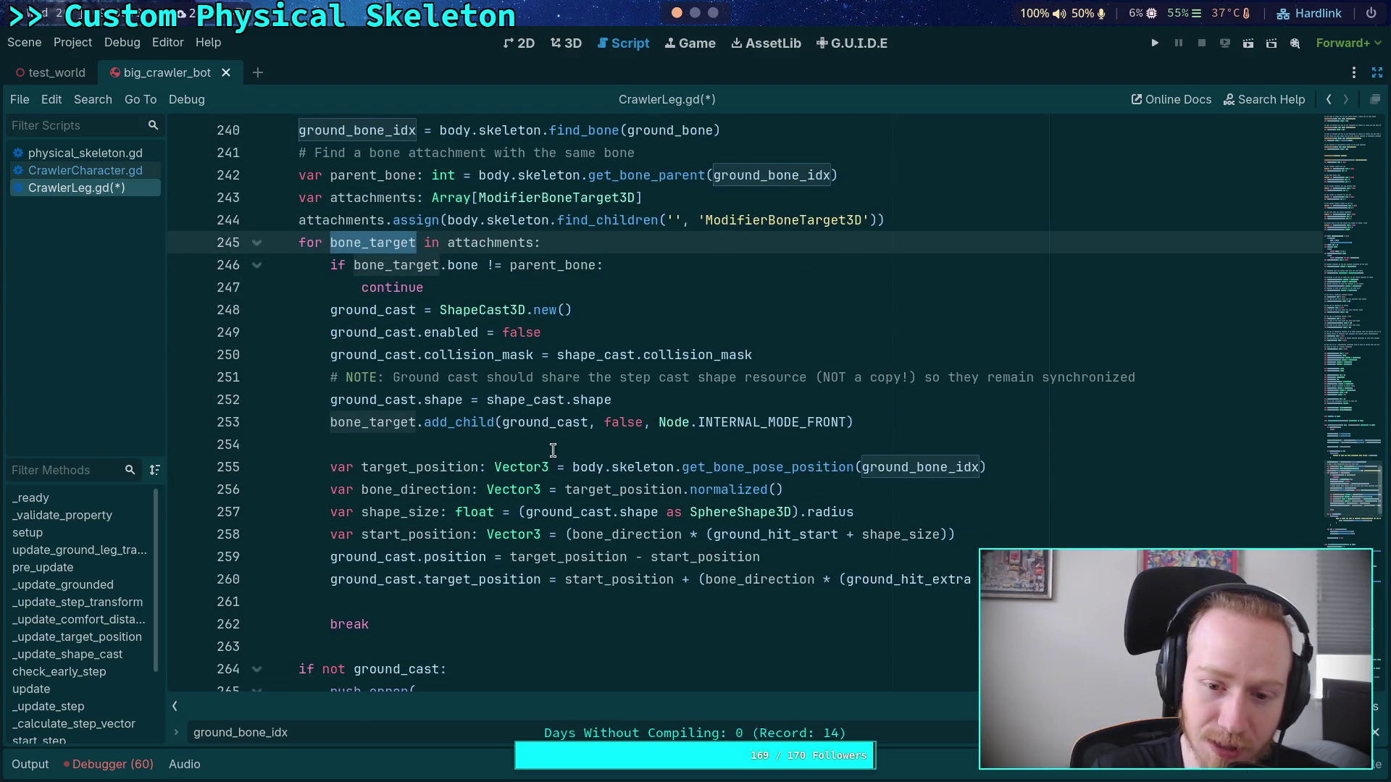
{"action": "double_click", "coordinate": [372, 413]}
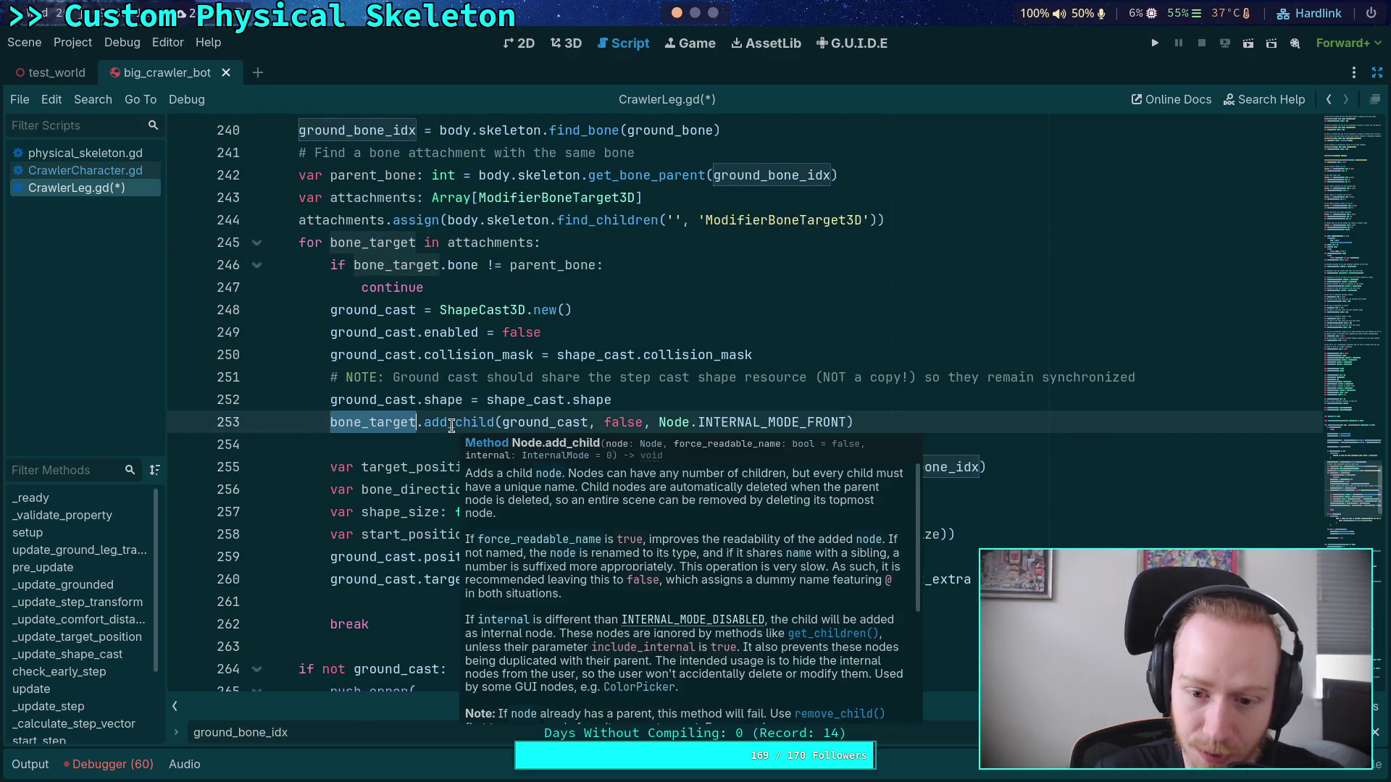
{"action": "scroll", "coordinate": [322, 434], "scroll_direction": "up", "scroll_amount": 1}
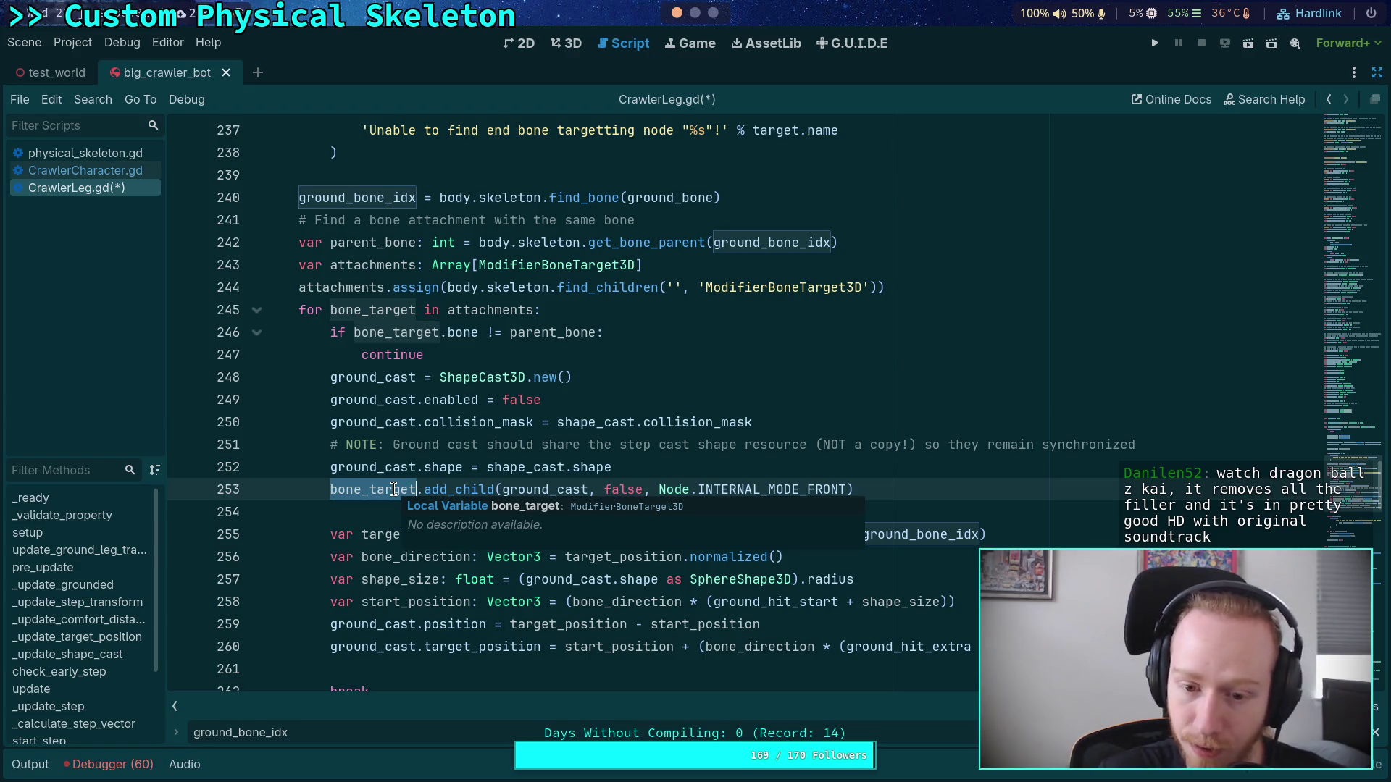
{"action": "scroll", "coordinate": [394, 474], "scroll_direction": "up", "scroll_amount": 4}
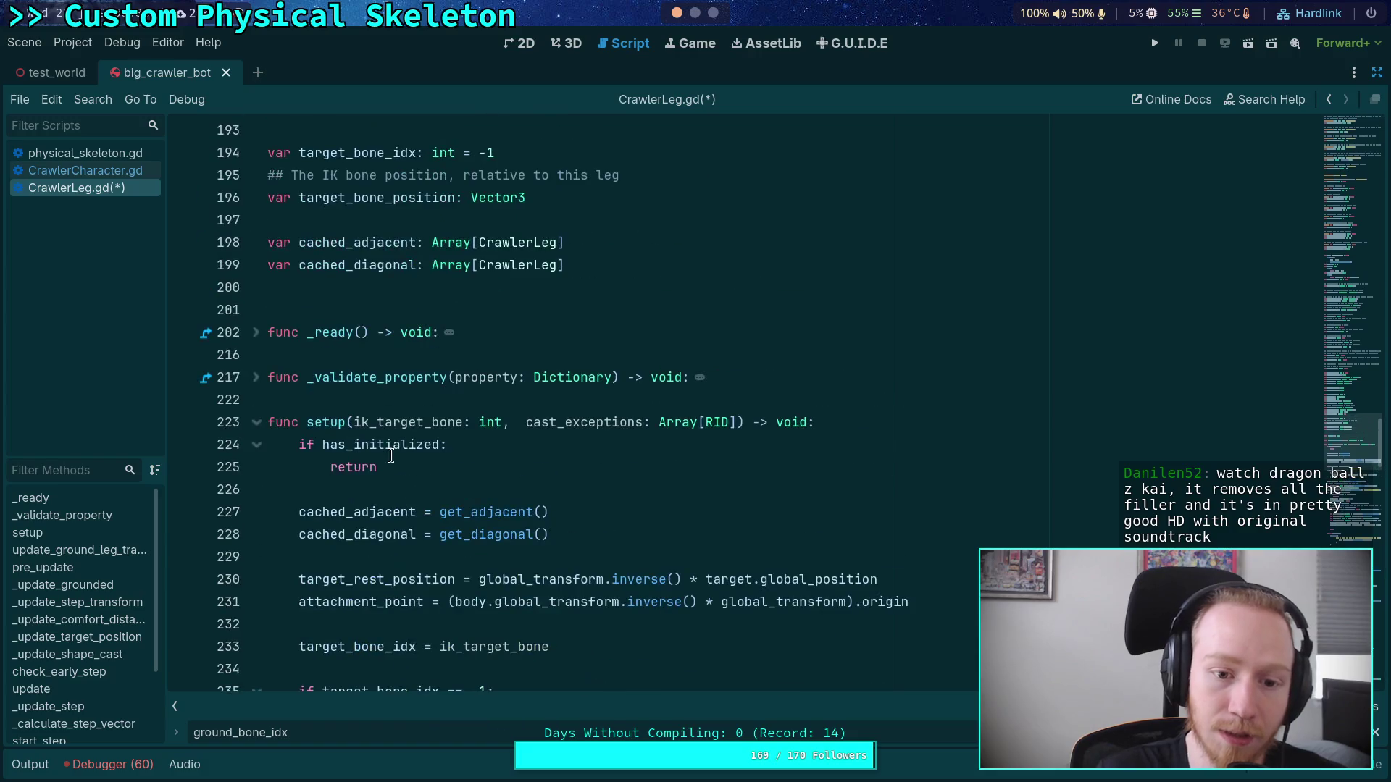
Step: Remove the stray space before cast_exceptions and add 'ground_cast_node: Node3D' as setup's first parameter
{"action": "left_click", "coordinate": [515, 418]}
{"action": "key", "text": "BackSpace"}
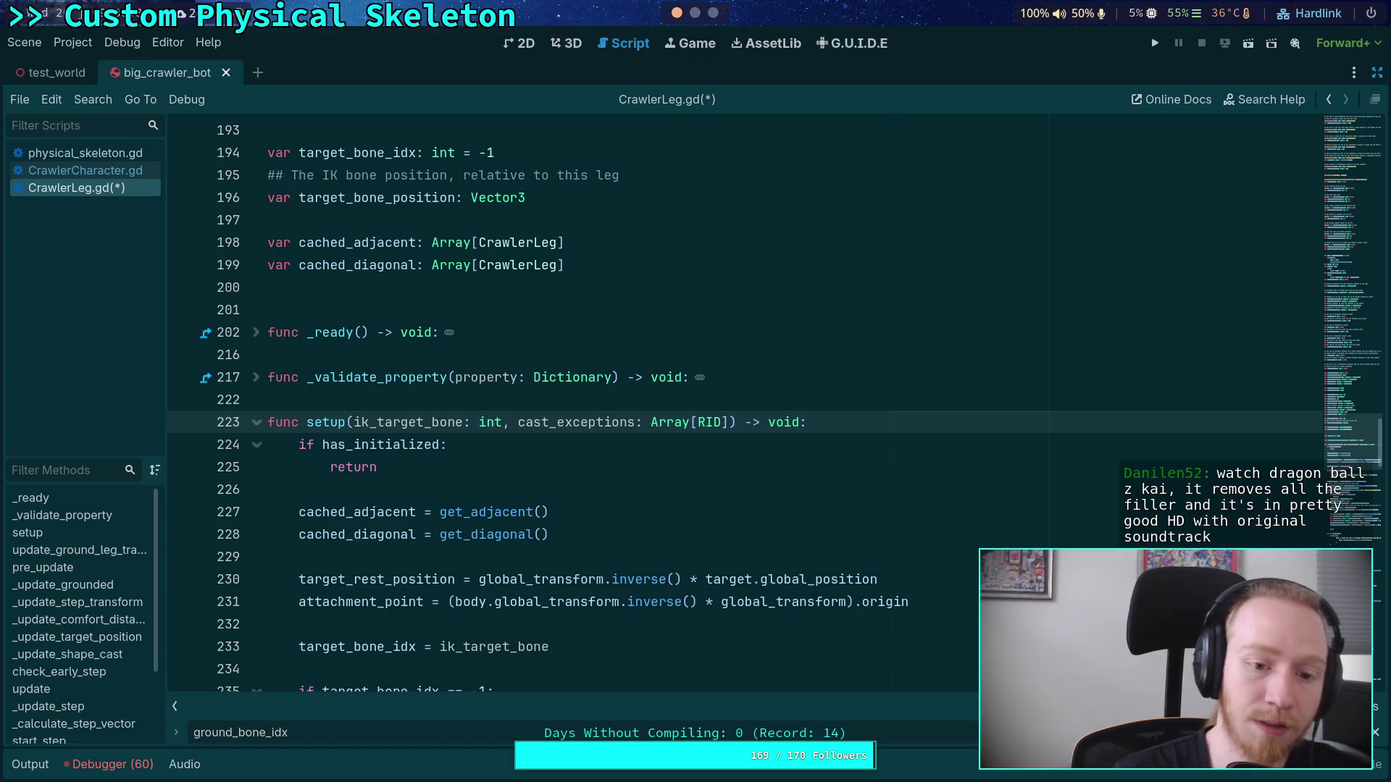
{"action": "left_click", "coordinate": [351, 423]}
{"action": "type", "text": "ground_"}
{"action": "type", "text": "cast_node:"}
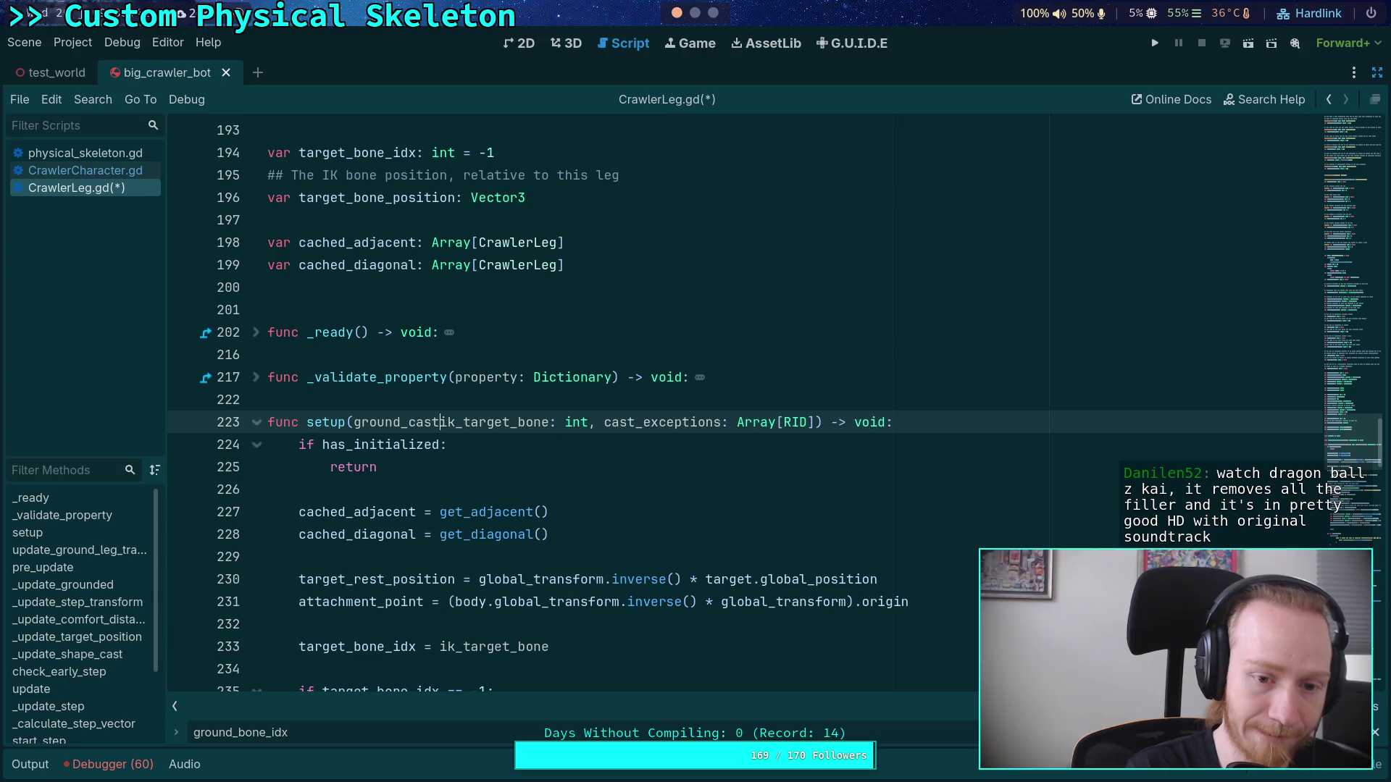
{"action": "type", "text": " Node3D,"}
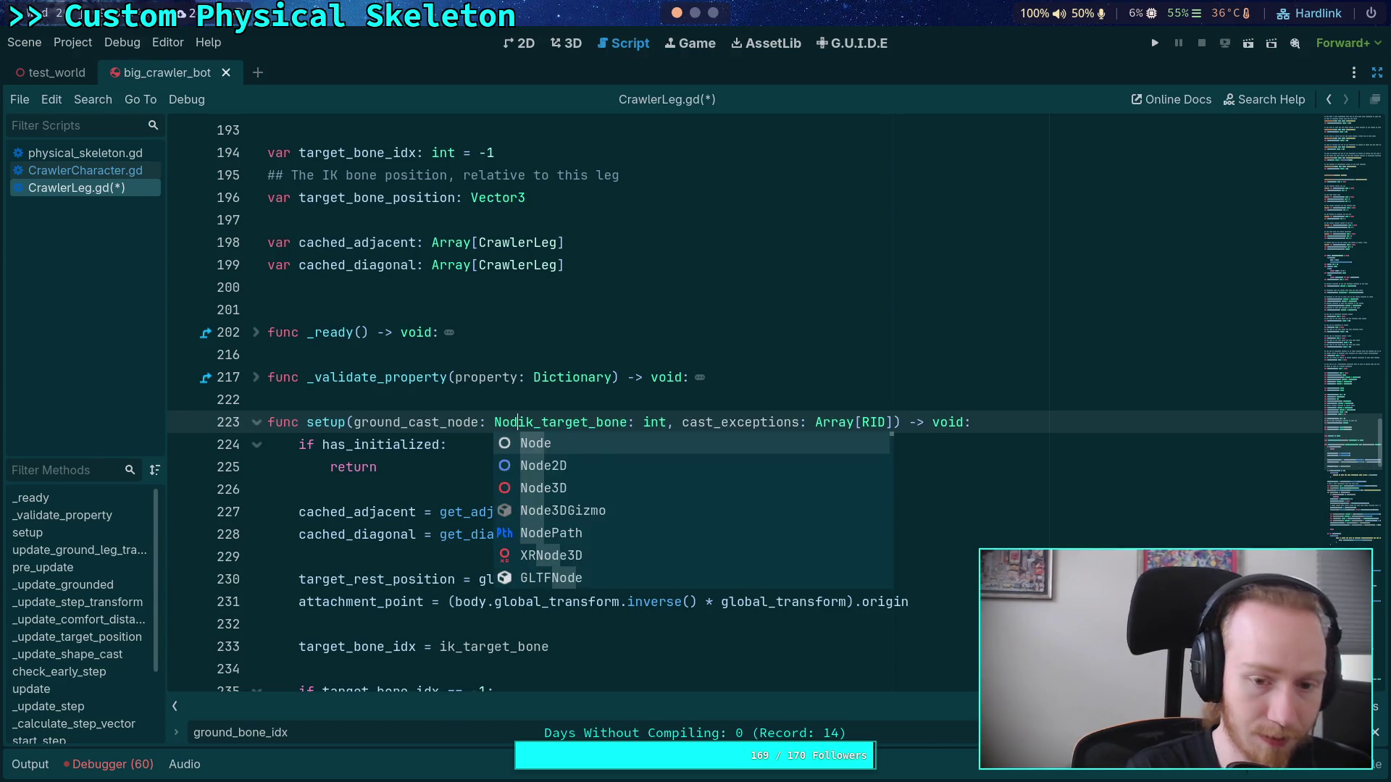
{"action": "key", "text": "Escape"}
{"action": "left_click", "coordinate": [384, 444]}
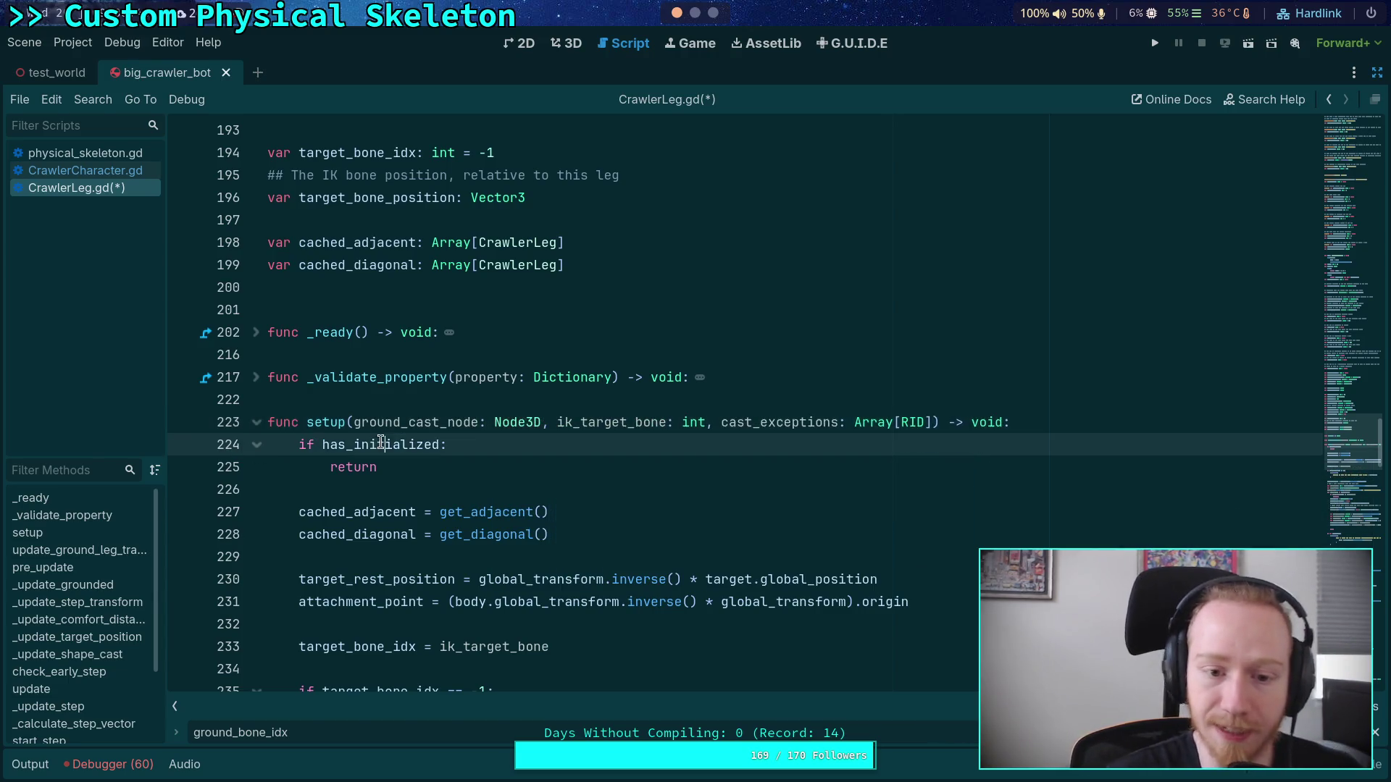
Step: Scroll through setup and select the ground-cast creation code block
{"action": "scroll", "coordinate": [443, 449], "scroll_direction": "down", "scroll_amount": 4}
{"action": "scroll", "coordinate": [446, 430], "scroll_direction": "down", "scroll_amount": 6}
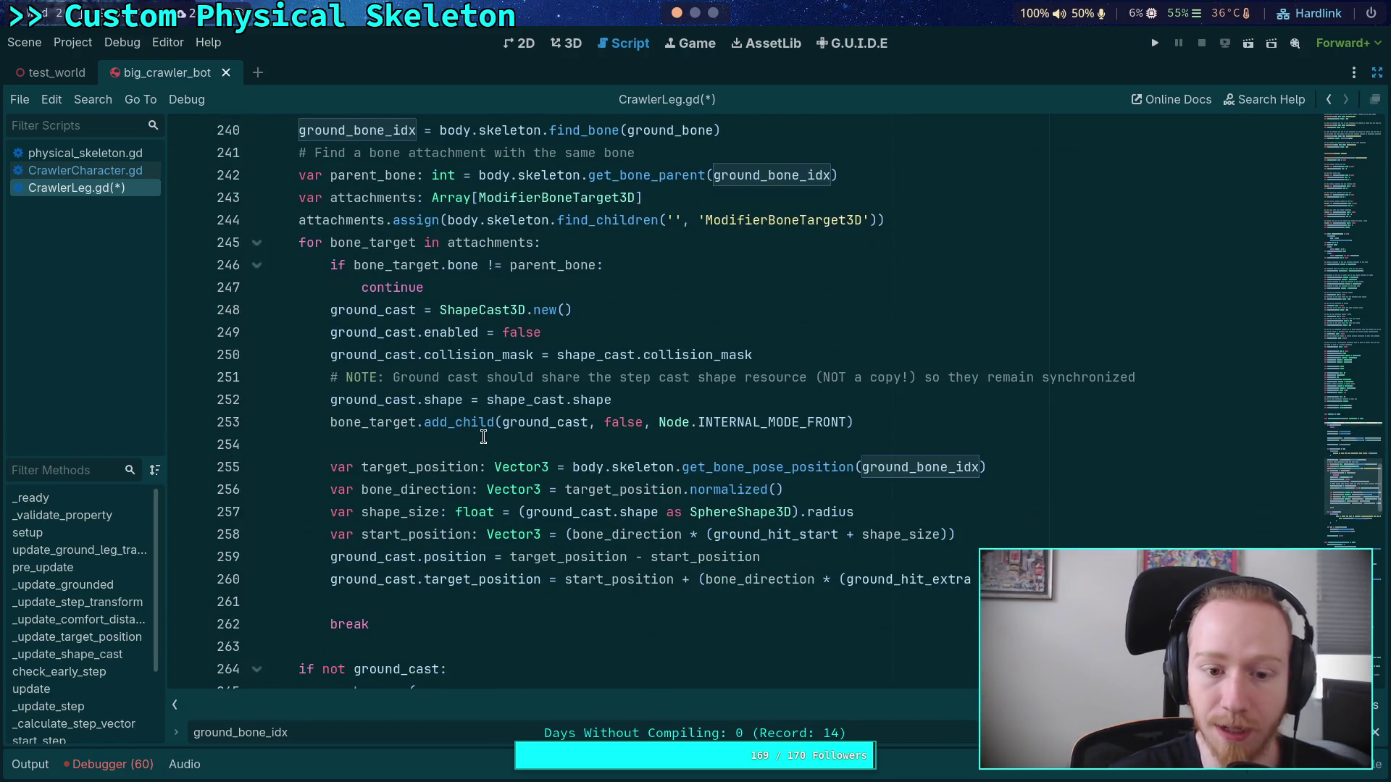
{"action": "mouse_move", "coordinate": [334, 310]}
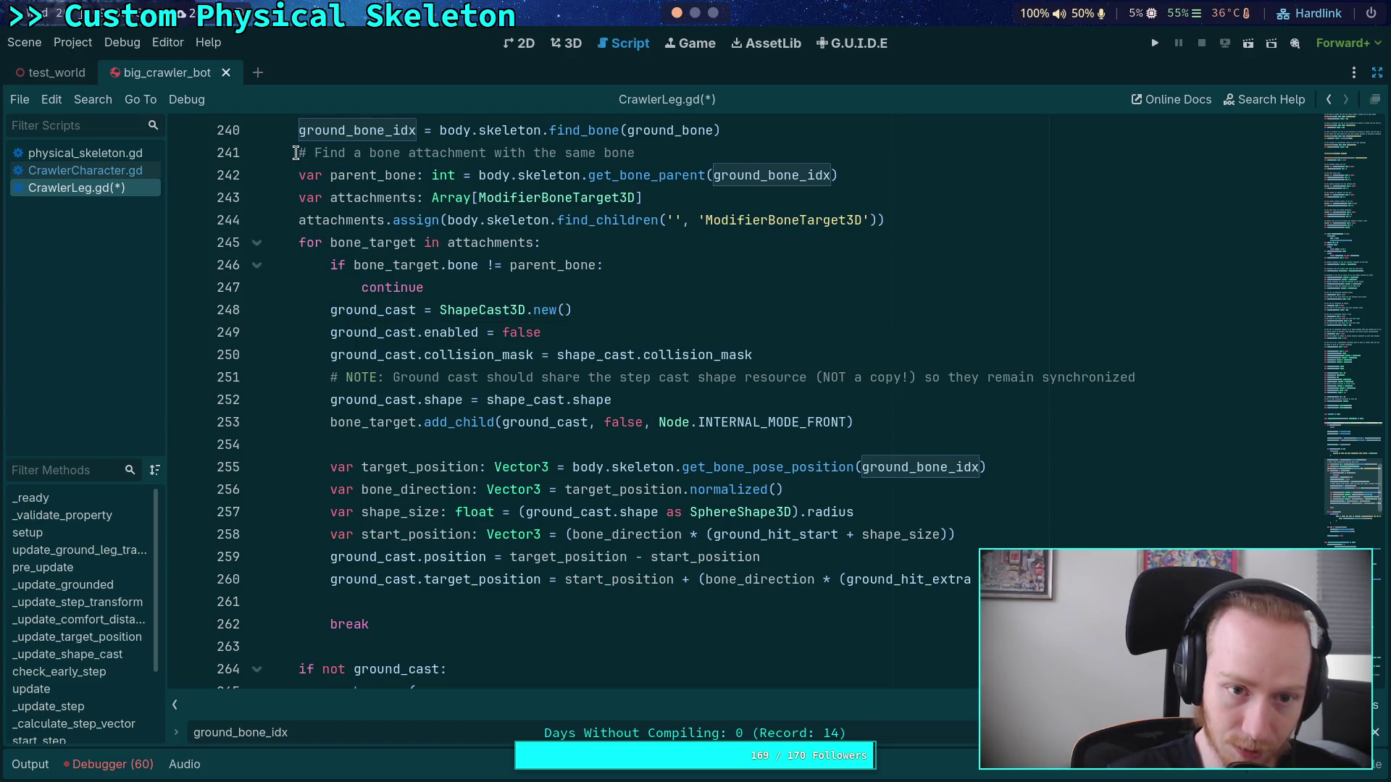
{"action": "scroll", "coordinate": [299, 176], "scroll_direction": "up", "scroll_amount": 2}
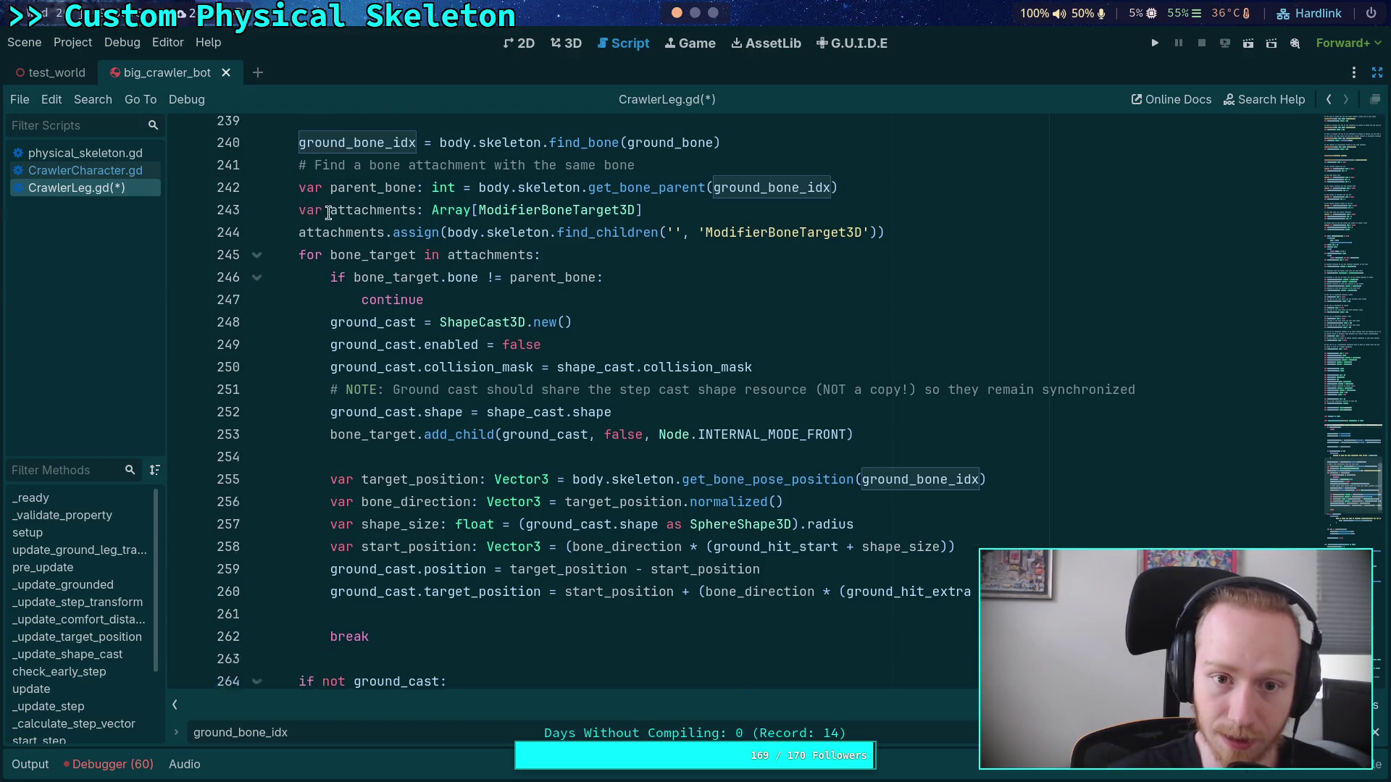
{"action": "scroll", "coordinate": [580, 332], "scroll_direction": "up", "scroll_amount": 3}
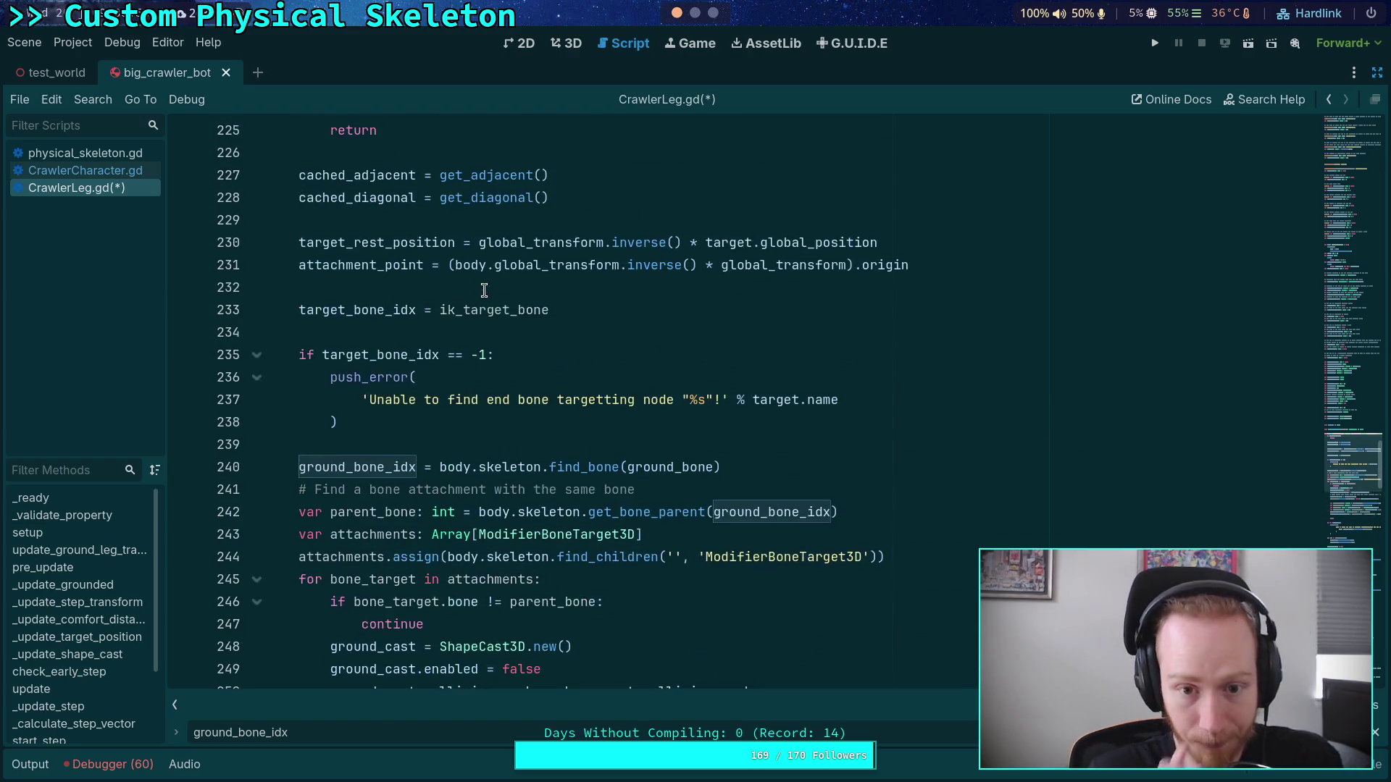
{"action": "scroll", "coordinate": [580, 339], "scroll_direction": "down", "scroll_amount": 3}
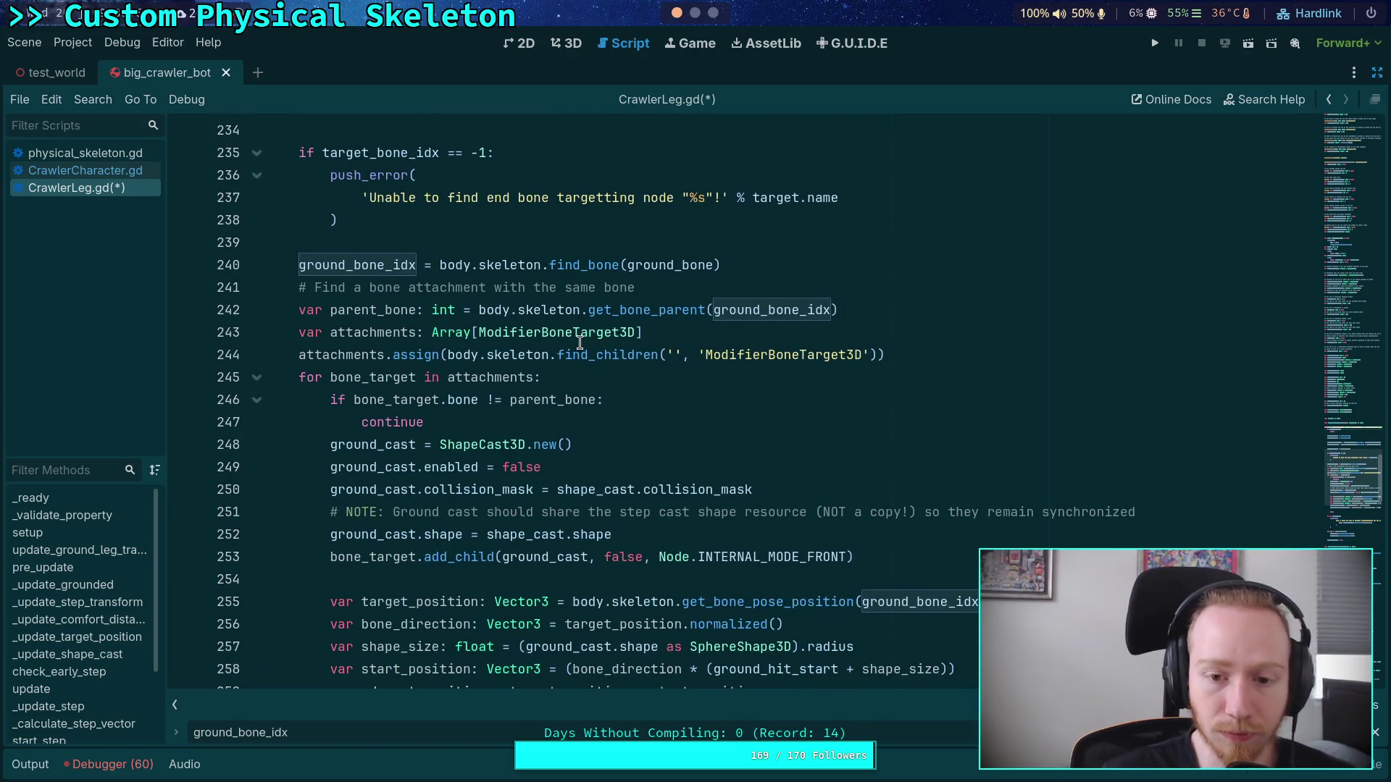
{"action": "mouse_move", "coordinate": [296, 271]}
{"action": "left_mouse_down"}
{"action": "mouse_move", "coordinate": [355, 467]}
{"action": "mouse_move", "coordinate": [648, 422]}
{"action": "left_mouse_up"}
Step: Copy the ground-cast block and paste it into CrawlerCharacter.gd after the target-bones loop
{"action": "right_click", "coordinate": [437, 400]}
{"action": "left_click", "coordinate": [423, 429]}
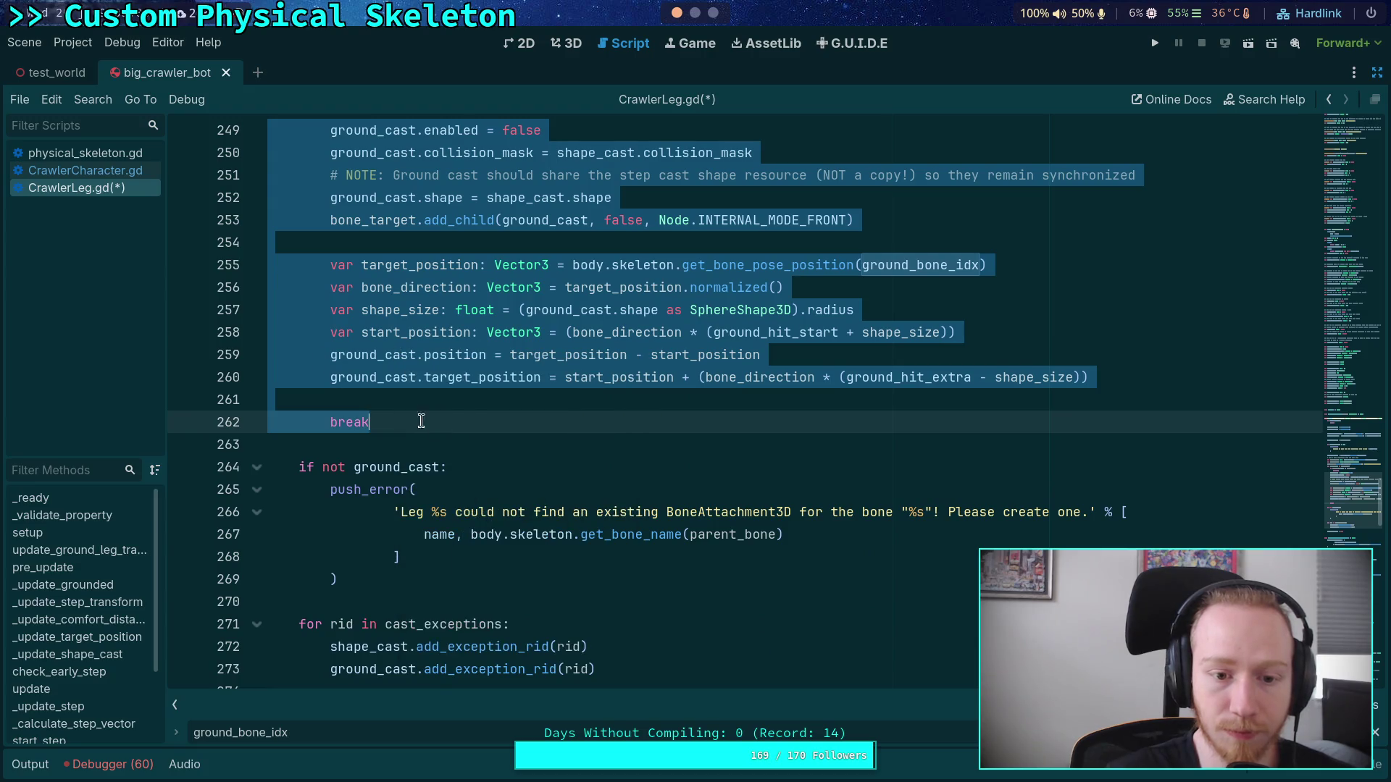
{"action": "left_click", "coordinate": [84, 170]}
{"action": "left_click", "coordinate": [522, 400]}
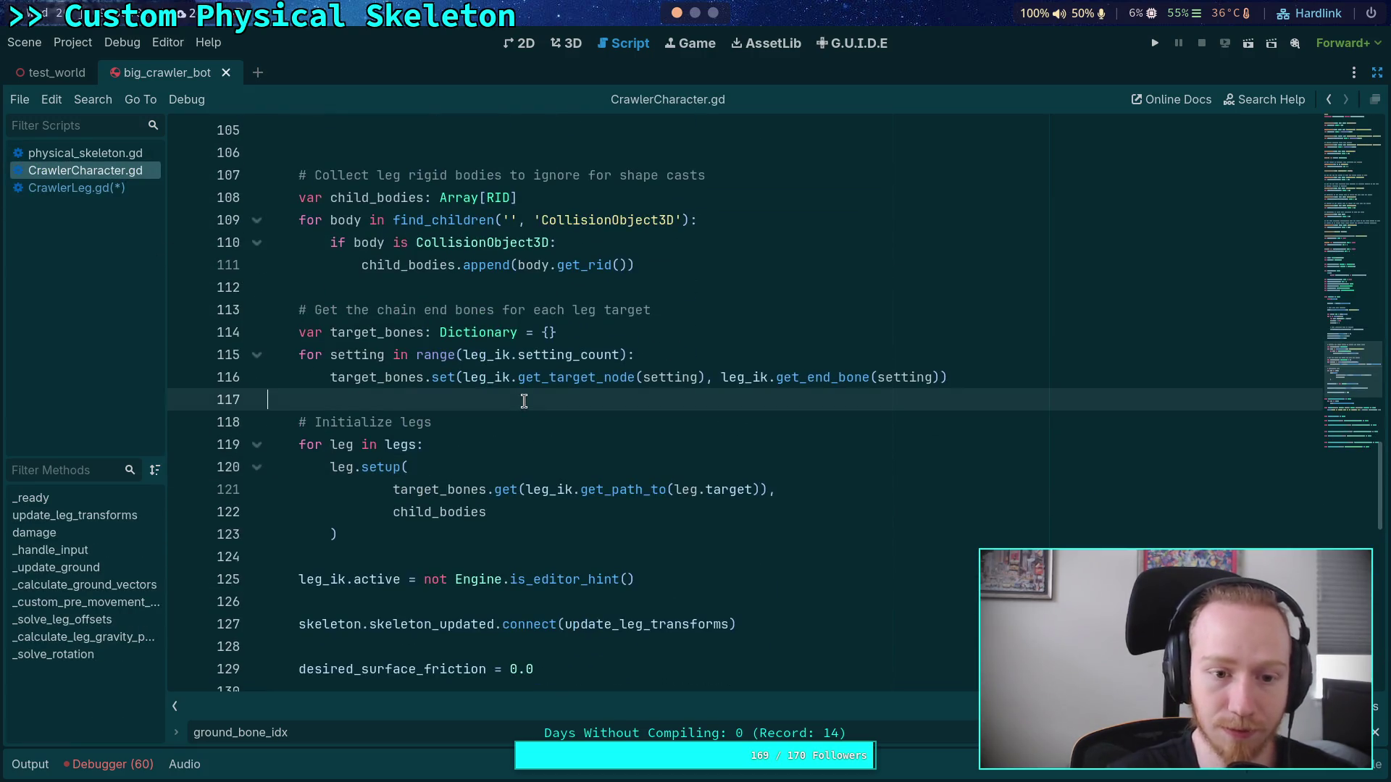
{"action": "key", "text": "Return"}
{"action": "key", "text": "Return"}
{"action": "key", "text": "Up"}
{"action": "key", "text": "ctrl+v"}
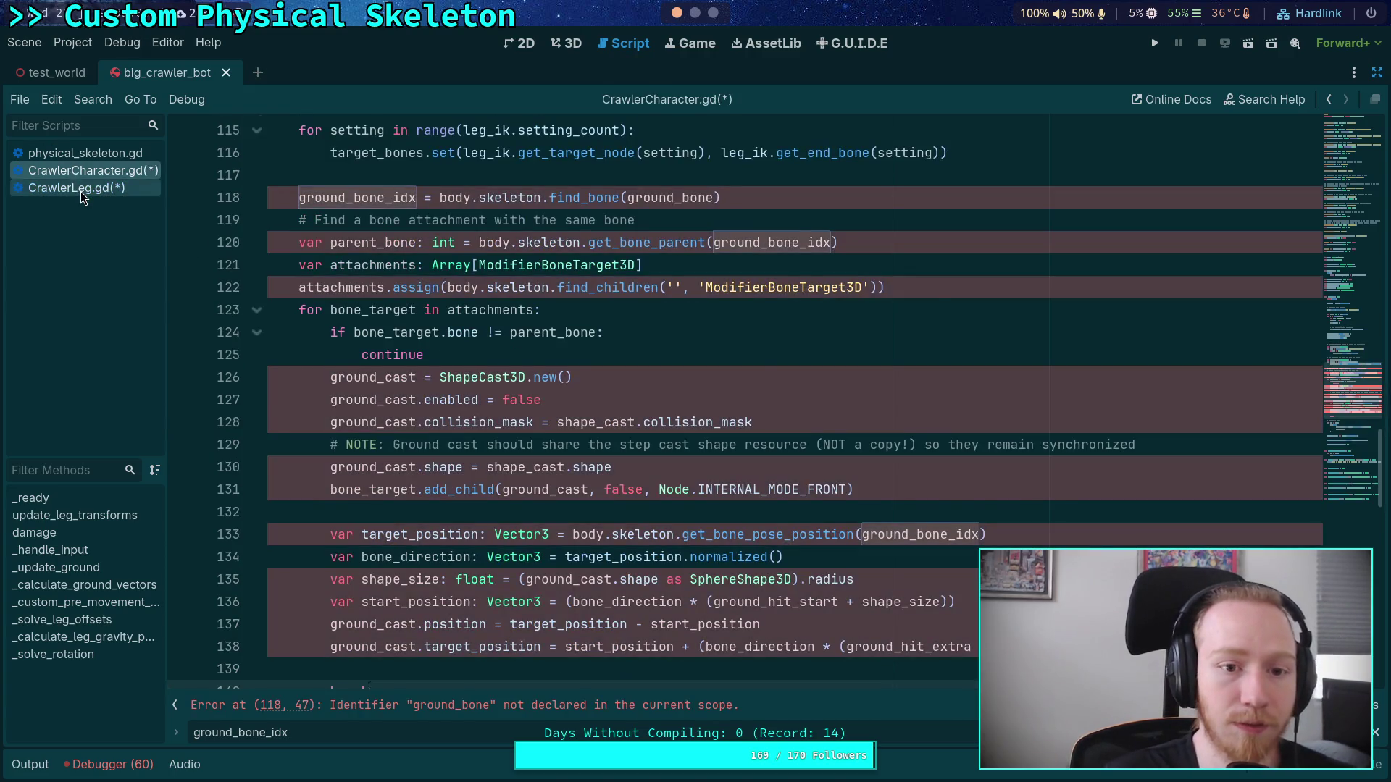
Step: Back in CrawlerLeg.gd, check bone_target's uses and select it in the add_child call
{"action": "left_click", "coordinate": [80, 191]}
{"action": "scroll", "coordinate": [523, 399], "scroll_direction": "up", "scroll_amount": 2}
{"action": "left_click", "coordinate": [425, 567]}
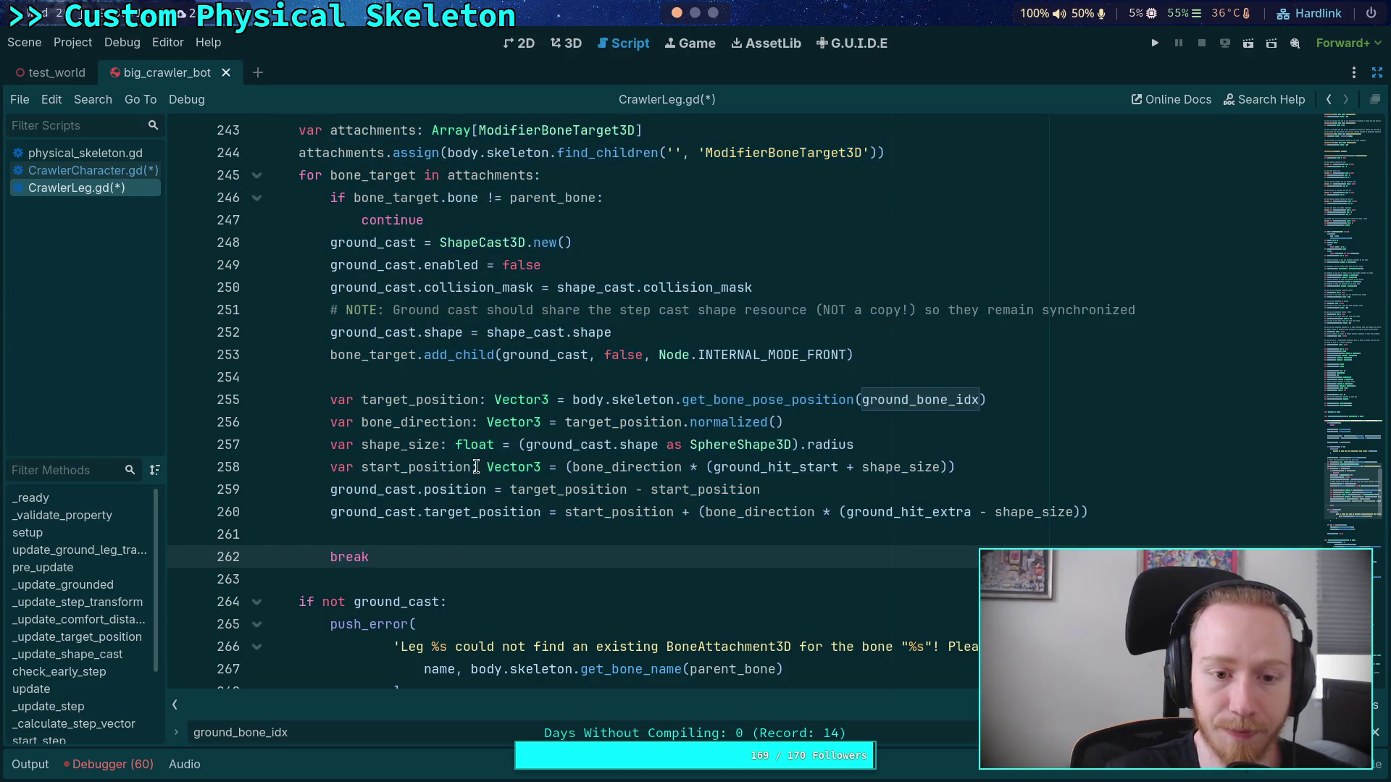
{"action": "scroll", "coordinate": [476, 463], "scroll_direction": "up", "scroll_amount": 3}
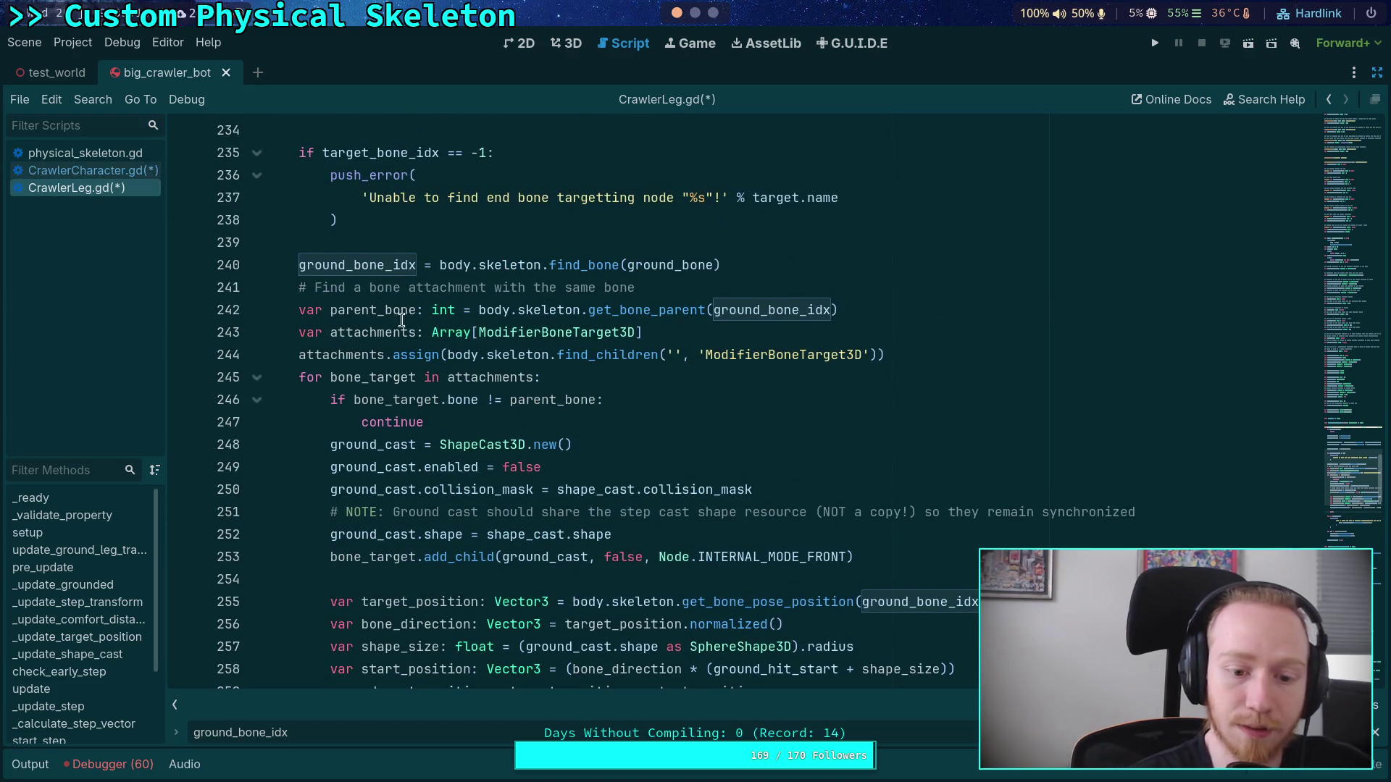
{"action": "scroll", "coordinate": [616, 458], "scroll_direction": "down", "scroll_amount": 2}
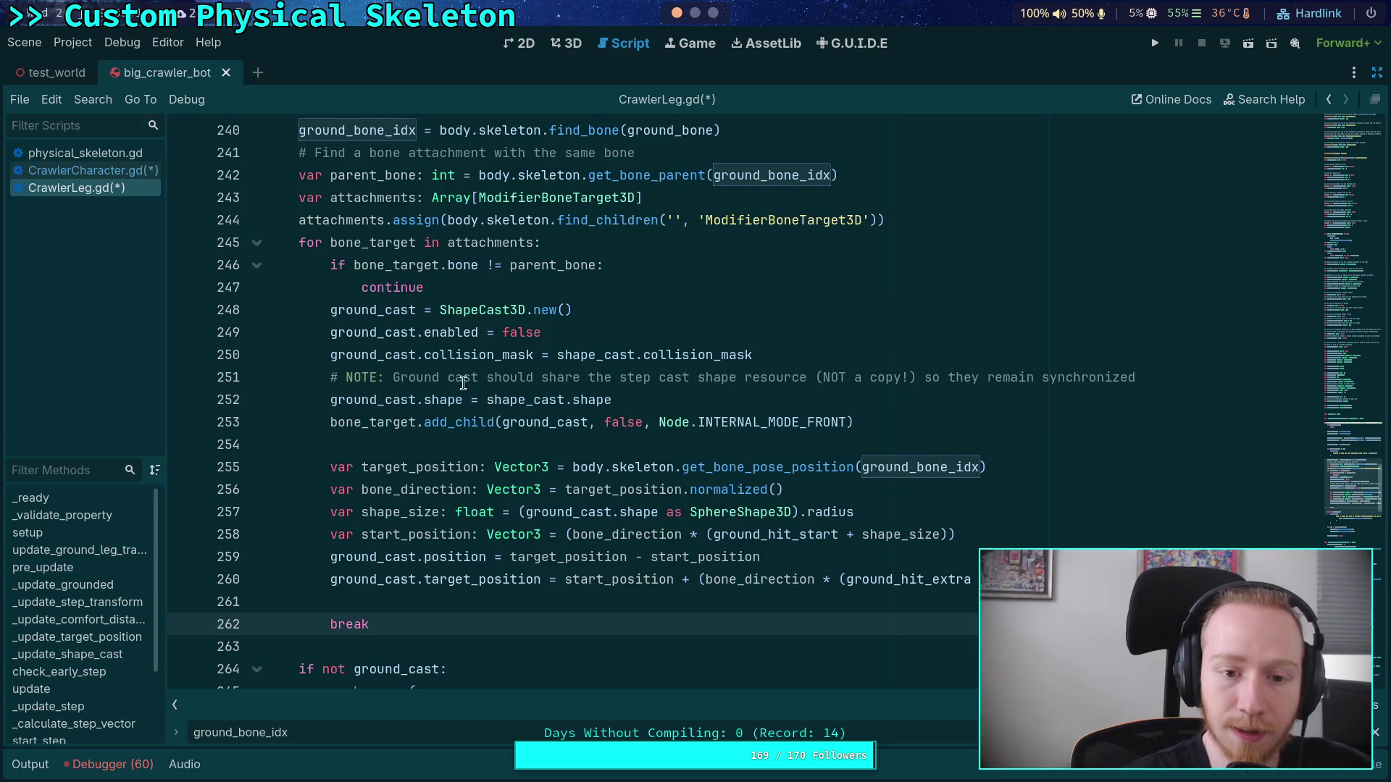
{"action": "double_click", "coordinate": [342, 243]}
{"action": "scroll", "coordinate": [402, 464], "scroll_direction": "up", "scroll_amount": 2}
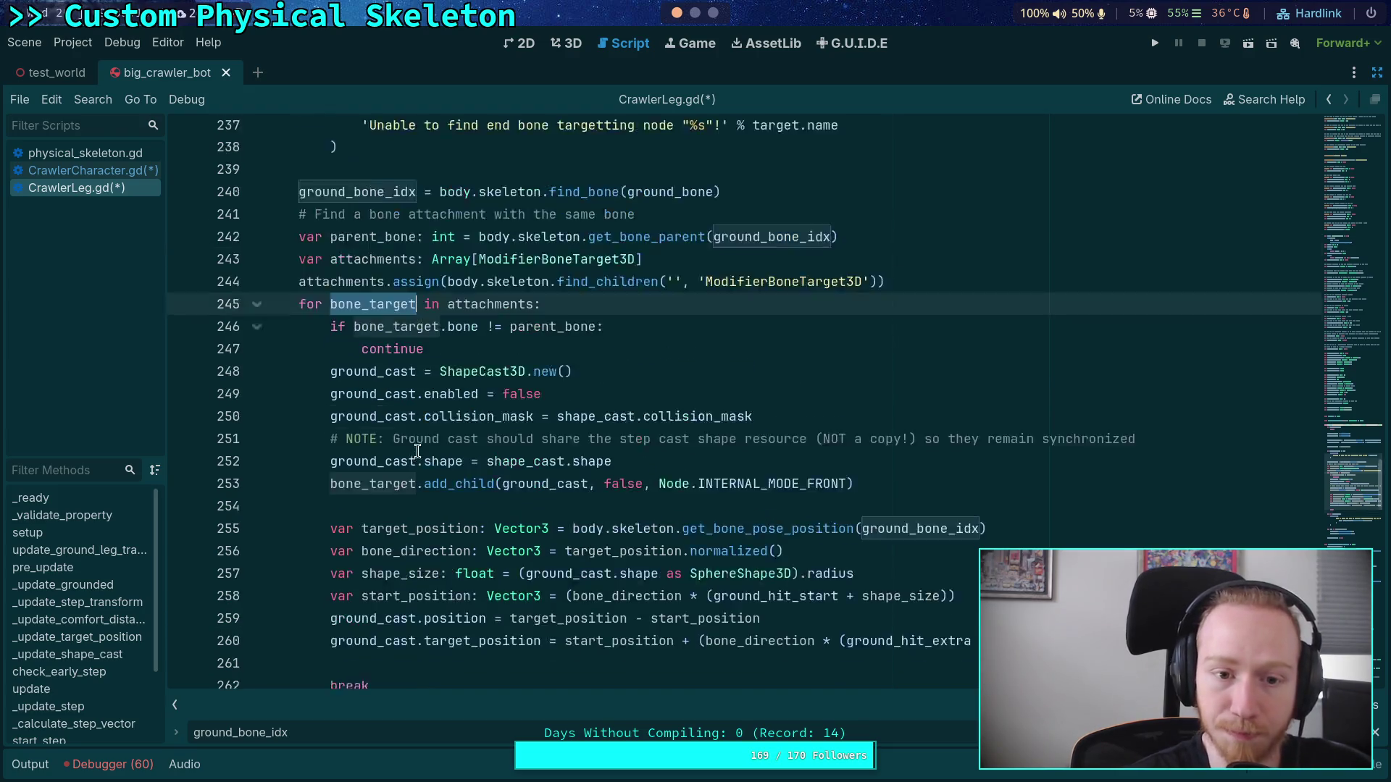
{"action": "double_click", "coordinate": [397, 556]}
Step: Change add_child's parent from bone_target to ground_cast_node
{"action": "type", "text": "gfround"}
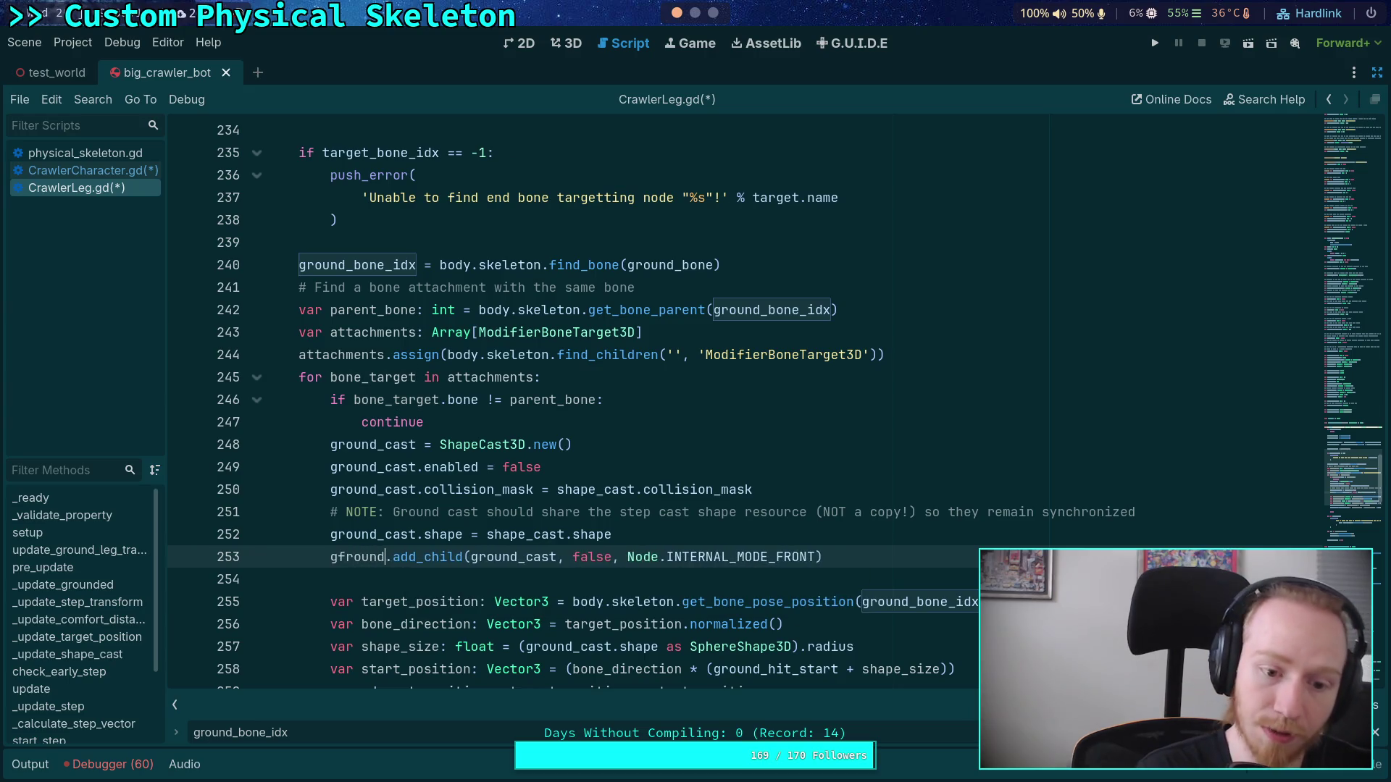
{"action": "key", "text": "BackSpace"}
{"action": "key", "text": "BackSpace"}
{"action": "type", "text": "r"}
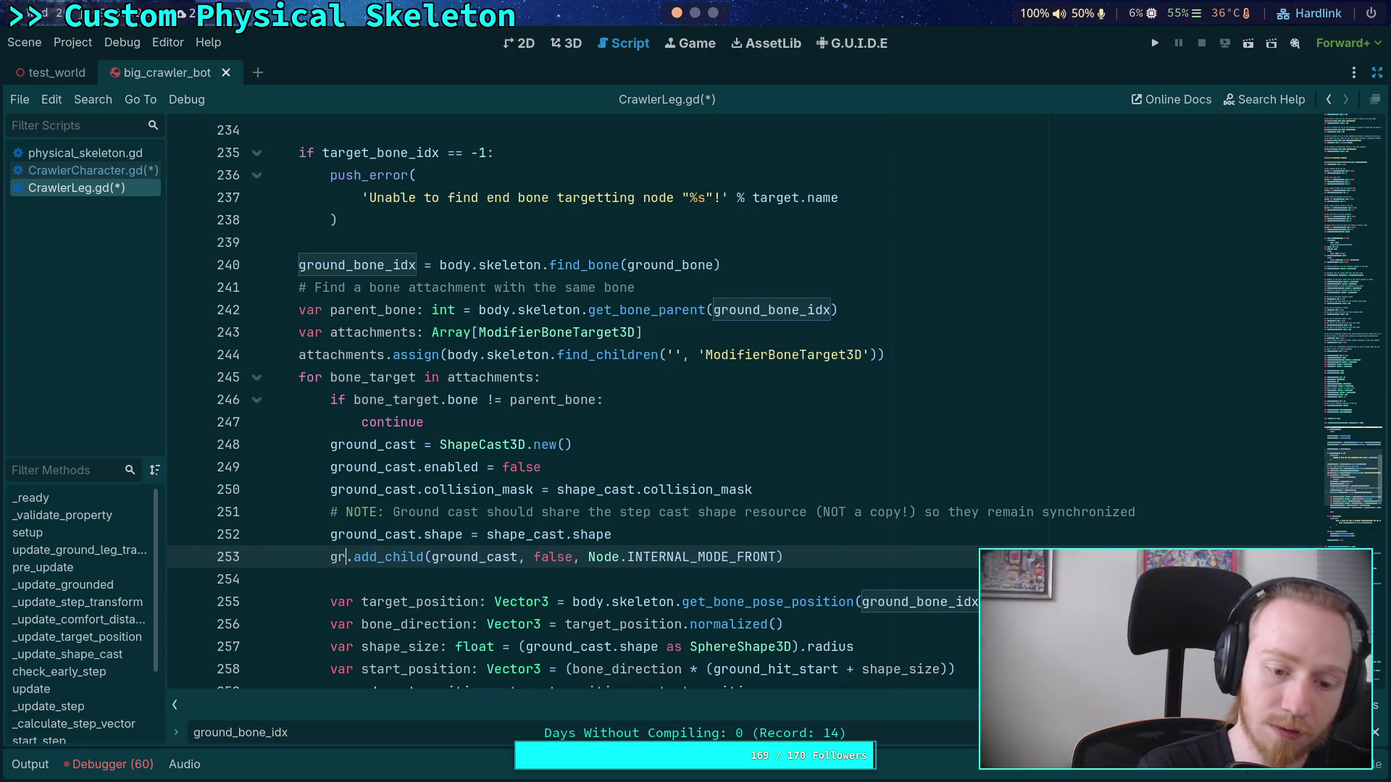
{"action": "type", "text": "ou"}
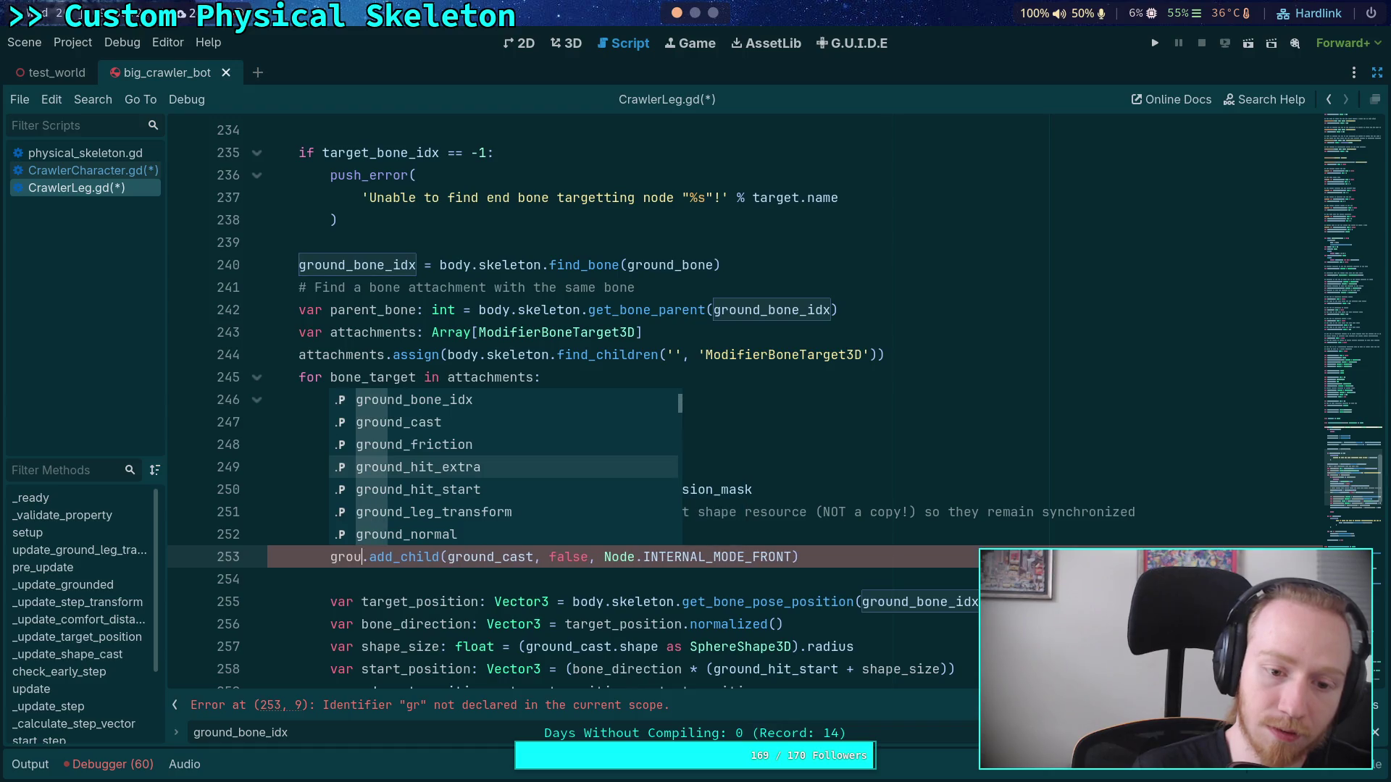
{"action": "type", "text": "_ca"}
{"action": "key", "text": "Down"}
{"action": "key", "text": "Return"}
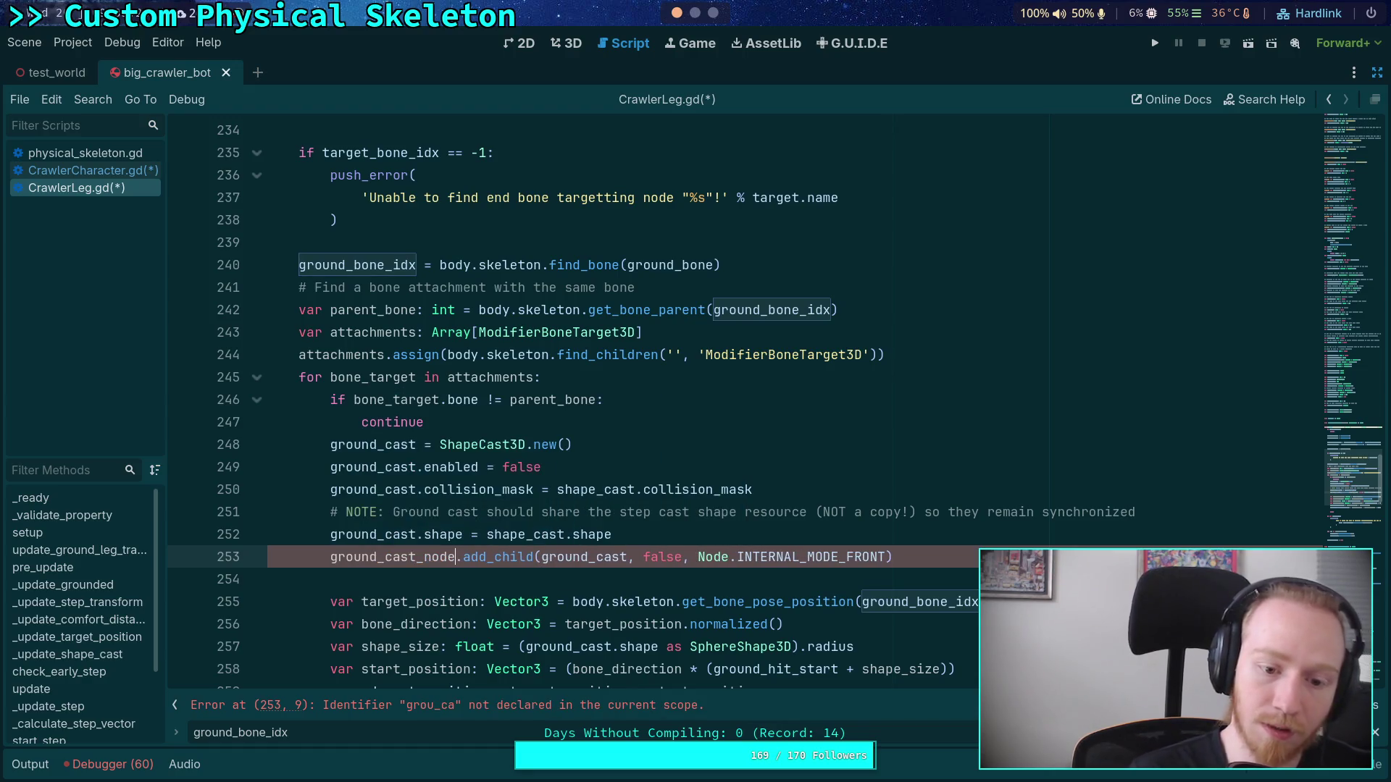
Step: Delete the bone-attachment search lines and unindent the ground-cast setup code one level
{"action": "scroll", "coordinate": [649, 507], "scroll_direction": "down", "scroll_amount": 2}
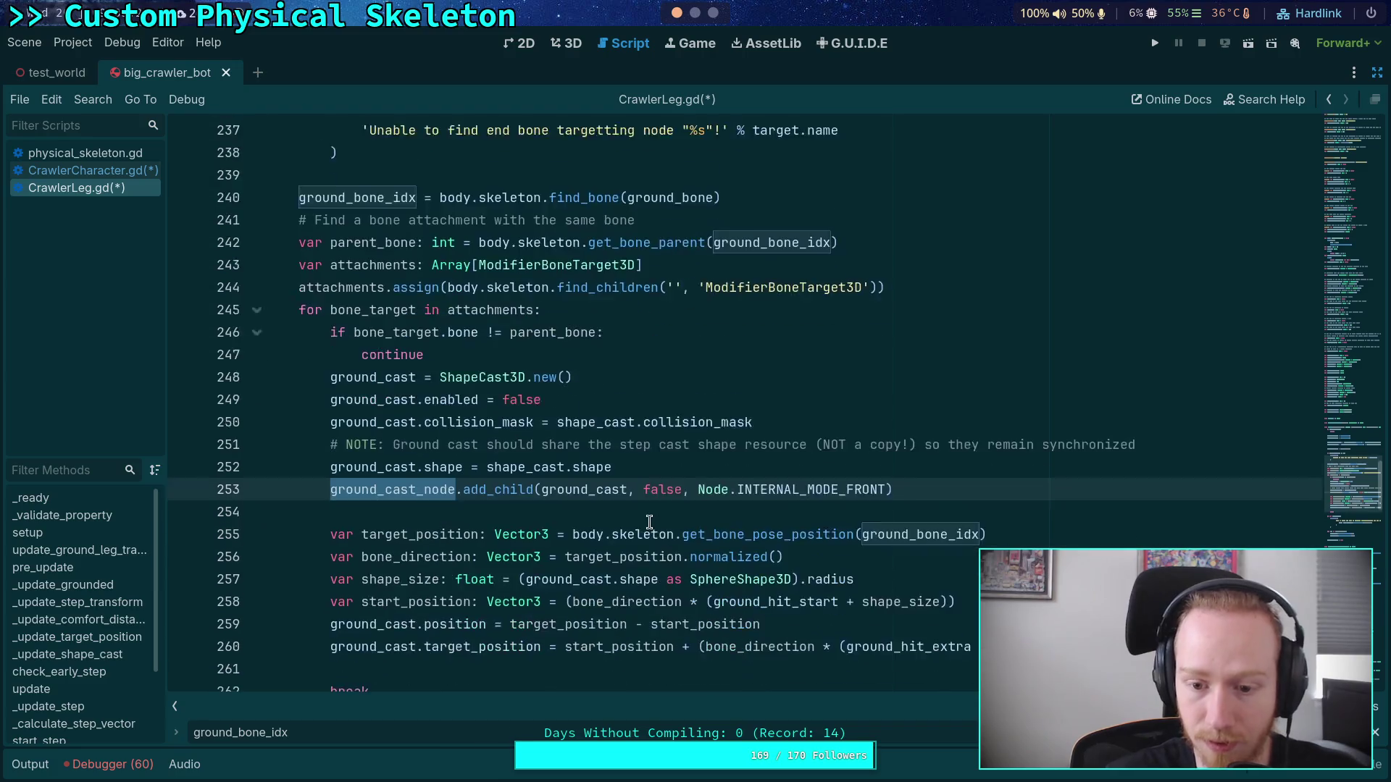
{"action": "scroll", "coordinate": [649, 500], "scroll_direction": "up", "scroll_amount": 1}
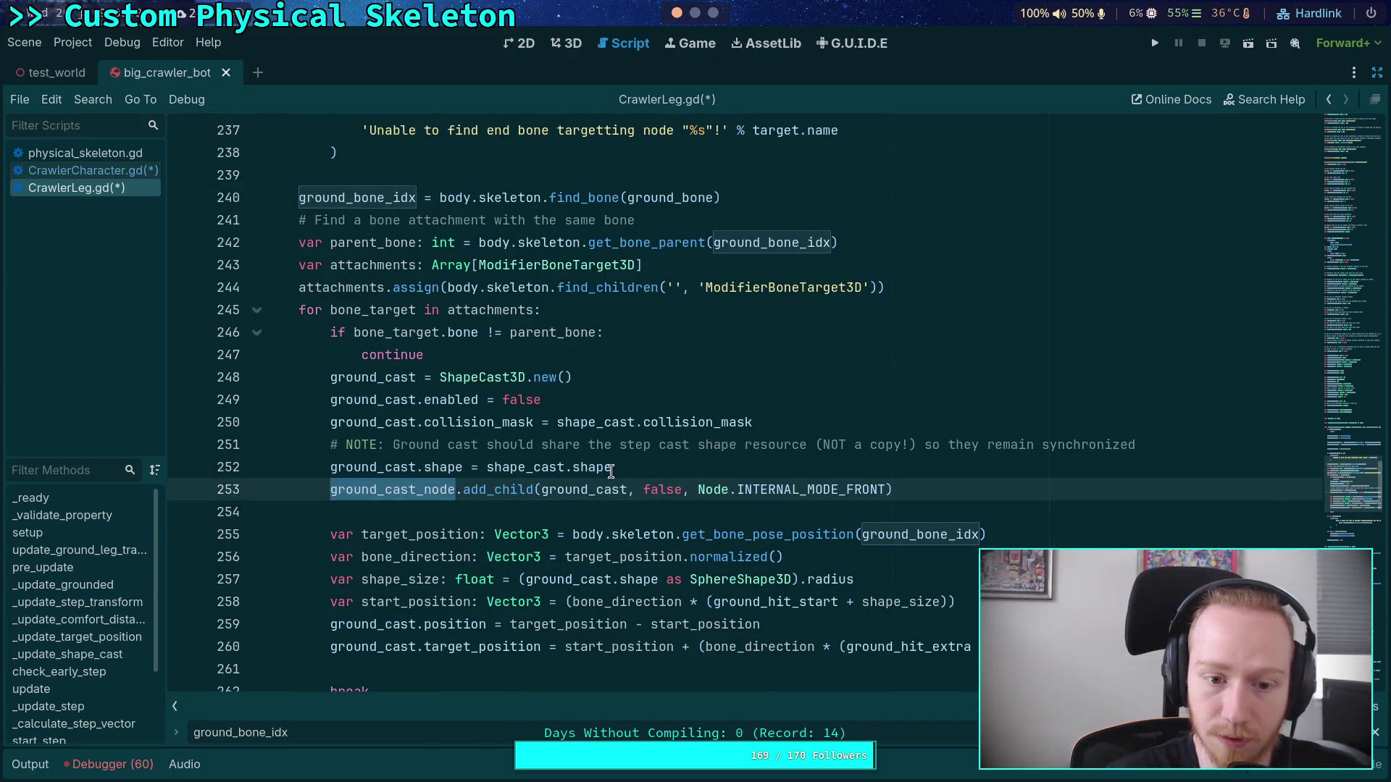
{"action": "mouse_move", "coordinate": [466, 353]}
{"action": "left_mouse_down"}
{"action": "mouse_move", "coordinate": [279, 330]}
{"action": "mouse_move", "coordinate": [217, 267]}
{"action": "mouse_move", "coordinate": [202, 227]}
{"action": "left_mouse_up"}
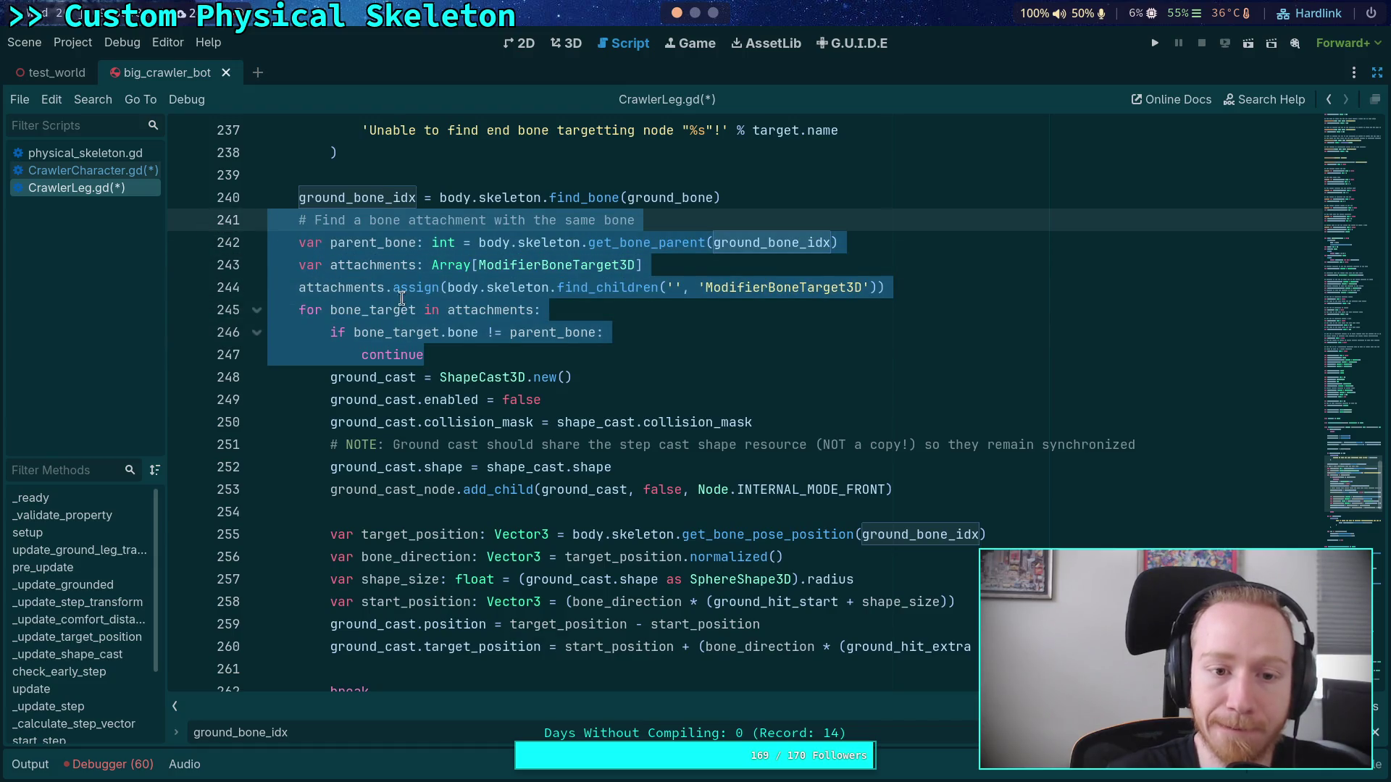
{"action": "key", "text": "Delete"}
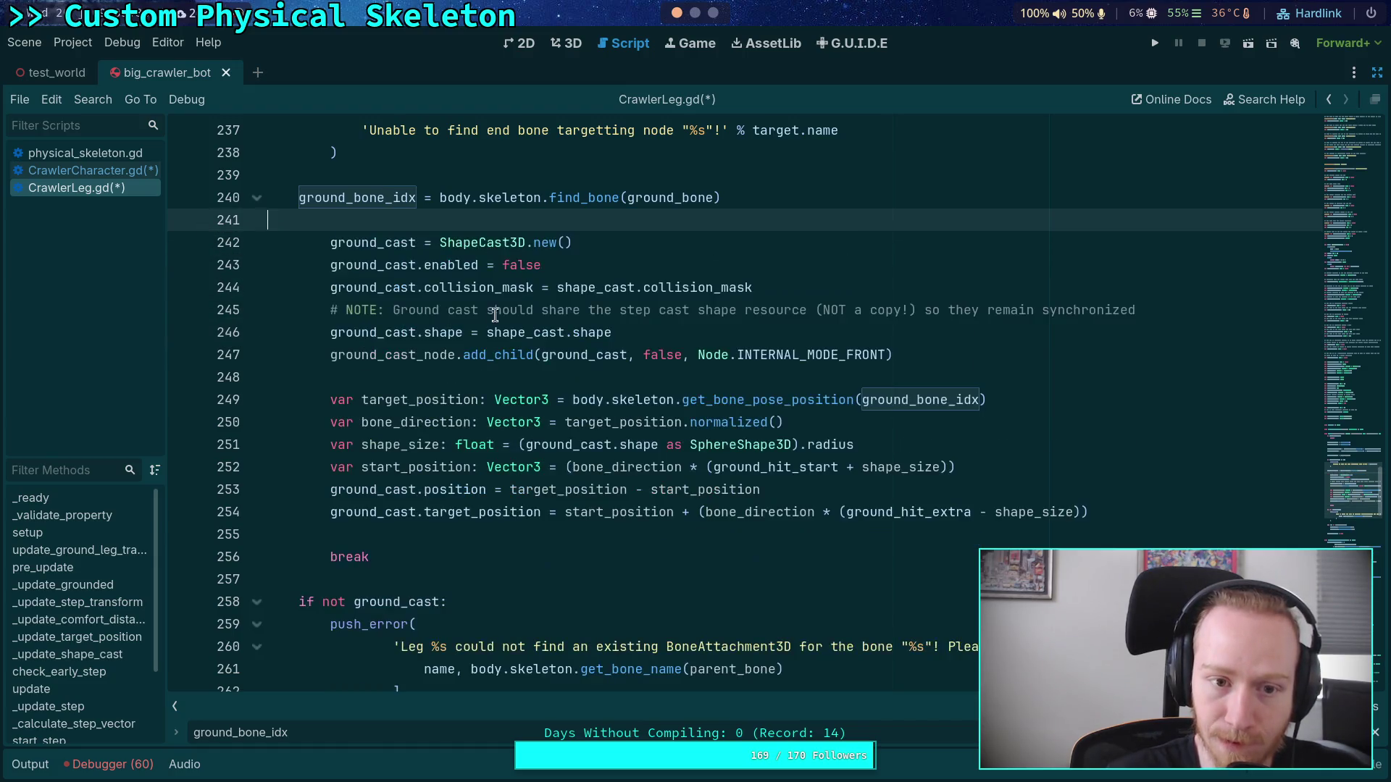
{"action": "left_click_drag", "start_coordinate": [353, 243], "coordinate": [457, 512]}
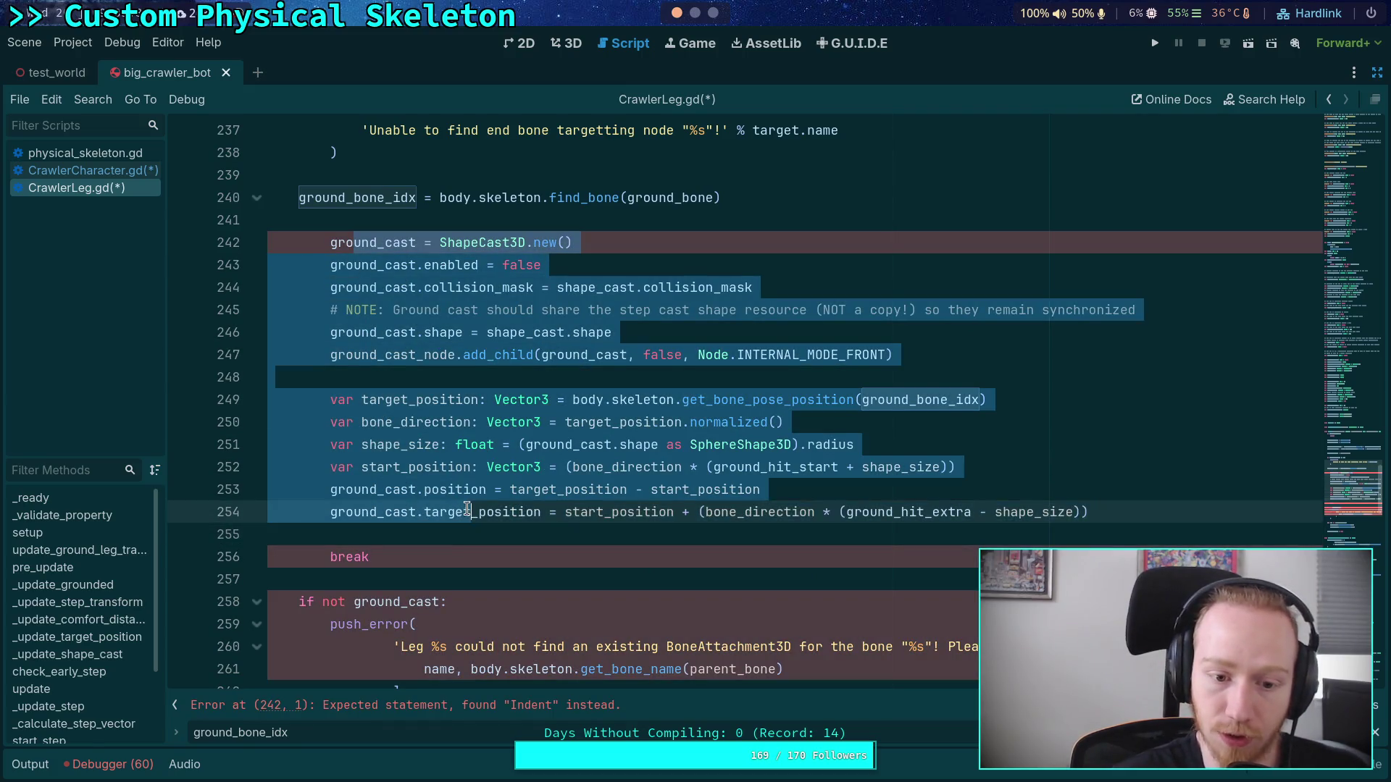
{"action": "key", "text": "shift+Tab"}
Step: Remove the leftover break and the 'if not ground_cast' push_error check
{"action": "left_click", "coordinate": [435, 557]}
{"action": "key", "text": "BackSpace"}
{"action": "key", "text": "BackSpace"}
{"action": "key", "text": "BackSpace"}
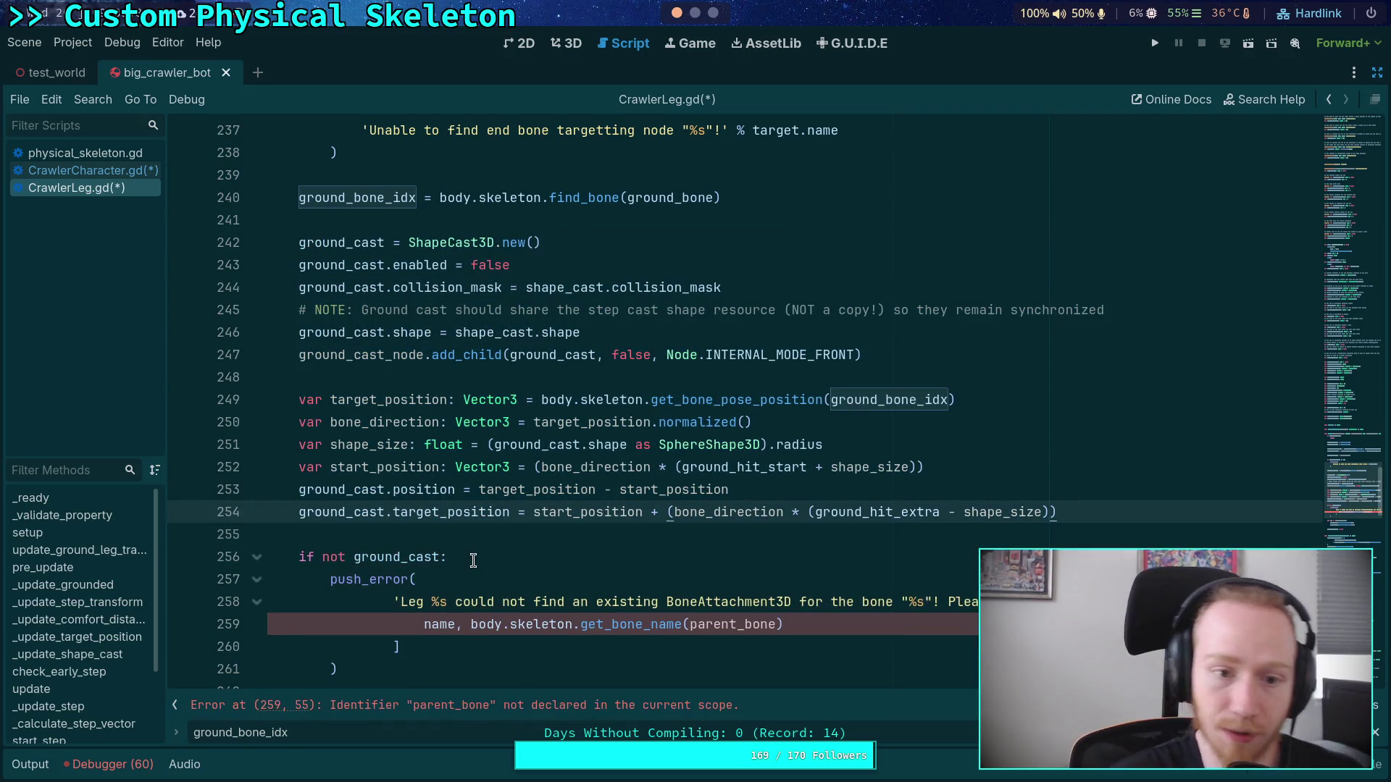
{"action": "double_click", "coordinate": [401, 556]}
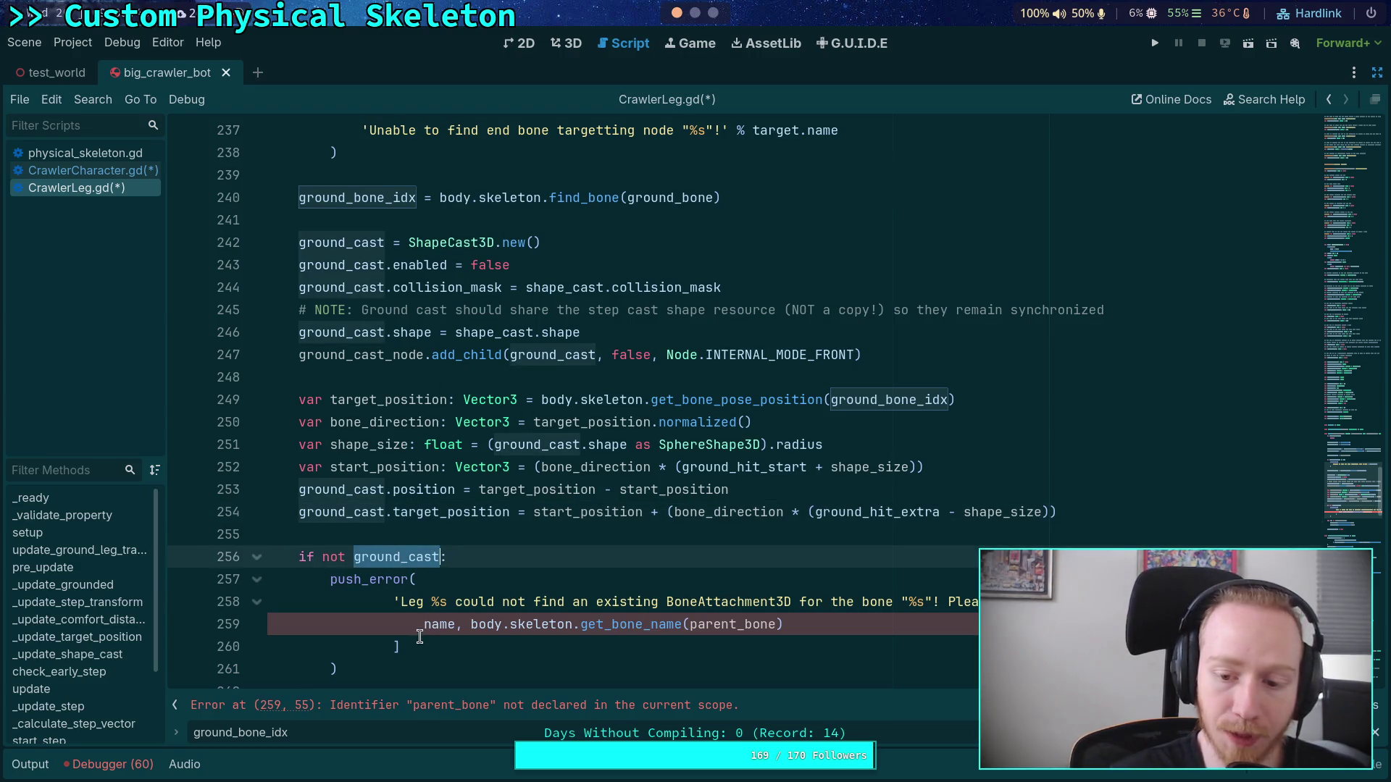
{"action": "scroll", "coordinate": [398, 652], "scroll_direction": "down", "scroll_amount": 1}
{"action": "left_click_drag", "start_coordinate": [369, 610], "coordinate": [250, 467]}
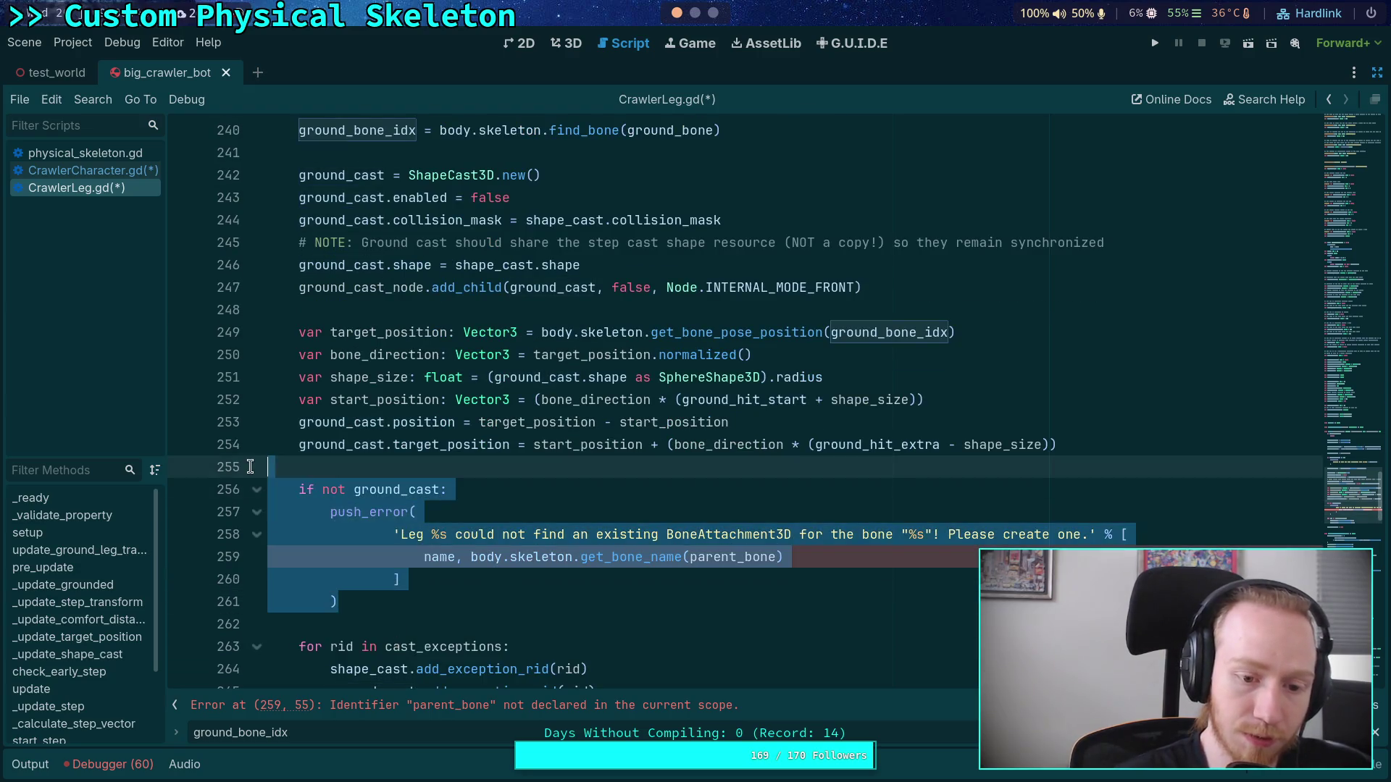
{"action": "key", "text": "Delete"}
{"action": "key", "text": "BackSpace"}
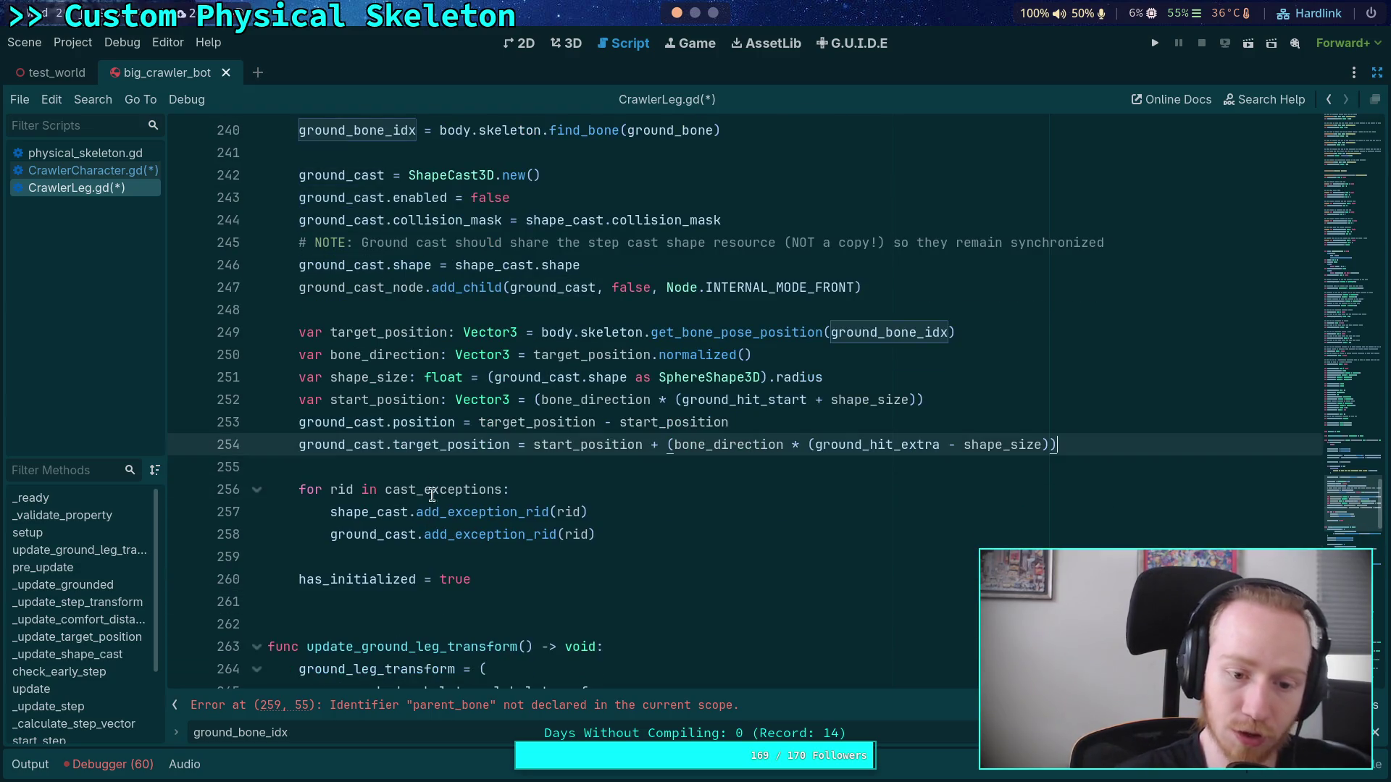
{"action": "left_click", "coordinate": [444, 463]}
Step: Change the bone check's condition from target_bone_idx to ik_target_bone
{"action": "mouse_move", "coordinate": [549, 507]}
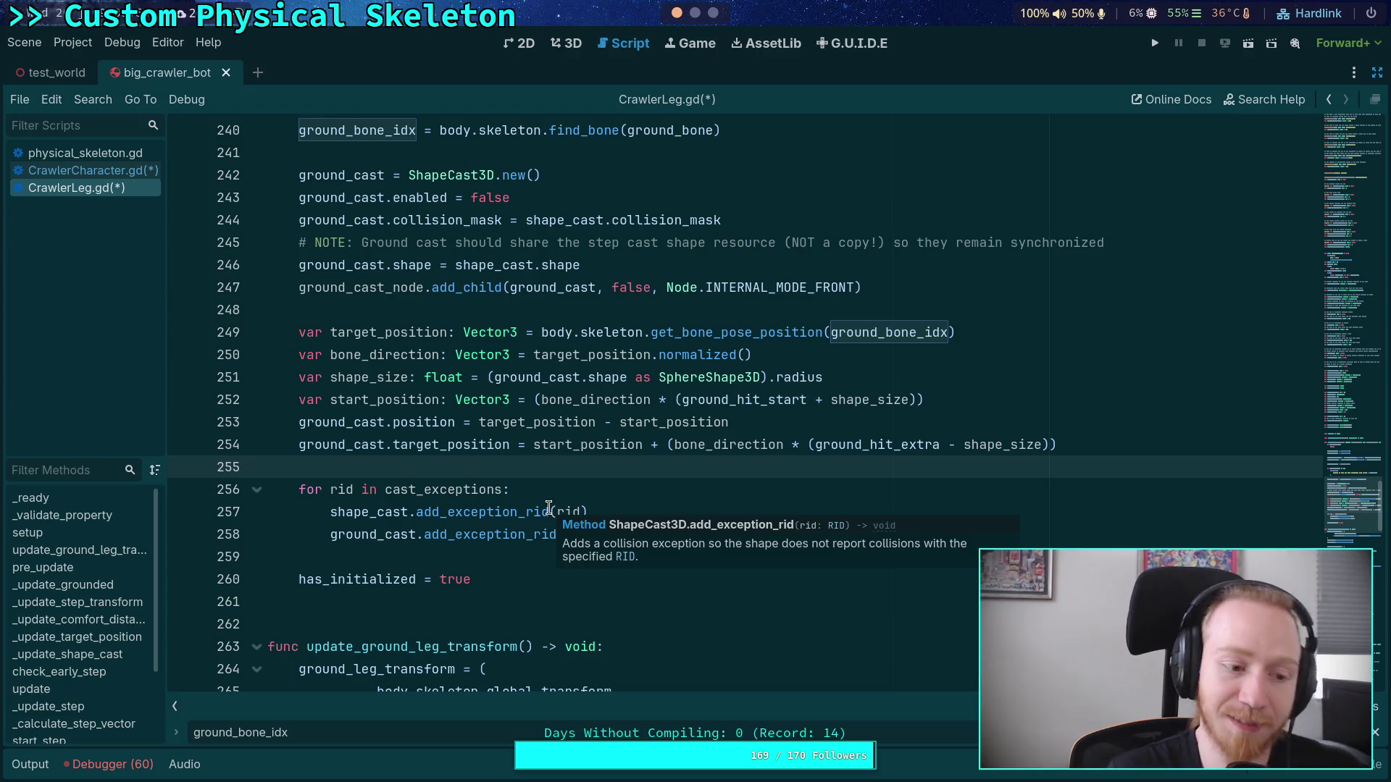
{"action": "scroll", "coordinate": [447, 471], "scroll_direction": "up", "scroll_amount": 5}
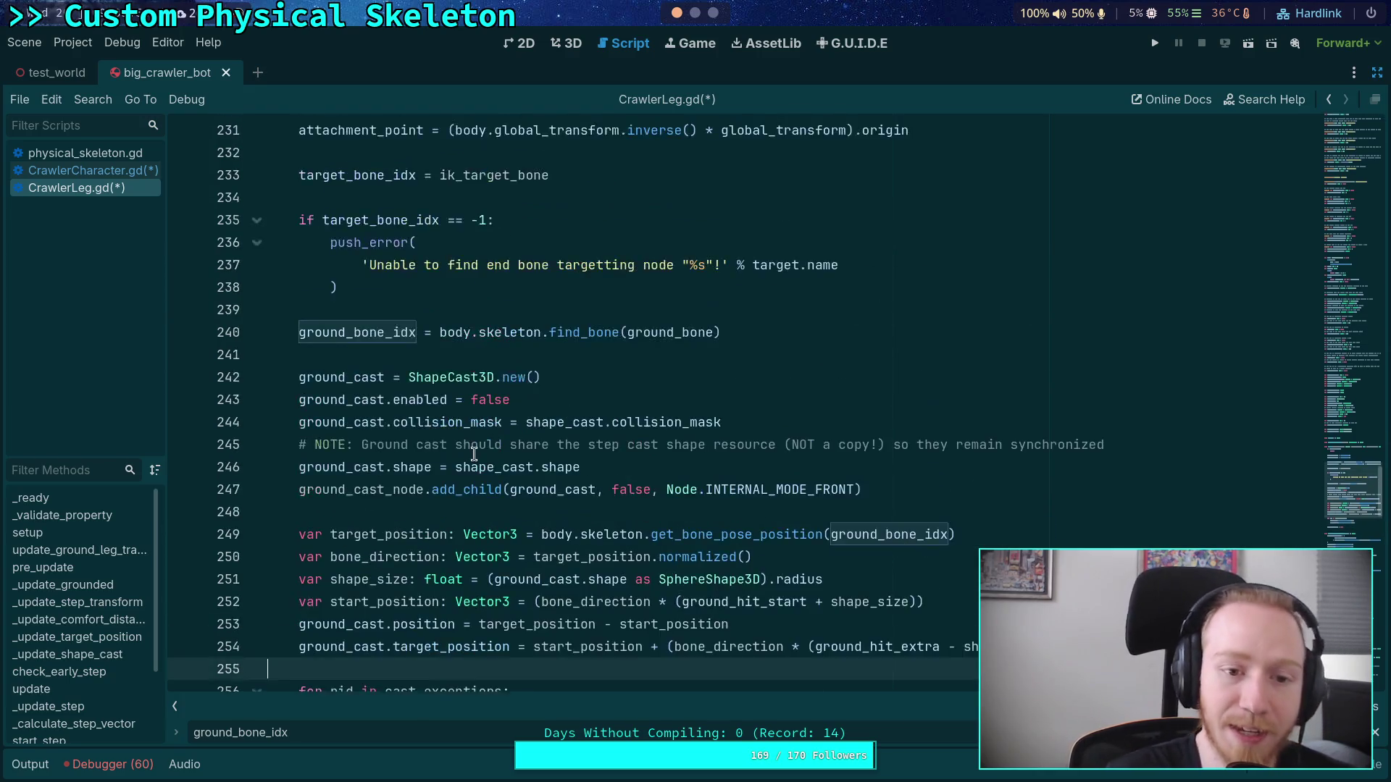
{"action": "left_click", "coordinate": [474, 444]}
{"action": "scroll", "coordinate": [474, 444], "scroll_direction": "up", "scroll_amount": 2}
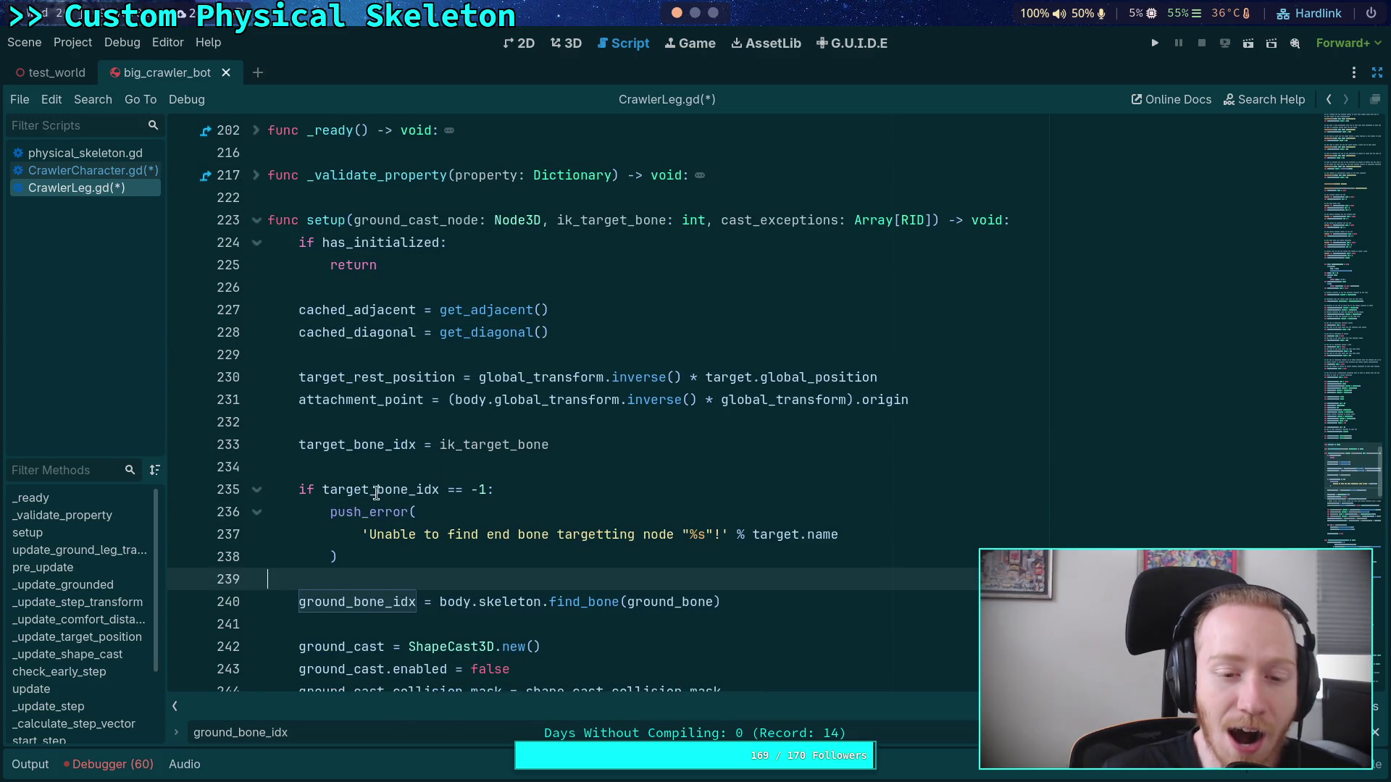
{"action": "left_click", "coordinate": [524, 476]}
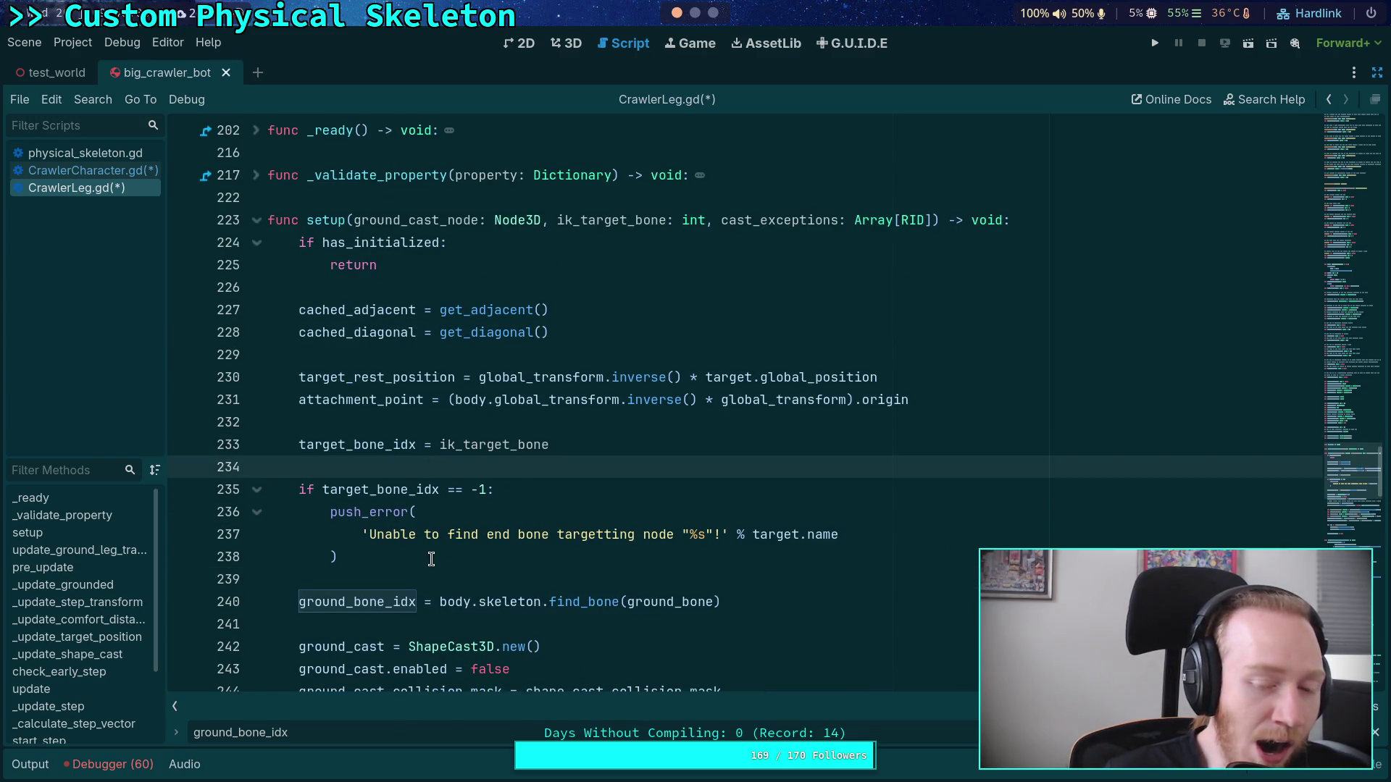
{"action": "left_click_drag", "start_coordinate": [389, 557], "coordinate": [404, 493]}
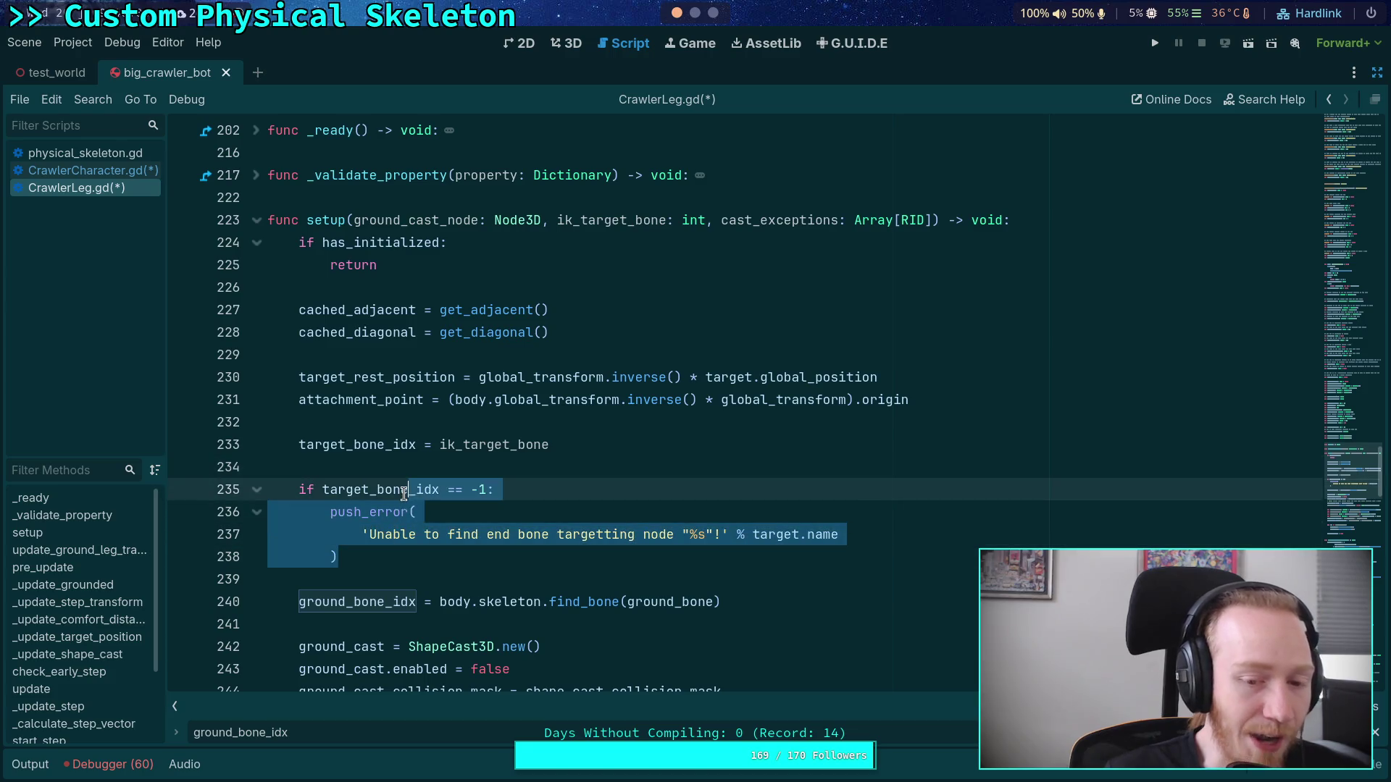
{"action": "left_click", "coordinate": [317, 489]}
{"action": "key", "text": "Up"}
{"action": "key", "text": "Down"}
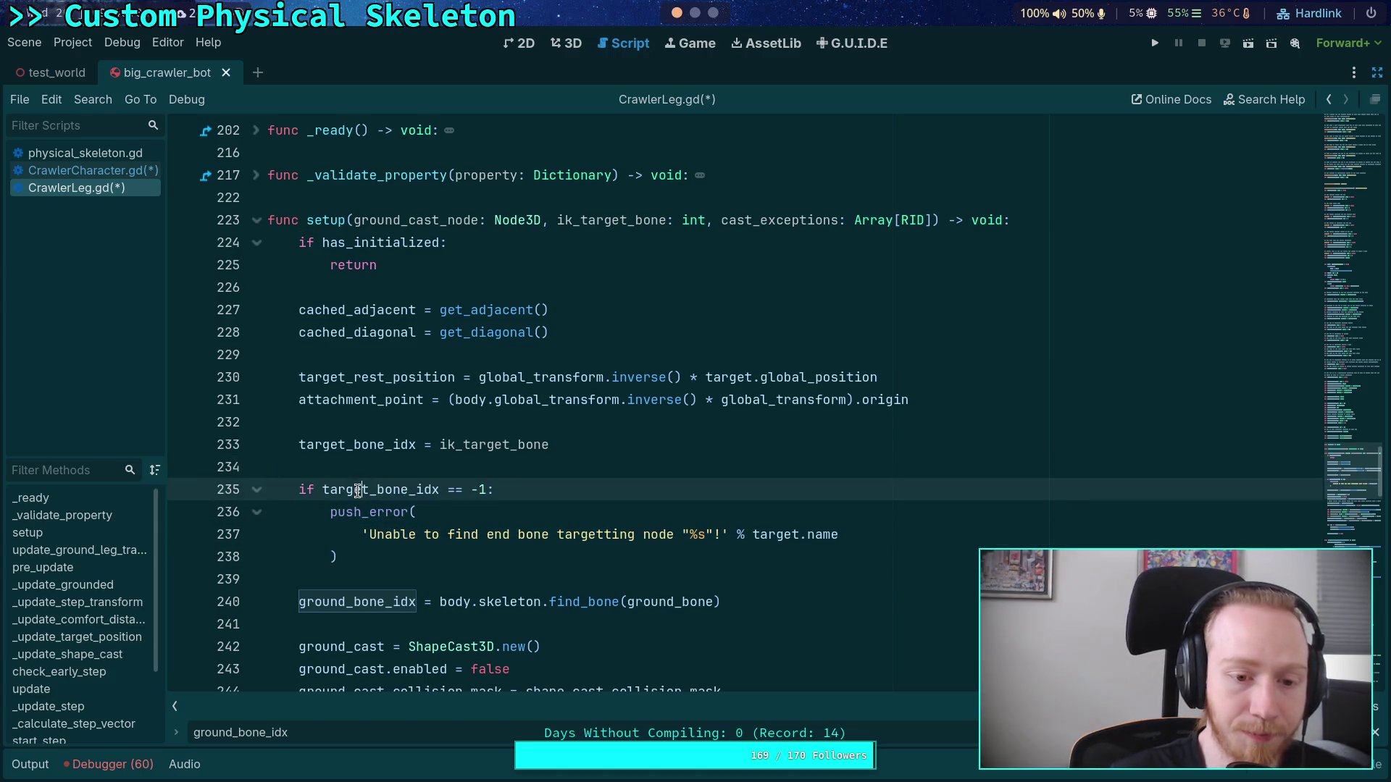
{"action": "double_click", "coordinate": [362, 490]}
{"action": "scroll", "coordinate": [491, 516], "scroll_direction": "down", "scroll_amount": 2}
{"action": "scroll", "coordinate": [491, 516], "scroll_direction": "down", "scroll_amount": 4}
{"action": "scroll", "coordinate": [449, 536], "scroll_direction": "up", "scroll_amount": 7}
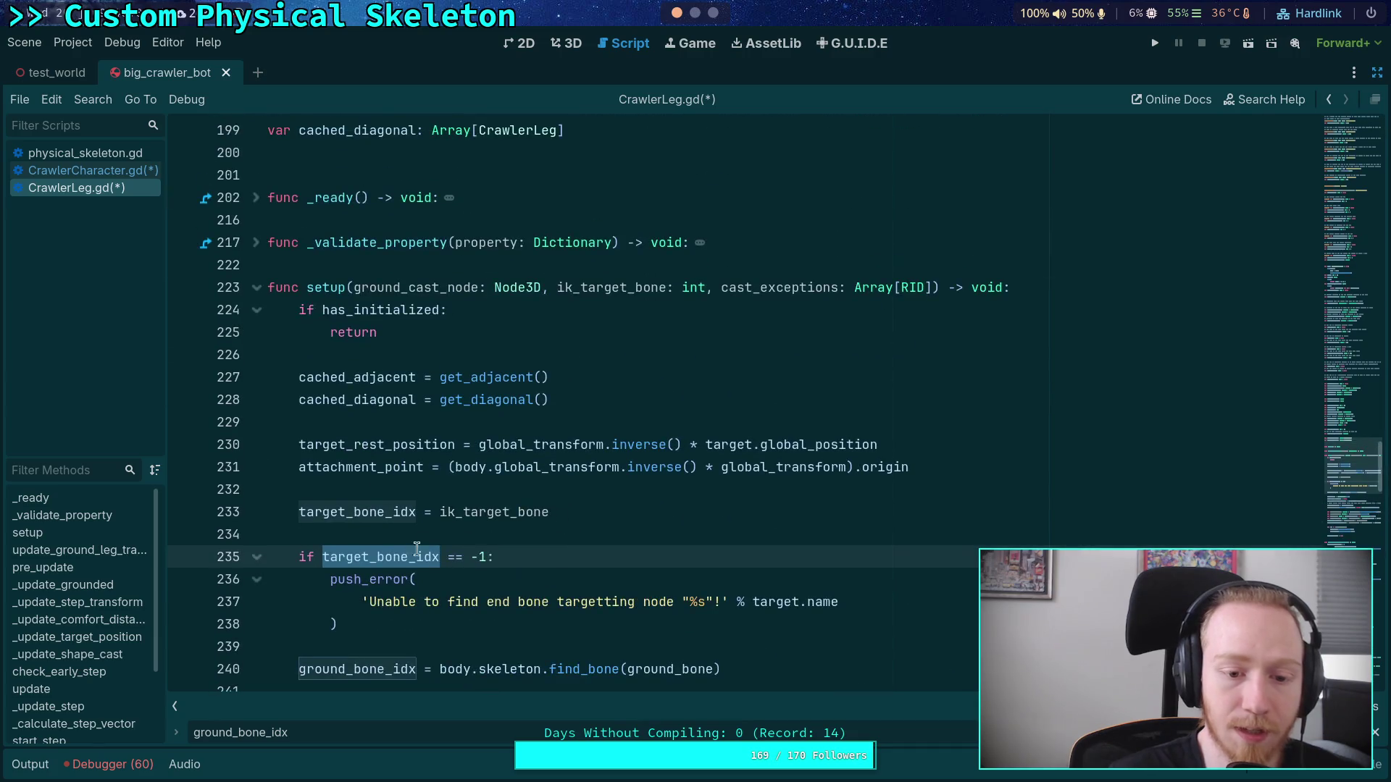
{"action": "type", "text": "if ix_t"}
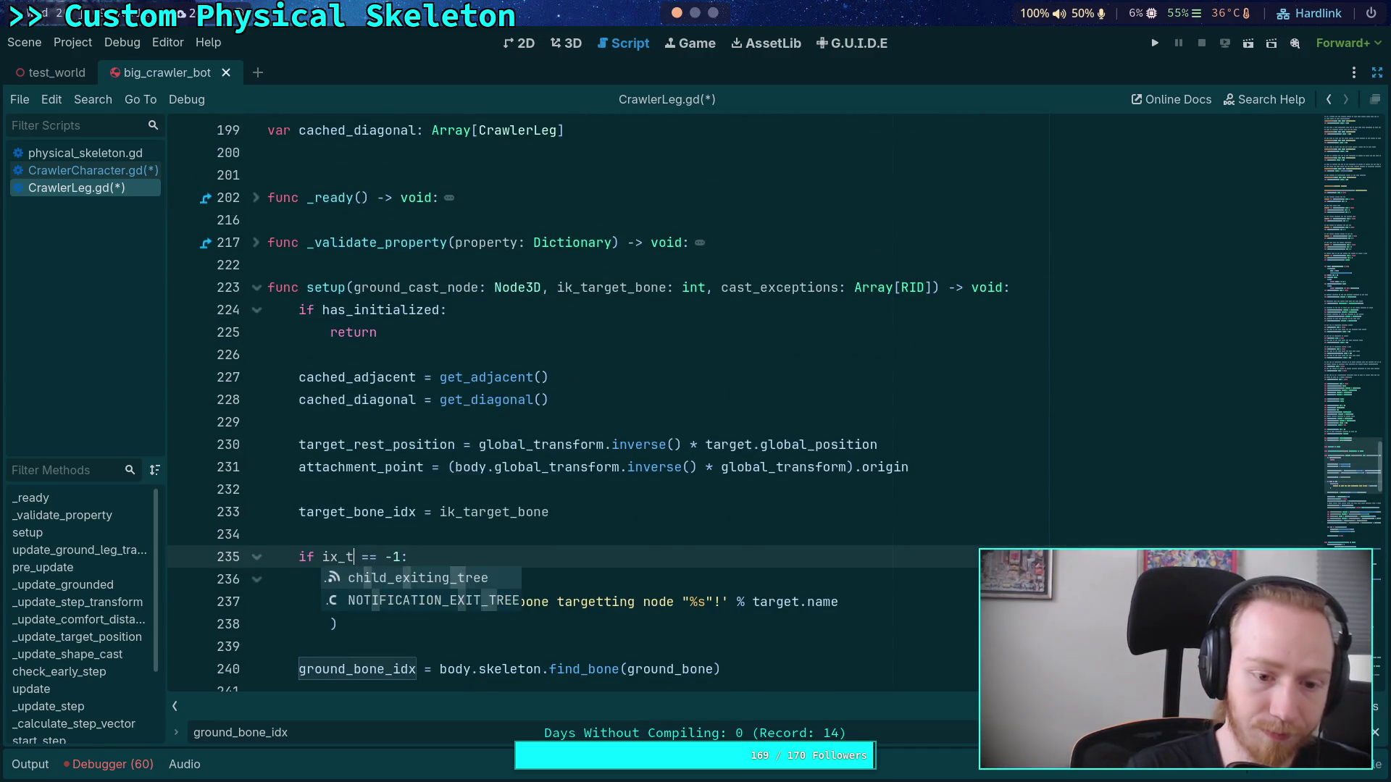
{"action": "type", "text": "k"}
{"action": "key", "text": "Return"}
Step: Move the ik_target_bone == -1 check to the start of setup and add a return
{"action": "left_click_drag", "start_coordinate": [367, 625], "coordinate": [296, 548]}
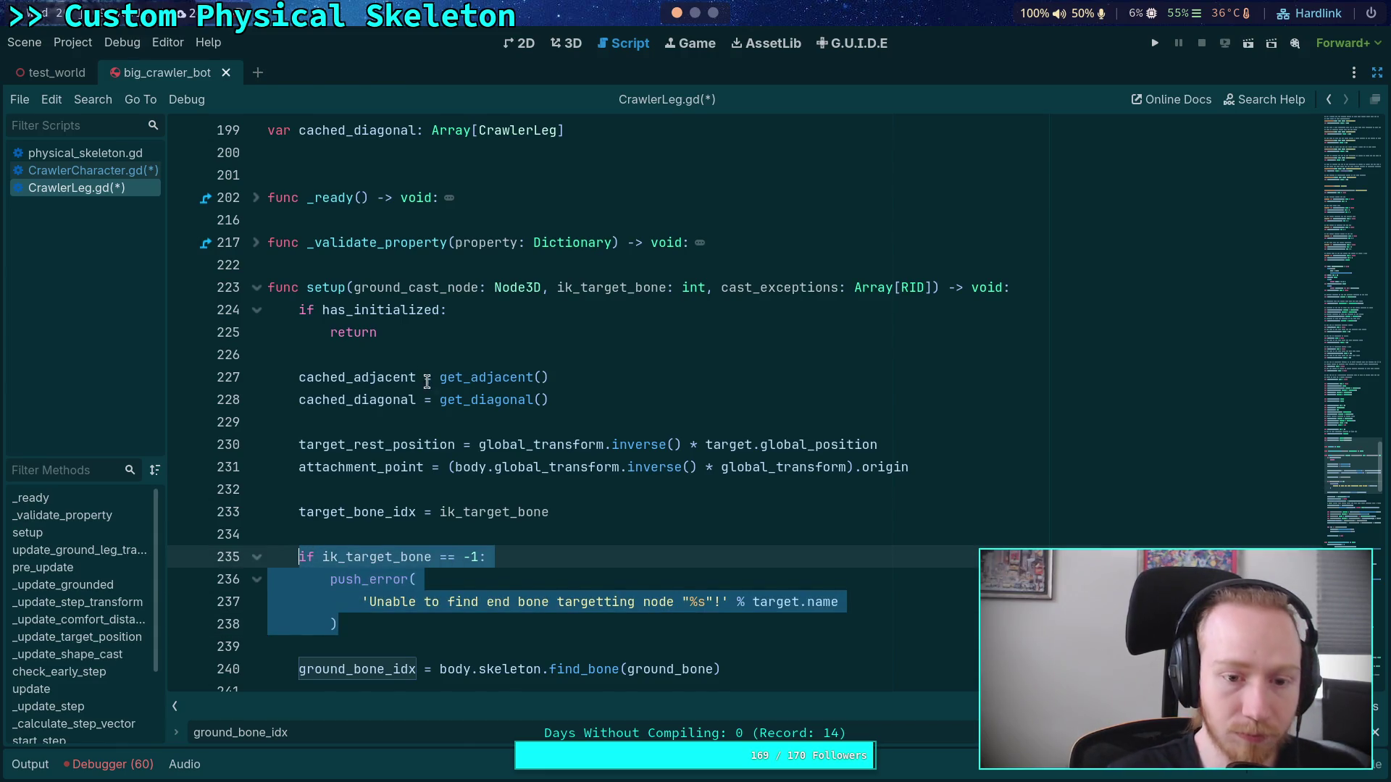
{"action": "key", "text": "BackSpace"}
{"action": "left_click", "coordinate": [470, 352]}
{"action": "key", "text": "Return"}
{"action": "type", "text": "if ik_target_bone == -1: \t\tpush_error( \t\t\t'Unable to find end bone targetting node \"%s\"!' % target.name \t\t)"}
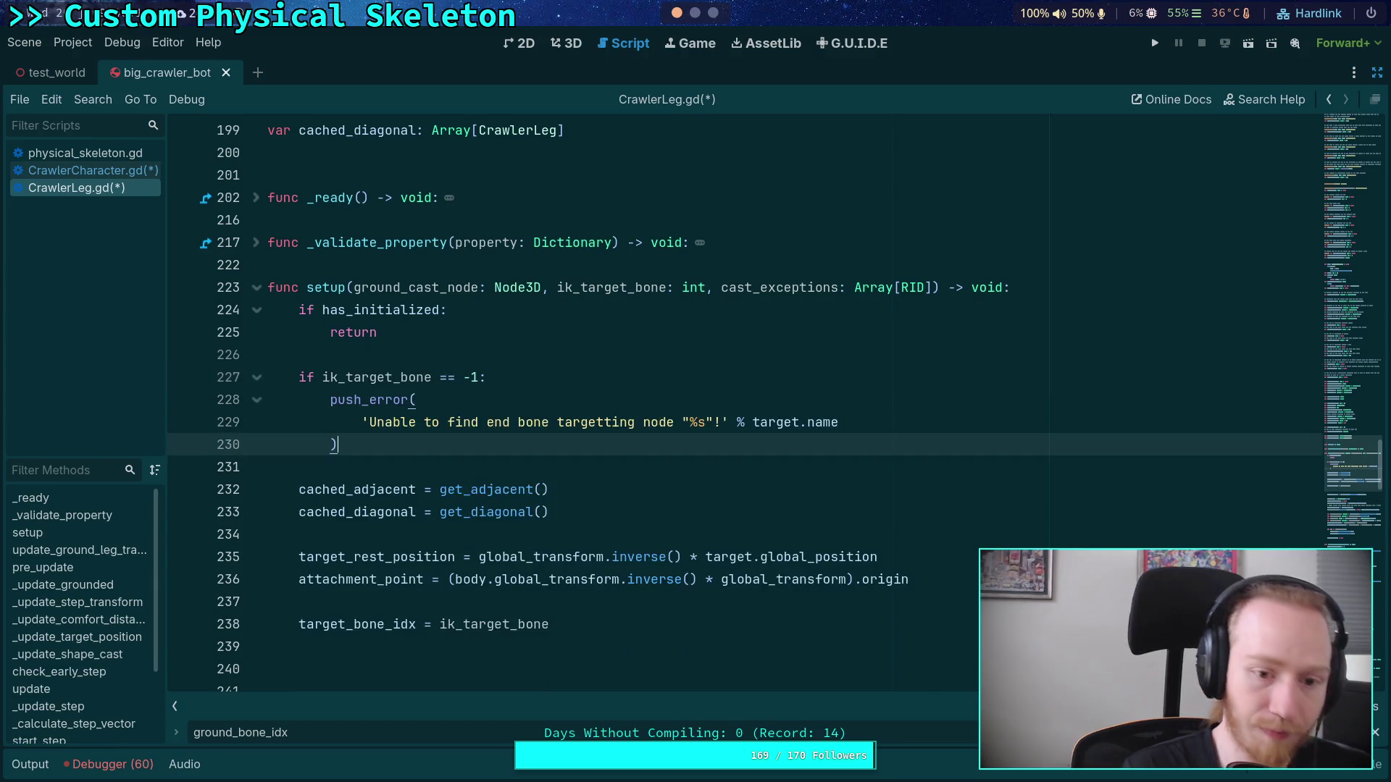
{"action": "key", "text": "Return"}
{"action": "type", "text": "return"}
{"action": "key", "text": "Return"}
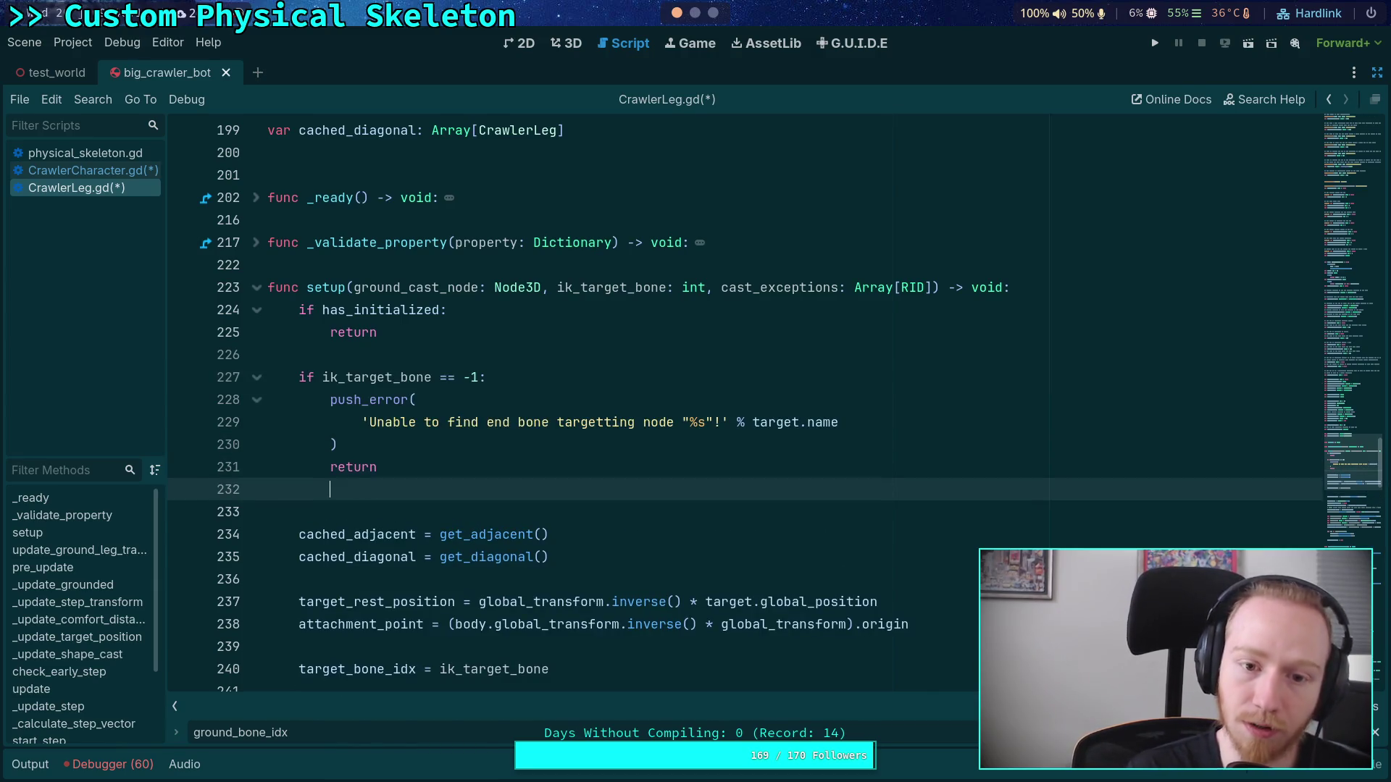
Step: Add an 'if not ground_cast_node' check pushing a 'Missing node for ground cast' error with the leg name
{"action": "key", "text": "Return"}
{"action": "type", "text": "if not "}
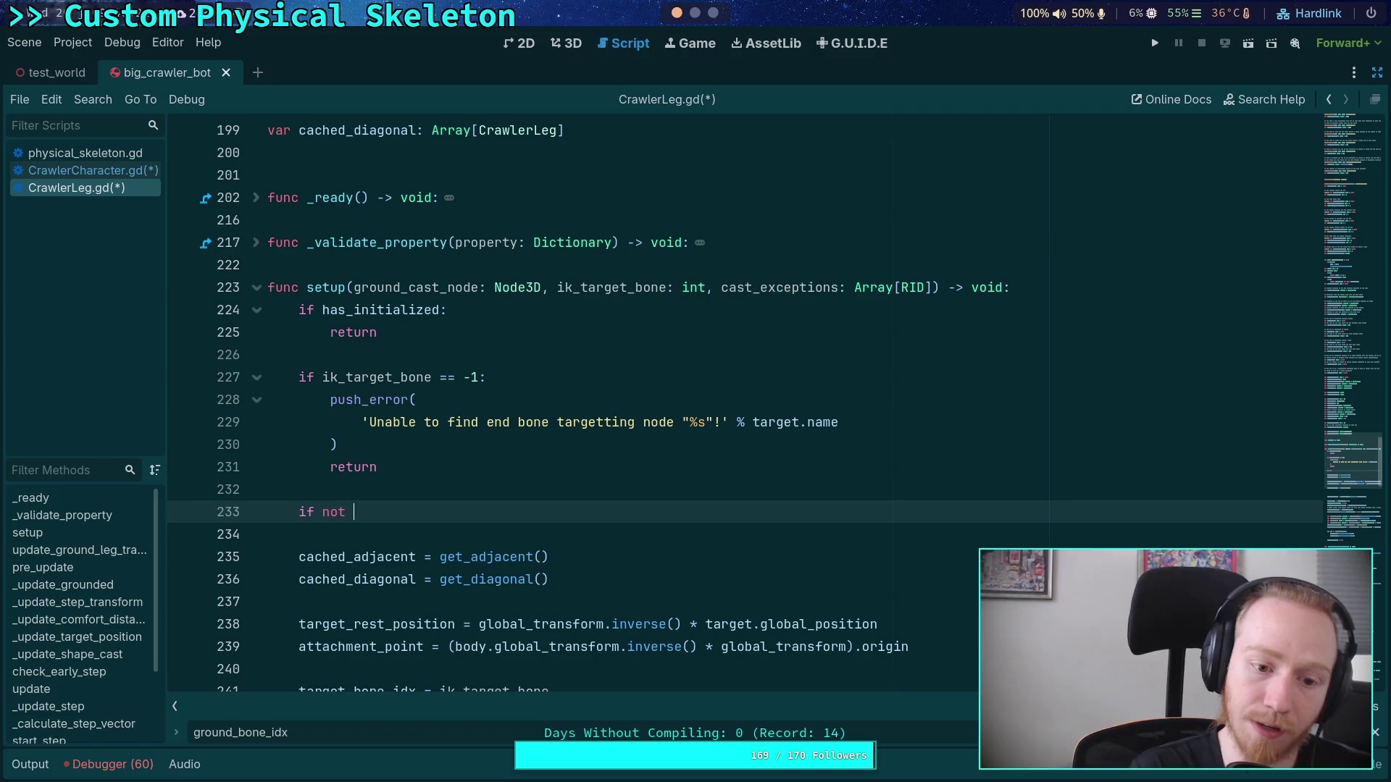
{"action": "type", "text": "ground_c"}
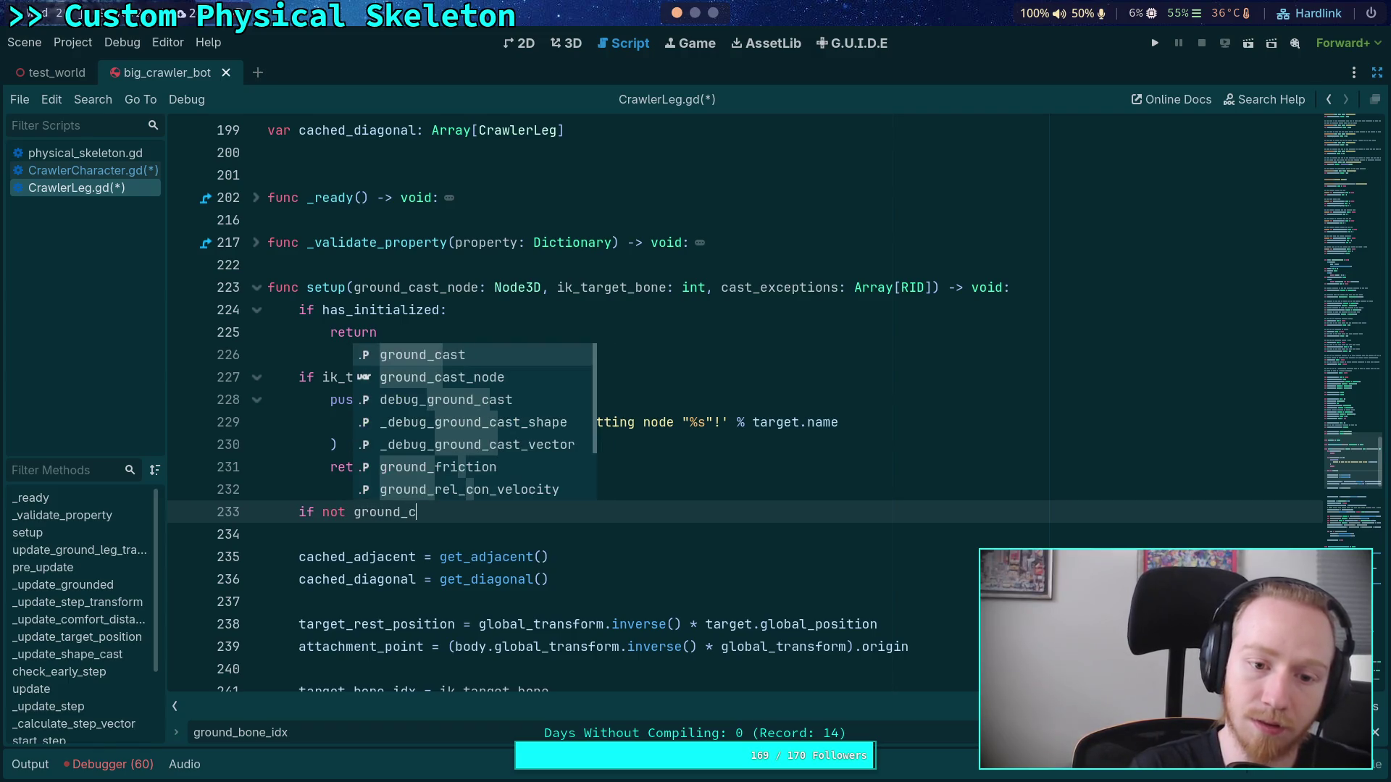
{"action": "key", "text": "Down"}
{"action": "key", "text": "Return"}
{"action": "key", "text": "Return"}
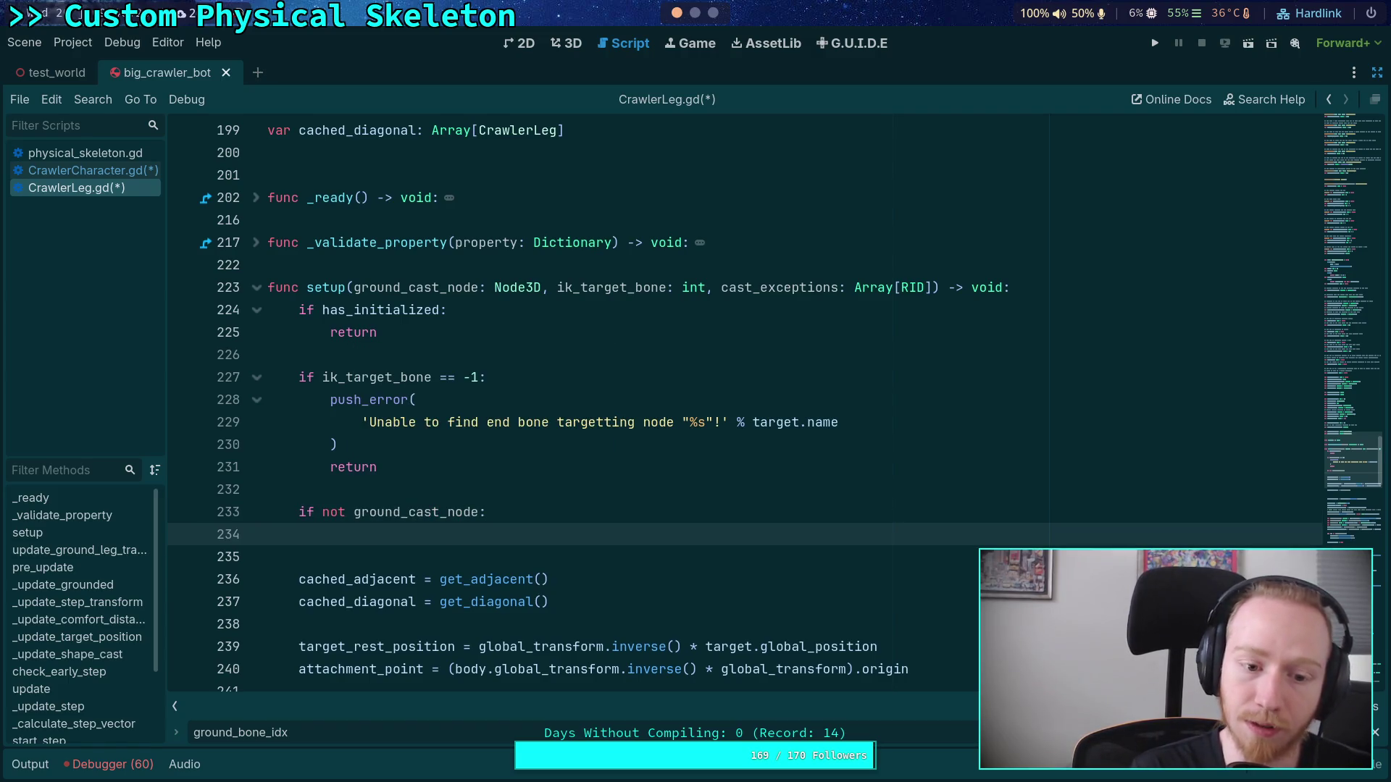
{"action": "type", "text": "push_error("}
{"action": "key", "text": "Return"}
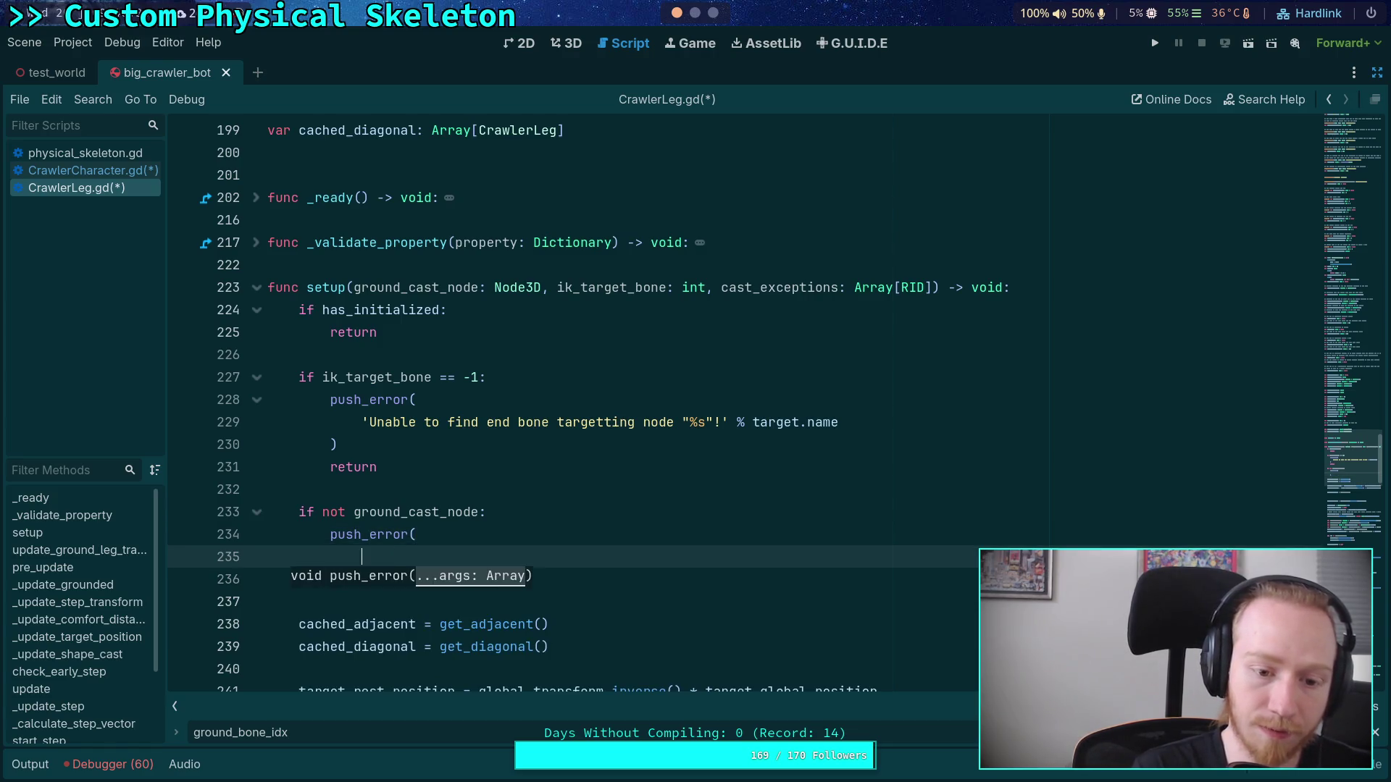
{"action": "type", "text": "'Missing "}
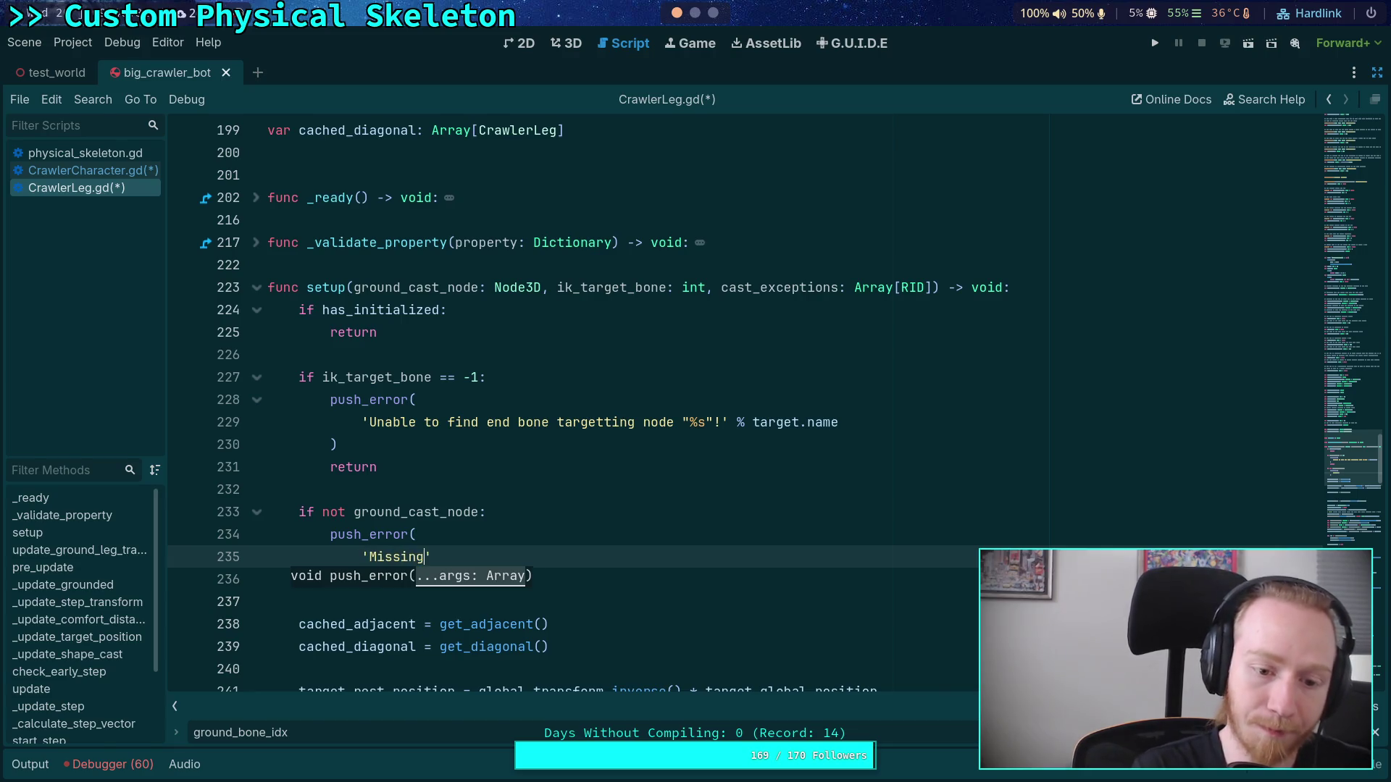
{"action": "type", "text": "ground c"}
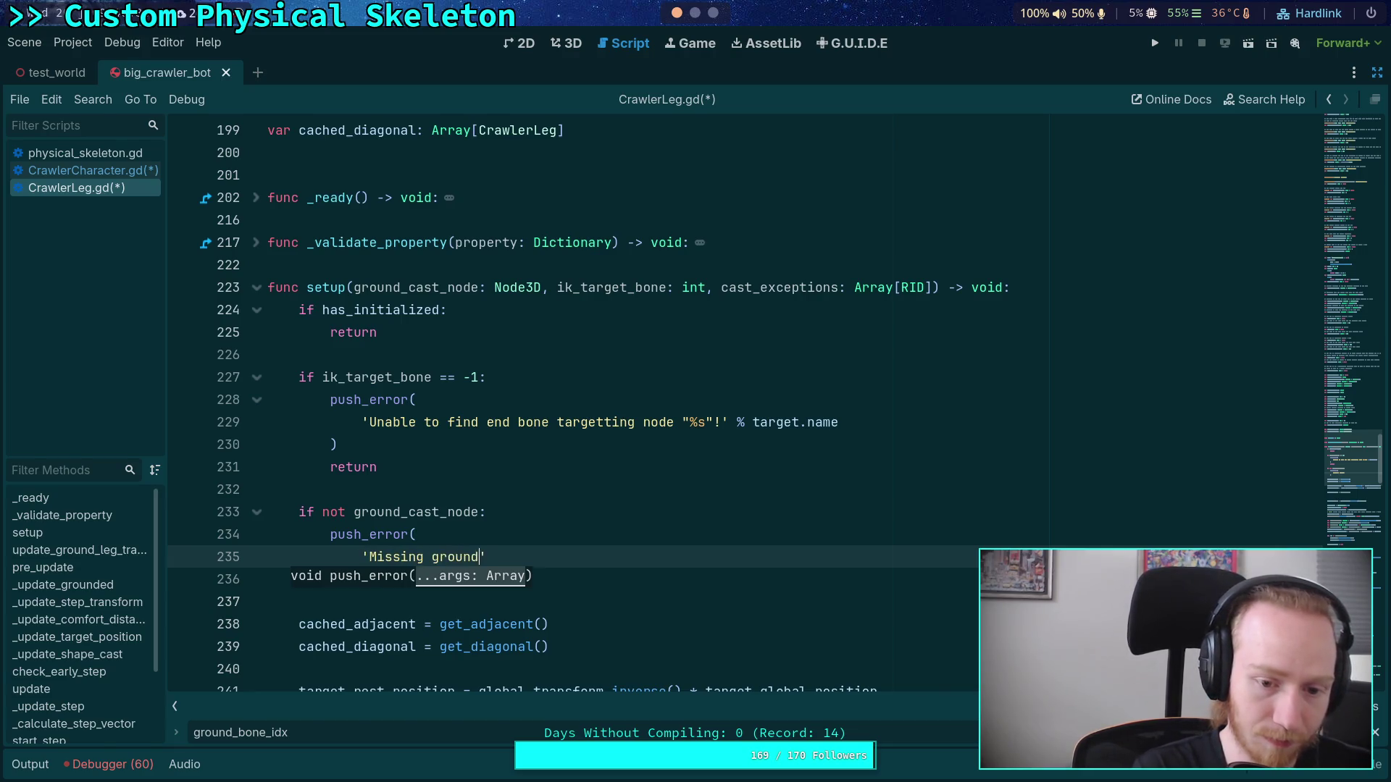
{"action": "type", "text": "ast"}
{"action": "key", "text": "BackSpace"}
{"action": "key", "text": "BackSpace"}
{"action": "key", "text": "BackSpace"}
{"action": "type", "text": "node for ground cast for leg %s~"}
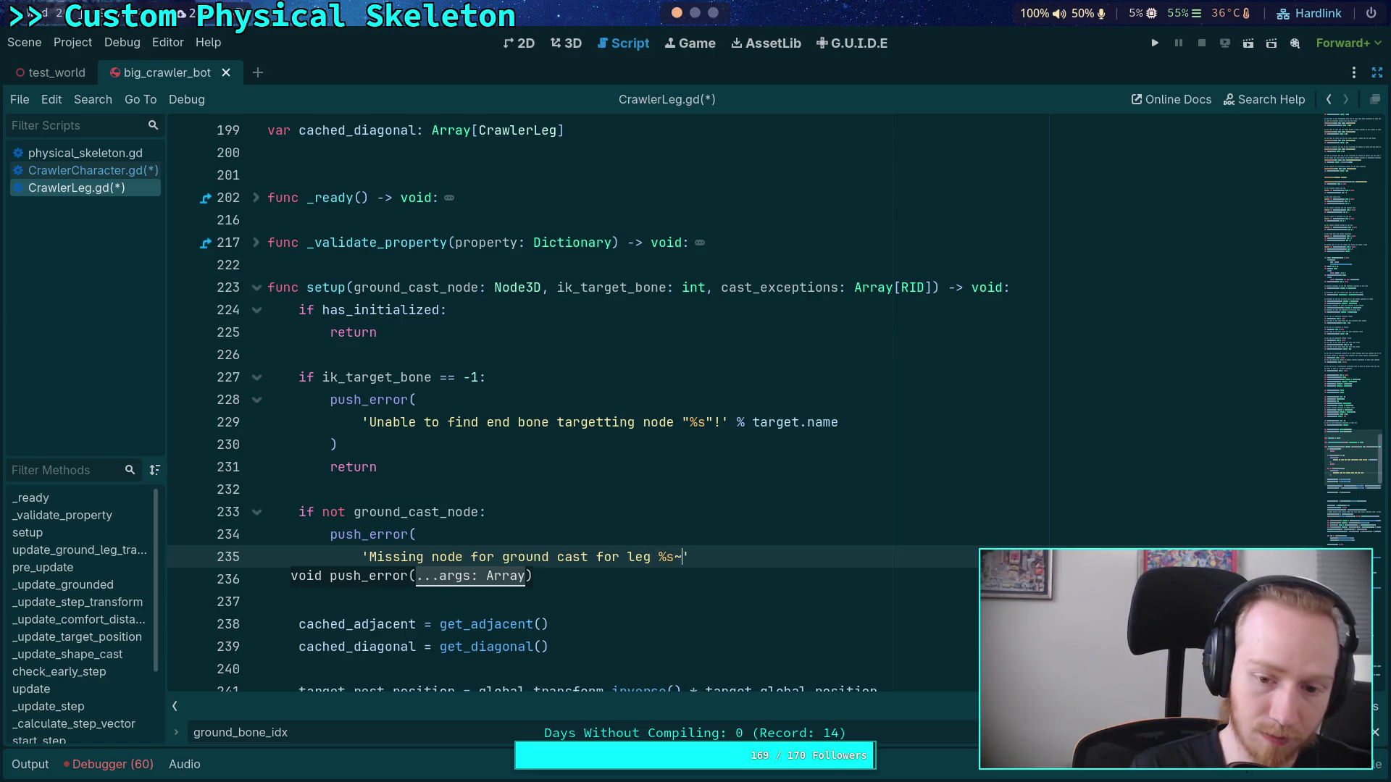
{"action": "key", "text": "Left"}
{"action": "key", "text": "BackSpace"}
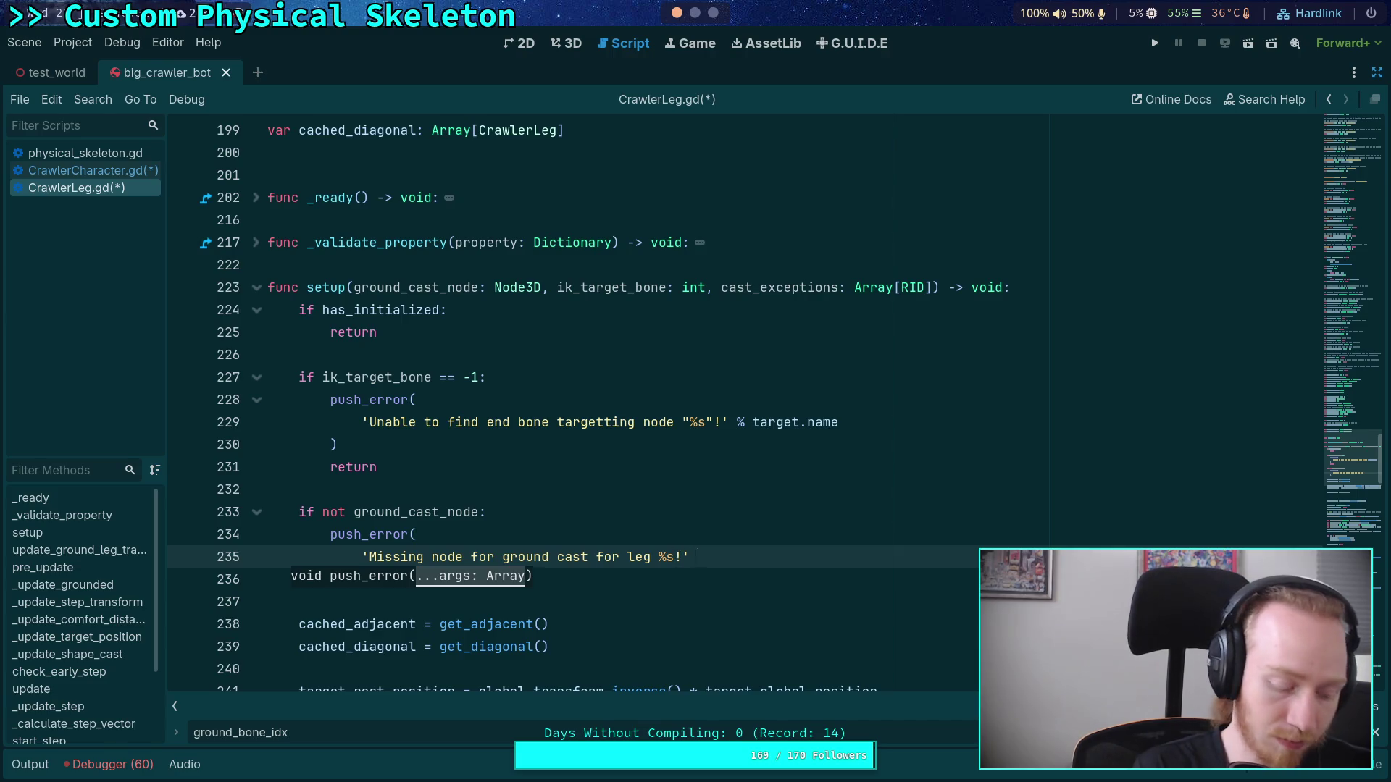
{"action": "type", "text": "% name"}
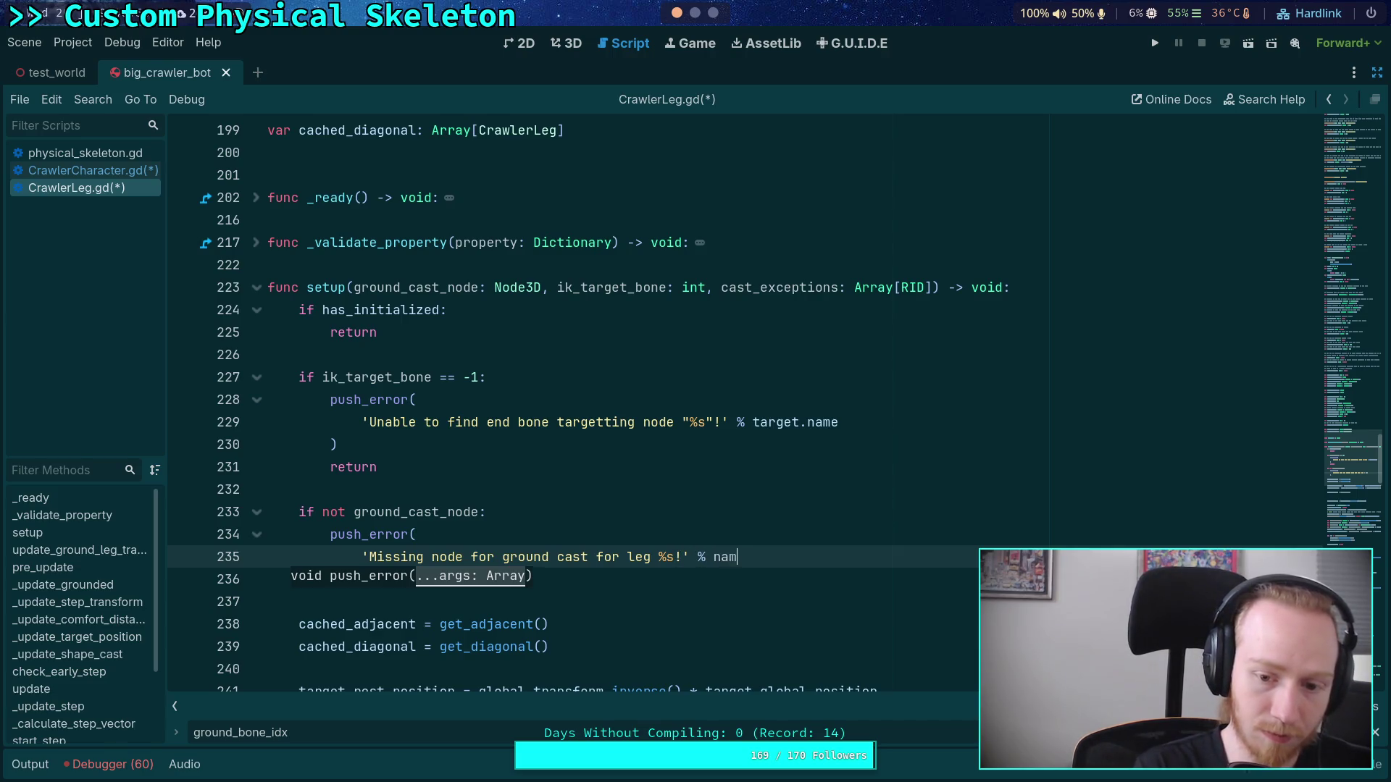
Step: Append "for leg %s!" % [name] to the bone error message and save the script
{"action": "left_click", "coordinate": [460, 402]}
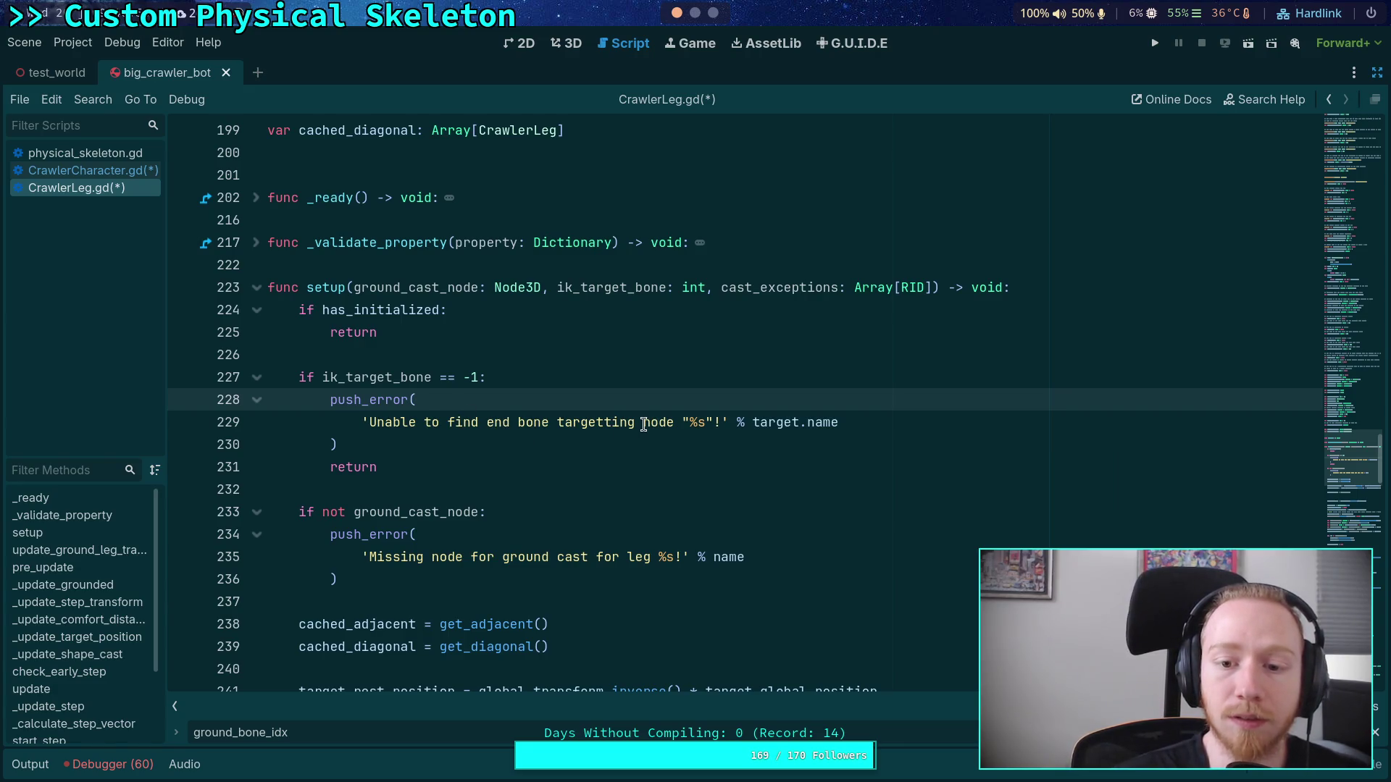
{"action": "left_click", "coordinate": [716, 422]}
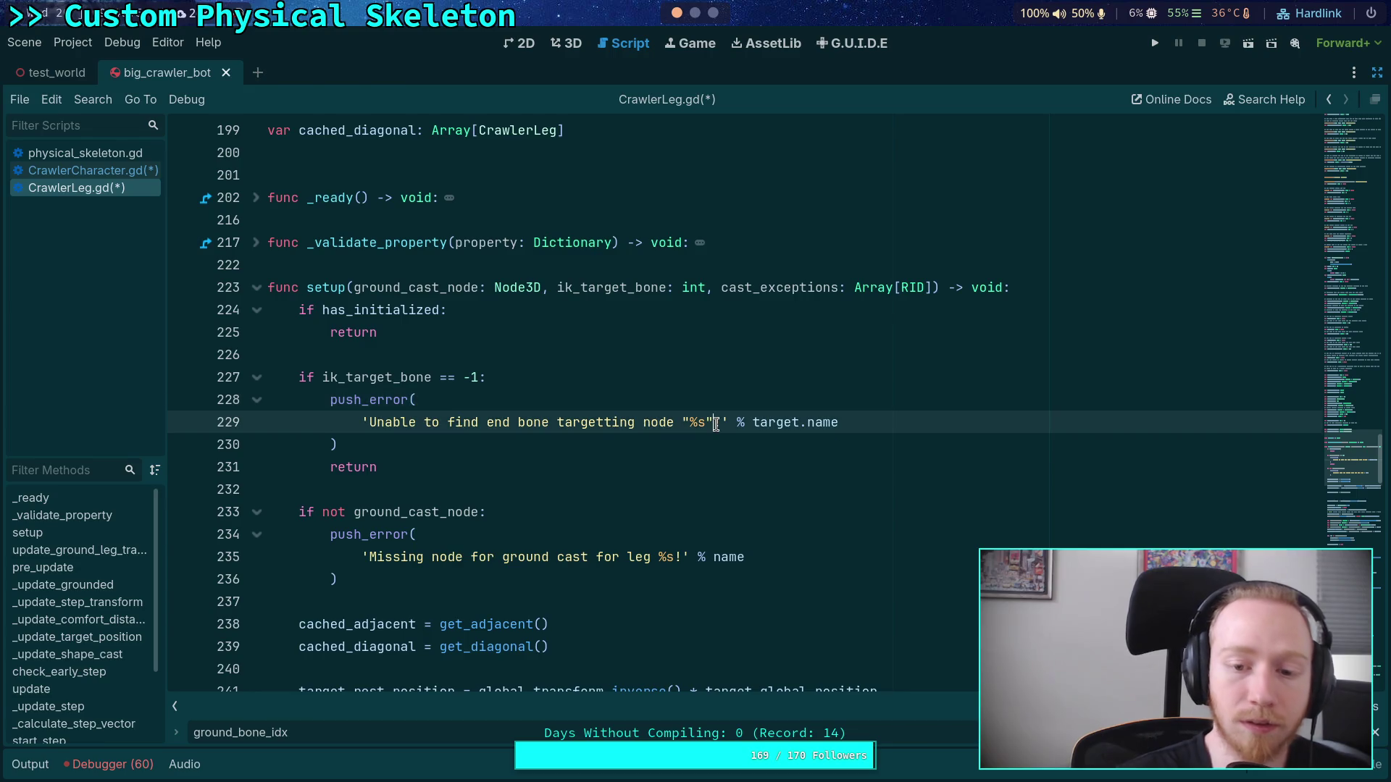
{"action": "type", "text": "for leg "}
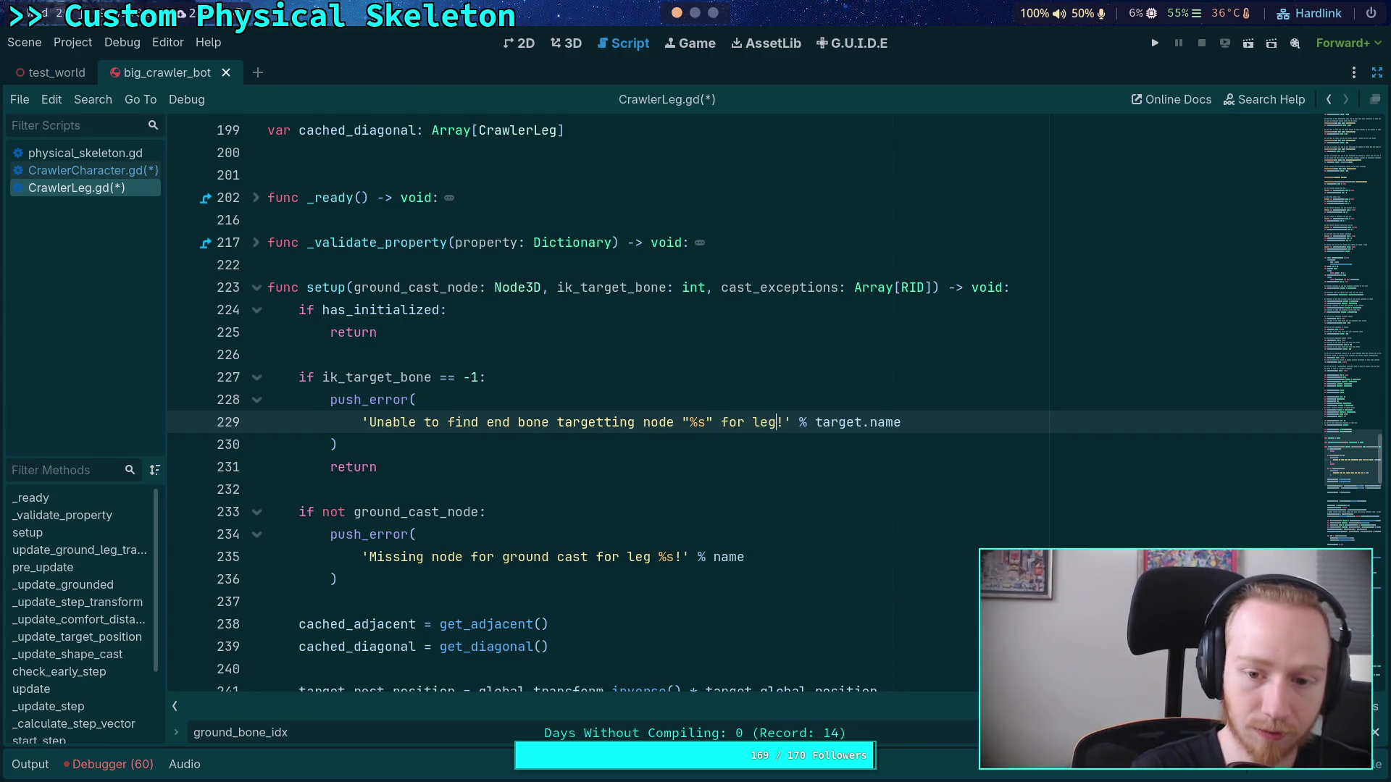
{"action": "type", "text": "%s!' % "}
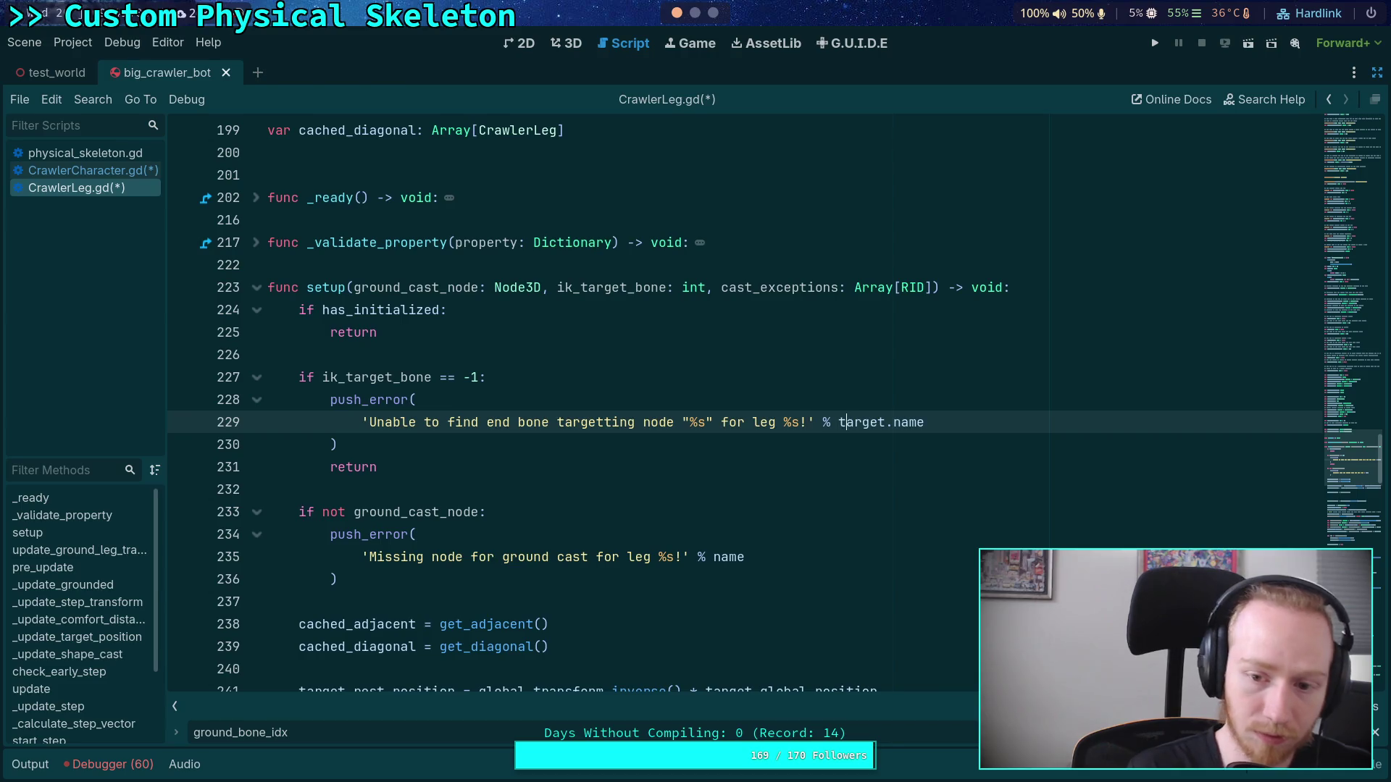
{"action": "type", "text": "["}
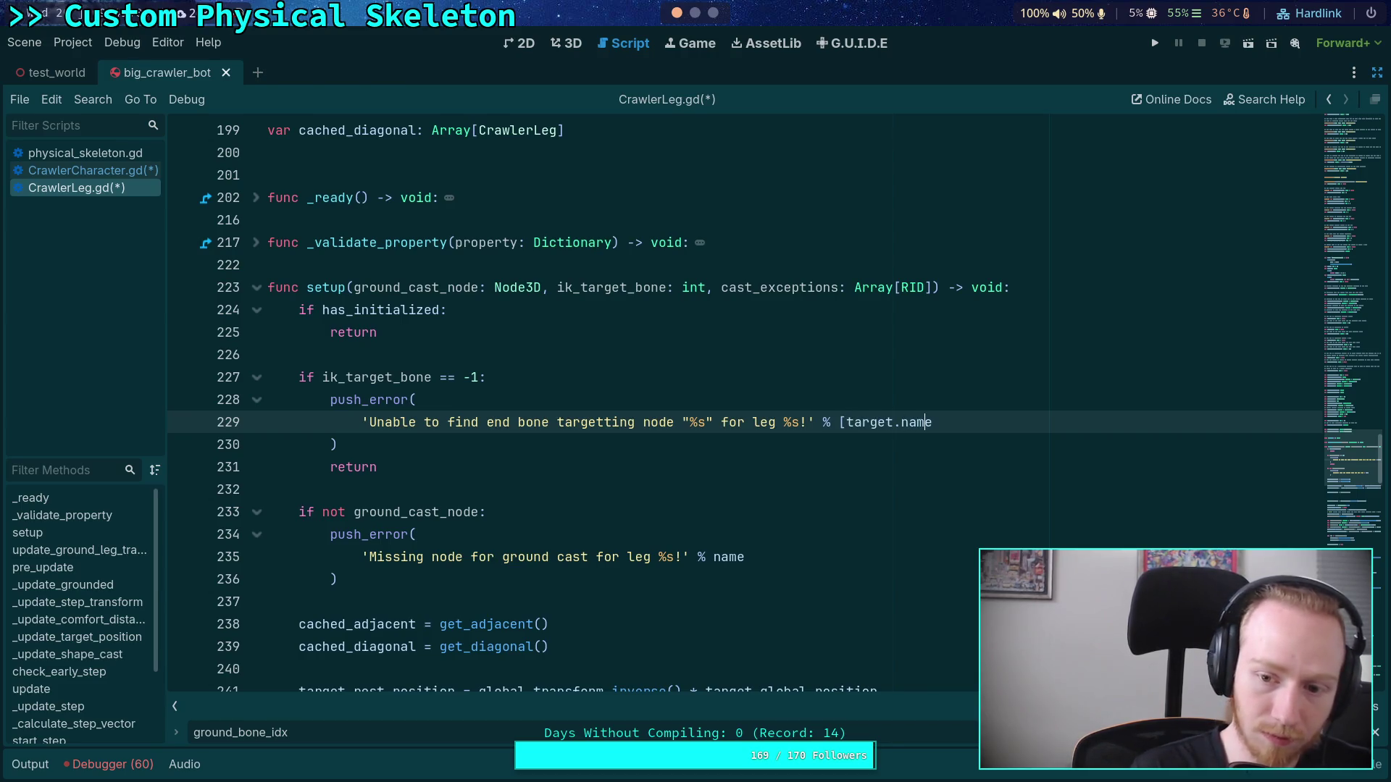
{"action": "key", "text": "End"}
{"action": "type", "text": ", name]"}
{"action": "key", "text": "ctrl+s"}
{"action": "scroll", "coordinate": [586, 462], "scroll_direction": "down", "scroll_amount": 1}
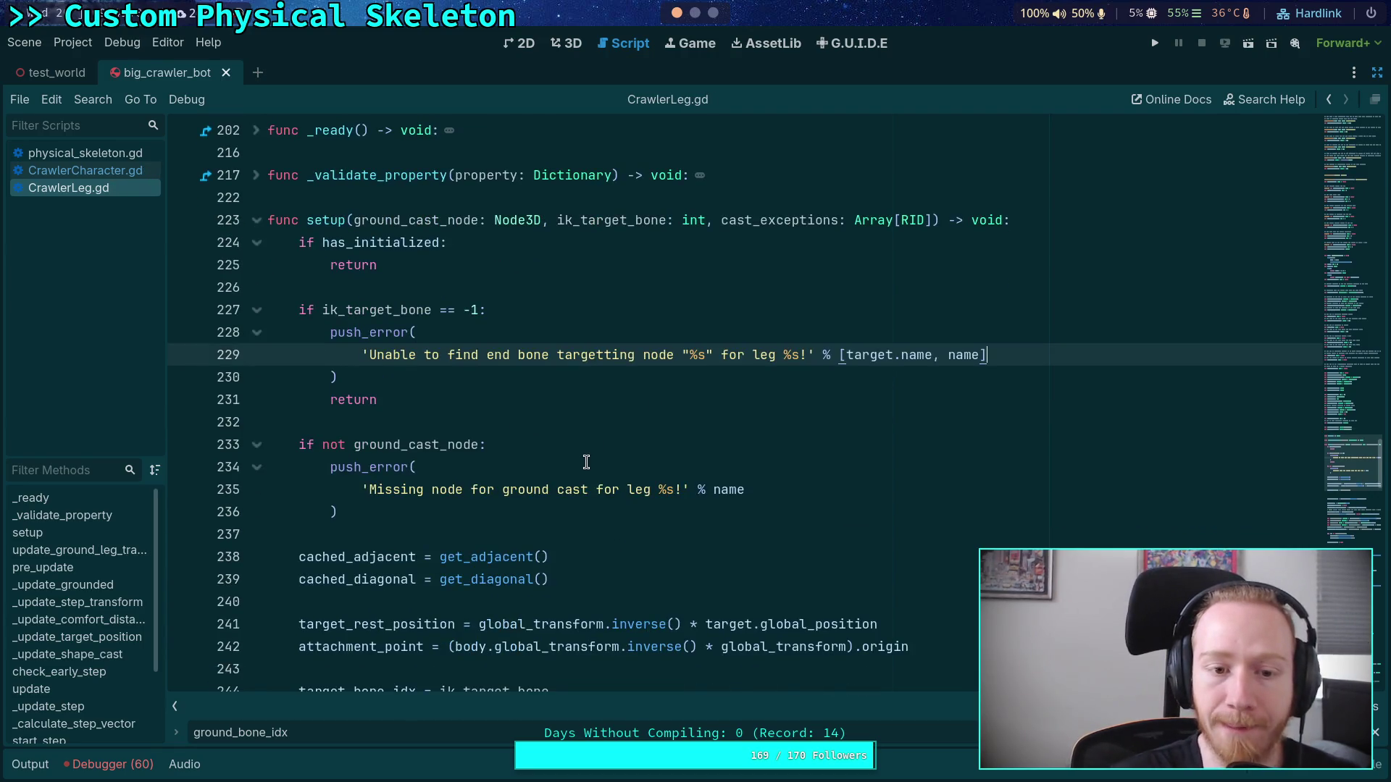
Step: Remove the extra blank lines below target_bone_idx
{"action": "left_click", "coordinate": [398, 525]}
{"action": "scroll", "coordinate": [435, 510], "scroll_direction": "down", "scroll_amount": 3}
{"action": "left_click", "coordinate": [425, 525]}
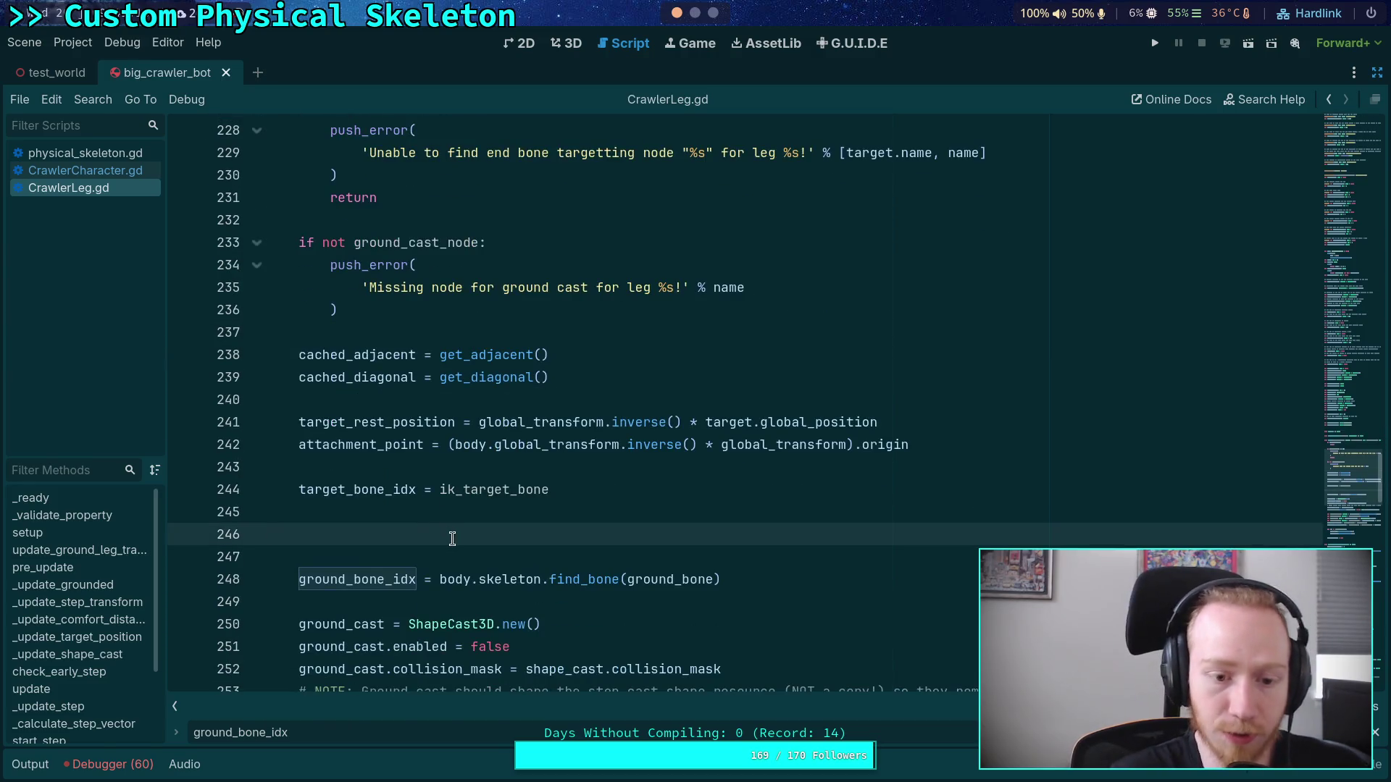
{"action": "key", "text": "BackSpace"}
{"action": "key", "text": "BackSpace"}
Step: Review ground_cast in the exception loop and save CrawlerLeg.gd
{"action": "scroll", "coordinate": [587, 480], "scroll_direction": "down", "scroll_amount": 3}
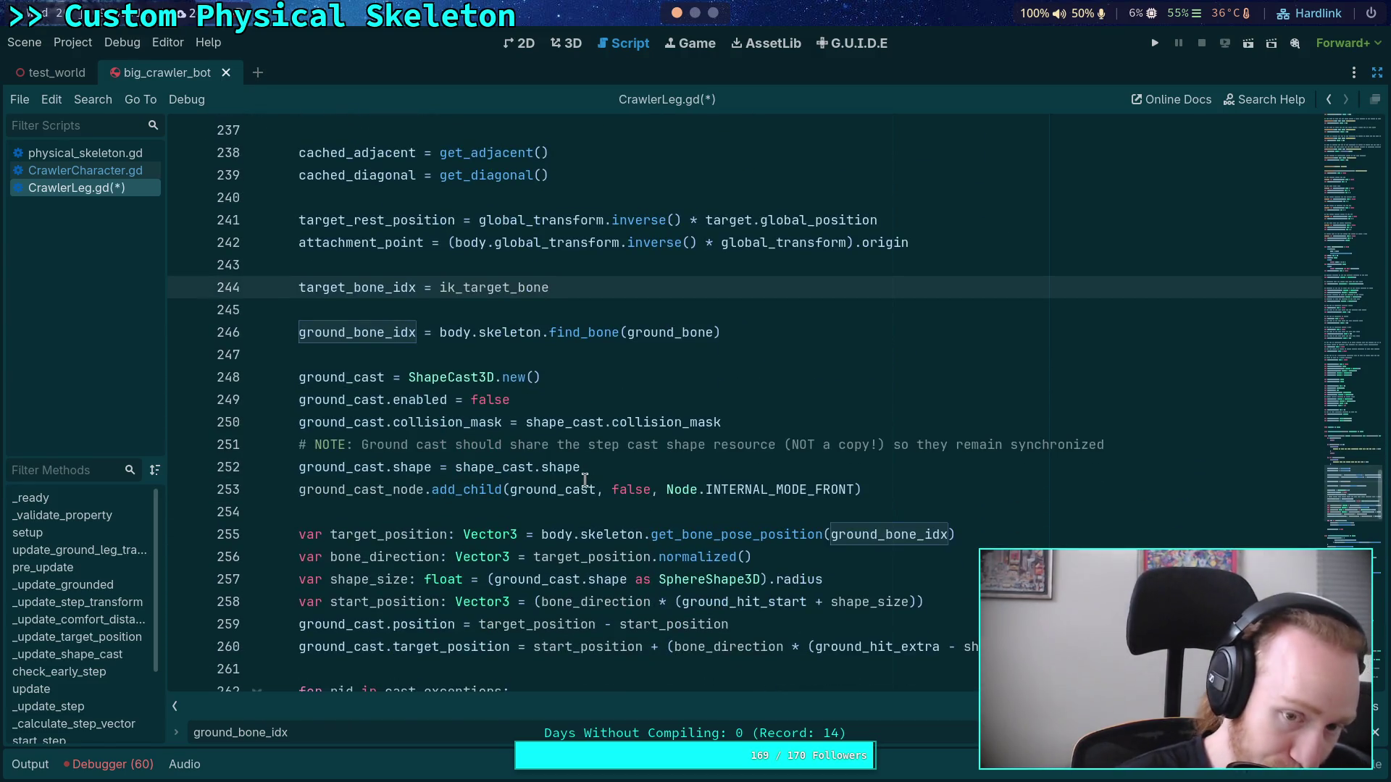
{"action": "scroll", "coordinate": [586, 480], "scroll_direction": "down", "scroll_amount": 2}
{"action": "scroll", "coordinate": [585, 480], "scroll_direction": "down", "scroll_amount": 1}
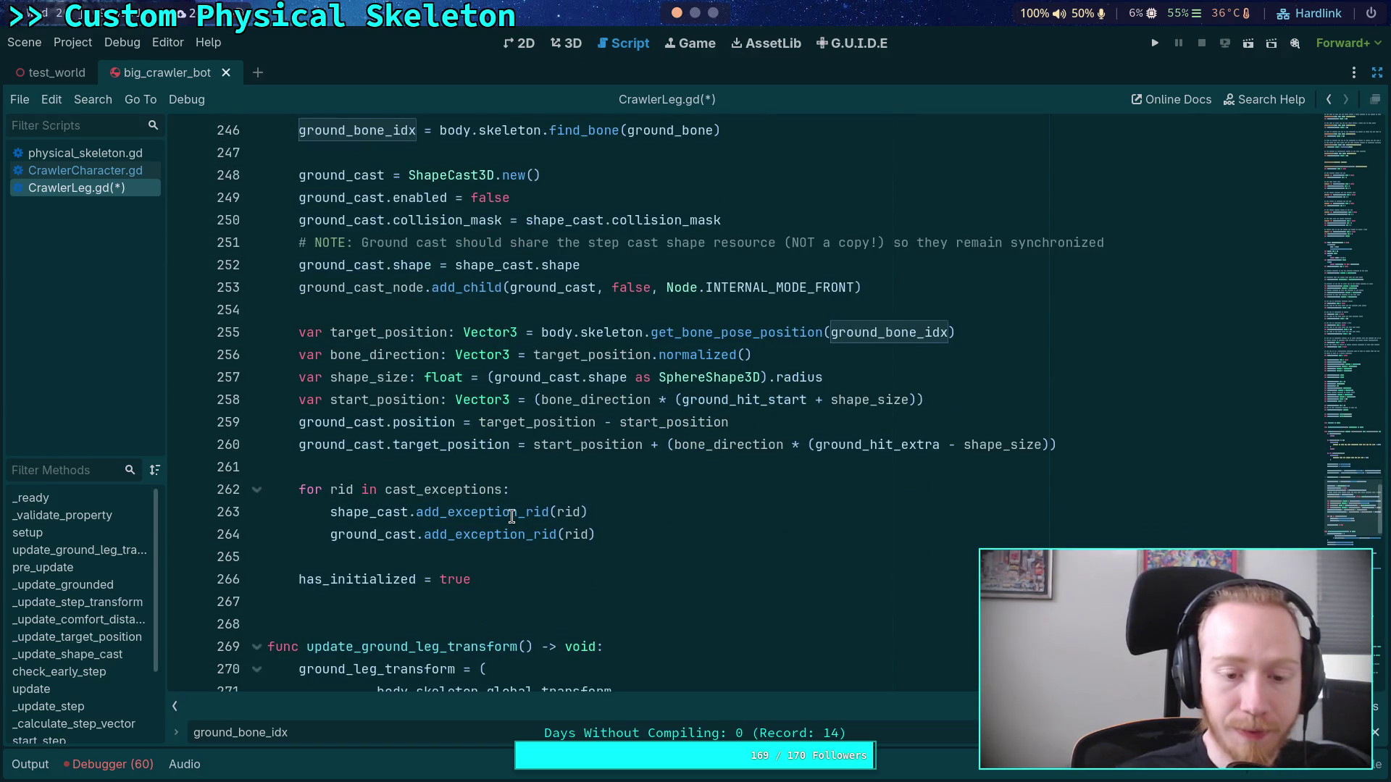
{"action": "double_click", "coordinate": [370, 512]}
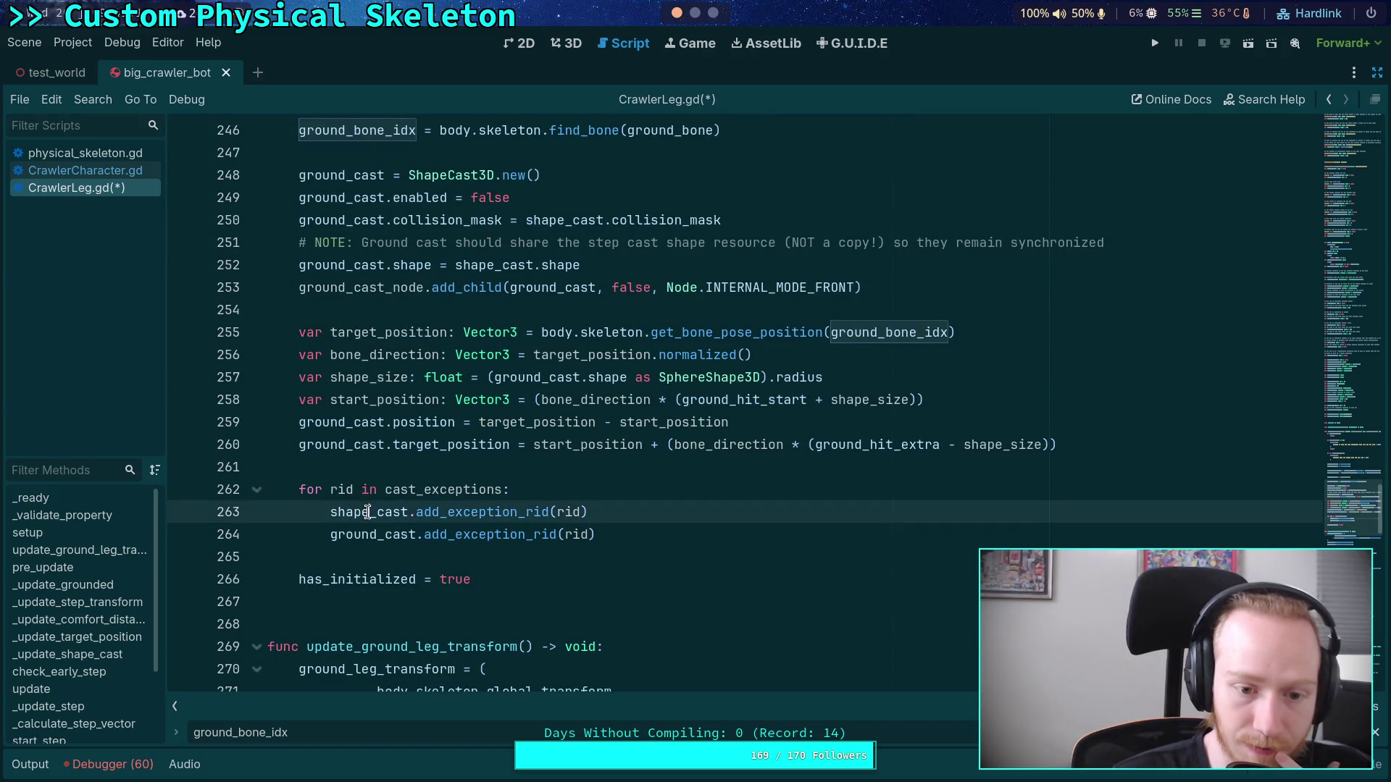
{"action": "double_click", "coordinate": [362, 535]}
{"action": "scroll", "coordinate": [411, 469], "scroll_direction": "up", "scroll_amount": 1}
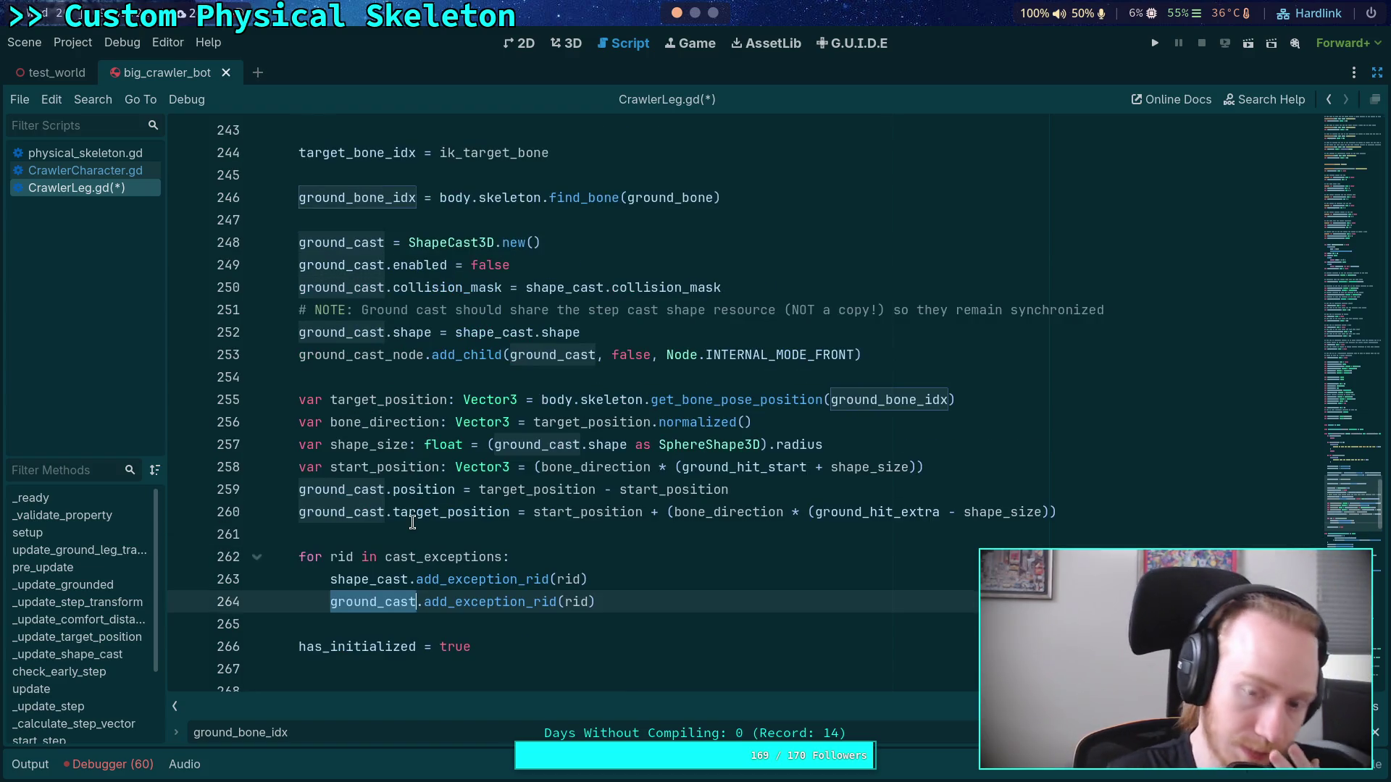
{"action": "mouse_move", "coordinate": [413, 521]}
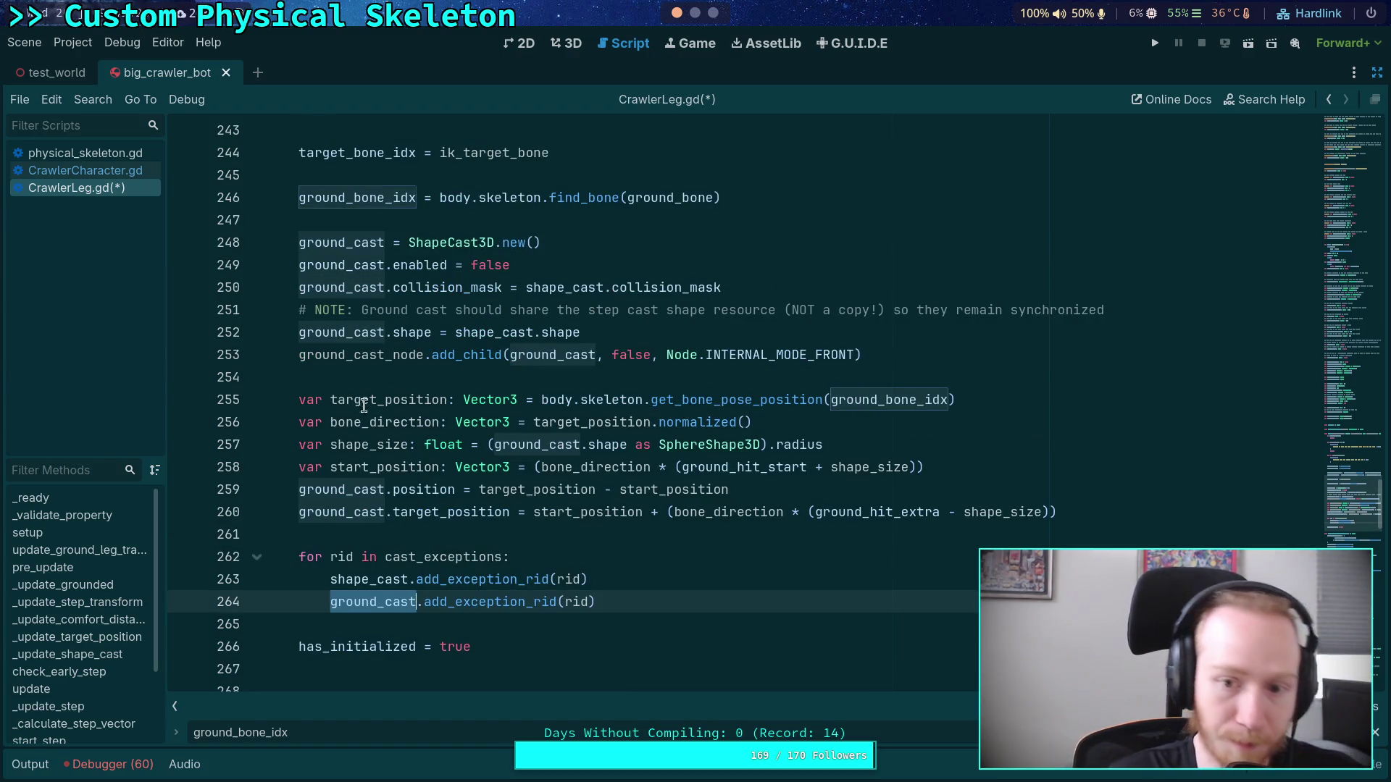
{"action": "mouse_move", "coordinate": [574, 321]}
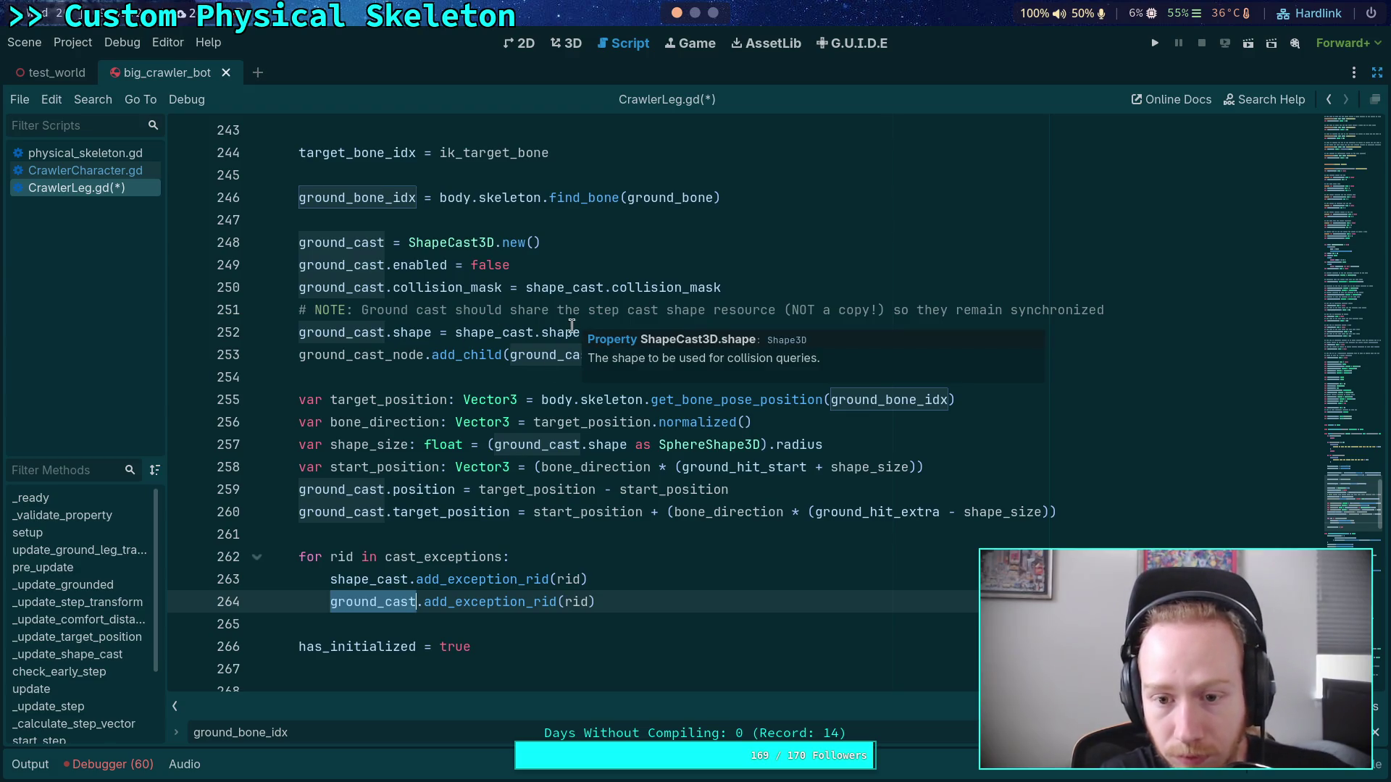
{"action": "left_click", "coordinate": [464, 386]}
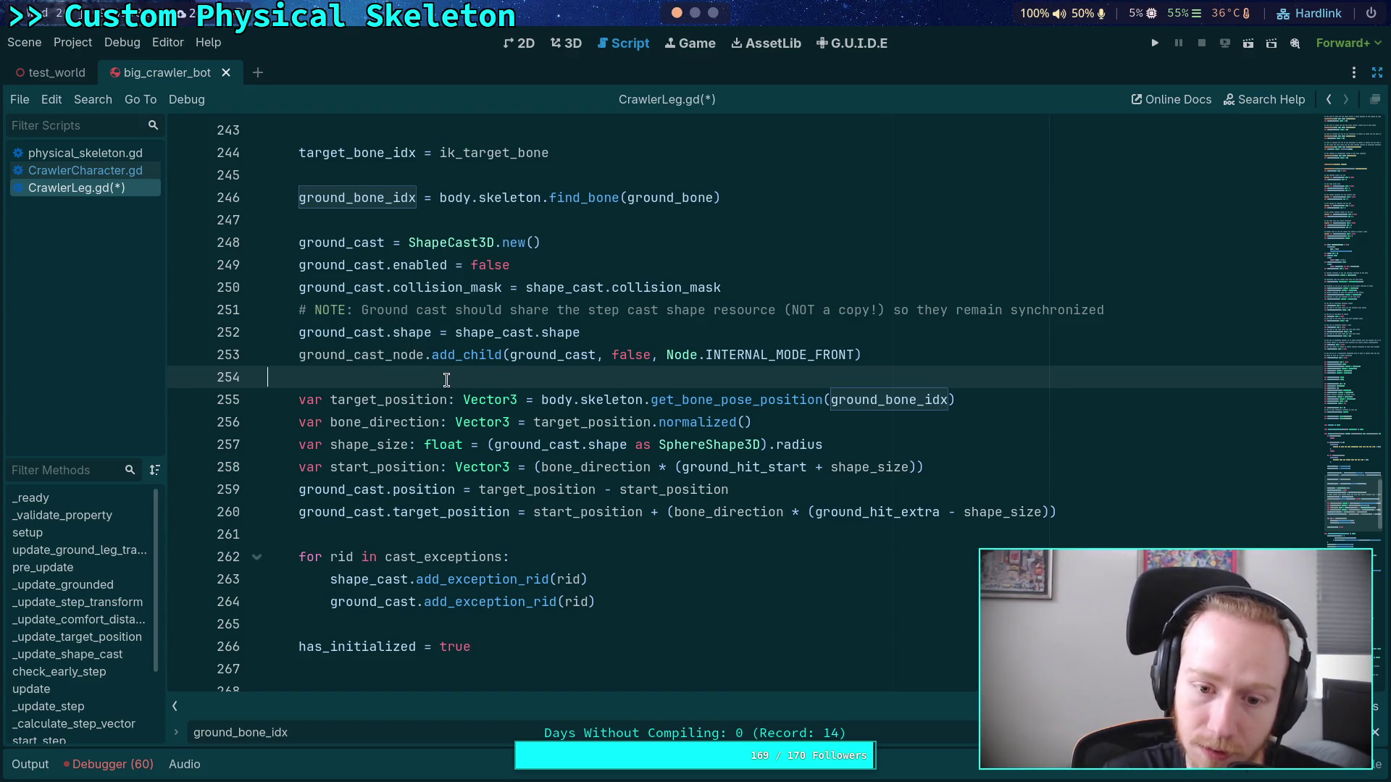
{"action": "scroll", "coordinate": [416, 492], "scroll_direction": "up", "scroll_amount": 15}
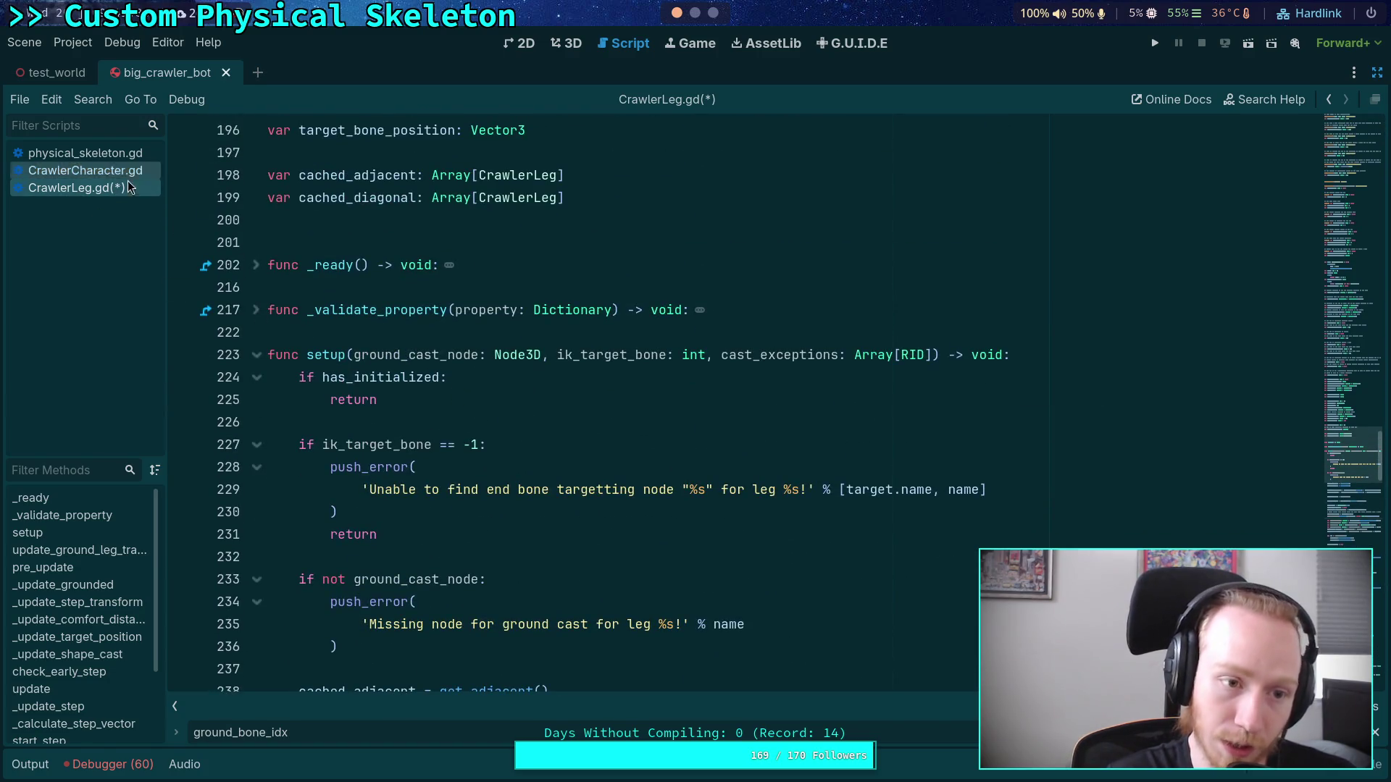
{"action": "key", "text": "ctrl+s"}
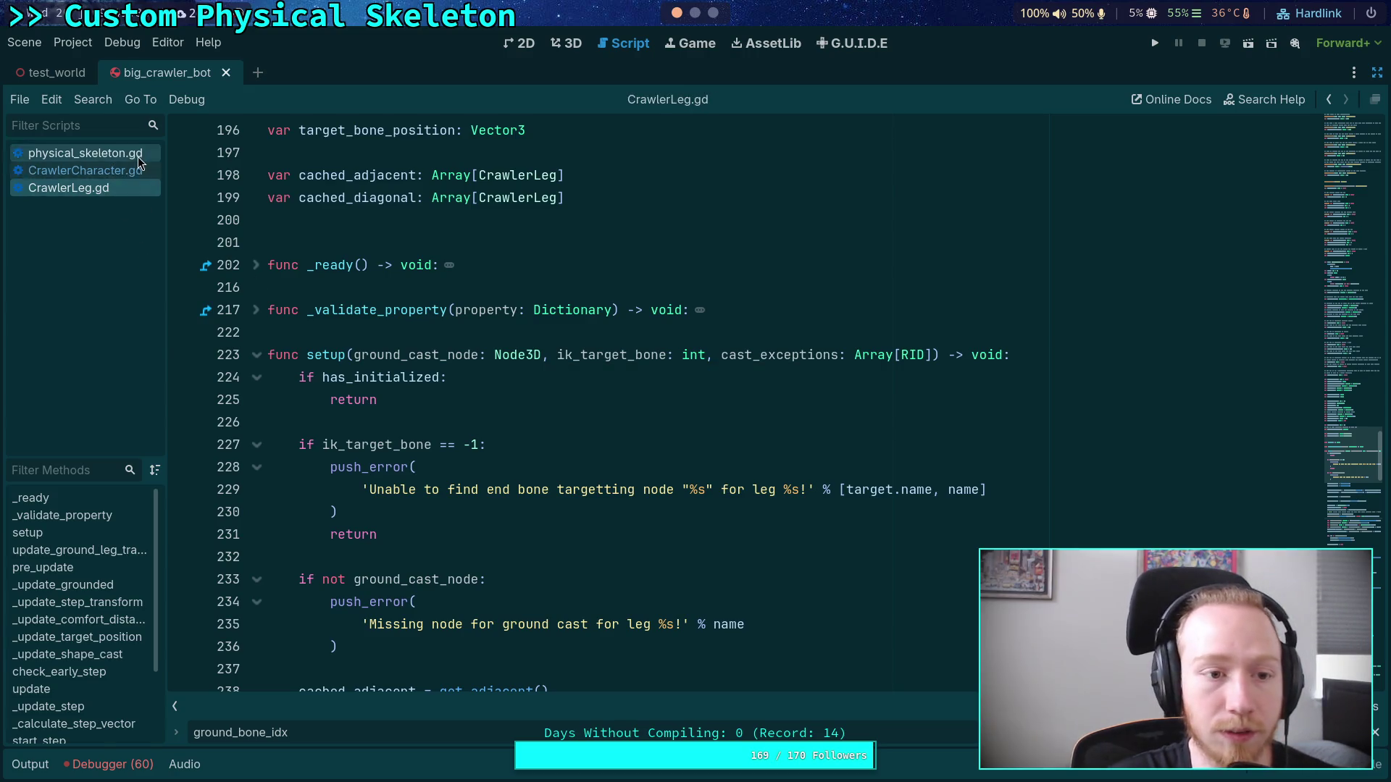
Step: In CrawlerCharacter.gd, delete the old ShapeCast3D creation lines from the attachments loop
{"action": "left_click", "coordinate": [121, 174]}
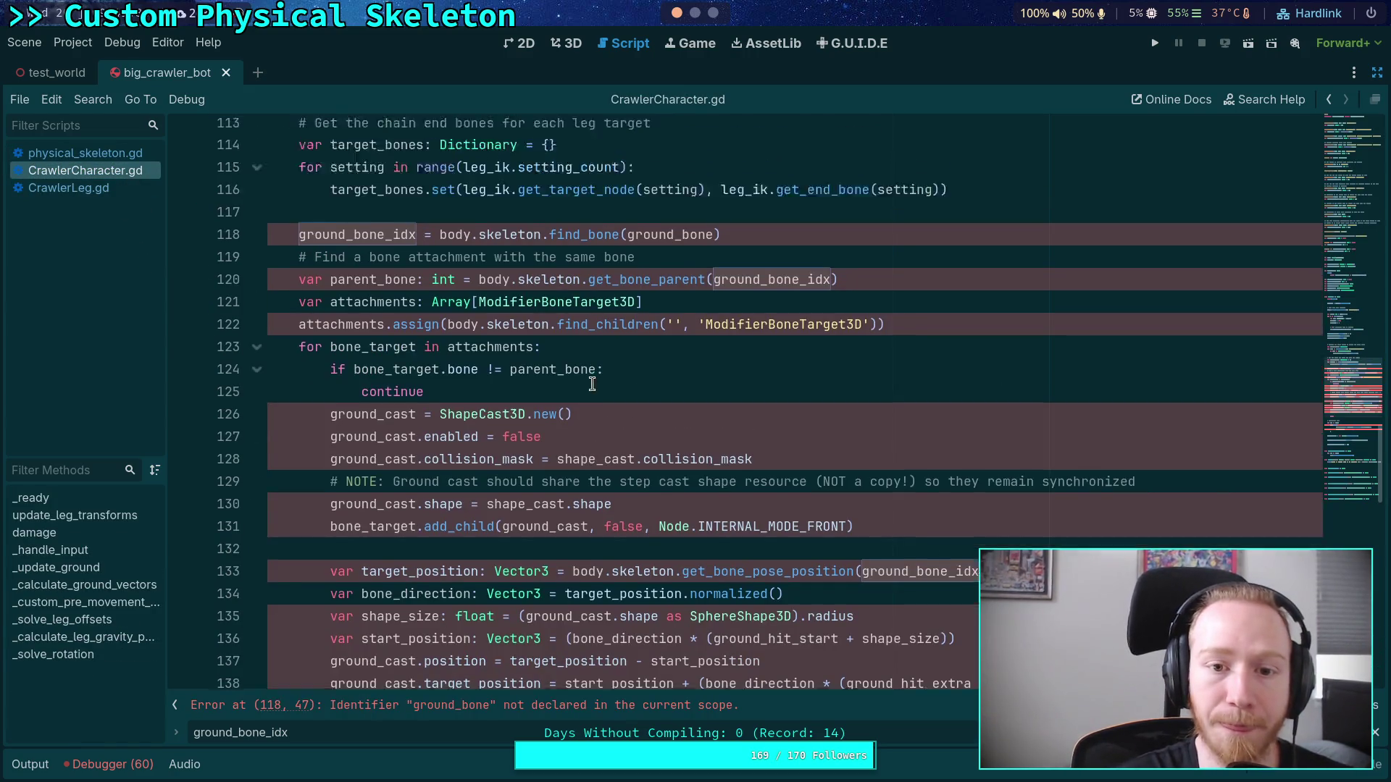
{"action": "scroll", "coordinate": [824, 398], "scroll_direction": "up", "scroll_amount": 2}
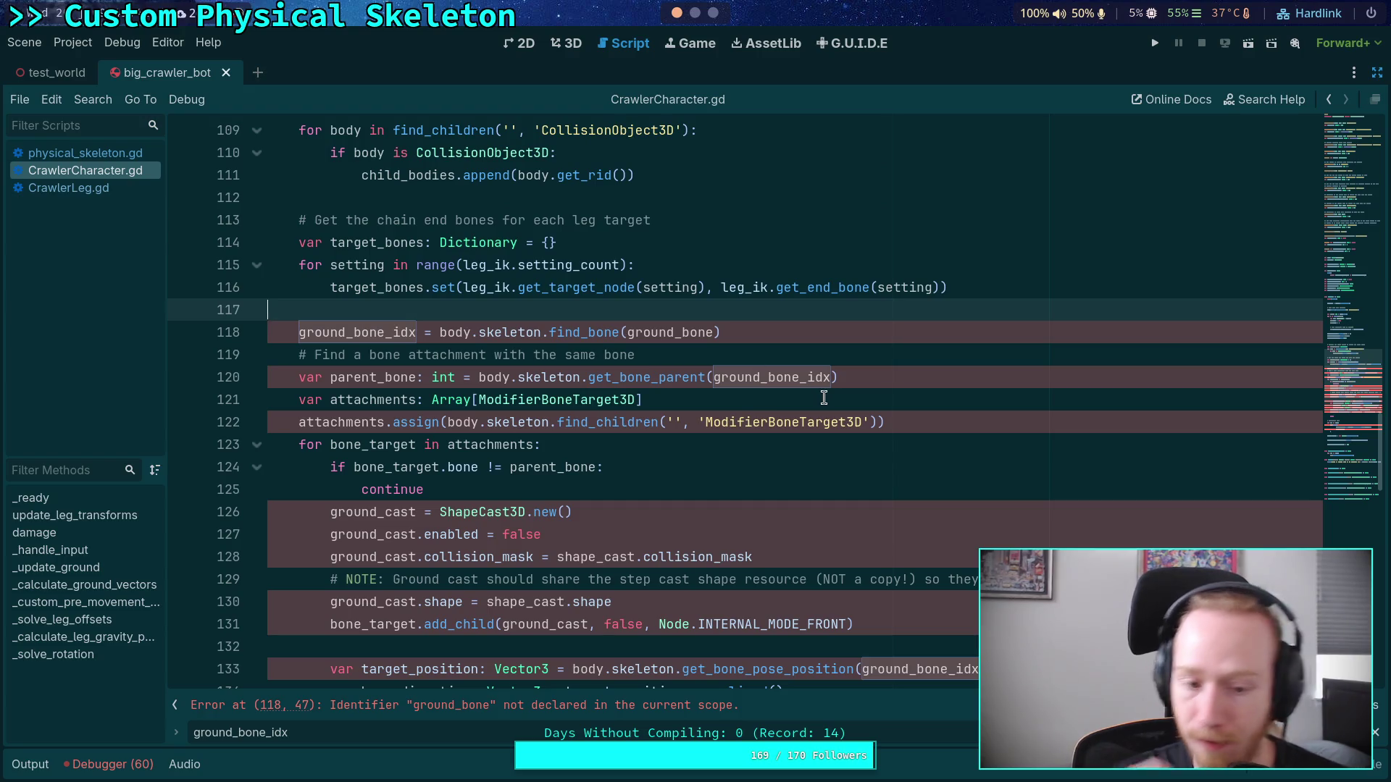
{"action": "scroll", "coordinate": [556, 370], "scroll_direction": "down", "scroll_amount": 3}
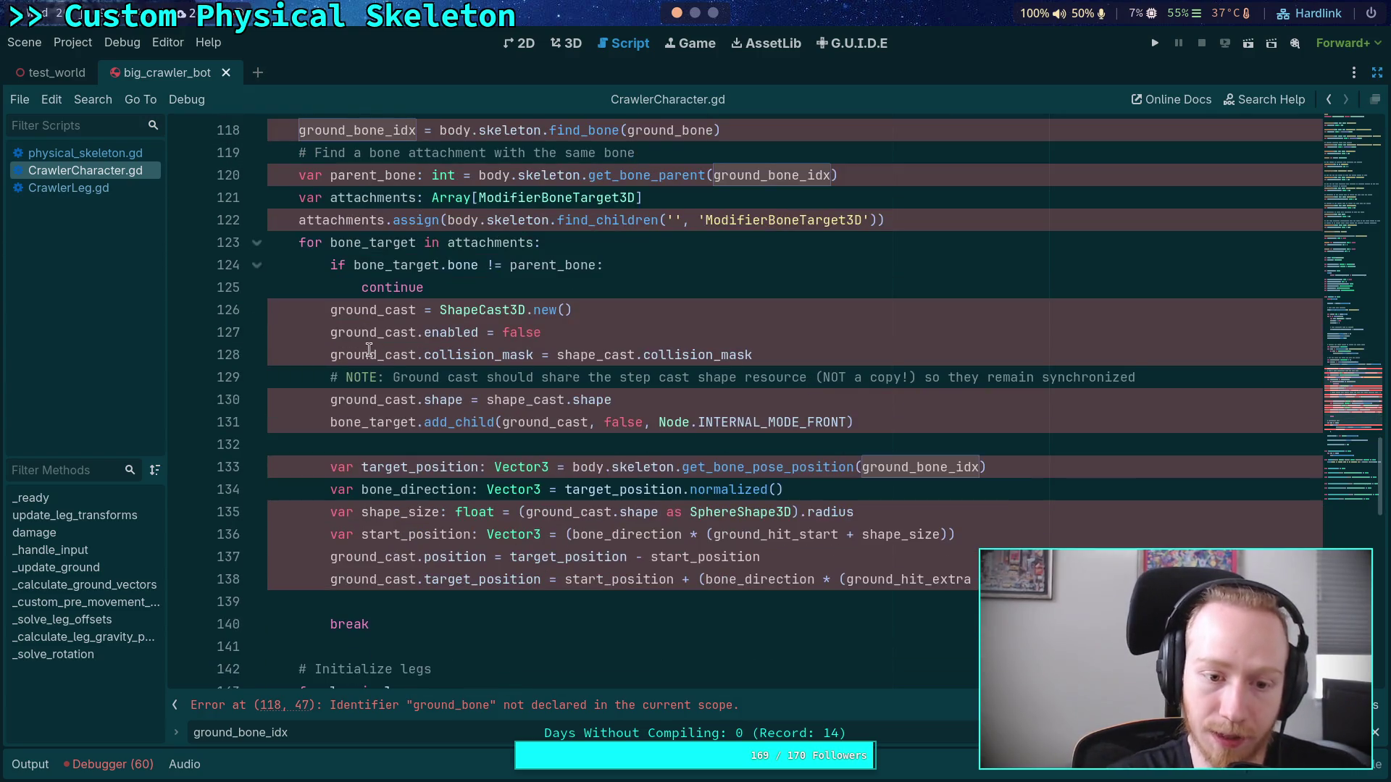
{"action": "mouse_move", "coordinate": [334, 314]}
{"action": "left_mouse_down"}
{"action": "mouse_move", "coordinate": [340, 333]}
{"action": "mouse_move", "coordinate": [797, 384]}
{"action": "left_mouse_up"}
{"action": "mouse_move", "coordinate": [612, 400]}
{"action": "left_mouse_down"}
{"action": "mouse_move", "coordinate": [507, 424]}
{"action": "mouse_move", "coordinate": [304, 332]}
{"action": "mouse_move", "coordinate": [303, 310]}
{"action": "left_mouse_up"}
{"action": "key", "text": "BackSpace"}
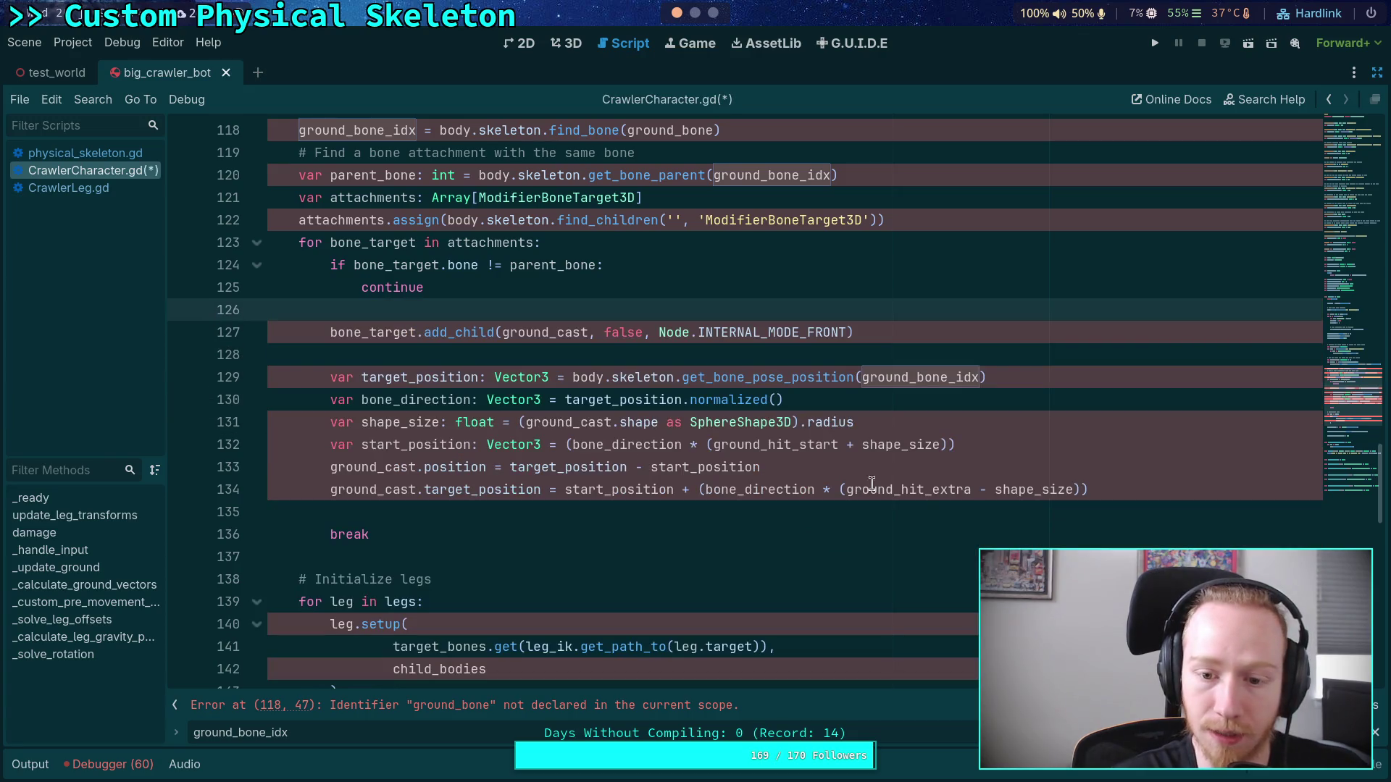
Step: Delete the ground cast positioning and target_position lines, then return to CrawlerLeg.gd
{"action": "left_click", "coordinate": [1145, 481]}
{"action": "left_click_drag", "start_coordinate": [1145, 470], "coordinate": [348, 356]}
{"action": "key", "text": "BackSpace"}
{"action": "mouse_move", "coordinate": [1156, 385]}
{"action": "left_mouse_down"}
{"action": "mouse_move", "coordinate": [1130, 361]}
{"action": "mouse_move", "coordinate": [402, 368]}
{"action": "left_mouse_up"}
{"action": "key", "text": "BackSpace"}
{"action": "key", "text": "BackSpace"}
{"action": "scroll", "coordinate": [402, 377], "scroll_direction": "up", "scroll_amount": 2}
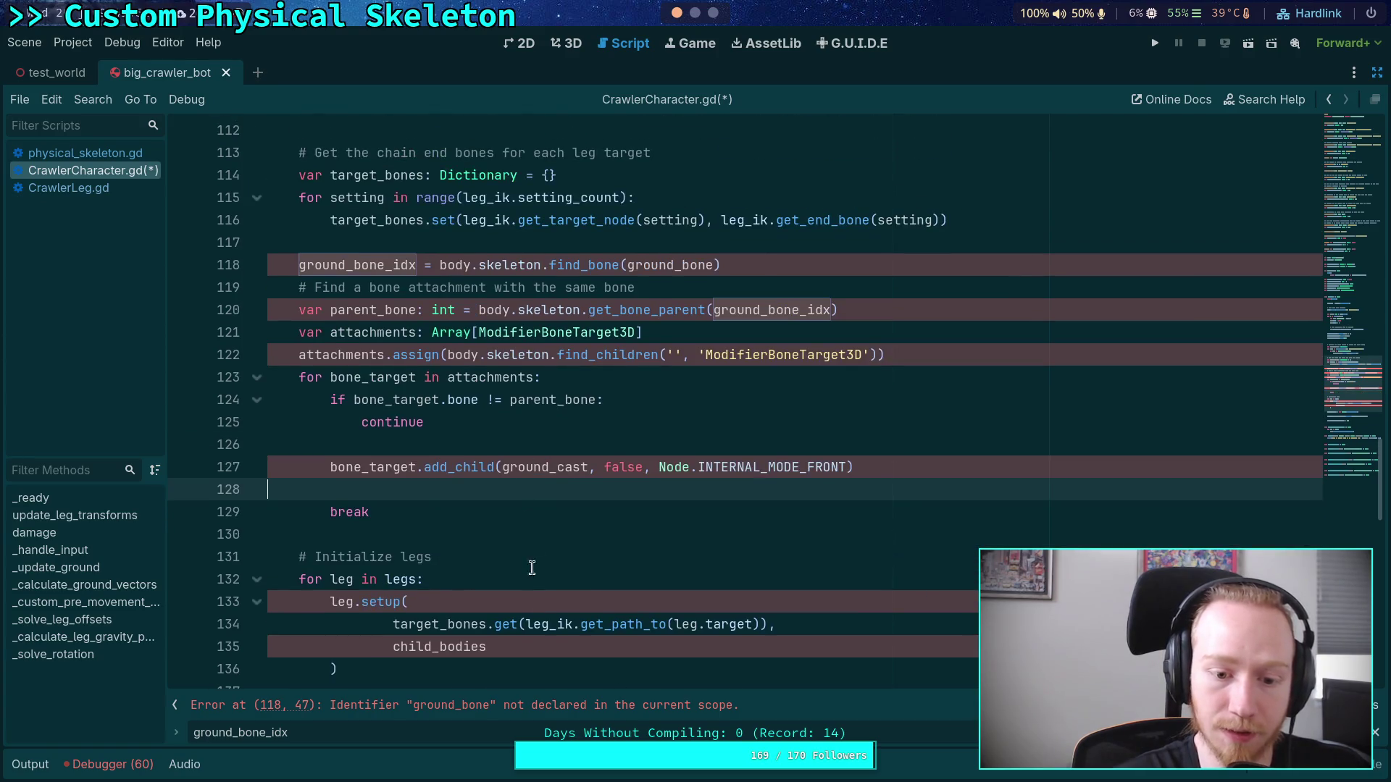
{"action": "left_click", "coordinate": [636, 643]}
{"action": "left_click", "coordinate": [854, 625]}
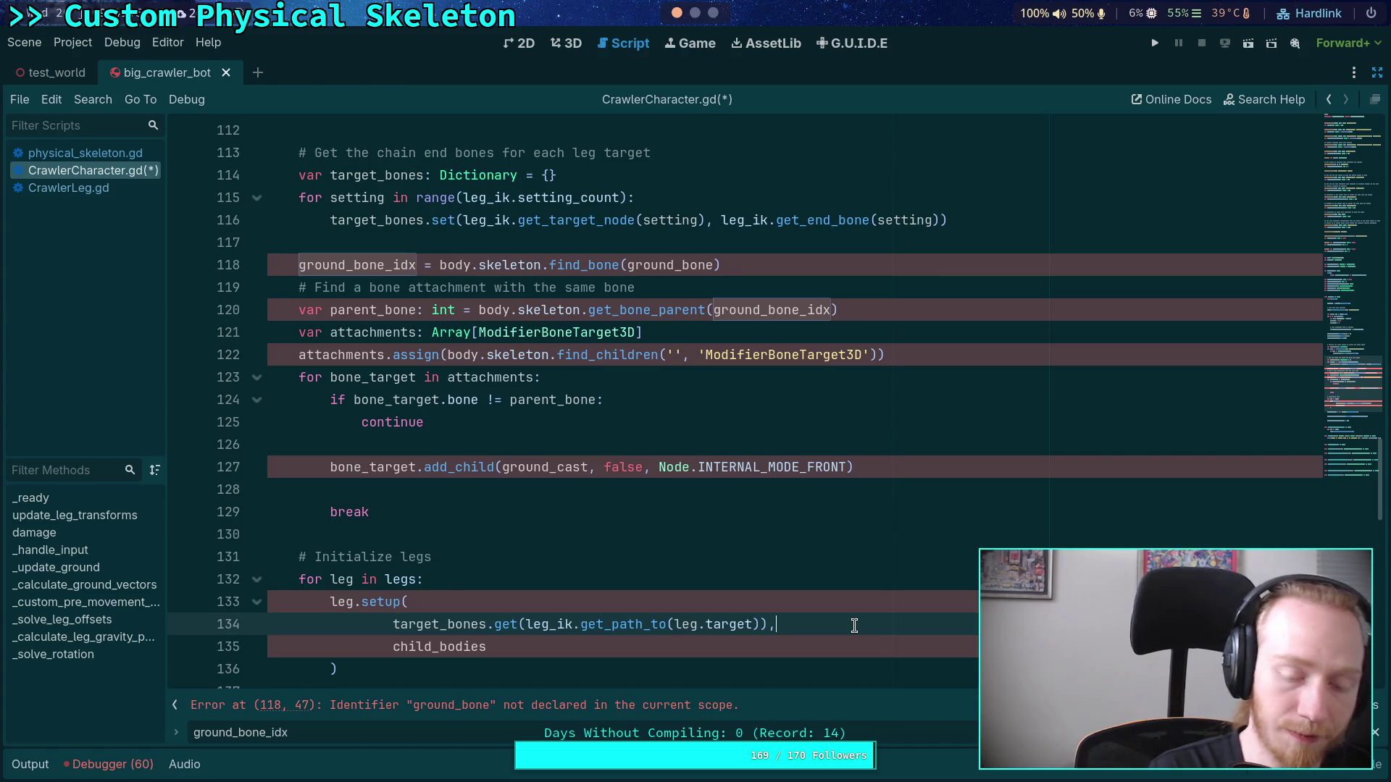
{"action": "scroll", "coordinate": [547, 501], "scroll_direction": "up", "scroll_amount": 1}
{"action": "left_click", "coordinate": [543, 310]}
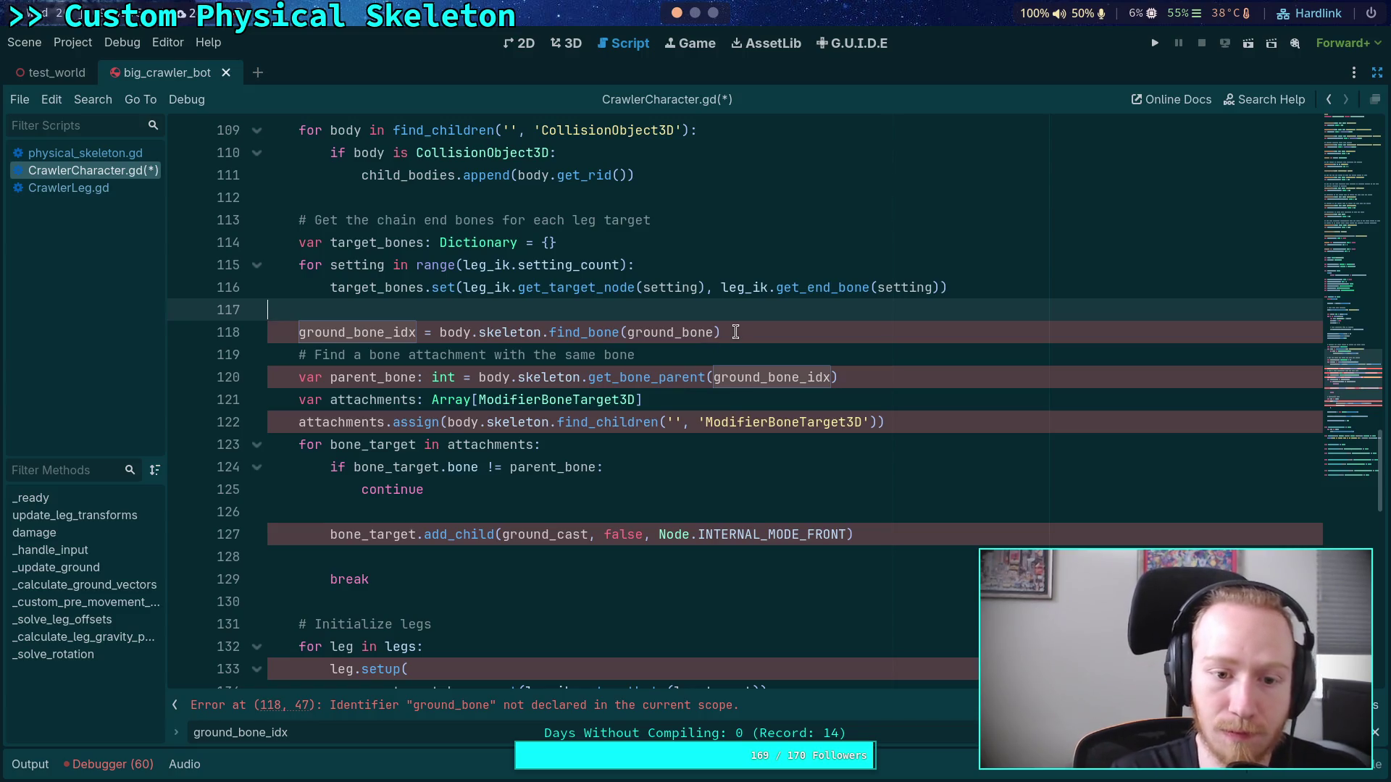
{"action": "left_click", "coordinate": [104, 189]}
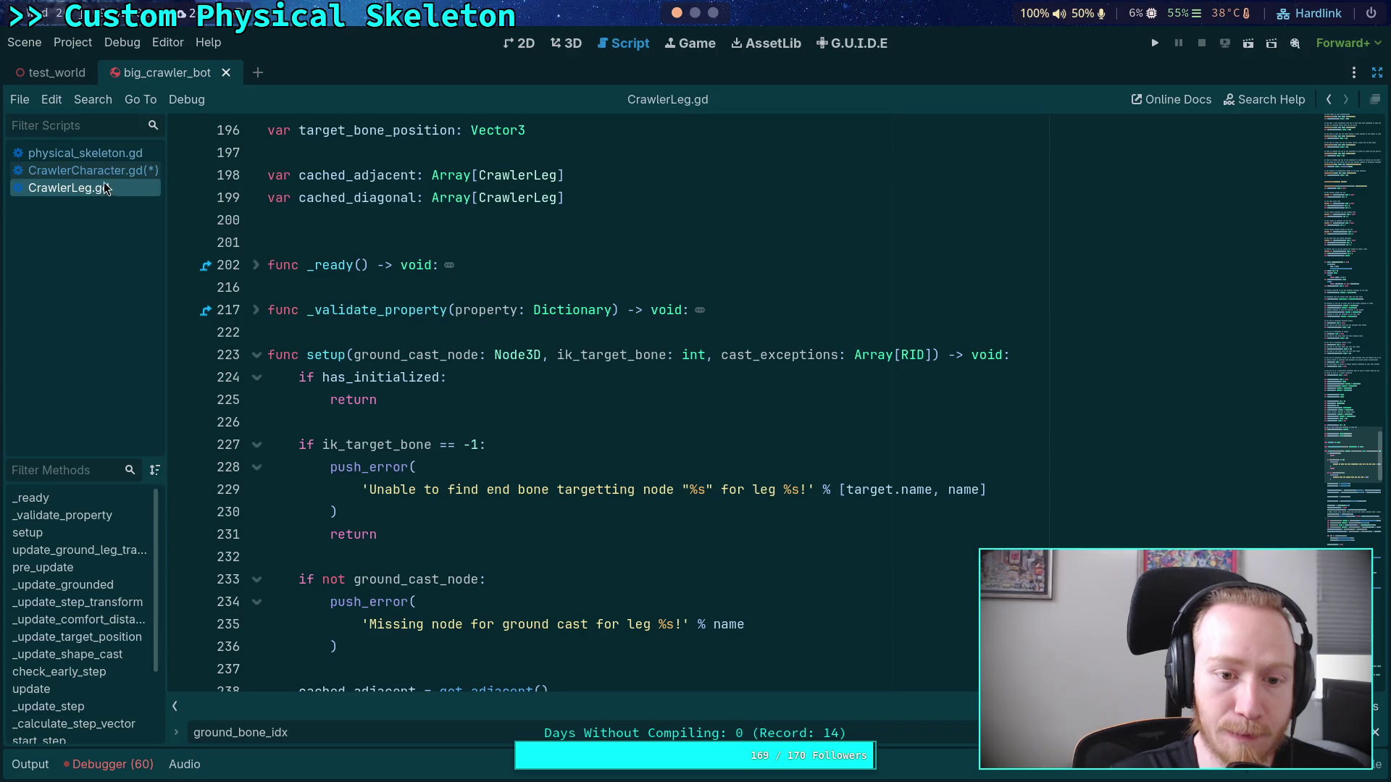
Step: Delete blank line 245 above ground_bone_idx in CrawlerLeg.gd
{"action": "left_click", "coordinate": [121, 157]}
{"action": "left_click", "coordinate": [107, 171]}
{"action": "scroll", "coordinate": [528, 394], "scroll_direction": "up", "scroll_amount": 6}
{"action": "left_click", "coordinate": [86, 189]}
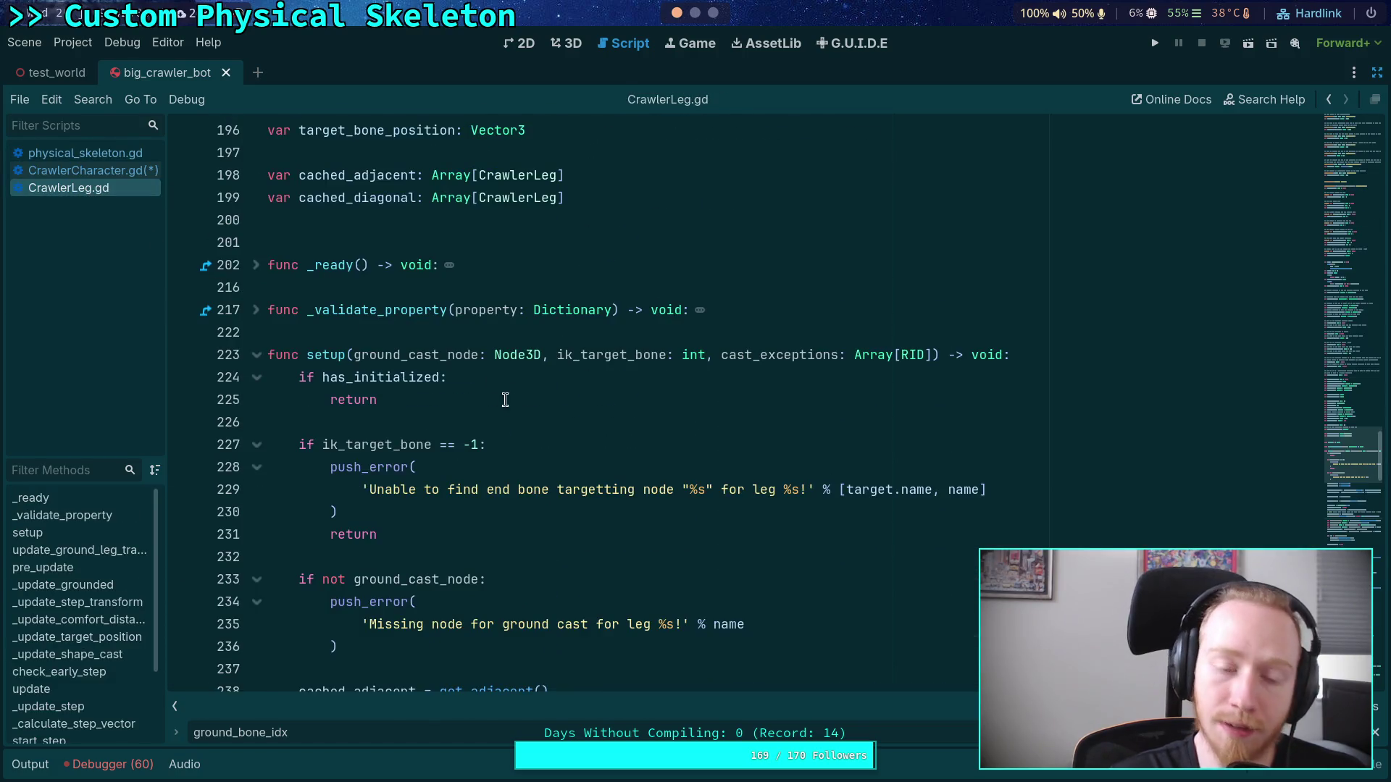
{"action": "scroll", "coordinate": [527, 356], "scroll_direction": "down", "scroll_amount": 4}
{"action": "scroll", "coordinate": [527, 356], "scroll_direction": "down", "scroll_amount": 4}
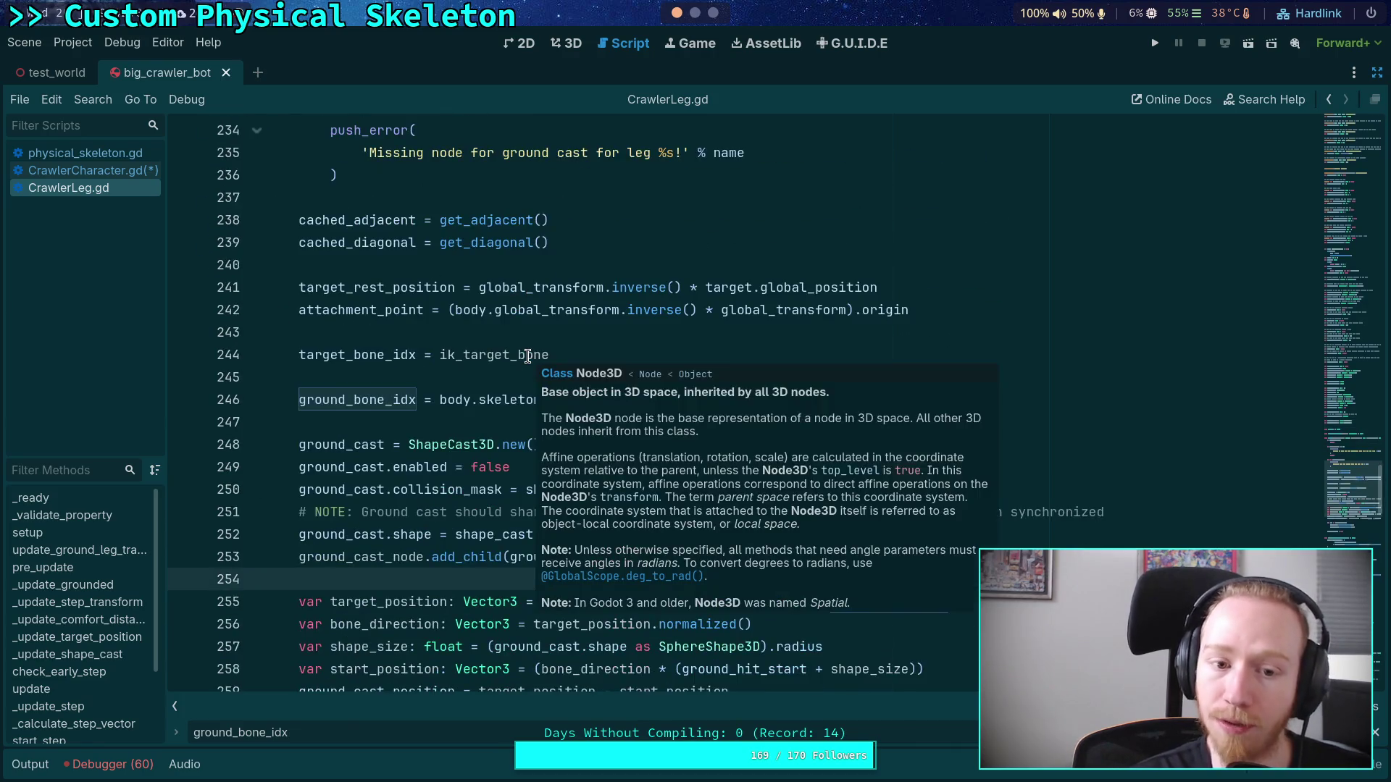
{"action": "left_click", "coordinate": [473, 407]}
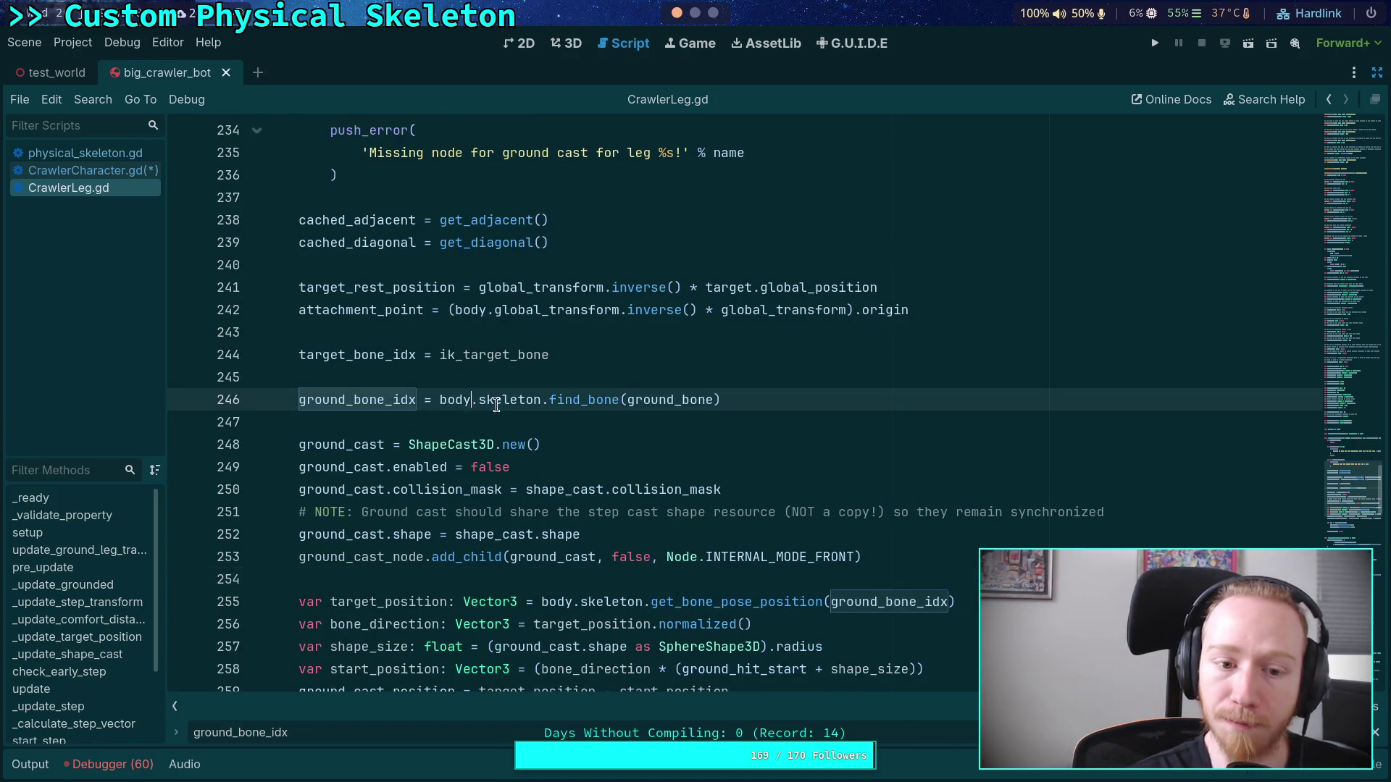
{"action": "scroll", "coordinate": [489, 547], "scroll_direction": "up", "scroll_amount": 3}
{"action": "left_click", "coordinate": [478, 580]}
{"action": "key", "text": "BackSpace"}
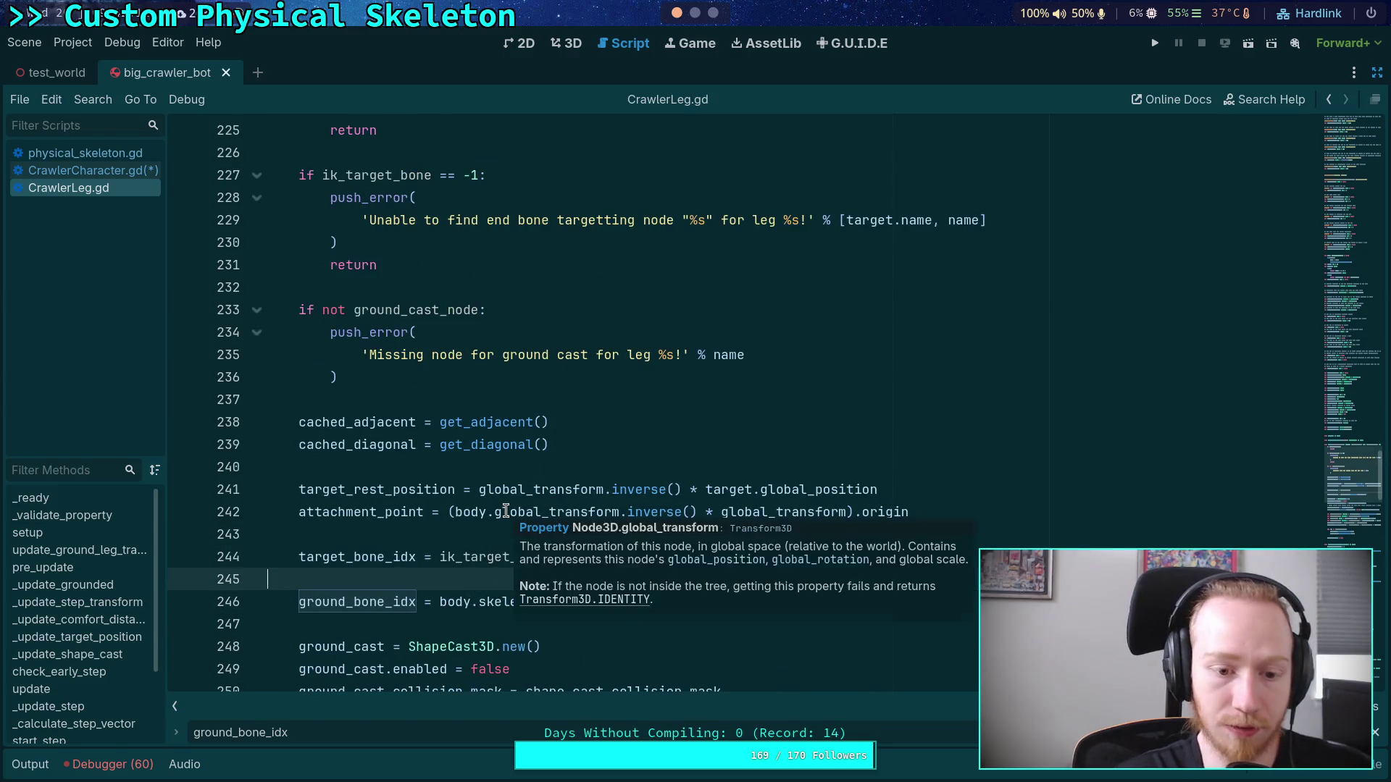
Step: Search the script for uses of ground_bone_idx, reaching line 271
{"action": "scroll", "coordinate": [486, 476], "scroll_direction": "up", "scroll_amount": 1}
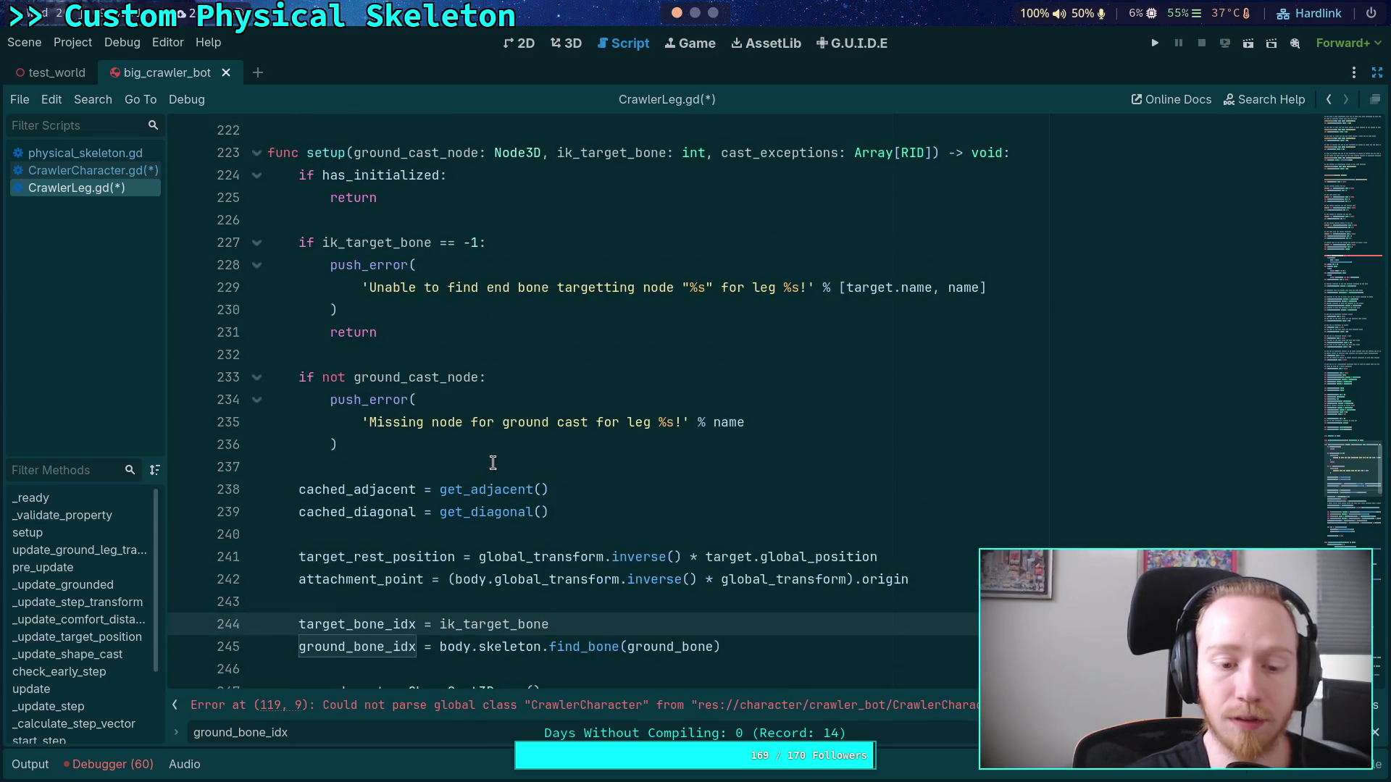
{"action": "left_click", "coordinate": [715, 153]}
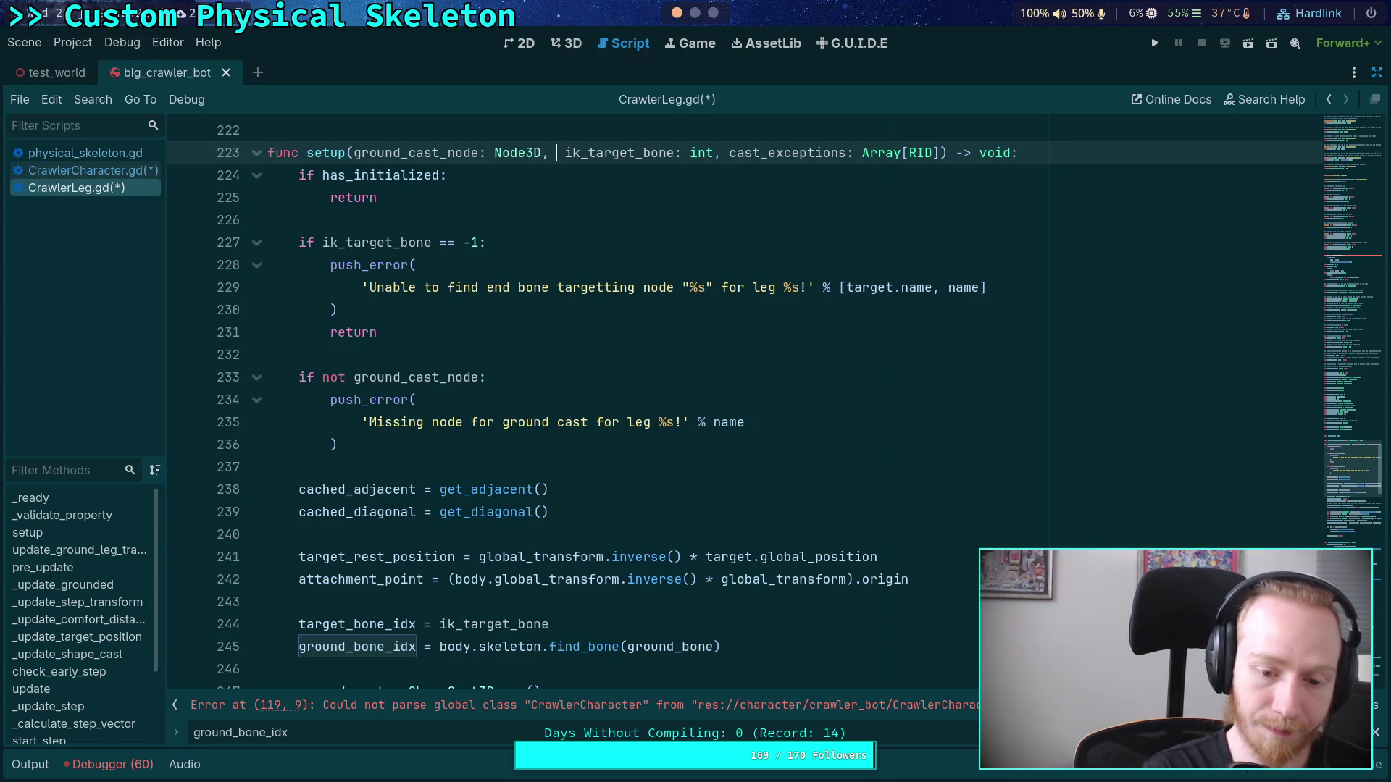
{"action": "scroll", "coordinate": [534, 350], "scroll_direction": "down", "scroll_amount": 2}
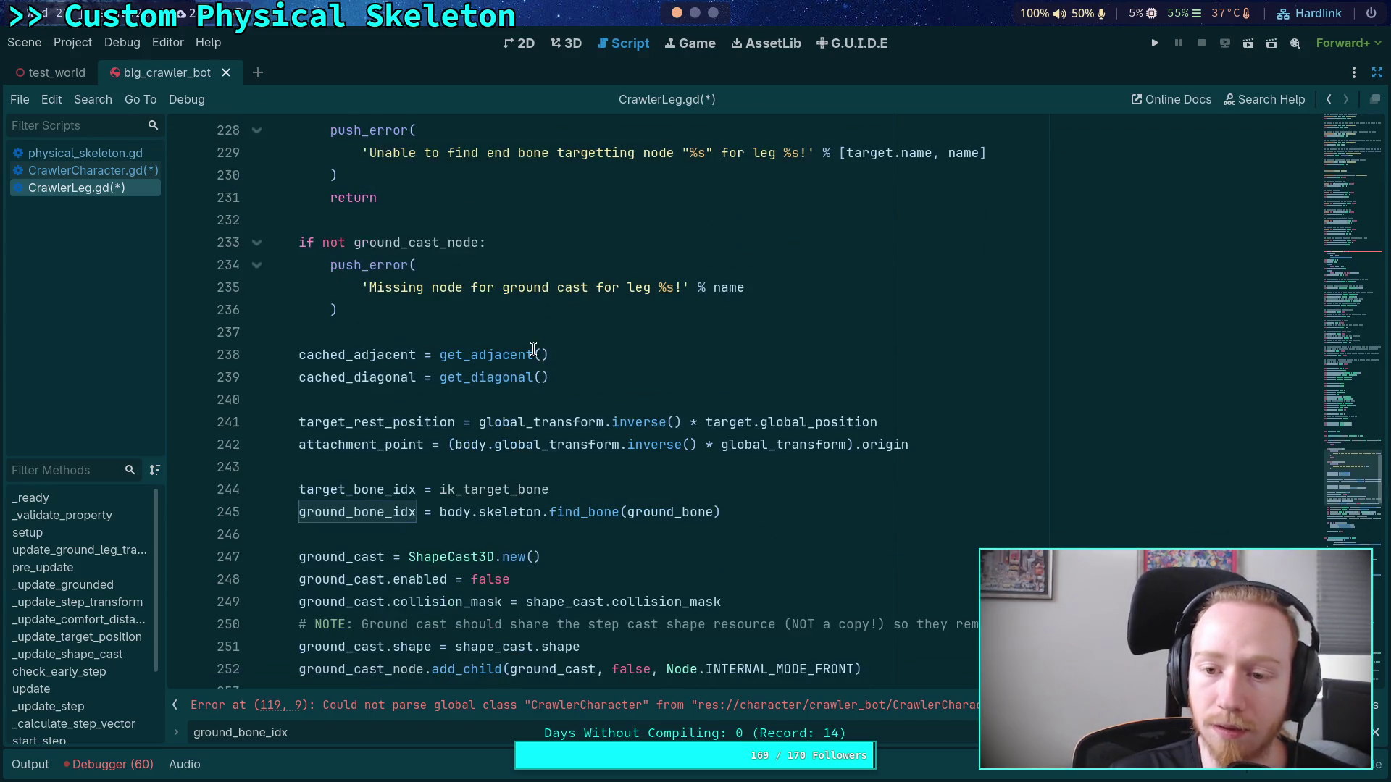
{"action": "double_click", "coordinate": [357, 512]}
{"action": "key", "text": "ctrl+f"}
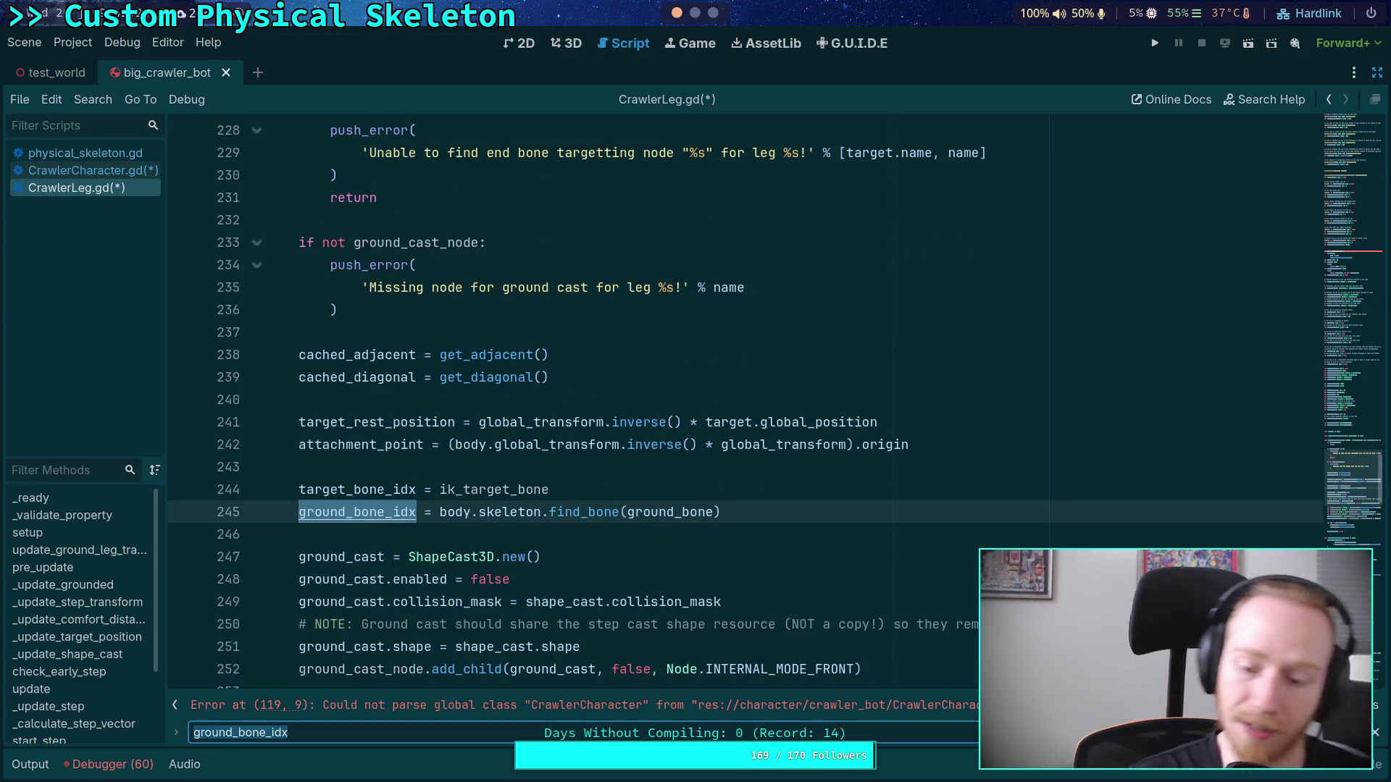
{"action": "key", "text": "Return"}
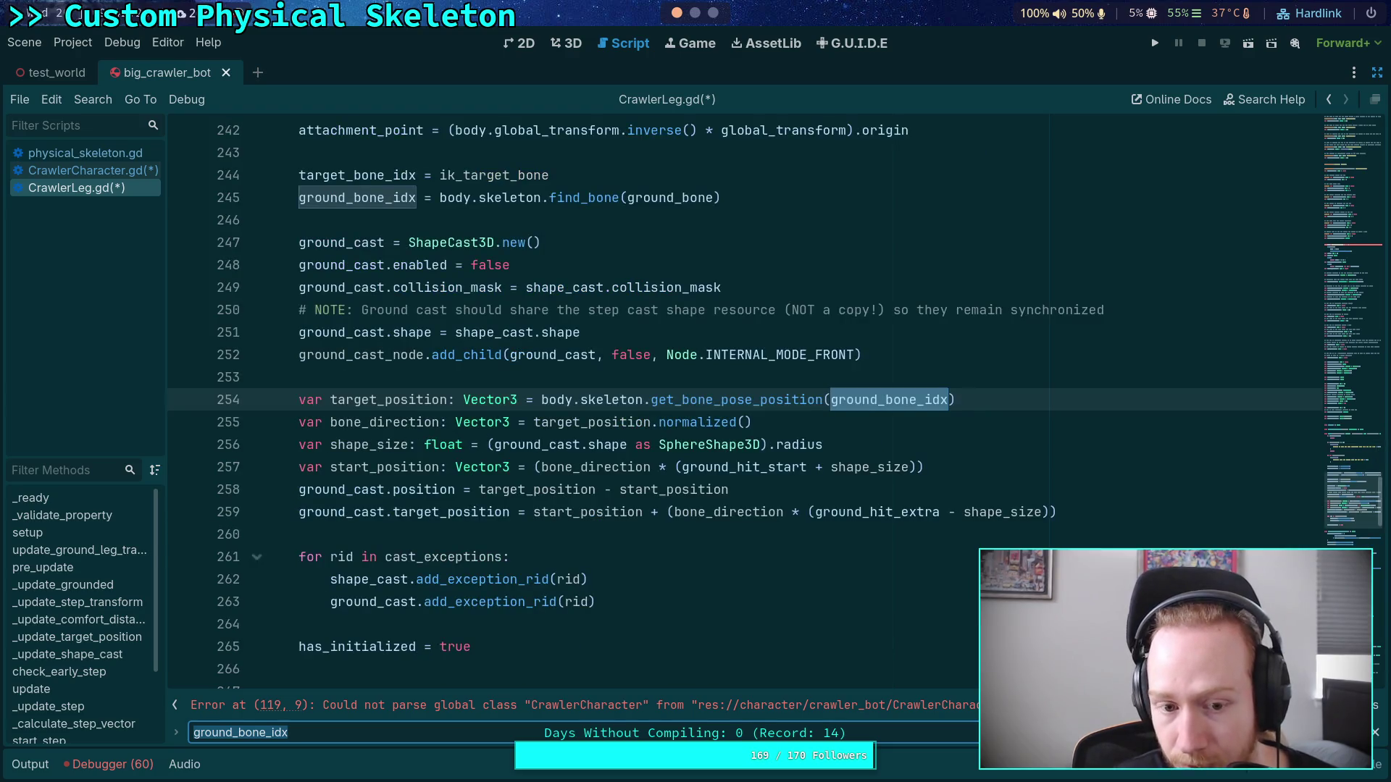
{"action": "key", "text": "Return"}
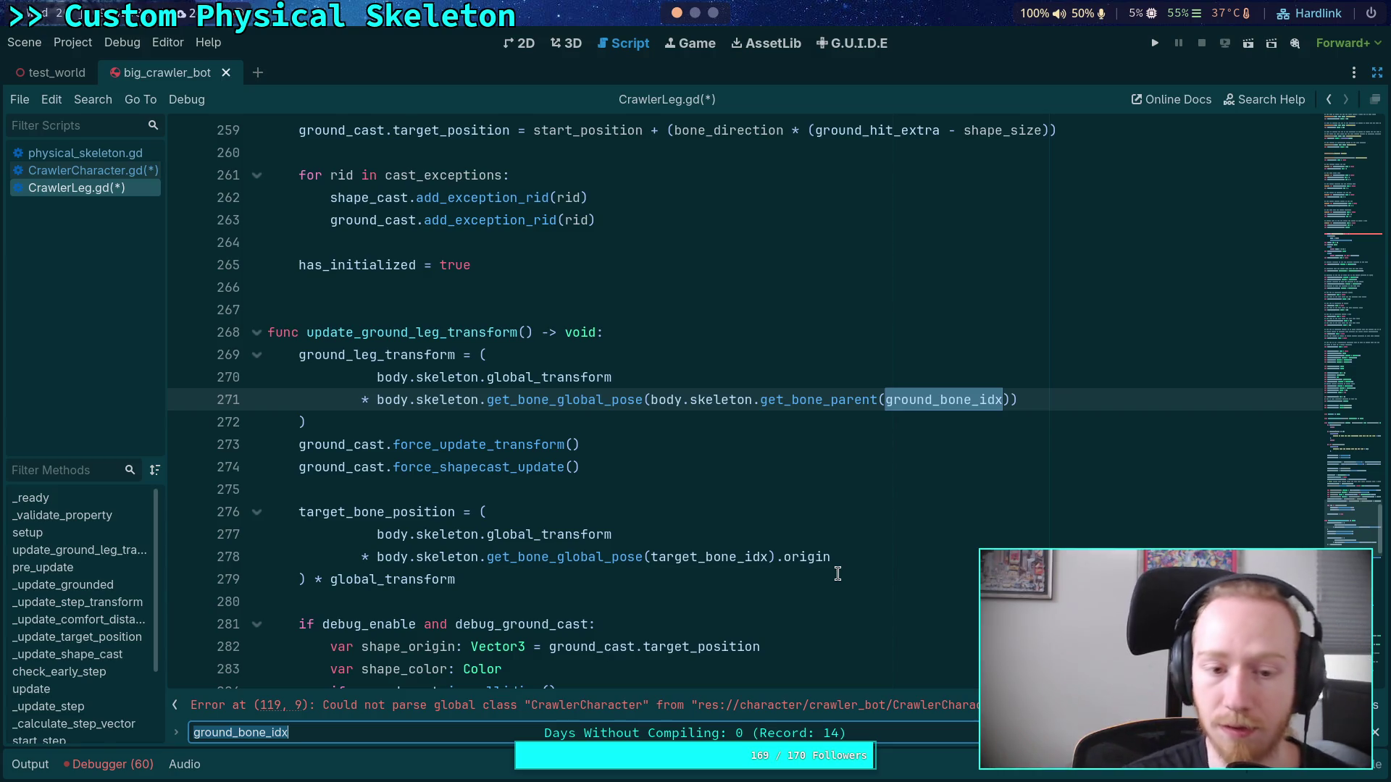
Step: Search for ground_leg_transform from line 269, jumping to its use on line 361
{"action": "mouse_move", "coordinate": [395, 354]}
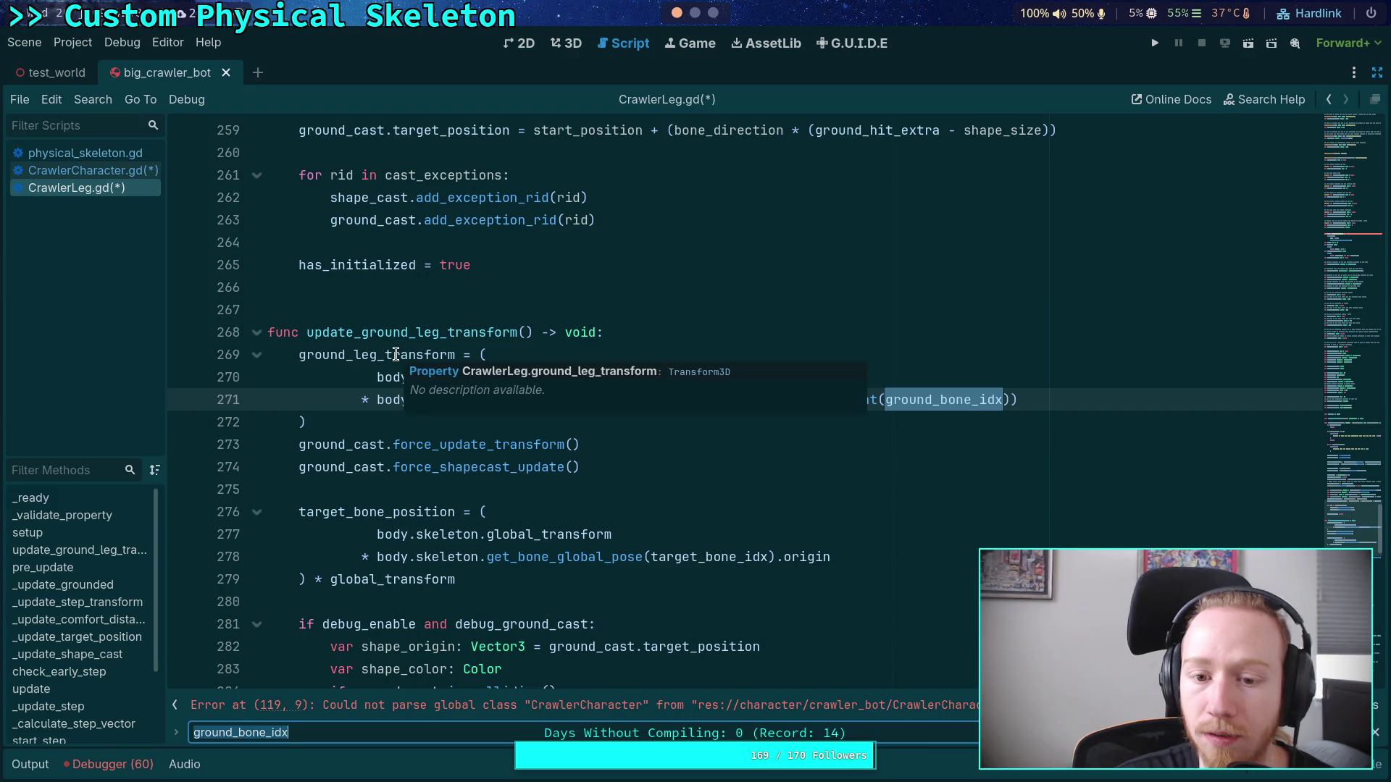
{"action": "scroll", "coordinate": [642, 496], "scroll_direction": "down", "scroll_amount": 9}
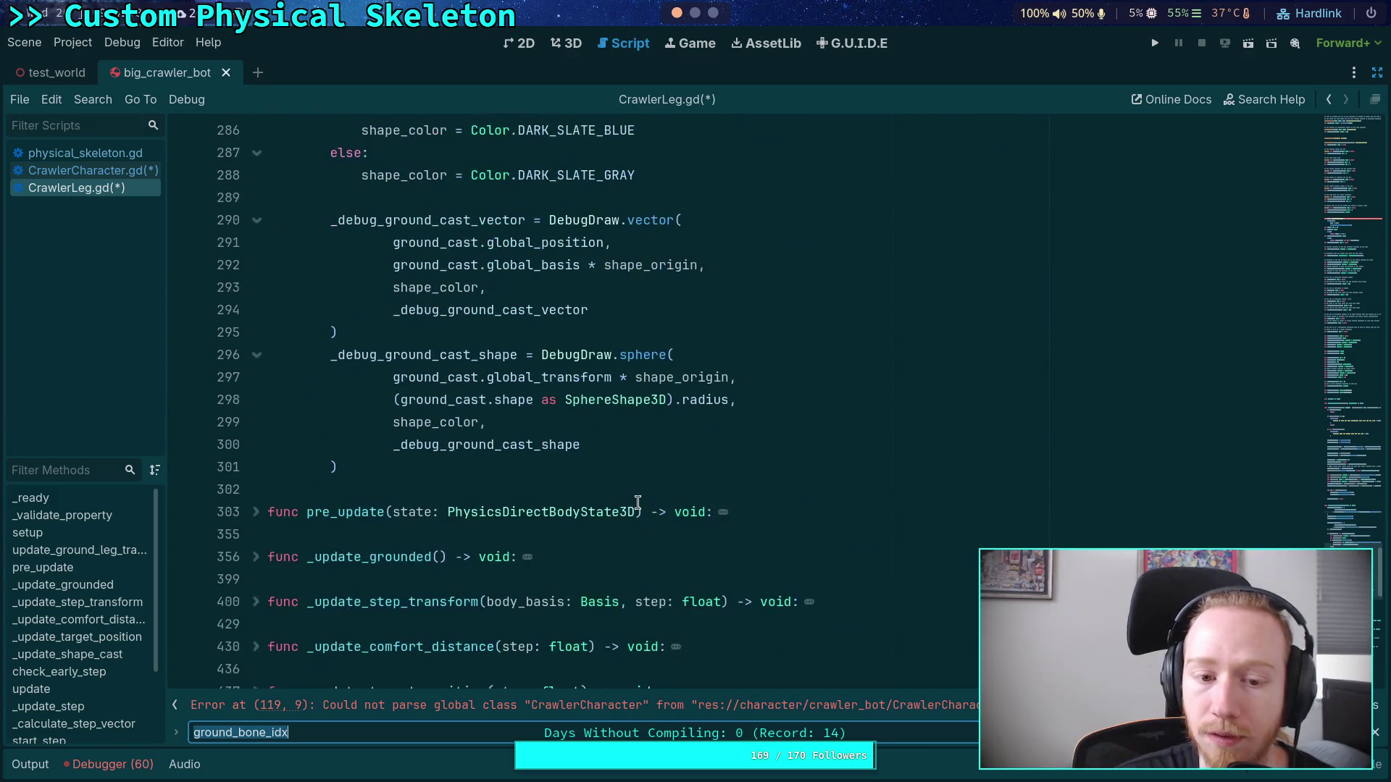
{"action": "scroll", "coordinate": [642, 496], "scroll_direction": "up", "scroll_amount": 5}
{"action": "scroll", "coordinate": [362, 247], "scroll_direction": "up", "scroll_amount": 1}
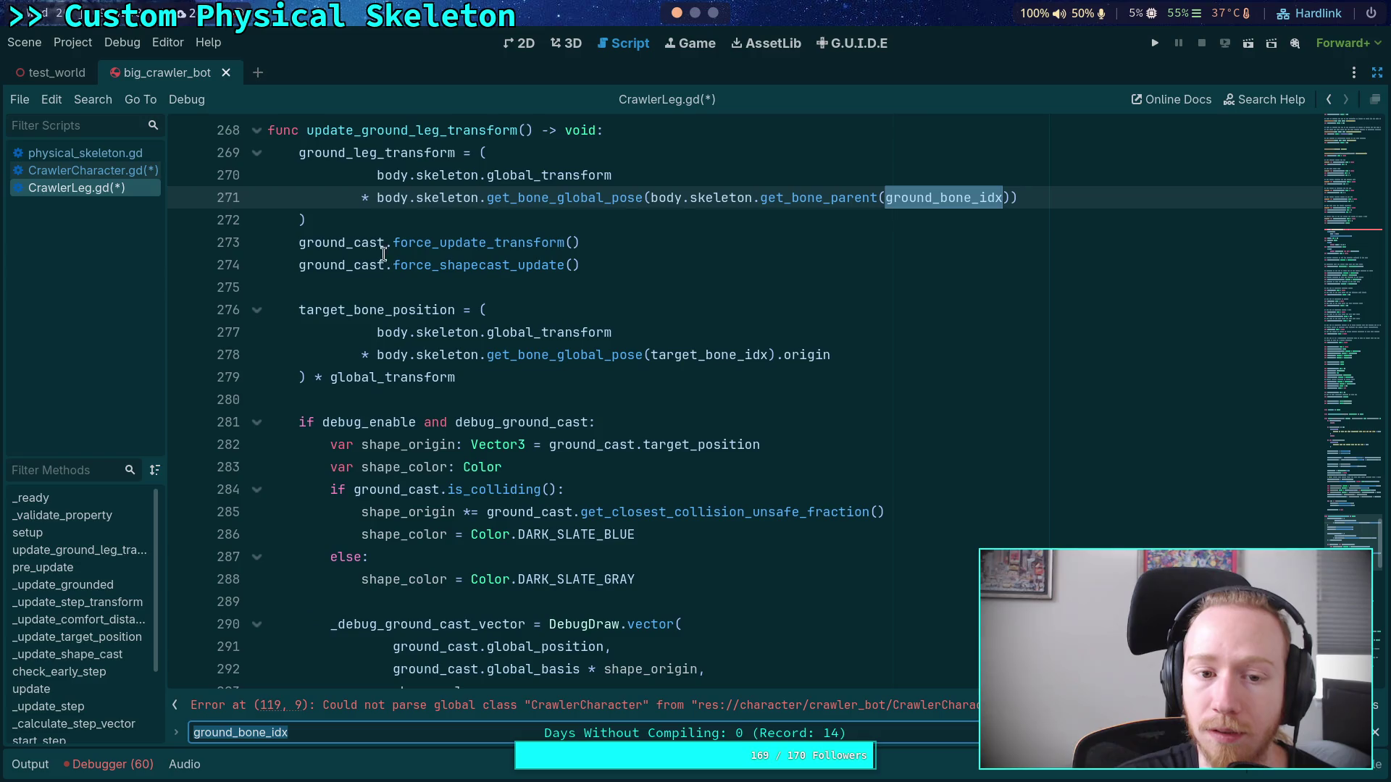
{"action": "left_click", "coordinate": [387, 154]}
{"action": "double_click", "coordinate": [387, 154]}
{"action": "key", "text": "ctrl+f"}
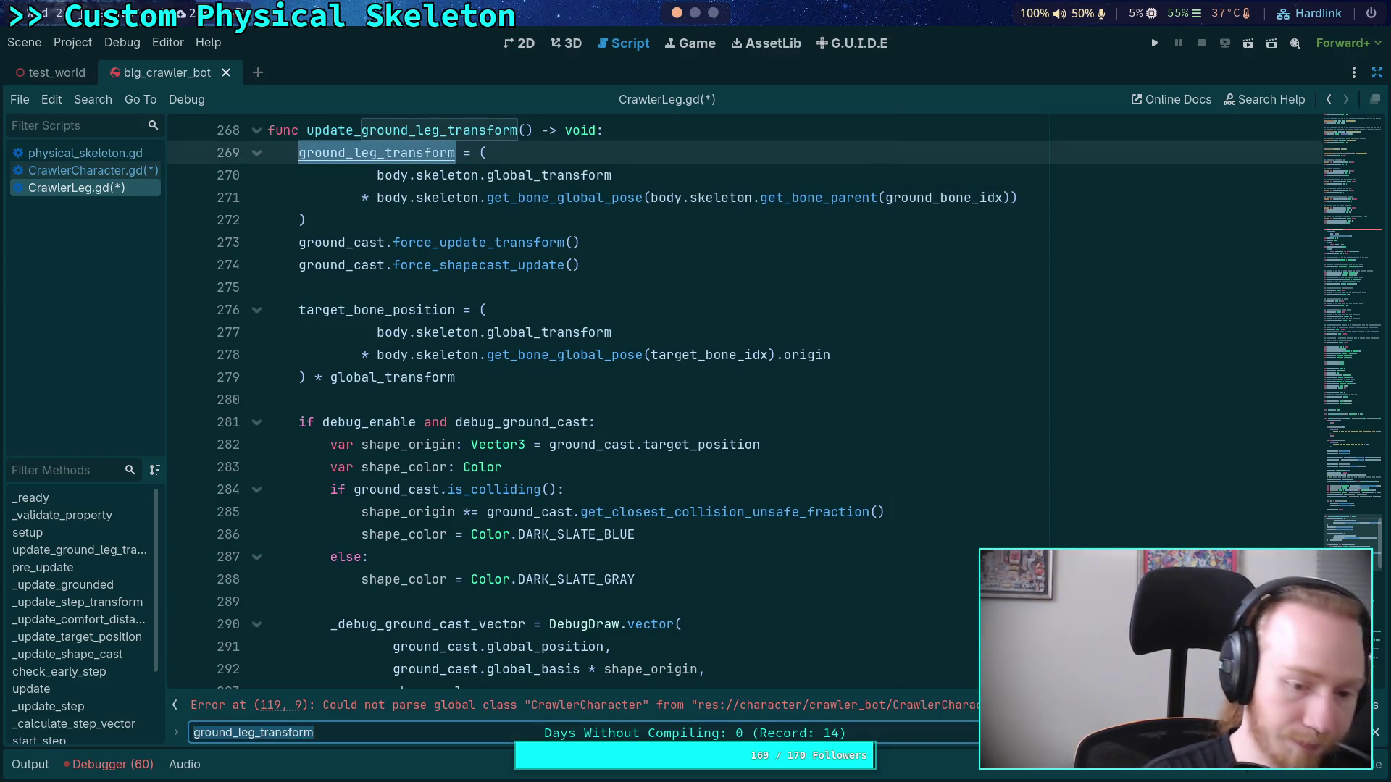
{"action": "key", "text": "Return"}
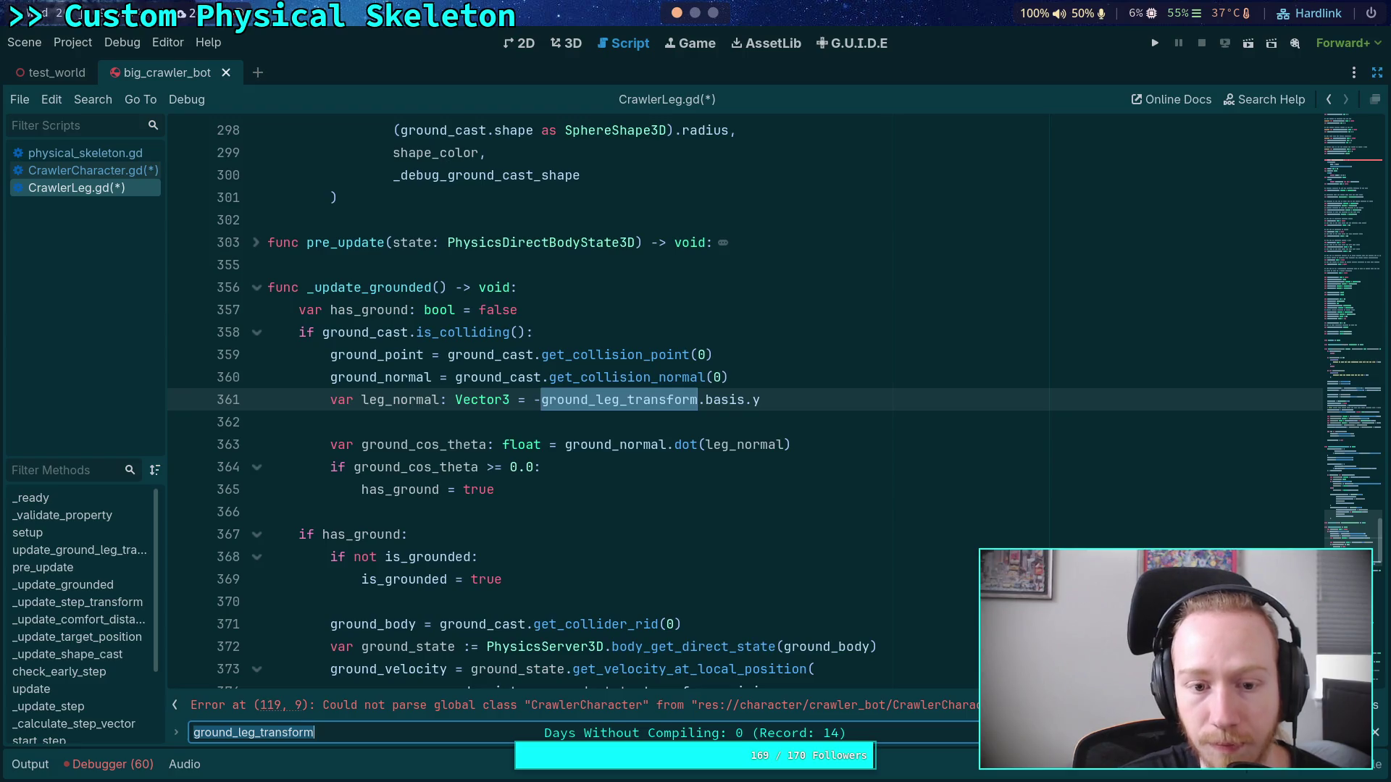
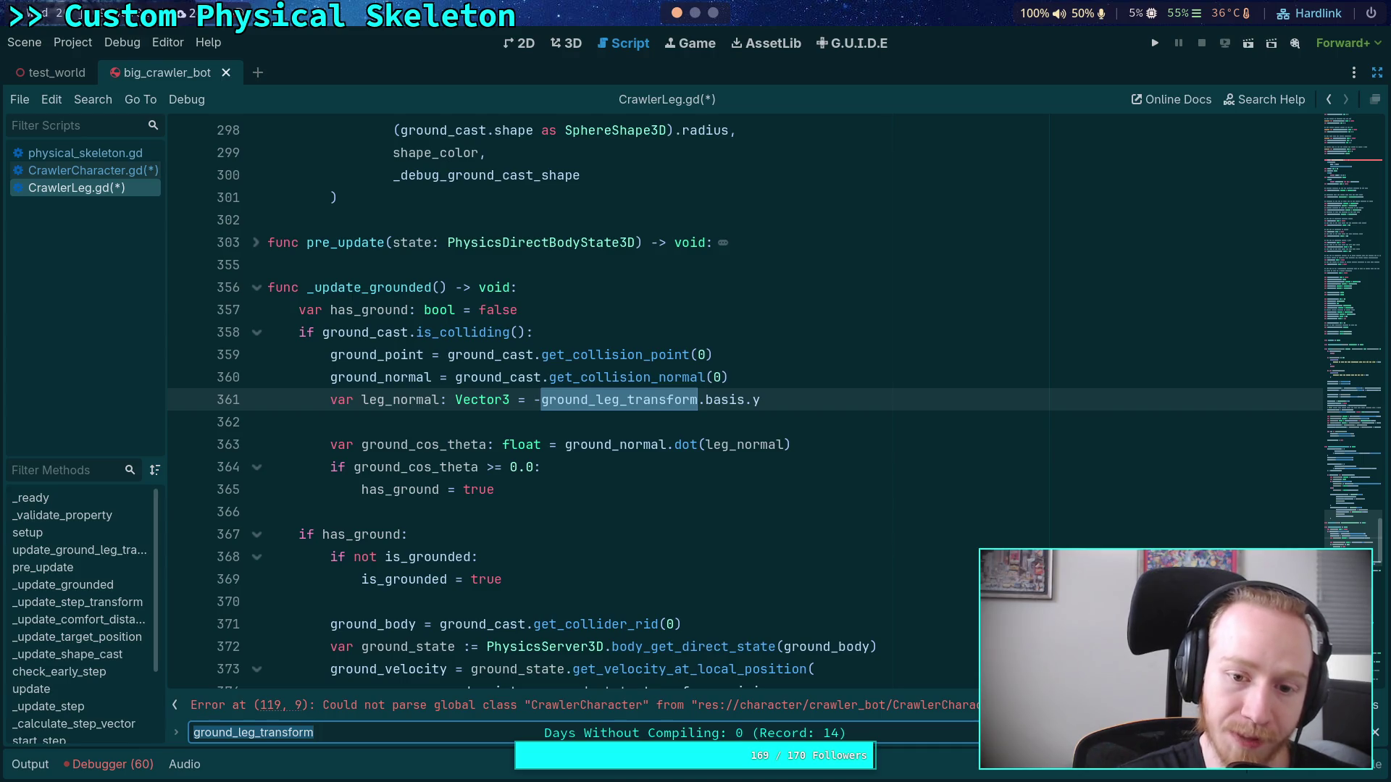
Step: Step through the ground_leg_transform matches down to update_ground_leg_transform at line 268
{"action": "key", "text": "Return"}
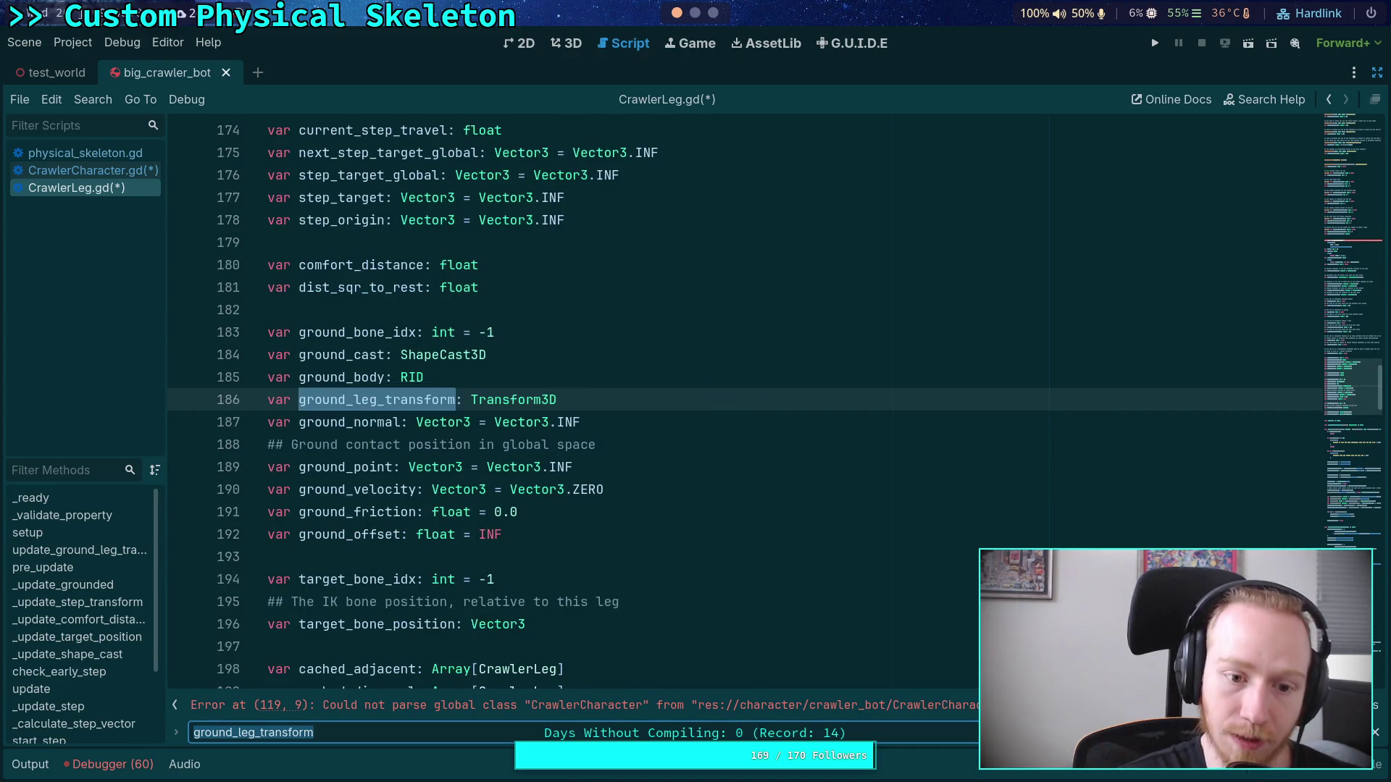
{"action": "key", "text": "Return"}
{"action": "scroll", "coordinate": [609, 534], "scroll_direction": "down", "scroll_amount": 3}
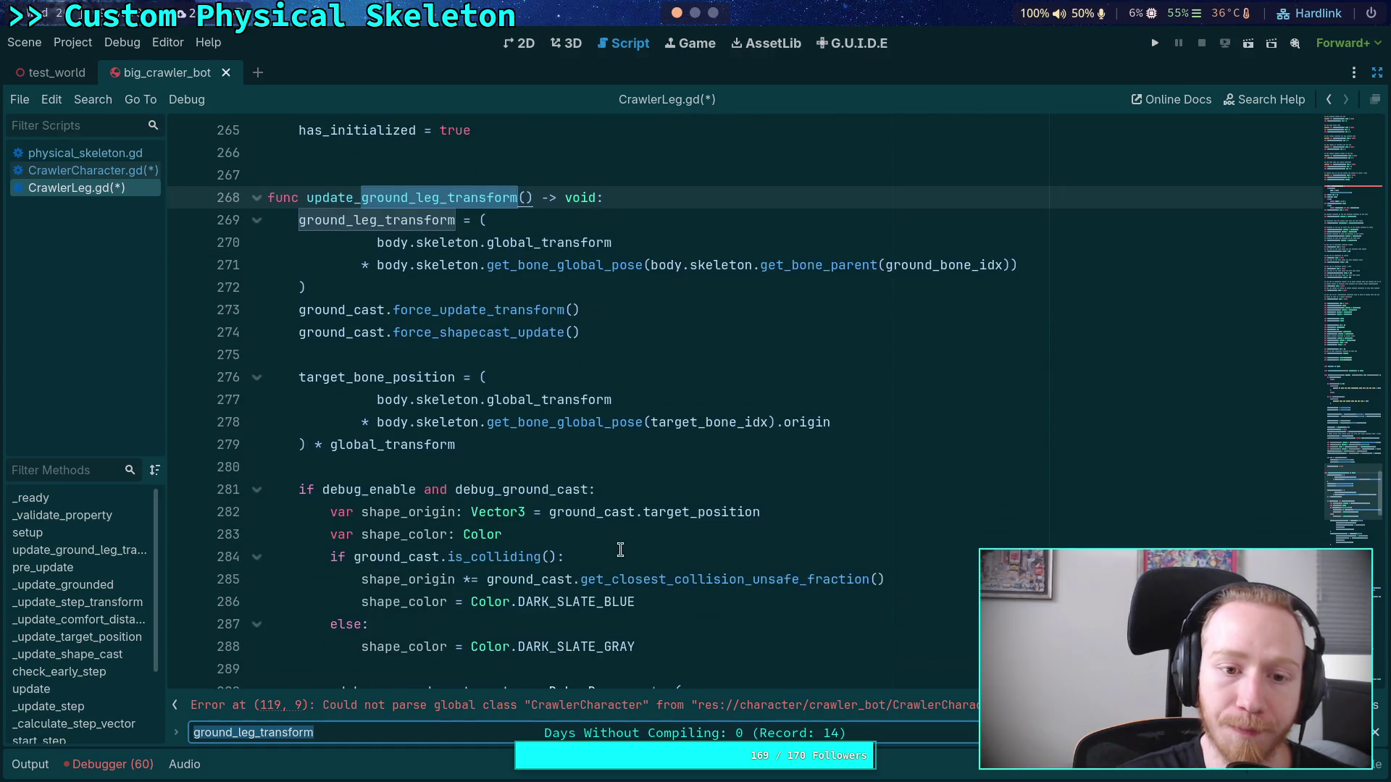
{"action": "scroll", "coordinate": [608, 534], "scroll_direction": "down", "scroll_amount": 1}
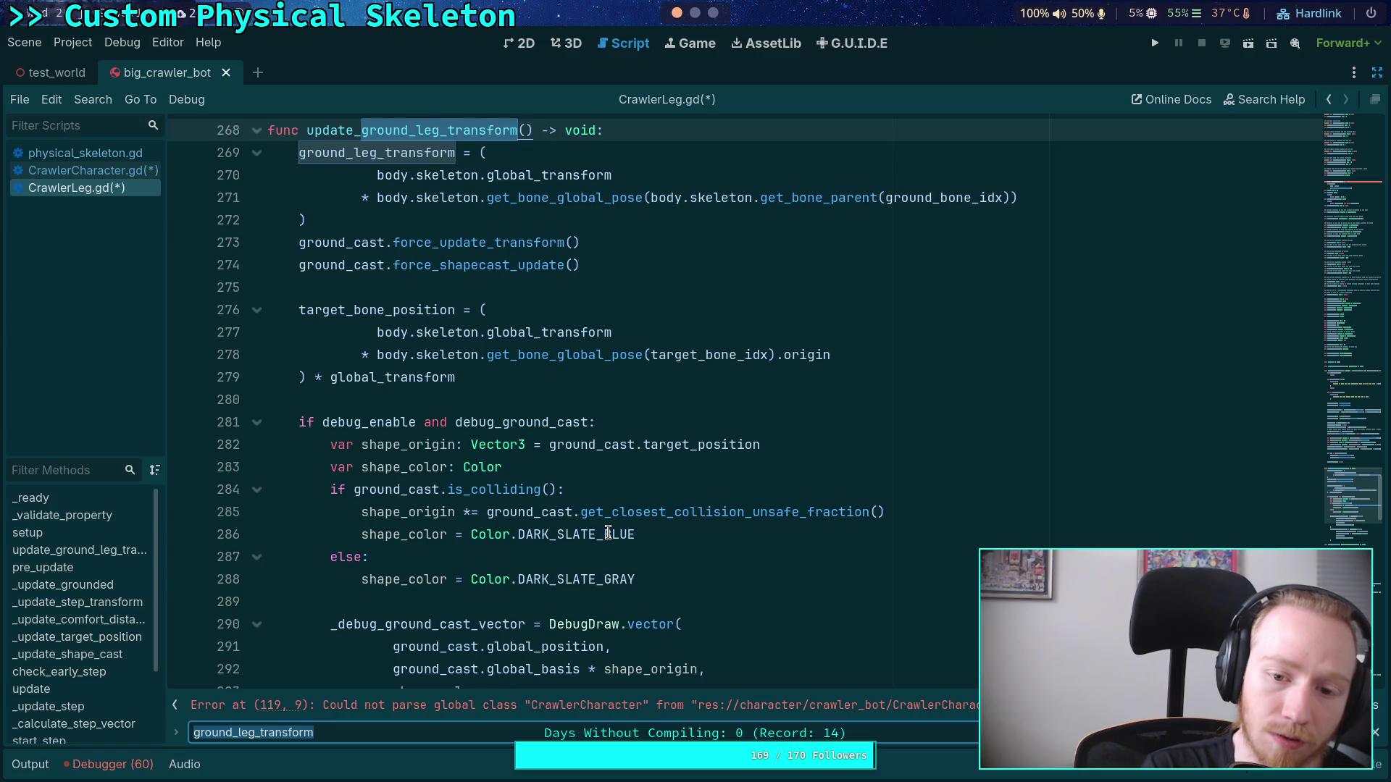
{"action": "double_click", "coordinate": [394, 307]}
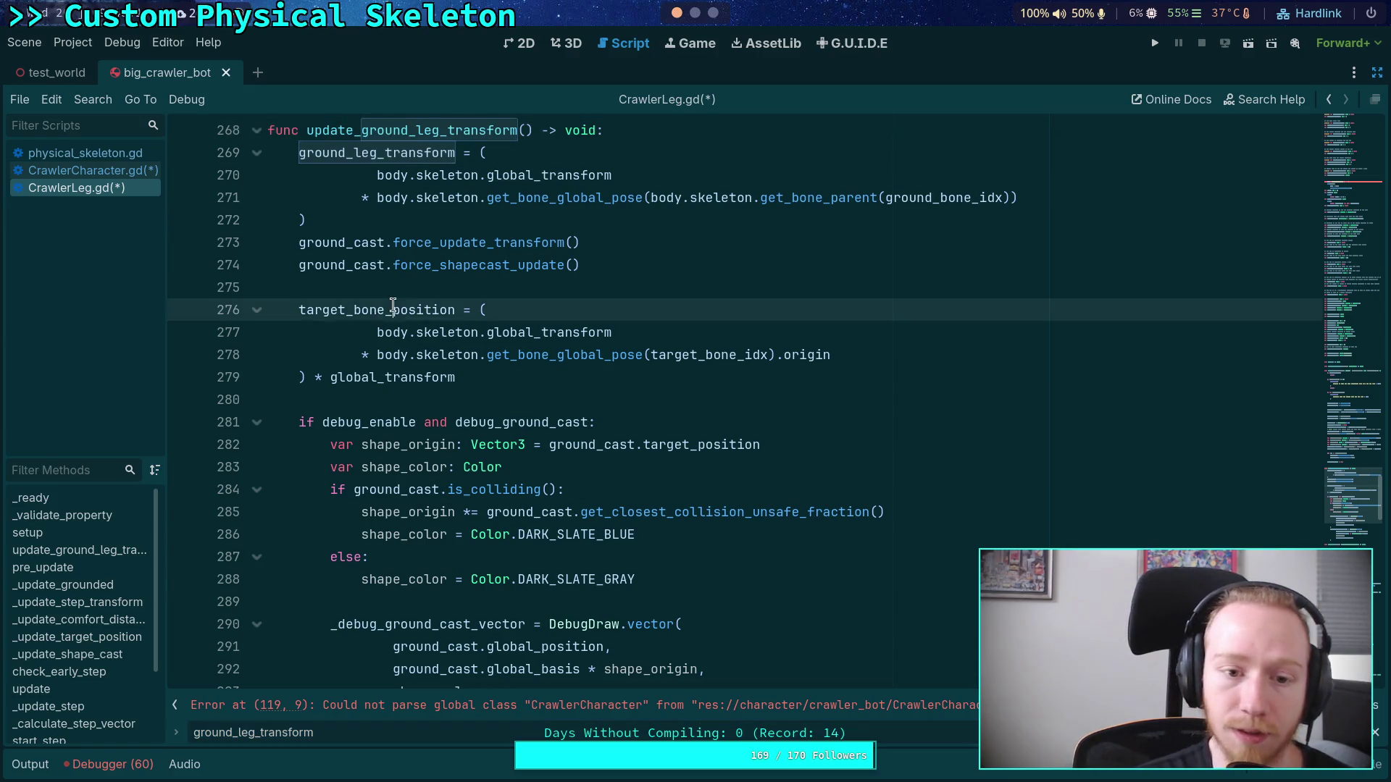
Step: Search target_bone_position through lines 440, 448 and 453, returning to its line-276 assignment
{"action": "key", "text": "ctrl+f"}
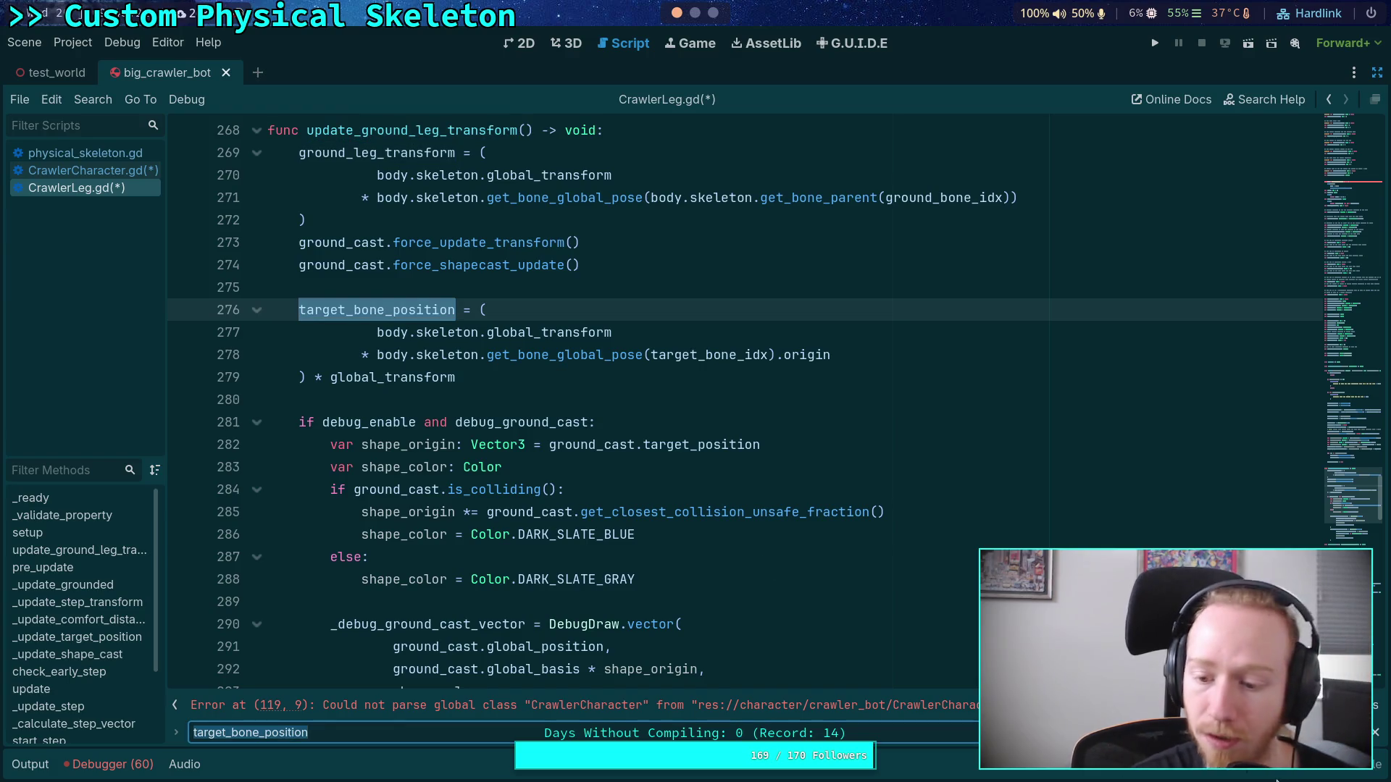
{"action": "key", "text": "Return"}
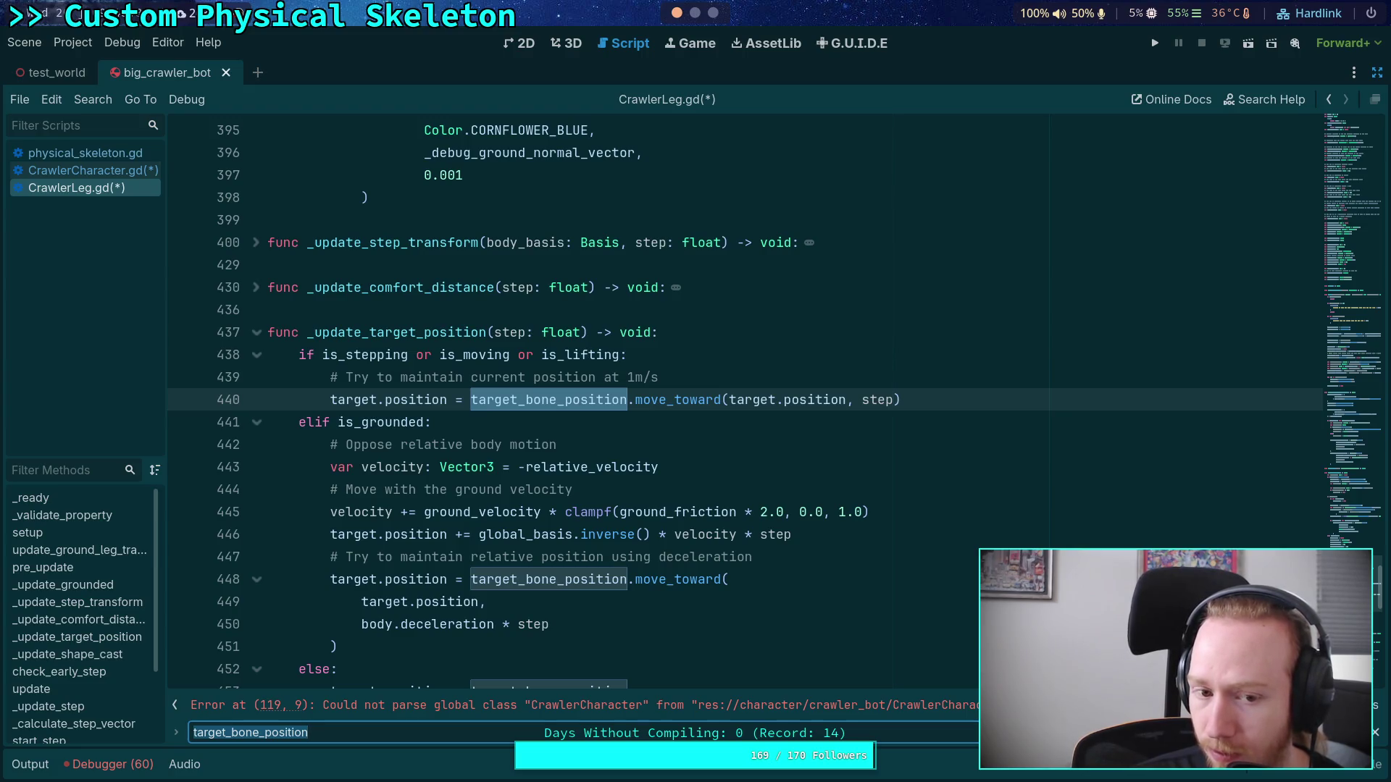
{"action": "key", "text": "Return"}
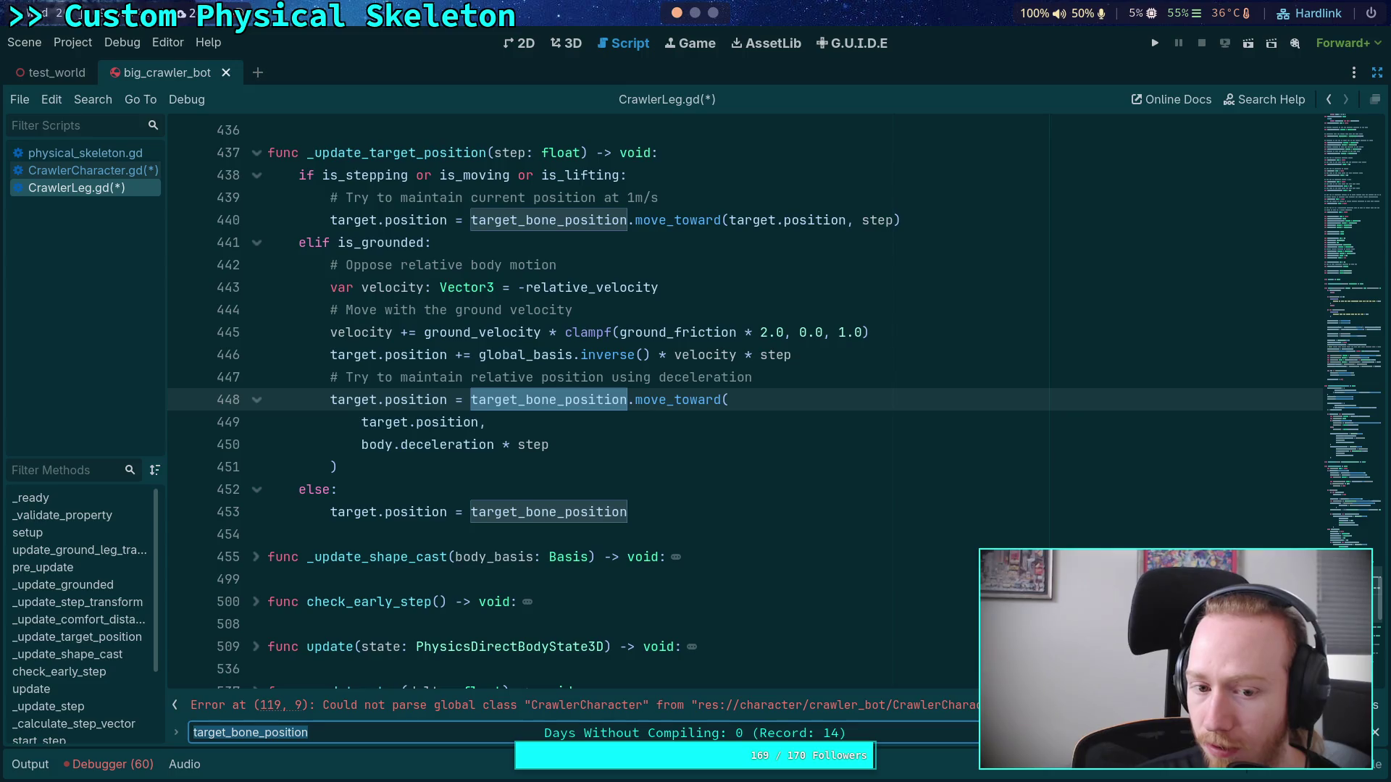
{"action": "key", "text": "Return"}
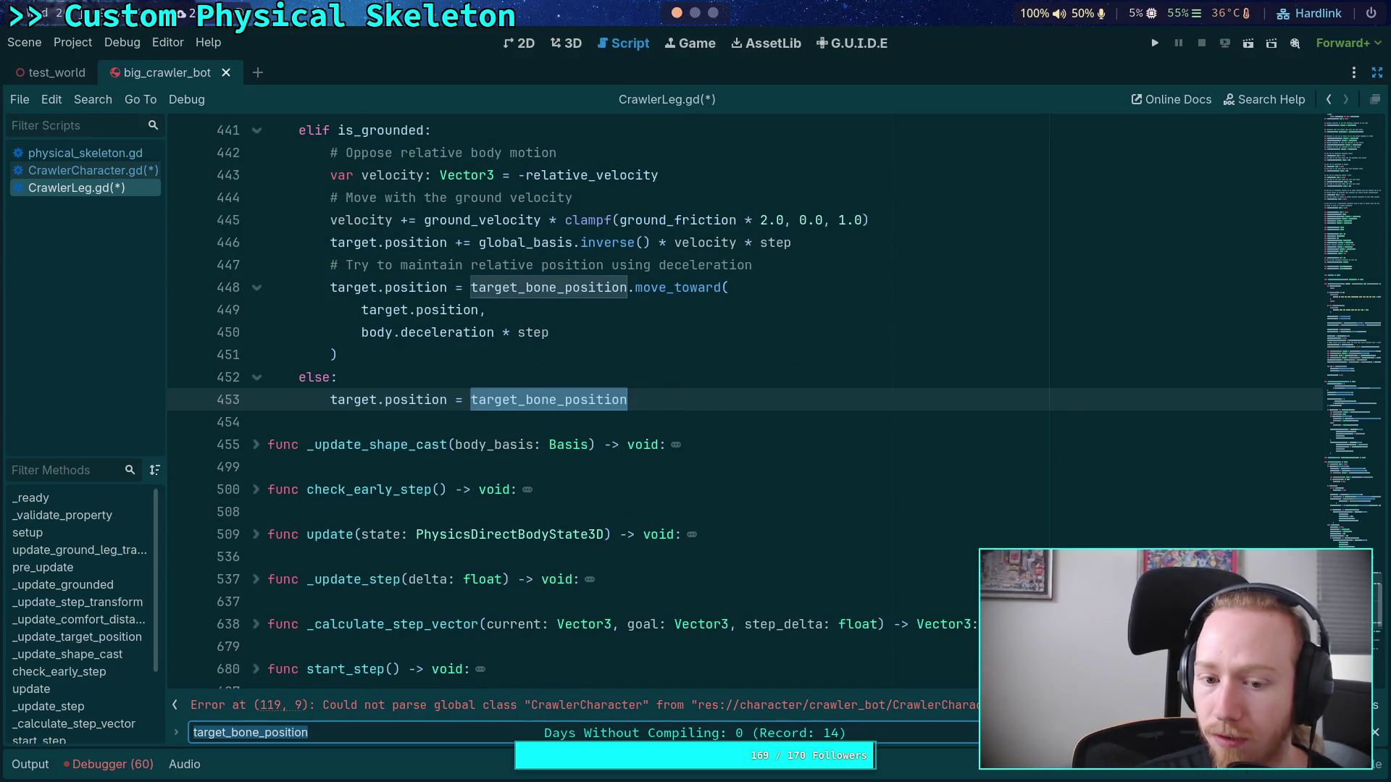
{"action": "key", "text": "Return"}
{"action": "key", "text": "Return"}
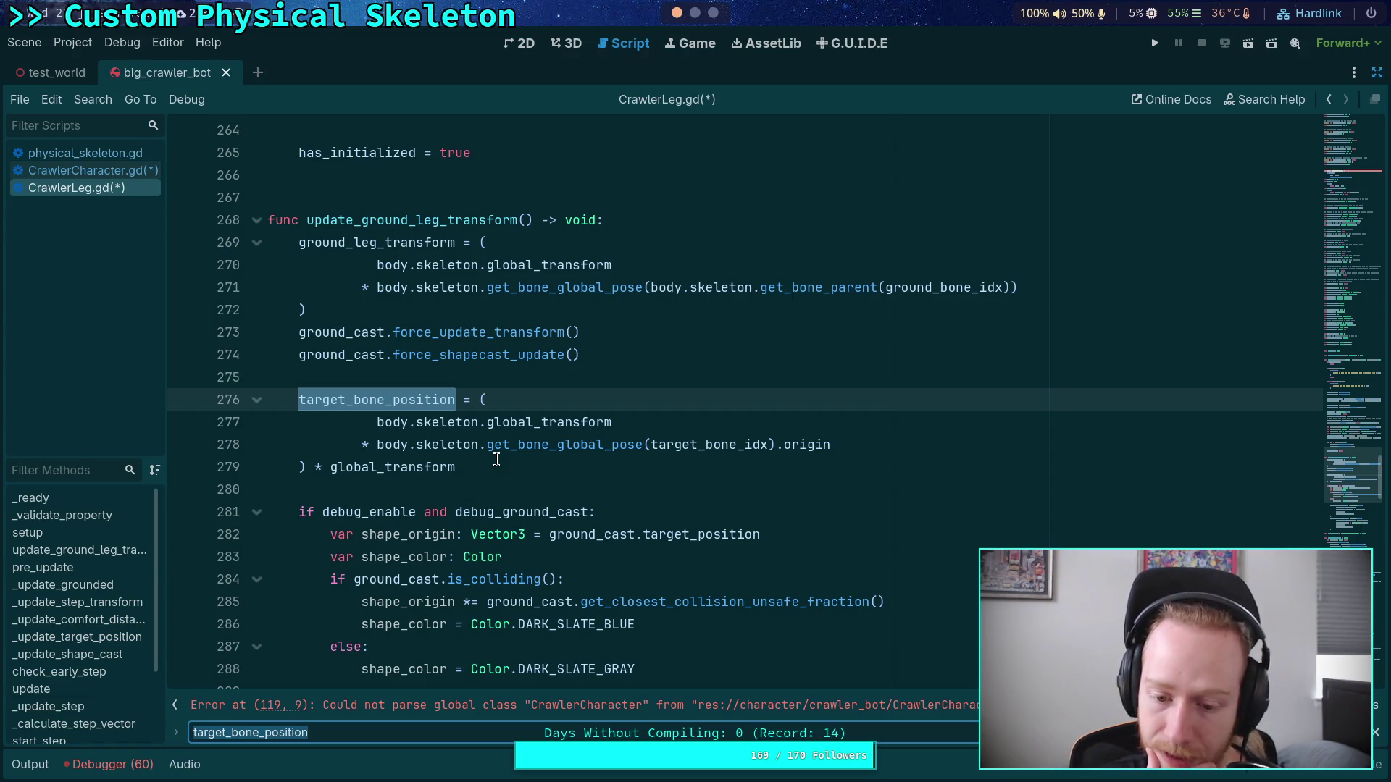
{"action": "left_click", "coordinate": [666, 219]}
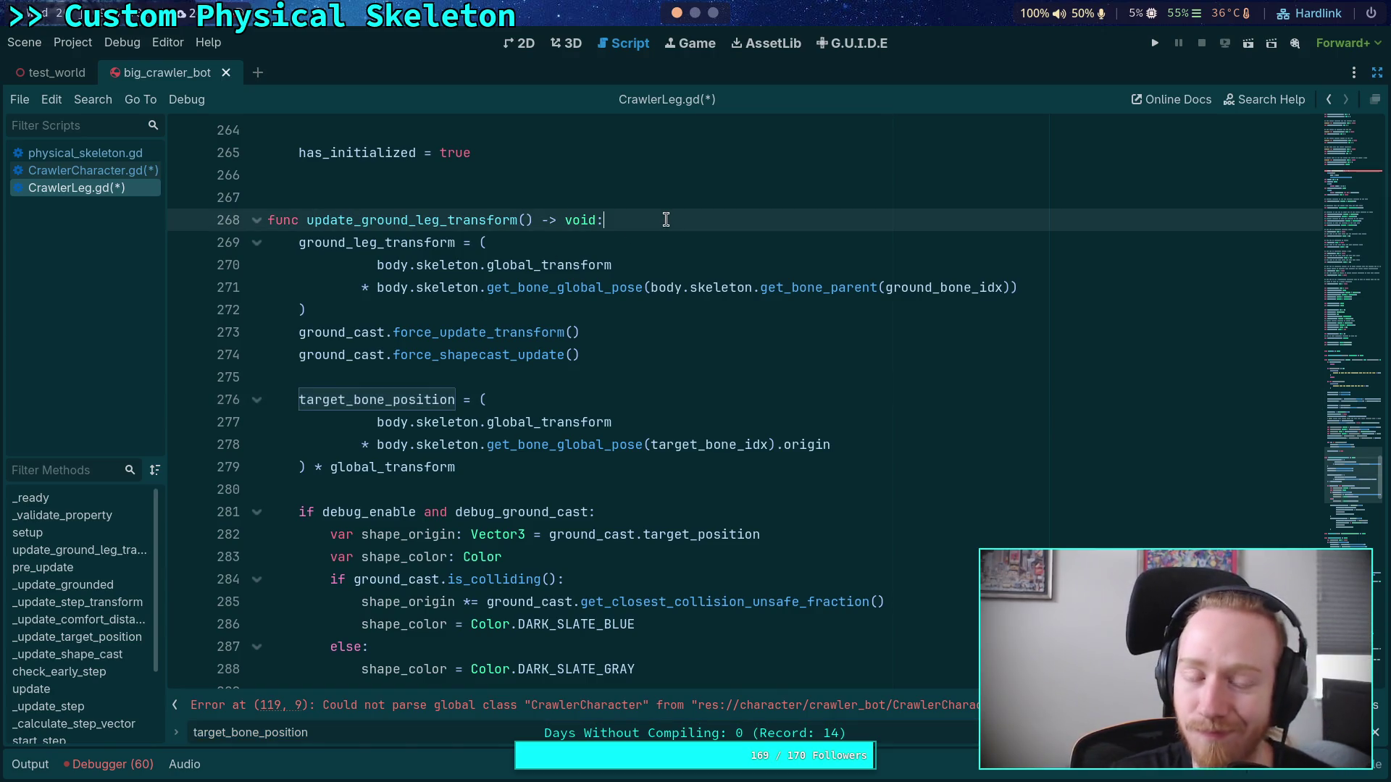
Step: Glance at the git terminal, then place the caret around lines 268–275 of update_ground_leg_transform
{"action": "left_click", "coordinate": [695, 12]}
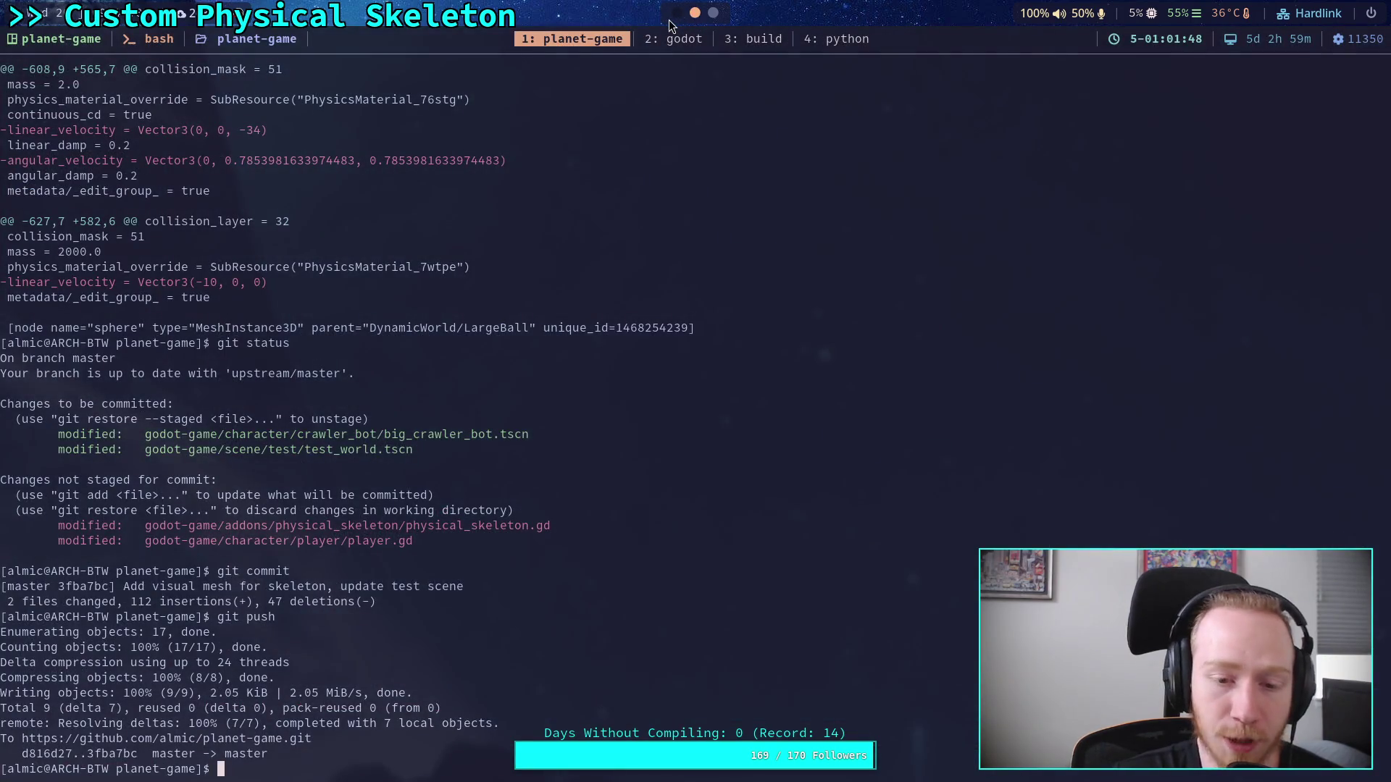
{"action": "left_click", "coordinate": [676, 12]}
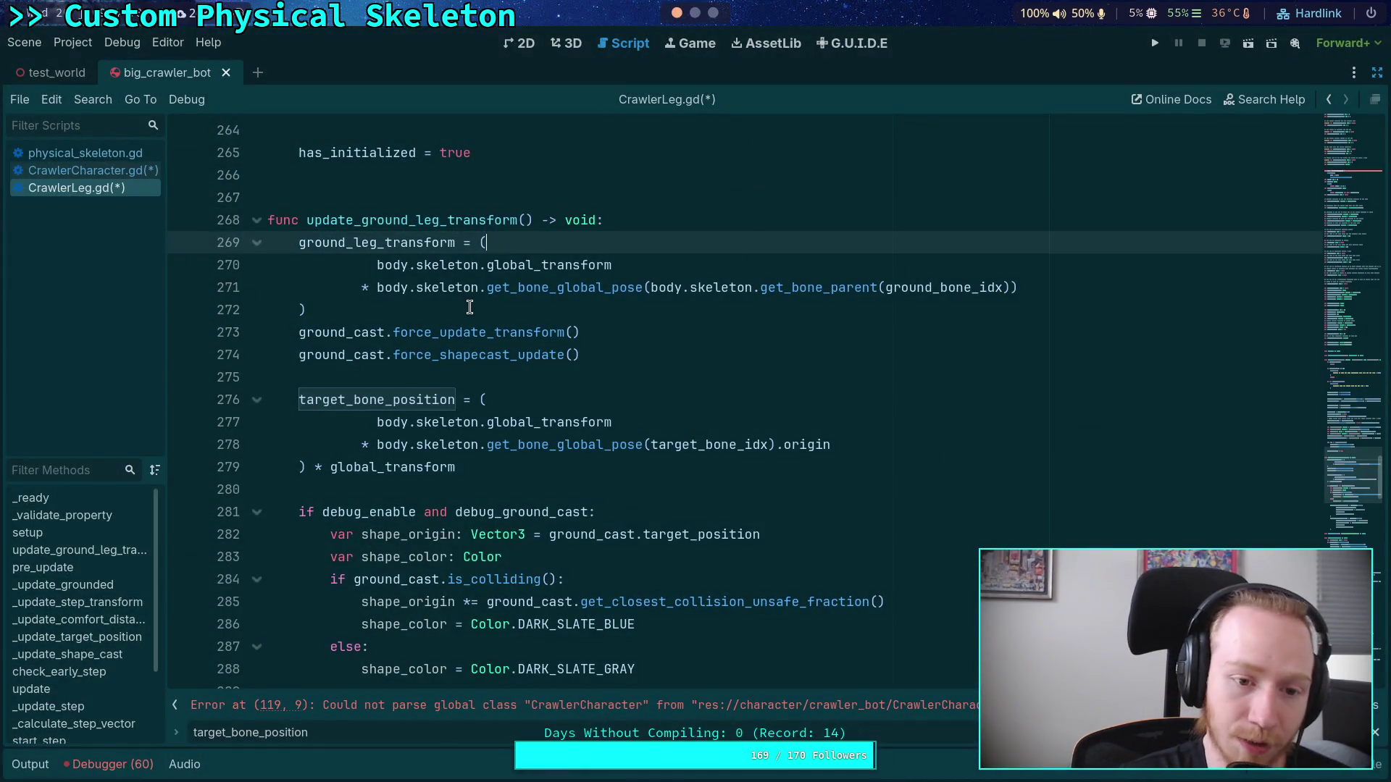
{"action": "left_click", "coordinate": [469, 307]}
{"action": "left_click", "coordinate": [555, 384]}
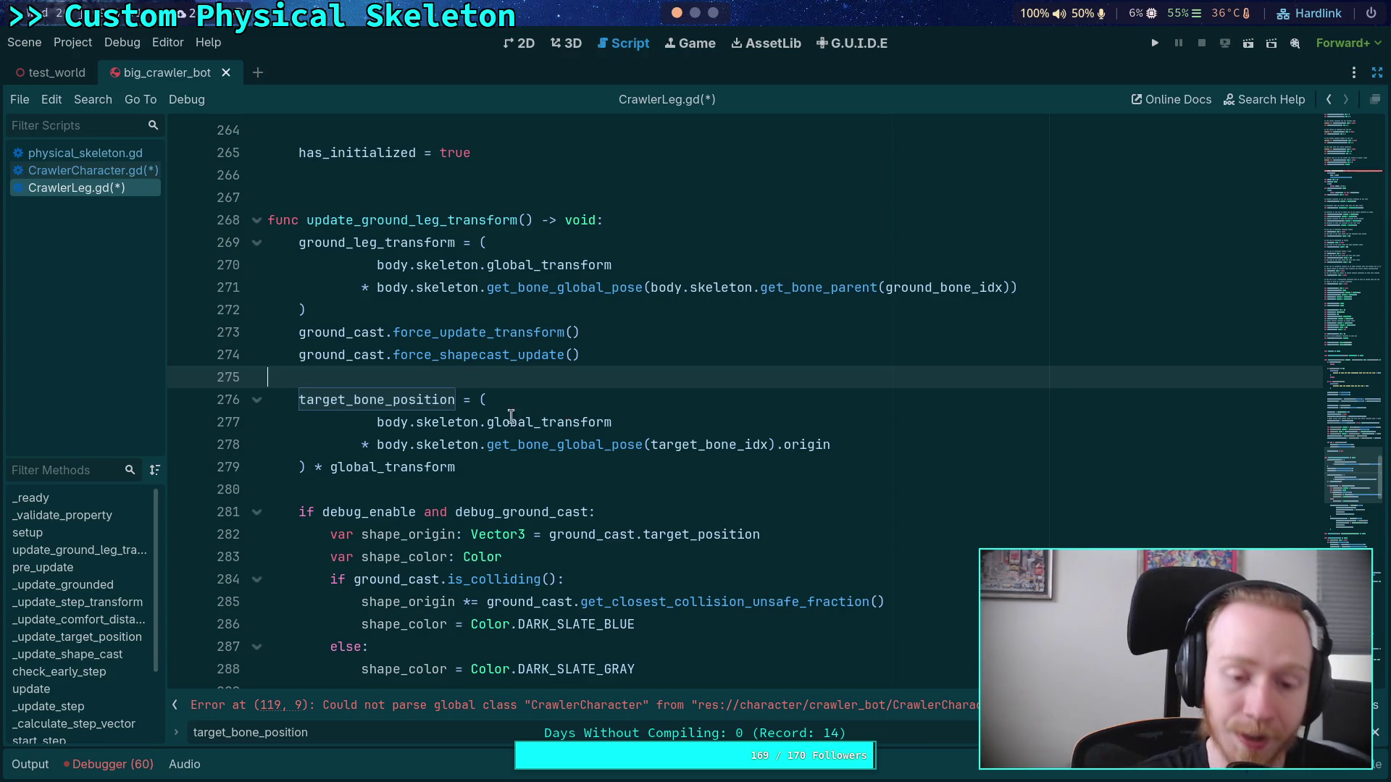
{"action": "left_click", "coordinate": [627, 215]}
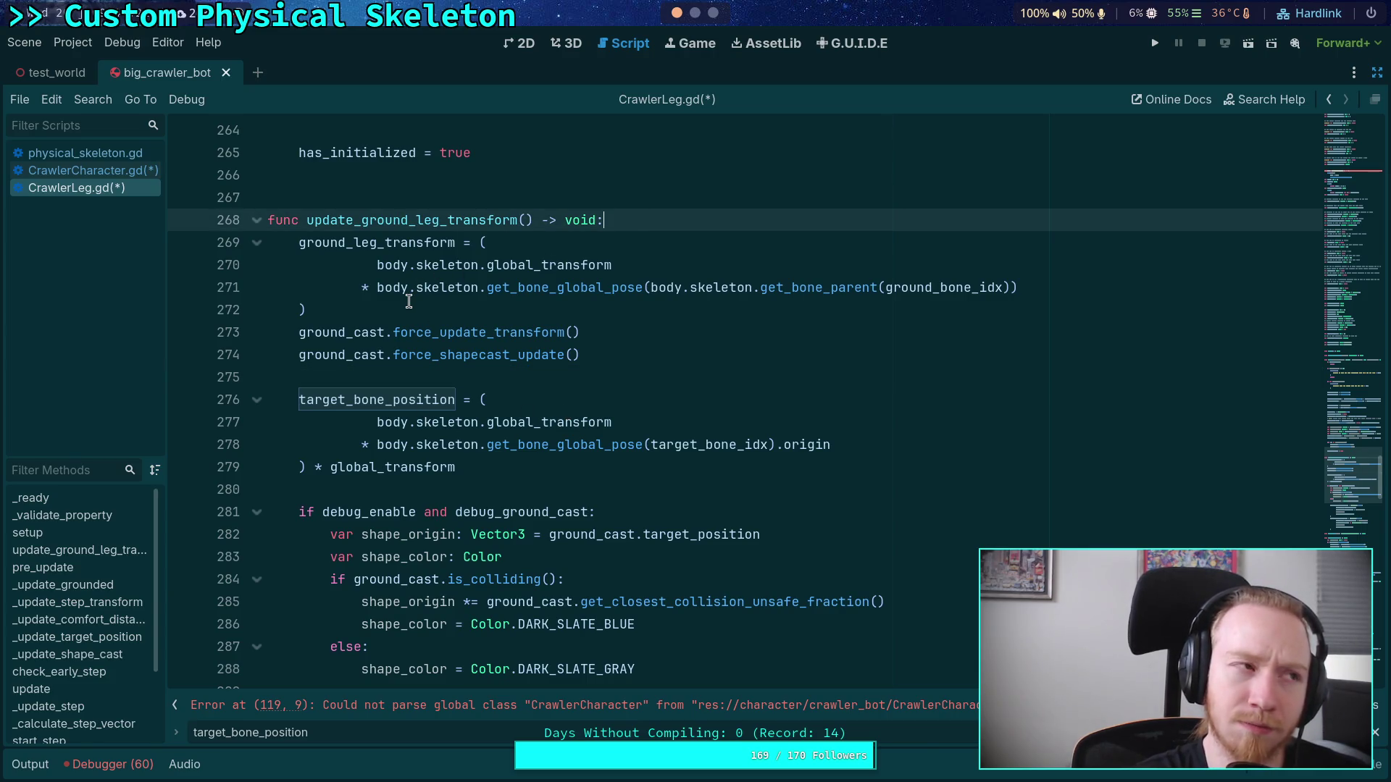
{"action": "left_click", "coordinate": [377, 310]}
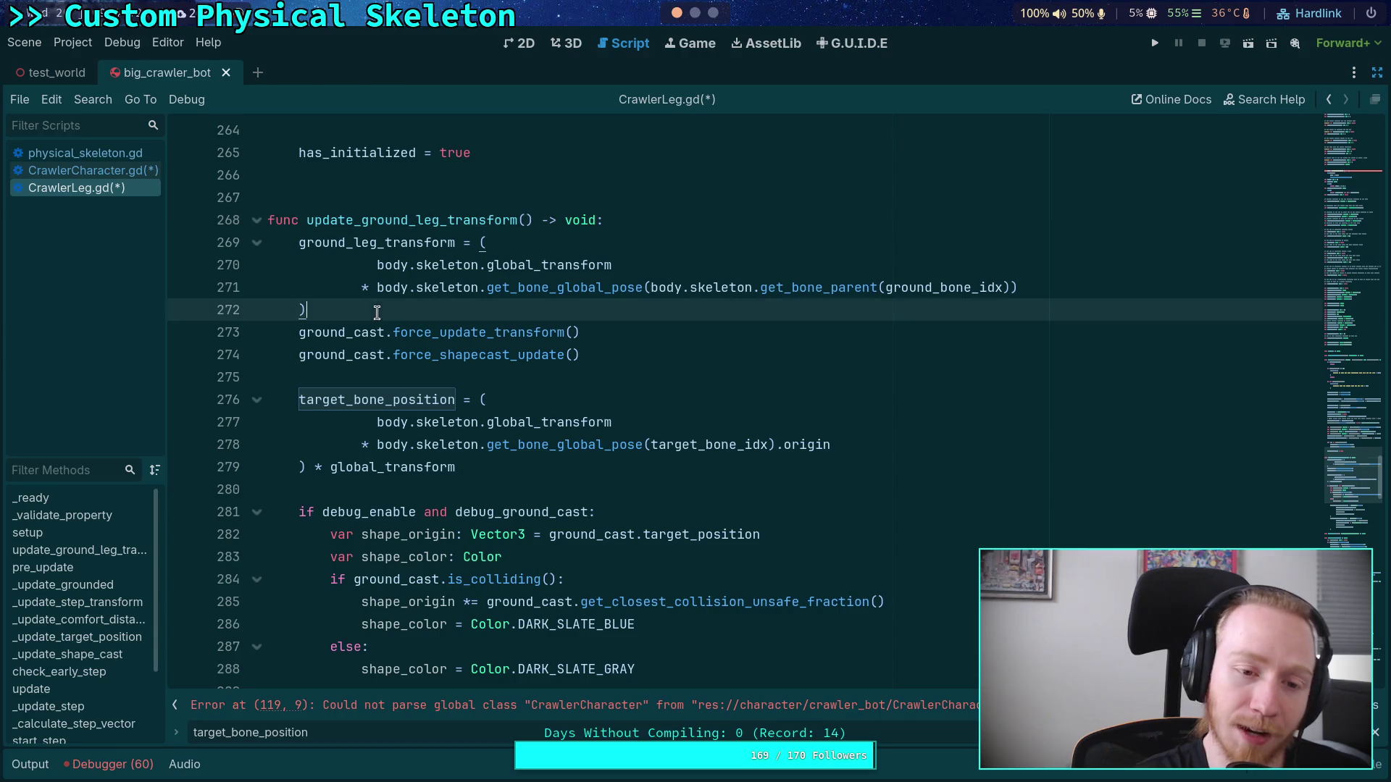
{"action": "left_click", "coordinate": [506, 380]}
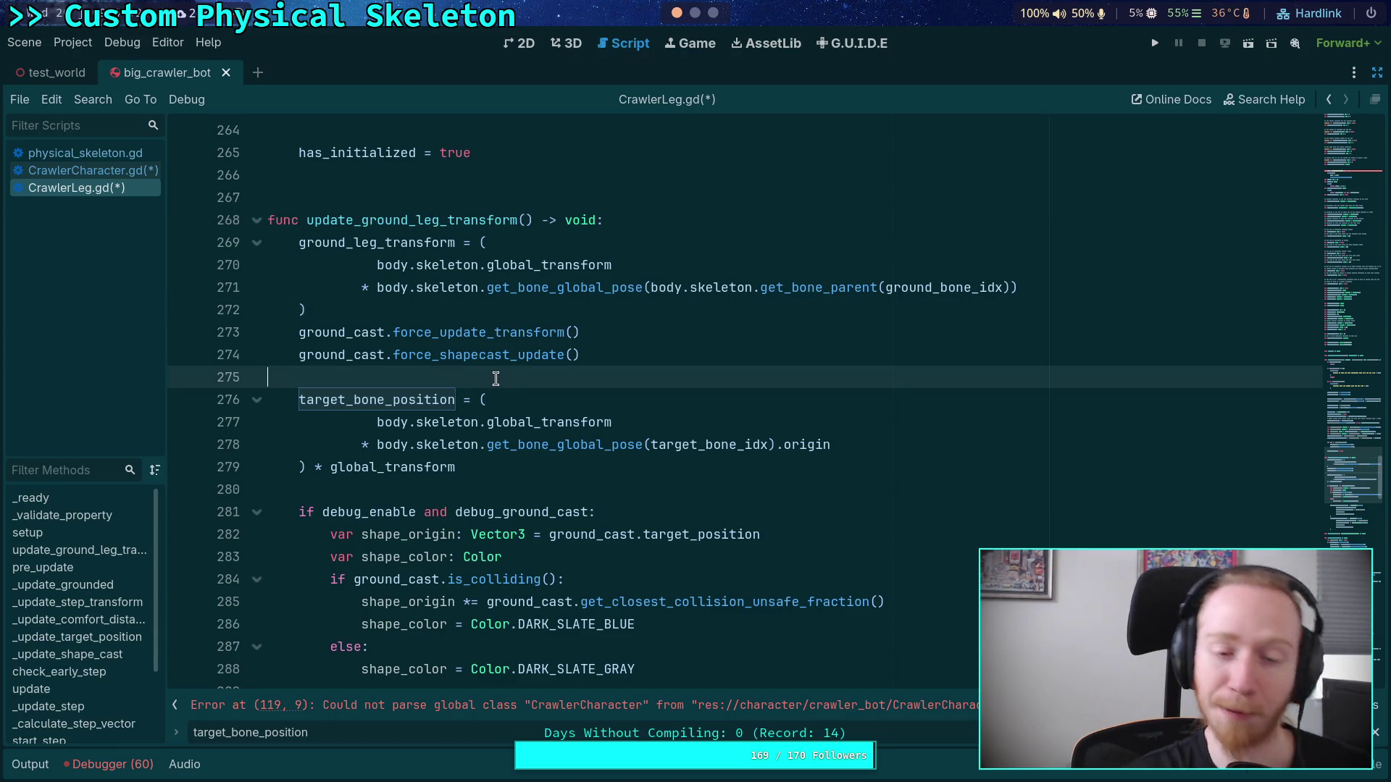
{"action": "left_click", "coordinate": [415, 490]}
Step: Highlight lines 269–279 of the function body, then re-find the target_bone_position matches
{"action": "scroll", "coordinate": [415, 490], "scroll_direction": "up", "scroll_amount": 1}
{"action": "left_click_drag", "start_coordinate": [498, 534], "coordinate": [270, 311]}
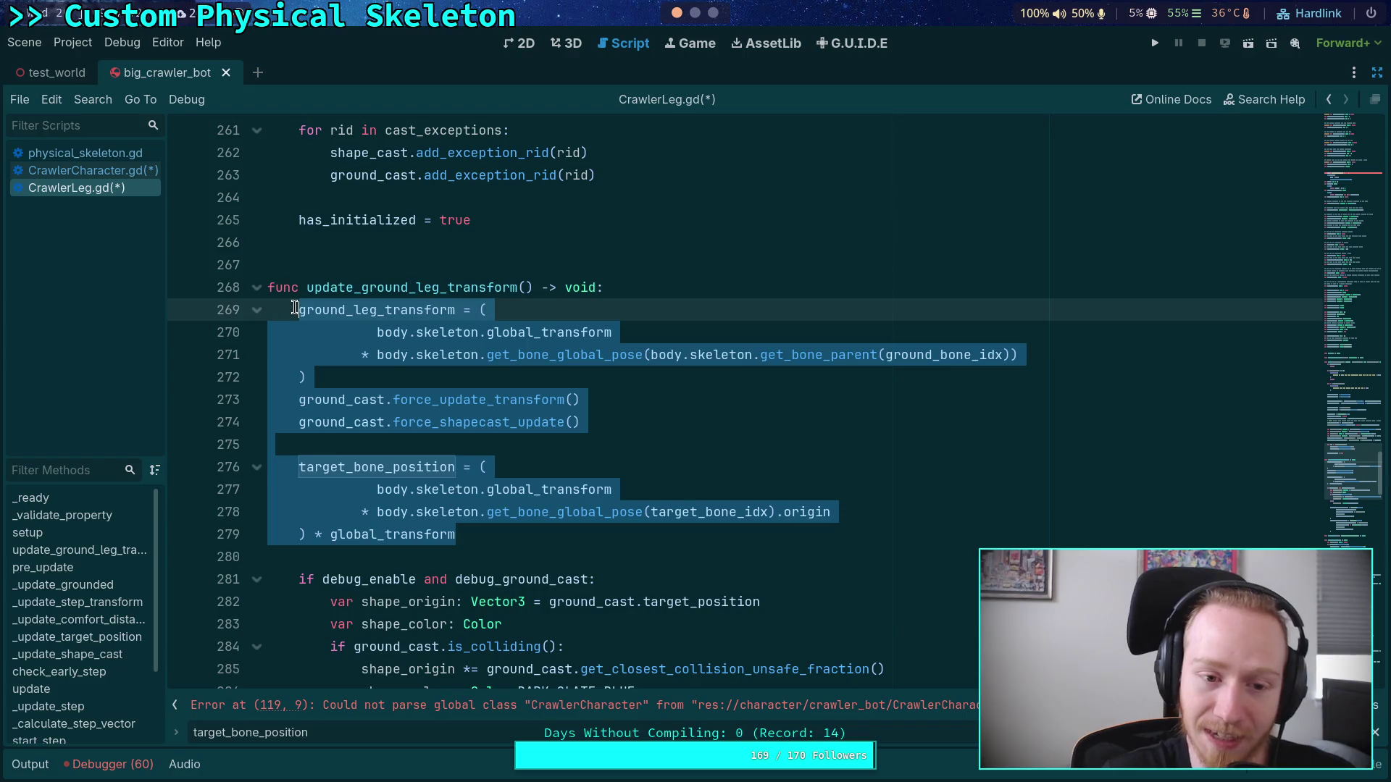
{"action": "left_click", "coordinate": [527, 422]}
{"action": "scroll", "coordinate": [650, 577], "scroll_direction": "up", "scroll_amount": 4}
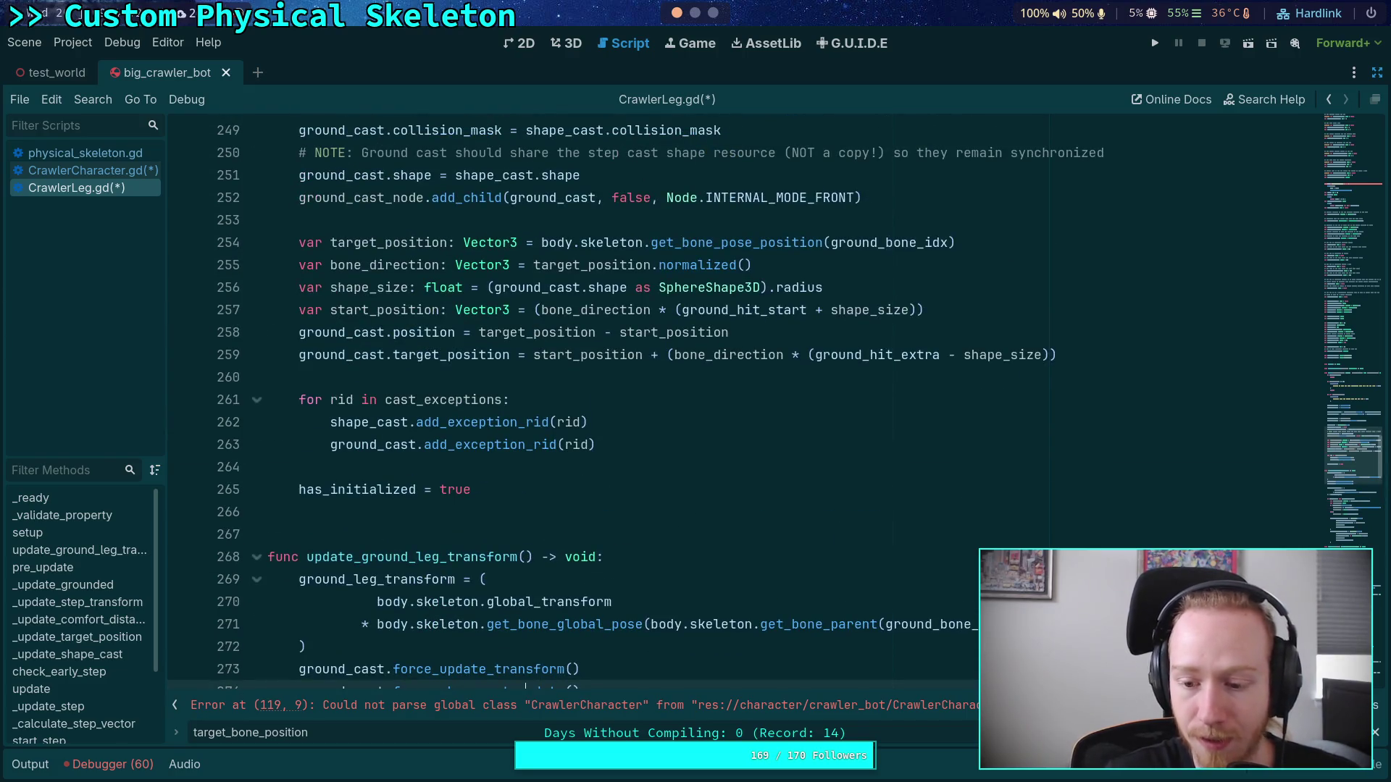
{"action": "key", "text": "Return"}
{"action": "key", "text": "Return"}
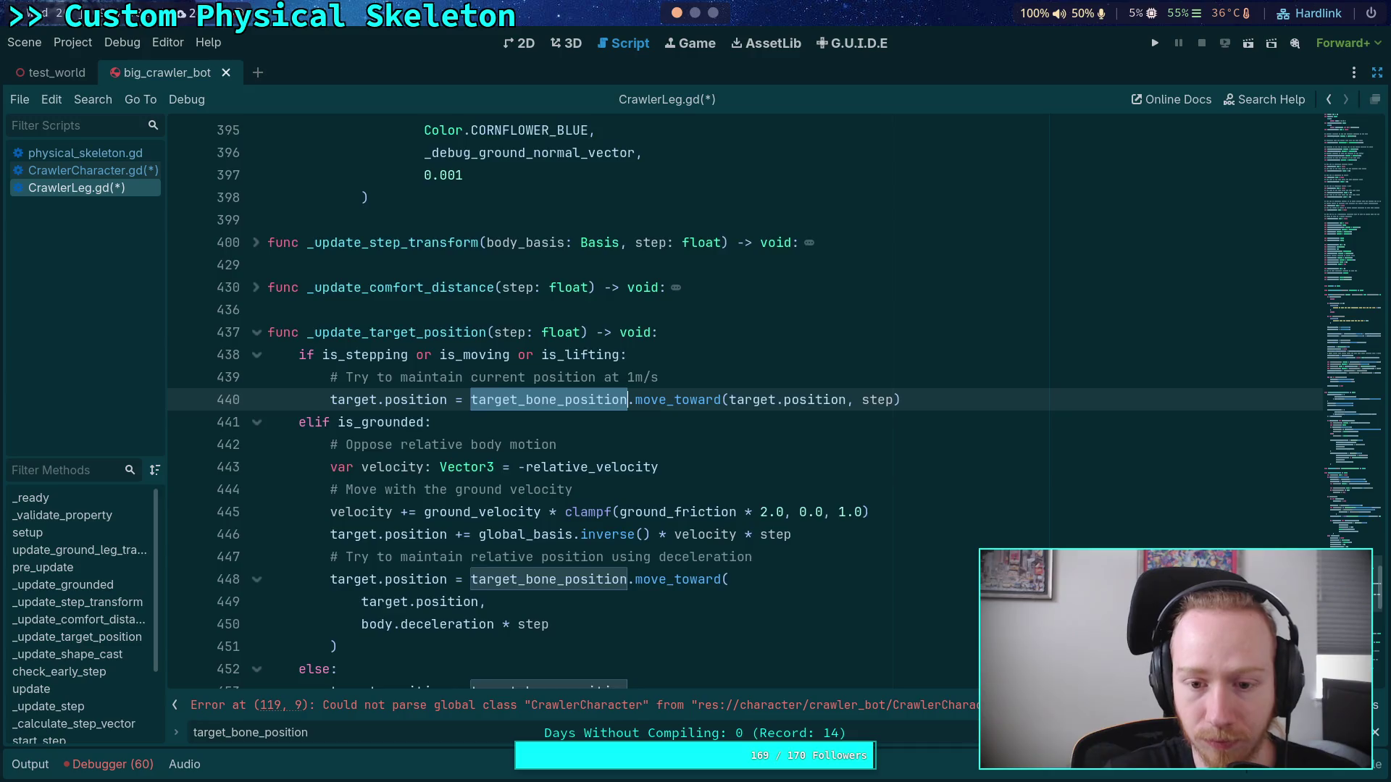
{"action": "key", "text": "Return"}
{"action": "key", "text": "Return"}
{"action": "key", "text": "Return"}
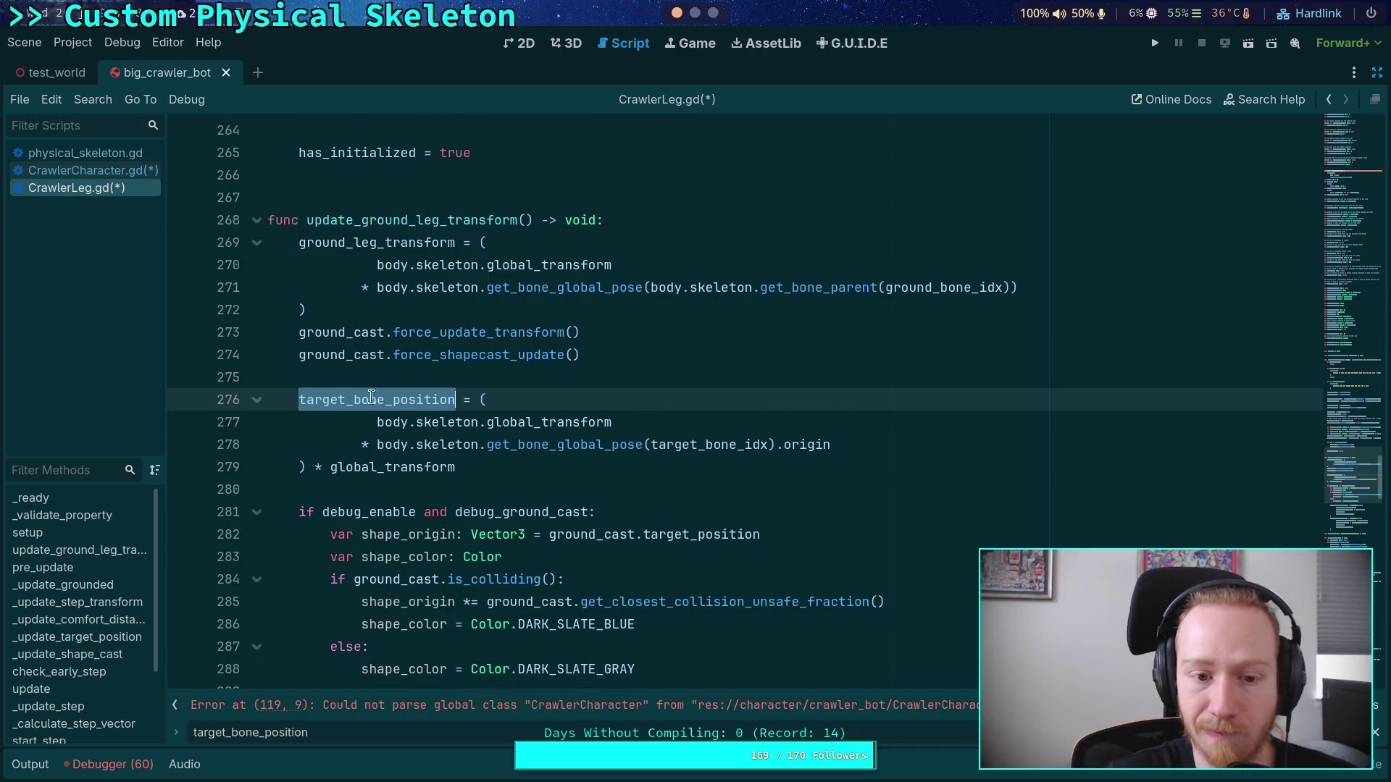
Step: Search update_ground_leg_transform and locate its call at line 147 of CrawlerCharacter.gd
{"action": "double_click", "coordinate": [374, 243]}
{"action": "key", "text": "ctrl+f"}
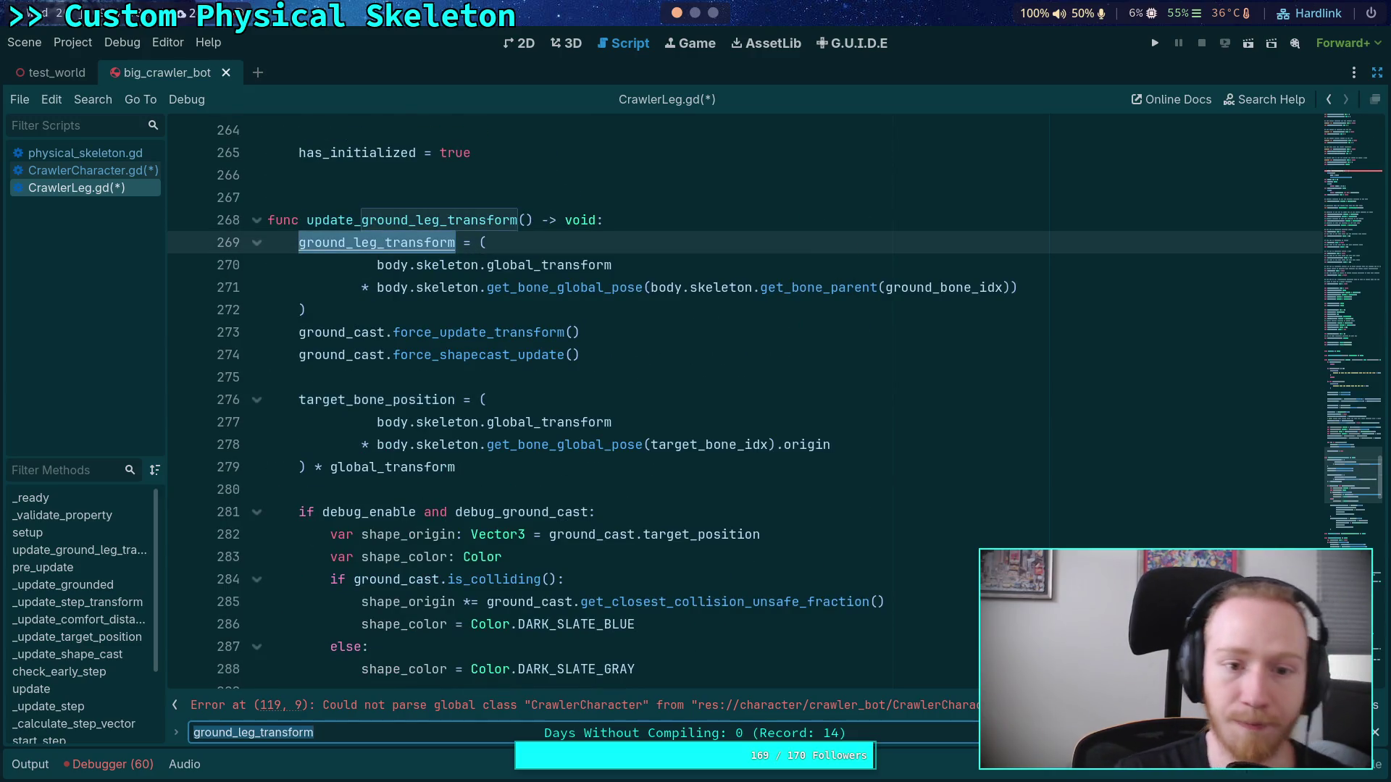
{"action": "left_click", "coordinate": [458, 262]}
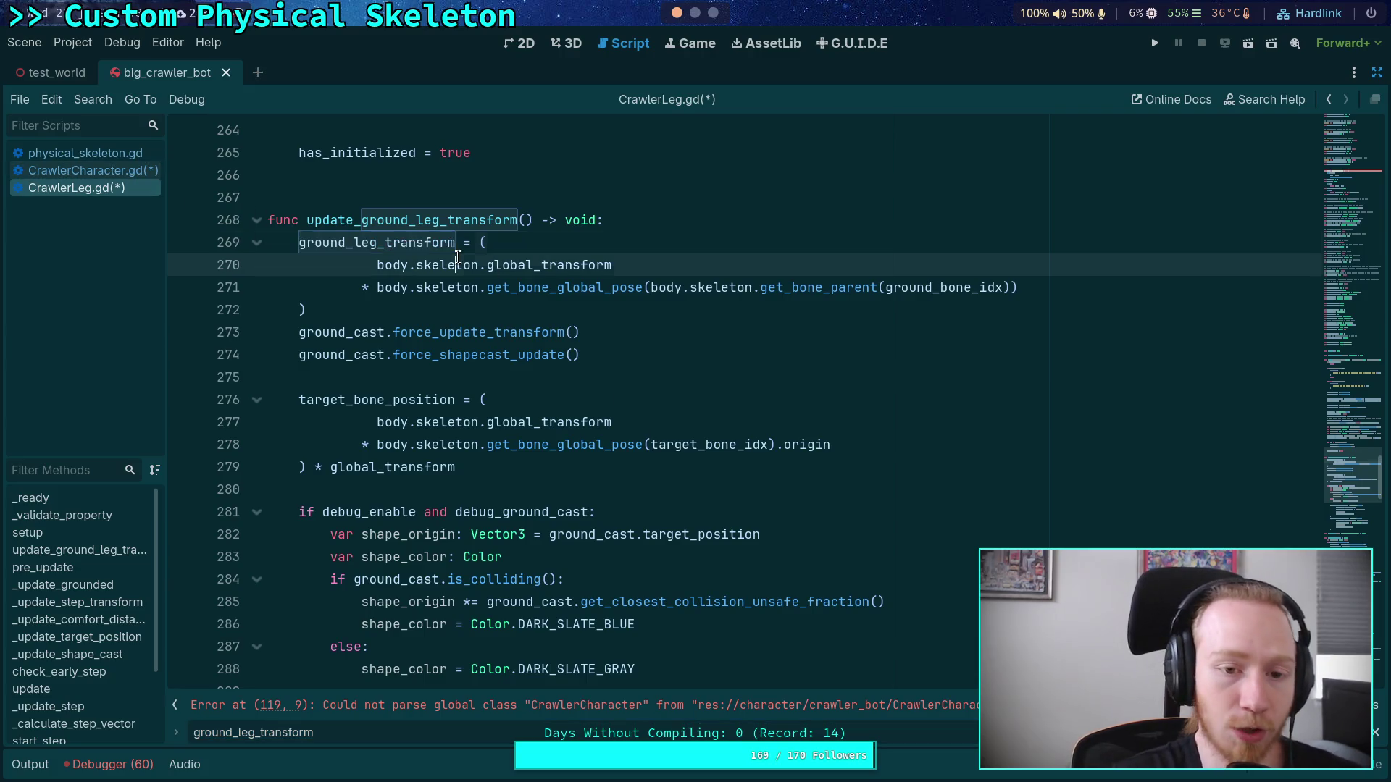
{"action": "double_click", "coordinate": [443, 220]}
{"action": "key", "text": "ctrl+f"}
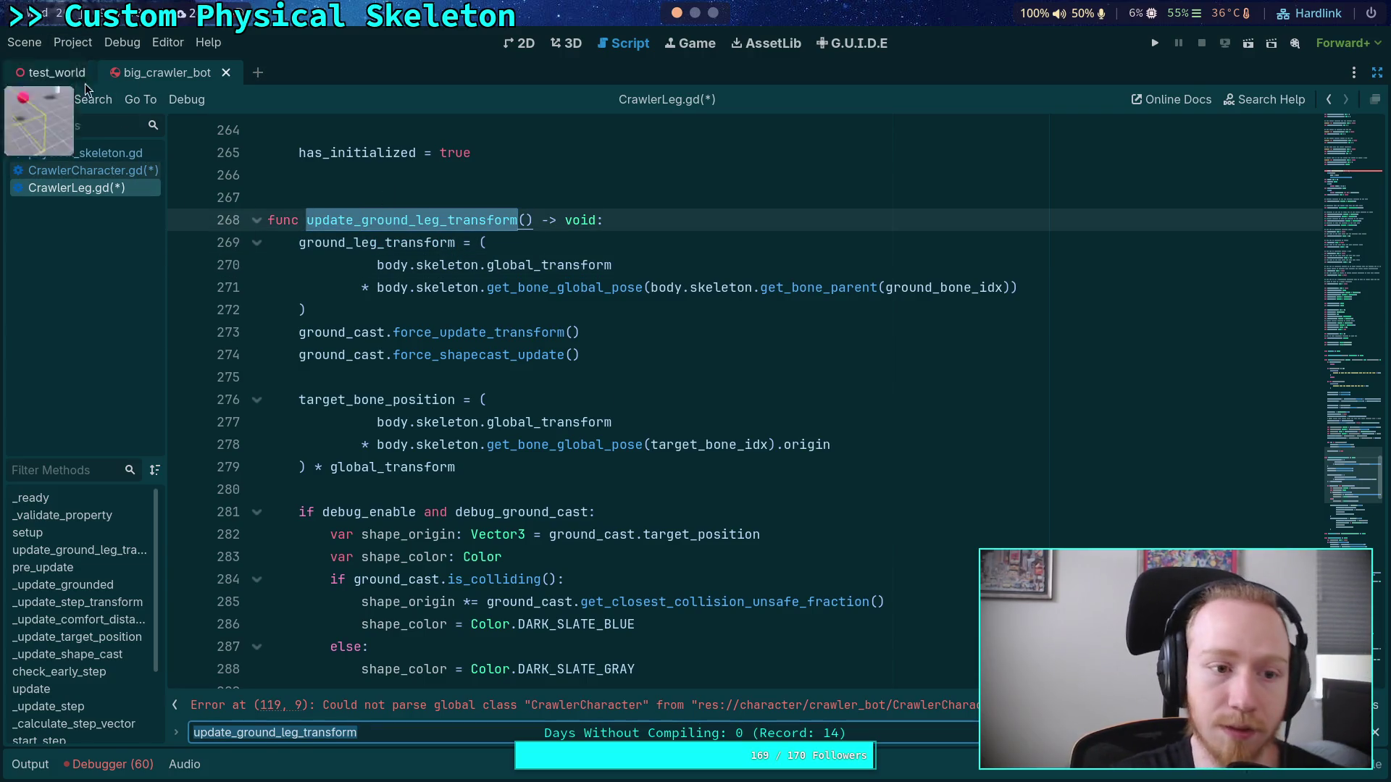
{"action": "left_click", "coordinate": [92, 170]}
{"action": "key", "text": "F3"}
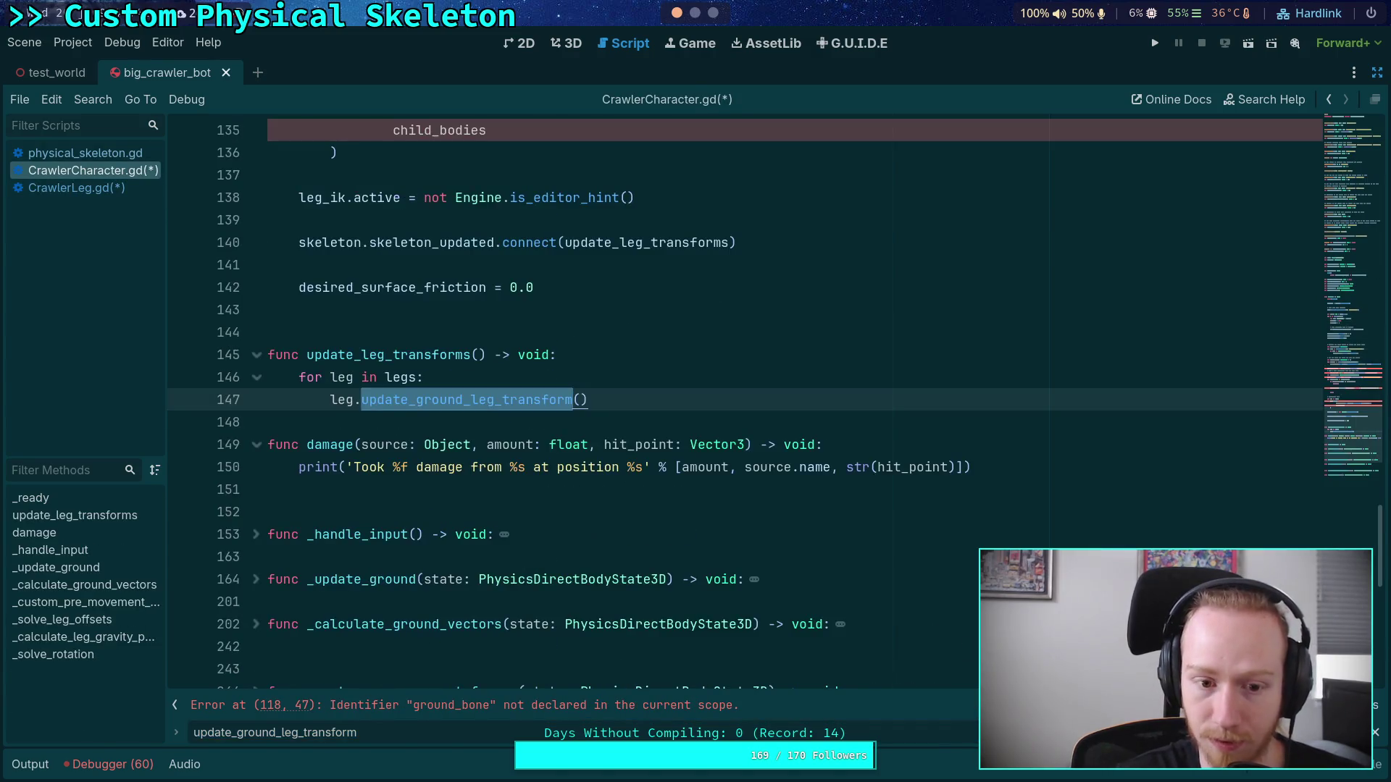
Step: Inspect update_leg_transforms and the skeleton_updated tooltip, then restore the Scene dock beside the code
{"action": "scroll", "coordinate": [721, 541], "scroll_direction": "up", "scroll_amount": 1}
{"action": "double_click", "coordinate": [357, 422]}
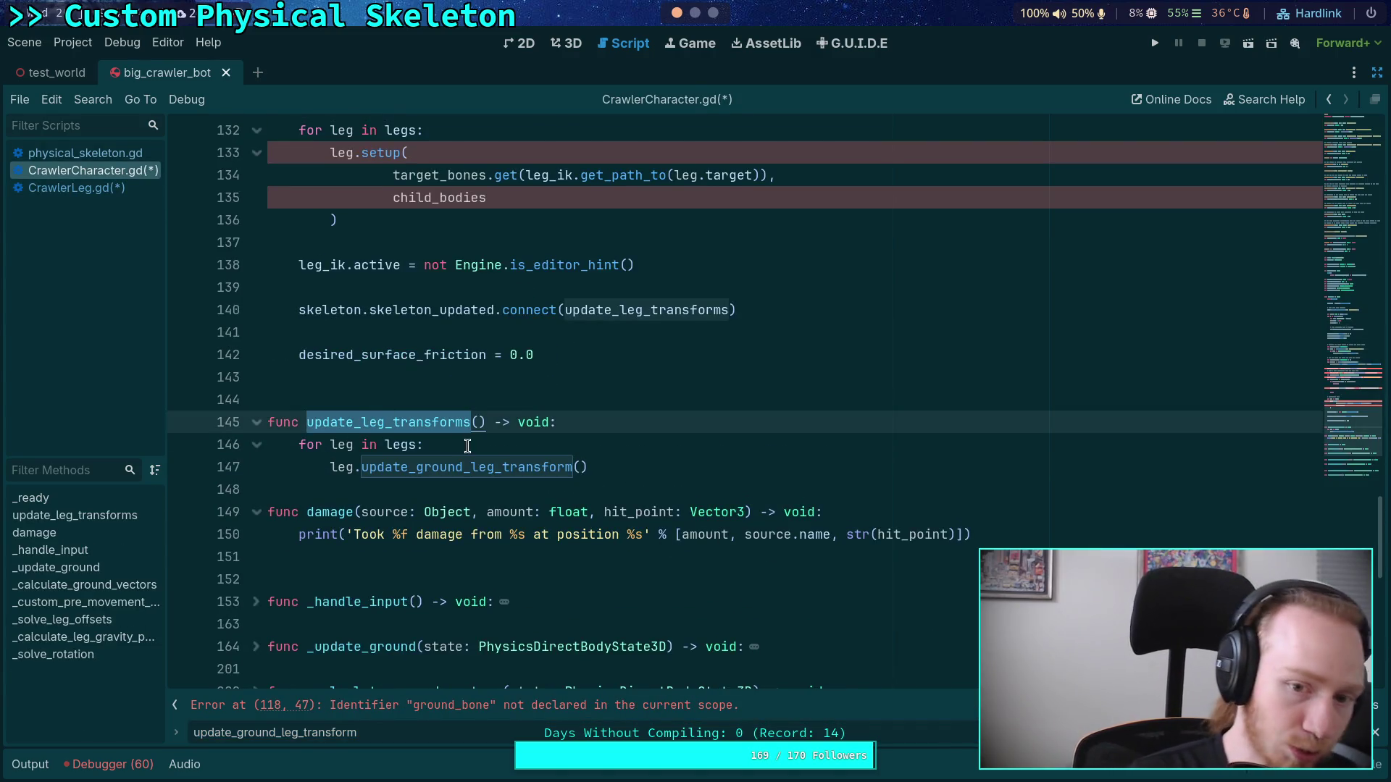
{"action": "mouse_move", "coordinate": [428, 310]}
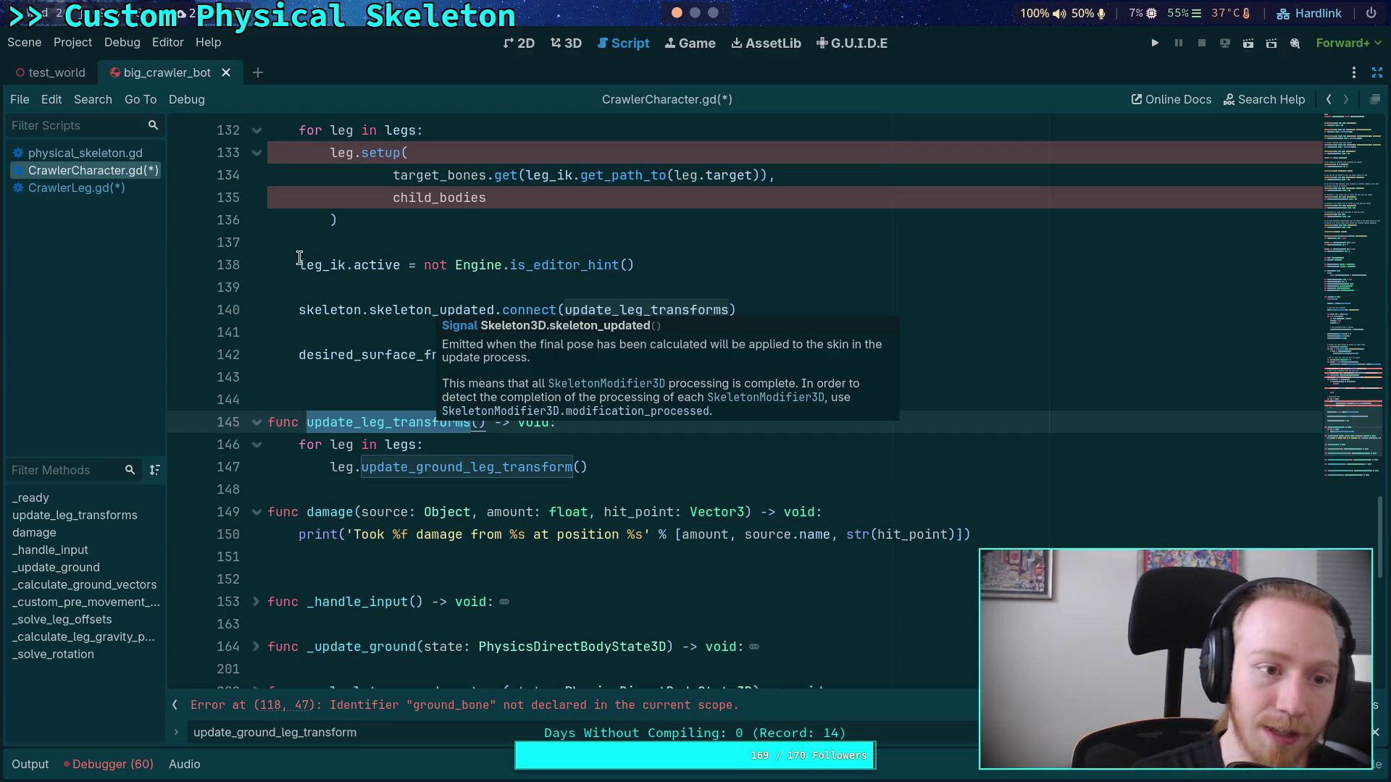
{"action": "scroll", "coordinate": [739, 384], "scroll_direction": "up", "scroll_amount": 3}
{"action": "left_click", "coordinate": [1376, 72]}
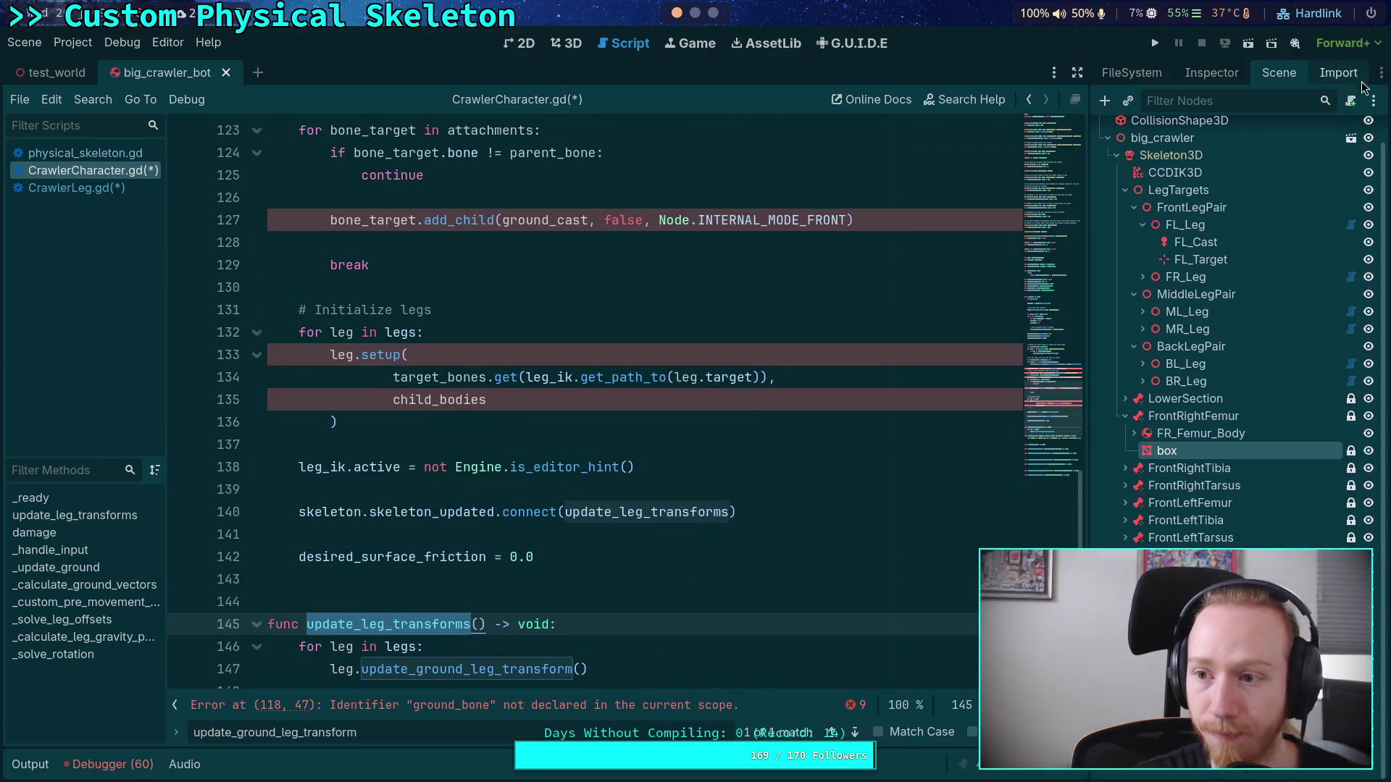
Step: Fold the LegTargets and FrontRightFemur nodes in the crawler's Scene dock
{"action": "scroll", "coordinate": [1226, 410], "scroll_direction": "up", "scroll_amount": 2}
{"action": "left_click", "coordinate": [1125, 219]}
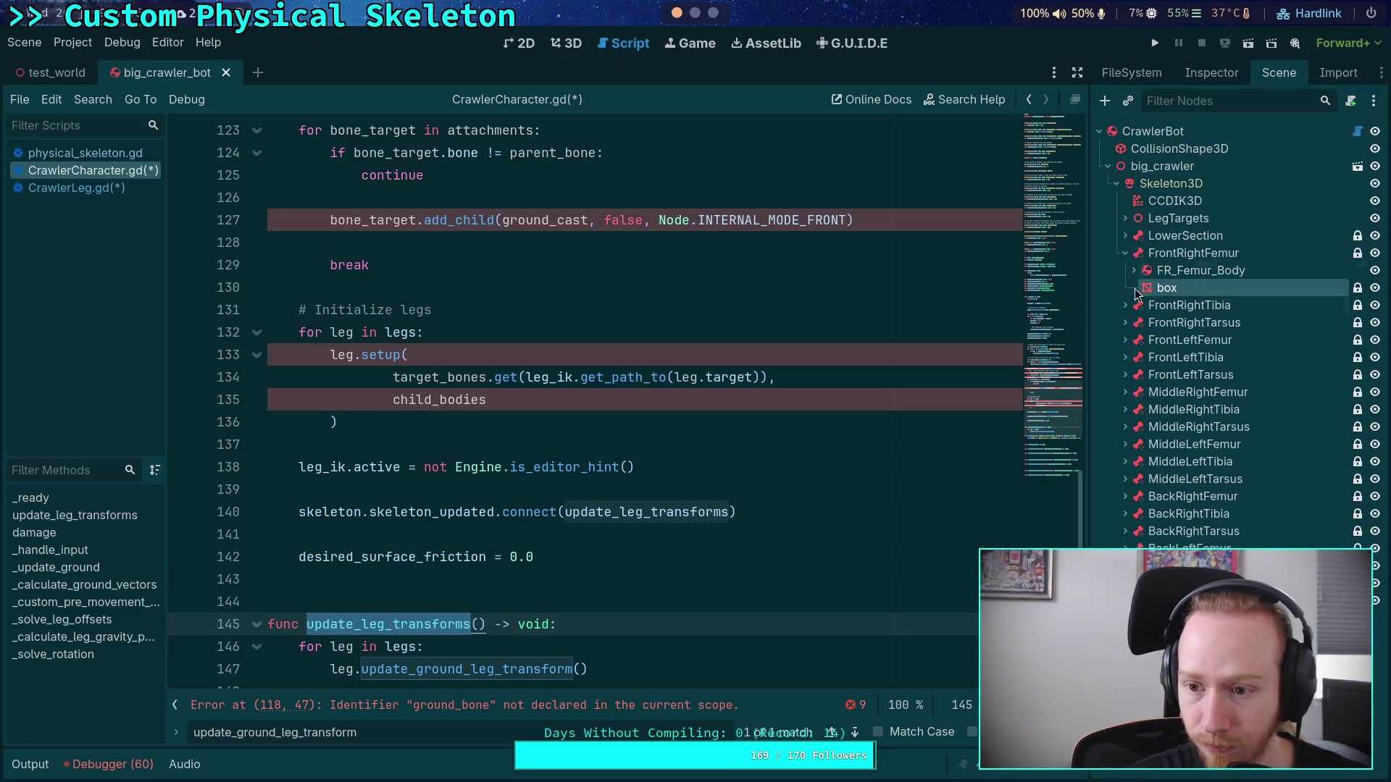
{"action": "left_click", "coordinate": [1125, 253]}
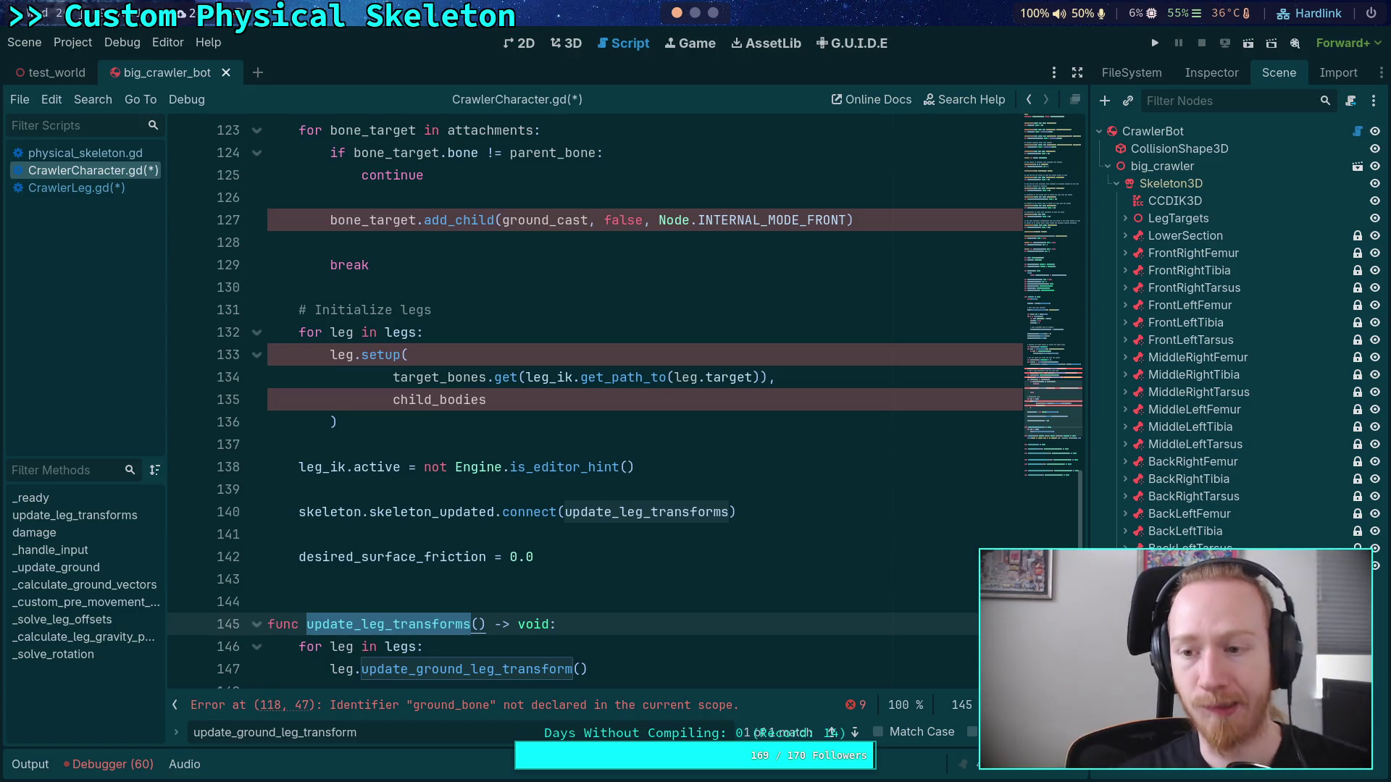
Step: Bring up the GitHub commits browser and close the Stack Overflow, leftover GitHub and WADS_rev2.pdf tabs
{"action": "left_click", "coordinate": [713, 13]}
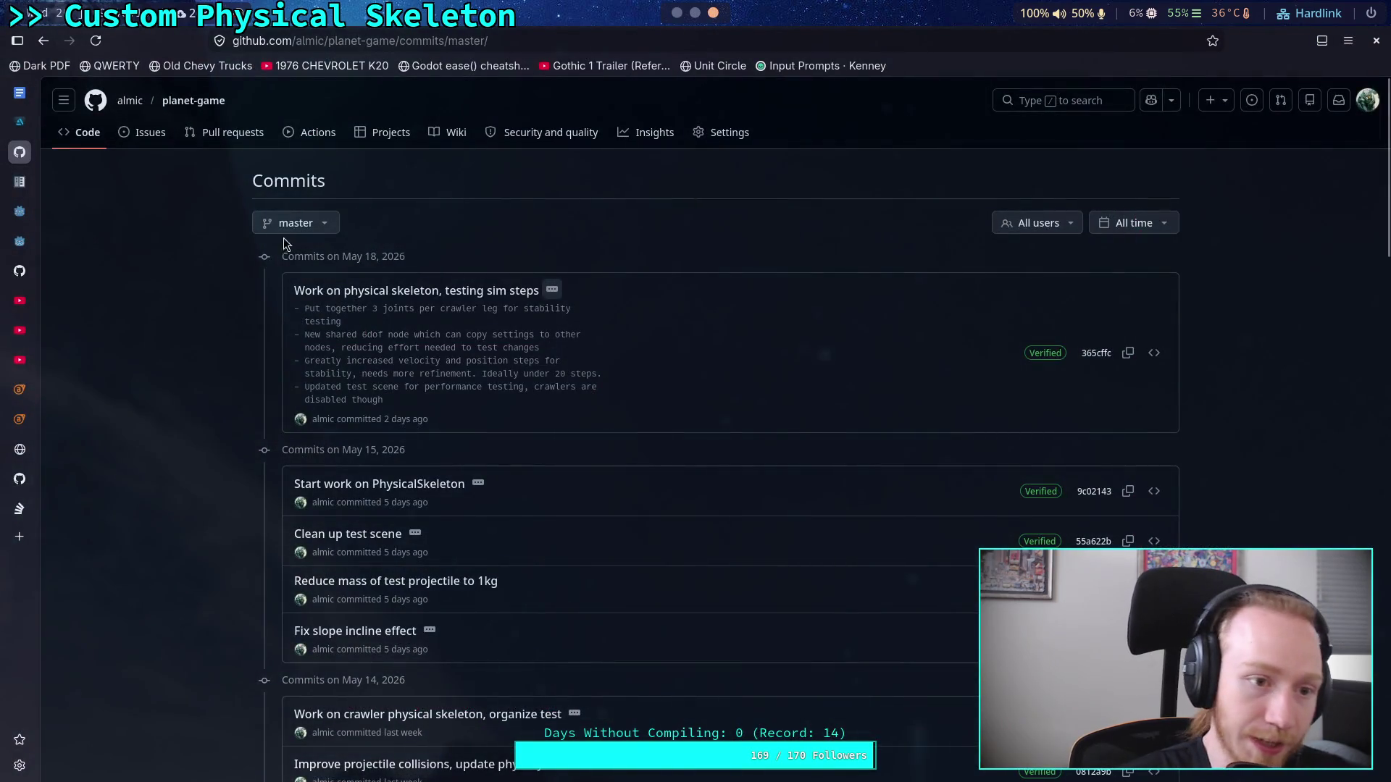
{"action": "left_click", "coordinate": [6, 499]}
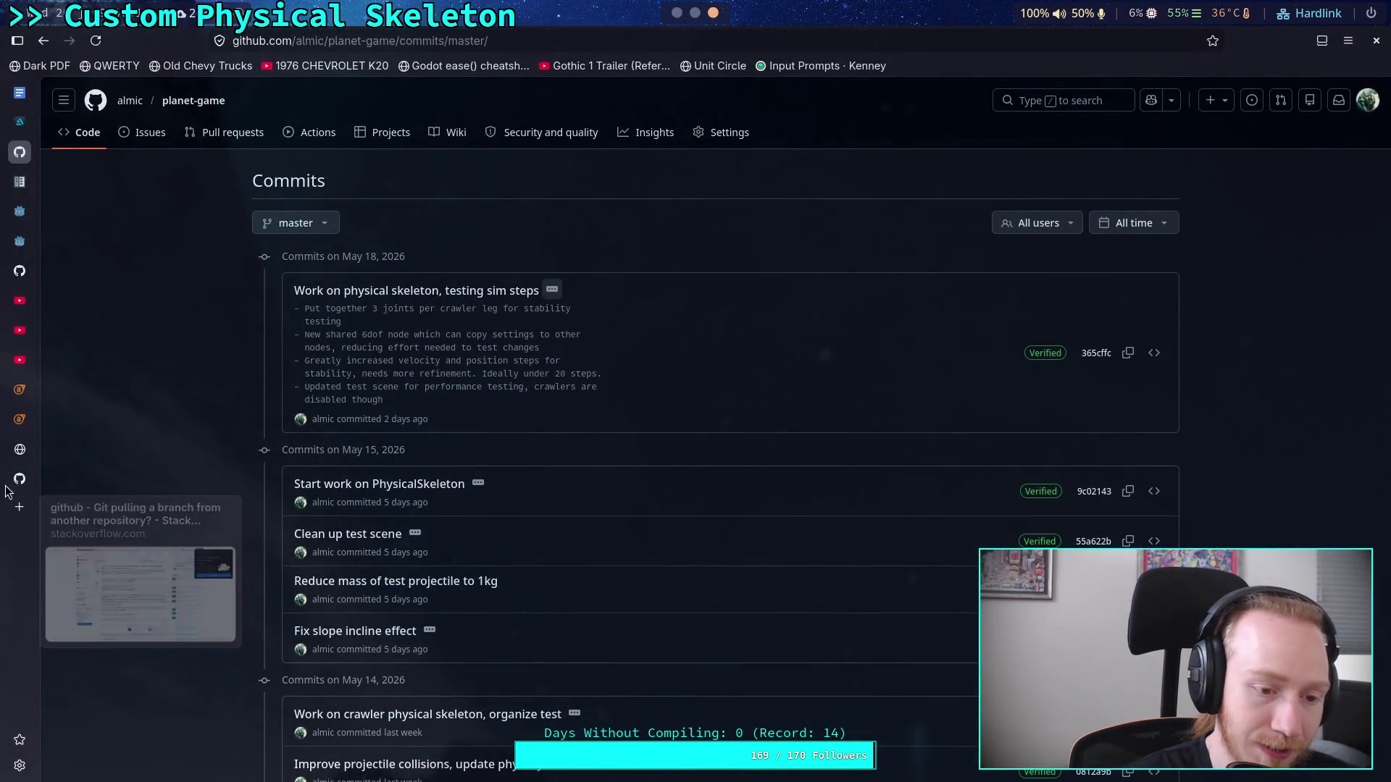
{"action": "left_click", "coordinate": [7, 469]}
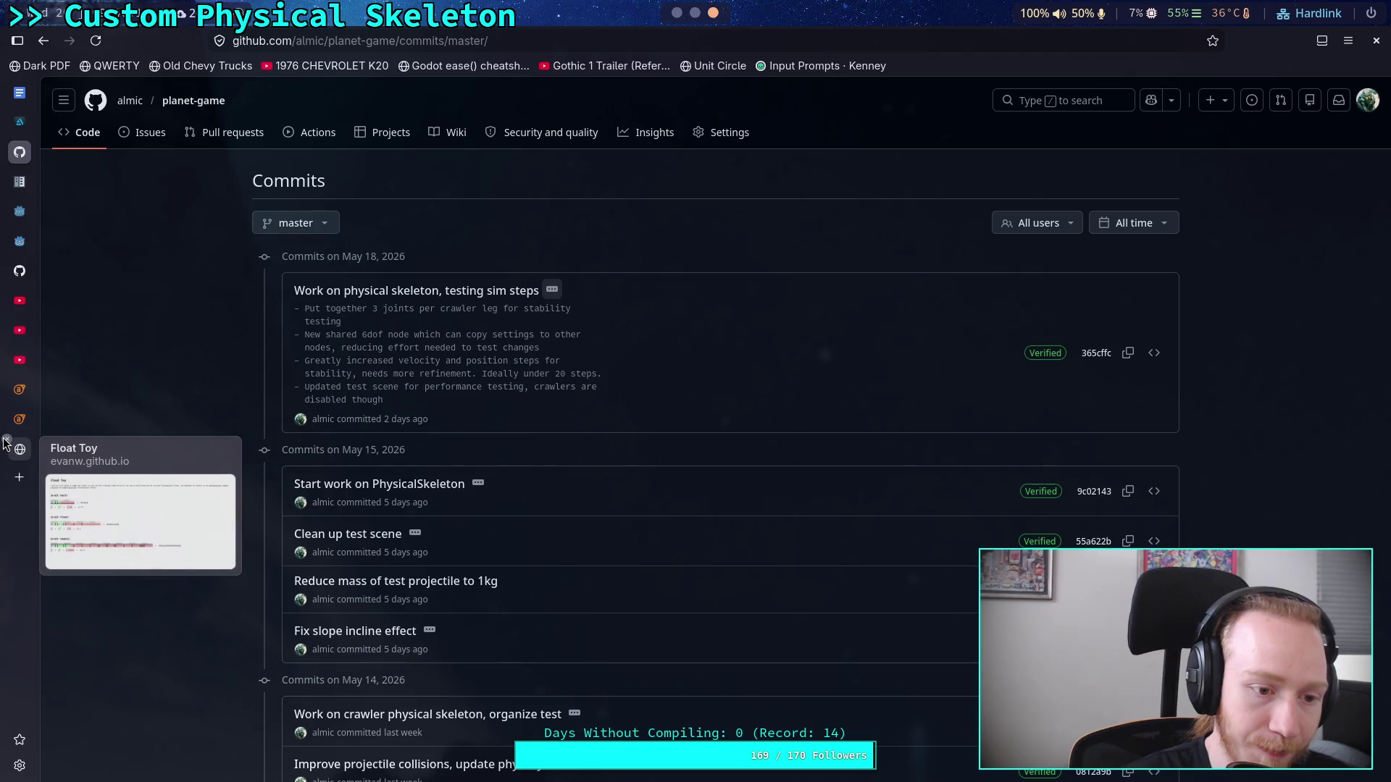
{"action": "mouse_move", "coordinate": [11, 427]}
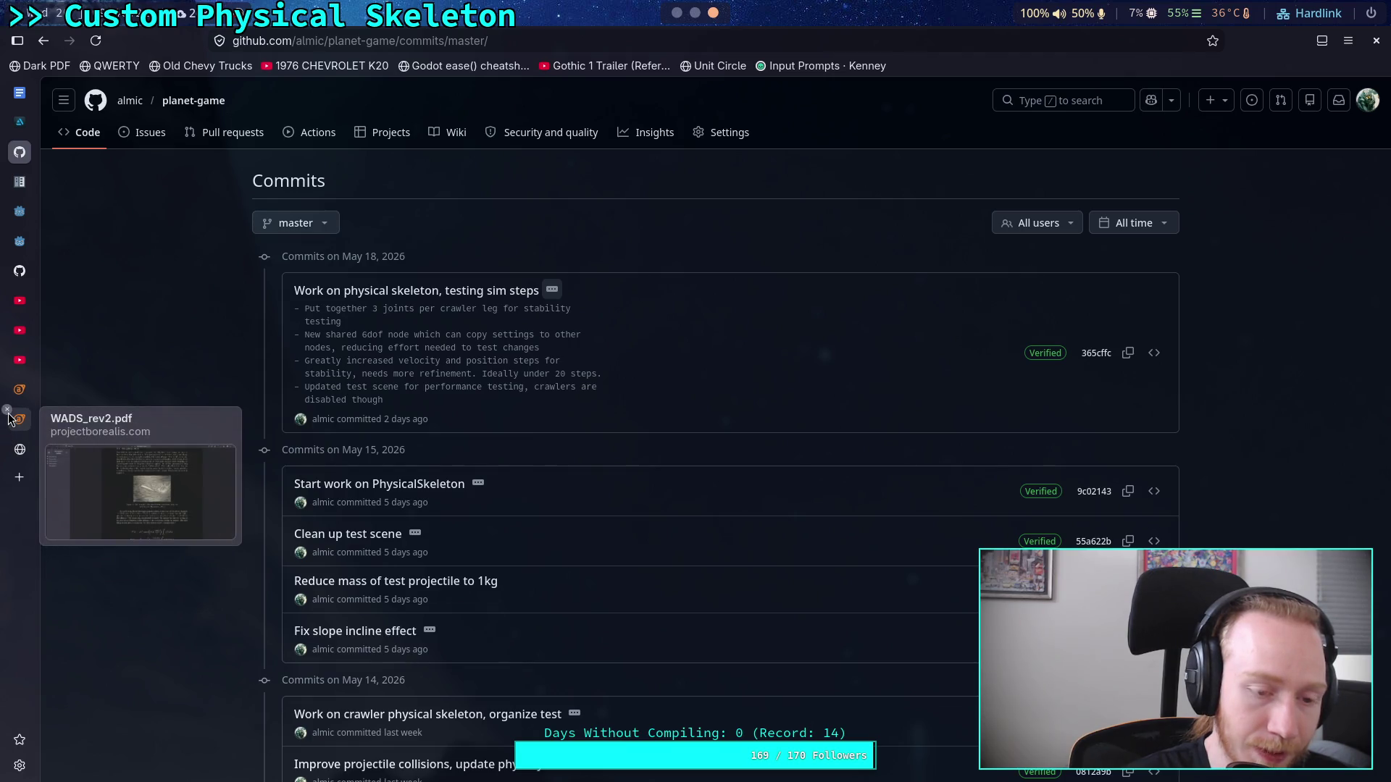
{"action": "left_click", "coordinate": [8, 413]}
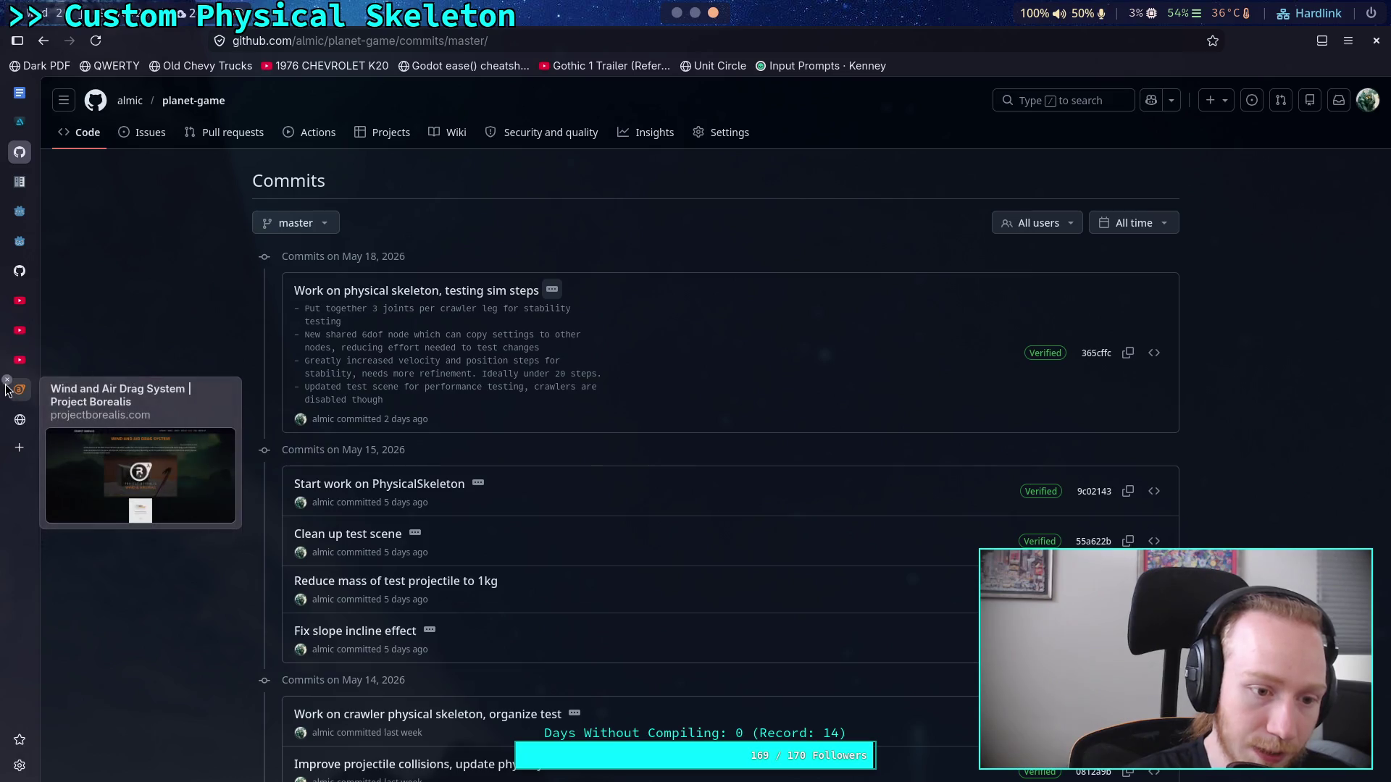
Step: Close the Wind and Air Drag, Project Borealis, YouTube and minecraft-spider tabs; open skeleton_modifier_process.webp
{"action": "left_click", "coordinate": [8, 382]}
{"action": "left_click", "coordinate": [7, 351]}
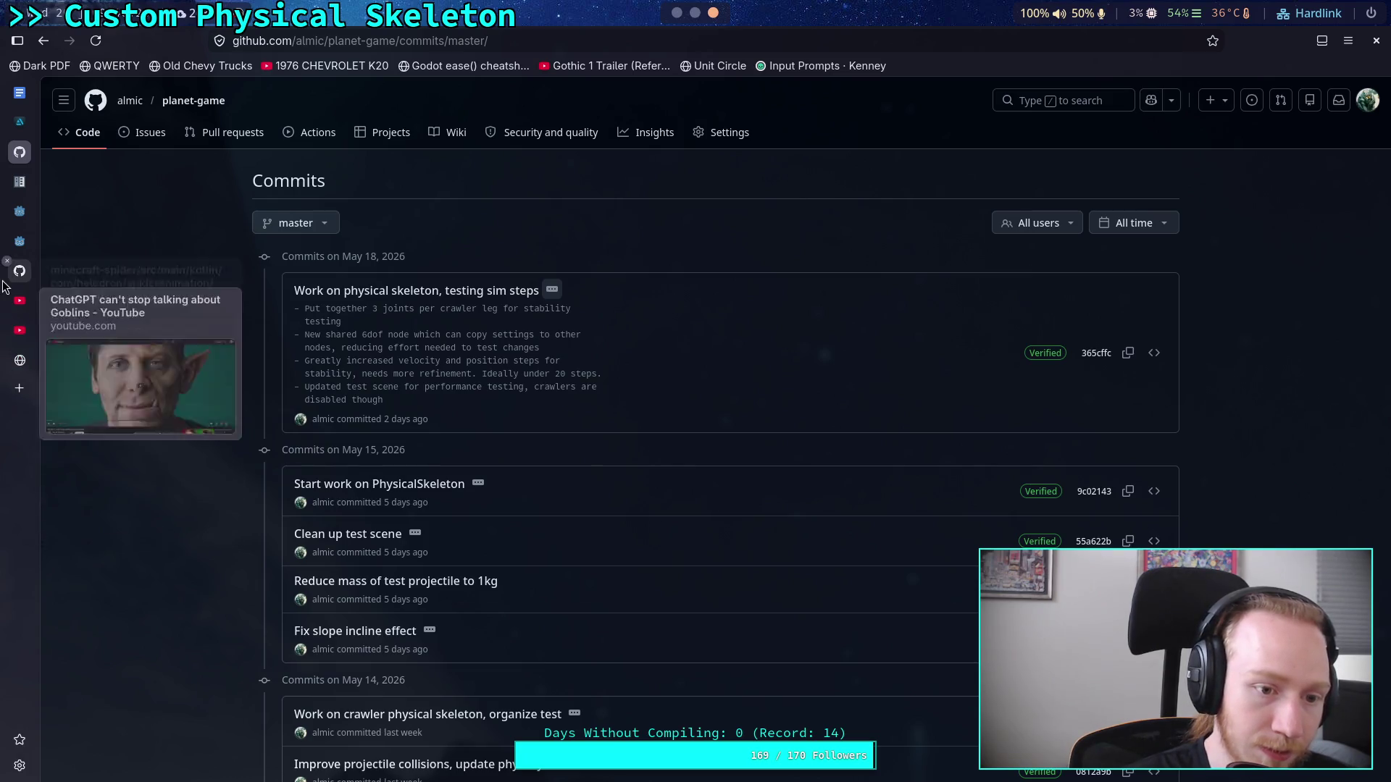
{"action": "left_click", "coordinate": [6, 291]}
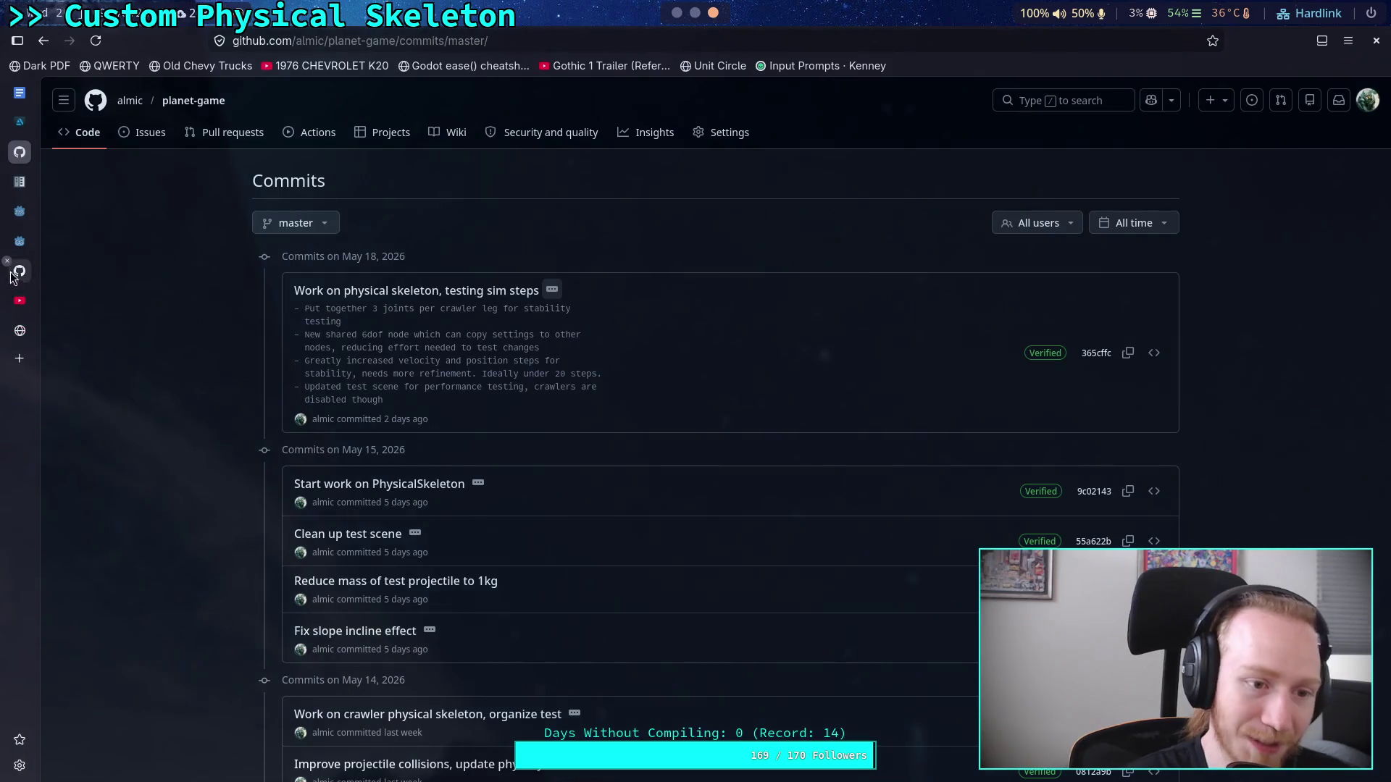
{"action": "left_click", "coordinate": [6, 261]}
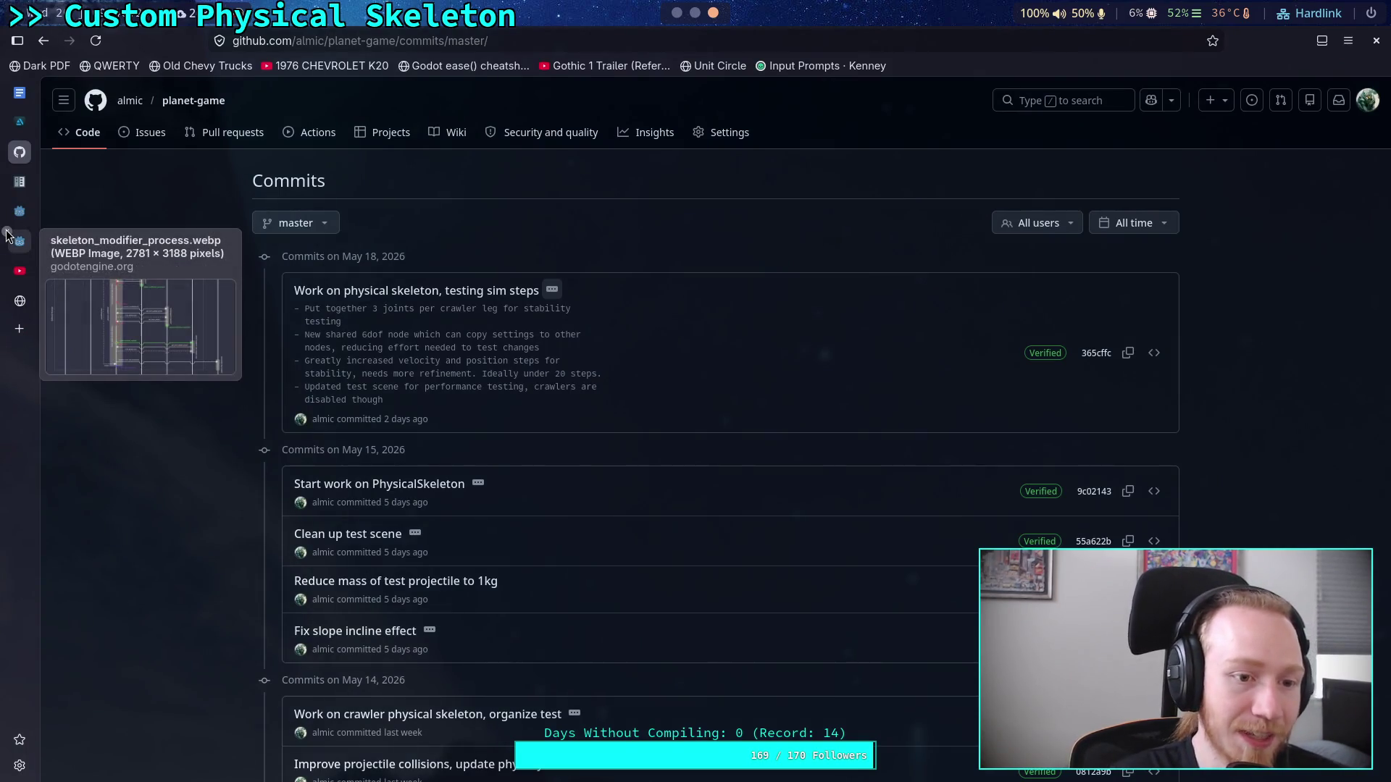
{"action": "left_click", "coordinate": [20, 241]}
Step: Scroll through the diagram's Process and Deferred Process sections
{"action": "scroll", "coordinate": [649, 384], "scroll_direction": "up", "scroll_amount": 15}
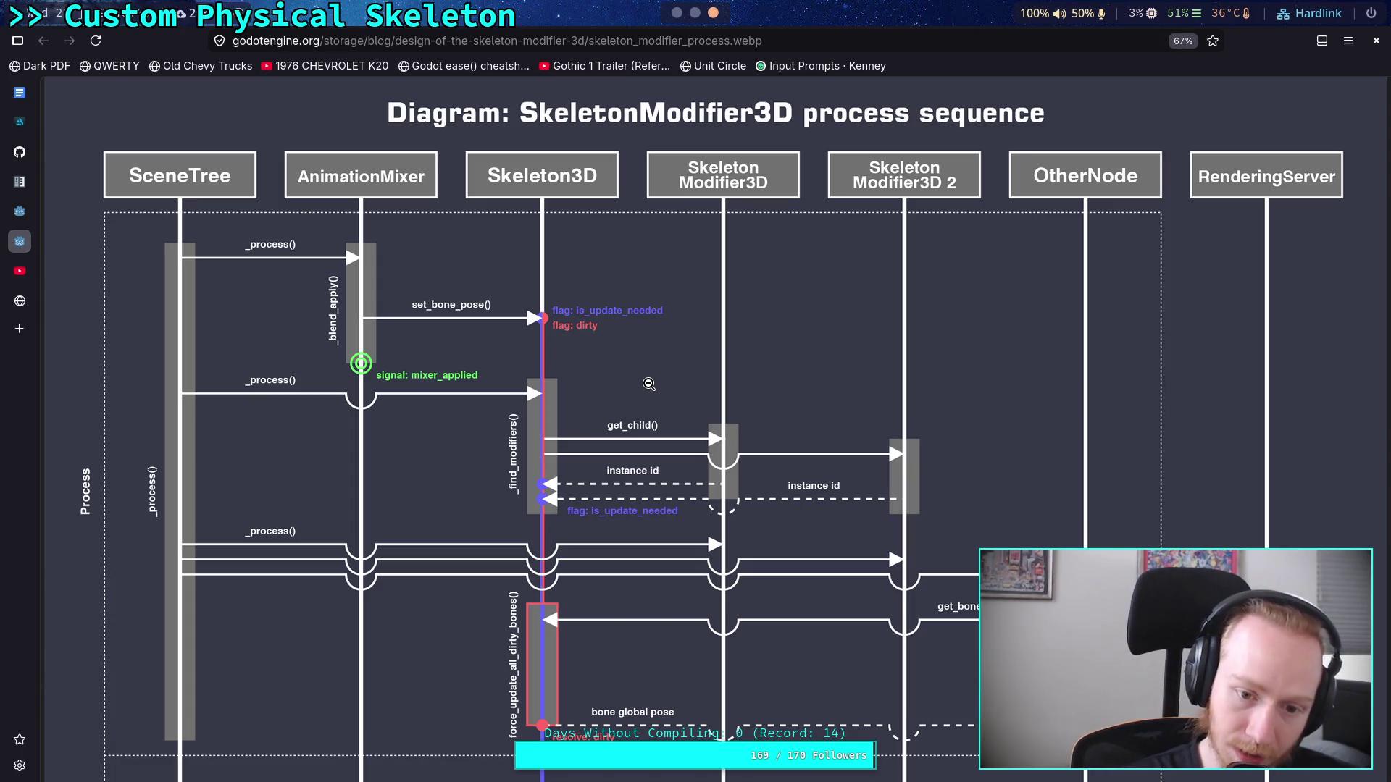
{"action": "scroll", "coordinate": [649, 384], "scroll_direction": "down", "scroll_amount": 5}
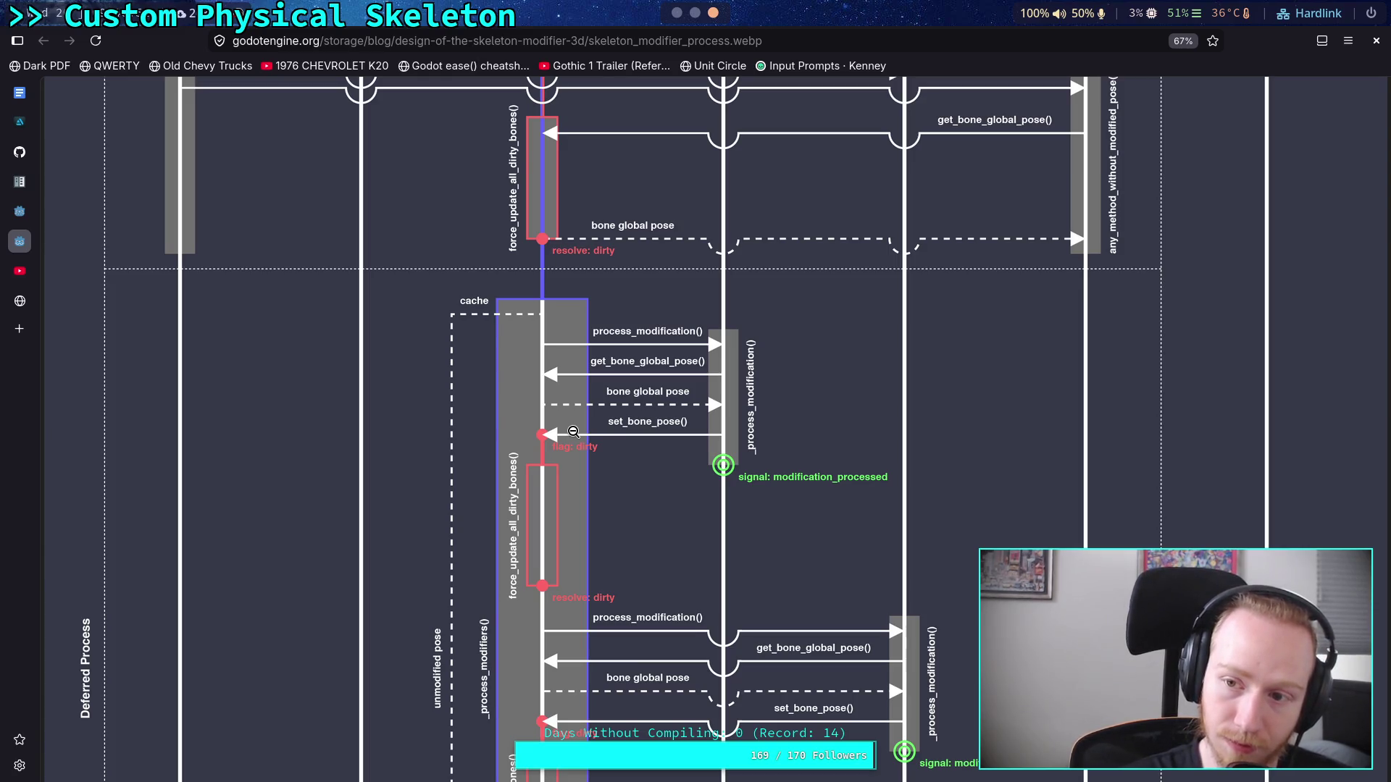
{"action": "scroll", "coordinate": [573, 432], "scroll_direction": "up", "scroll_amount": 2}
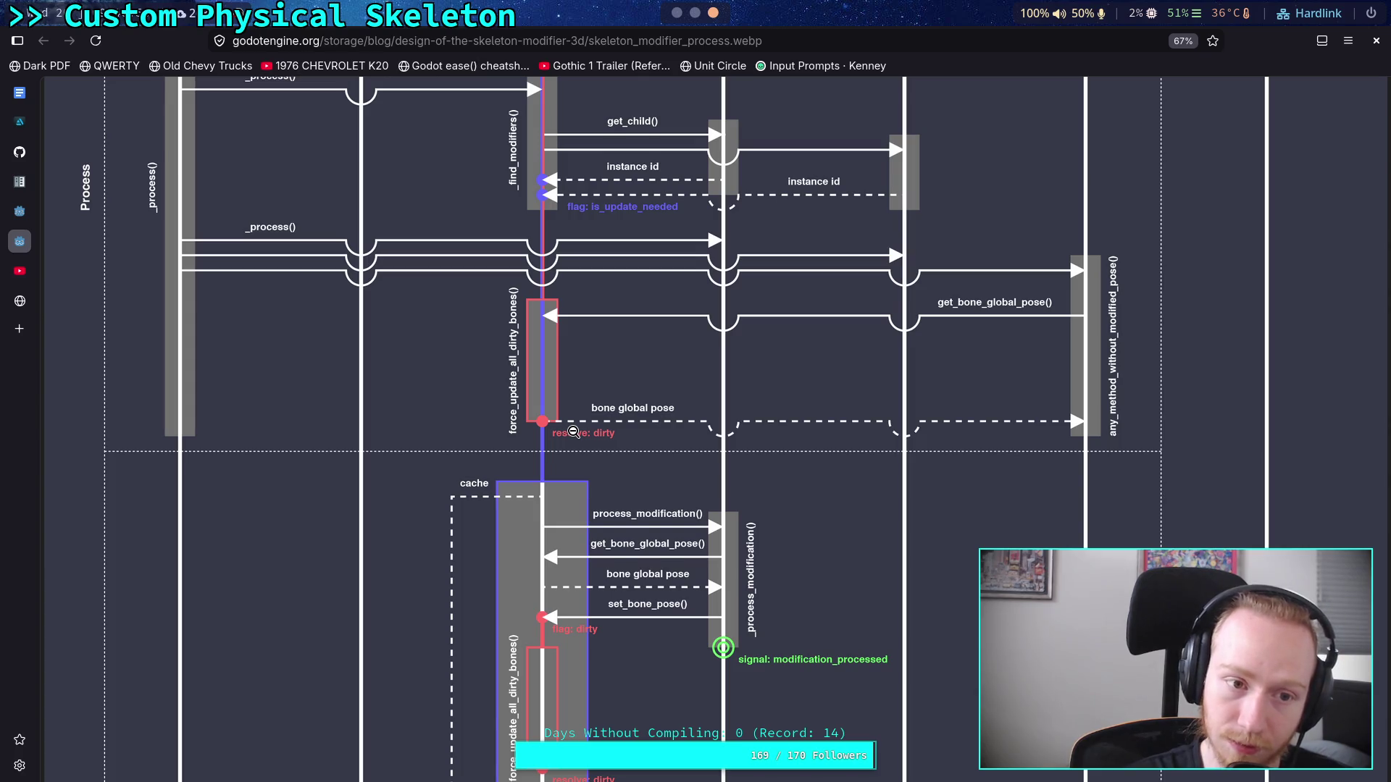
{"action": "scroll", "coordinate": [573, 432], "scroll_direction": "up", "scroll_amount": 1}
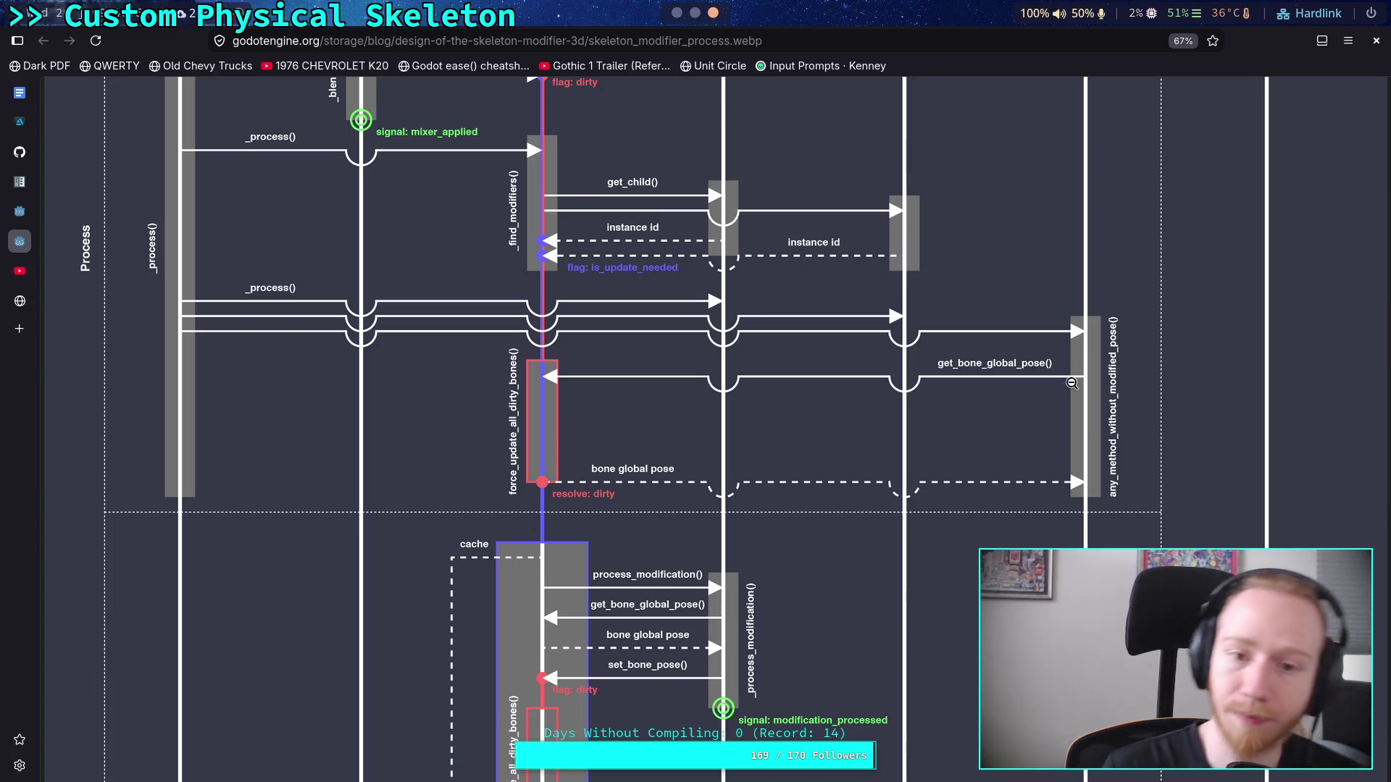
{"action": "scroll", "coordinate": [921, 431], "scroll_direction": "up", "scroll_amount": 3}
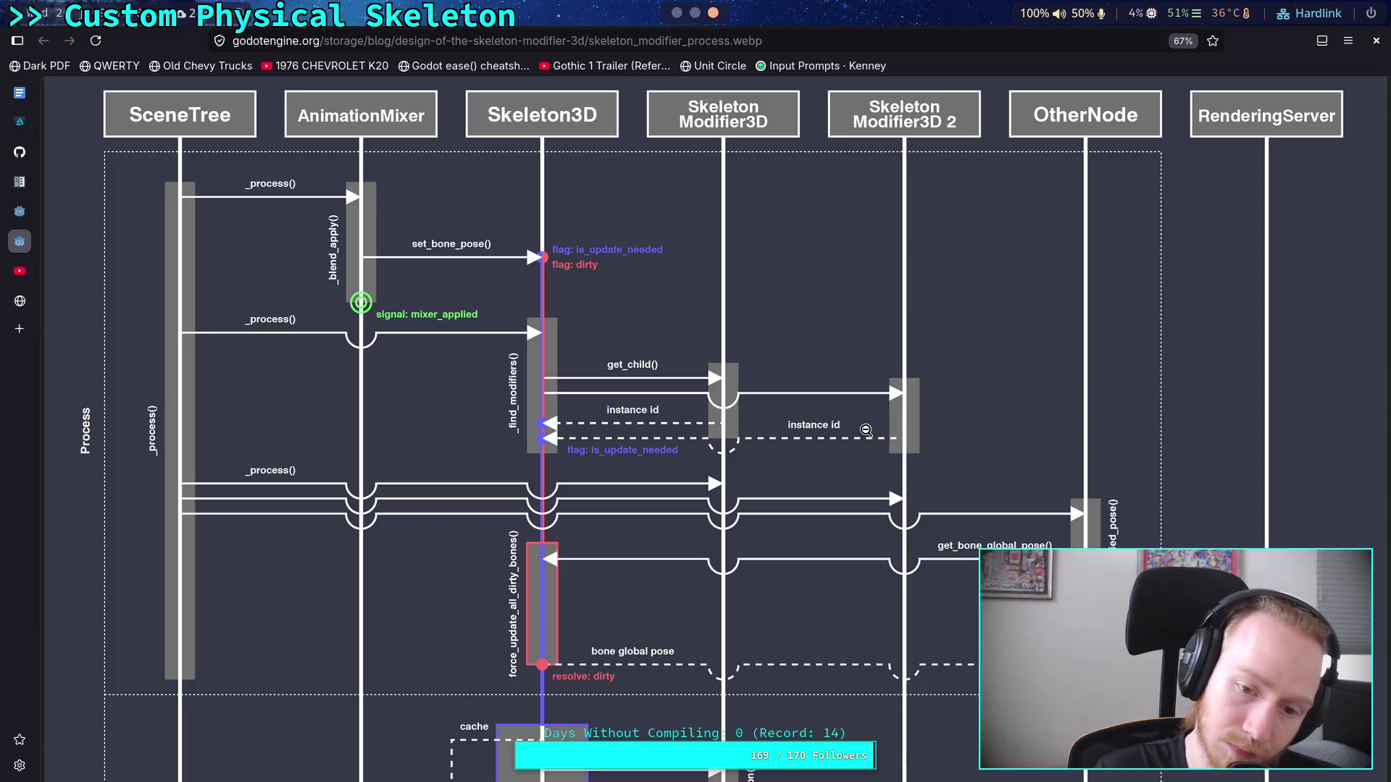
{"action": "scroll", "coordinate": [749, 433], "scroll_direction": "down", "scroll_amount": 9}
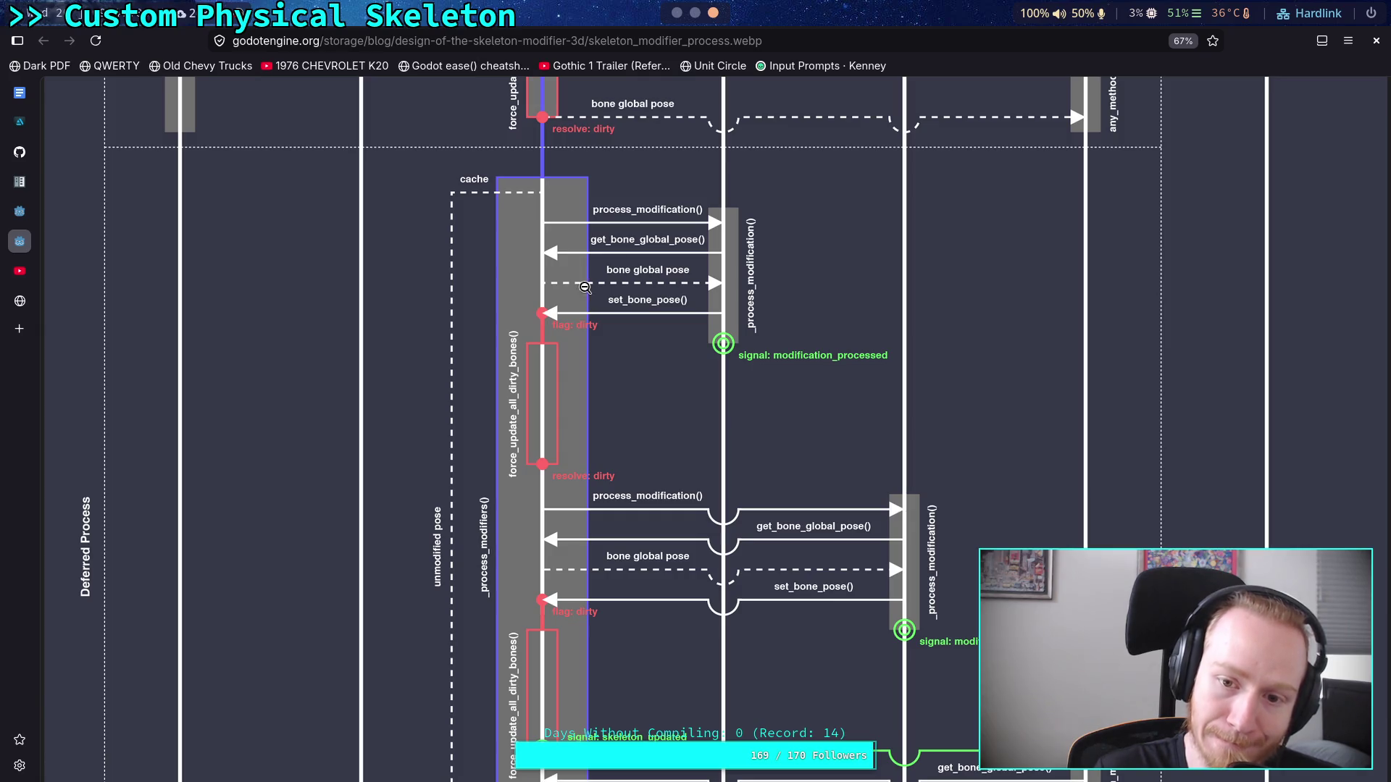
{"action": "scroll", "coordinate": [609, 391], "scroll_direction": "up", "scroll_amount": 1}
{"action": "scroll", "coordinate": [607, 425], "scroll_direction": "up", "scroll_amount": 9}
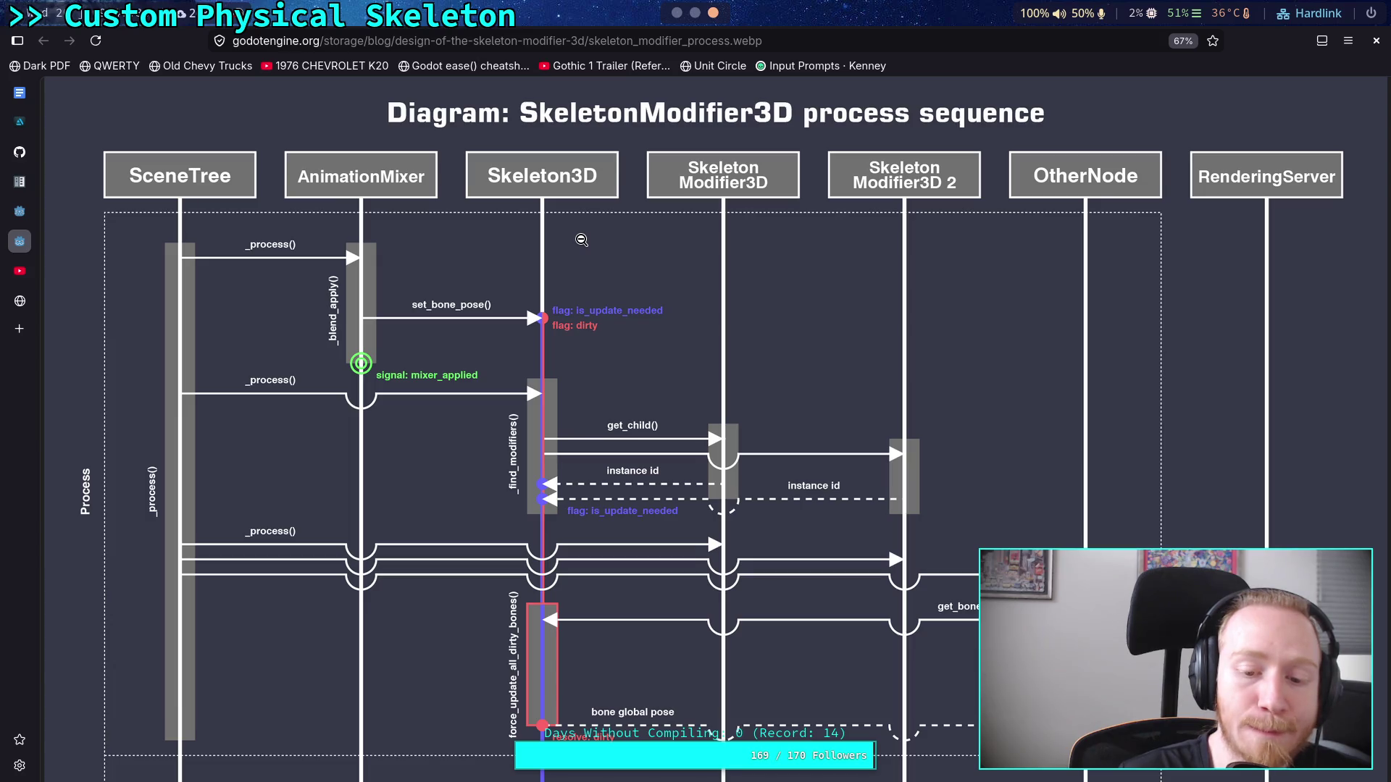
Step: Scroll through the Deferred Process section of the sequence diagram
{"action": "scroll", "coordinate": [581, 240], "scroll_direction": "down", "scroll_amount": 5}
{"action": "scroll", "coordinate": [581, 240], "scroll_direction": "down", "scroll_amount": 1}
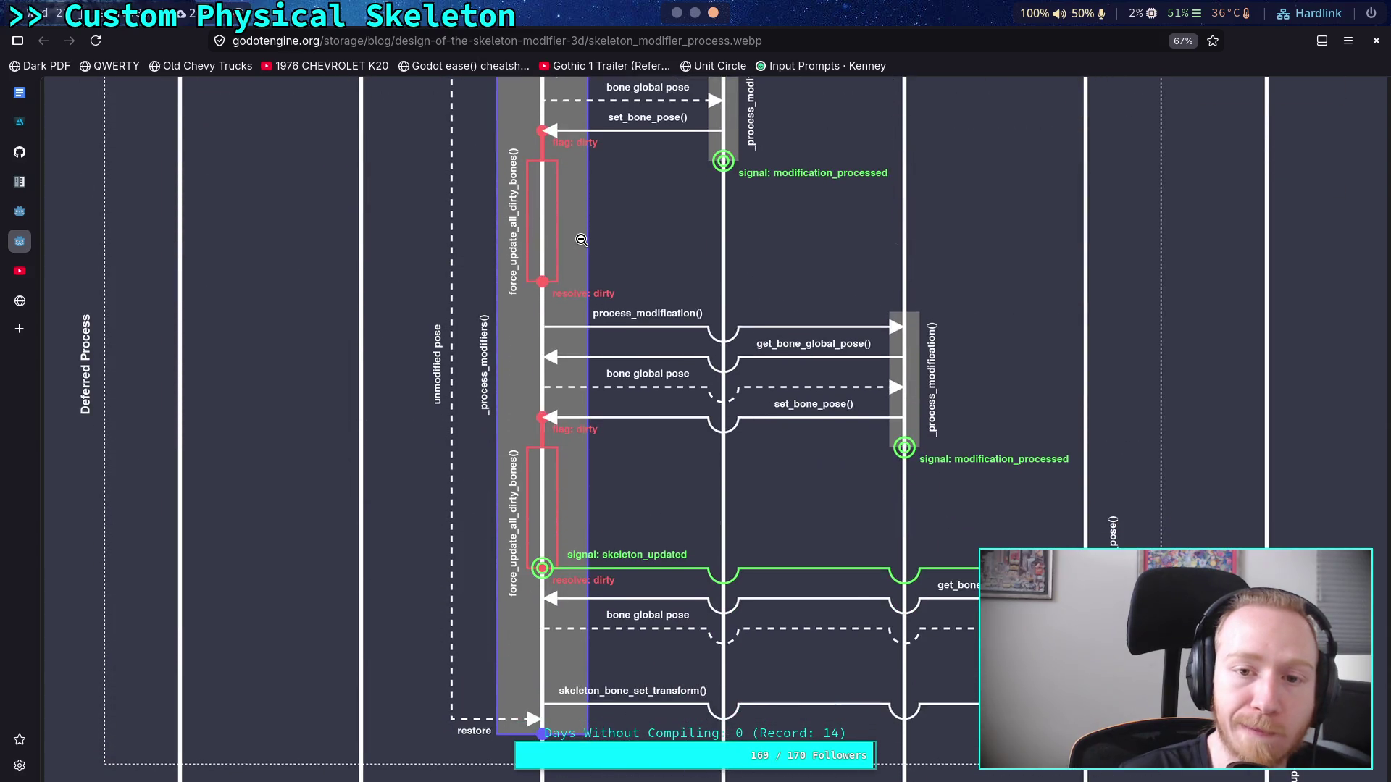
{"action": "scroll", "coordinate": [581, 240], "scroll_direction": "up", "scroll_amount": 3}
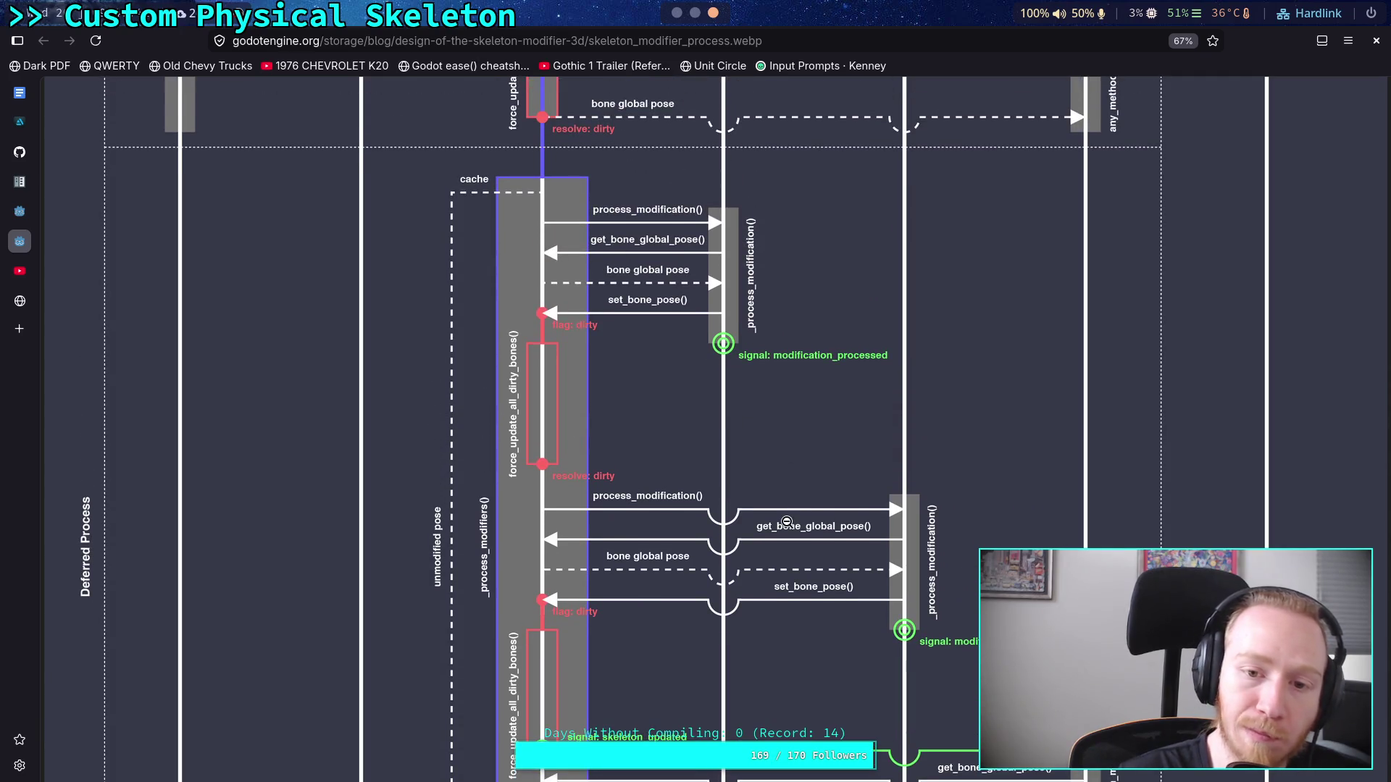
{"action": "scroll", "coordinate": [786, 529], "scroll_direction": "down", "scroll_amount": 4}
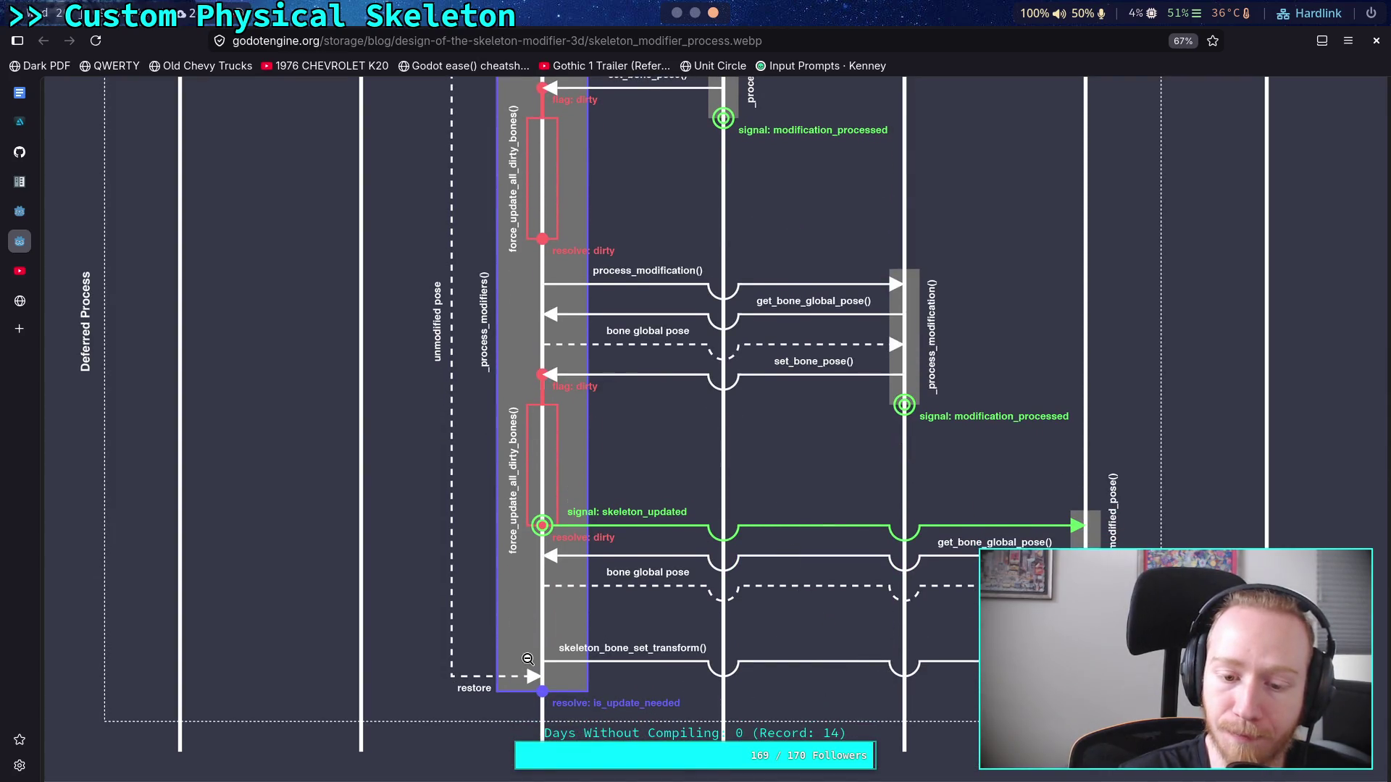
{"action": "scroll", "coordinate": [531, 655], "scroll_direction": "up", "scroll_amount": 6}
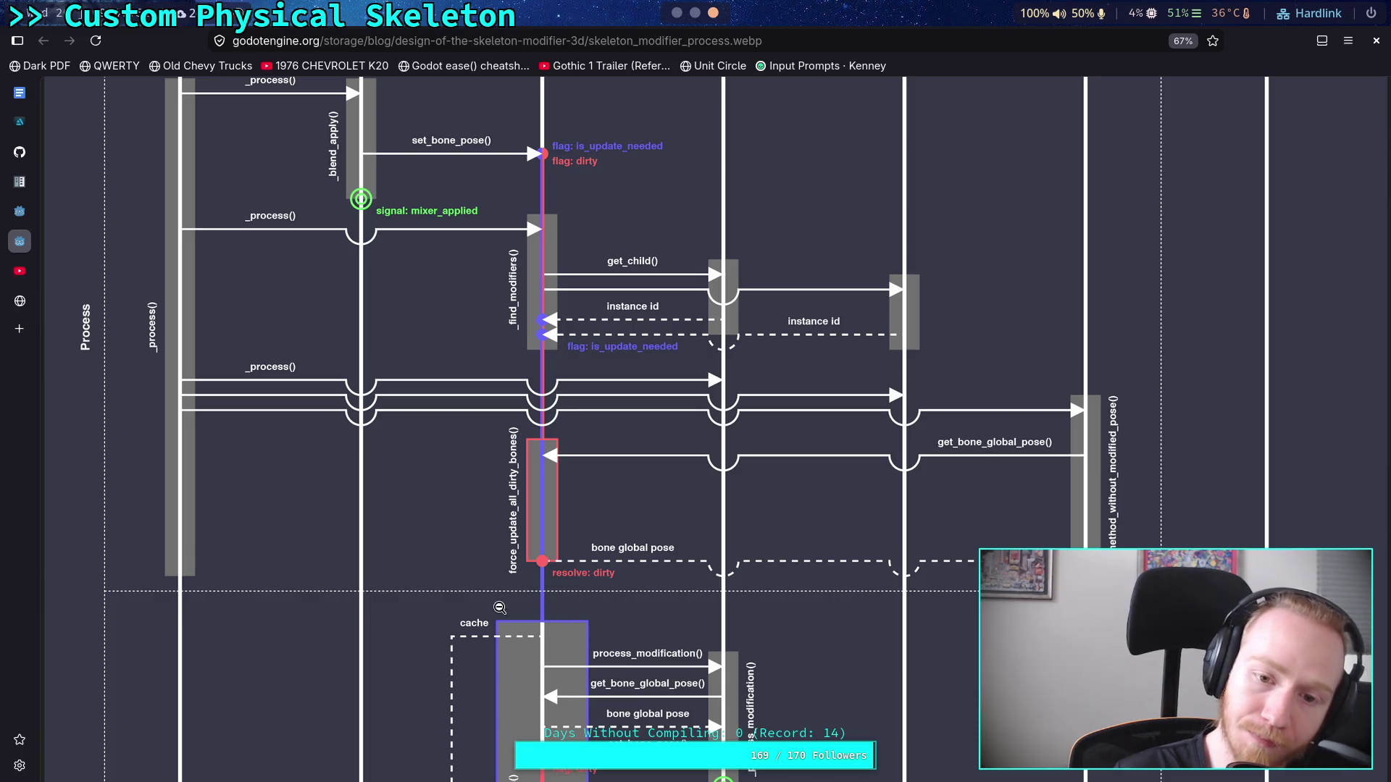
{"action": "scroll", "coordinate": [556, 531], "scroll_direction": "up", "scroll_amount": 1}
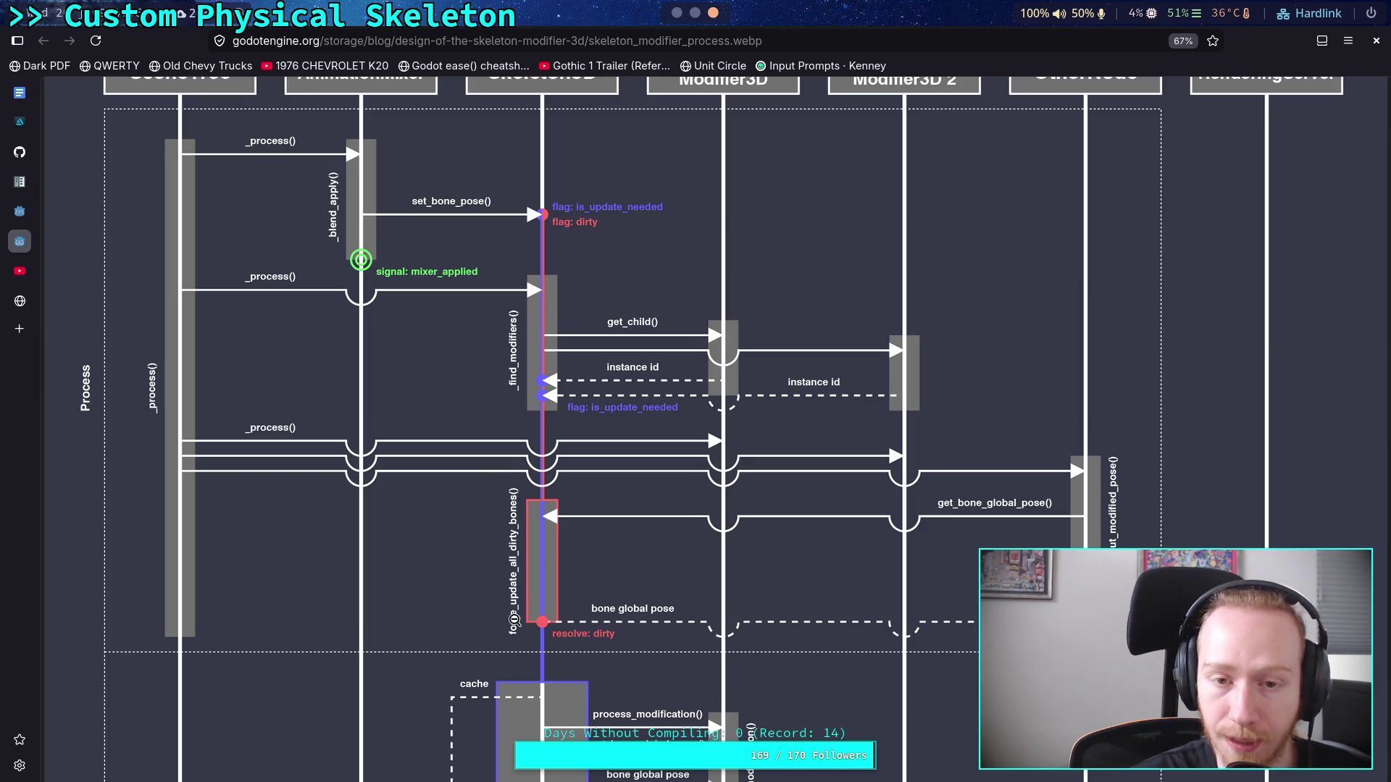
{"action": "scroll", "coordinate": [522, 550], "scroll_direction": "up", "scroll_amount": 1}
{"action": "scroll", "coordinate": [554, 569], "scroll_direction": "down", "scroll_amount": 2}
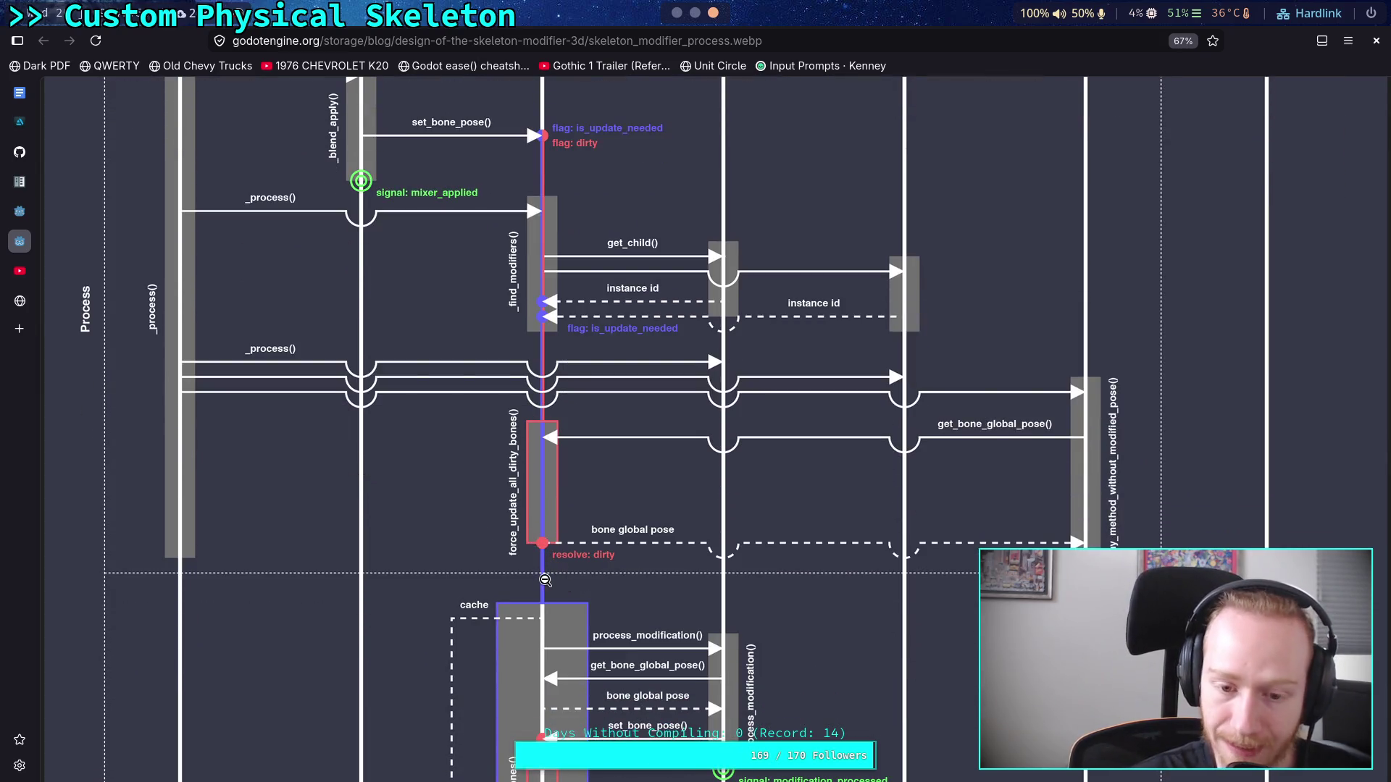
{"action": "scroll", "coordinate": [558, 572], "scroll_direction": "down", "scroll_amount": 3}
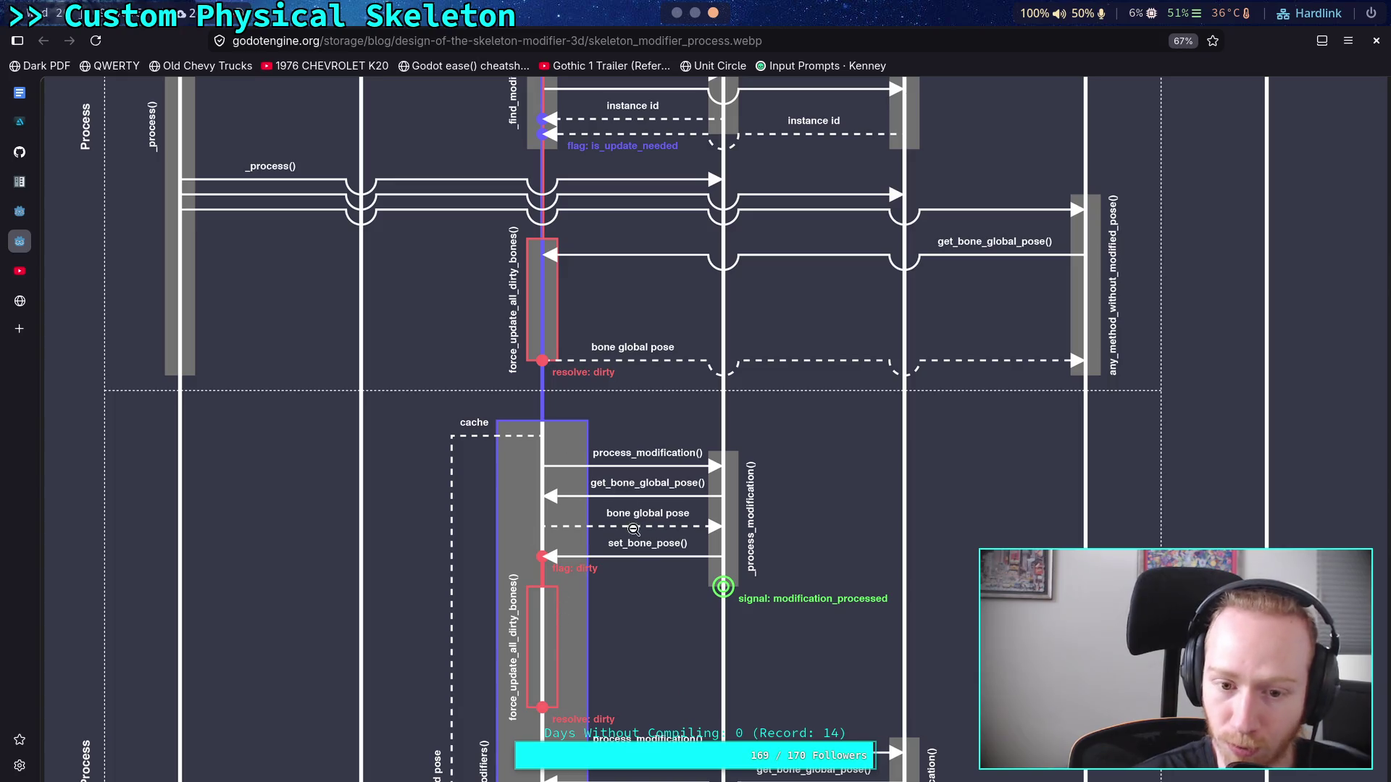
{"action": "scroll", "coordinate": [630, 528], "scroll_direction": "down", "scroll_amount": 7}
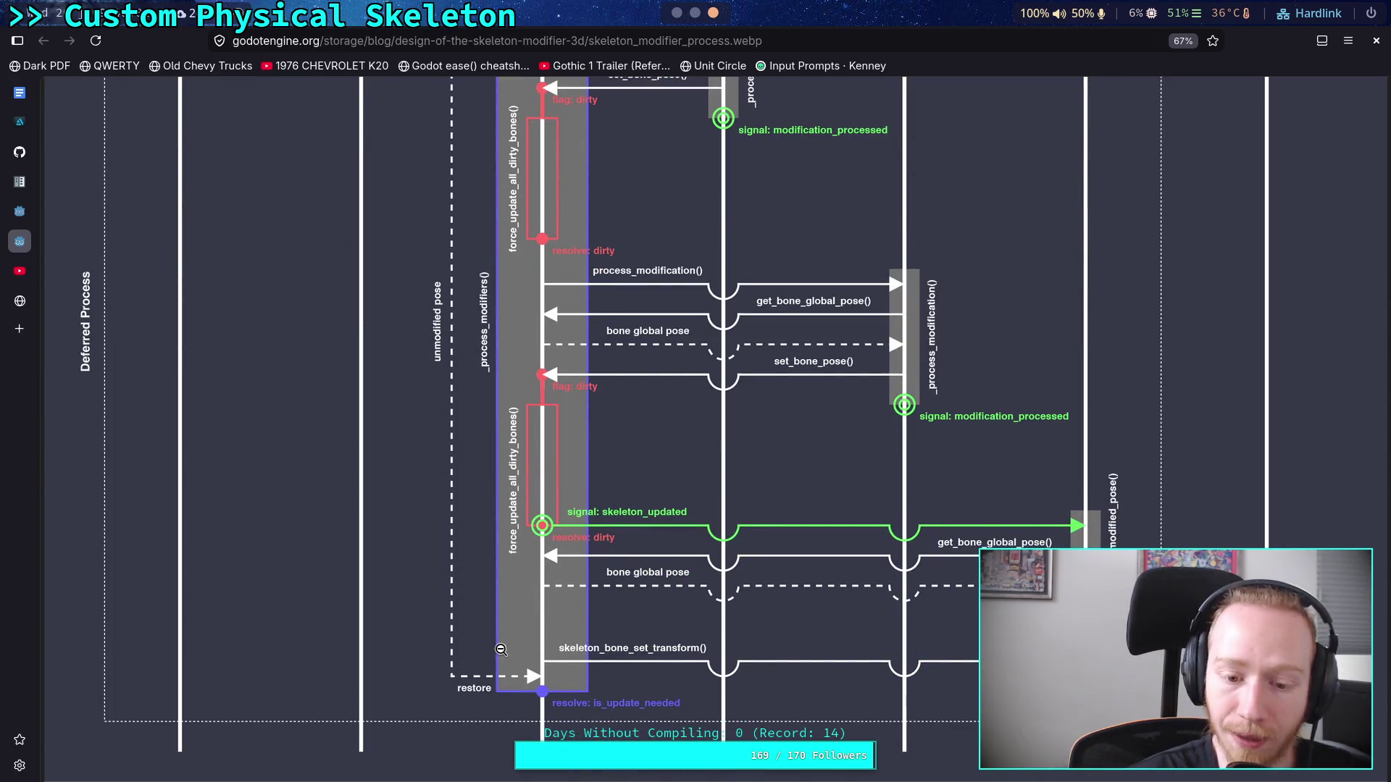
Step: Follow the diagram to skeleton_updated and restore, then minimize the browser back to Godot
{"action": "scroll", "coordinate": [484, 590], "scroll_direction": "up", "scroll_amount": 5}
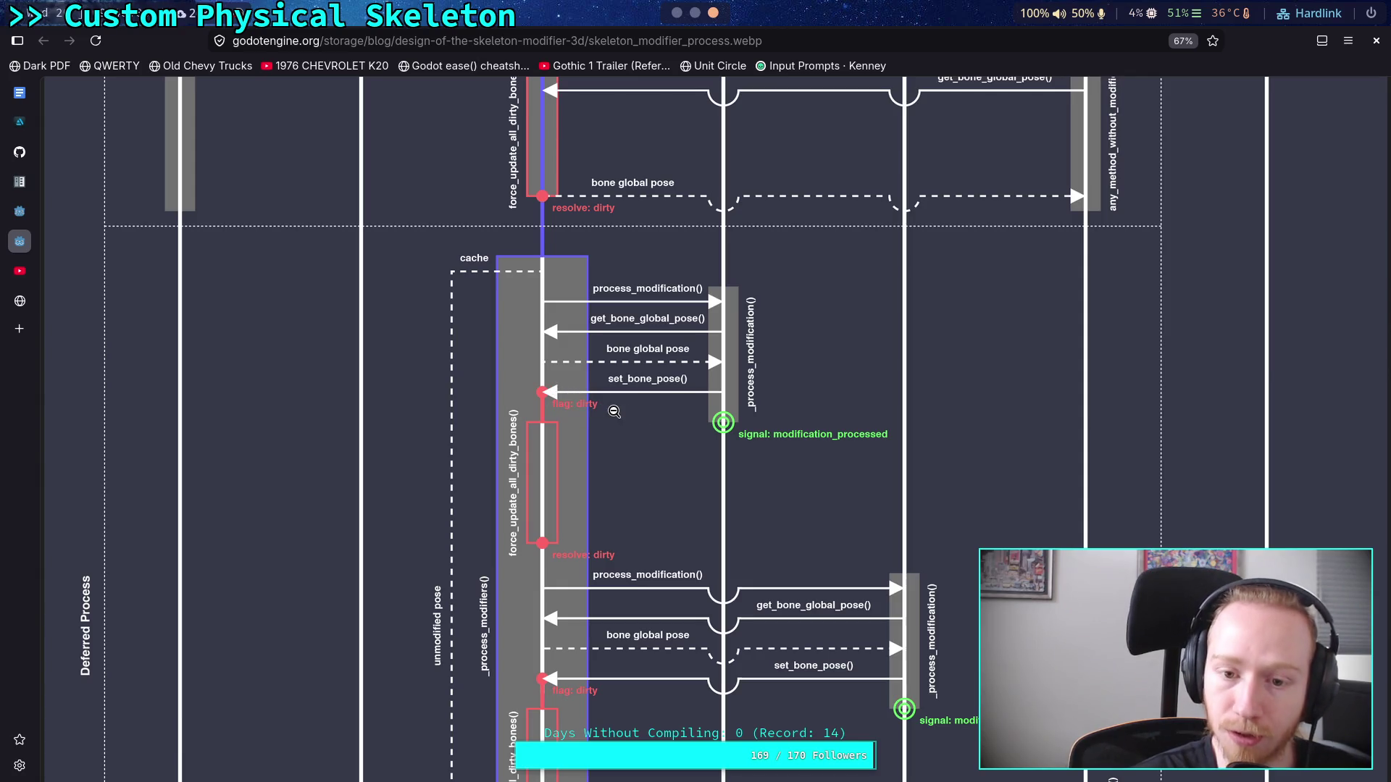
{"action": "scroll", "coordinate": [614, 410], "scroll_direction": "down", "scroll_amount": 5}
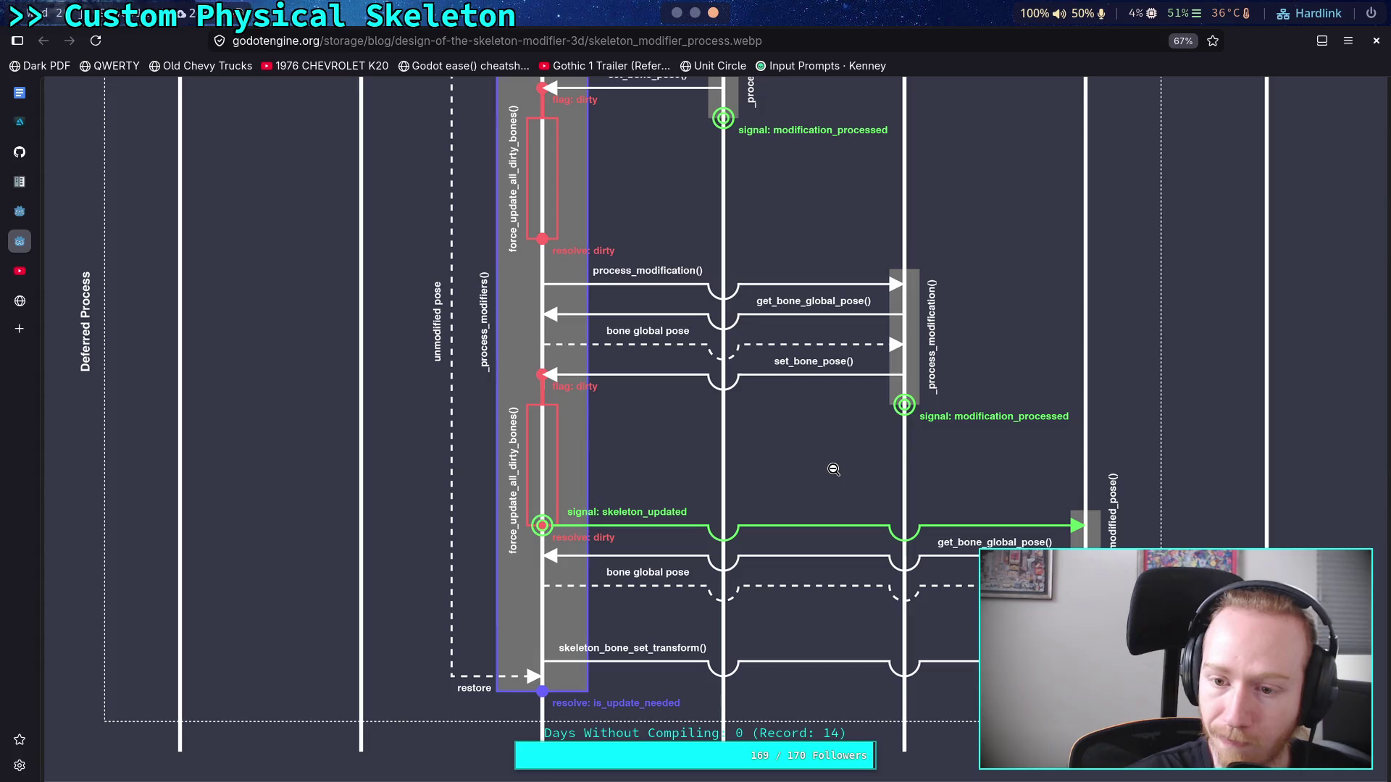
{"action": "scroll", "coordinate": [833, 469], "scroll_direction": "up", "scroll_amount": 2}
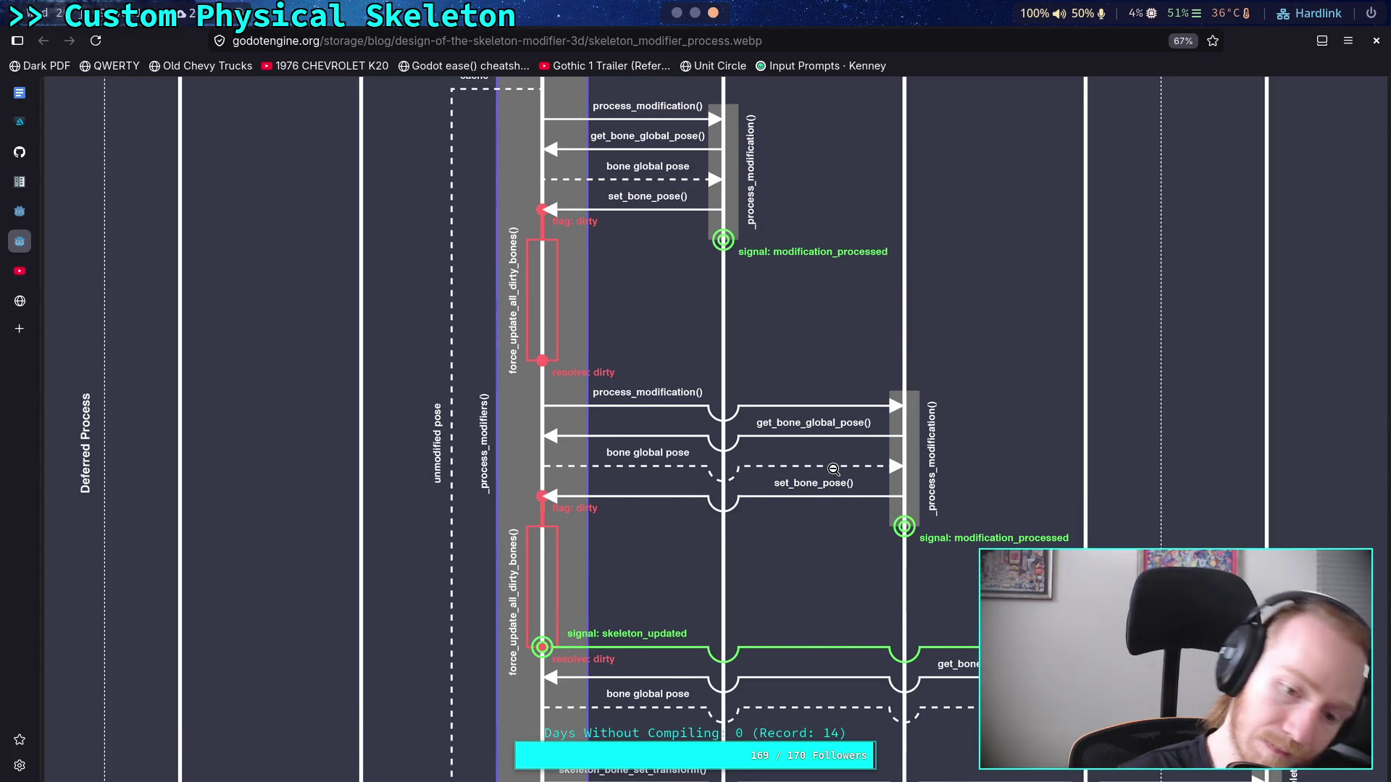
{"action": "scroll", "coordinate": [833, 470], "scroll_direction": "up", "scroll_amount": 1}
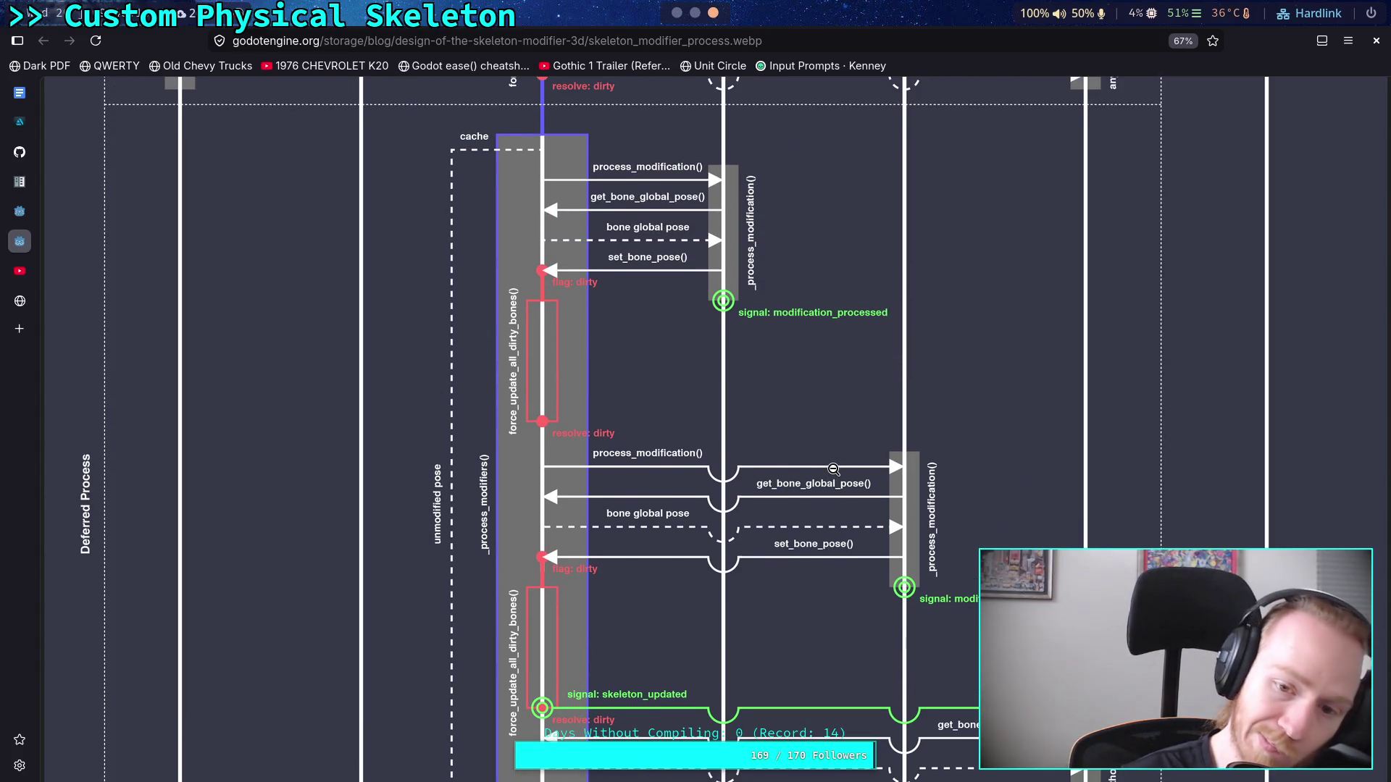
{"action": "scroll", "coordinate": [833, 470], "scroll_direction": "down", "scroll_amount": 2}
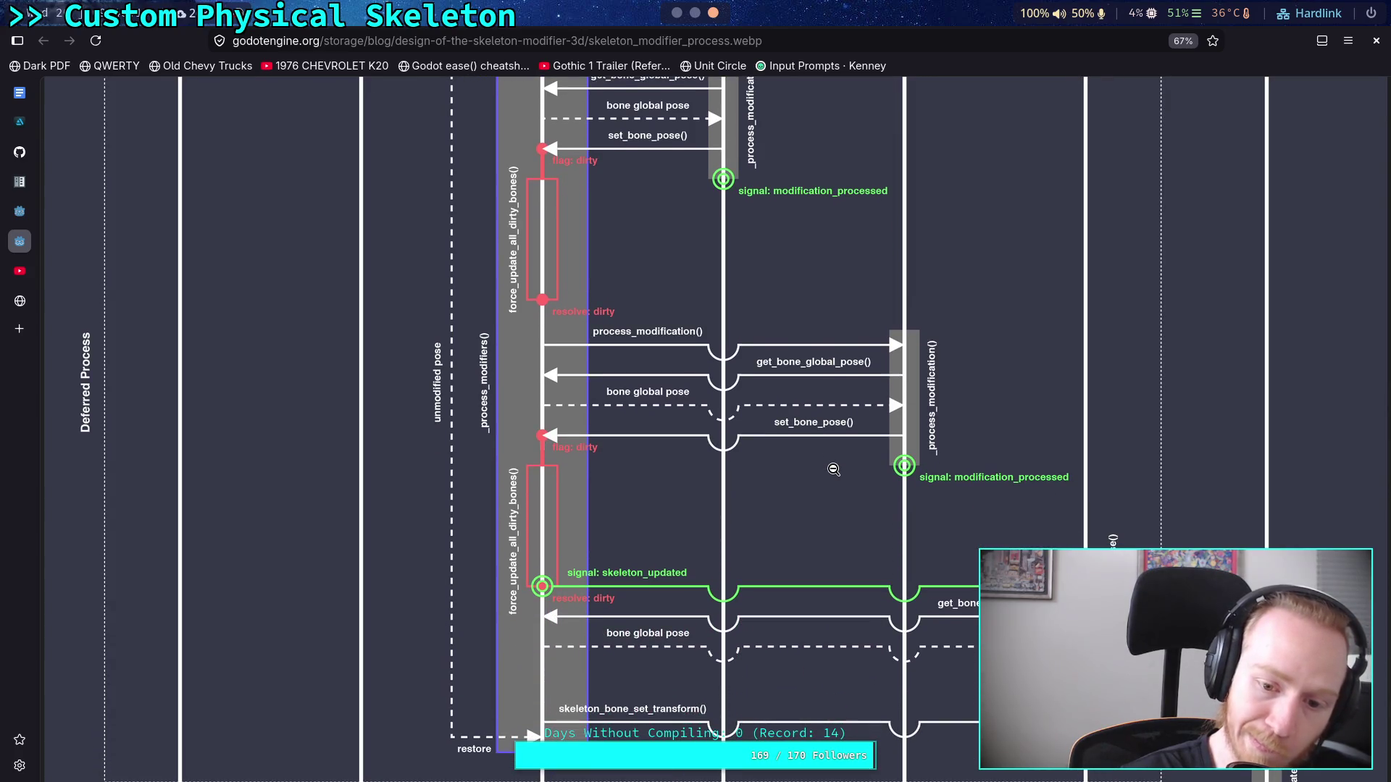
{"action": "scroll", "coordinate": [833, 469], "scroll_direction": "down", "scroll_amount": 1}
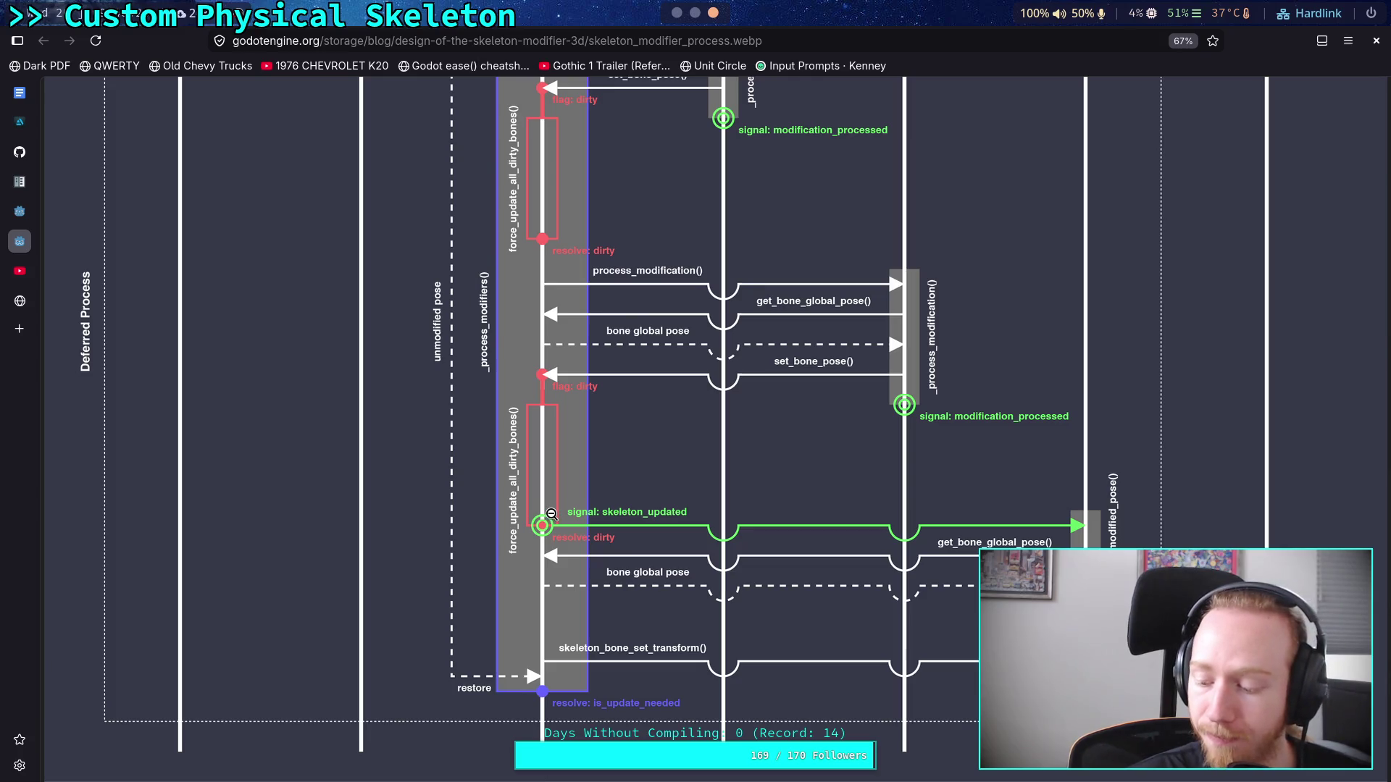
{"action": "scroll", "coordinate": [551, 514], "scroll_direction": "up", "scroll_amount": 5}
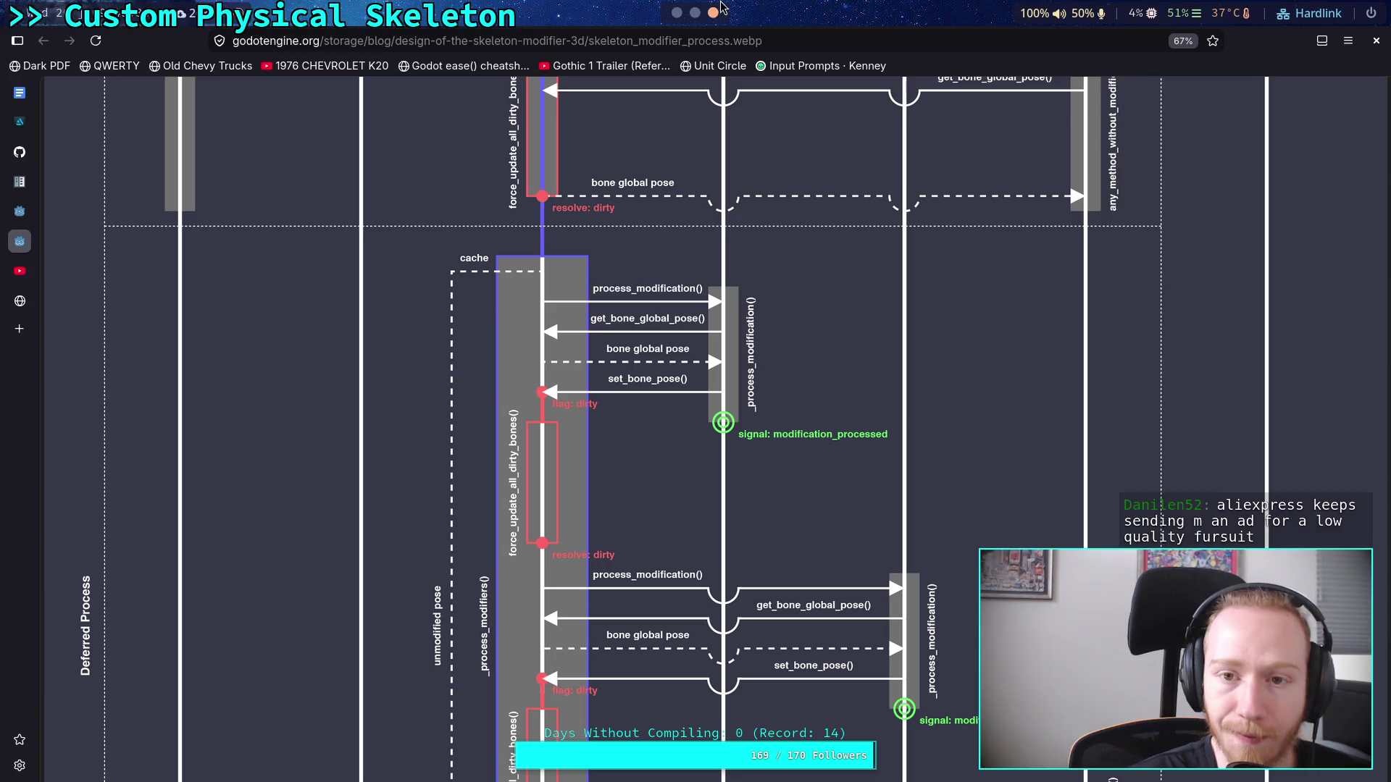
{"action": "left_click", "coordinate": [676, 13]}
{"action": "left_click", "coordinate": [675, 15]}
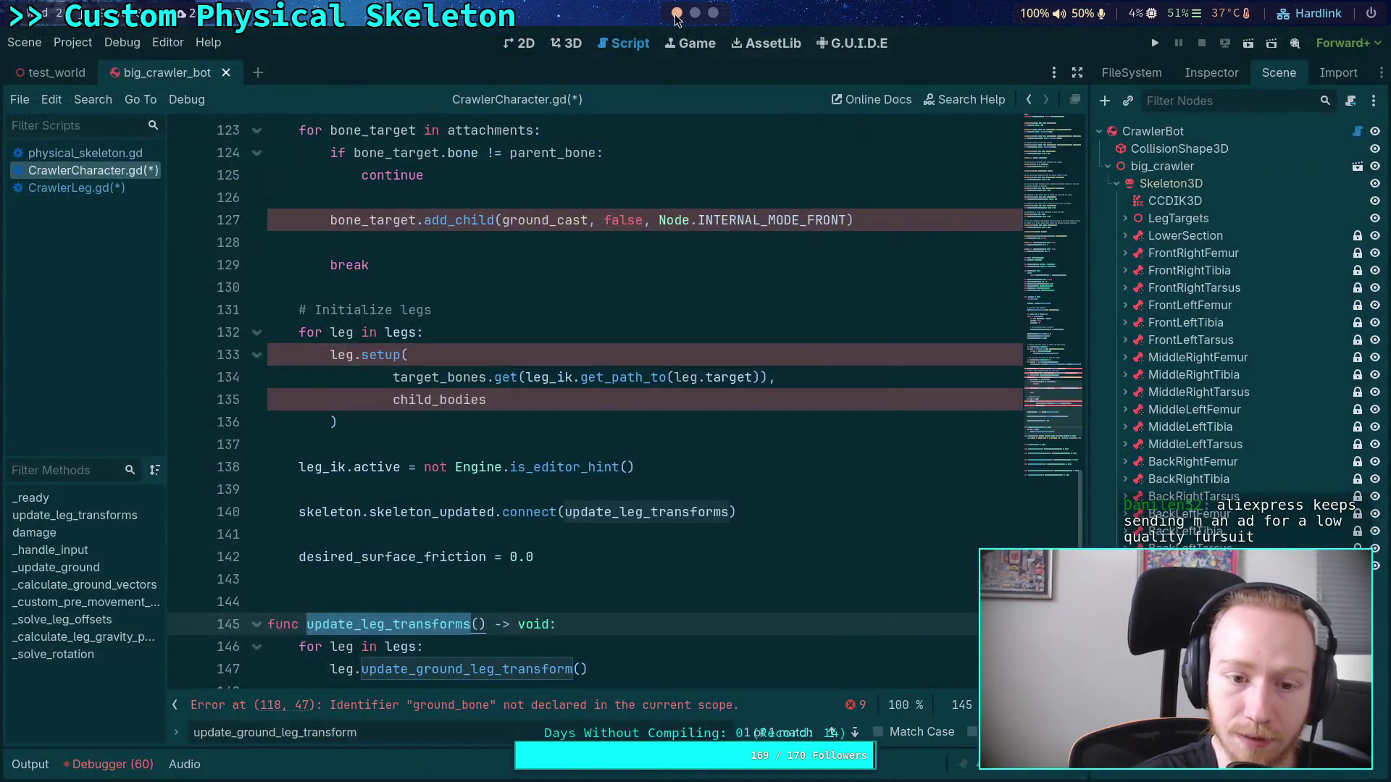
Step: Review CCDIK3D's IK solver properties in the Inspector, then switch to the terminal workspace
{"action": "left_click", "coordinate": [1211, 79]}
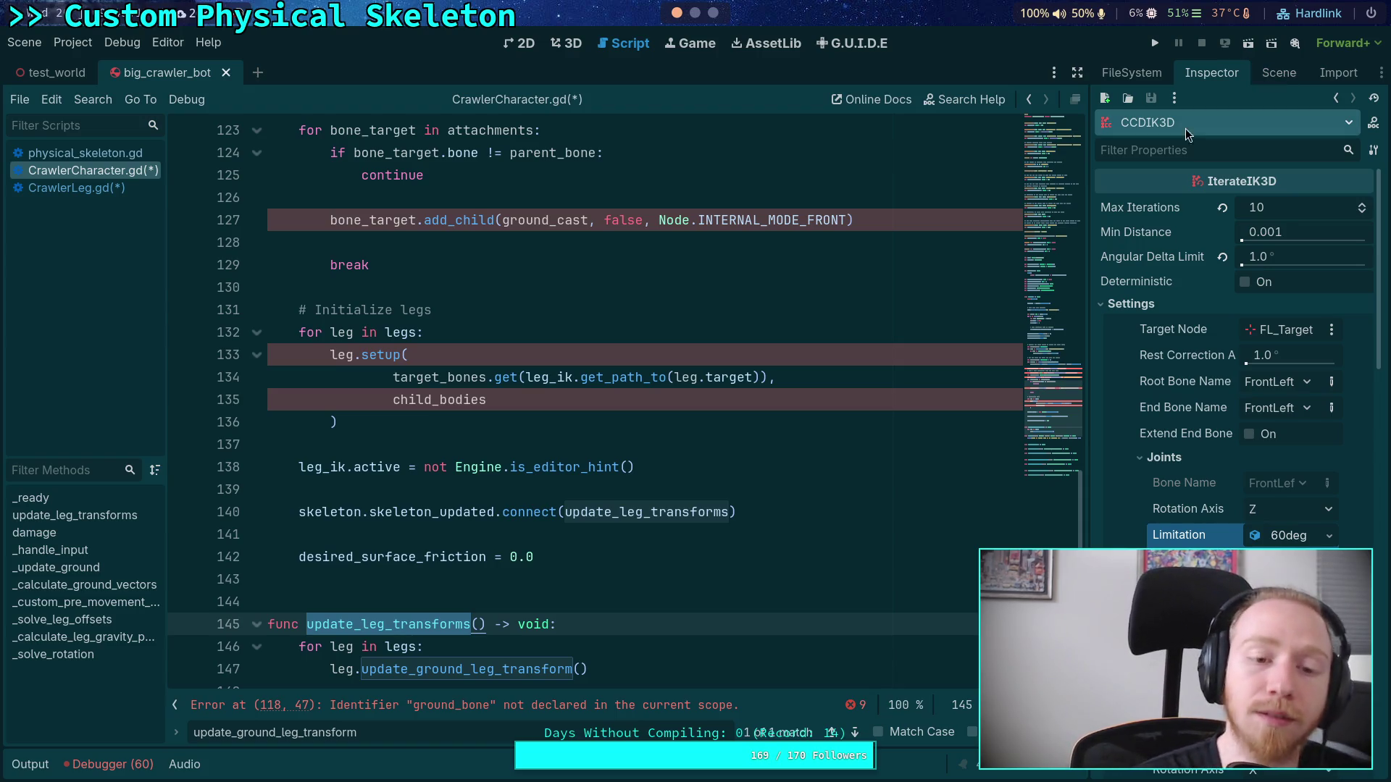
{"action": "left_click", "coordinate": [393, 434]}
{"action": "left_click", "coordinate": [694, 13]}
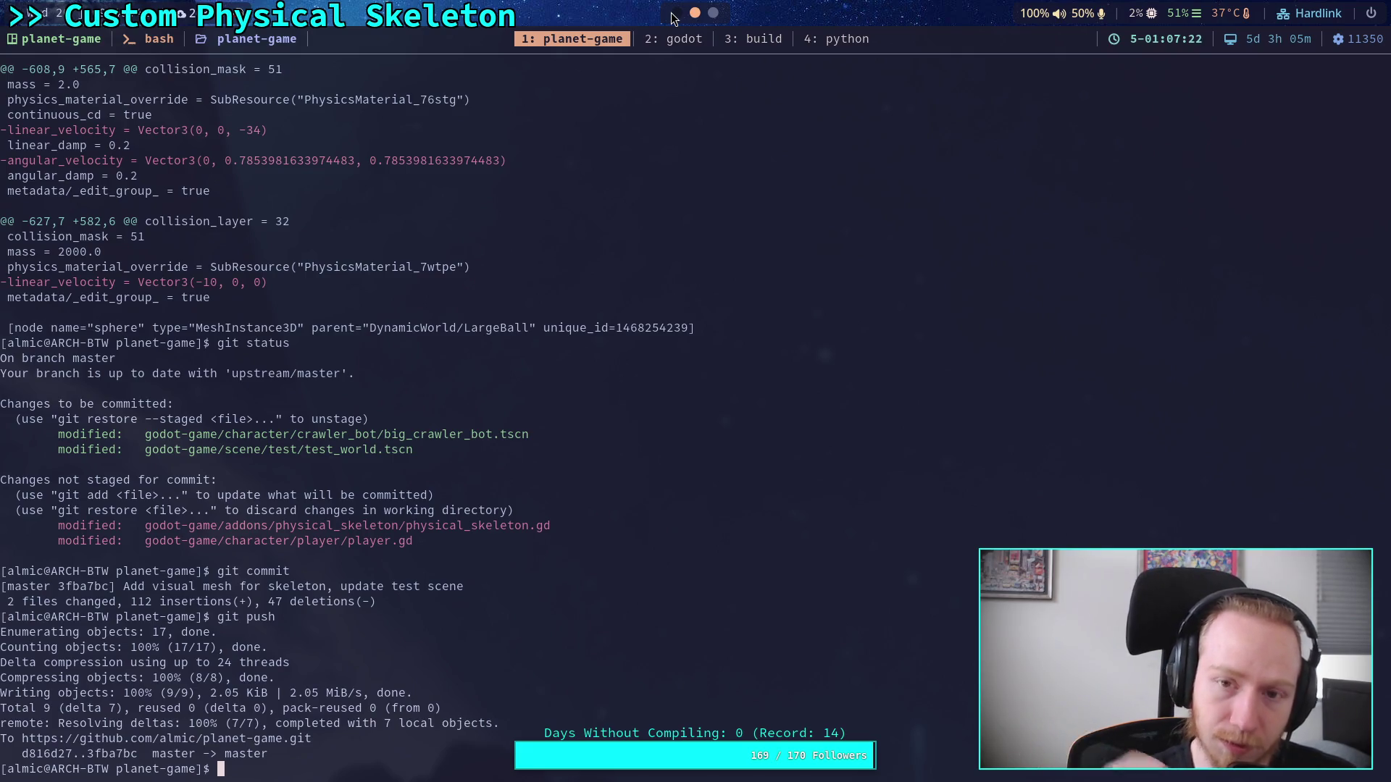
Step: Move PhysicalSkeleton under Skeleton3D just above CCDIK3D, then select CCDIK3D
{"action": "left_click", "coordinate": [673, 13]}
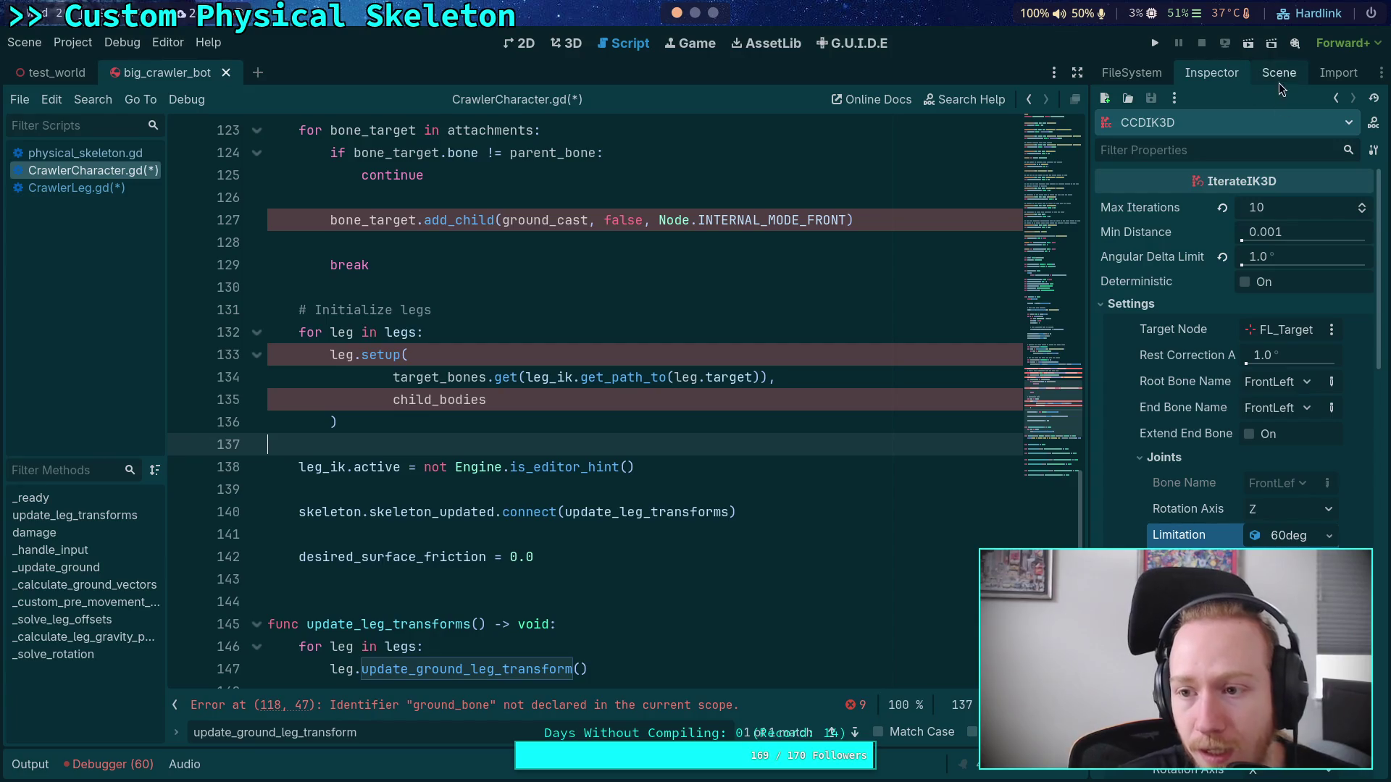
{"action": "left_click", "coordinate": [1278, 81]}
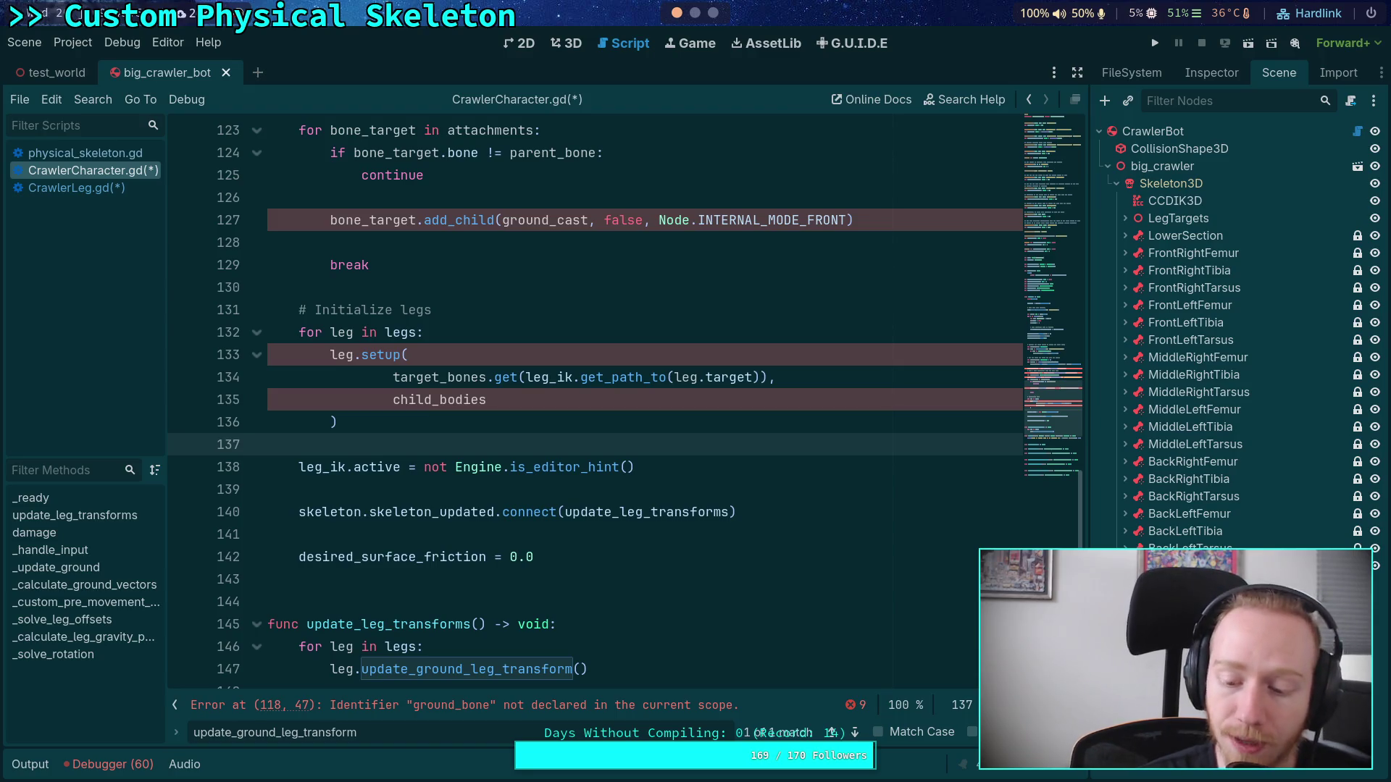
{"action": "left_click_drag", "start_coordinate": [1196, 583], "coordinate": [1175, 194]}
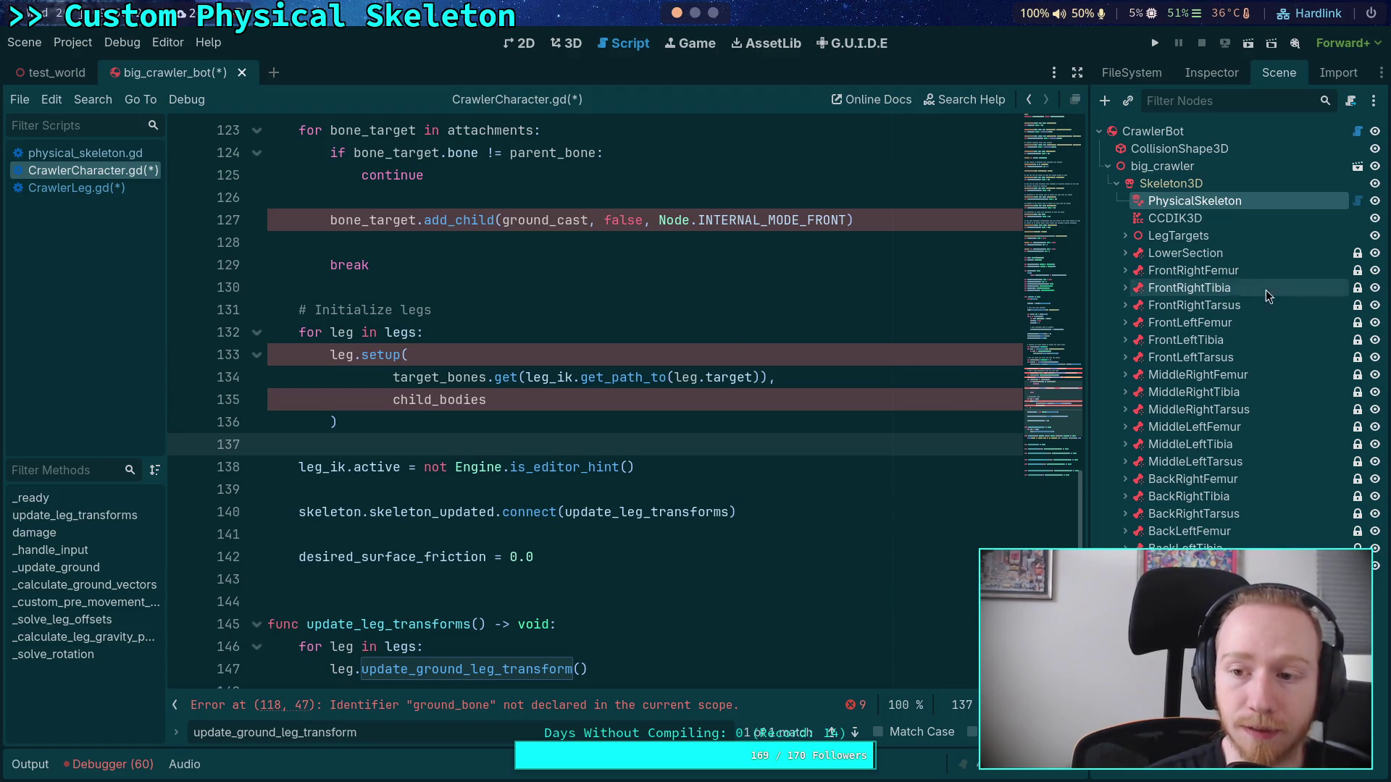
{"action": "left_click", "coordinate": [1145, 218]}
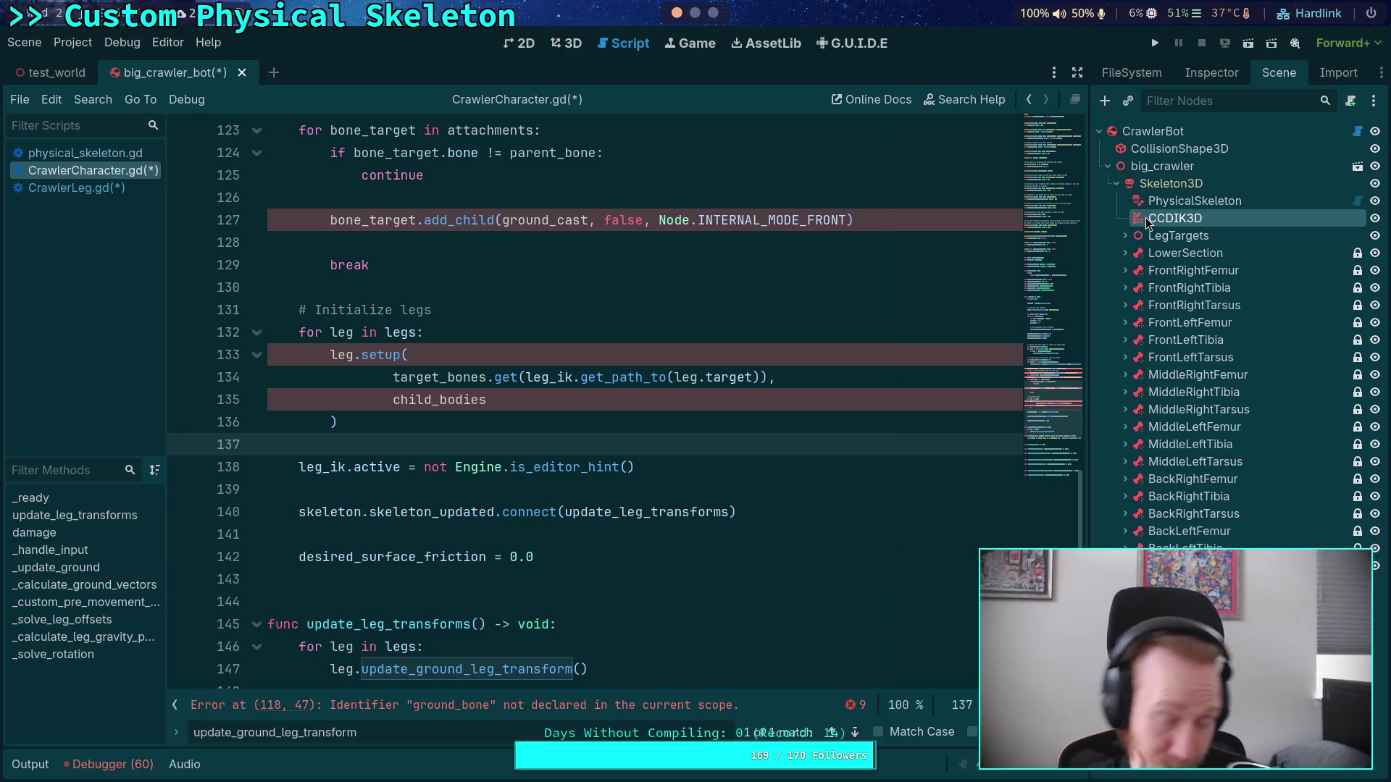
{"action": "left_click", "coordinate": [694, 20]}
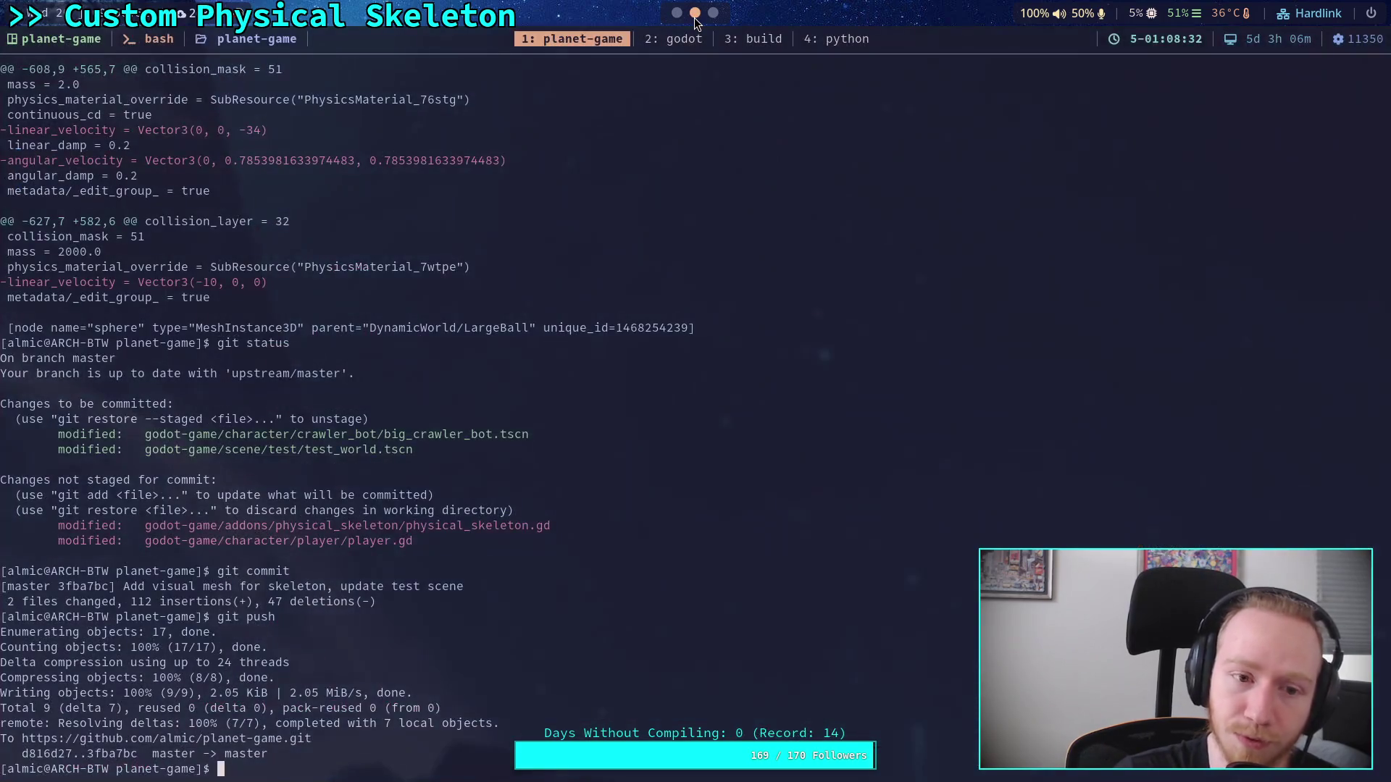
Step: Close the main.cpp, AxisConstraintPart.h, PointConstraintPart.h, SixDOFConstraint.cpp and other extra buffers, keeping only SpringPart.h
{"action": "left_click", "coordinate": [672, 41]}
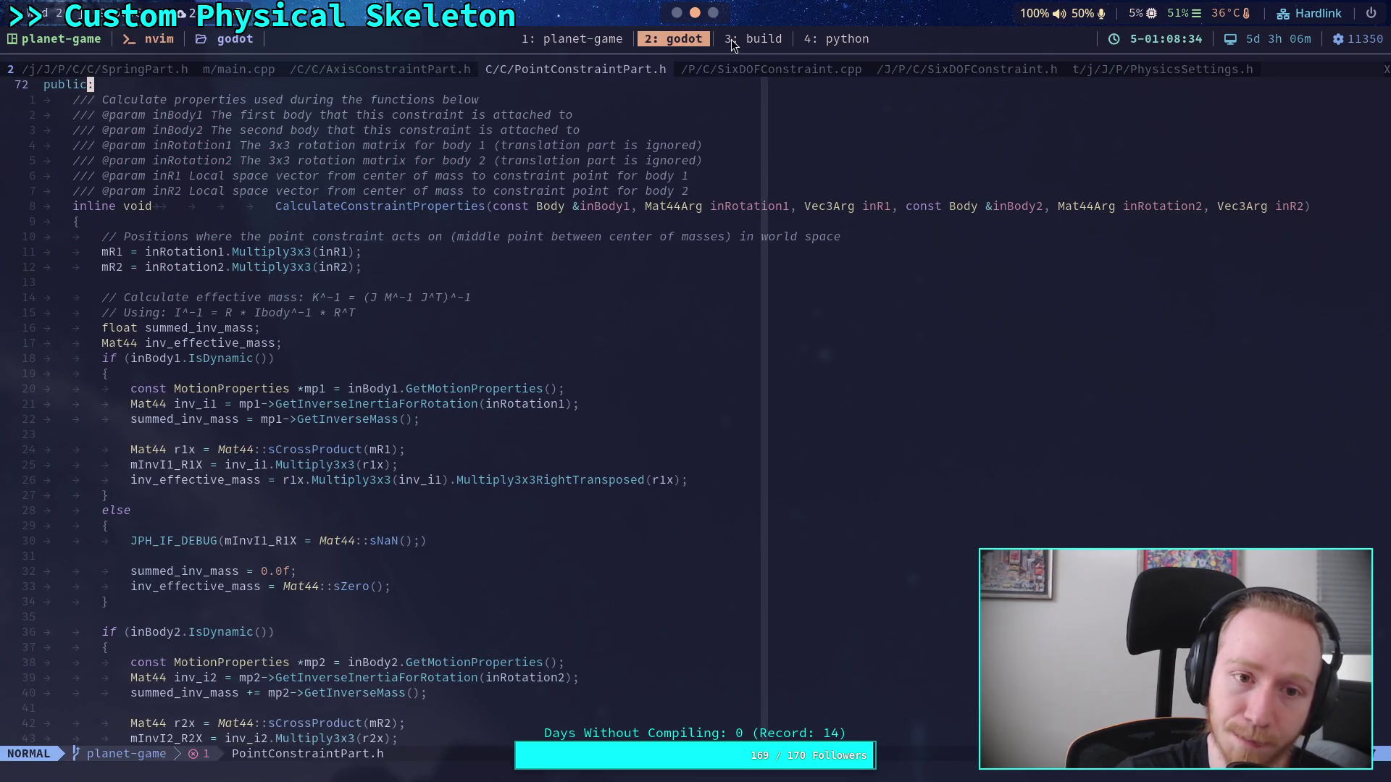
{"action": "key", "text": "space"}
{"action": "key", "text": "e"}
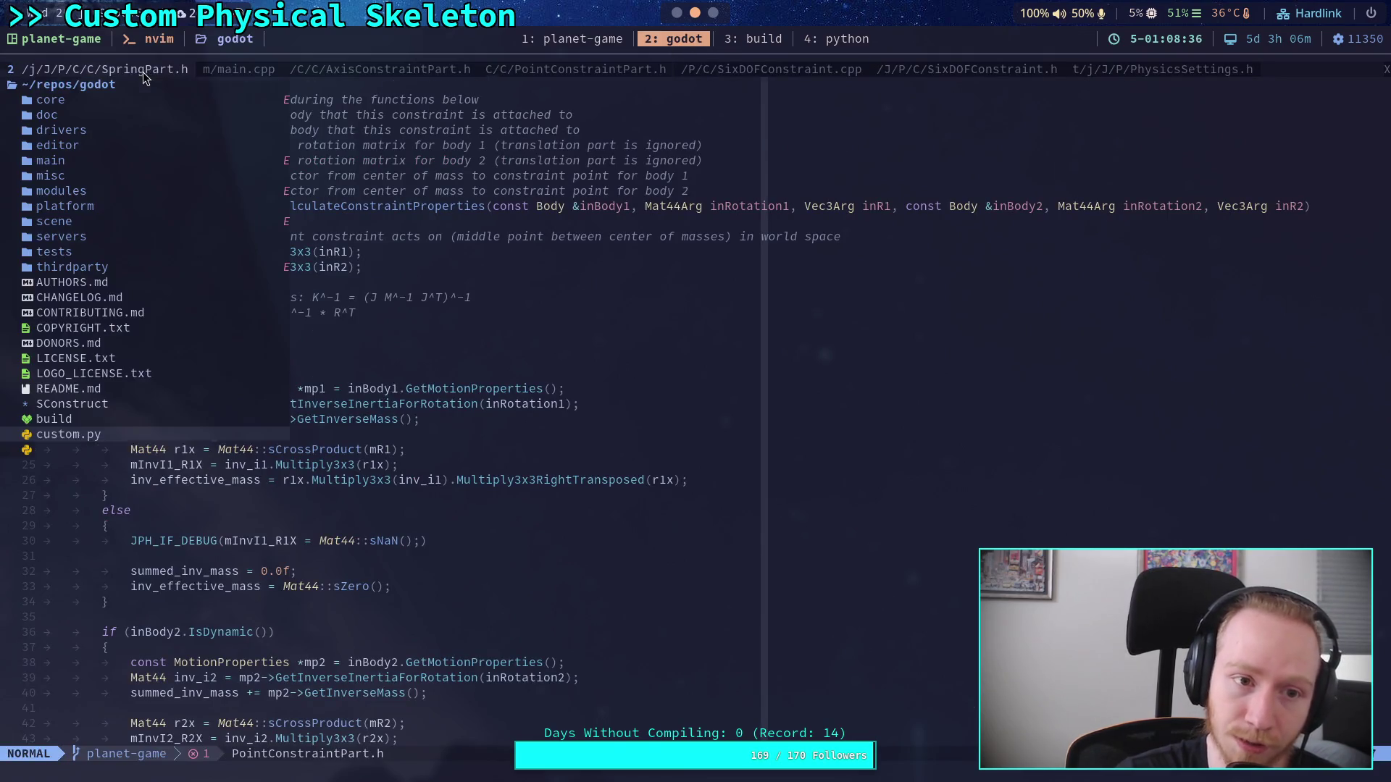
{"action": "left_click", "coordinate": [142, 71]}
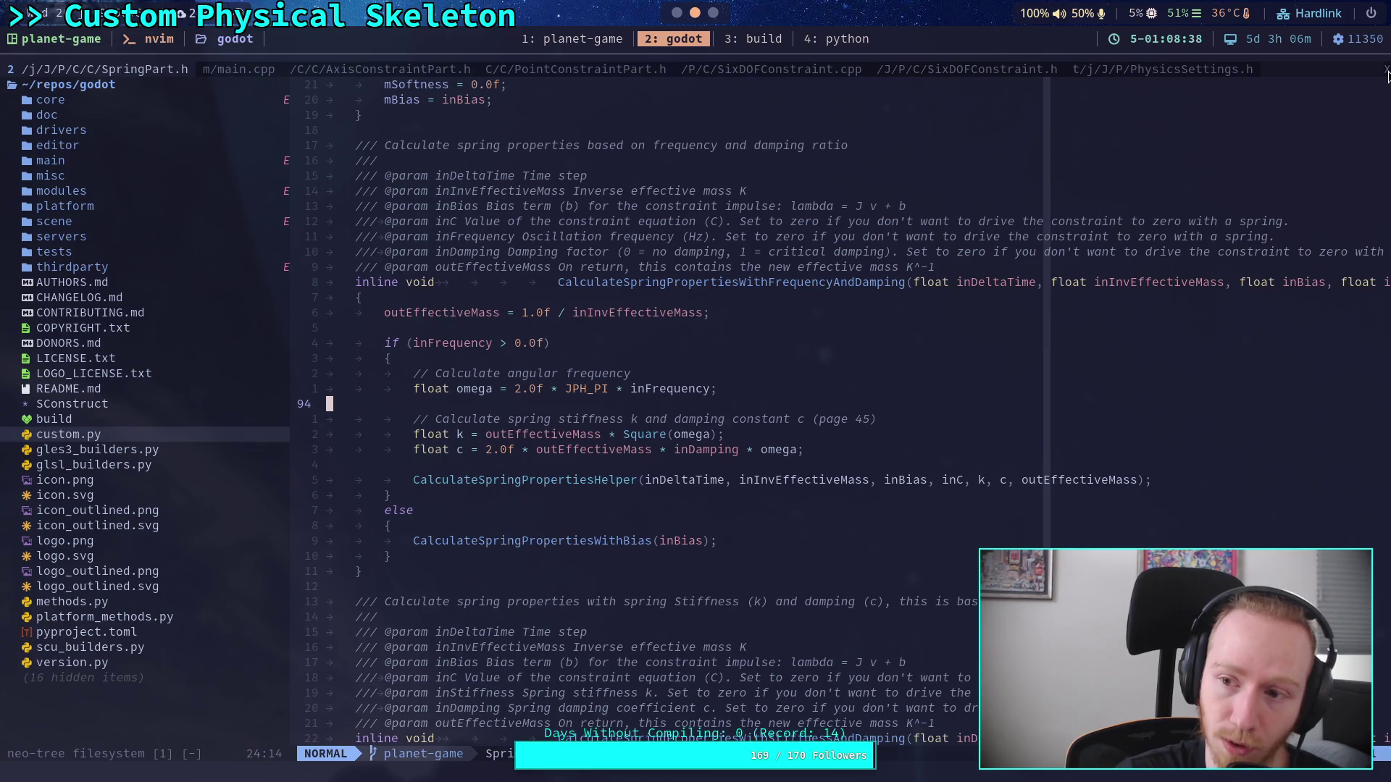
{"action": "left_click", "coordinate": [241, 68]}
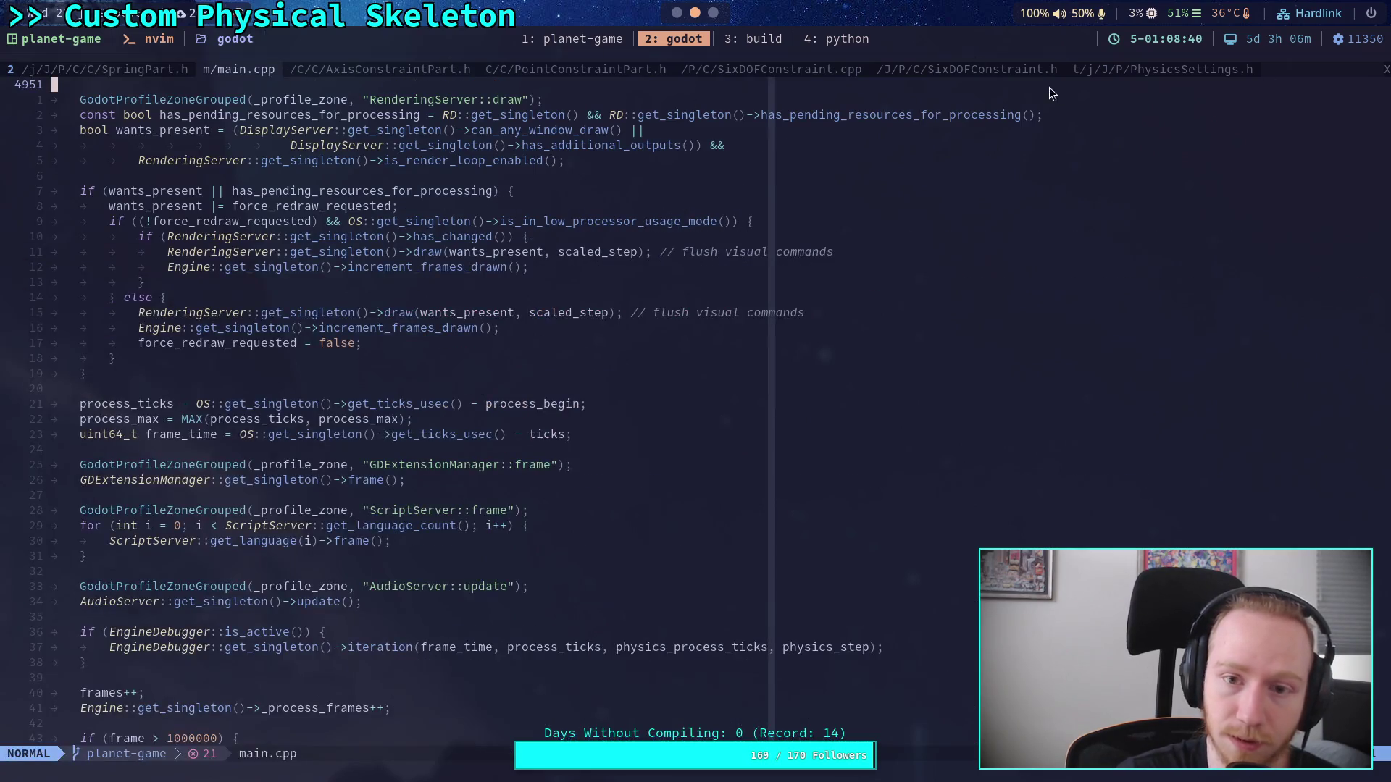
{"action": "left_click", "coordinate": [1386, 69]}
{"action": "left_click", "coordinate": [1386, 69]}
{"action": "left_click", "coordinate": [1387, 69]}
{"action": "left_click", "coordinate": [1387, 69]}
{"action": "left_click", "coordinate": [1387, 69]}
{"action": "left_click", "coordinate": [1387, 69]}
{"action": "left_click", "coordinate": [517, 373]}
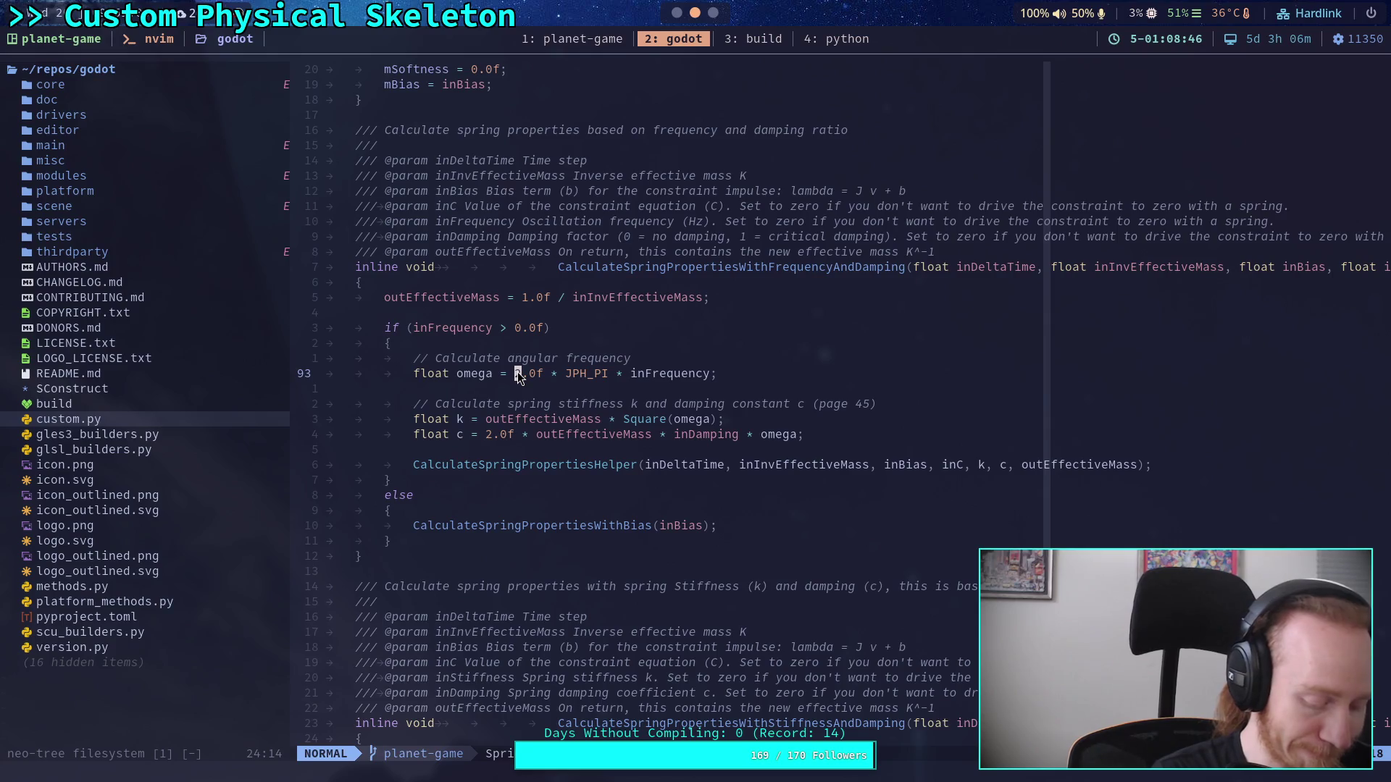
Step: Open the project file finder, then switch back to the Godot editor
{"action": "key", "text": "space"}
{"action": "key", "text": "f"}
{"action": "key", "text": "f"}
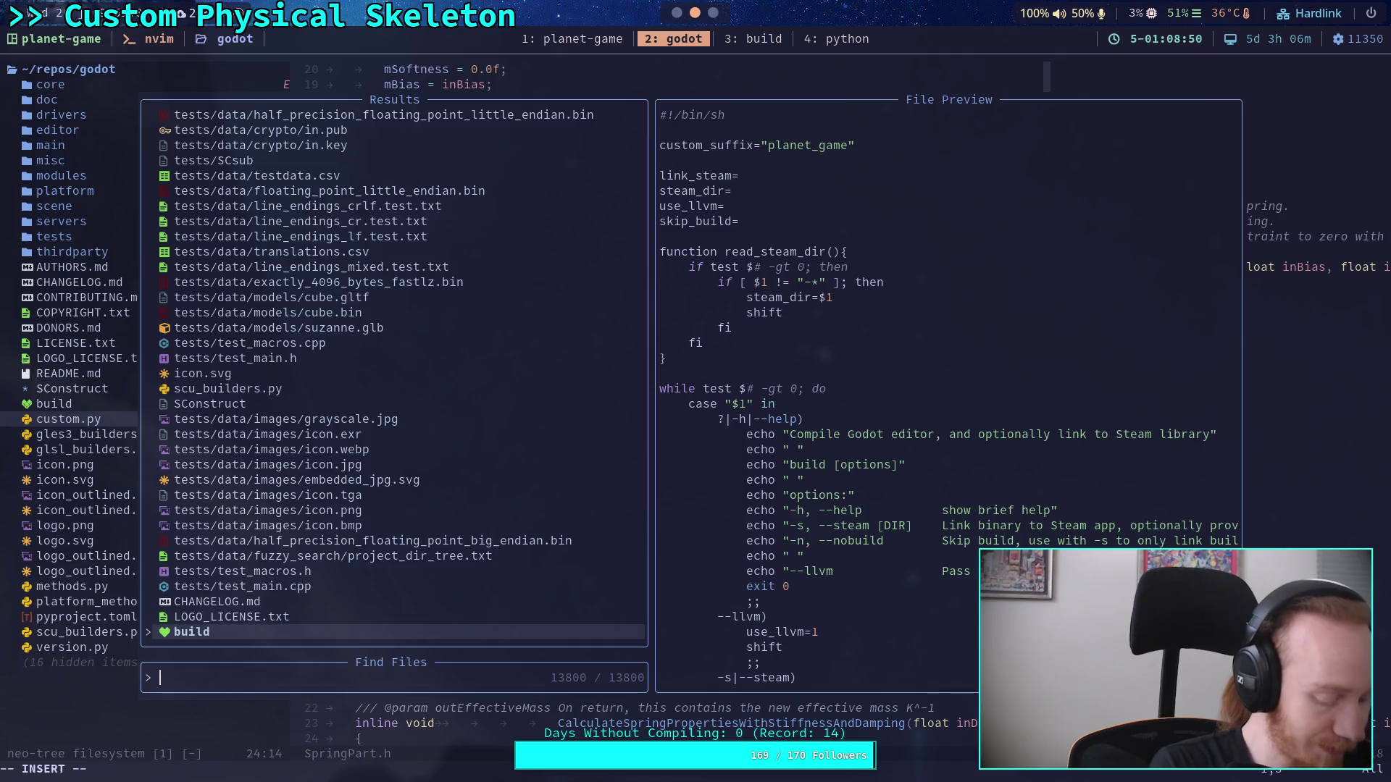
{"action": "key", "text": "super+1"}
{"action": "scroll", "coordinate": [579, 362], "scroll_direction": "up", "scroll_amount": 6}
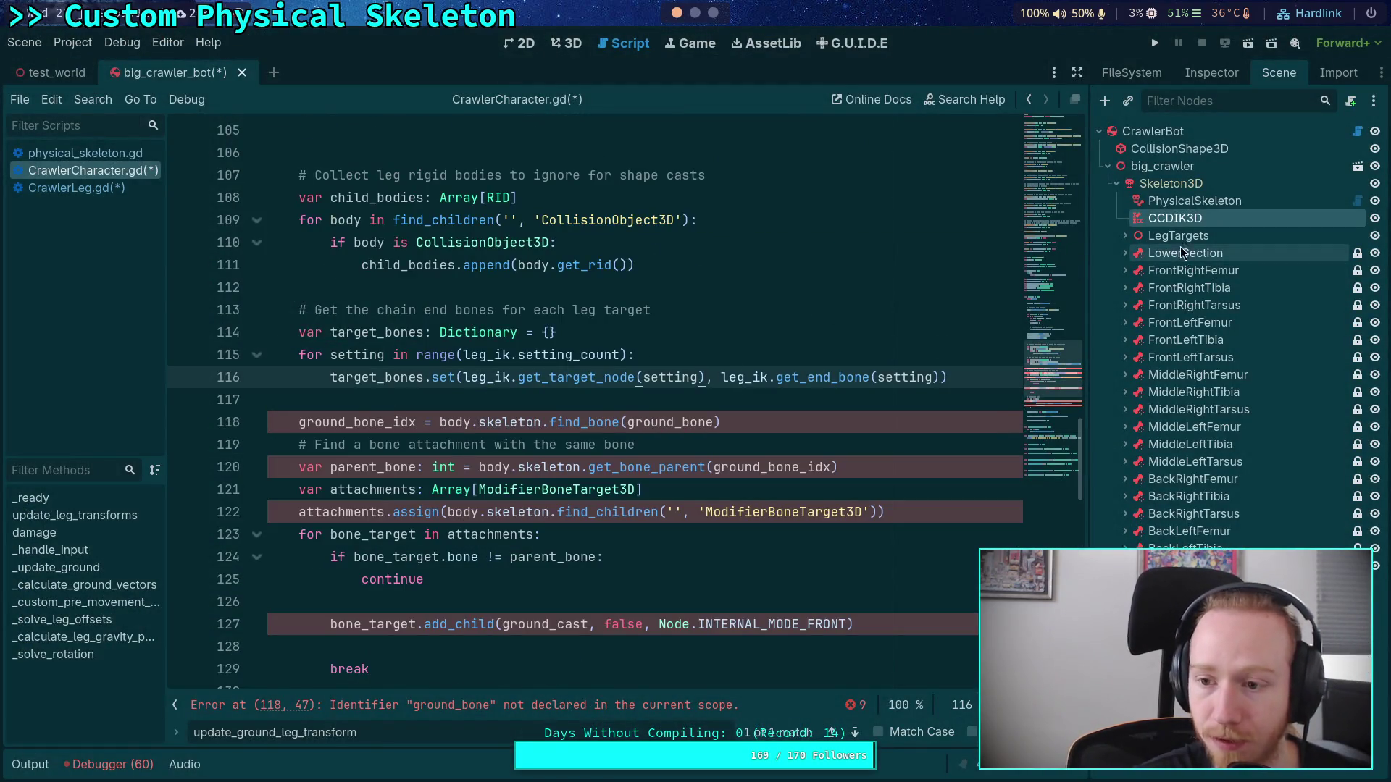
Step: Insert an empty line above break at erroring line 118, then navigate back
{"action": "left_click", "coordinate": [707, 422]}
{"action": "left_click", "coordinate": [362, 646]}
{"action": "key", "text": "Return"}
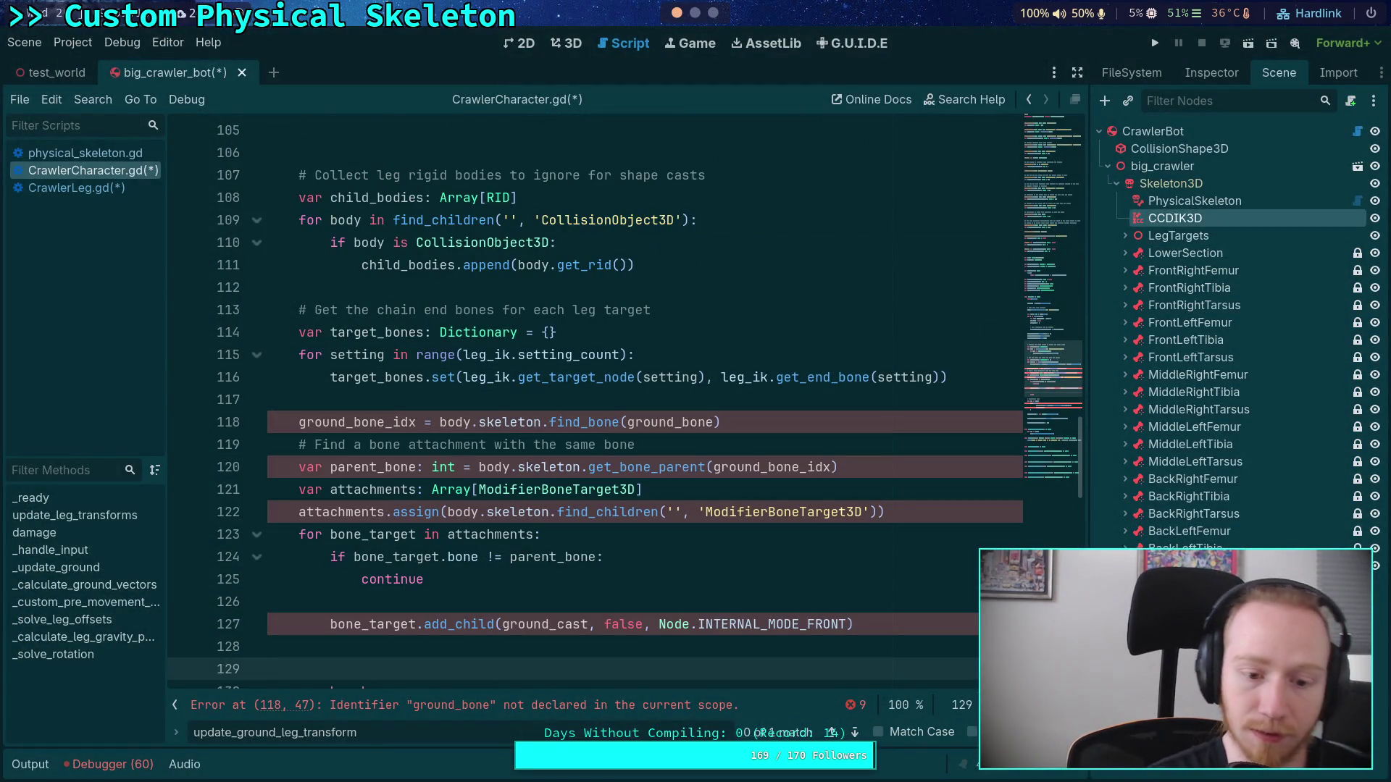
{"action": "scroll", "coordinate": [646, 432], "scroll_direction": "down", "scroll_amount": 1}
{"action": "key", "text": "alt+Left"}
{"action": "key", "text": "alt+Left"}
Step: Jump to update_ground_leg_transform in CrawlerLeg.gd and survey the script's other functions
{"action": "left_click", "coordinate": [502, 424], "text": "ctrl"}
{"action": "left_click", "coordinate": [546, 395]}
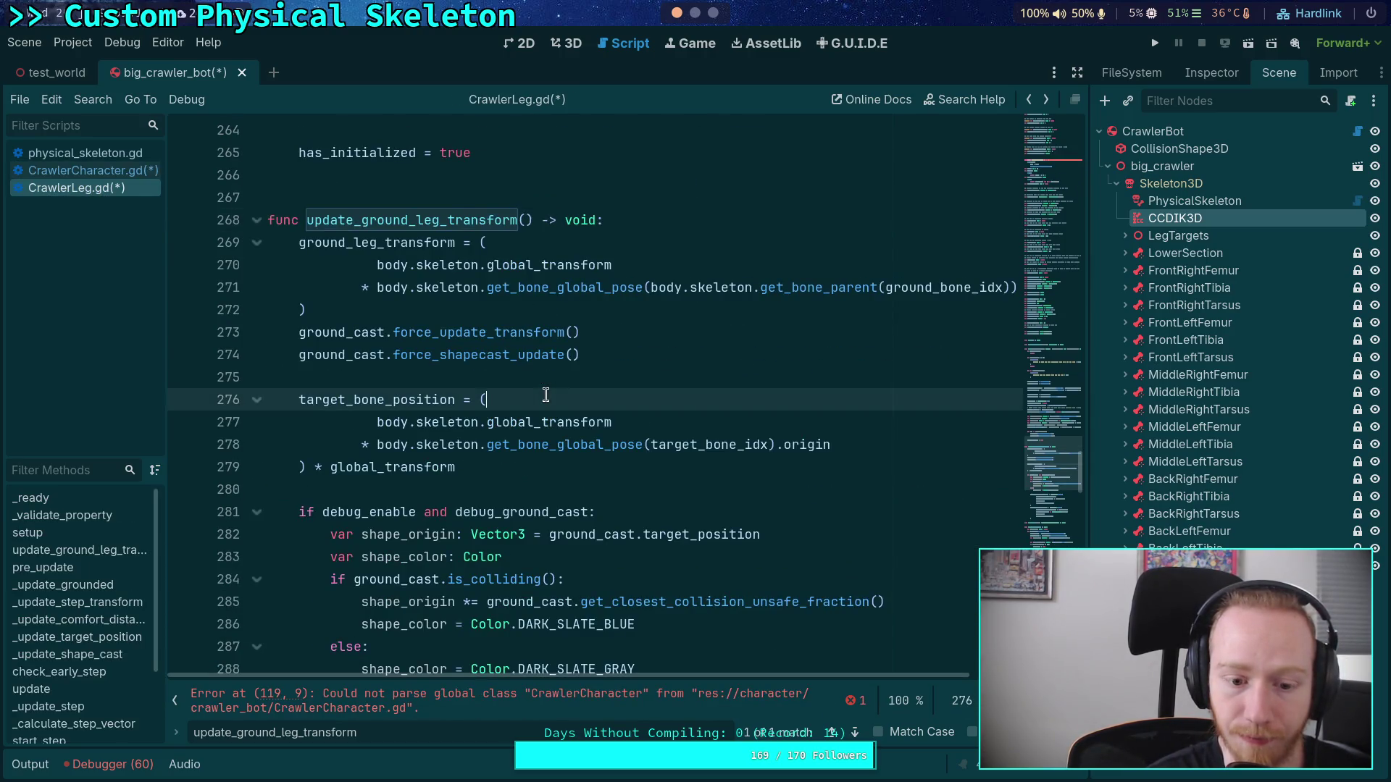
{"action": "scroll", "coordinate": [841, 525], "scroll_direction": "up", "scroll_amount": 5}
{"action": "mouse_move", "coordinate": [1070, 484]}
{"action": "left_mouse_down"}
{"action": "mouse_move", "coordinate": [1058, 284]}
{"action": "mouse_move", "coordinate": [1081, 401]}
{"action": "mouse_move", "coordinate": [1072, 523]}
{"action": "mouse_move", "coordinate": [1075, 512]}
{"action": "left_mouse_up"}
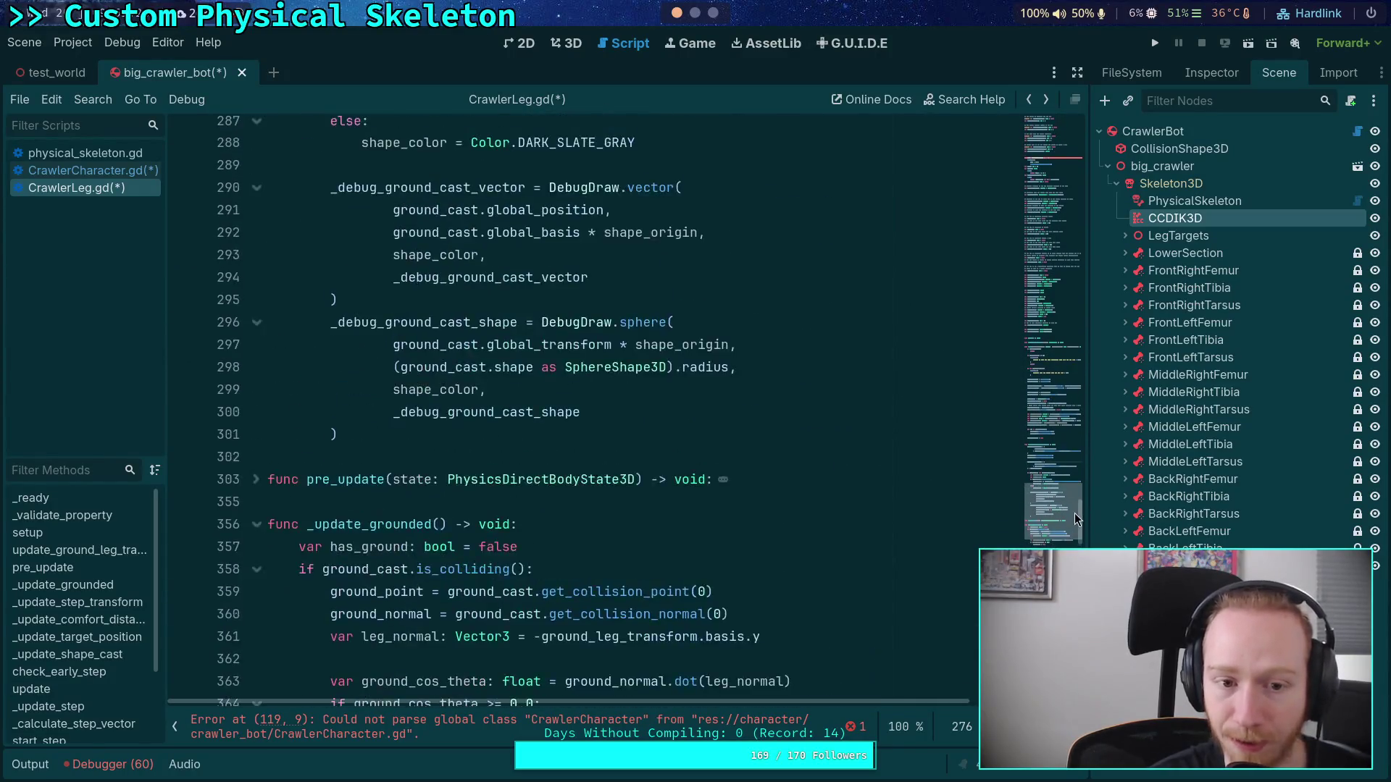
{"action": "scroll", "coordinate": [580, 413], "scroll_direction": "down", "scroll_amount": 6}
{"action": "scroll", "coordinate": [583, 411], "scroll_direction": "up", "scroll_amount": 5}
Step: Scroll further through CrawlerLeg.gd, open the CCDIK3D docs, then switch to the nvim session
{"action": "left_click", "coordinate": [584, 410]}
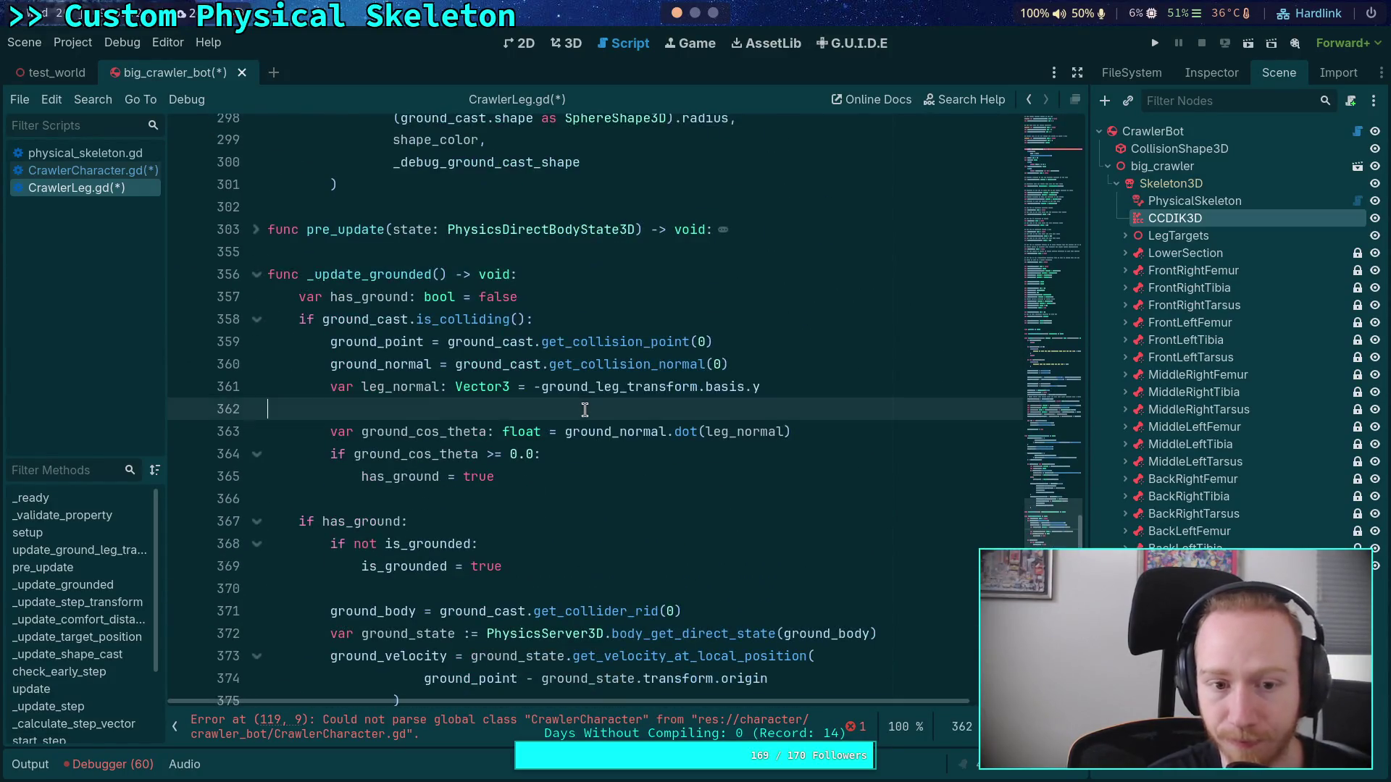
{"action": "scroll", "coordinate": [670, 373], "scroll_direction": "up", "scroll_amount": 8}
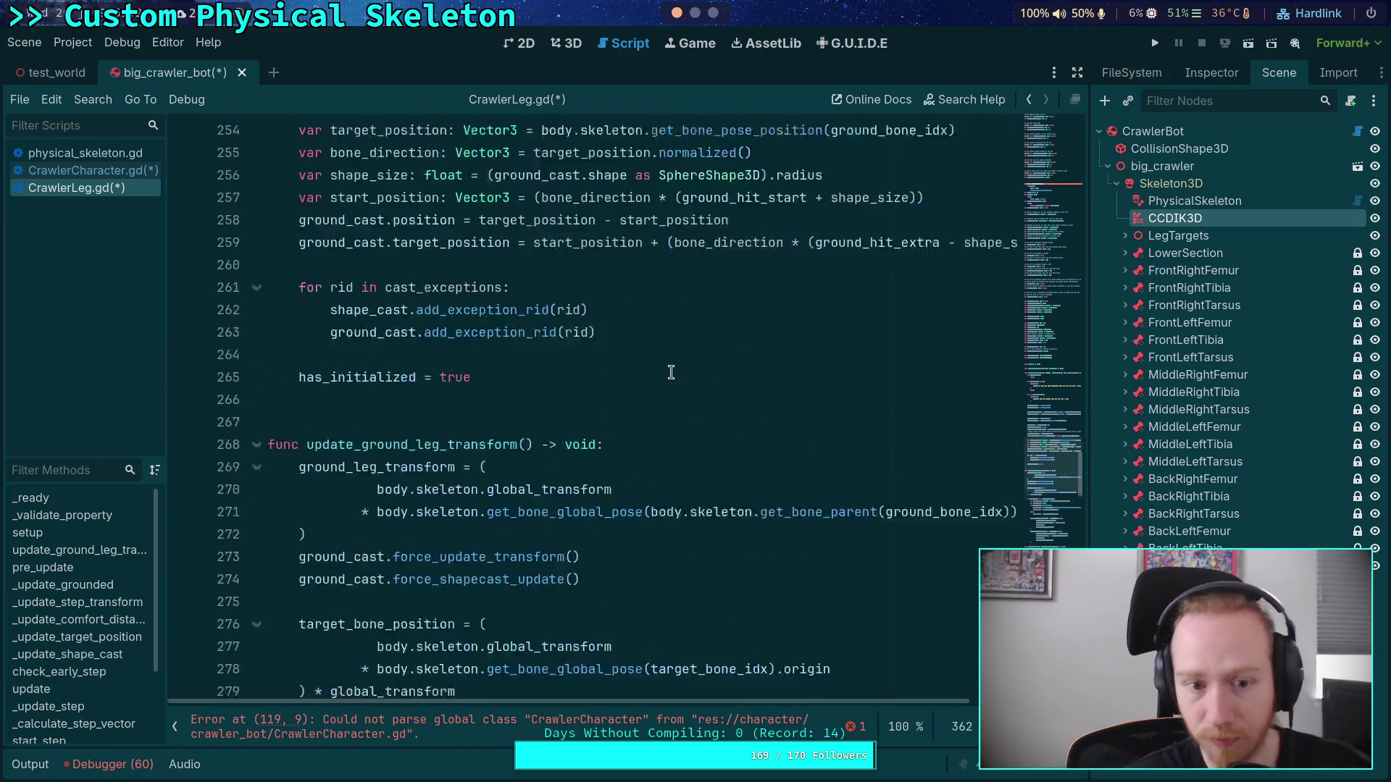
{"action": "scroll", "coordinate": [671, 373], "scroll_direction": "up", "scroll_amount": 10}
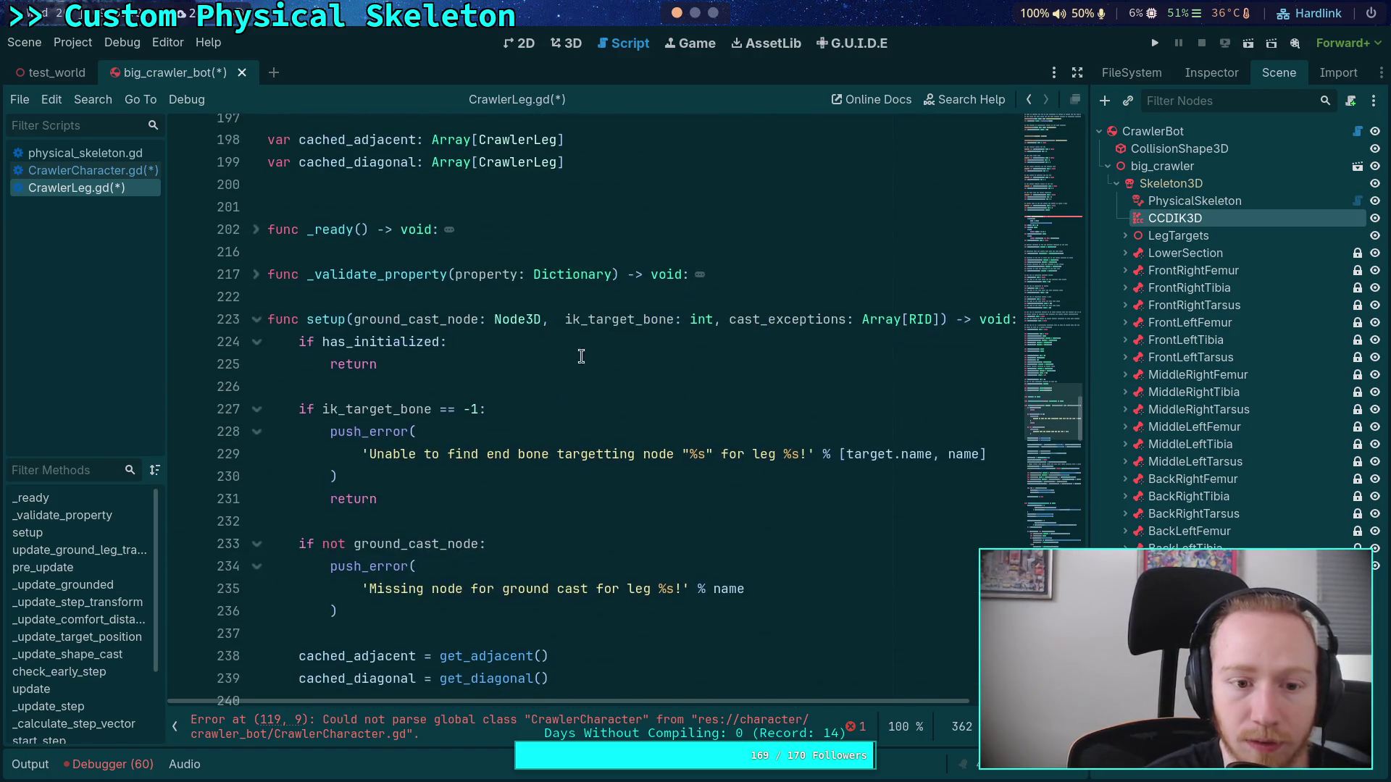
{"action": "scroll", "coordinate": [581, 356], "scroll_direction": "down", "scroll_amount": 10}
{"action": "left_click", "coordinate": [462, 185], "text": "ctrl"}
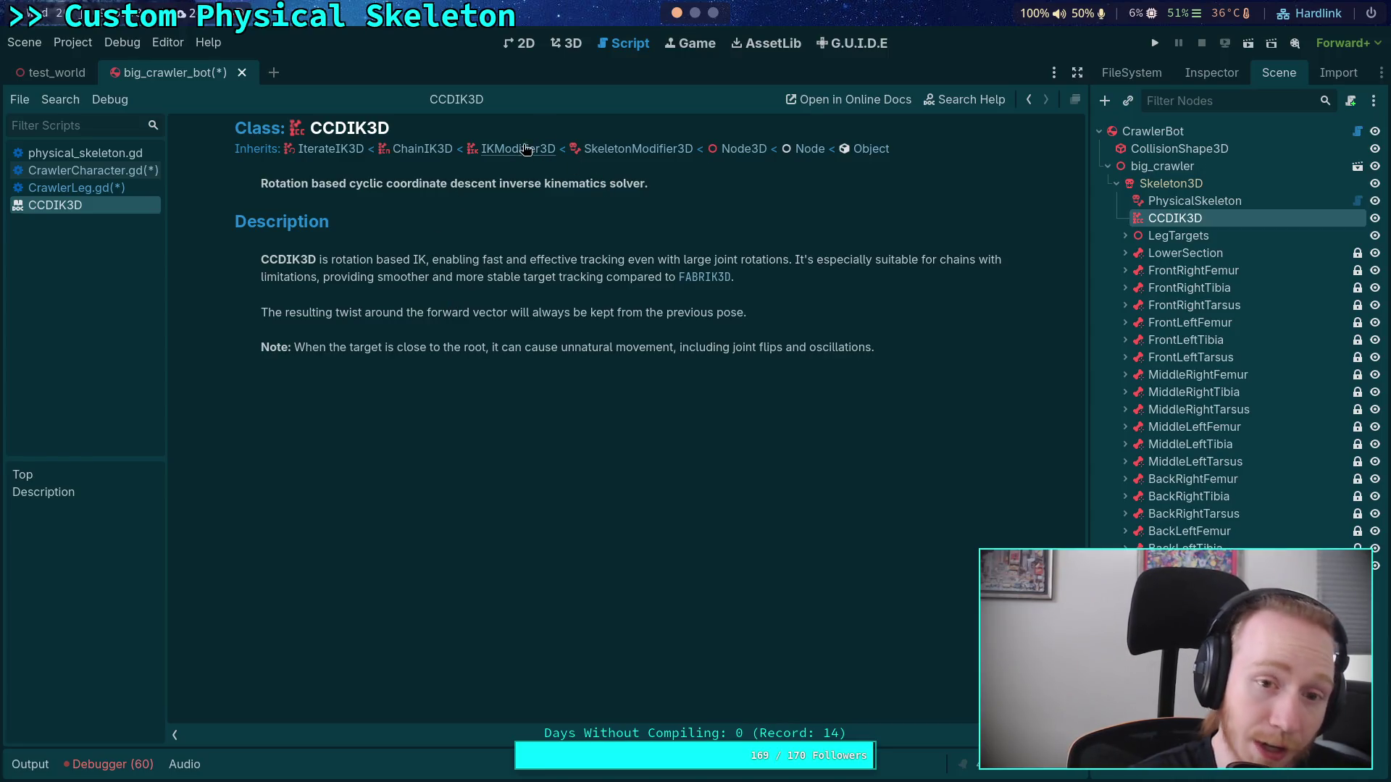
{"action": "key", "text": "super+2"}
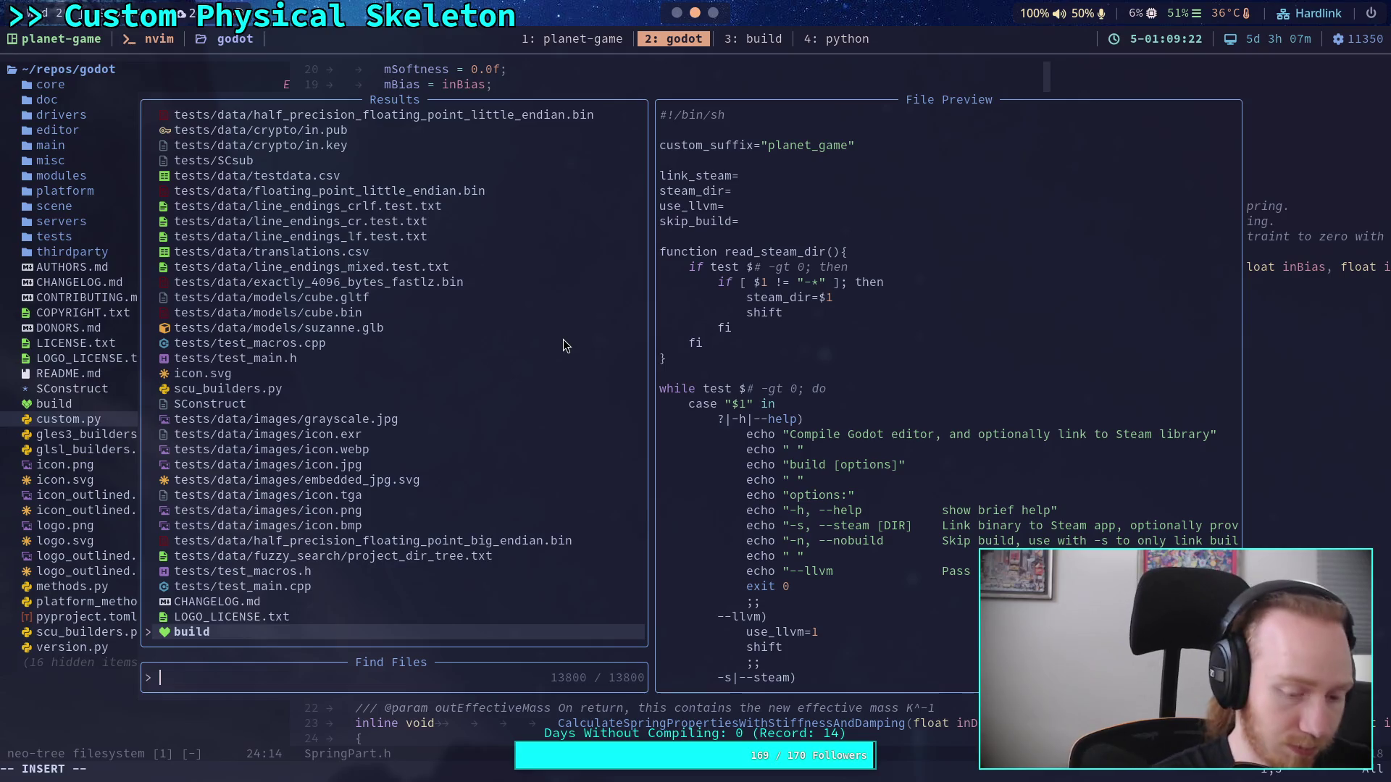
Step: Find ik_modifier_3d.h with 'ik_modif' and scroll through its structs
{"action": "type", "text": "ik_modif"}
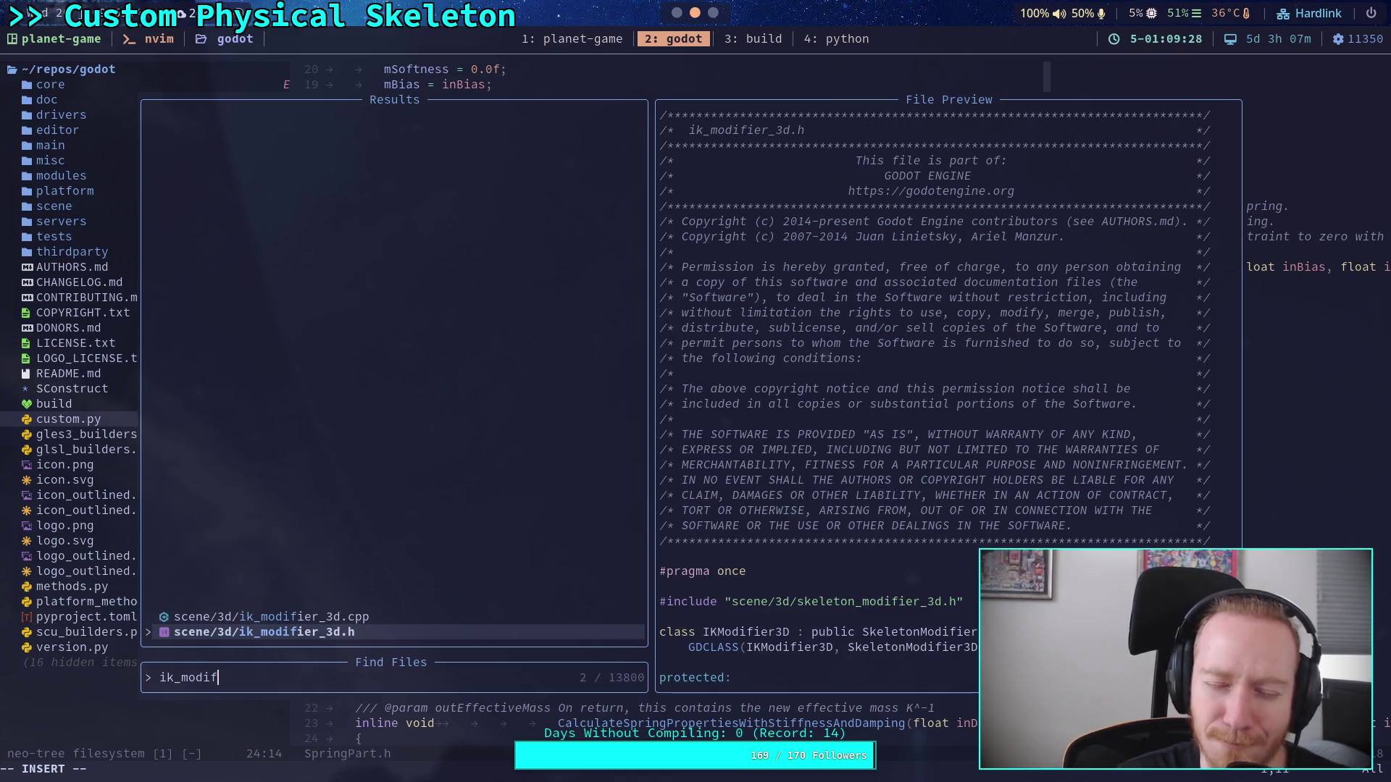
{"action": "key", "text": "Return"}
{"action": "scroll", "coordinate": [564, 472], "scroll_direction": "down", "scroll_amount": 8}
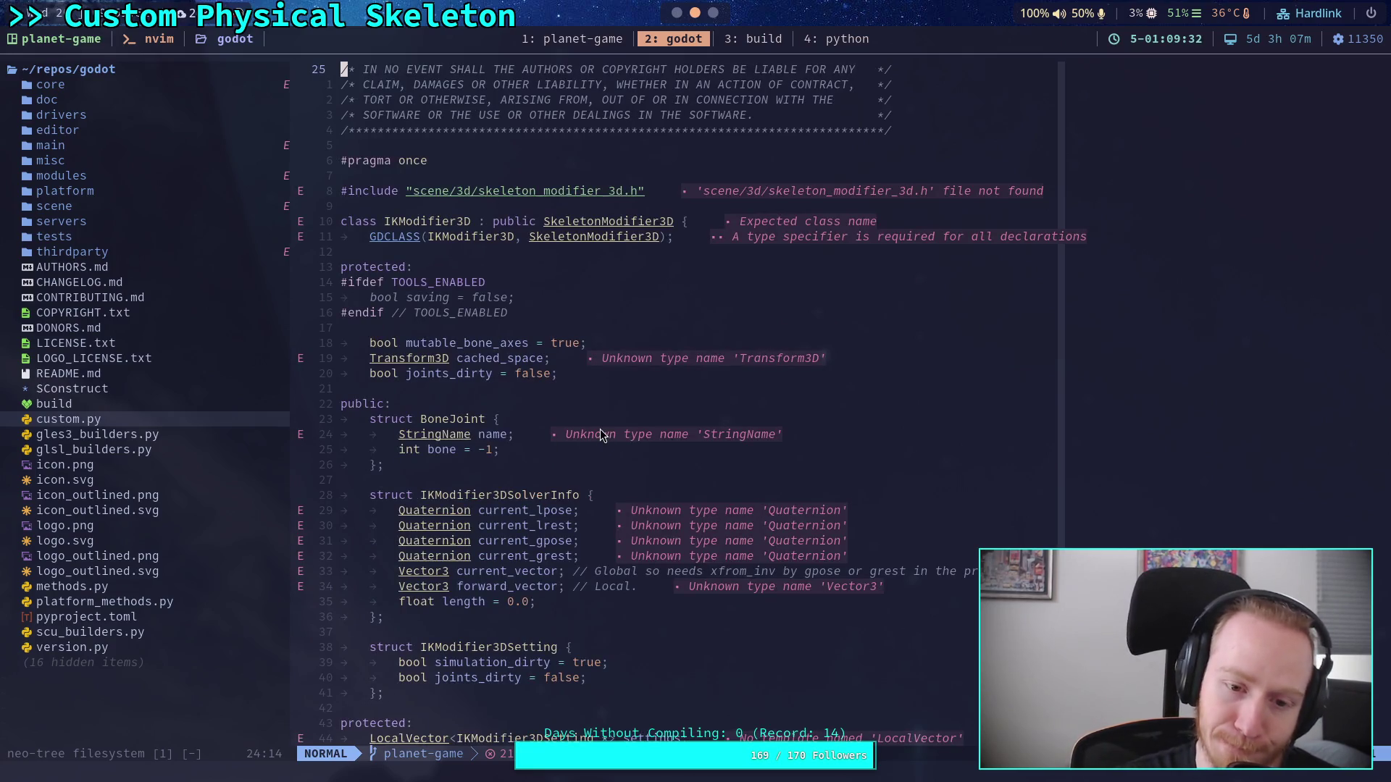
{"action": "scroll", "coordinate": [600, 435], "scroll_direction": "down", "scroll_amount": 2}
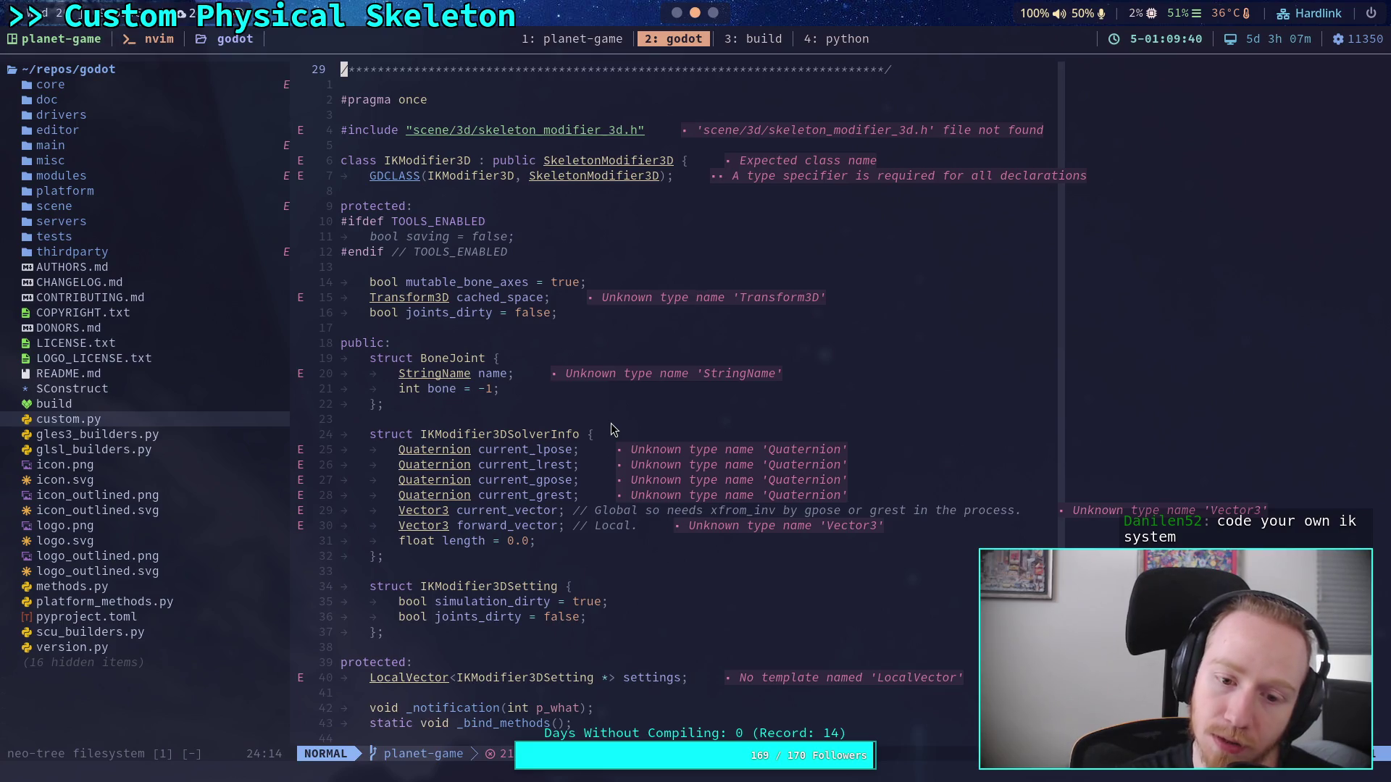
{"action": "scroll", "coordinate": [611, 429], "scroll_direction": "down", "scroll_amount": 3}
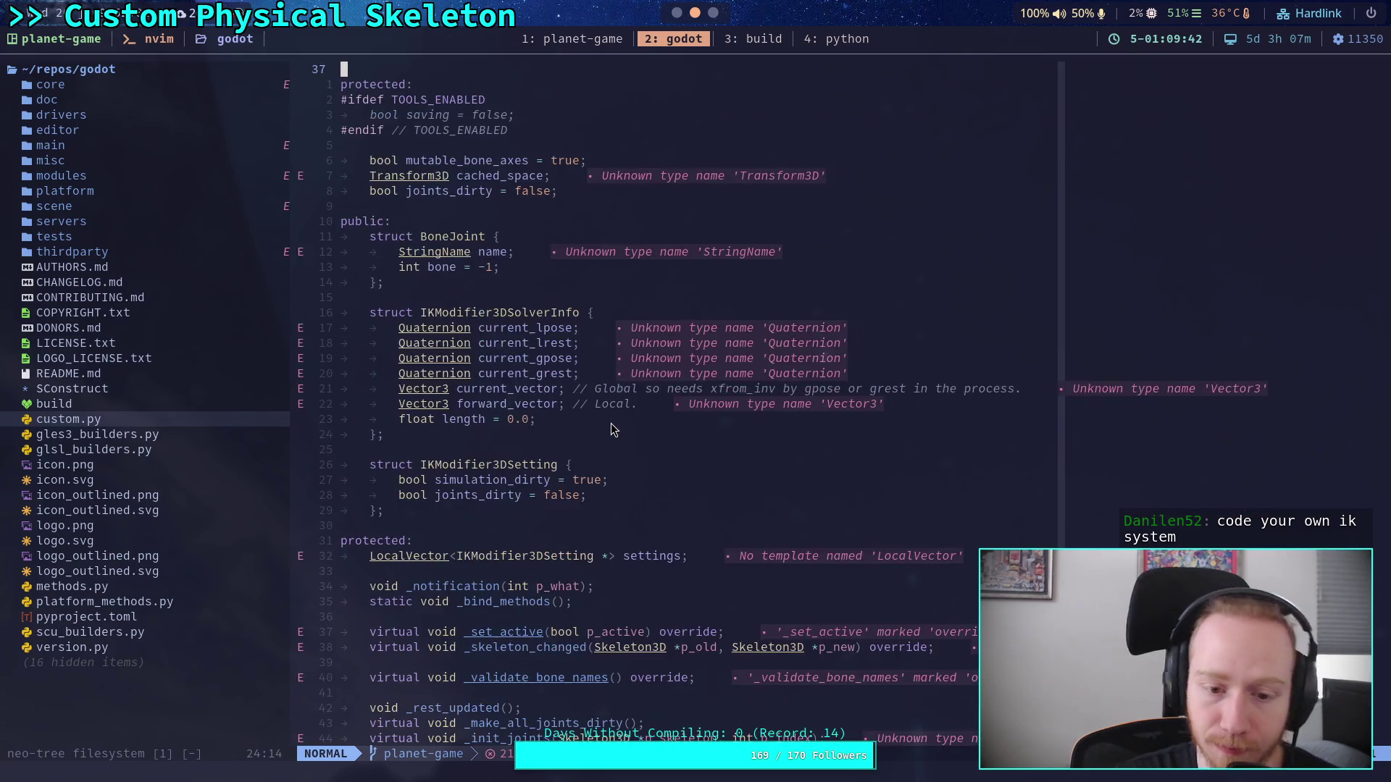
{"action": "scroll", "coordinate": [611, 429], "scroll_direction": "down", "scroll_amount": 3}
{"action": "scroll", "coordinate": [611, 429], "scroll_direction": "down", "scroll_amount": 1}
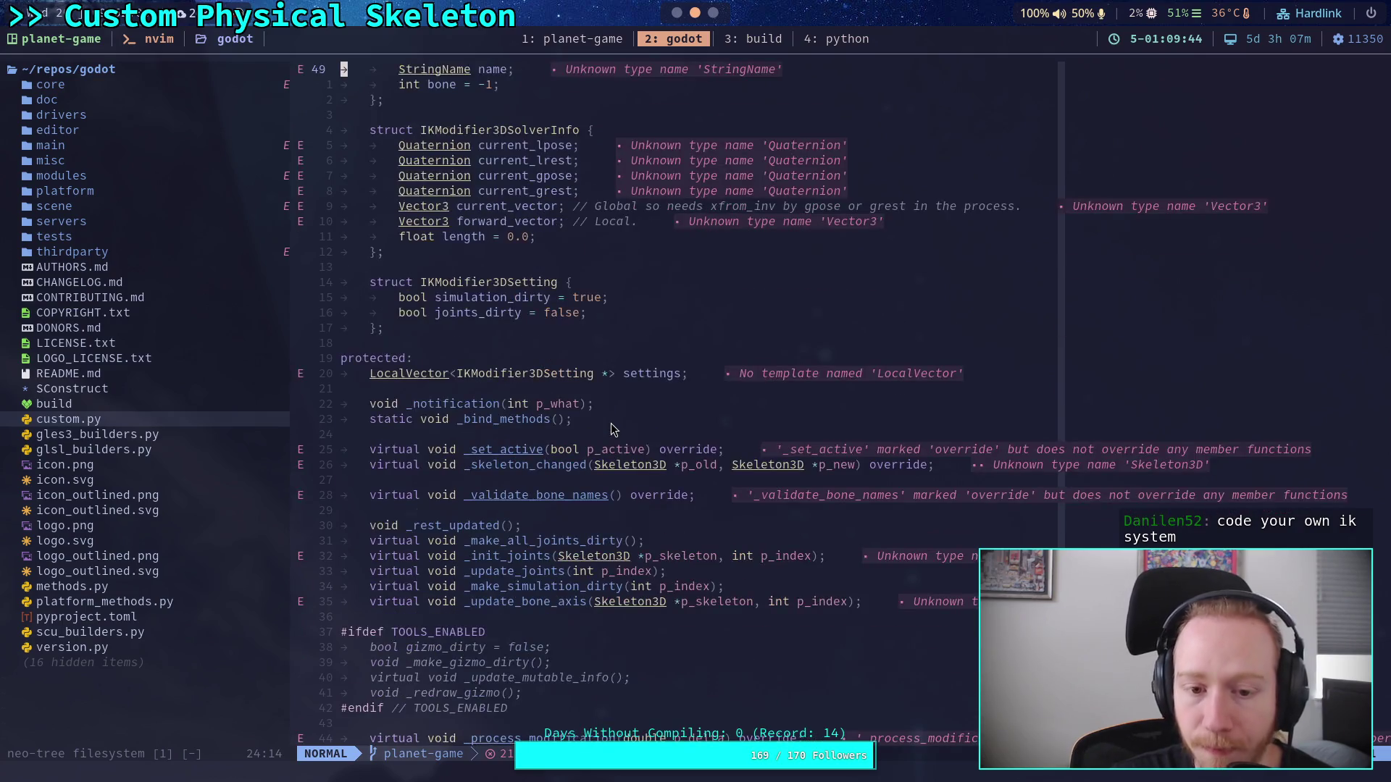
{"action": "scroll", "coordinate": [611, 429], "scroll_direction": "down", "scroll_amount": 1}
Step: Review the header's virtual methods, then glance at the CCDIK3D docs in Godot
{"action": "scroll", "coordinate": [611, 426], "scroll_direction": "down", "scroll_amount": 3}
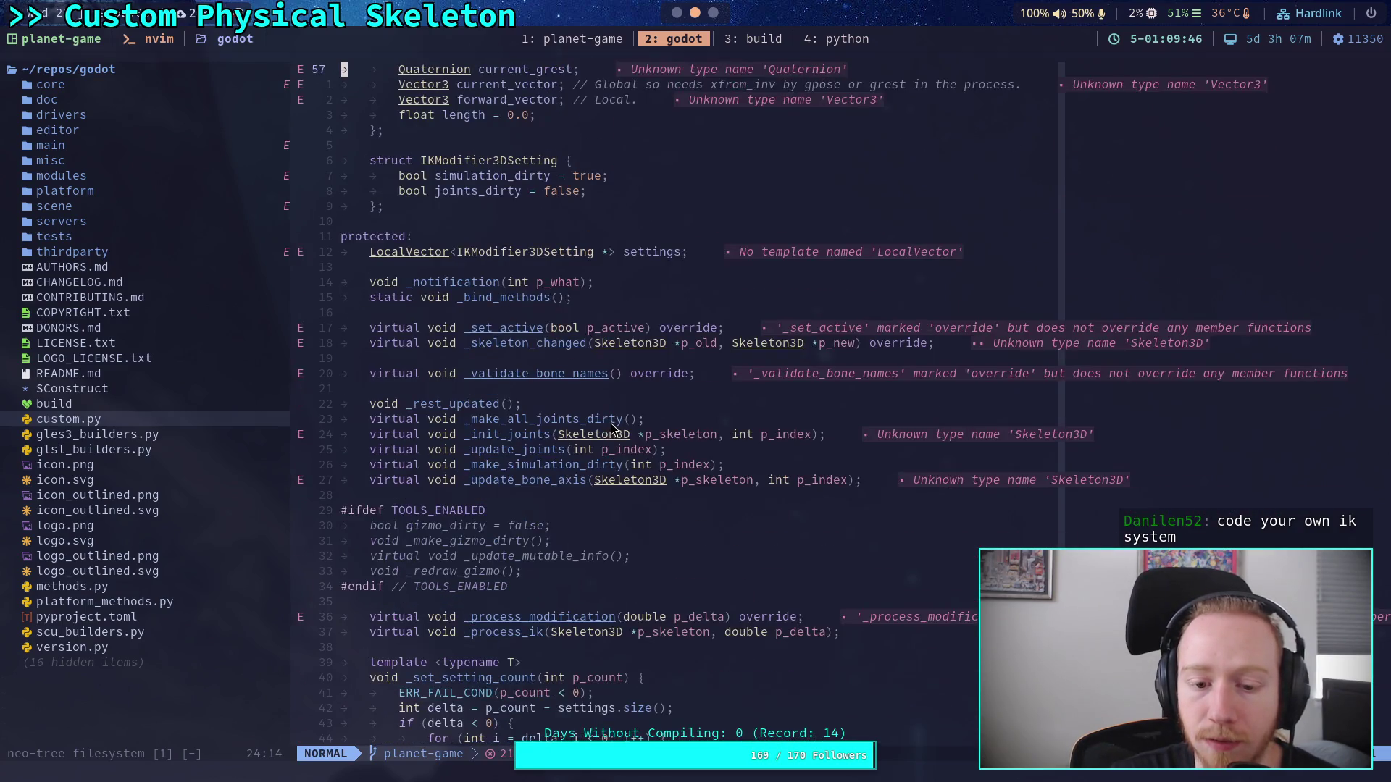
{"action": "scroll", "coordinate": [610, 429], "scroll_direction": "down", "scroll_amount": 9}
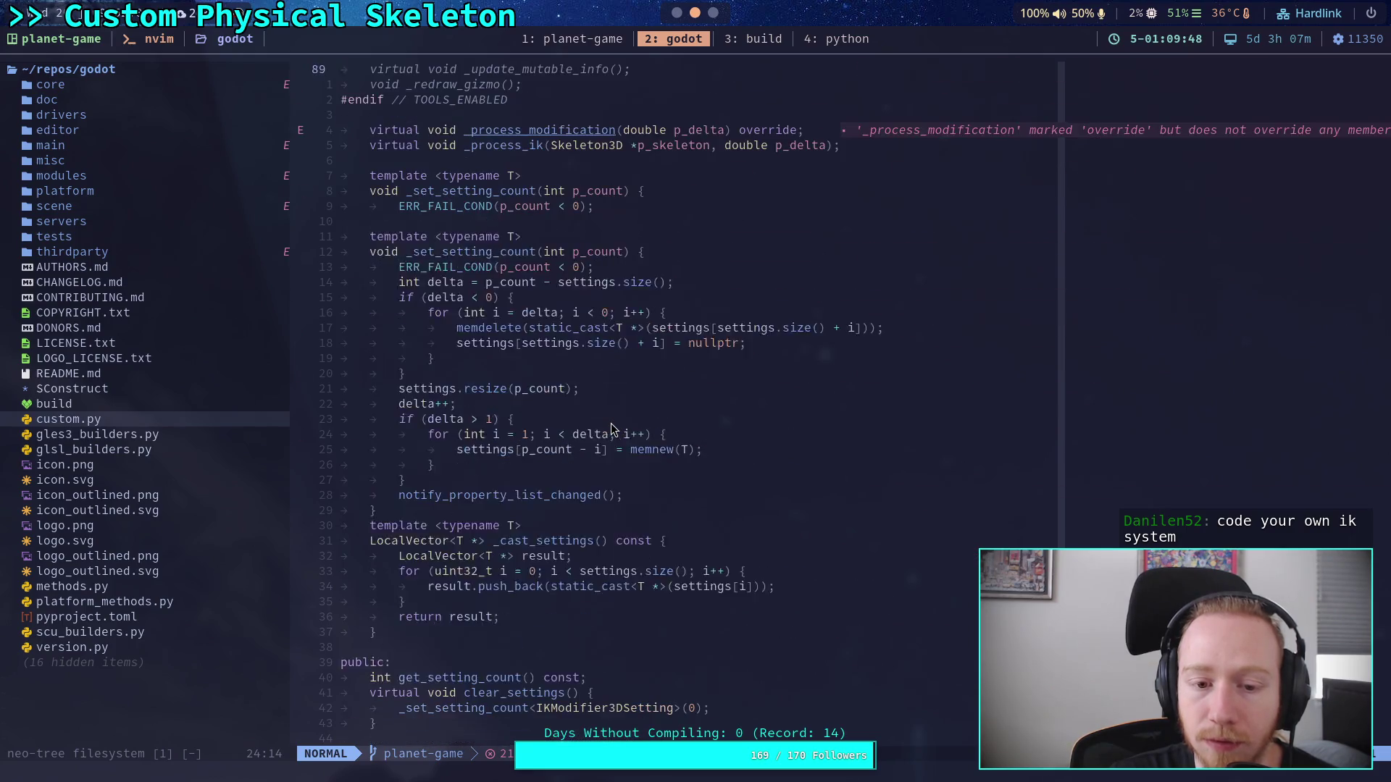
{"action": "scroll", "coordinate": [610, 429], "scroll_direction": "down", "scroll_amount": 6}
{"action": "scroll", "coordinate": [610, 429], "scroll_direction": "up", "scroll_amount": 13}
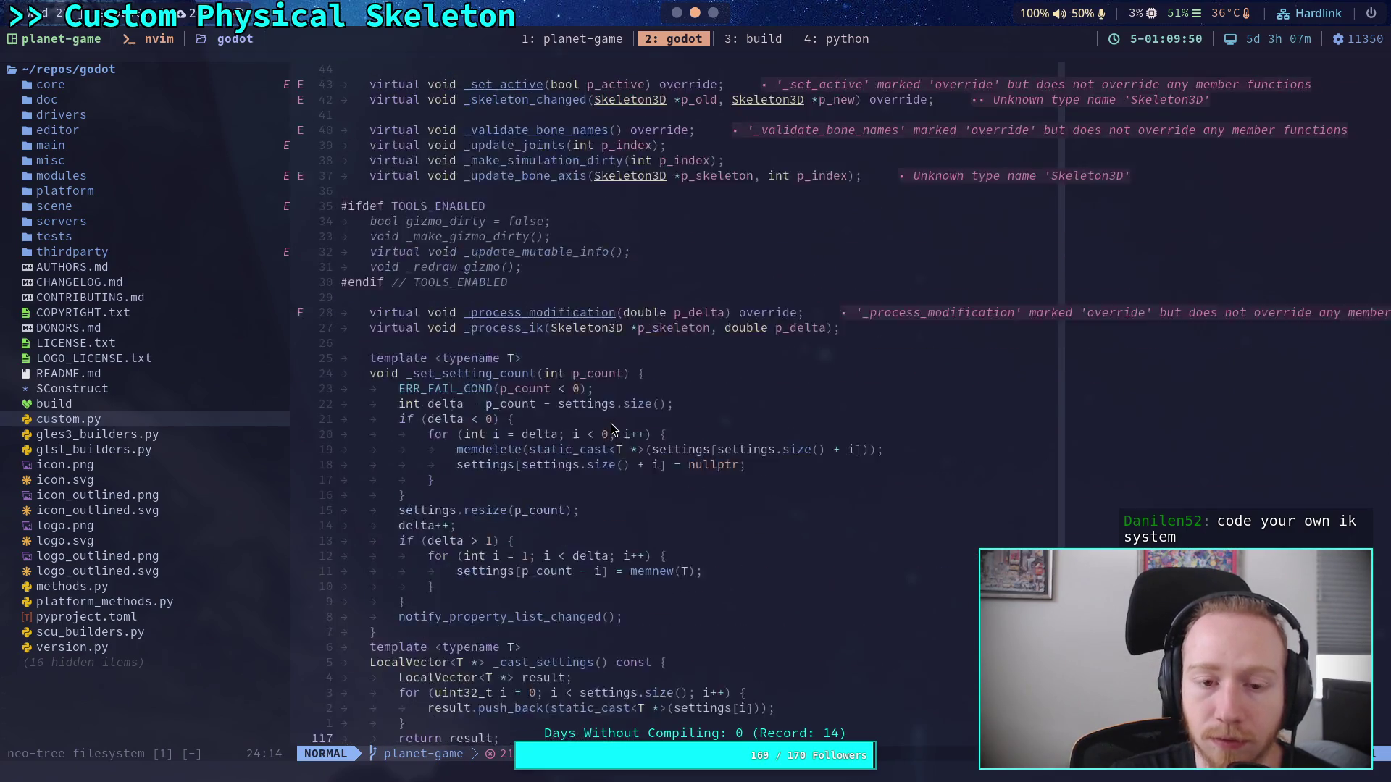
{"action": "scroll", "coordinate": [610, 423], "scroll_direction": "up", "scroll_amount": 4}
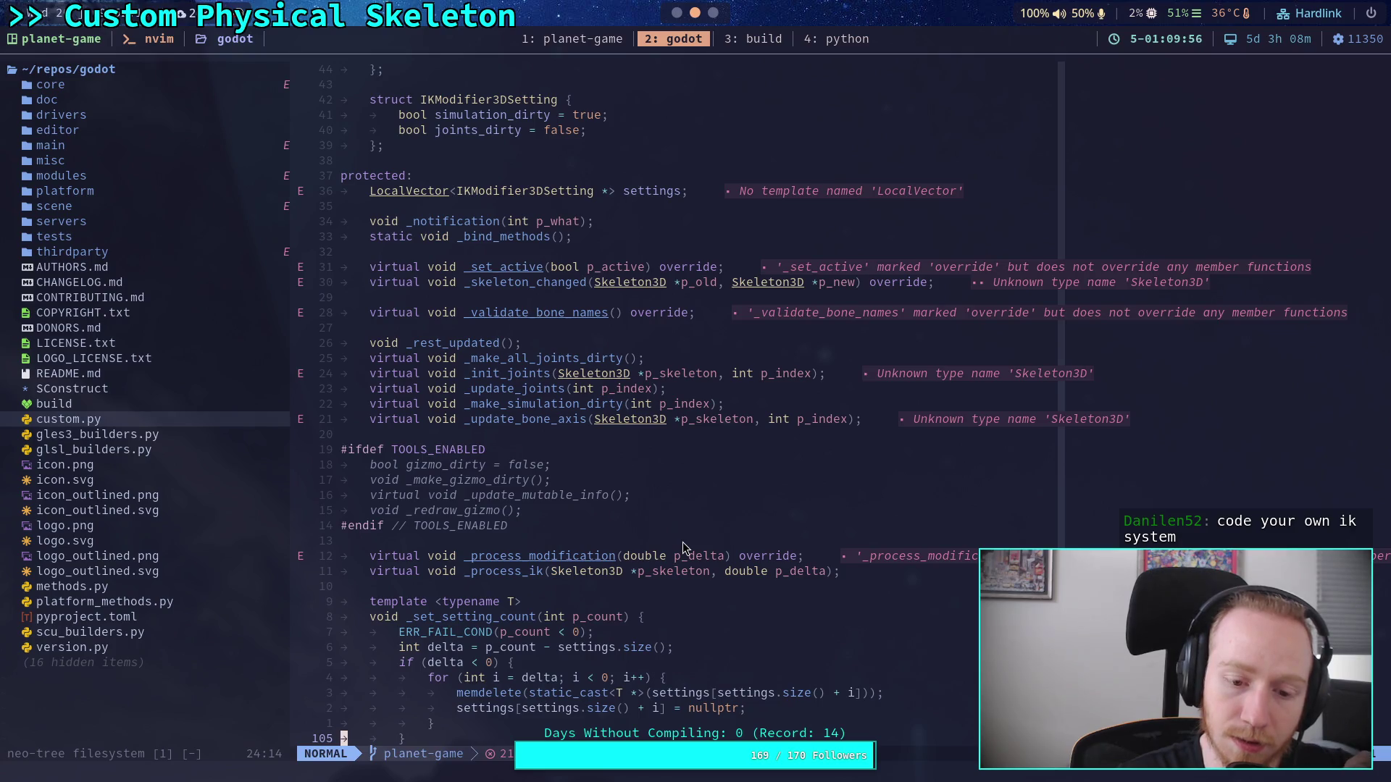
{"action": "scroll", "coordinate": [683, 547], "scroll_direction": "up", "scroll_amount": 5}
{"action": "scroll", "coordinate": [682, 544], "scroll_direction": "up", "scroll_amount": 5}
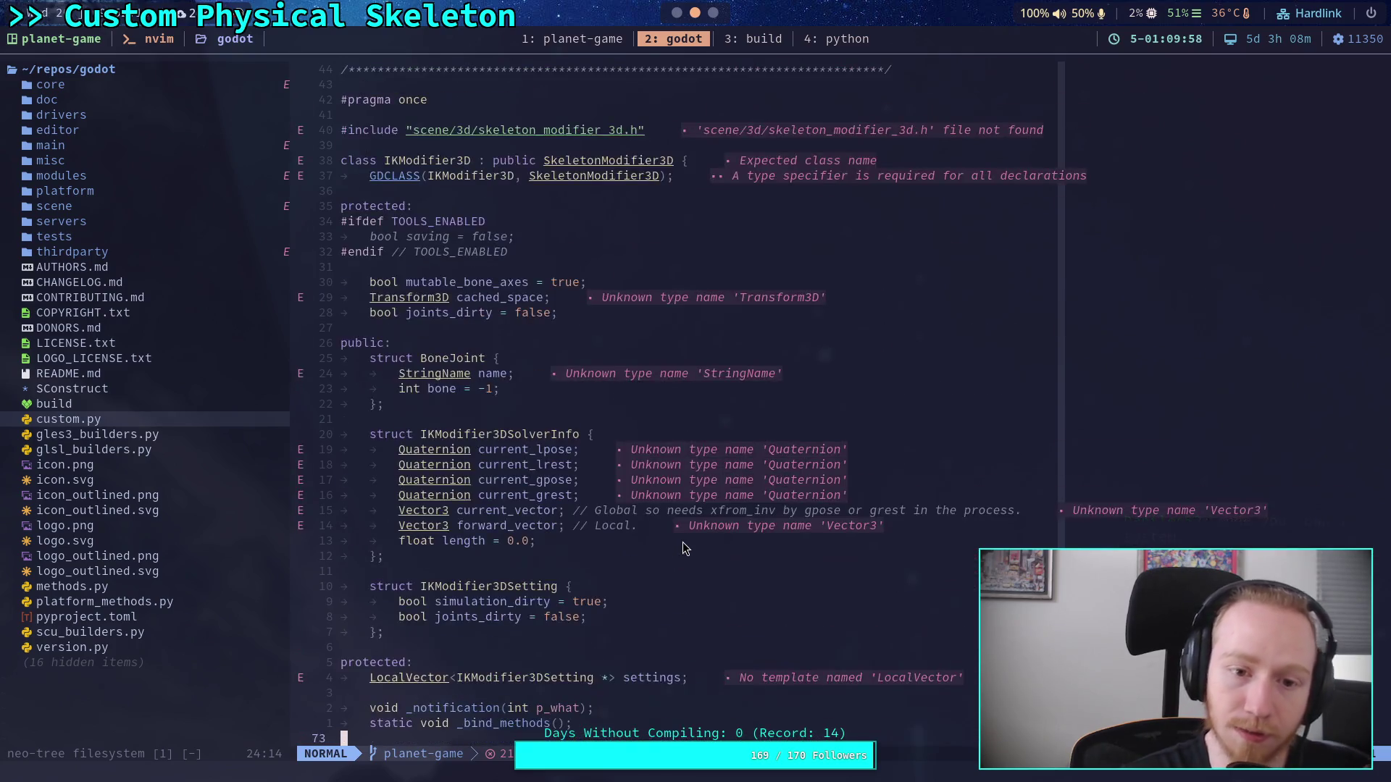
{"action": "scroll", "coordinate": [683, 542], "scroll_direction": "down", "scroll_amount": 8}
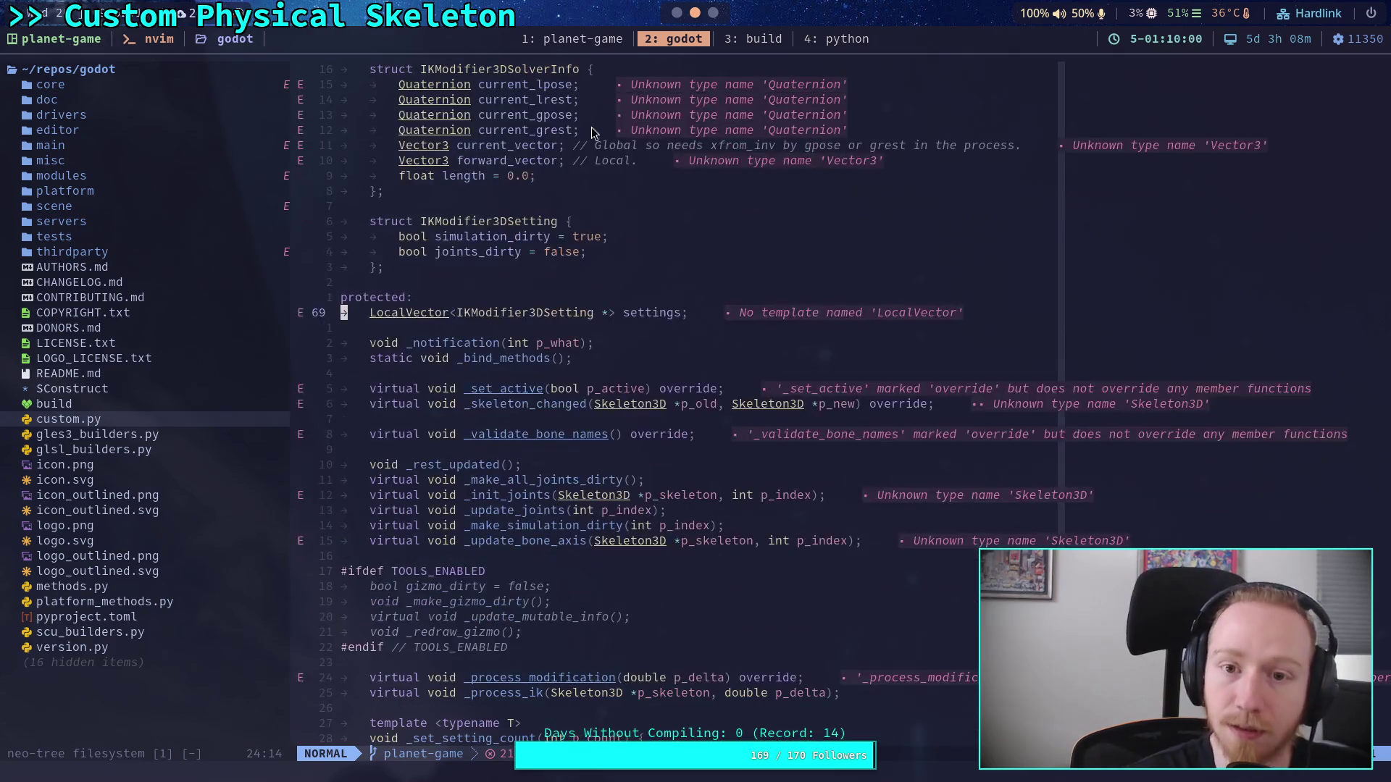
{"action": "key", "text": "super+1"}
Step: Return to the header's settings declaration and open custom.py full-window from the file tree
{"action": "left_click", "coordinate": [694, 13]}
{"action": "left_click", "coordinate": [723, 320]}
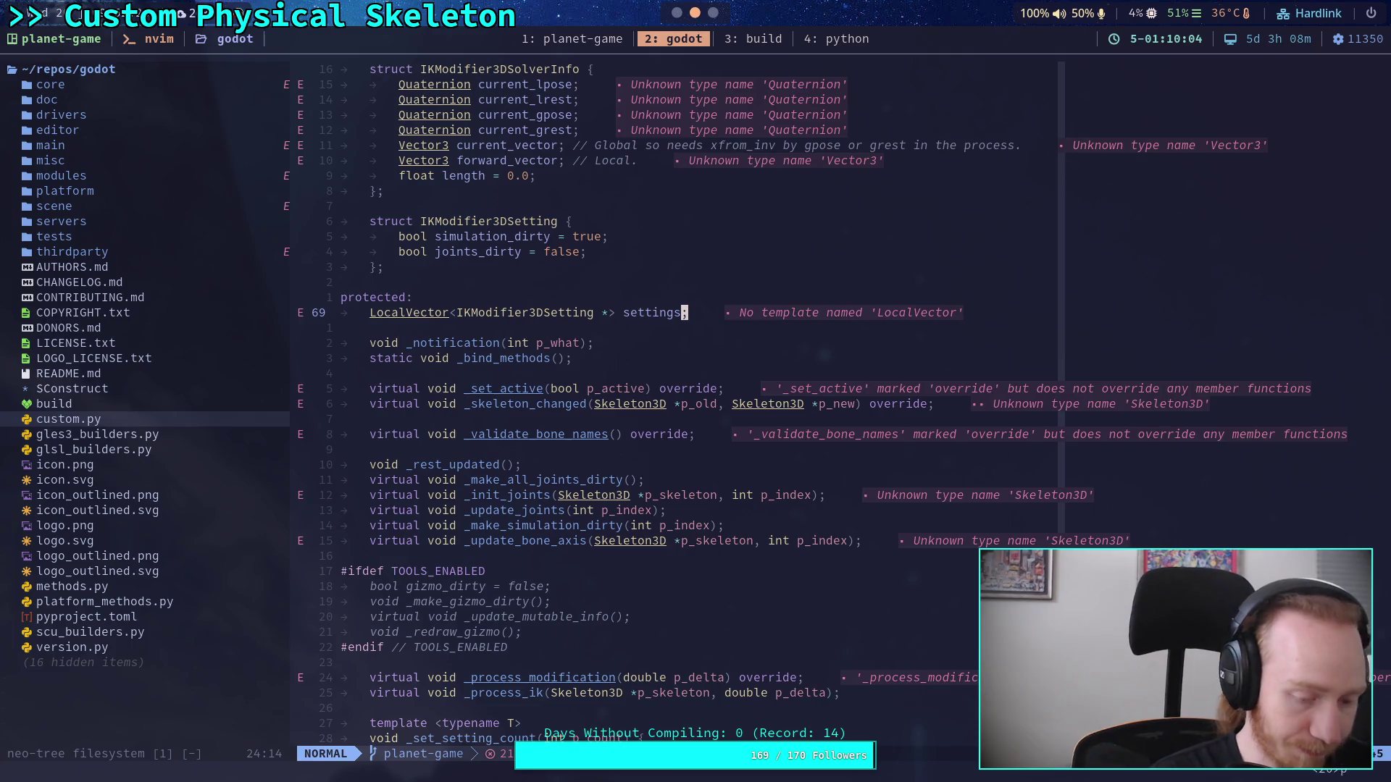
{"action": "key", "text": "space"}
{"action": "key", "text": "e"}
{"action": "key", "text": "Return"}
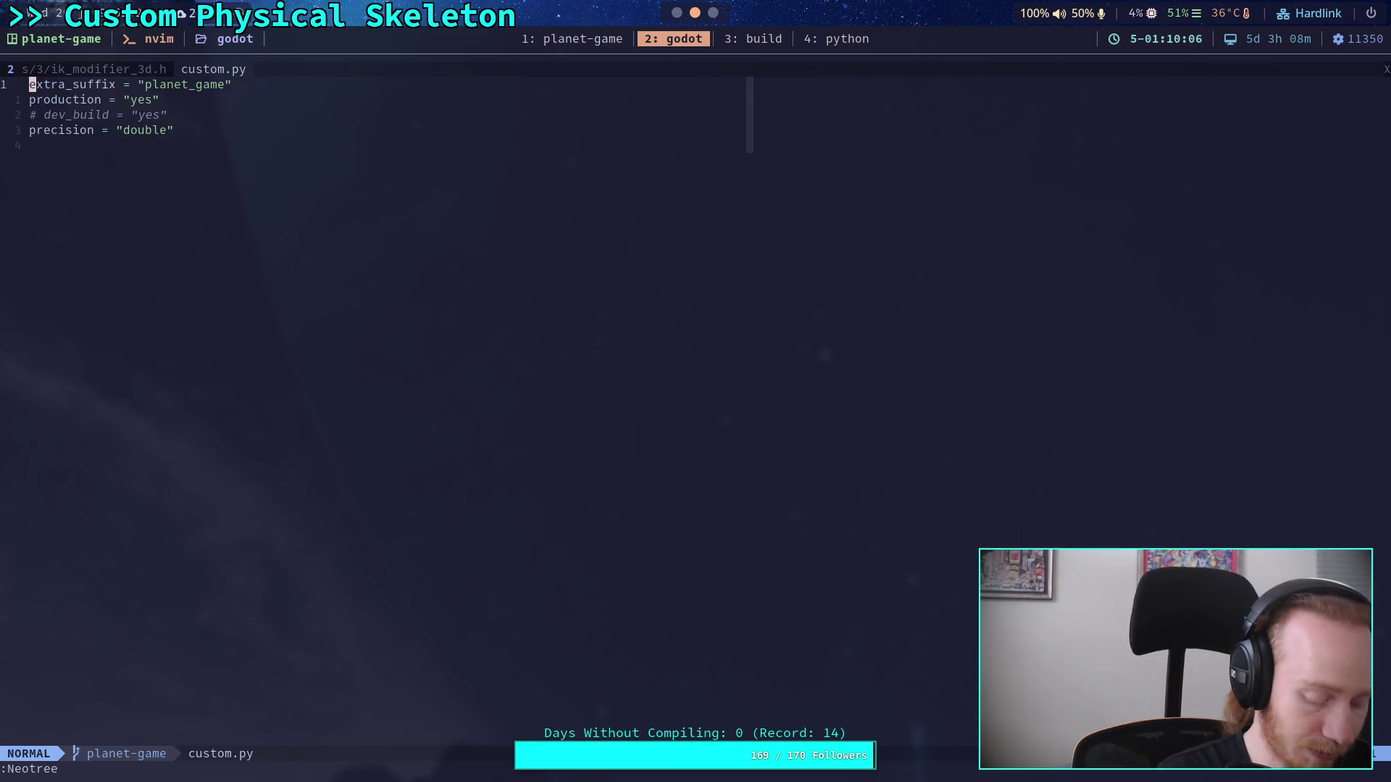
Step: Open ik_modifier_3d.cpp by searching 'ik_mod' in the project file finder
{"action": "key", "text": "space"}
{"action": "key", "text": "f"}
{"action": "key", "text": "f"}
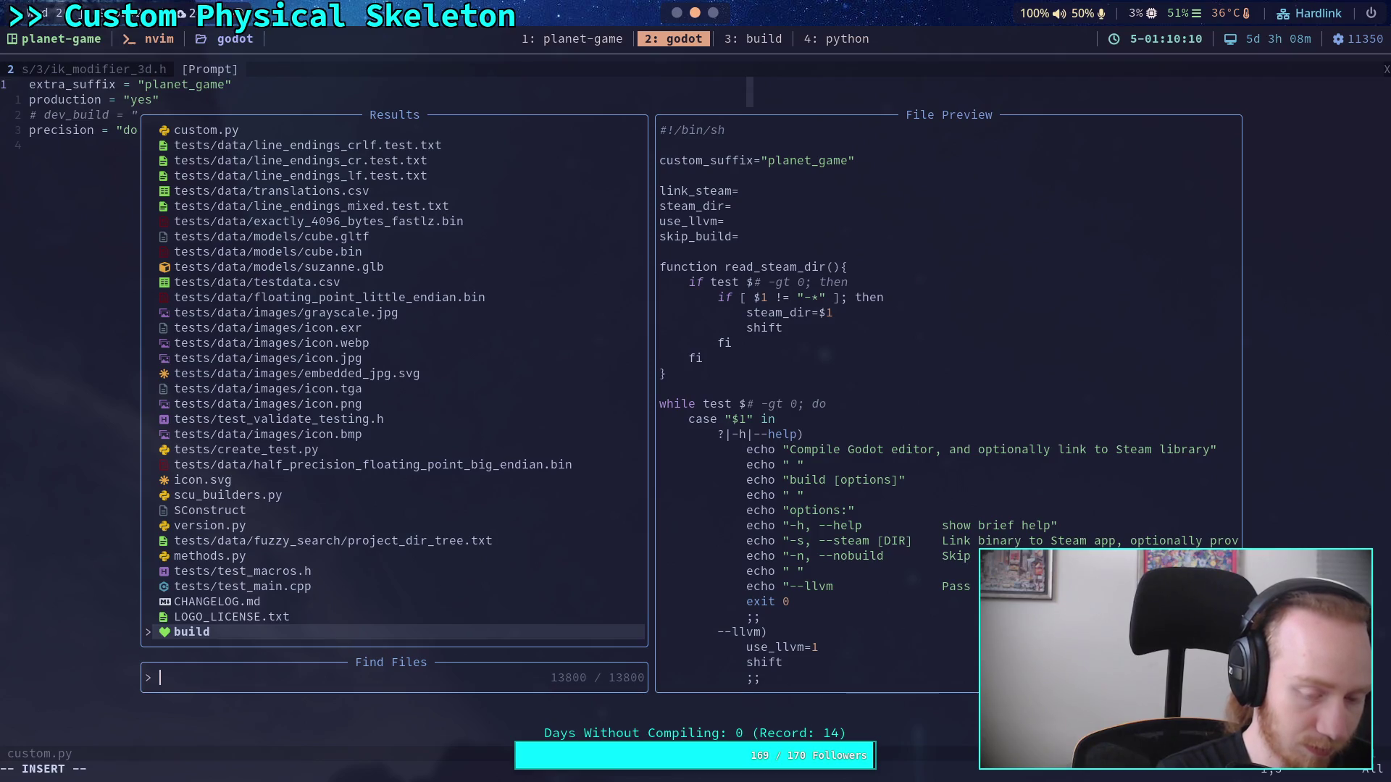
{"action": "type", "text": "i"}
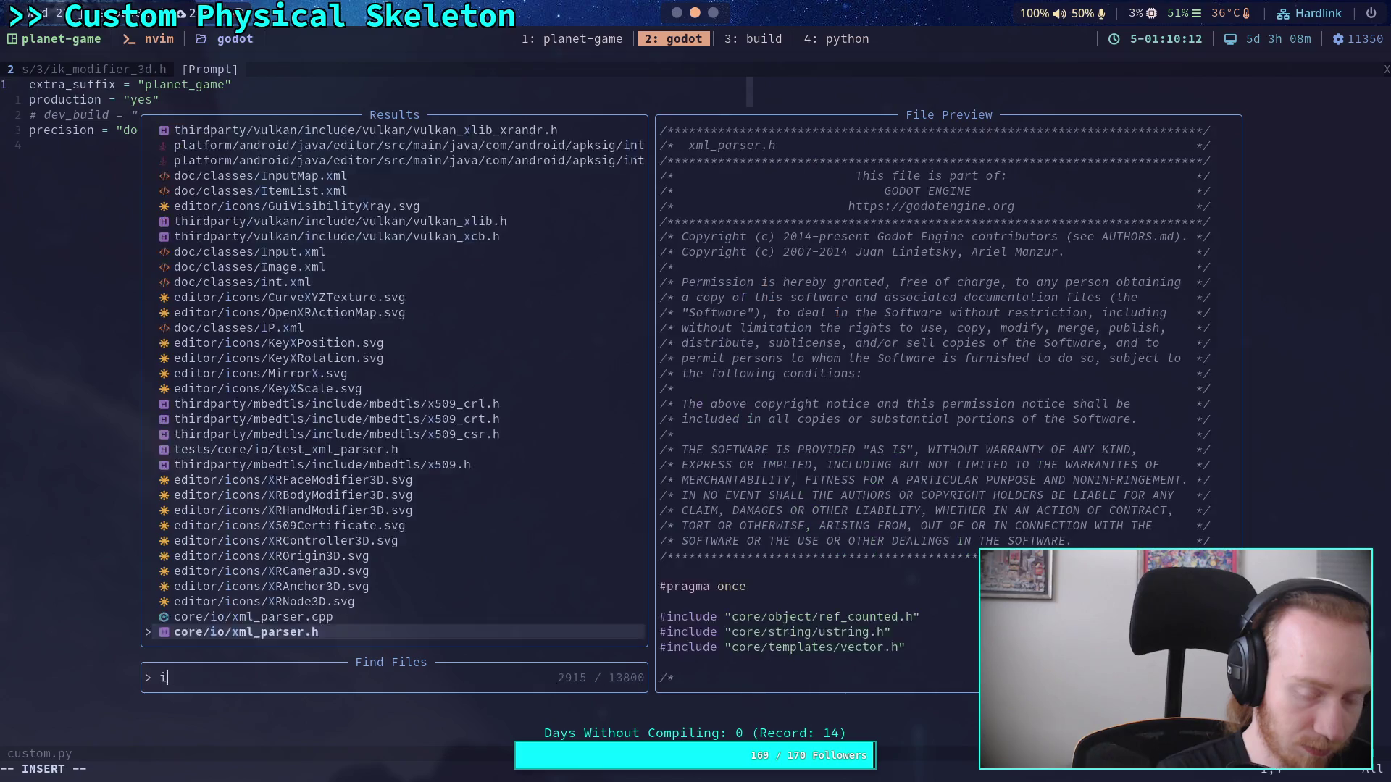
{"action": "type", "text": "k_modi"}
{"action": "key", "text": "Up"}
{"action": "key", "text": "Return"}
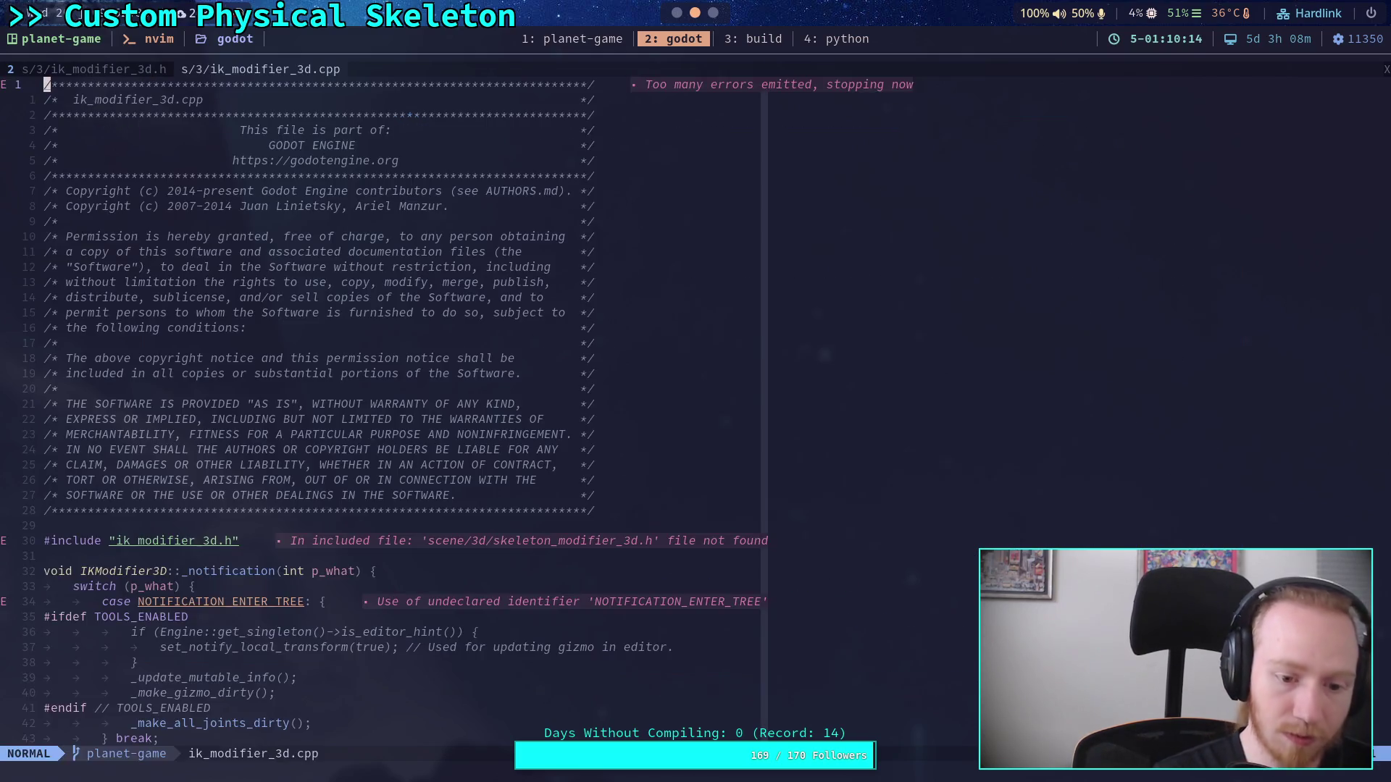
Step: Scroll through the notification and _bind_methods code down to _rest_updated
{"action": "scroll", "coordinate": [698, 482], "scroll_direction": "down", "scroll_amount": 9}
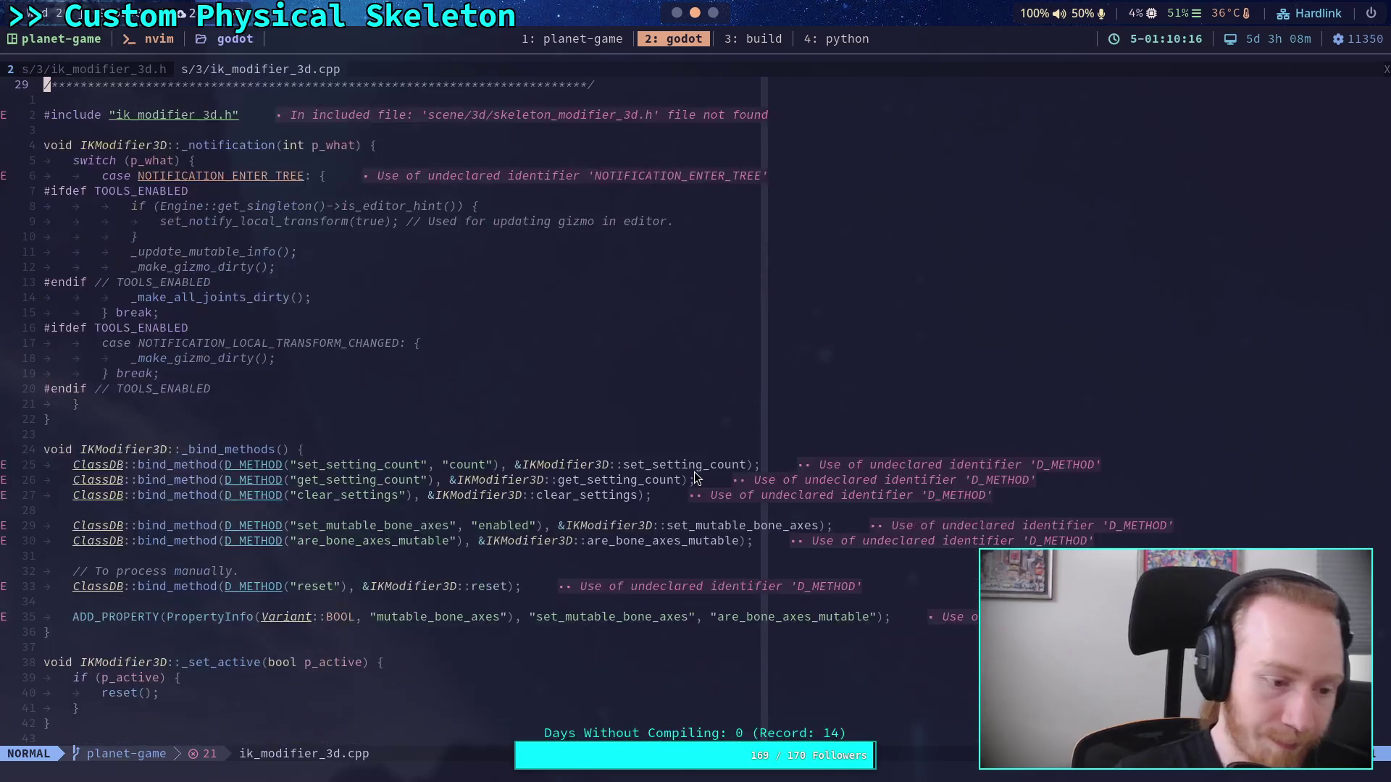
{"action": "left_click", "coordinate": [532, 434]}
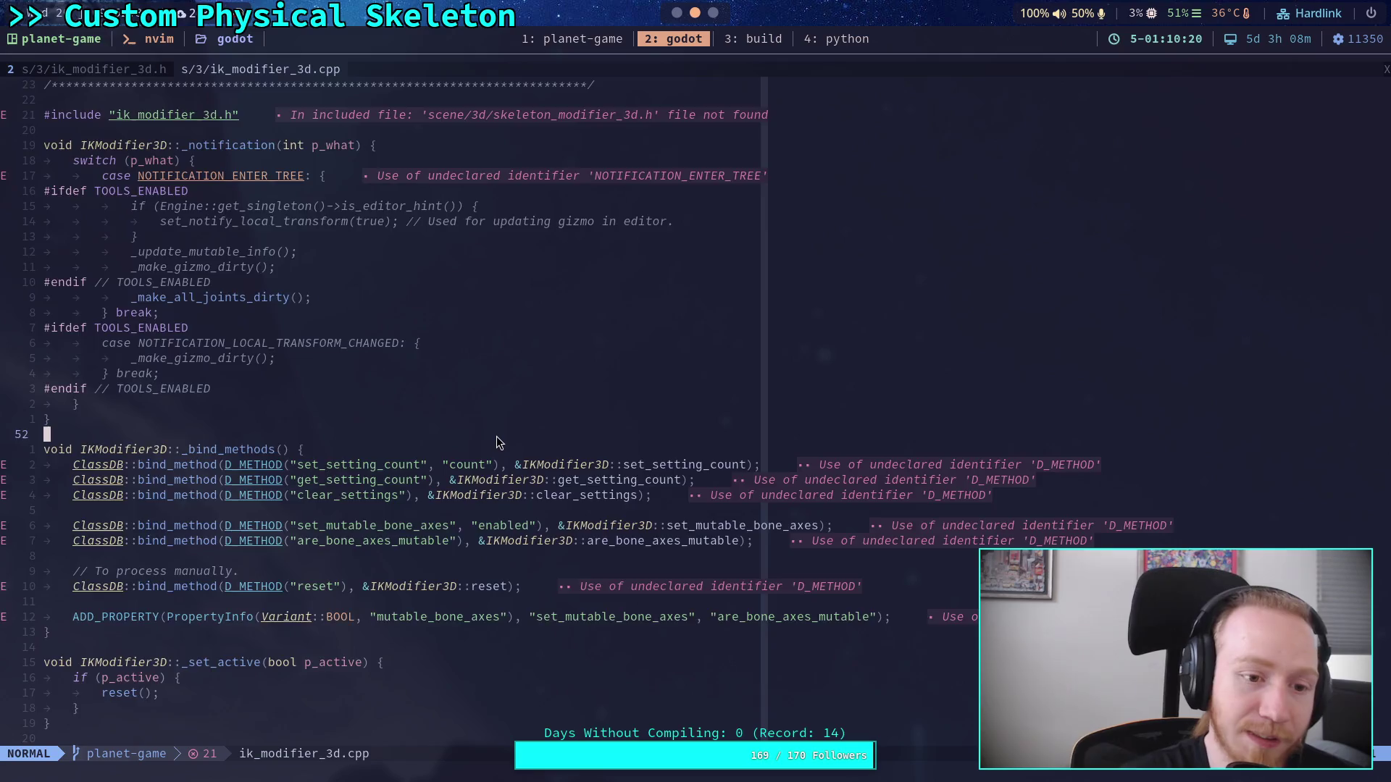
{"action": "scroll", "coordinate": [497, 436], "scroll_direction": "down", "scroll_amount": 9}
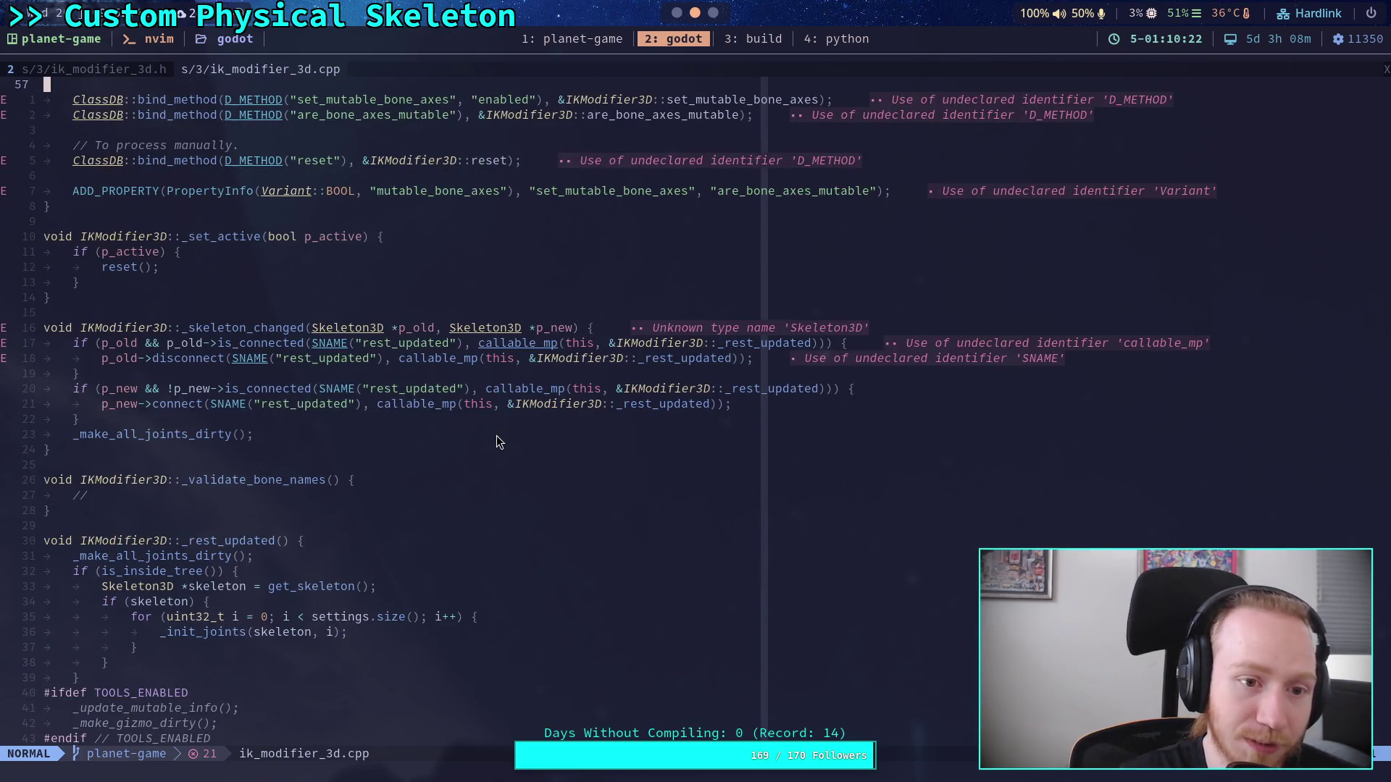
{"action": "scroll", "coordinate": [497, 441], "scroll_direction": "down", "scroll_amount": 3}
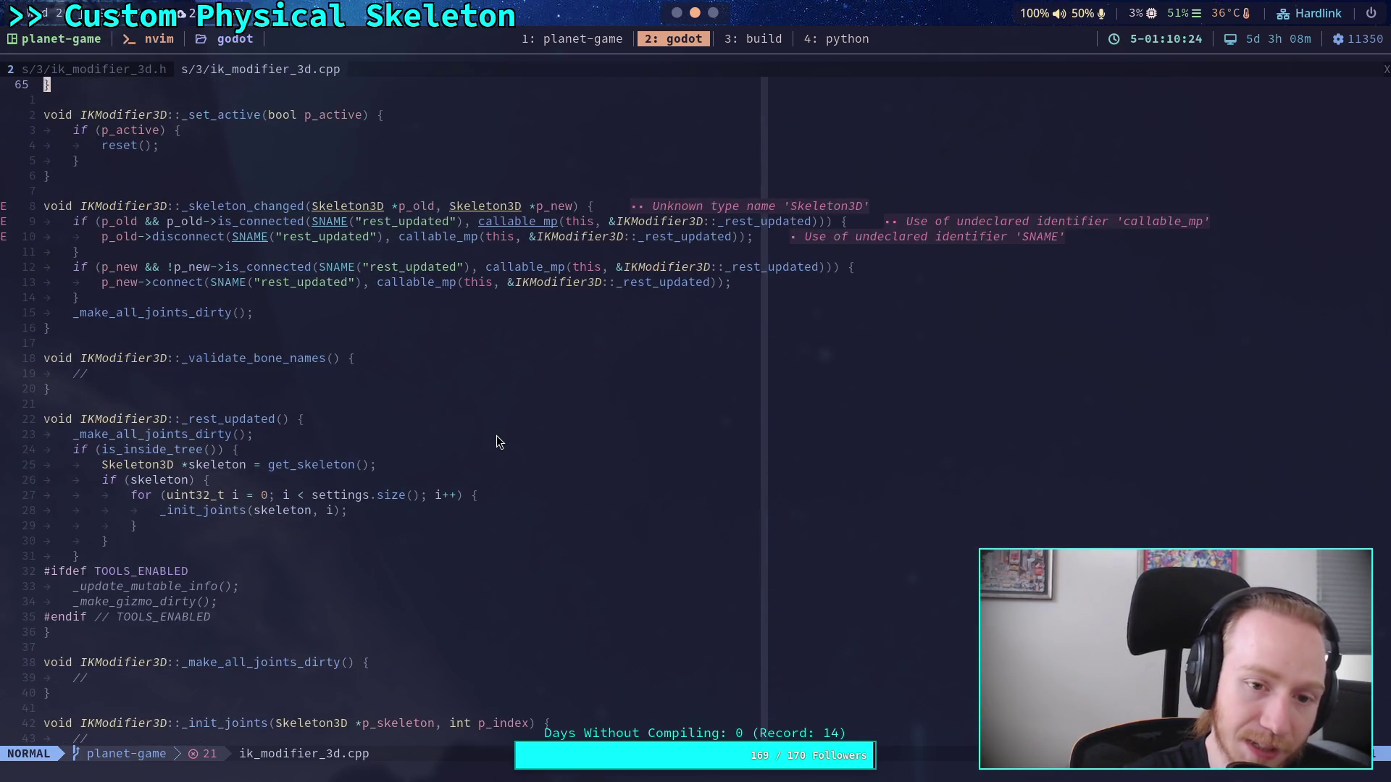
{"action": "left_click", "coordinate": [336, 391]}
Step: Select the _make_all_joints_dirty, _init_joints and _update_joints stubs after _rest_updated
{"action": "left_click", "coordinate": [154, 402]}
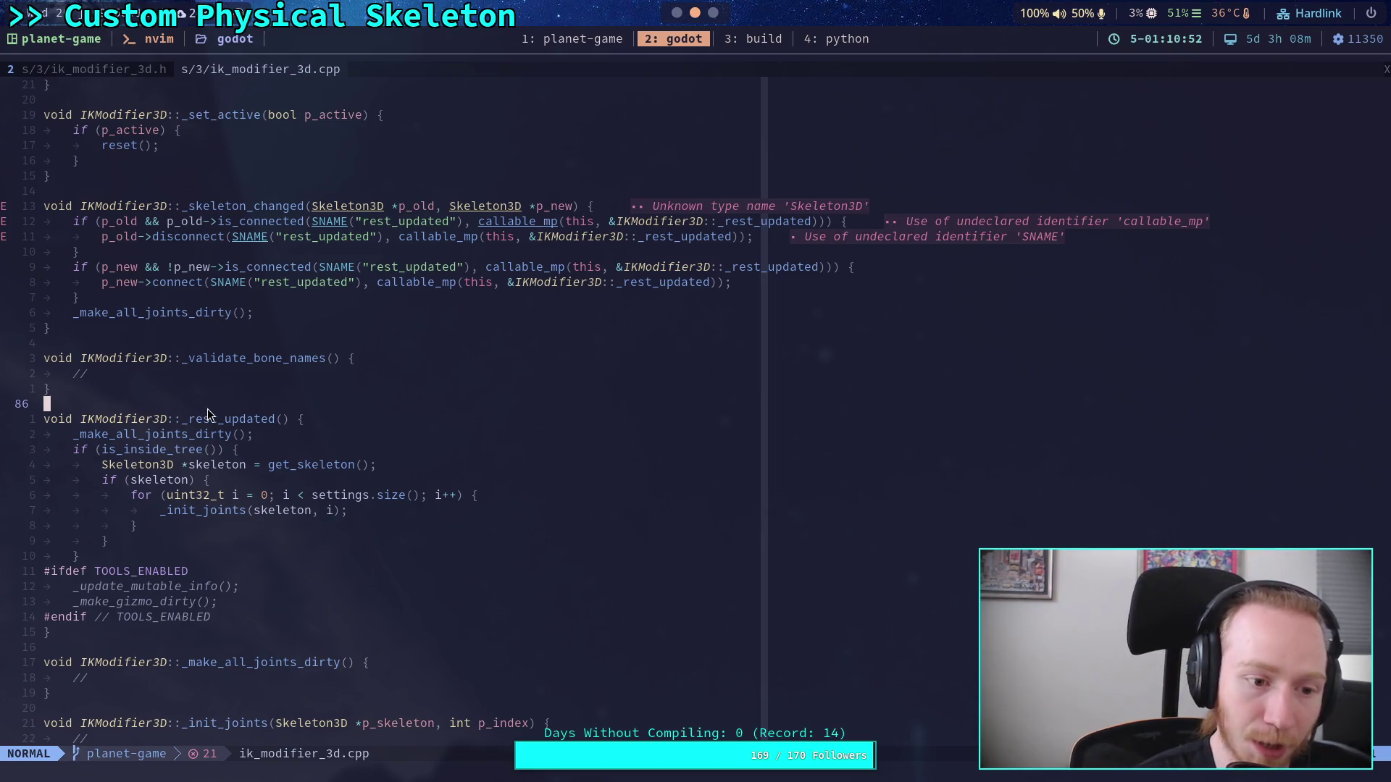
{"action": "key", "text": "z"}
{"action": "key", "text": "t"}
{"action": "left_click_drag", "start_coordinate": [163, 428], "coordinate": [23, 349]}
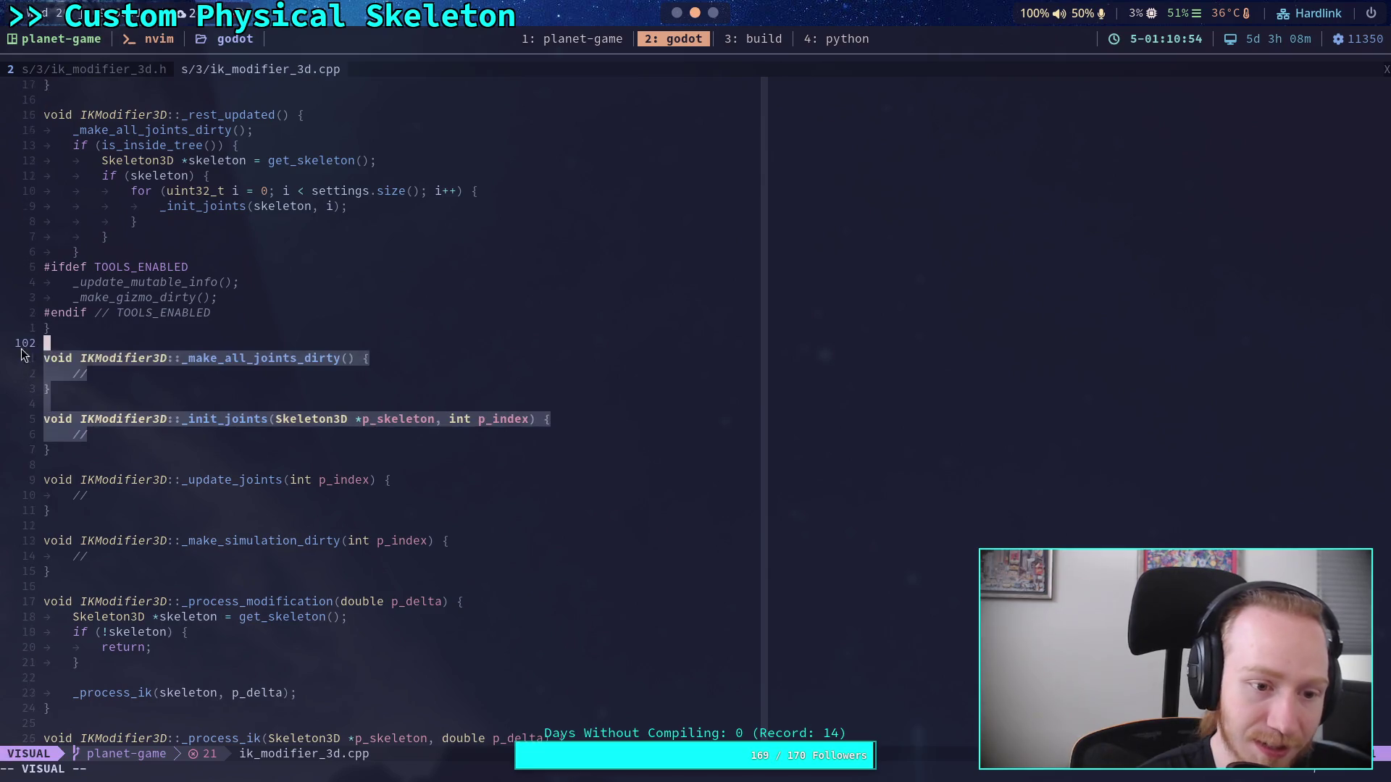
{"action": "left_click", "coordinate": [233, 450]}
{"action": "mouse_move", "coordinate": [175, 471]}
{"action": "left_mouse_down"}
{"action": "mouse_move", "coordinate": [198, 583]}
{"action": "mouse_move", "coordinate": [137, 407]}
{"action": "mouse_move", "coordinate": [224, 472]}
{"action": "left_mouse_up"}
{"action": "key", "text": "Escape"}
Step: Scroll down to the are_bone_axes_mutable function and select it
{"action": "key", "text": "z"}
{"action": "key", "text": "t"}
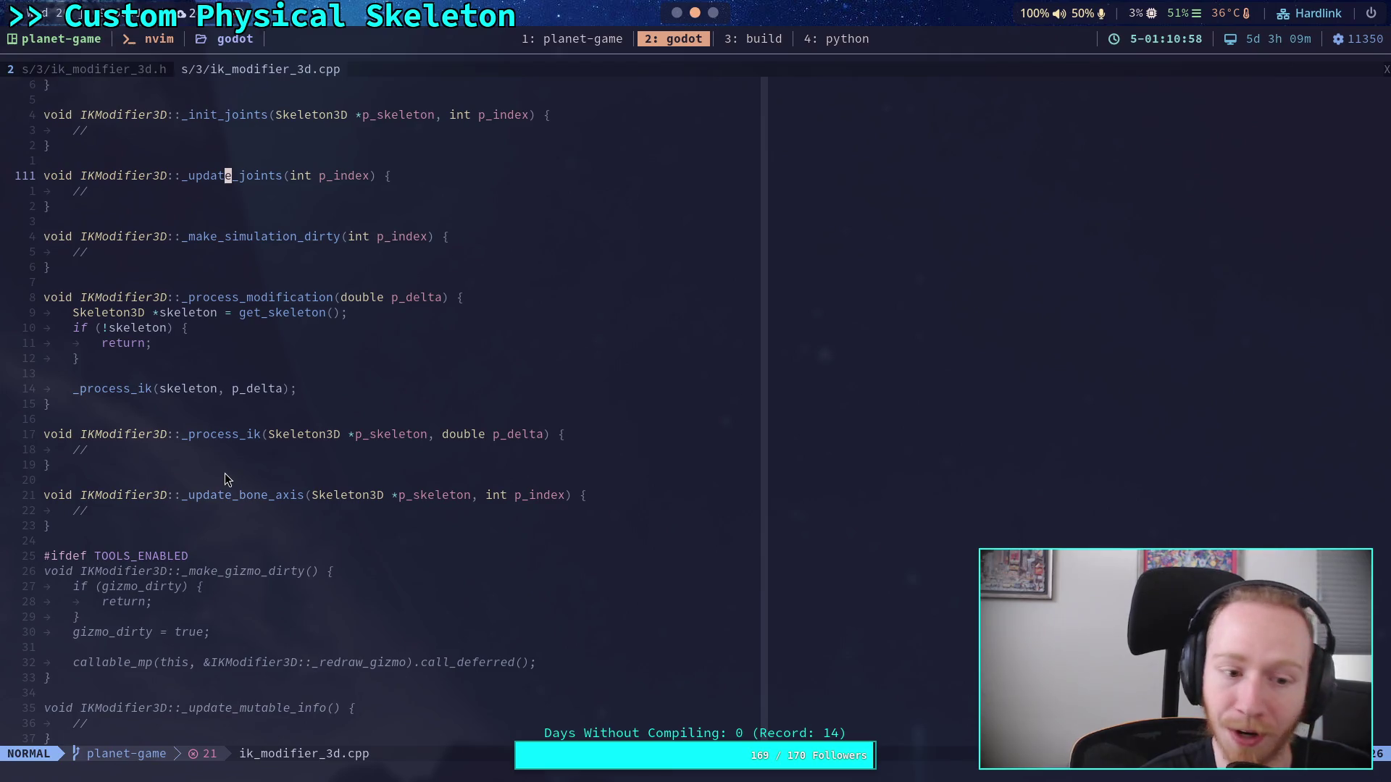
{"action": "scroll", "coordinate": [224, 472], "scroll_direction": "down", "scroll_amount": 10}
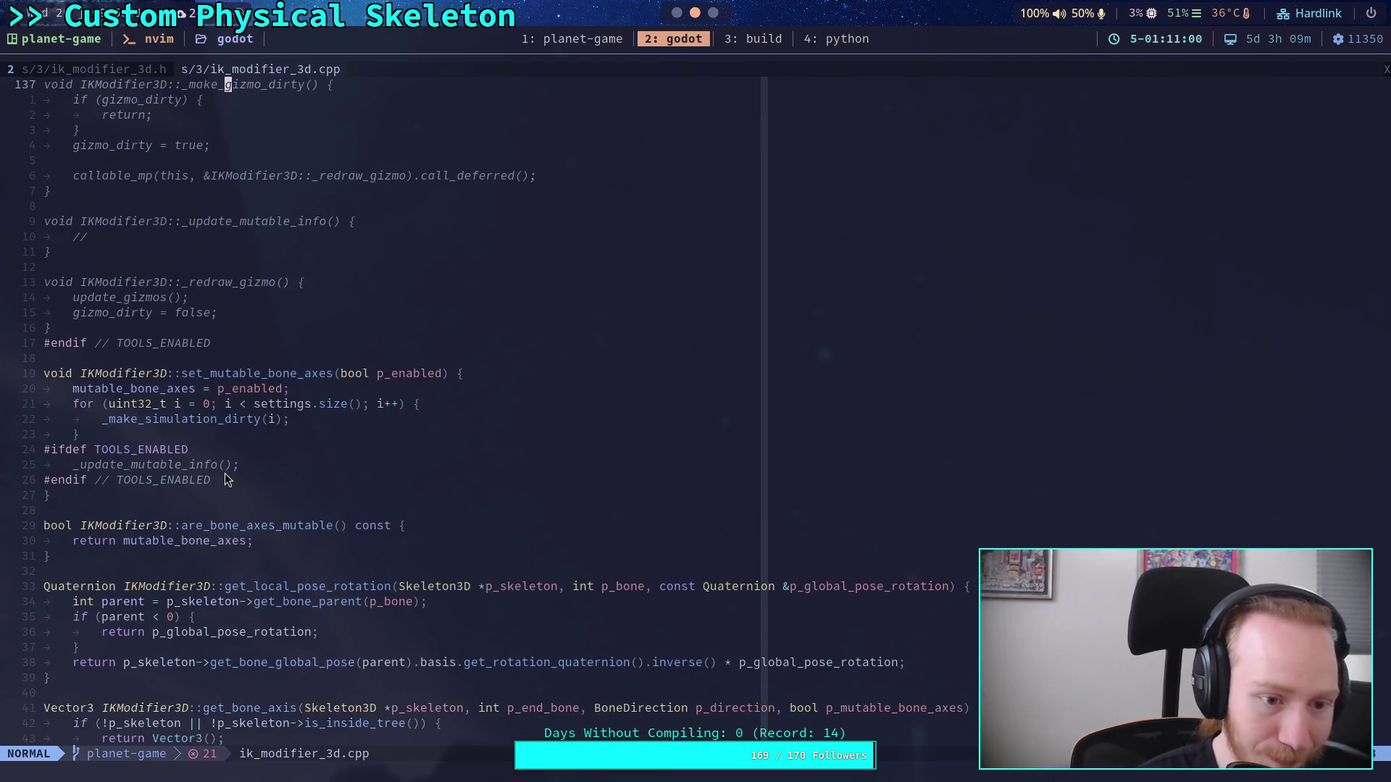
{"action": "scroll", "coordinate": [225, 472], "scroll_direction": "down", "scroll_amount": 1}
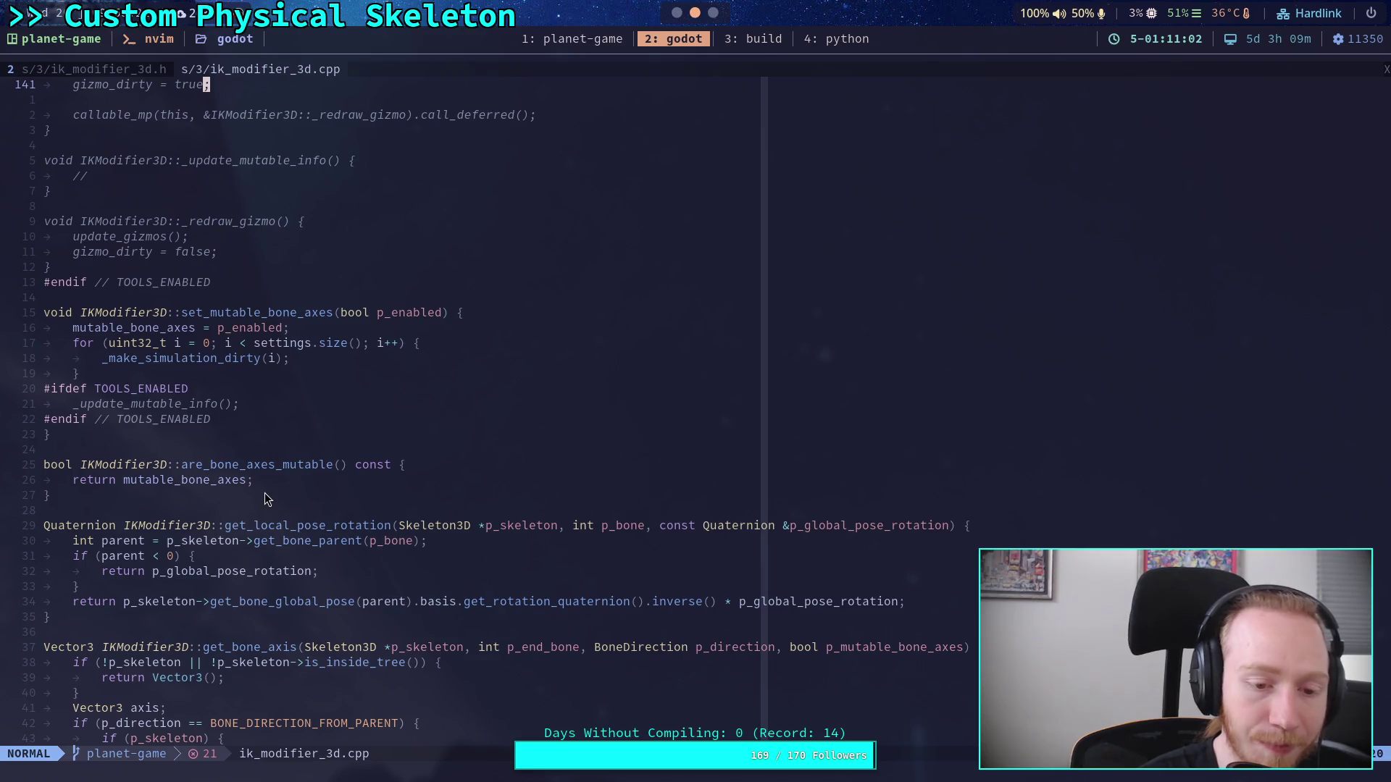
{"action": "left_click_drag", "start_coordinate": [164, 502], "coordinate": [35, 458]}
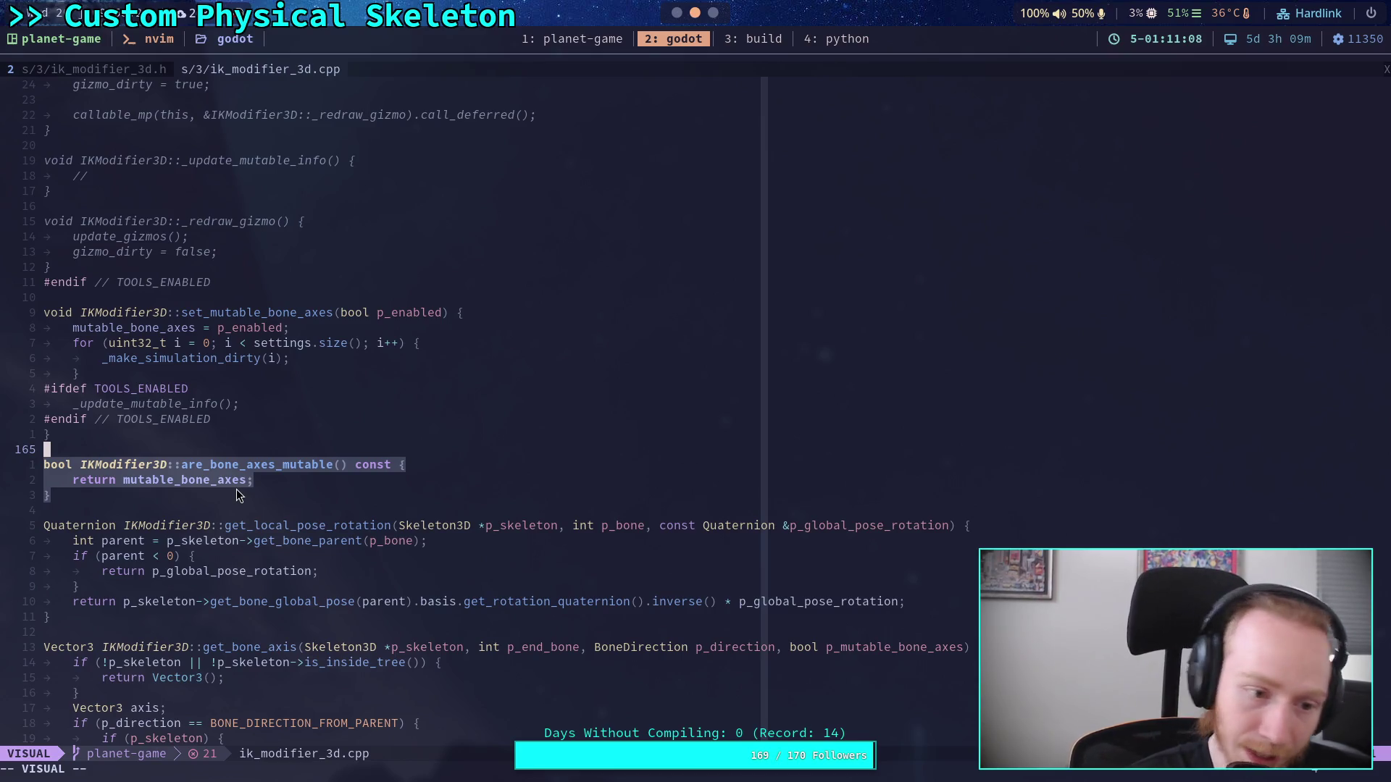
{"action": "left_click", "coordinate": [195, 511]}
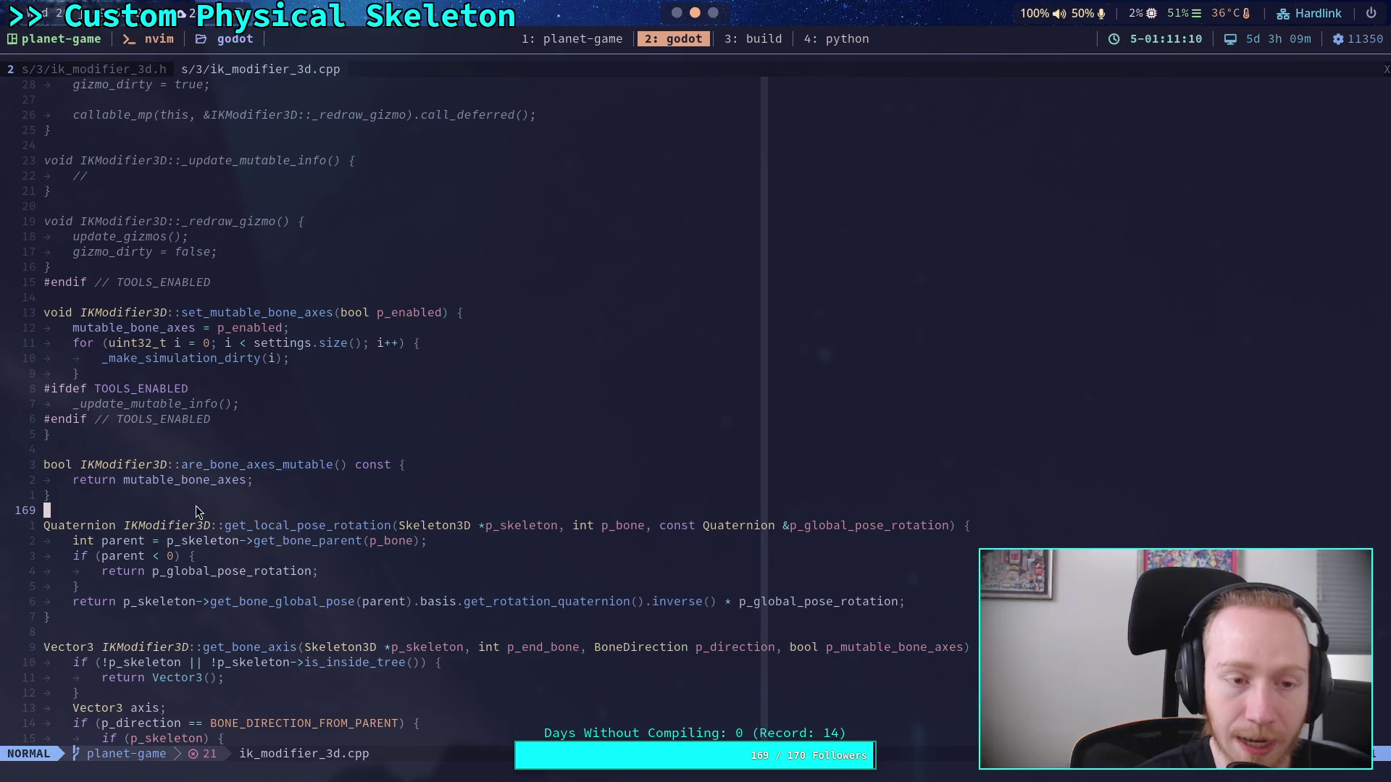
Step: Switch to ik_modifier_3d.h with the project file tree beside it
{"action": "key", "text": "g"}
{"action": "key", "text": "t"}
{"action": "scroll", "coordinate": [572, 464], "scroll_direction": "down", "scroll_amount": 5}
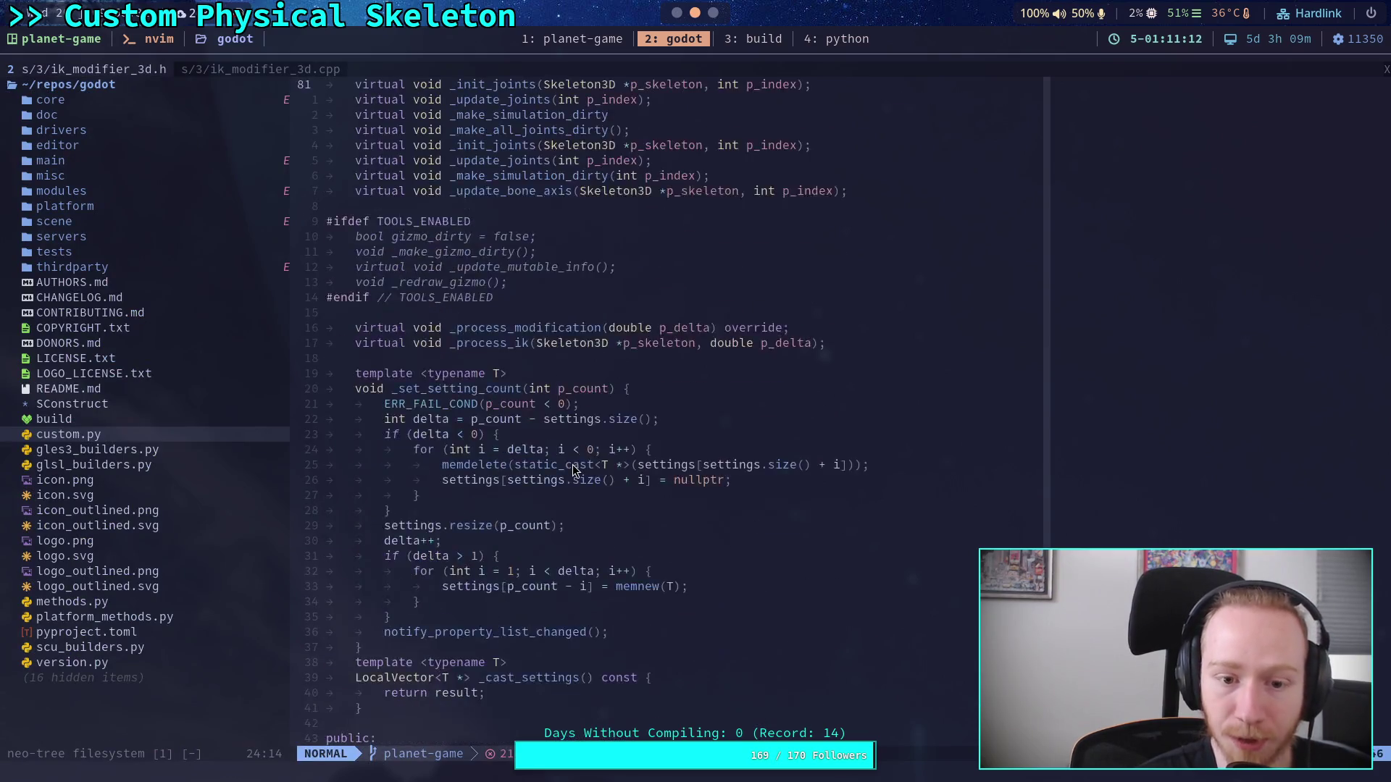
Step: Select the _set_setting_count template and the set_setting_count and clear_settings methods
{"action": "scroll", "coordinate": [572, 469], "scroll_direction": "down", "scroll_amount": 2}
{"action": "key", "text": "v"}
{"action": "key", "text": "a"}
{"action": "key", "text": "f"}
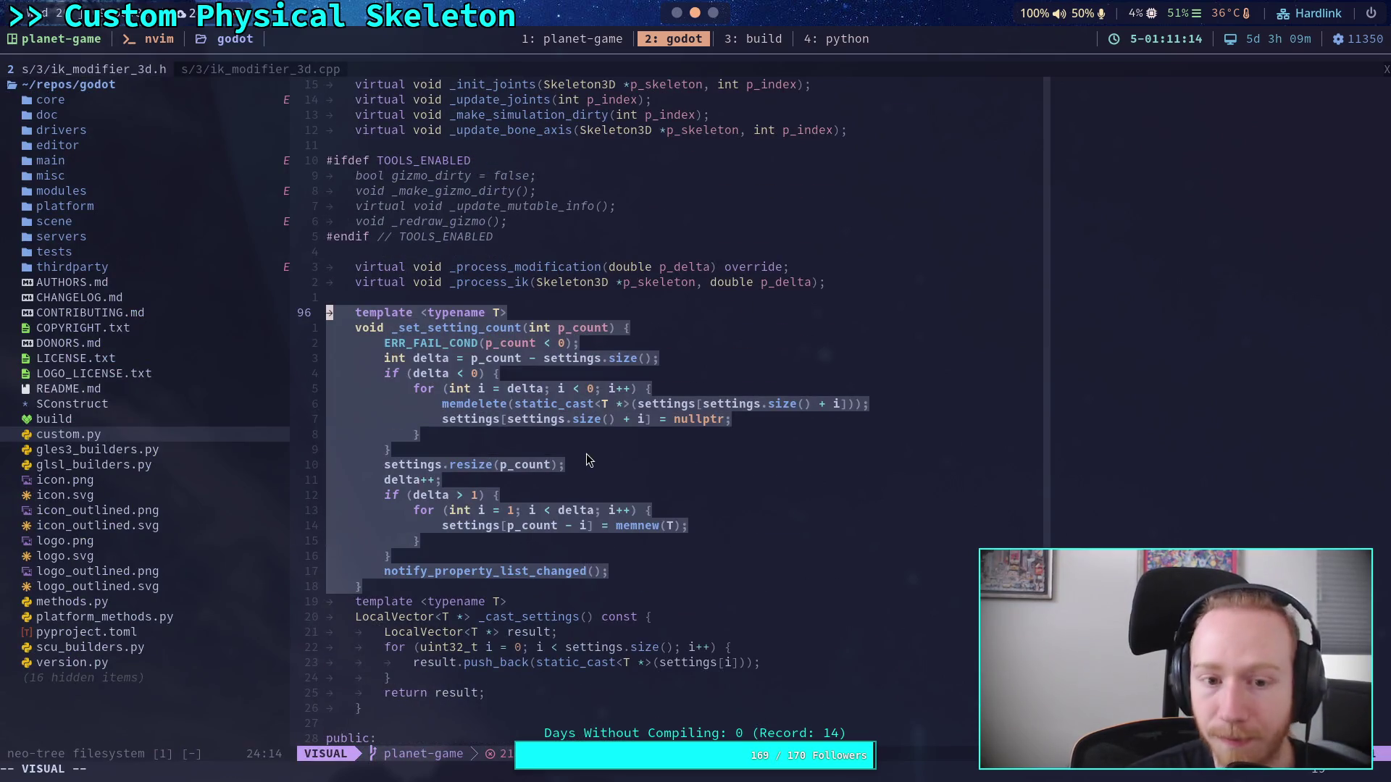
{"action": "scroll", "coordinate": [588, 459], "scroll_direction": "down", "scroll_amount": 2}
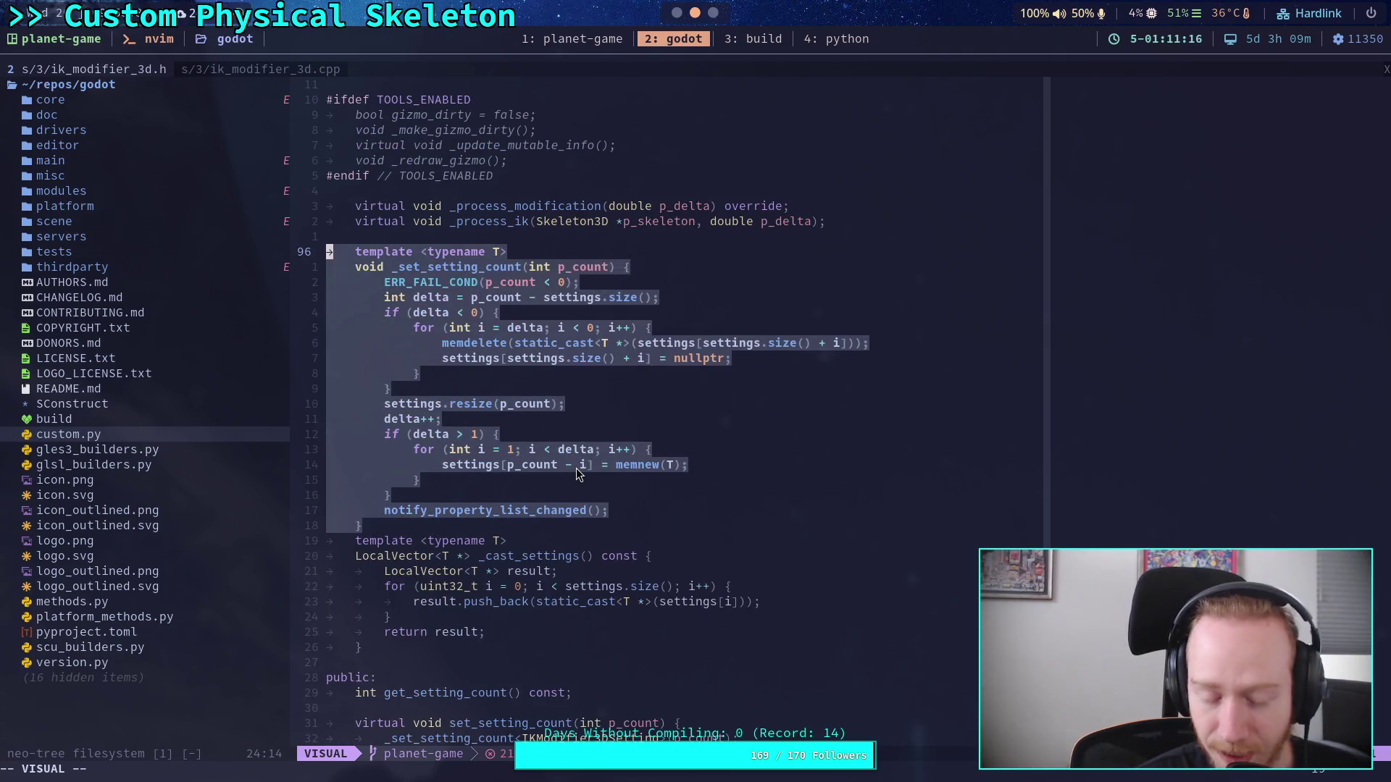
{"action": "scroll", "coordinate": [577, 473], "scroll_direction": "down", "scroll_amount": 5}
{"action": "left_click", "coordinate": [642, 437]}
{"action": "scroll", "coordinate": [463, 376], "scroll_direction": "down", "scroll_amount": 4}
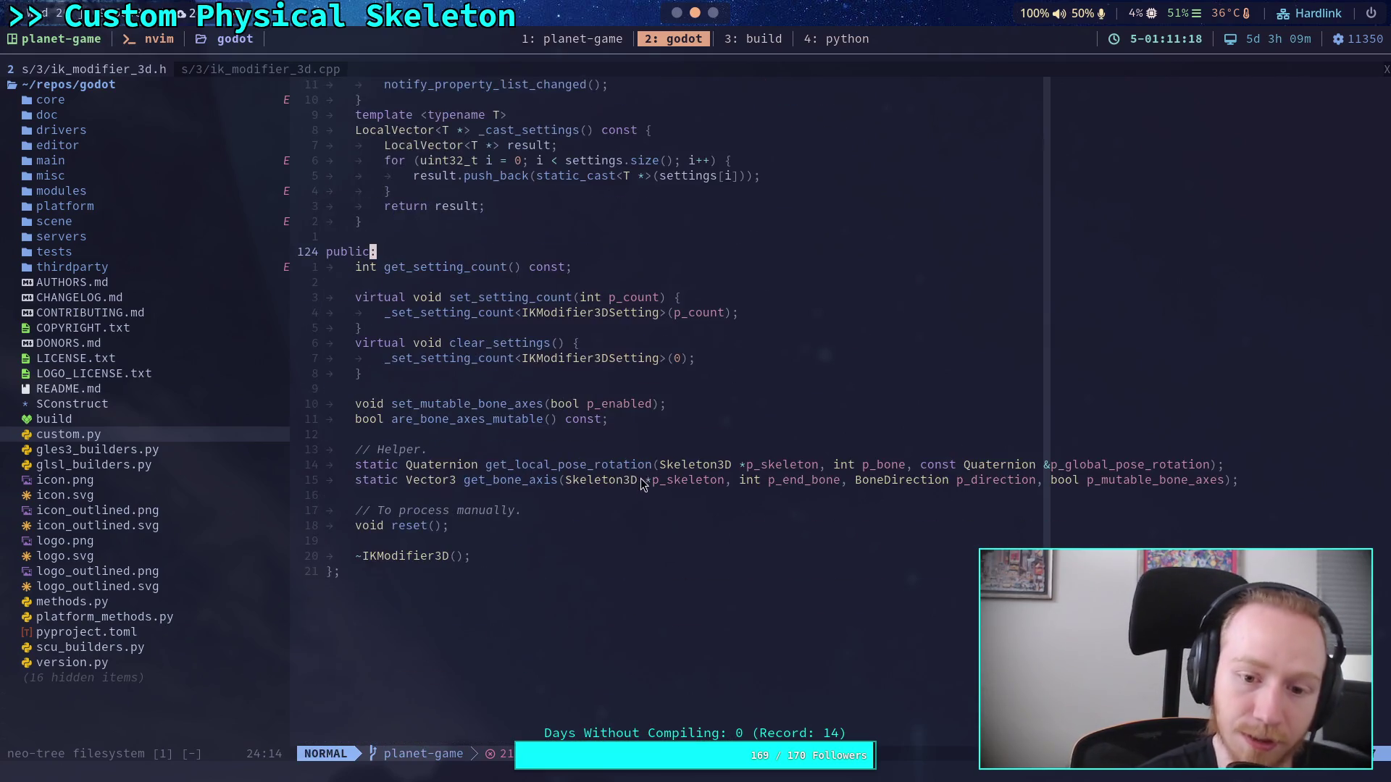
{"action": "left_click_drag", "start_coordinate": [462, 376], "coordinate": [329, 297]}
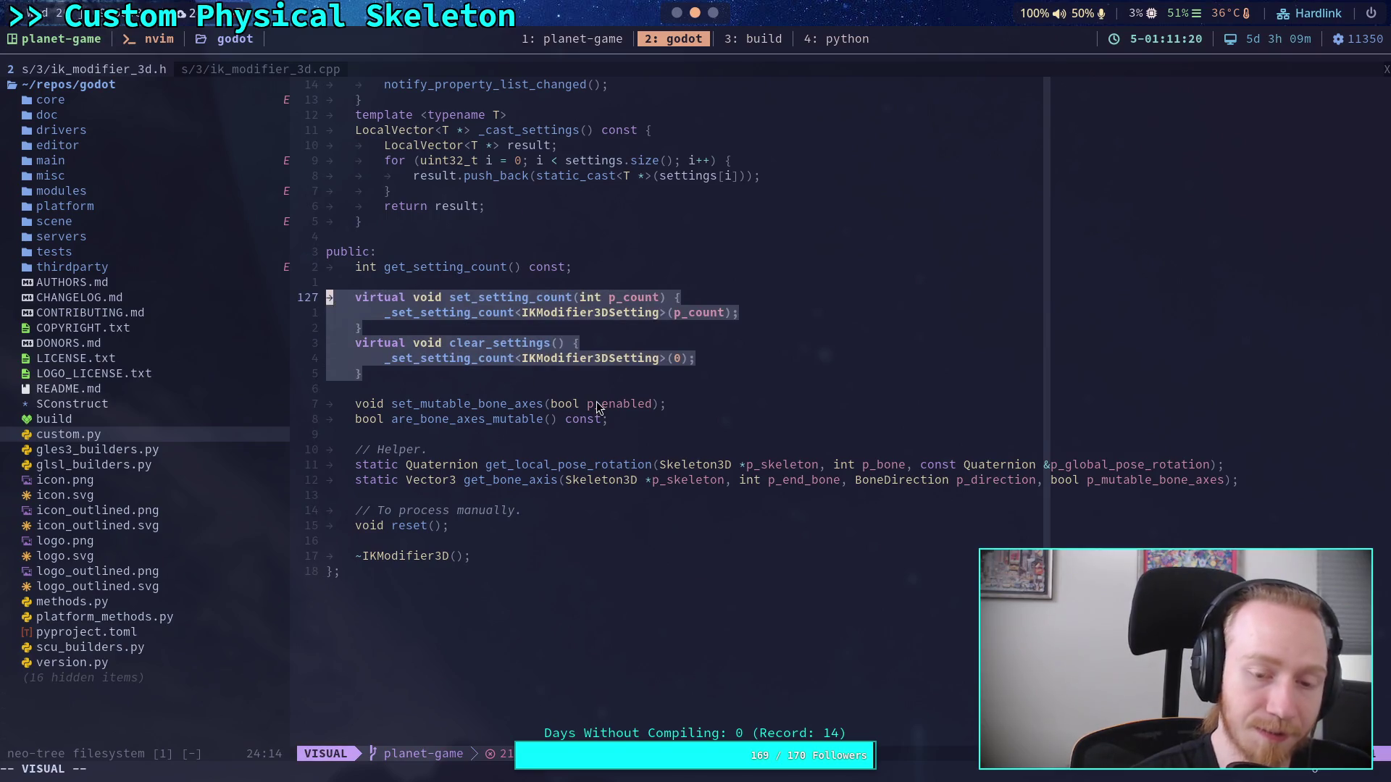
{"action": "scroll", "coordinate": [612, 371], "scroll_direction": "up", "scroll_amount": 2}
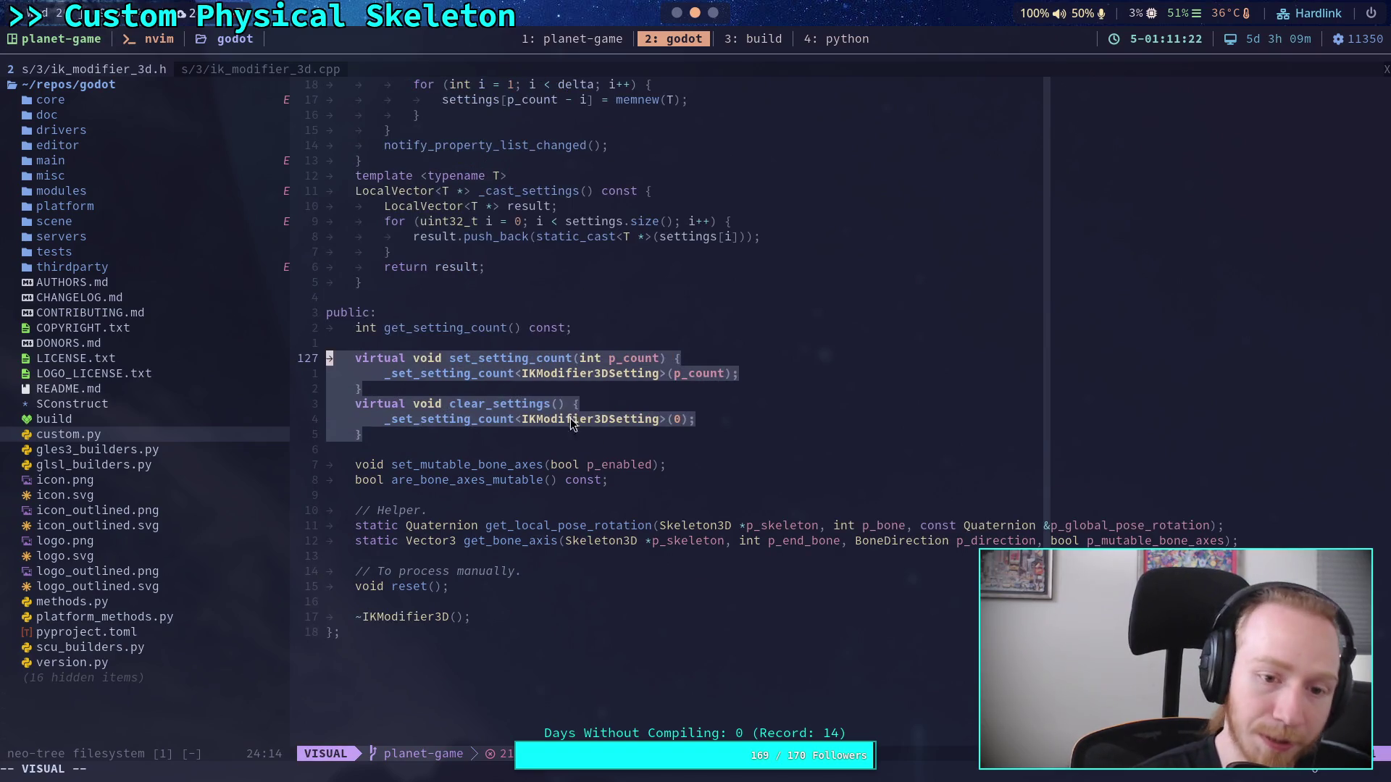
{"action": "double_click", "coordinate": [471, 374]}
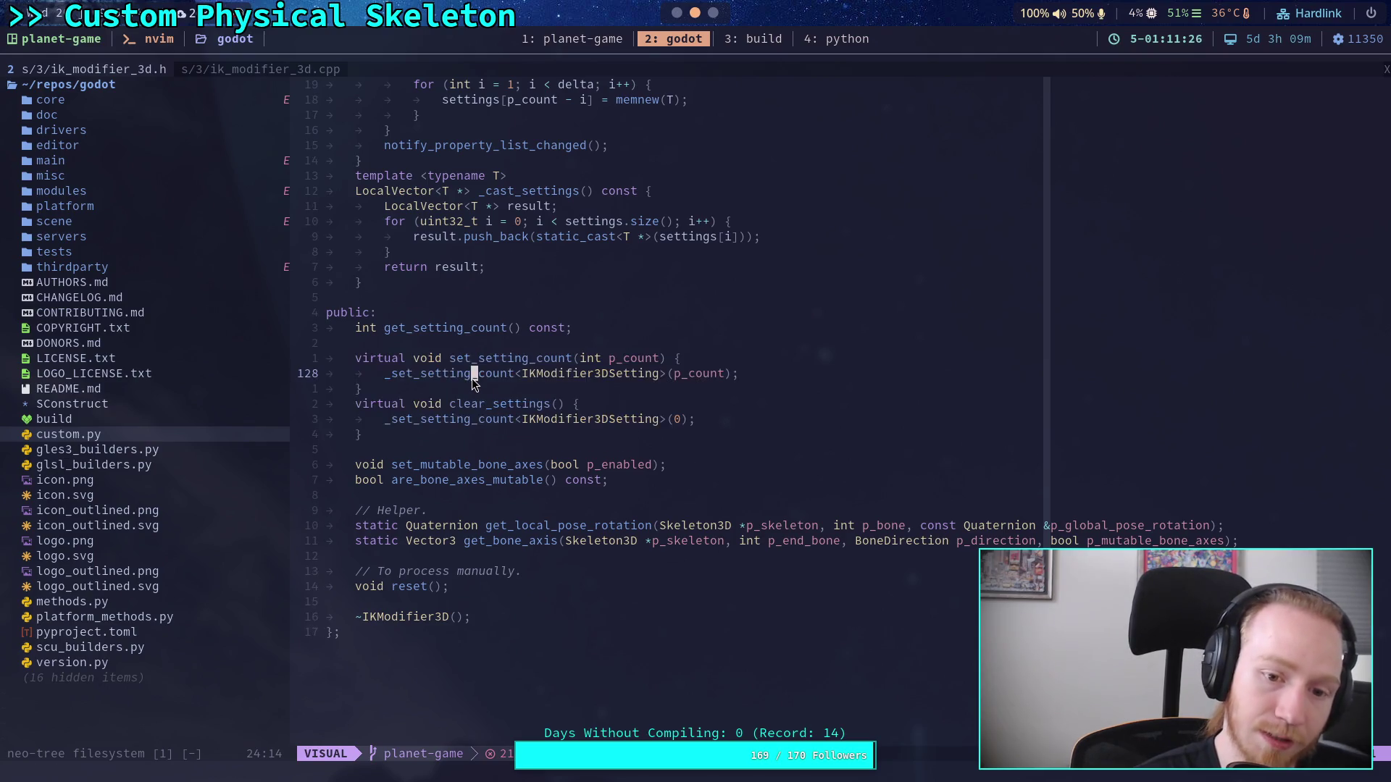
Step: Inspect the _cast_settings template and the p_count ERR_FAIL_COND check
{"action": "scroll", "coordinate": [500, 458], "scroll_direction": "up", "scroll_amount": 5}
{"action": "scroll", "coordinate": [499, 464], "scroll_direction": "up", "scroll_amount": 9}
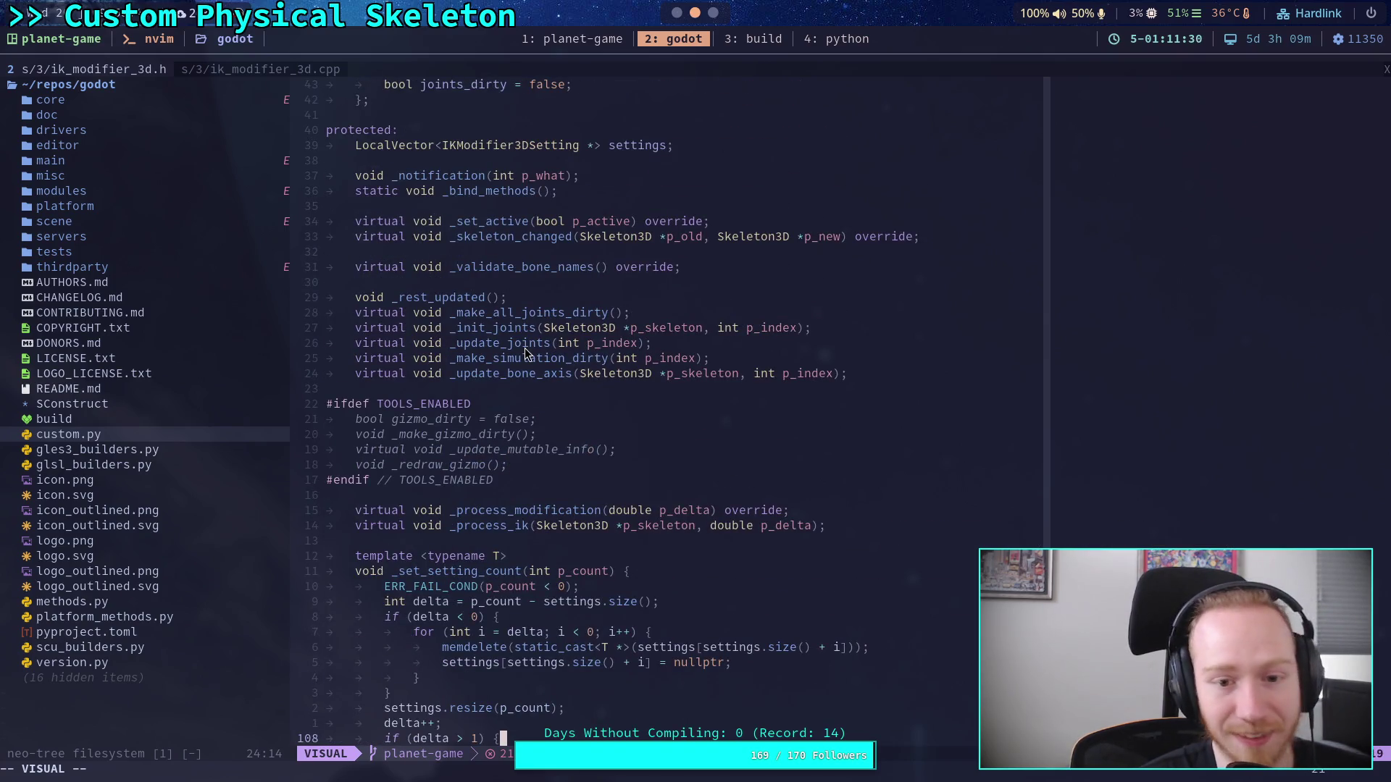
{"action": "scroll", "coordinate": [524, 349], "scroll_direction": "down", "scroll_amount": 10}
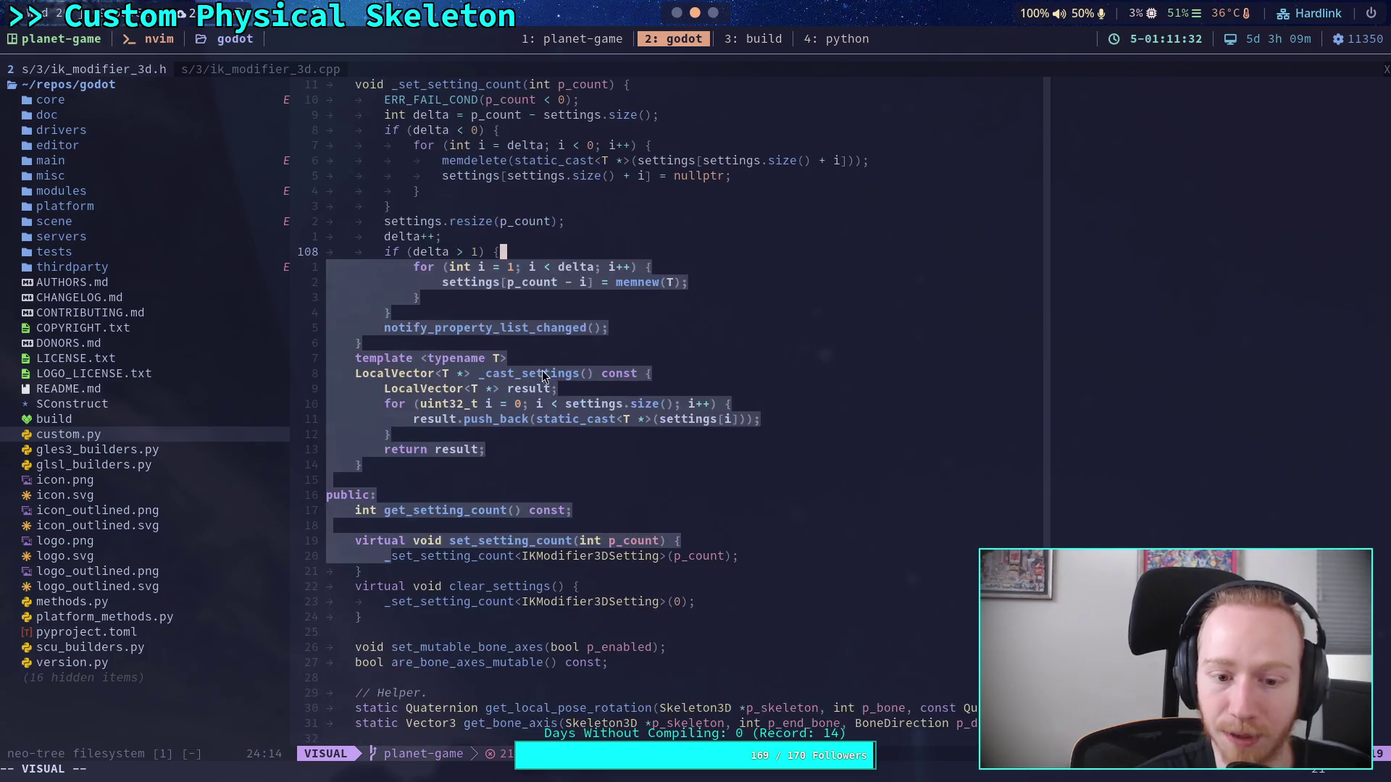
{"action": "left_click", "coordinate": [545, 371]}
{"action": "scroll", "coordinate": [563, 376], "scroll_direction": "up", "scroll_amount": 10}
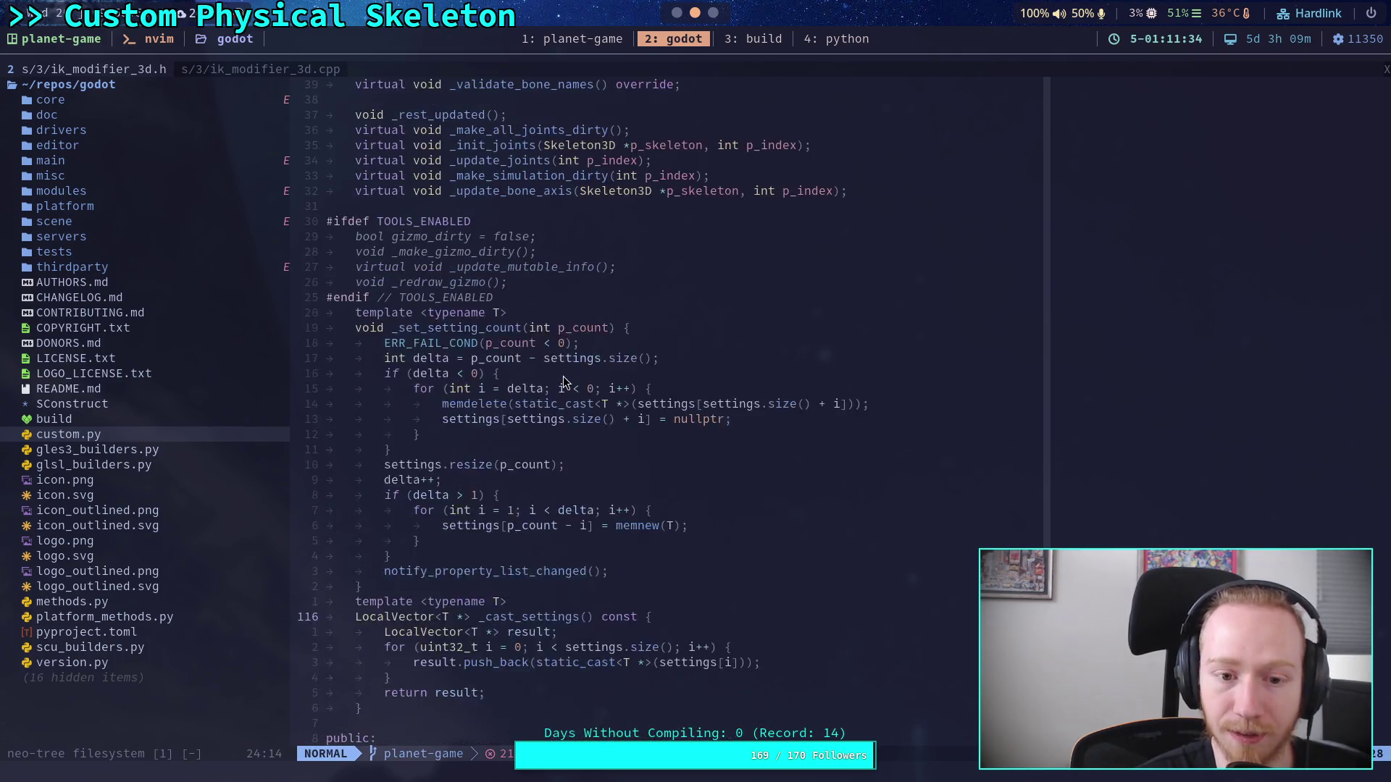
{"action": "scroll", "coordinate": [563, 376], "scroll_direction": "down", "scroll_amount": 5}
{"action": "left_click_drag", "start_coordinate": [458, 576], "coordinate": [372, 330]}
{"action": "left_click", "coordinate": [490, 346]}
Step: Select further setting code, leave visual mode and switch to ik_modifier_3d.cpp
{"action": "scroll", "coordinate": [493, 360], "scroll_direction": "down", "scroll_amount": 5}
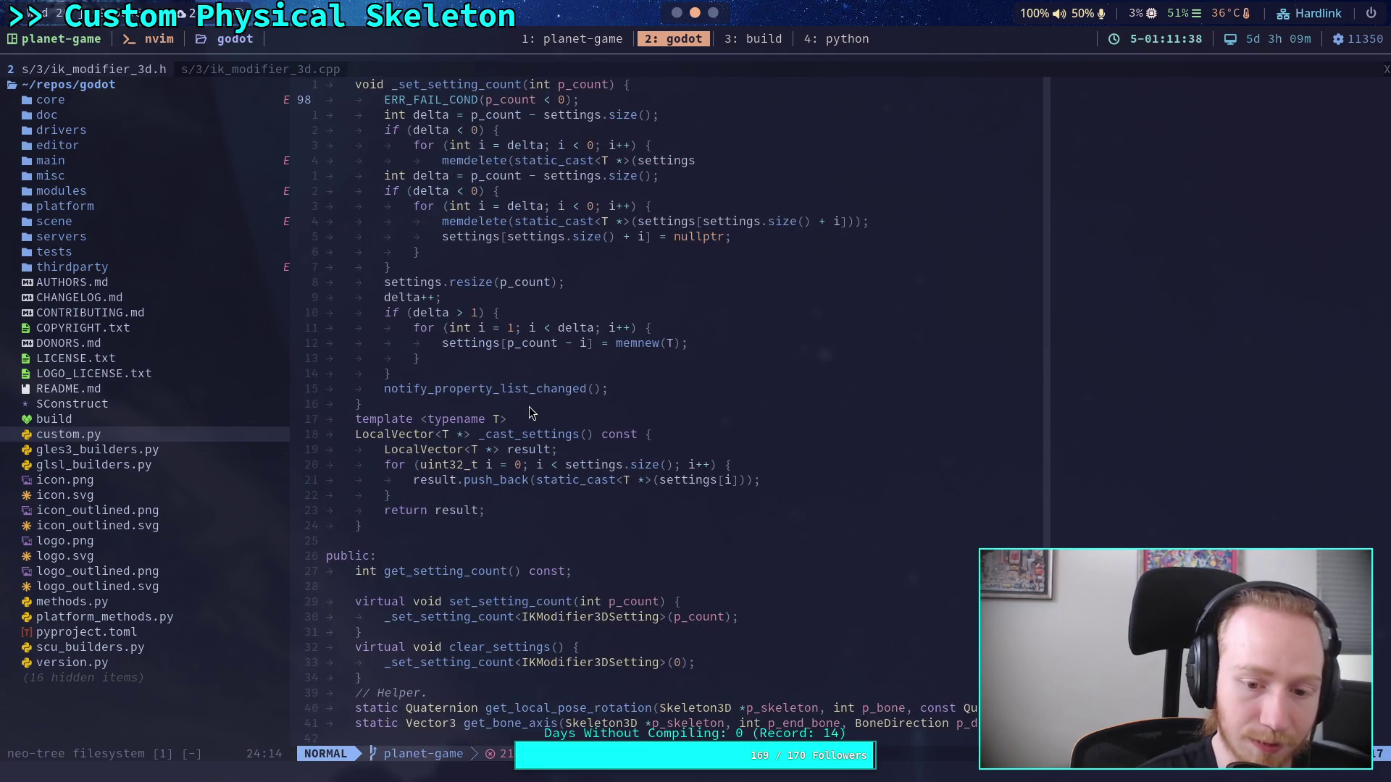
{"action": "left_click_drag", "start_coordinate": [502, 578], "coordinate": [474, 540]}
{"action": "key", "text": "Escape"}
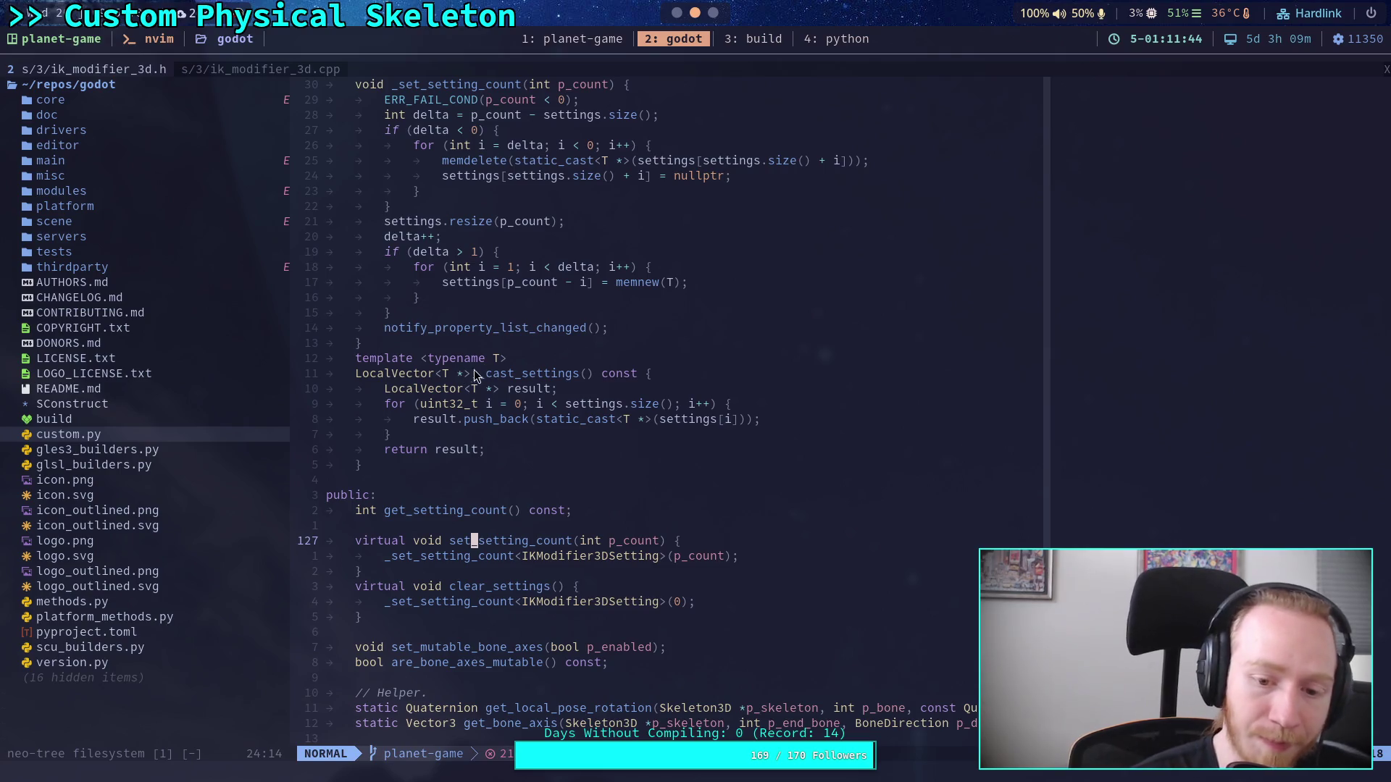
{"action": "left_click", "coordinate": [237, 69]}
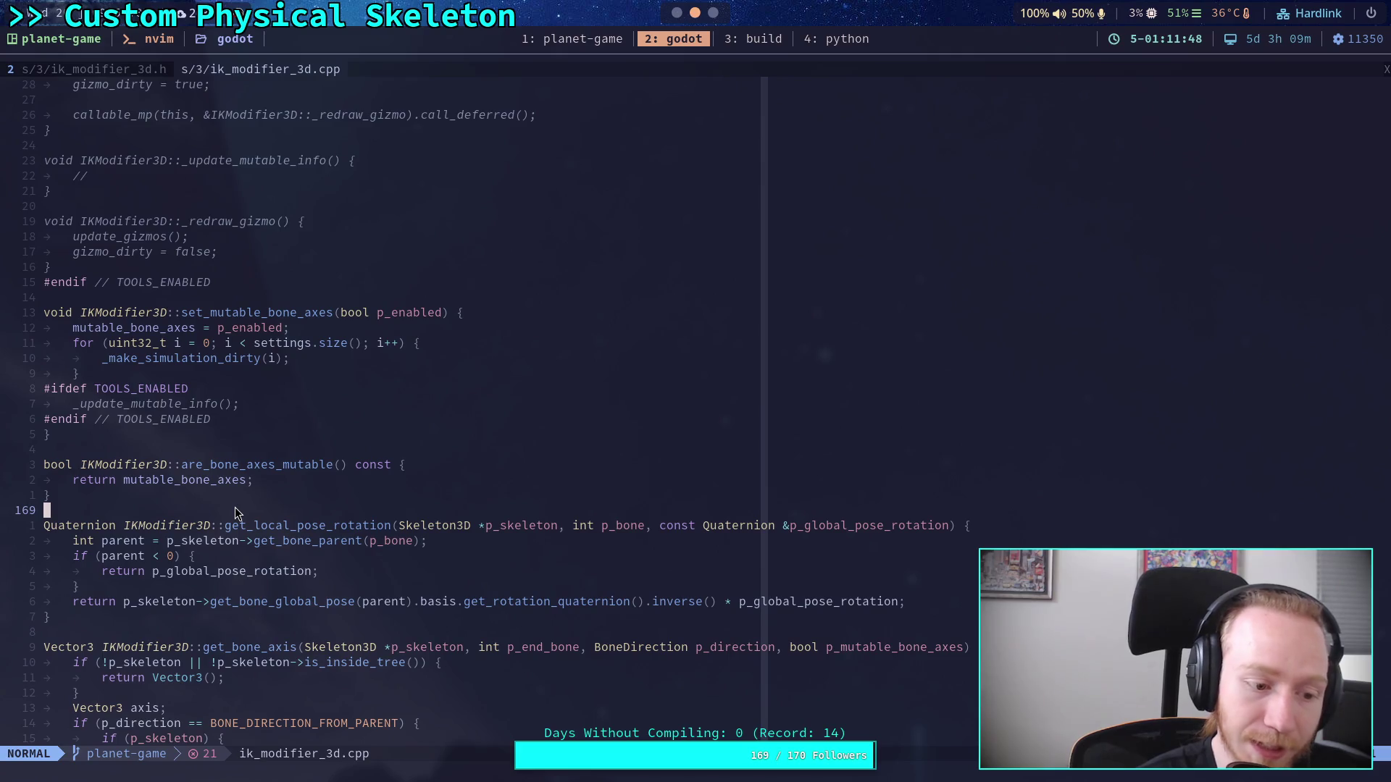
Step: Scroll through ik_modifier_3d.cpp, including the empty _update_bone_axis stub
{"action": "scroll", "coordinate": [234, 511], "scroll_direction": "down", "scroll_amount": 2}
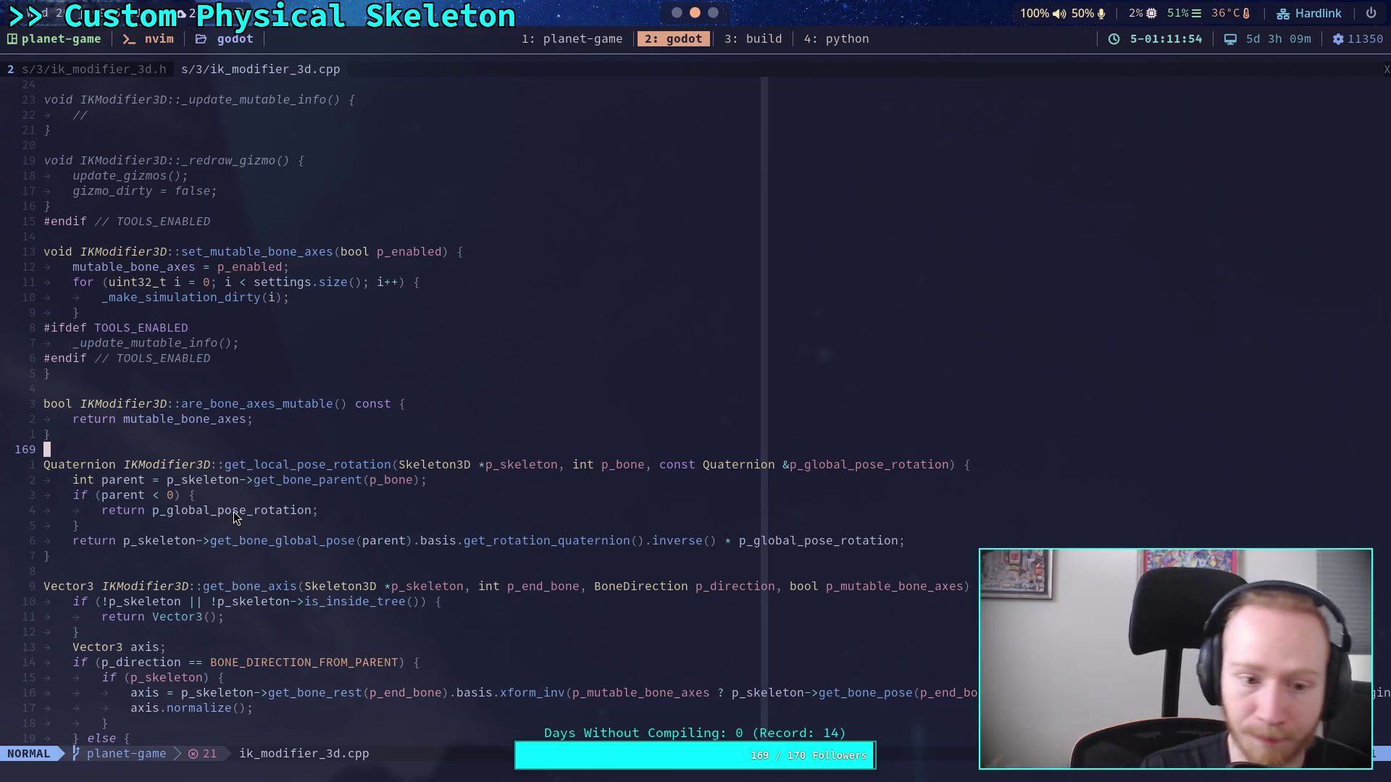
{"action": "scroll", "coordinate": [201, 520], "scroll_direction": "down", "scroll_amount": 10}
{"action": "scroll", "coordinate": [202, 519], "scroll_direction": "up", "scroll_amount": 6}
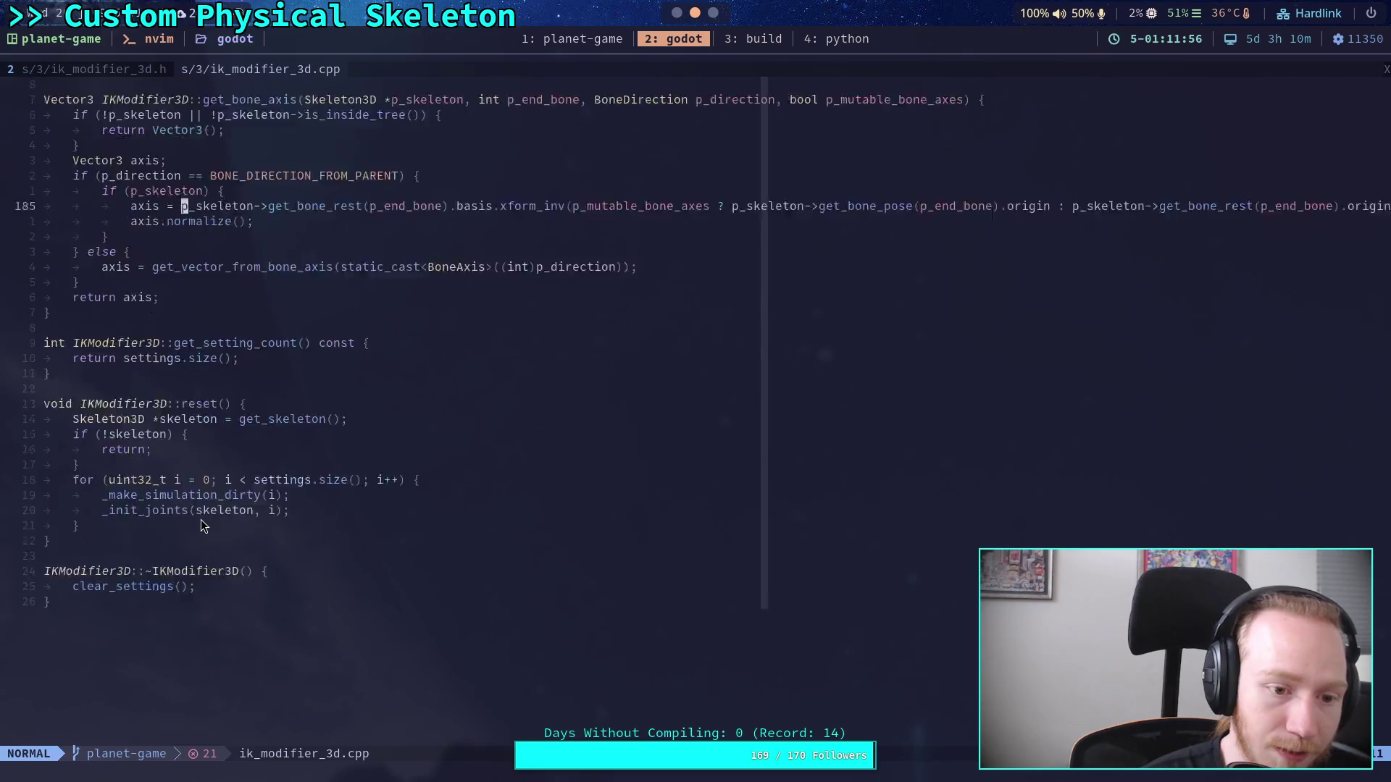
{"action": "scroll", "coordinate": [201, 526], "scroll_direction": "up", "scroll_amount": 20}
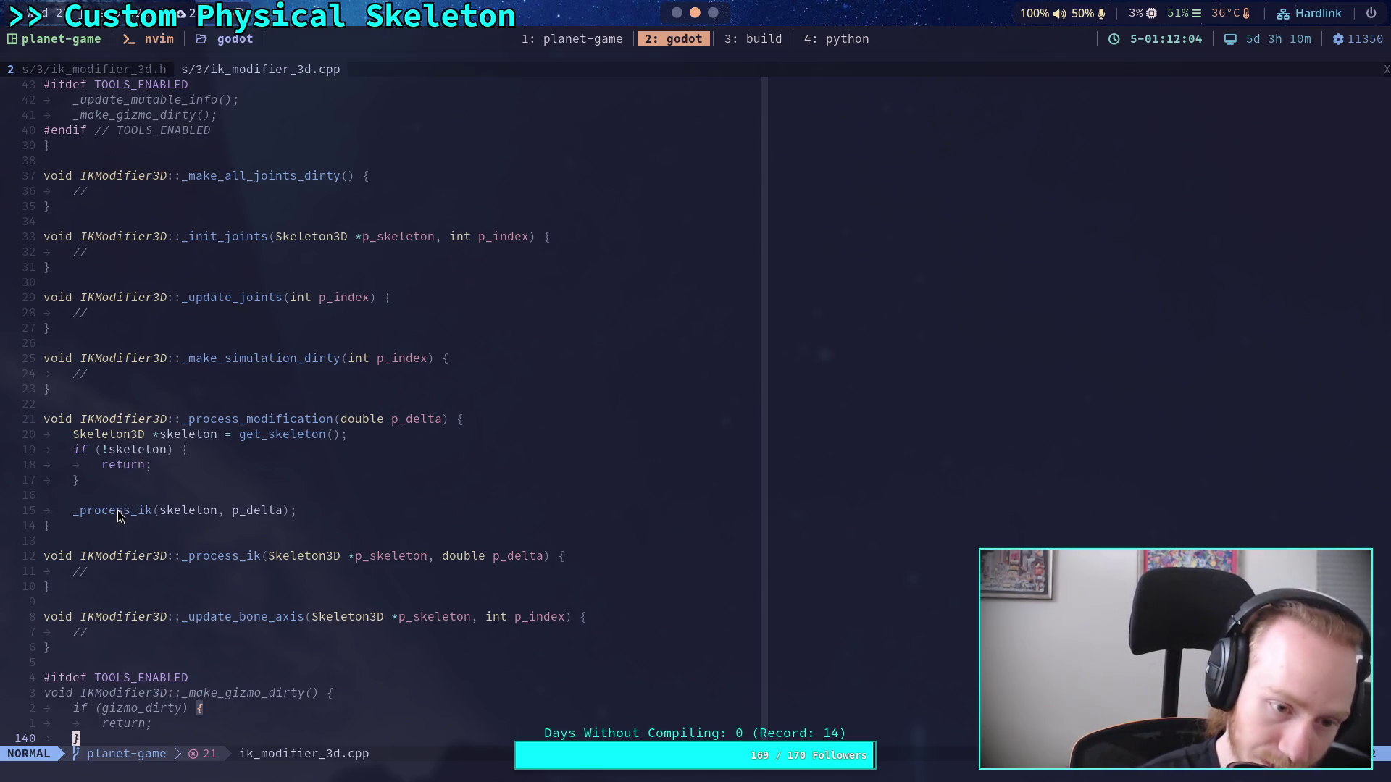
{"action": "scroll", "coordinate": [117, 507], "scroll_direction": "down", "scroll_amount": 1}
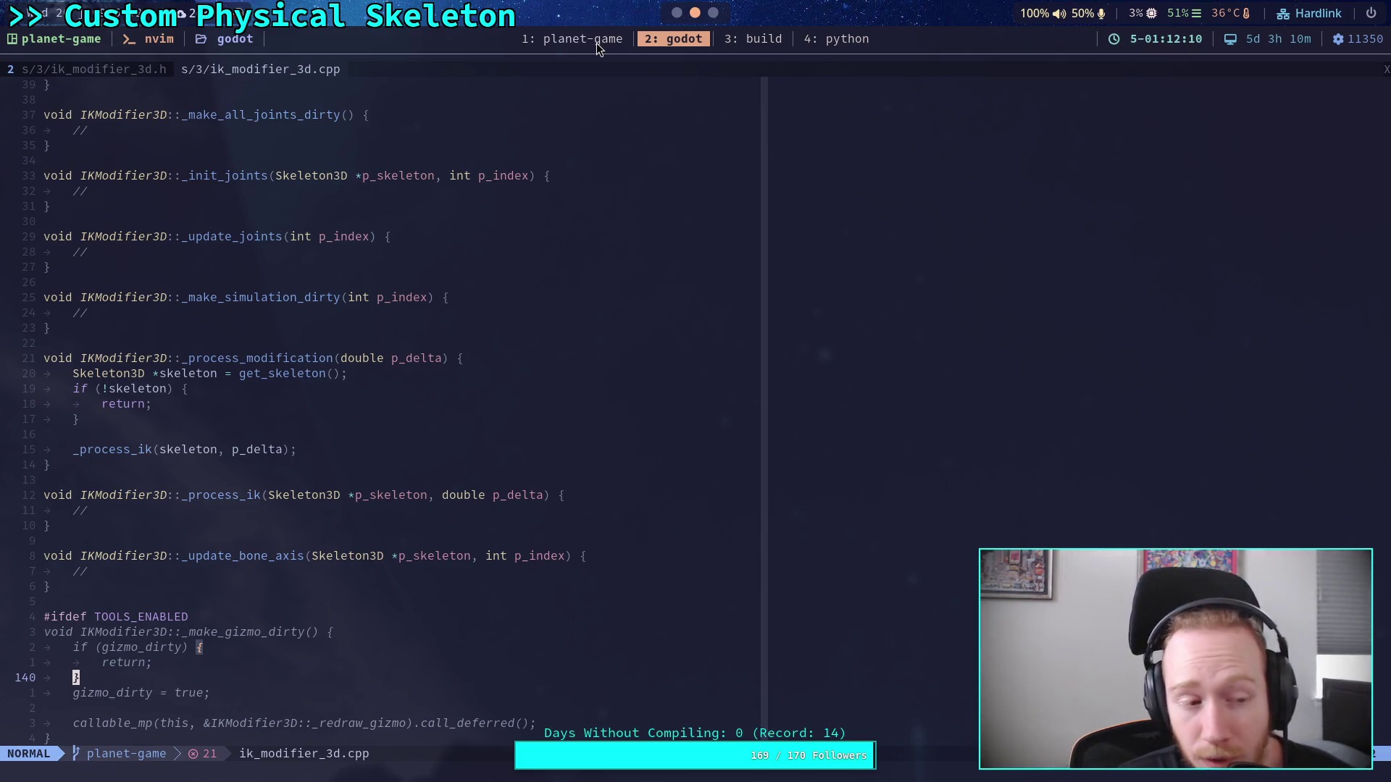
Step: Show the header with its file tree, then examine _process_modification back in the .cpp
{"action": "left_click", "coordinate": [104, 70]}
{"action": "key", "text": "space"}
{"action": "key", "text": "e"}
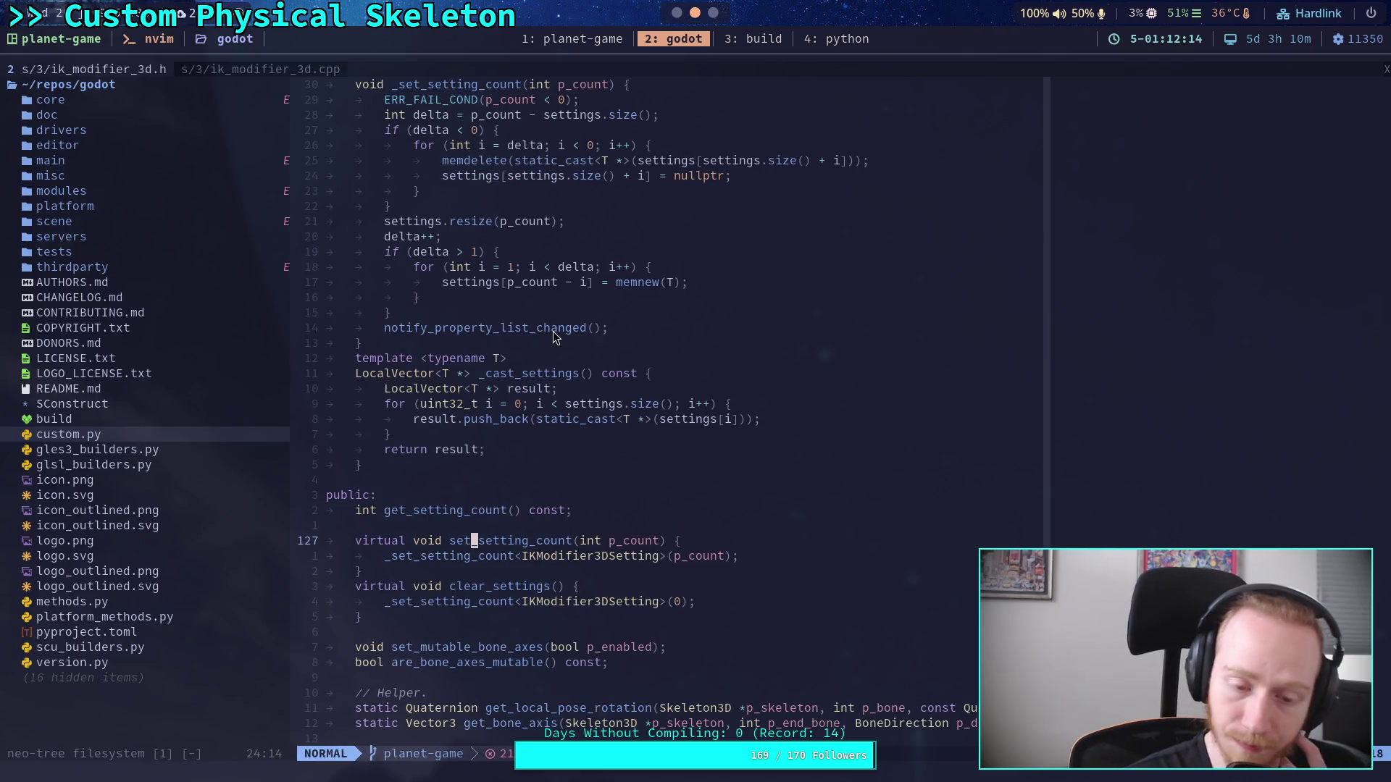
{"action": "left_click", "coordinate": [251, 69]}
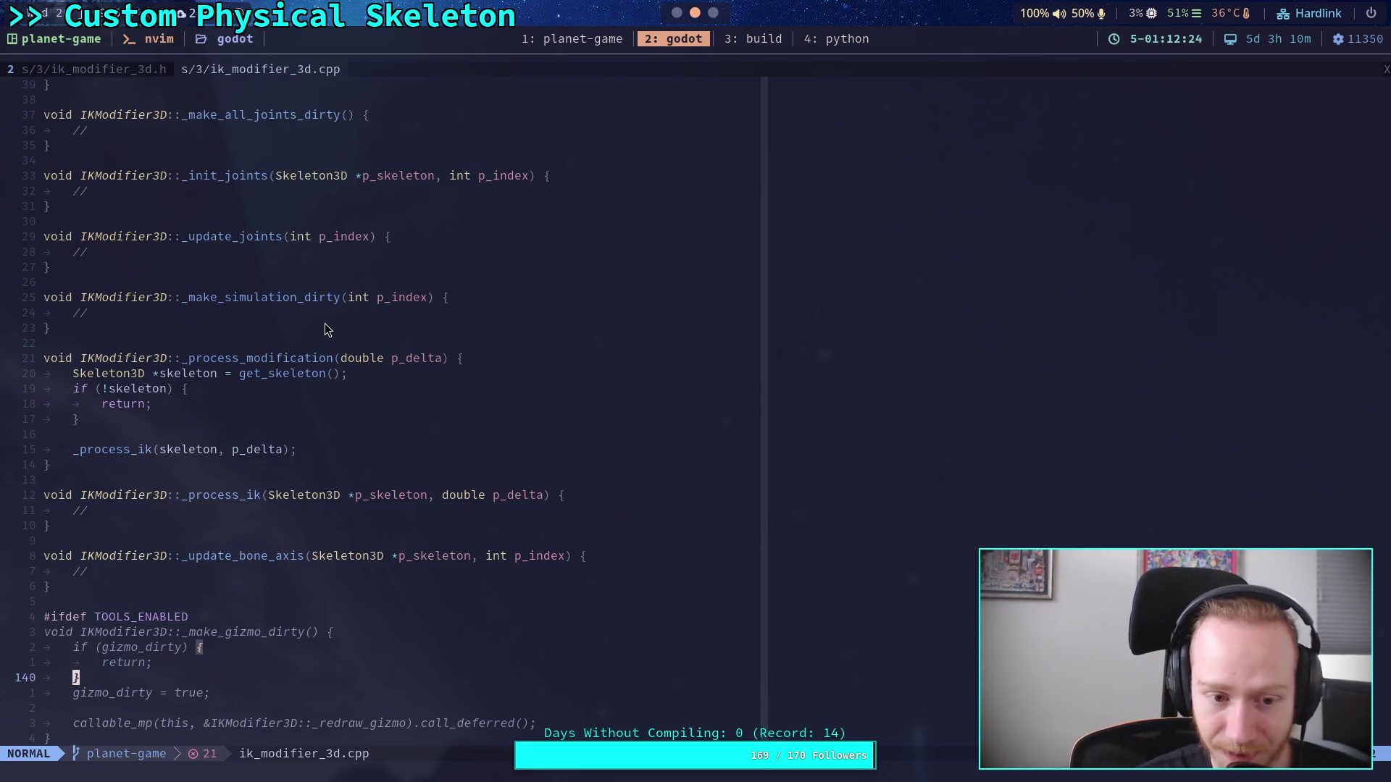
{"action": "left_click_drag", "start_coordinate": [201, 446], "coordinate": [73, 340]}
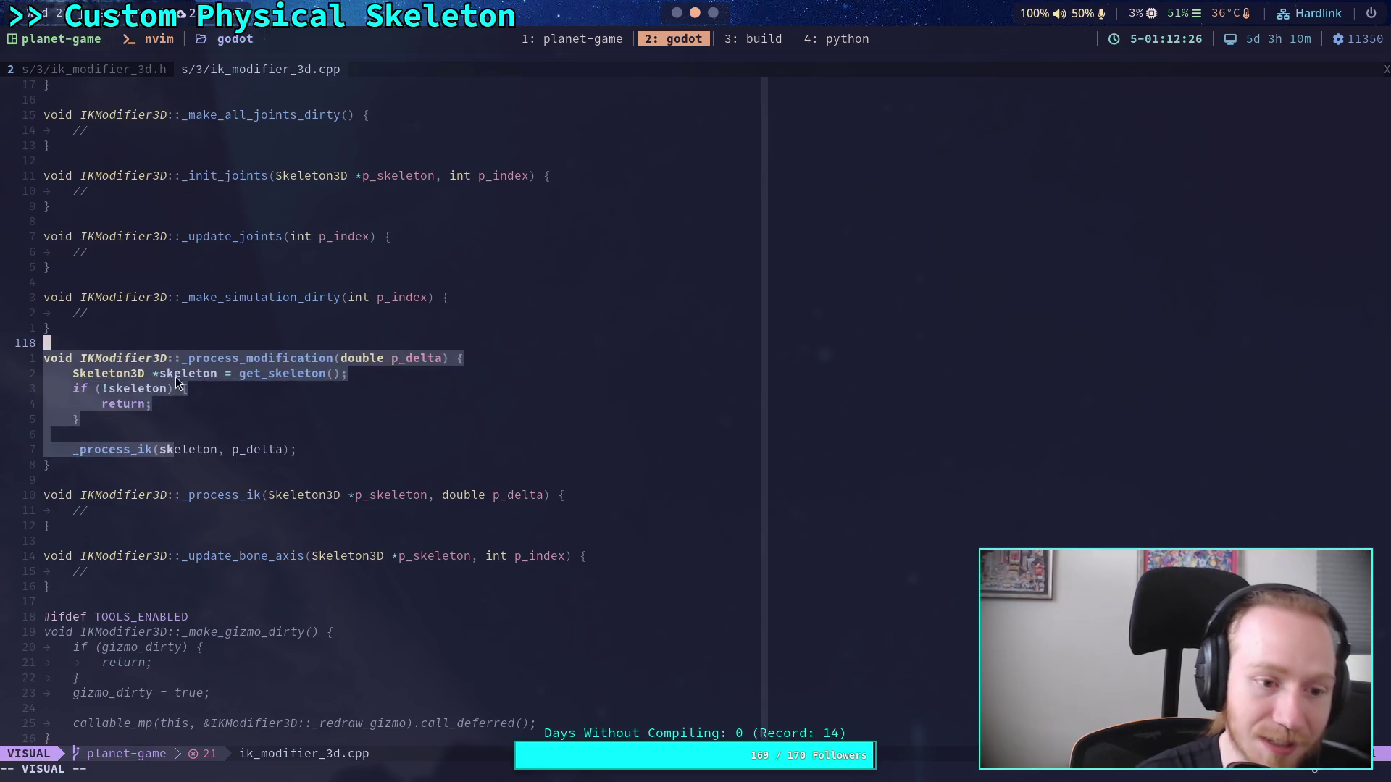
{"action": "left_click", "coordinate": [184, 388]}
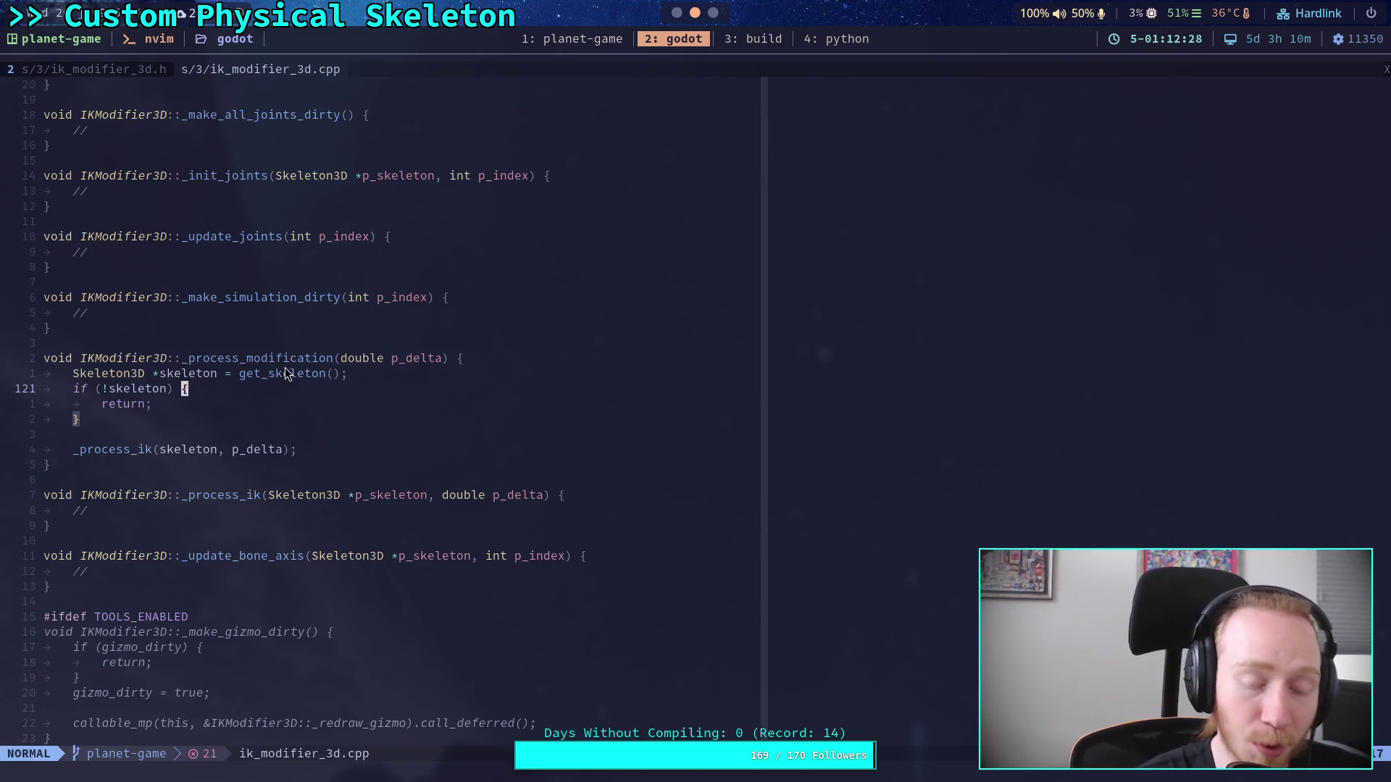
{"action": "left_click", "coordinate": [333, 357]}
{"action": "left_click", "coordinate": [289, 433]}
{"action": "left_click", "coordinate": [168, 481]}
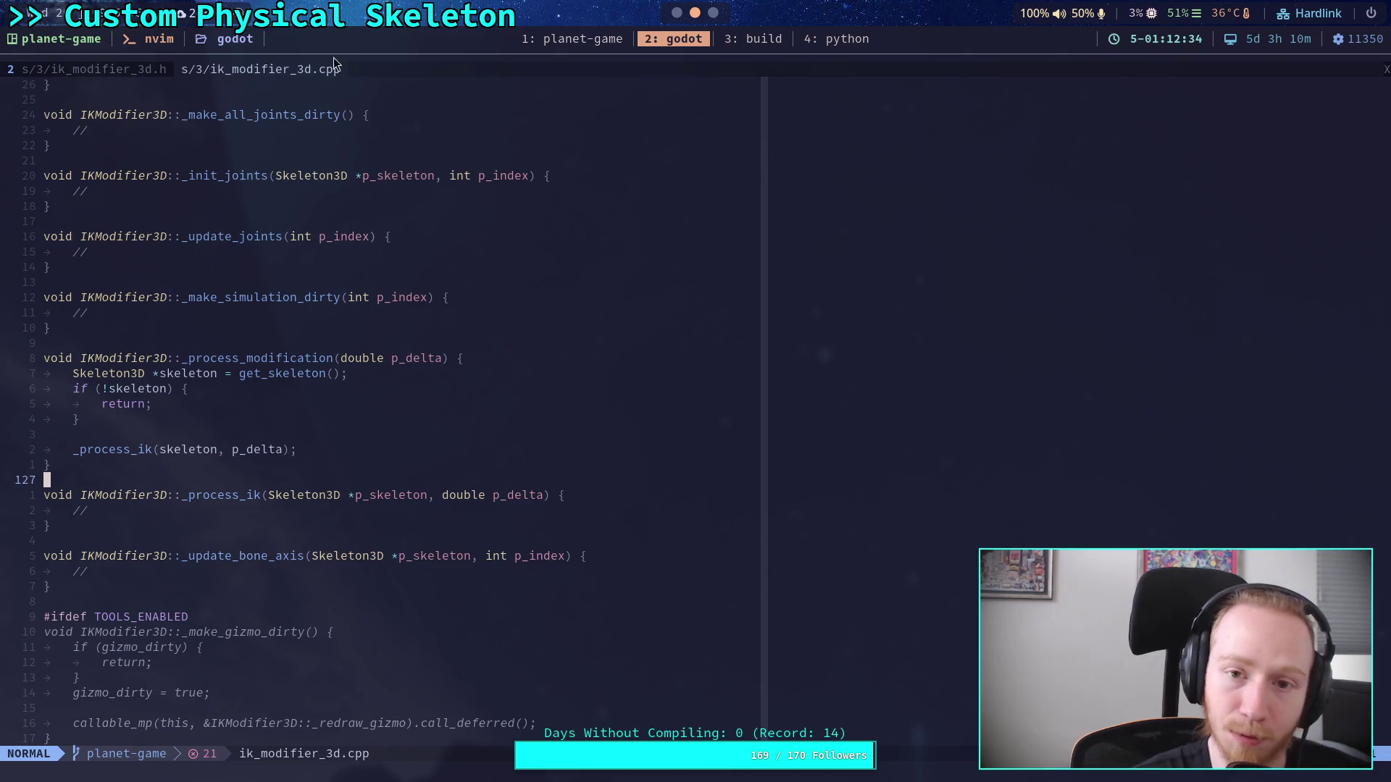
Step: Check the header around set_setting_count, then bring up Godot's CCDIK3D class reference
{"action": "left_click", "coordinate": [84, 69]}
{"action": "left_click", "coordinate": [470, 523]}
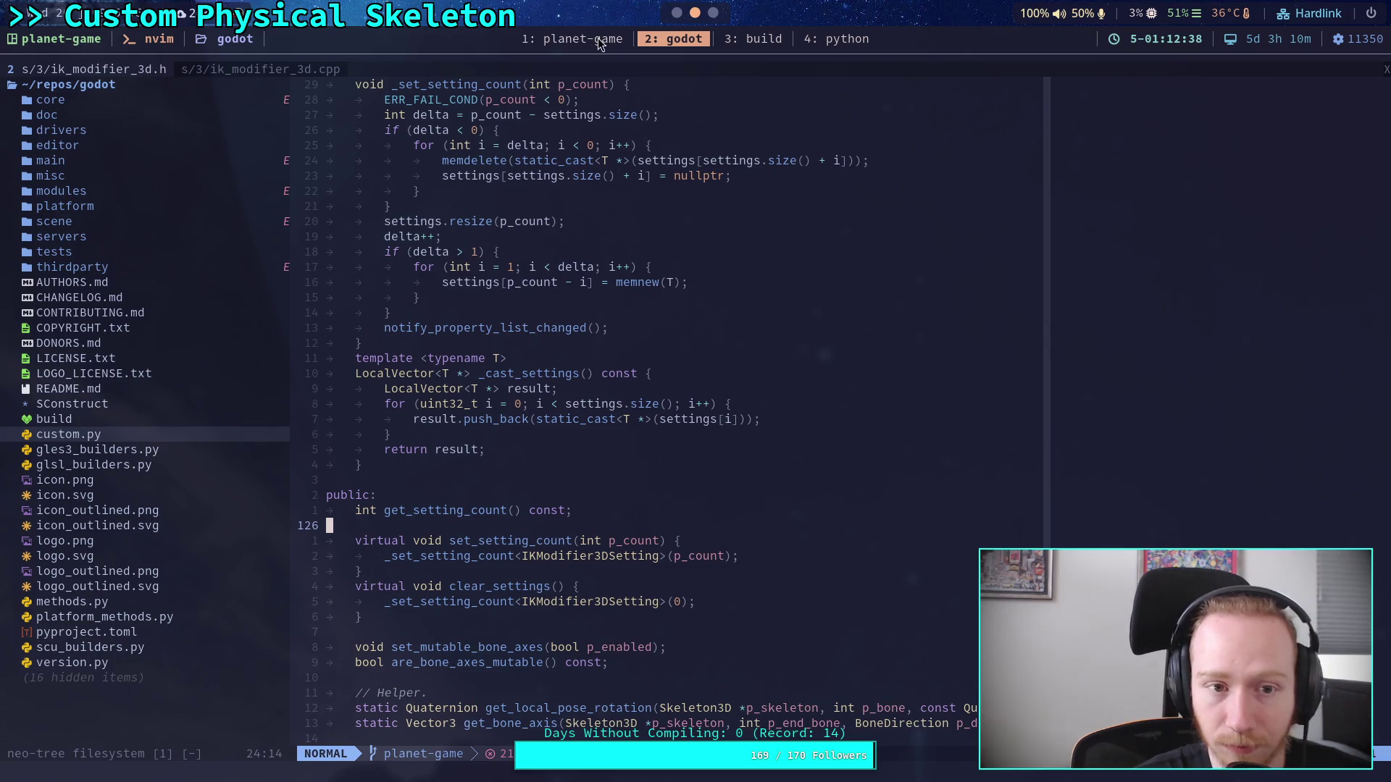
{"action": "left_click", "coordinate": [652, 319]}
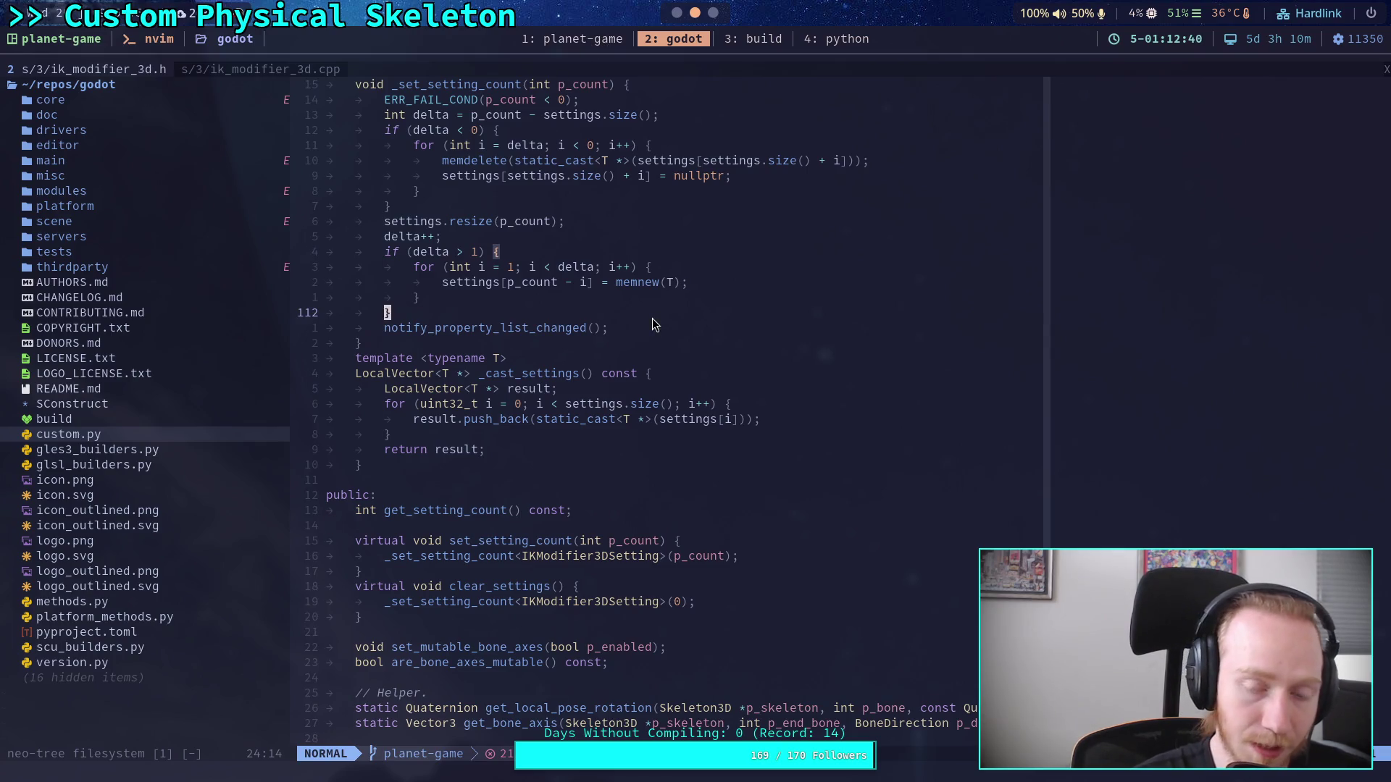
{"action": "left_click", "coordinate": [672, 38]}
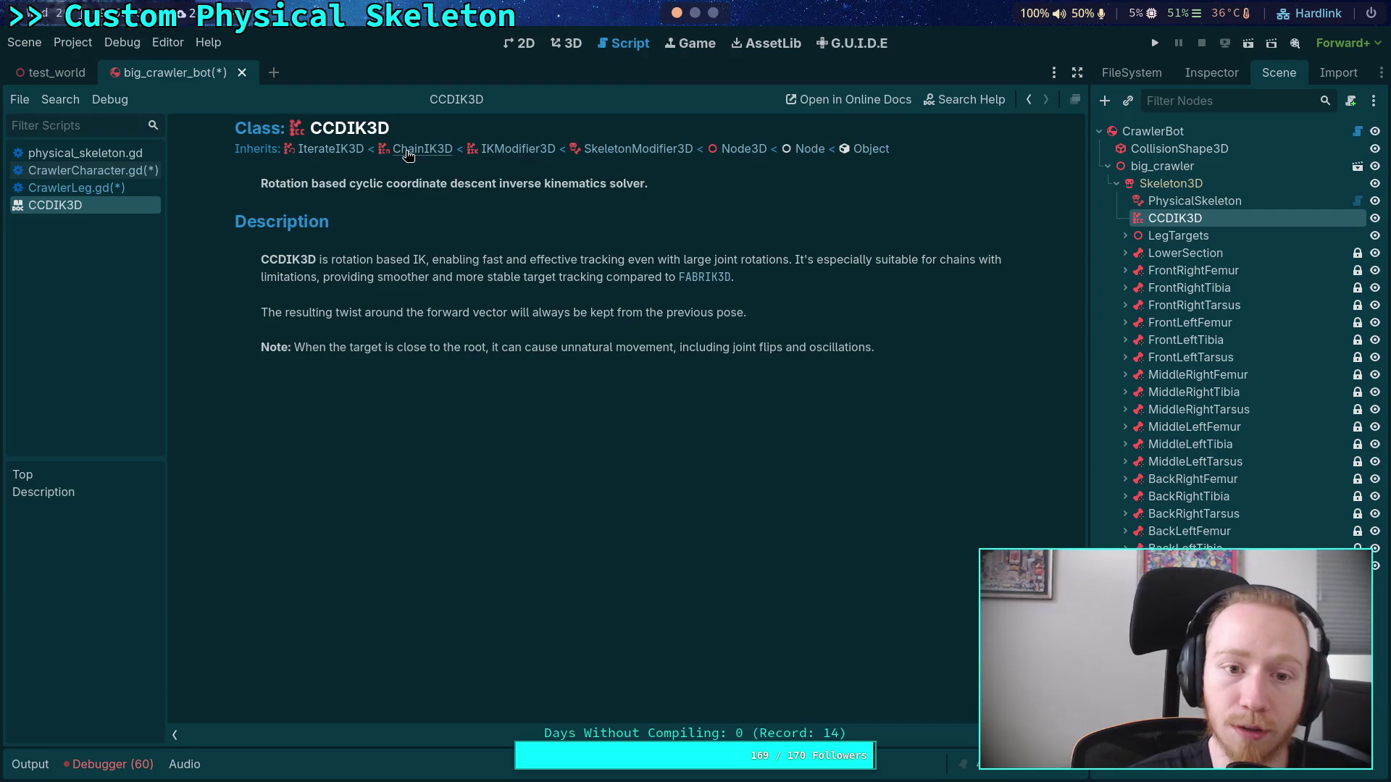
Step: Back in Neovim, open custom.py from the file tree and launch the fuzzy file finder
{"action": "left_click", "coordinate": [694, 16]}
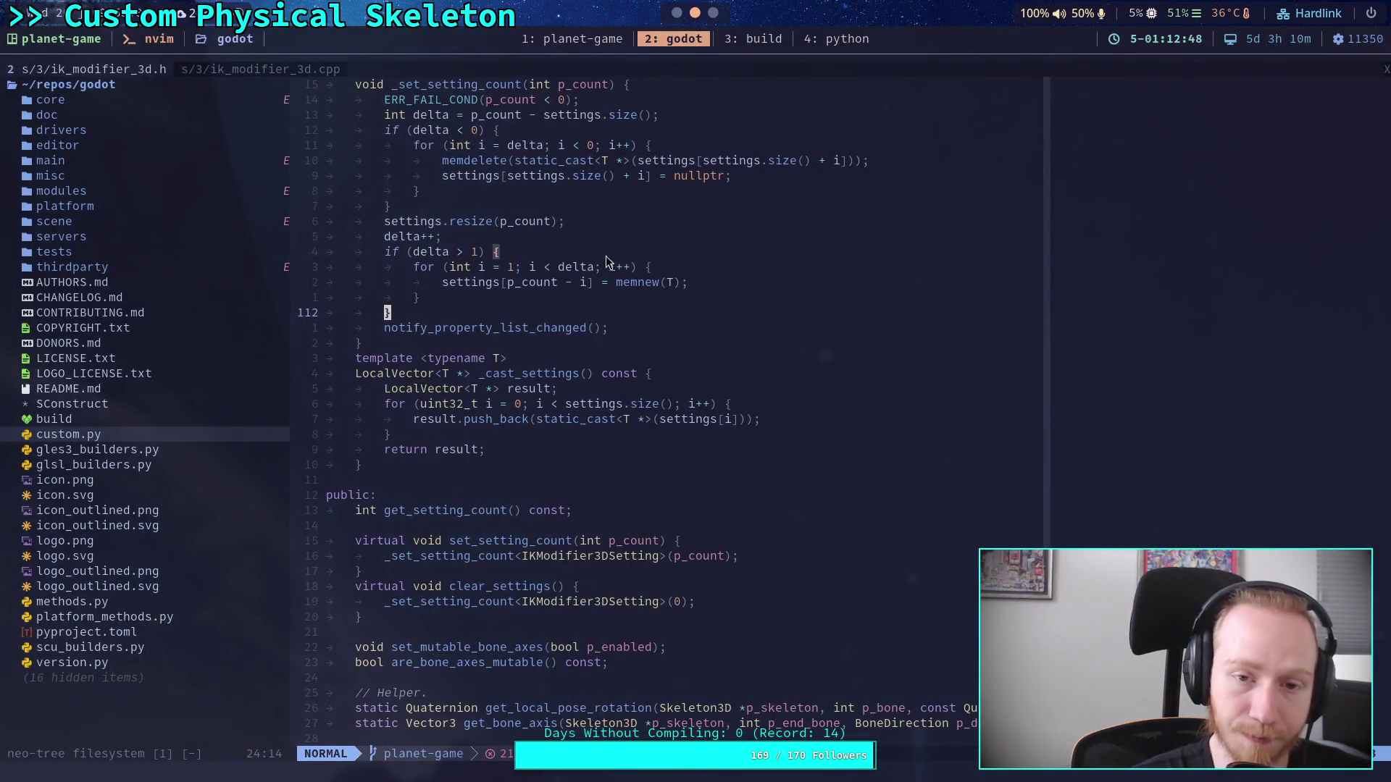
{"action": "left_click", "coordinate": [241, 71]}
{"action": "left_click", "coordinate": [77, 69]}
{"action": "left_click", "coordinate": [150, 436]}
{"action": "key", "text": "Return"}
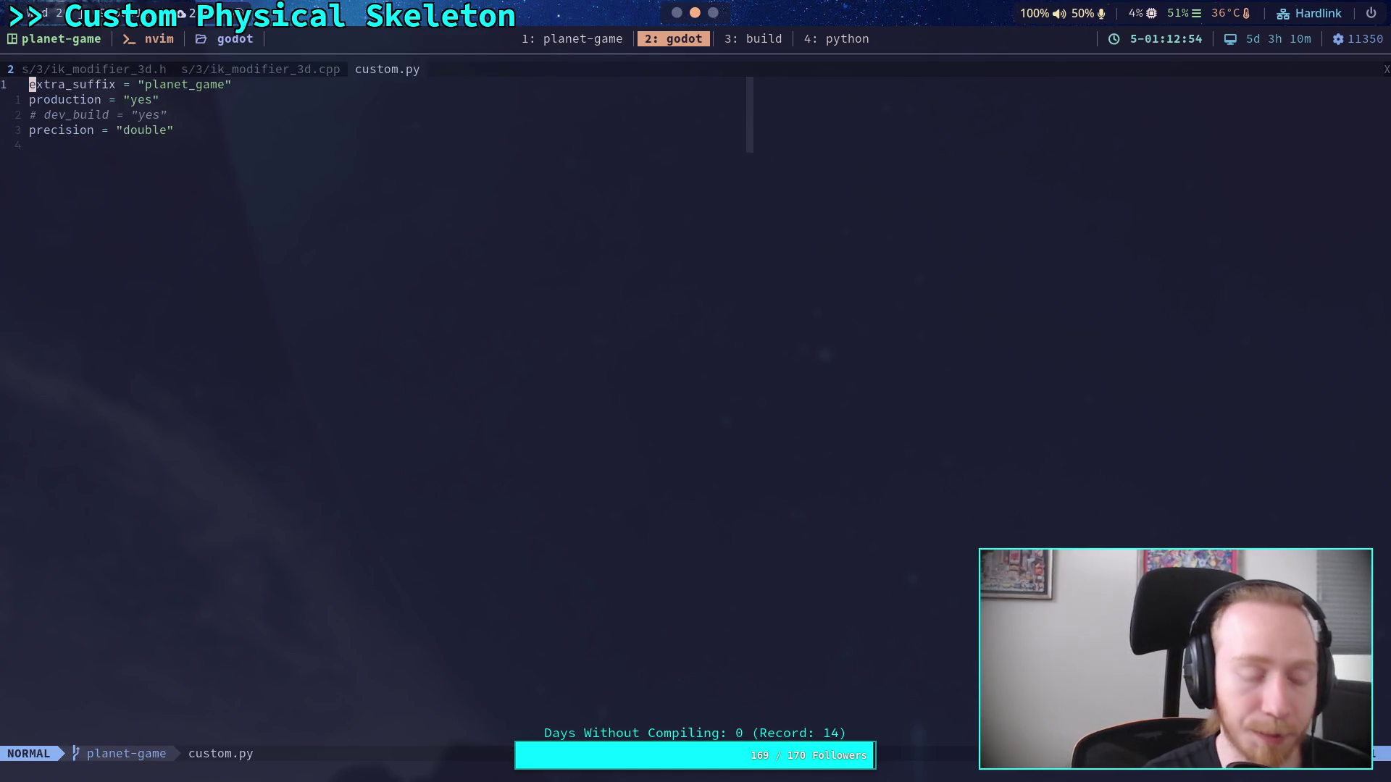
{"action": "key", "text": "ctrl+n"}
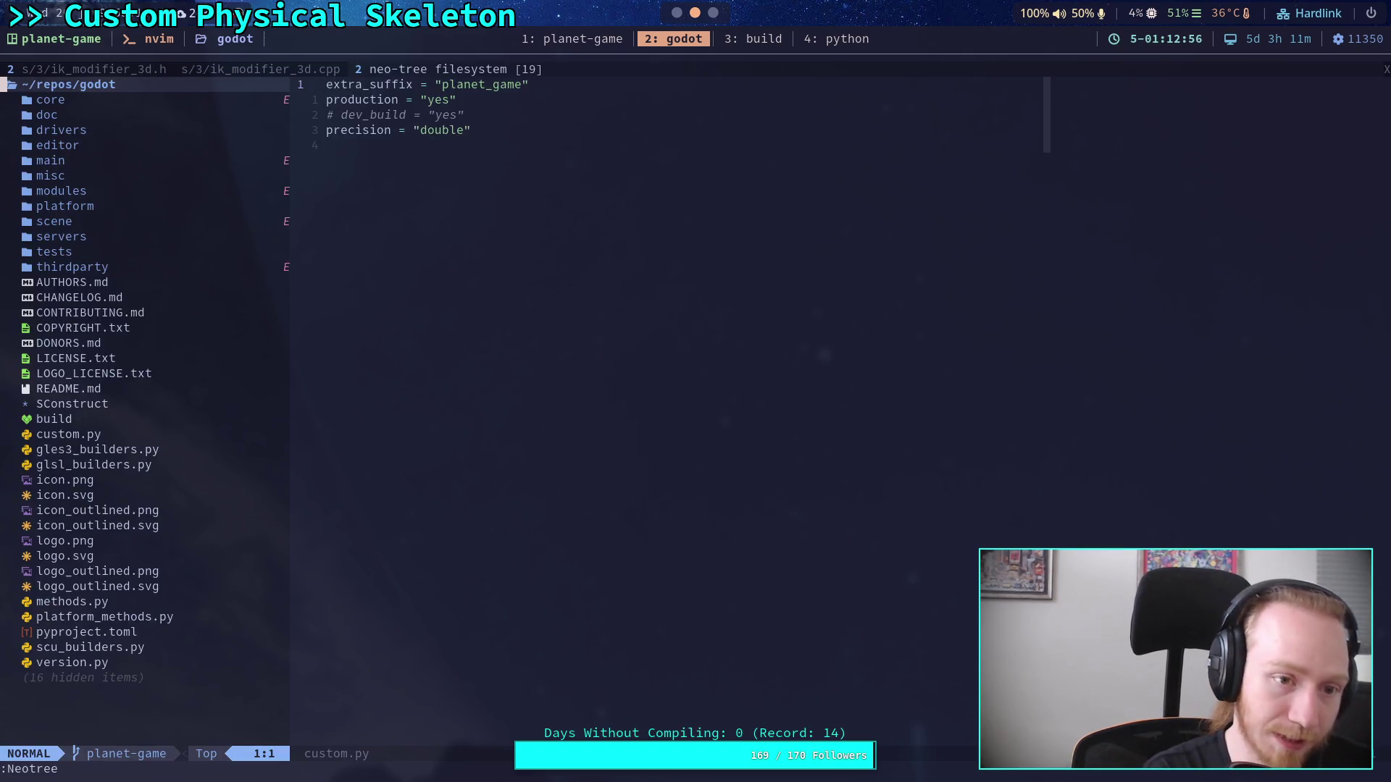
{"action": "key", "text": "ctrl+p"}
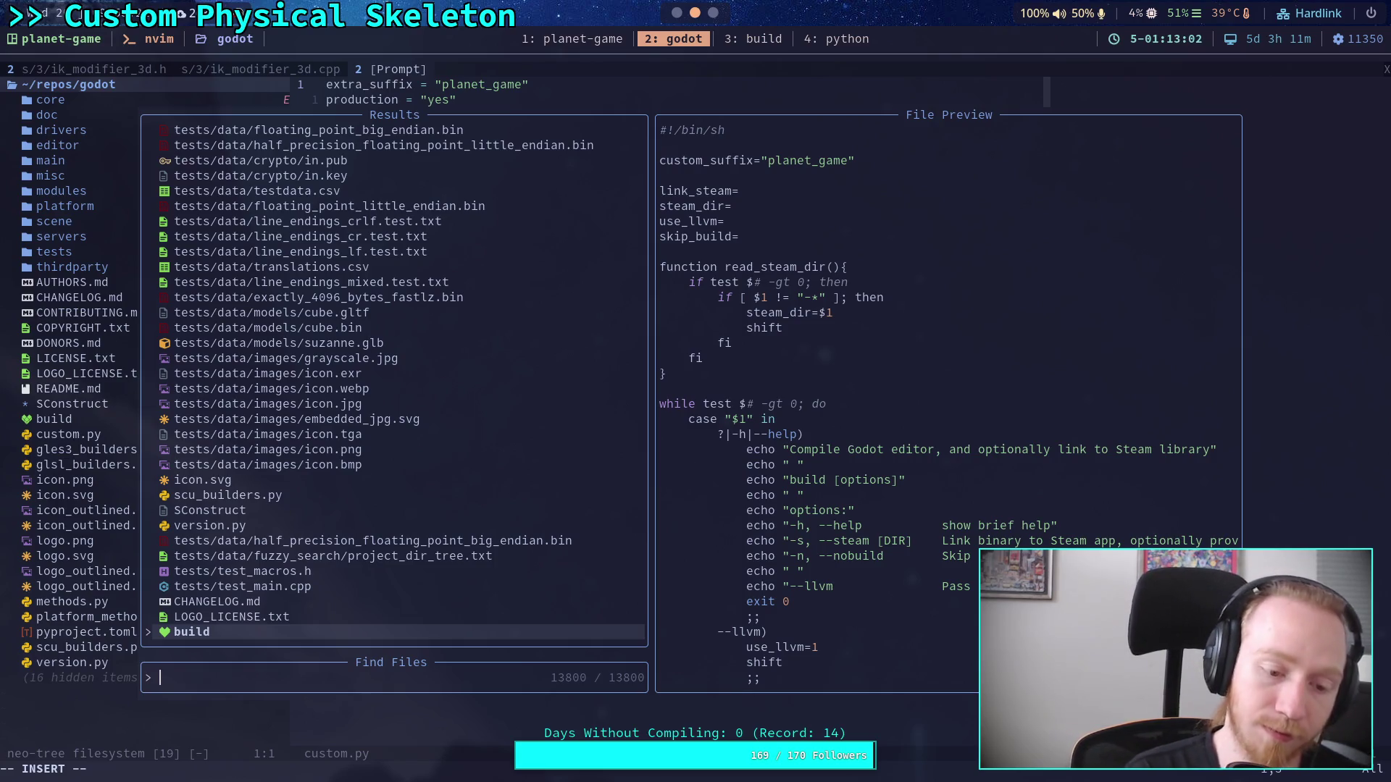
Step: Open scene/3d/chain_ik_3d.h by searching 'chain_' in the file finder
{"action": "key", "text": "super+2"}
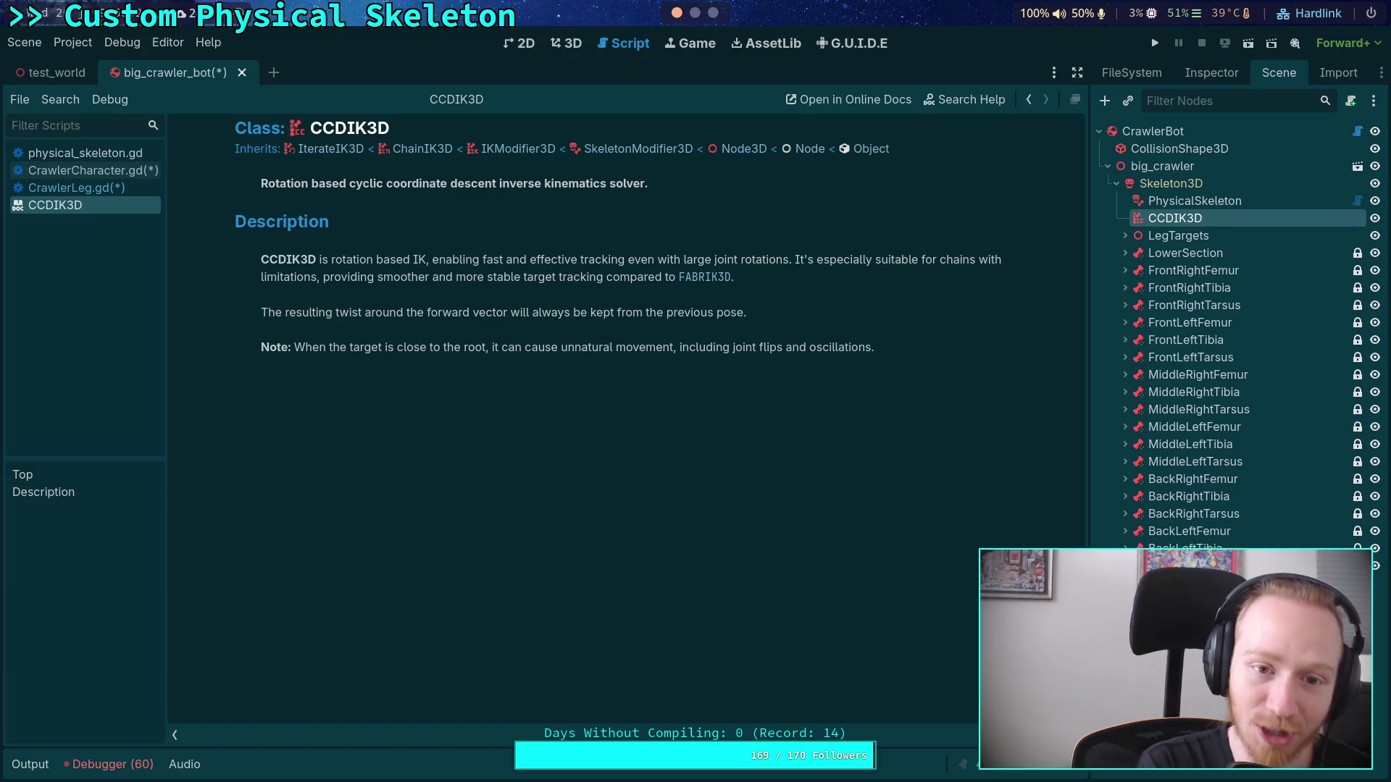
{"action": "key", "text": "super+1"}
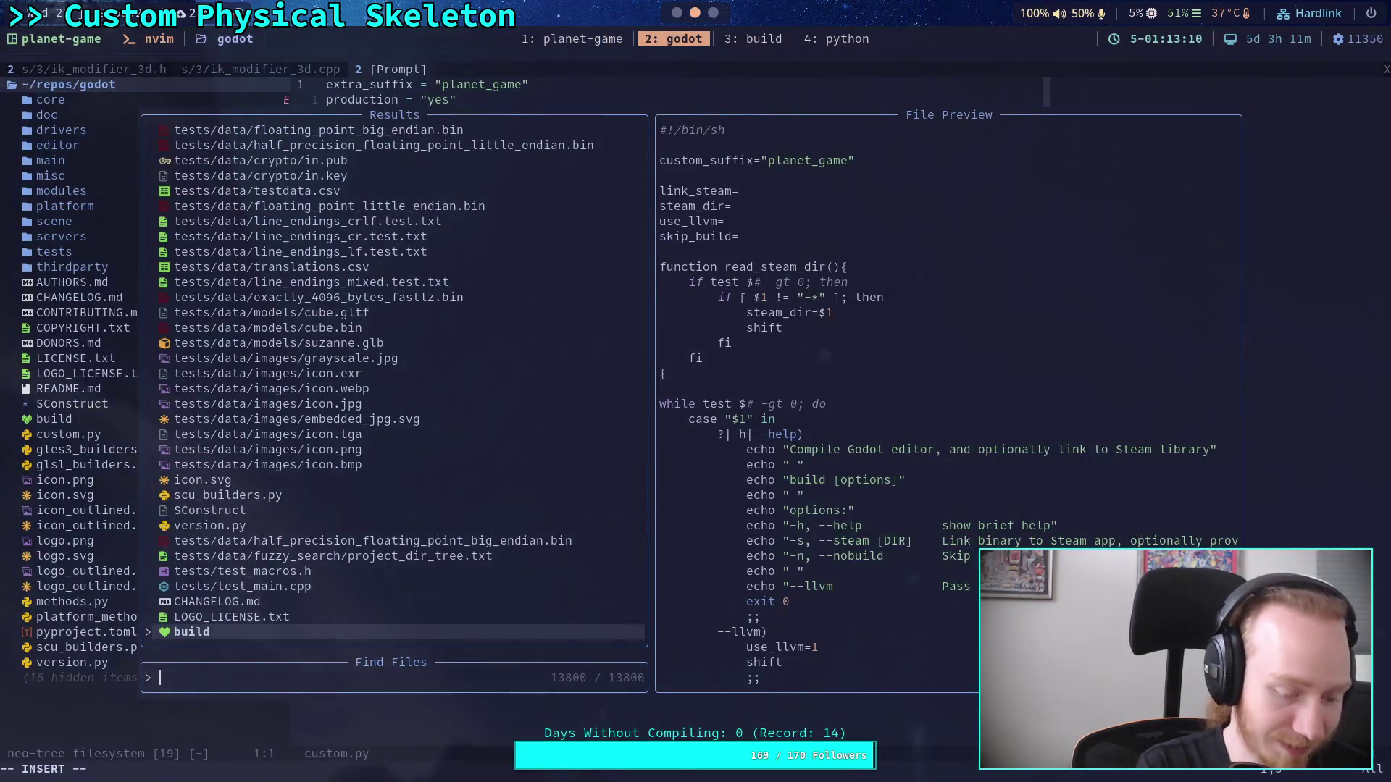
{"action": "type", "text": "chain_"}
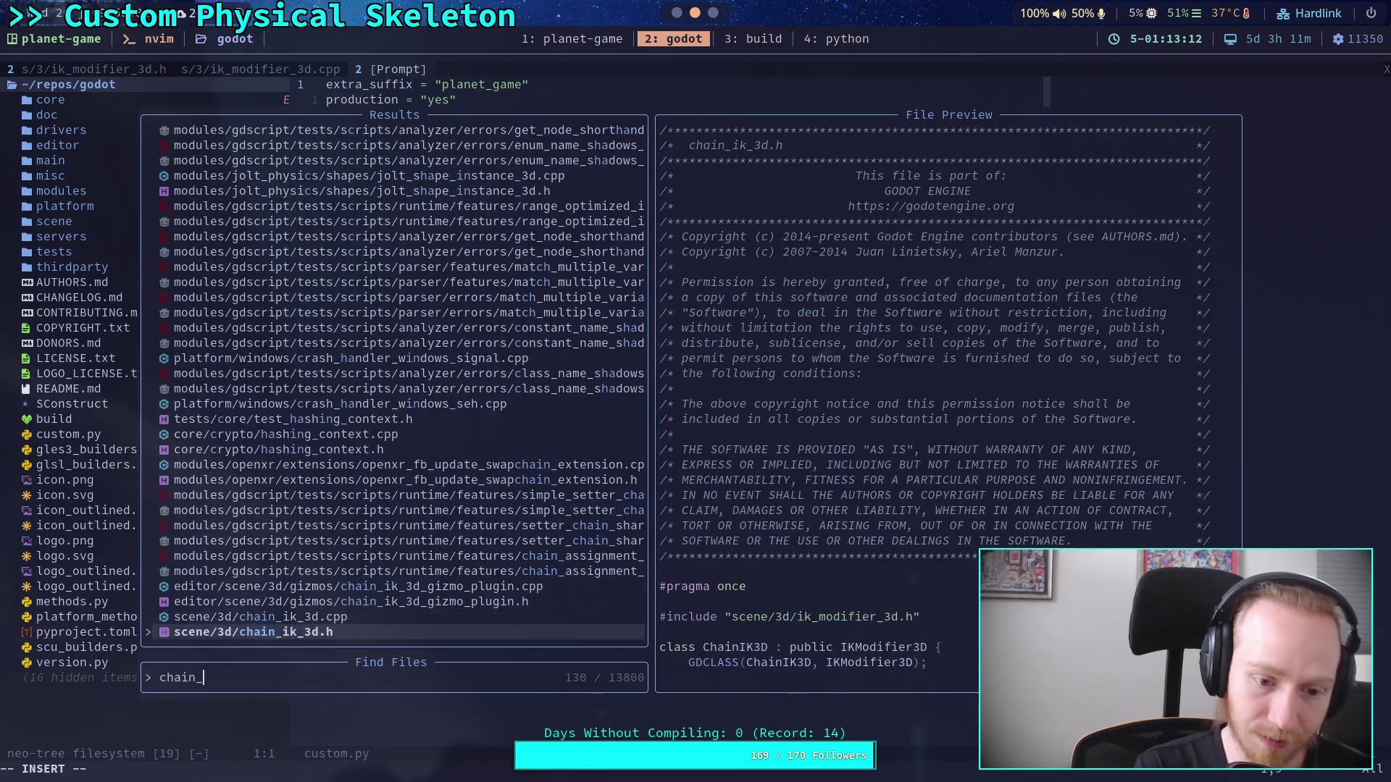
{"action": "key", "text": "Return"}
{"action": "left_click", "coordinate": [120, 434]}
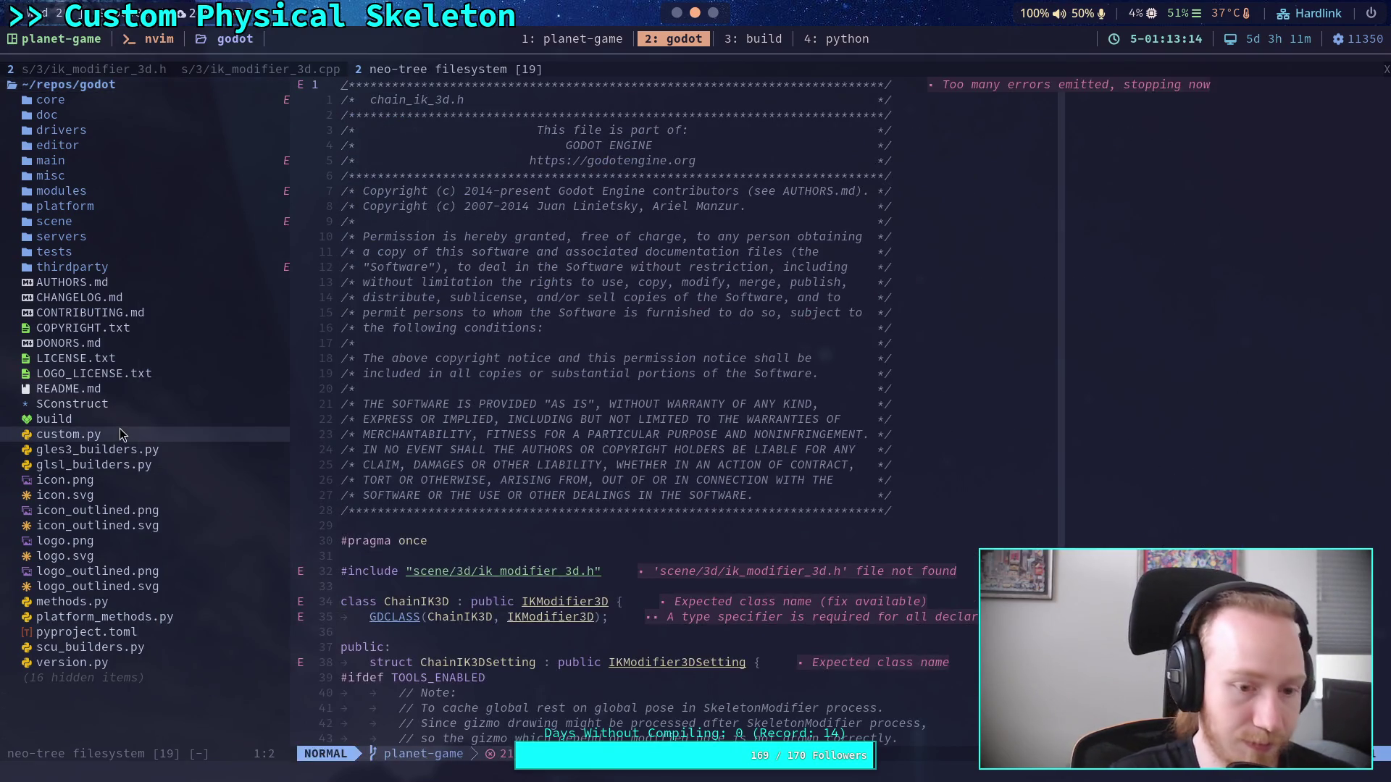
Step: Hide the file tree and read chain_ik_3d.h down to the end of the ChainIK3D class
{"action": "key", "text": "q"}
{"action": "scroll", "coordinate": [387, 480], "scroll_direction": "down", "scroll_amount": 4}
{"action": "scroll", "coordinate": [418, 456], "scroll_direction": "down", "scroll_amount": 5}
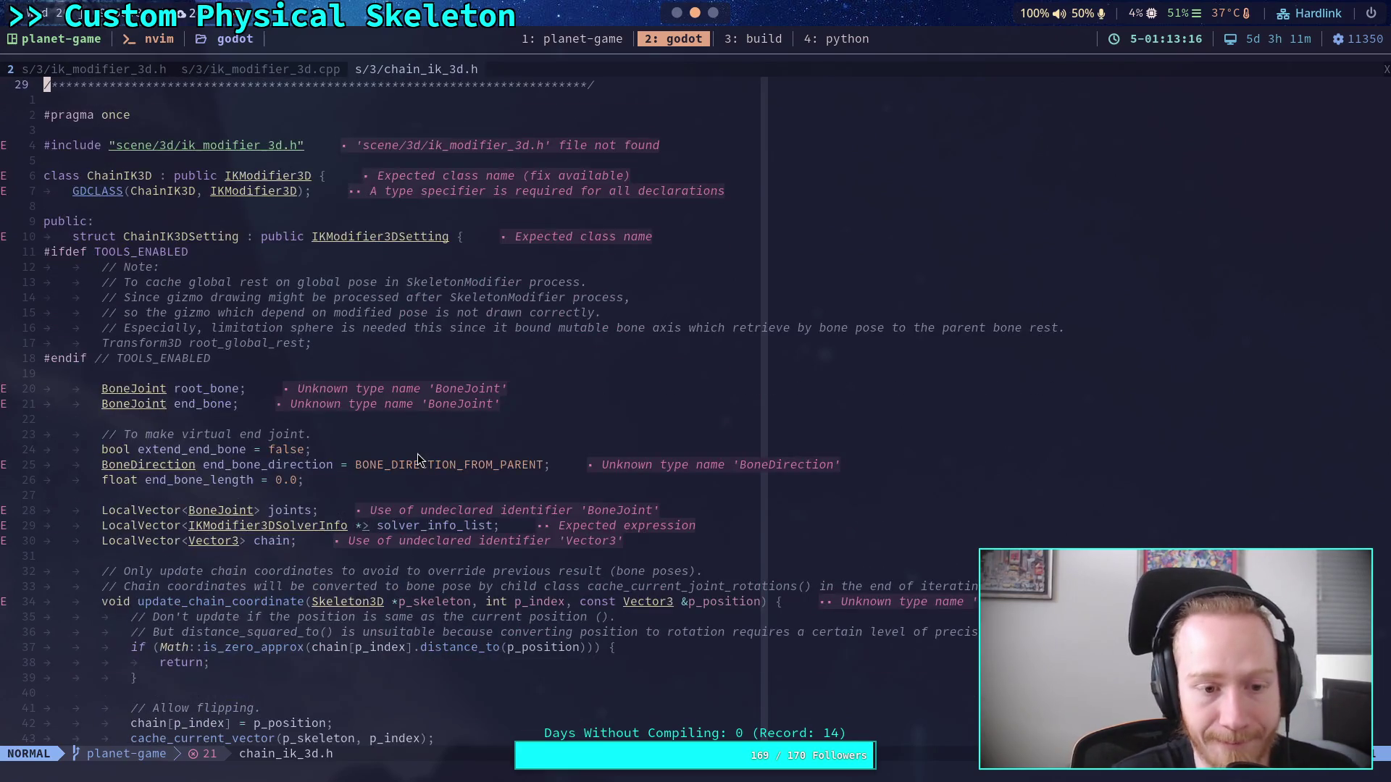
{"action": "scroll", "coordinate": [417, 454], "scroll_direction": "down", "scroll_amount": 5}
{"action": "scroll", "coordinate": [417, 453], "scroll_direction": "up", "scroll_amount": 4}
{"action": "scroll", "coordinate": [417, 453], "scroll_direction": "down", "scroll_amount": 6}
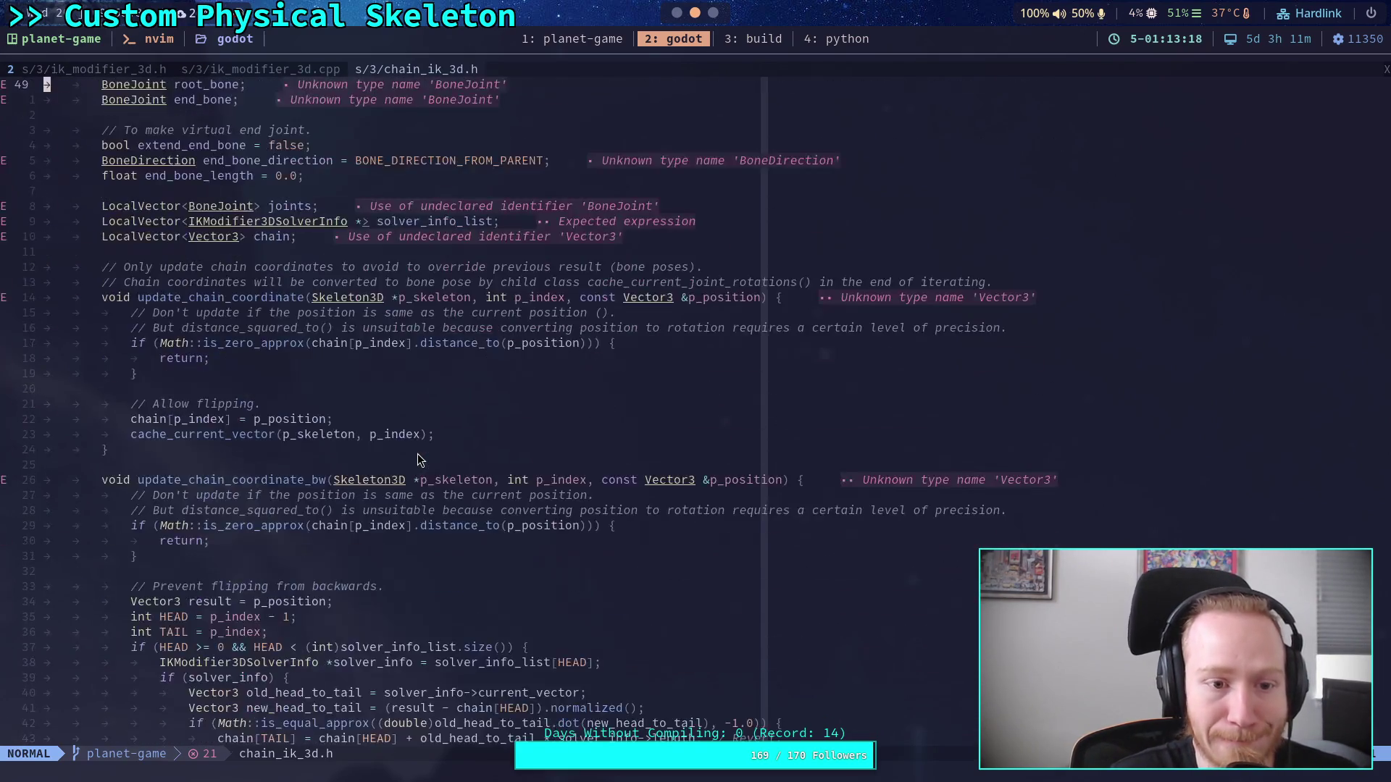
{"action": "scroll", "coordinate": [417, 454], "scroll_direction": "up", "scroll_amount": 3}
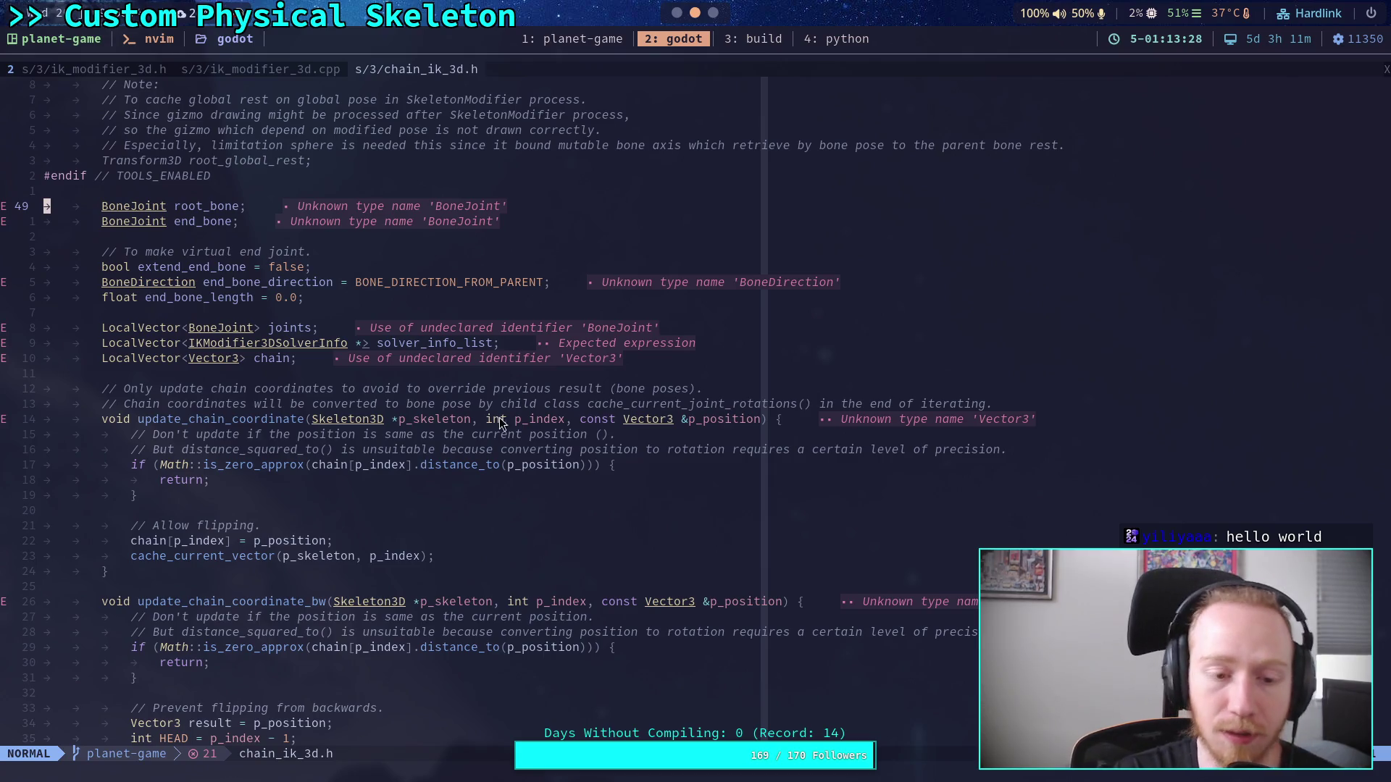
{"action": "scroll", "coordinate": [502, 442], "scroll_direction": "down", "scroll_amount": 2}
{"action": "scroll", "coordinate": [502, 442], "scroll_direction": "down", "scroll_amount": 20}
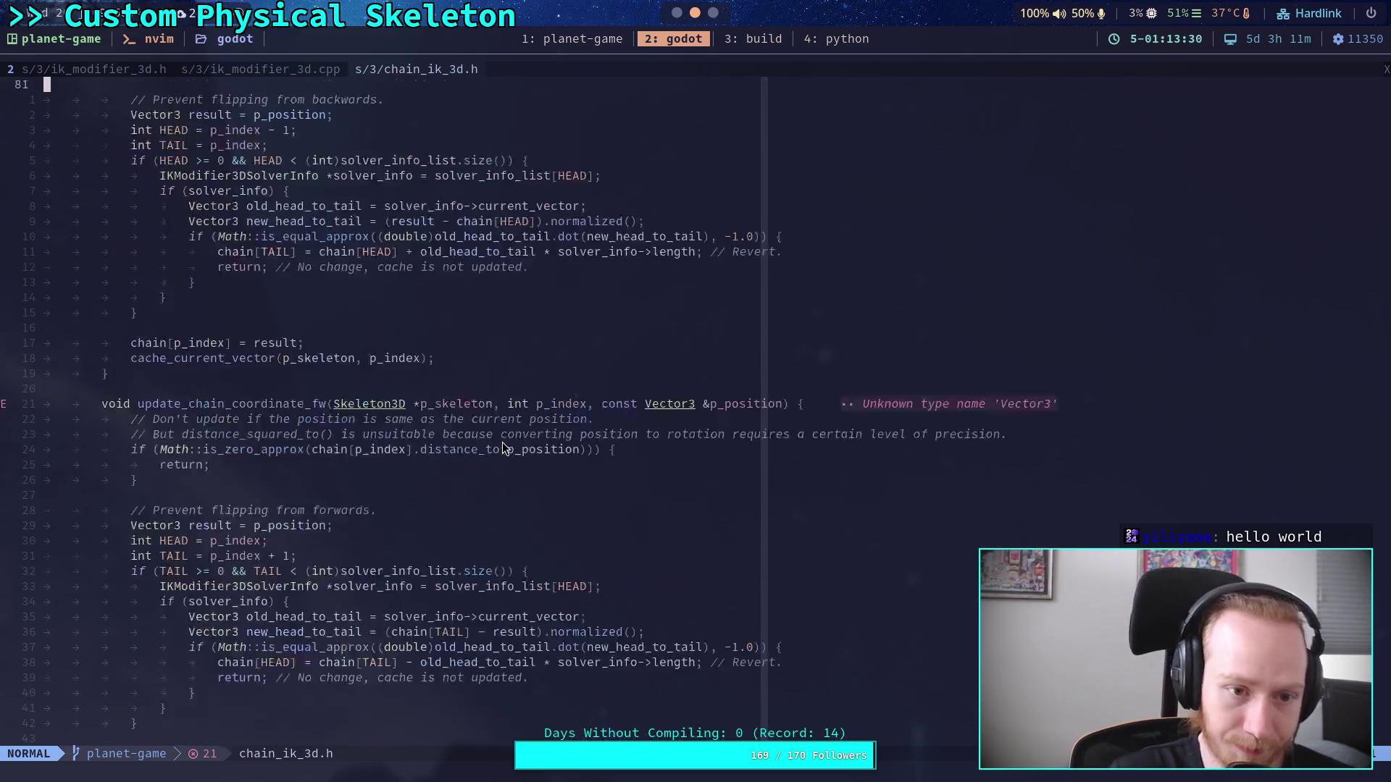
{"action": "scroll", "coordinate": [502, 443], "scroll_direction": "down", "scroll_amount": 20}
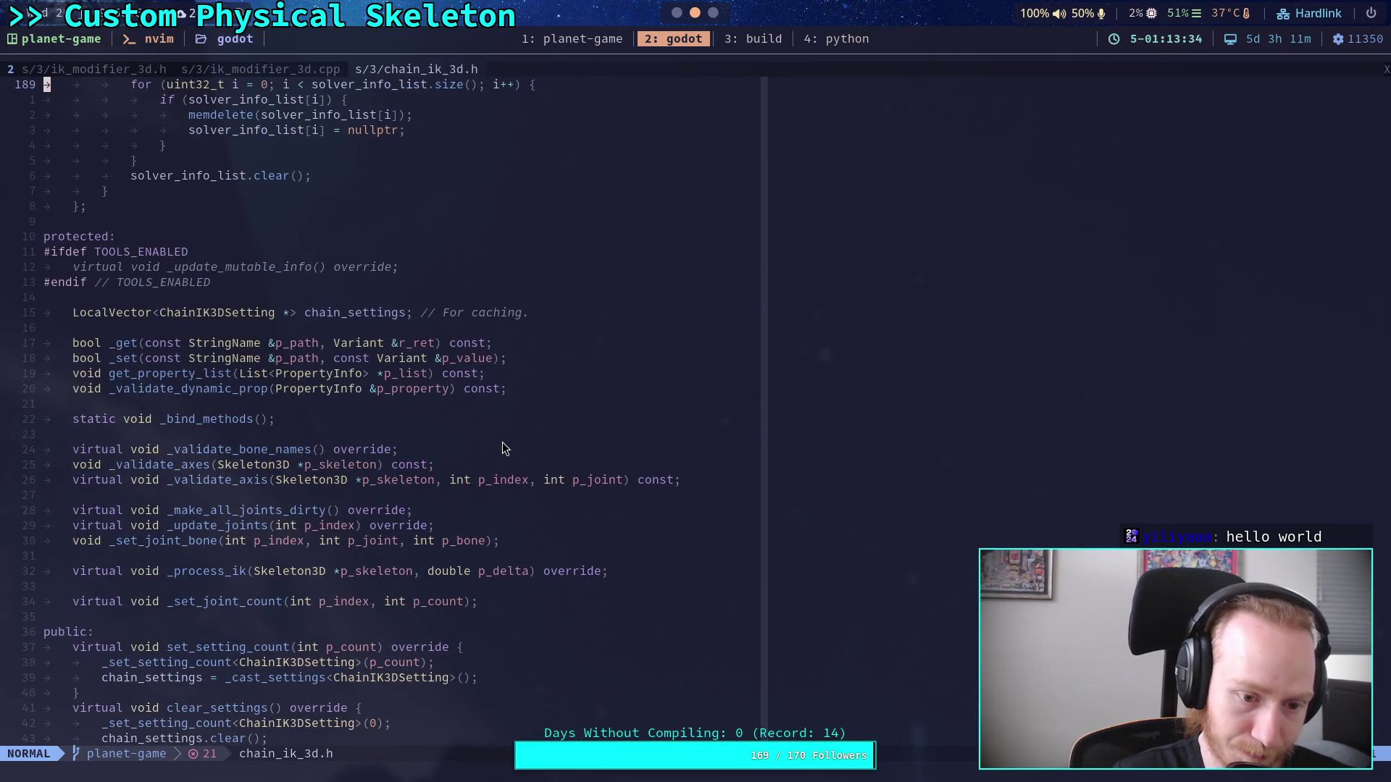
{"action": "scroll", "coordinate": [502, 449], "scroll_direction": "down", "scroll_amount": 11}
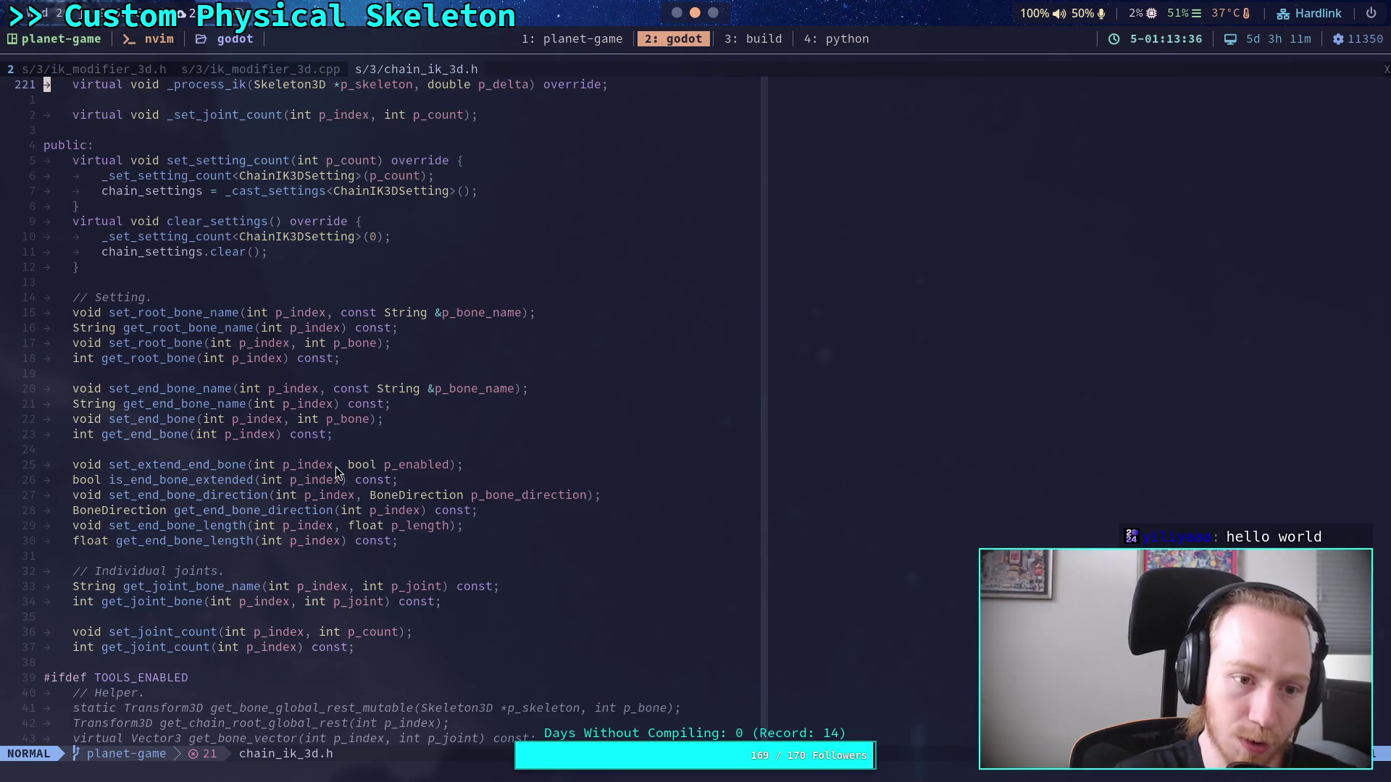
{"action": "scroll", "coordinate": [336, 467], "scroll_direction": "down", "scroll_amount": 9}
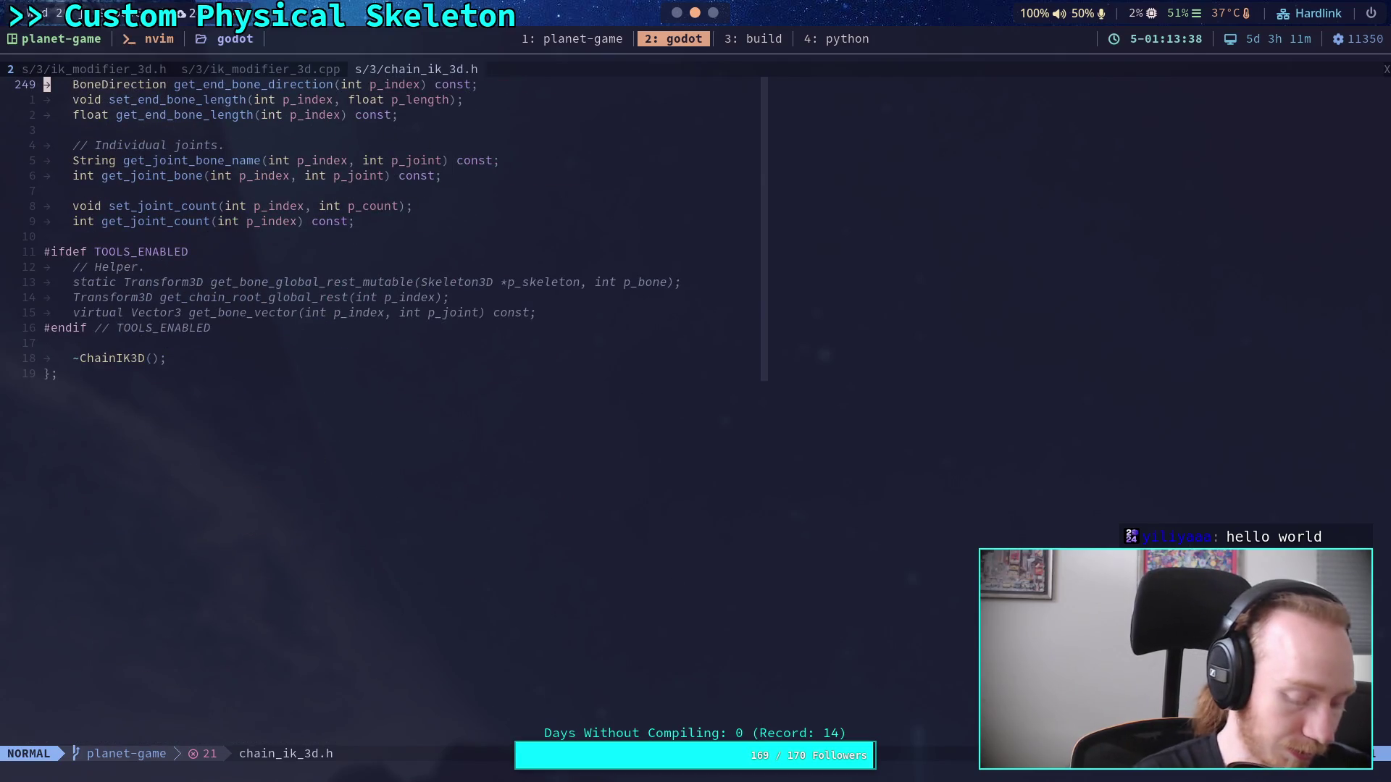
Step: Find the chain_ source files by searching 'chain_cpp' and open chain_ik_3d.cpp
{"action": "key", "text": "space"}
{"action": "key", "text": "e"}
{"action": "key", "text": "Return"}
{"action": "key", "text": "space"}
{"action": "key", "text": "f"}
{"action": "key", "text": "f"}
{"action": "type", "text": "chain_cpp"}
{"action": "key", "text": "Return"}
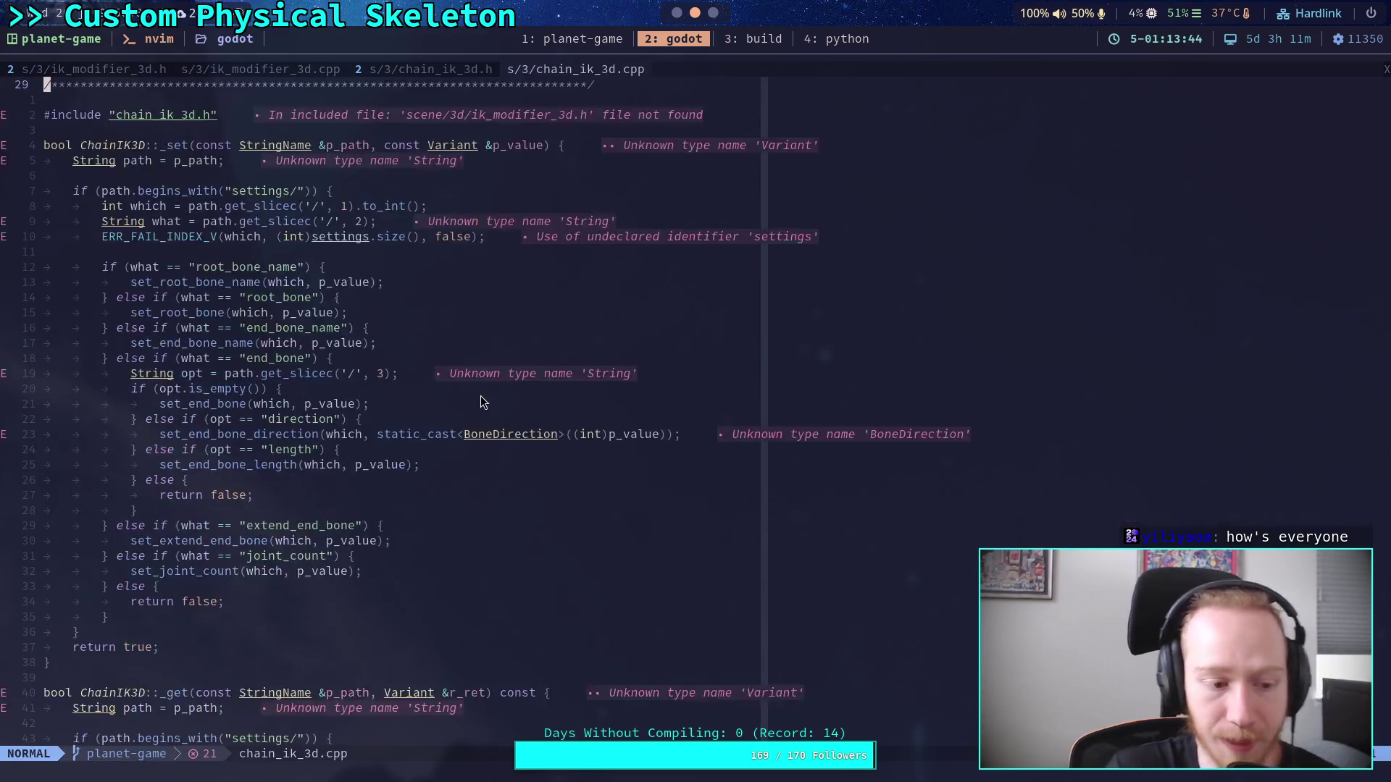
Step: Read chain_ik_3d.cpp downward from the _set function, starting on an empty line inside _set
{"action": "scroll", "coordinate": [478, 394], "scroll_direction": "down", "scroll_amount": 4}
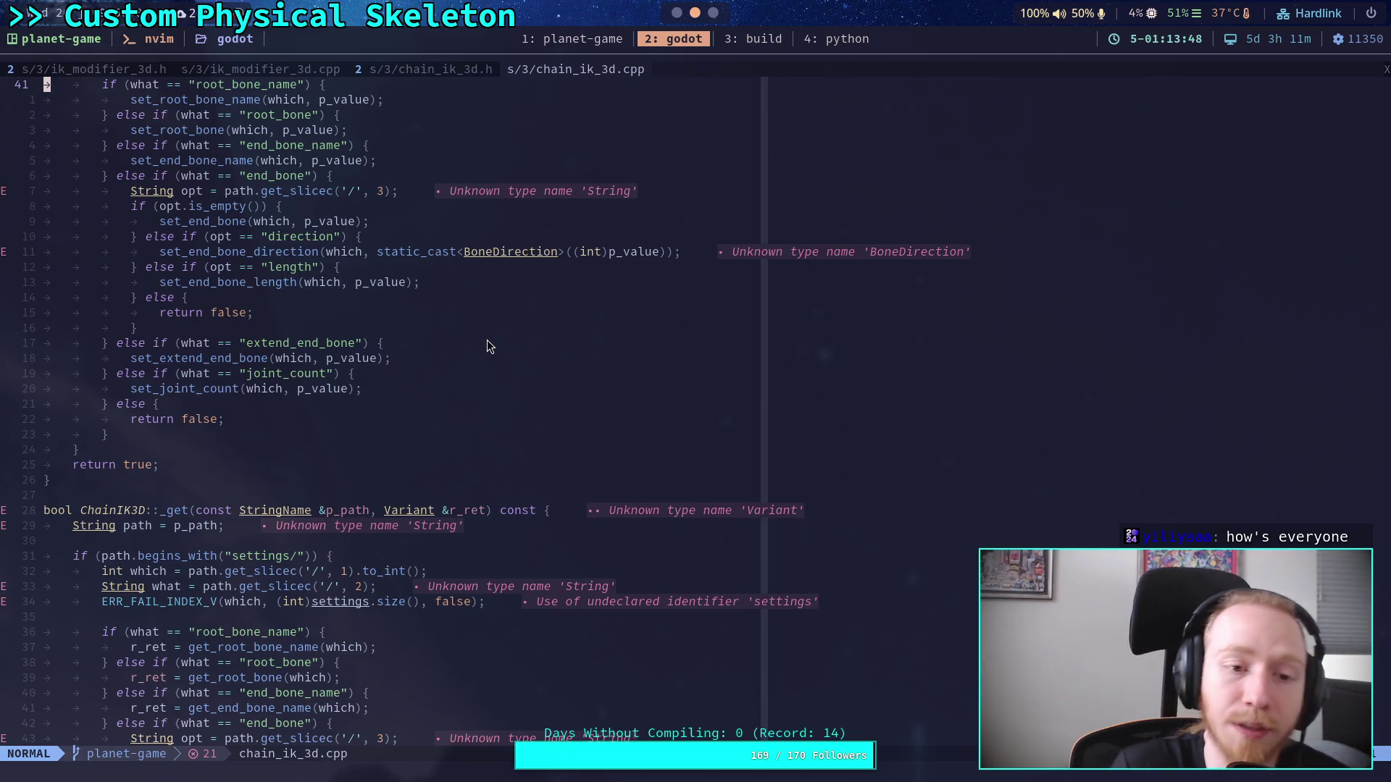
{"action": "left_click", "coordinate": [272, 495]}
{"action": "scroll", "coordinate": [306, 484], "scroll_direction": "up", "scroll_amount": 7}
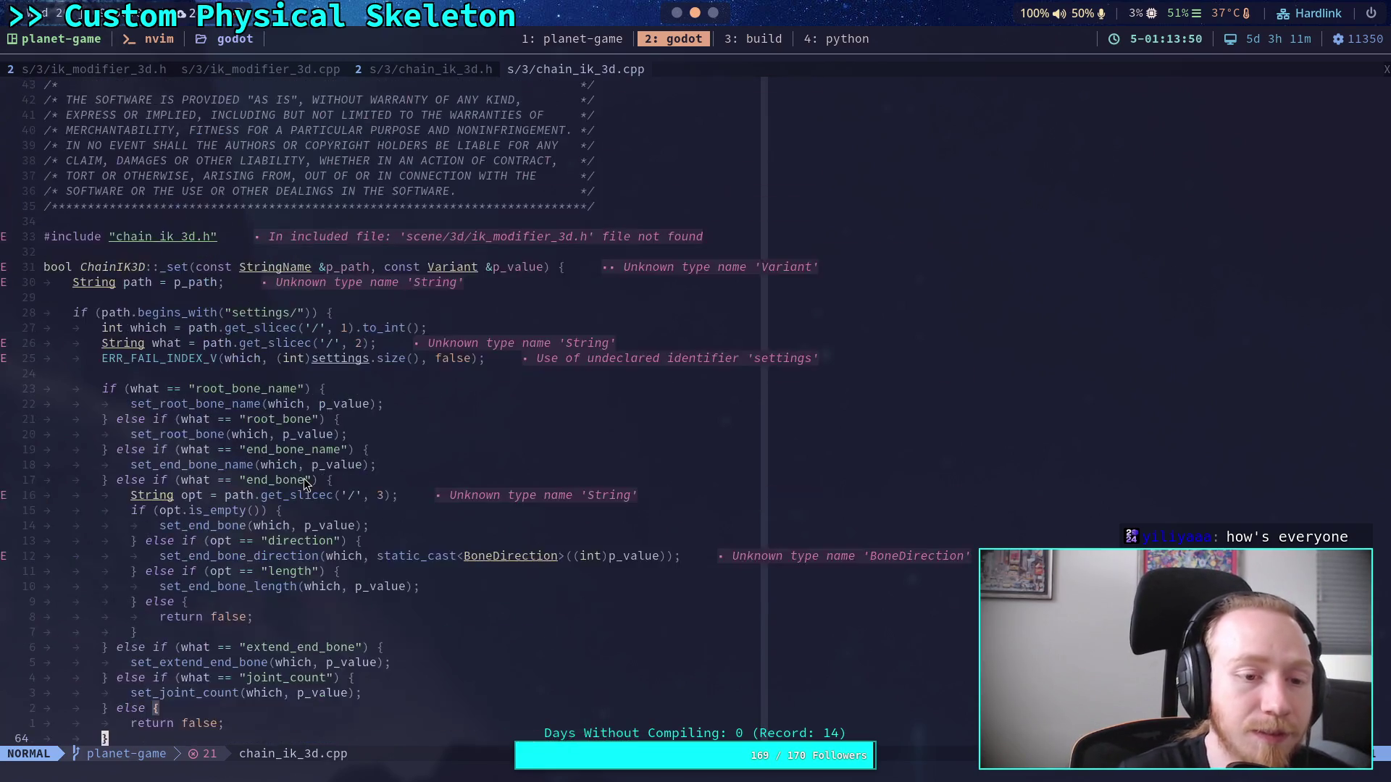
{"action": "scroll", "coordinate": [308, 482], "scroll_direction": "down", "scroll_amount": 20}
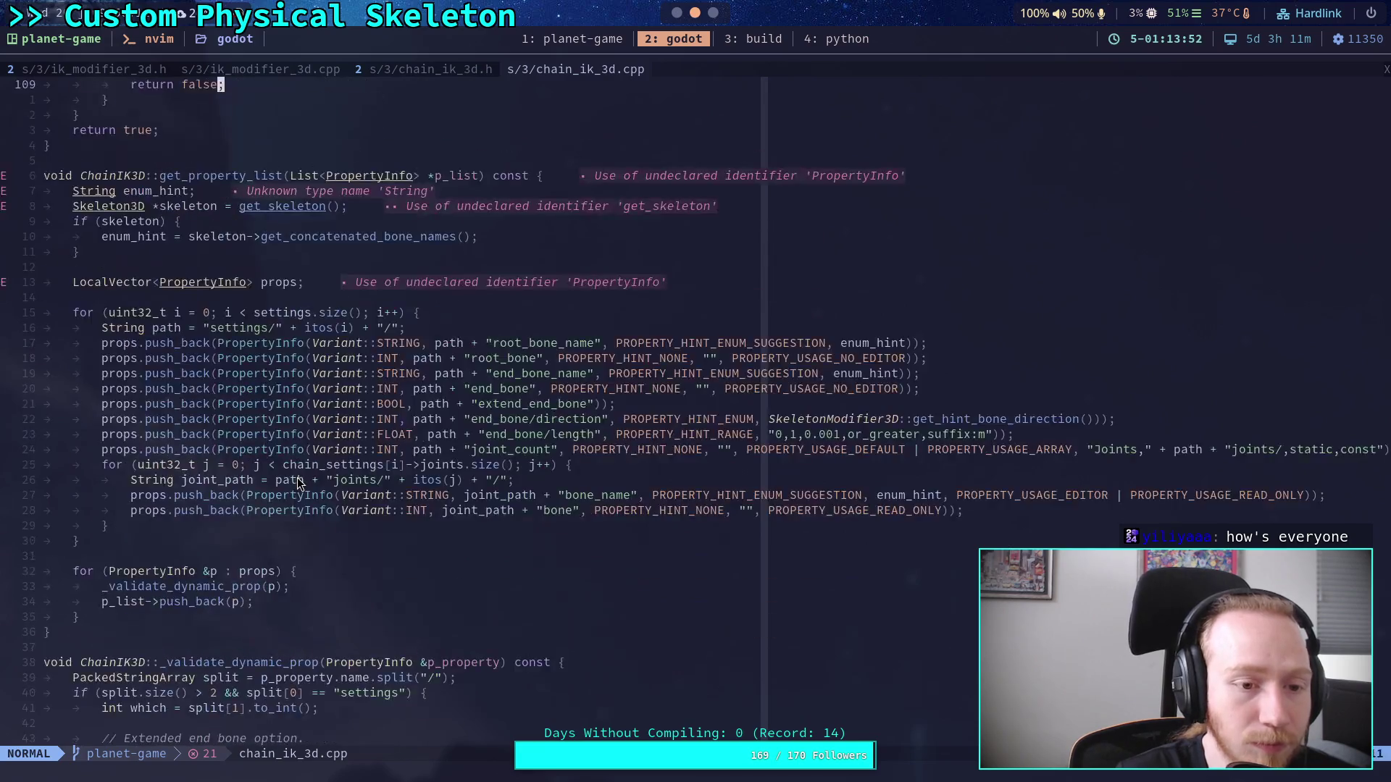
{"action": "scroll", "coordinate": [299, 484], "scroll_direction": "down", "scroll_amount": 20}
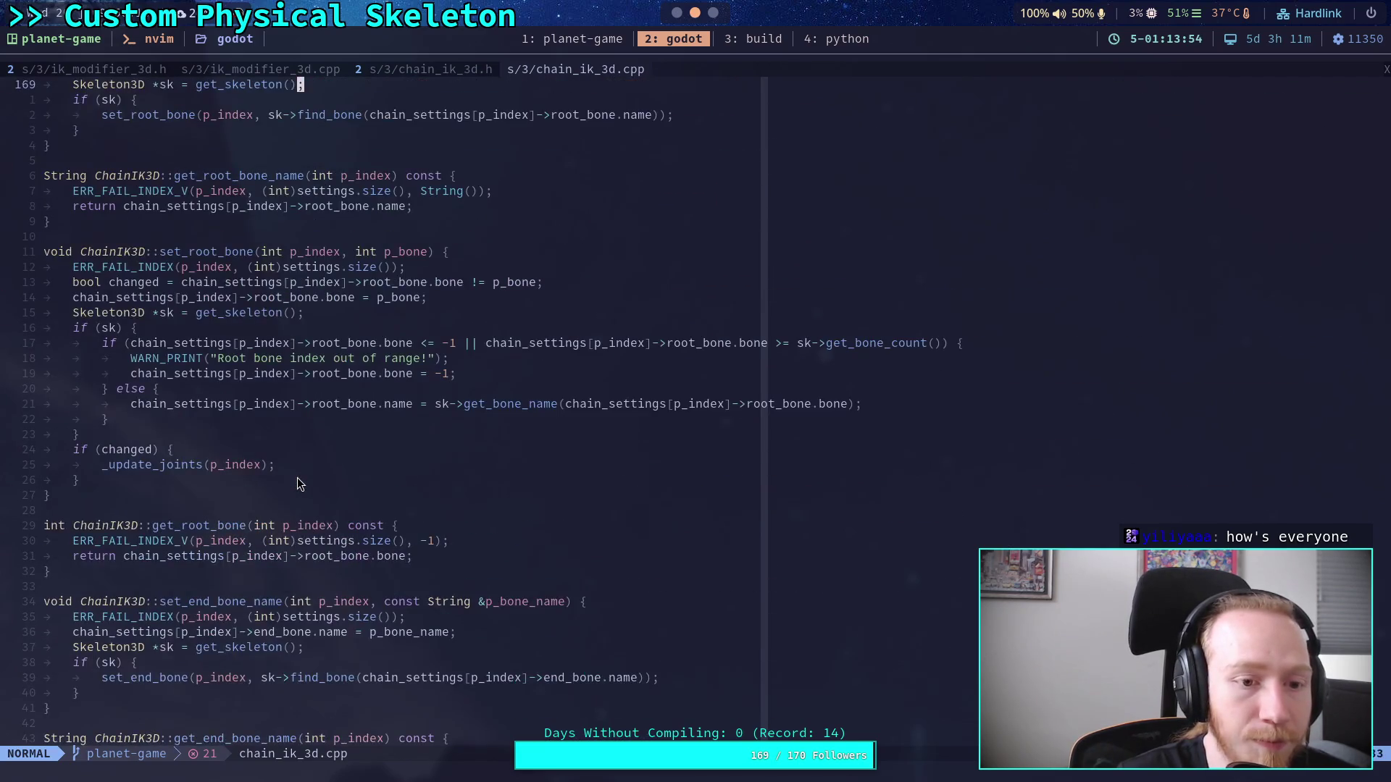
{"action": "scroll", "coordinate": [298, 481], "scroll_direction": "down", "scroll_amount": 9}
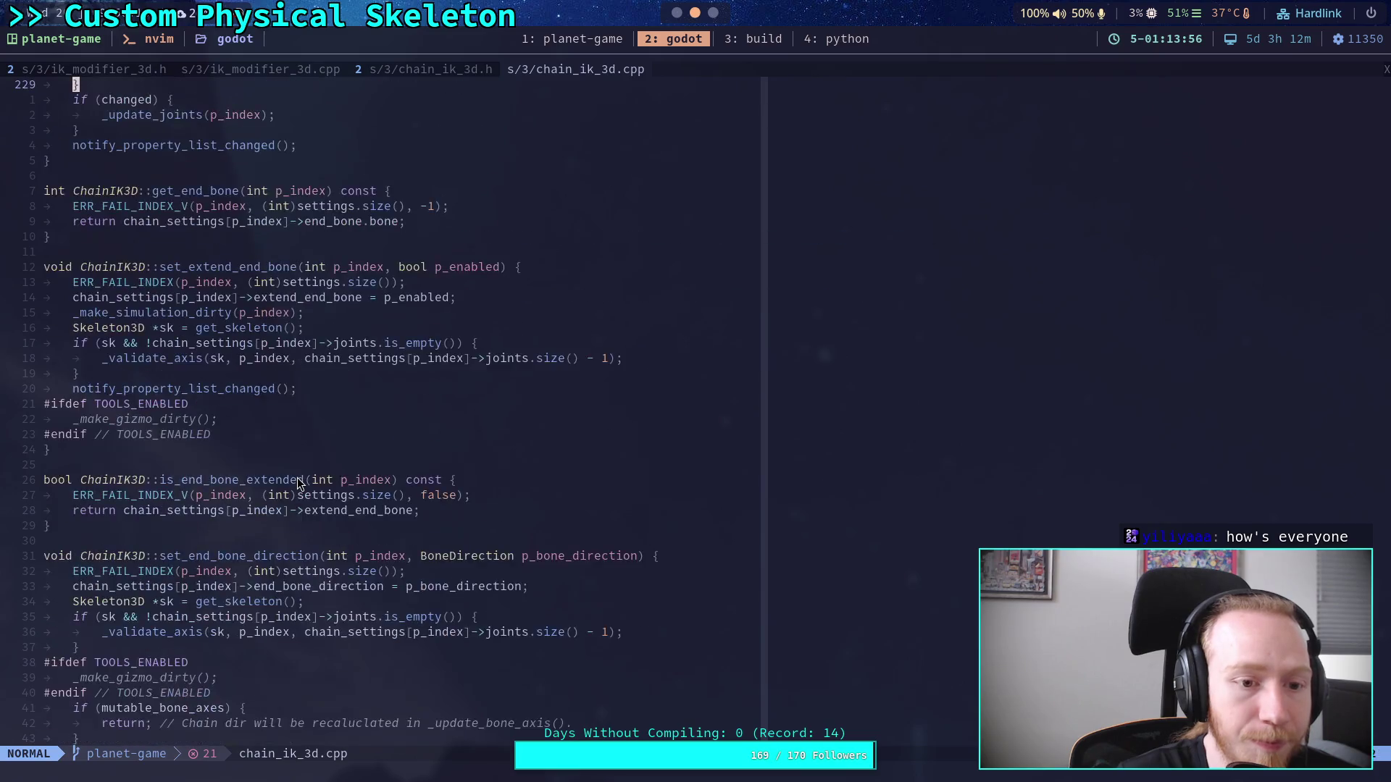
{"action": "scroll", "coordinate": [297, 483], "scroll_direction": "down", "scroll_amount": 12}
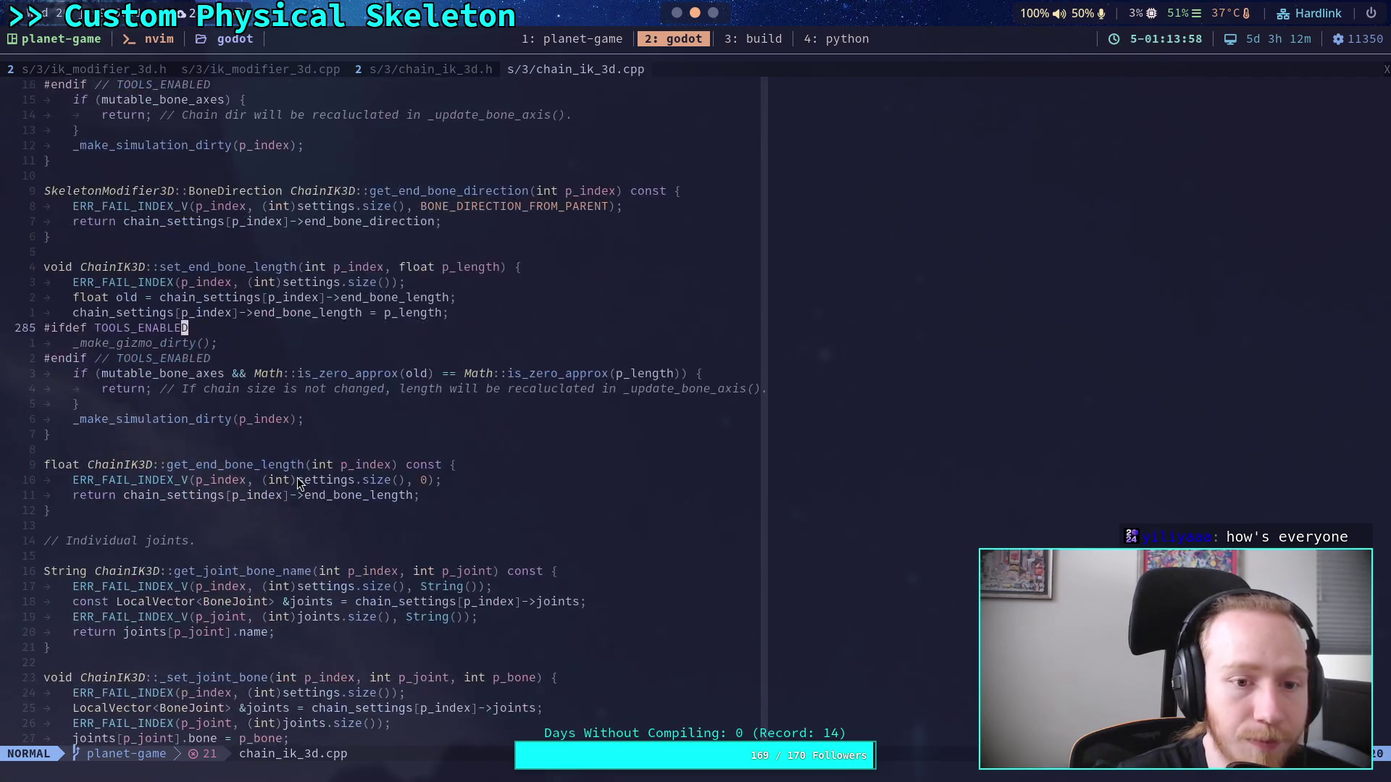
{"action": "scroll", "coordinate": [297, 484], "scroll_direction": "down", "scroll_amount": 20}
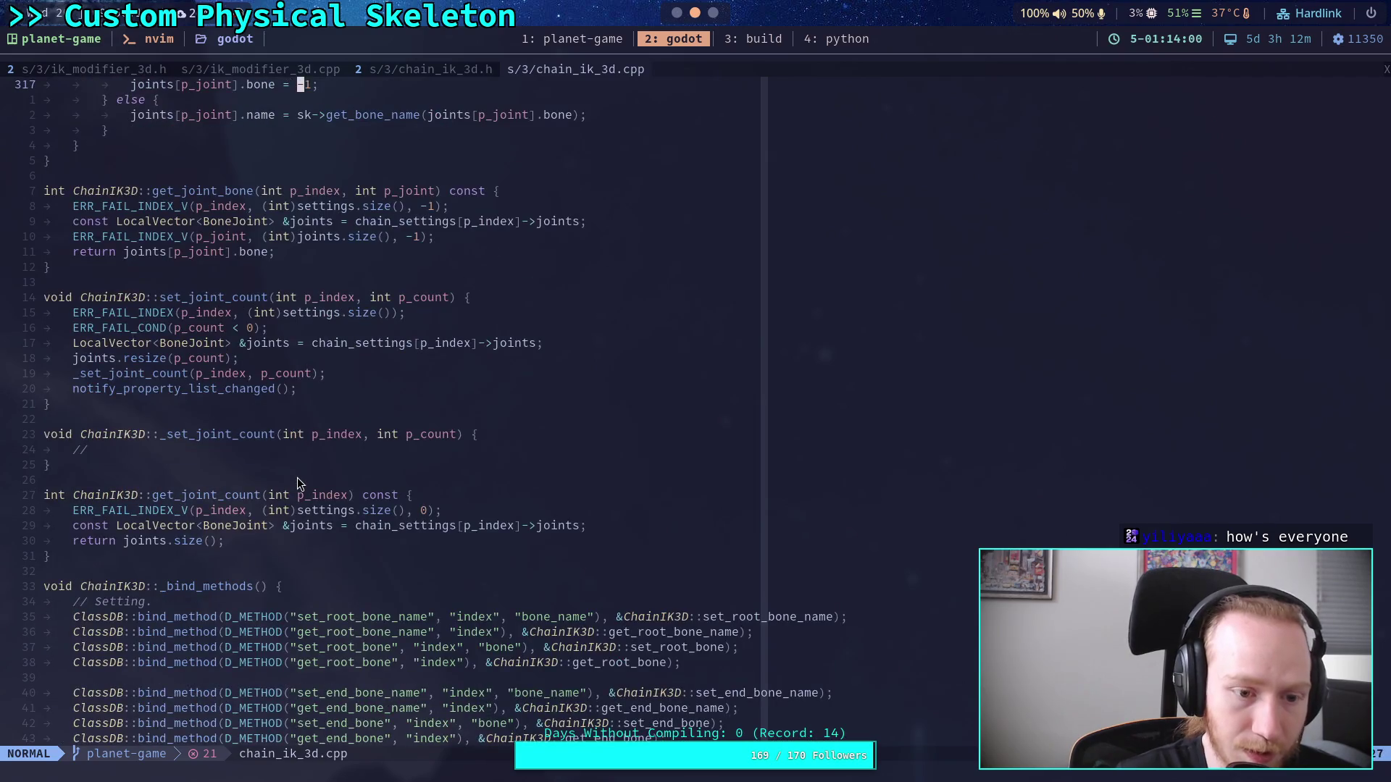
{"action": "scroll", "coordinate": [297, 483], "scroll_direction": "down", "scroll_amount": 9}
{"action": "scroll", "coordinate": [298, 483], "scroll_direction": "down", "scroll_amount": 10}
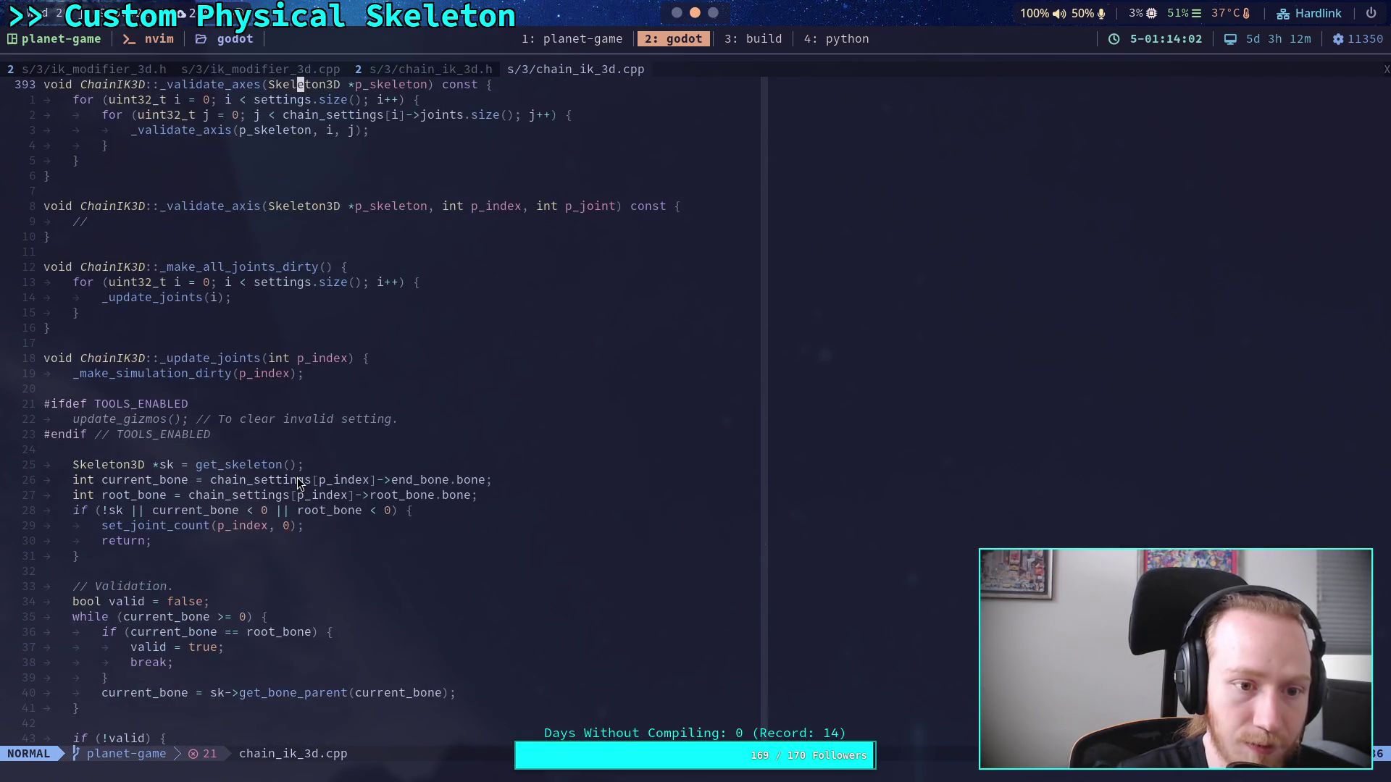
{"action": "scroll", "coordinate": [300, 483], "scroll_direction": "down", "scroll_amount": 8}
Step: Read to the end of chain_ik_3d.cpp, scroll back up, and show the godot repository file tree
{"action": "scroll", "coordinate": [300, 484], "scroll_direction": "up", "scroll_amount": 2}
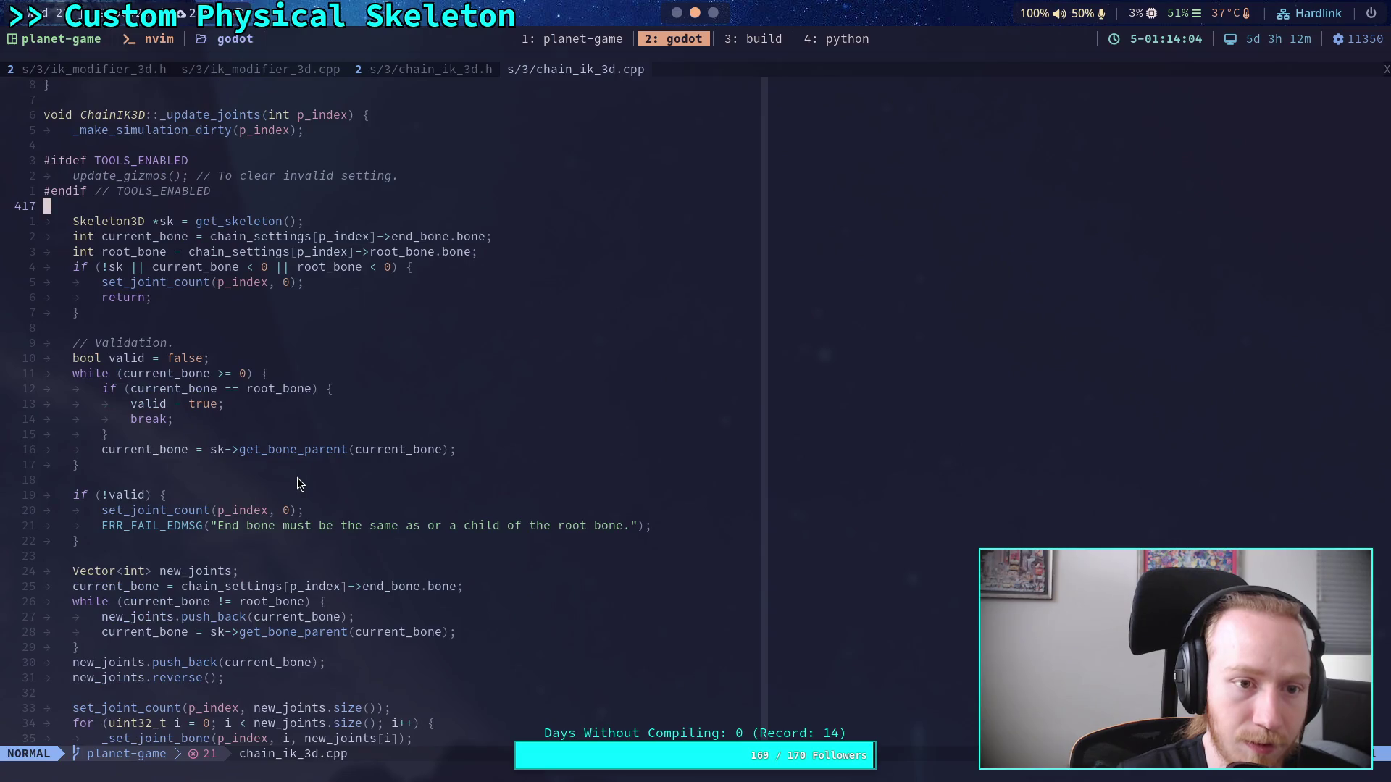
{"action": "scroll", "coordinate": [299, 483], "scroll_direction": "down", "scroll_amount": 6}
{"action": "scroll", "coordinate": [297, 482], "scroll_direction": "down", "scroll_amount": 5}
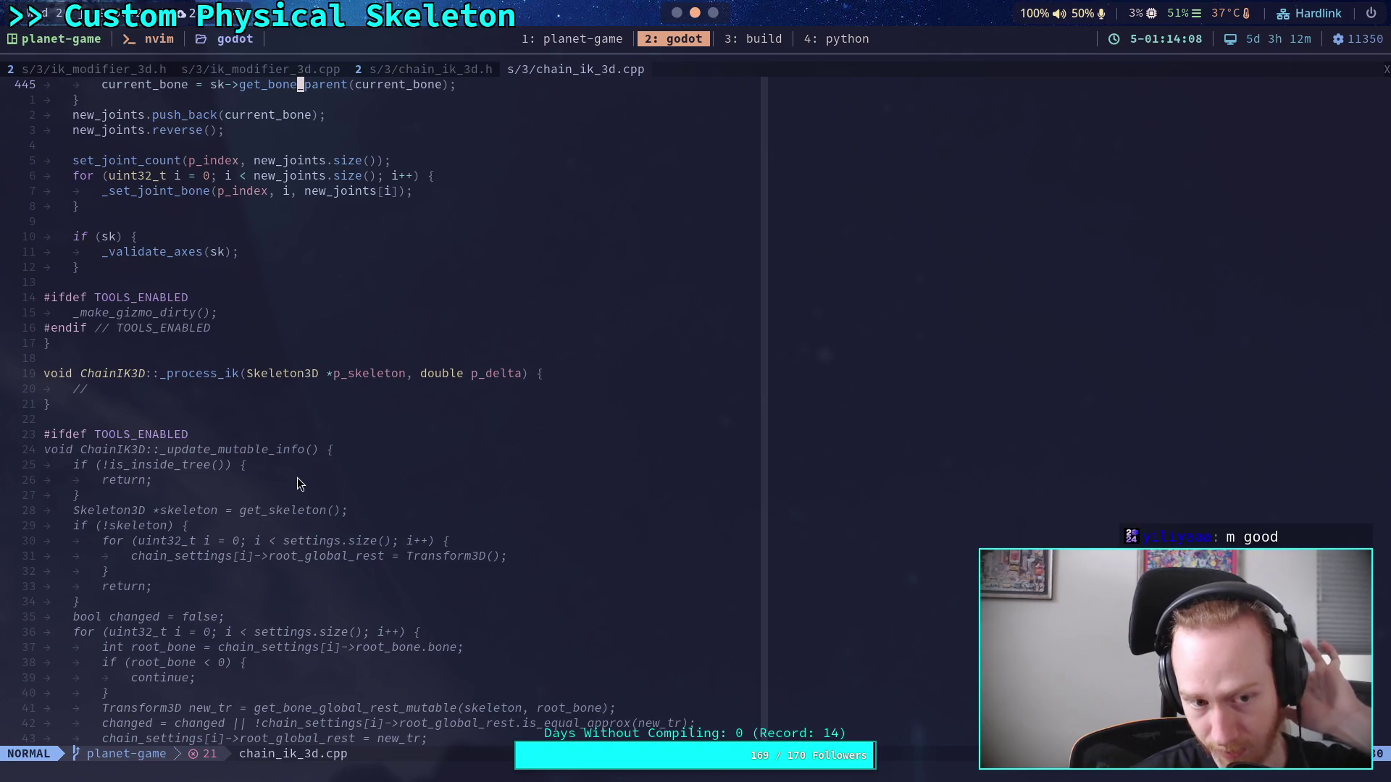
{"action": "scroll", "coordinate": [297, 477], "scroll_direction": "down", "scroll_amount": 12}
{"action": "scroll", "coordinate": [307, 473], "scroll_direction": "down", "scroll_amount": 4}
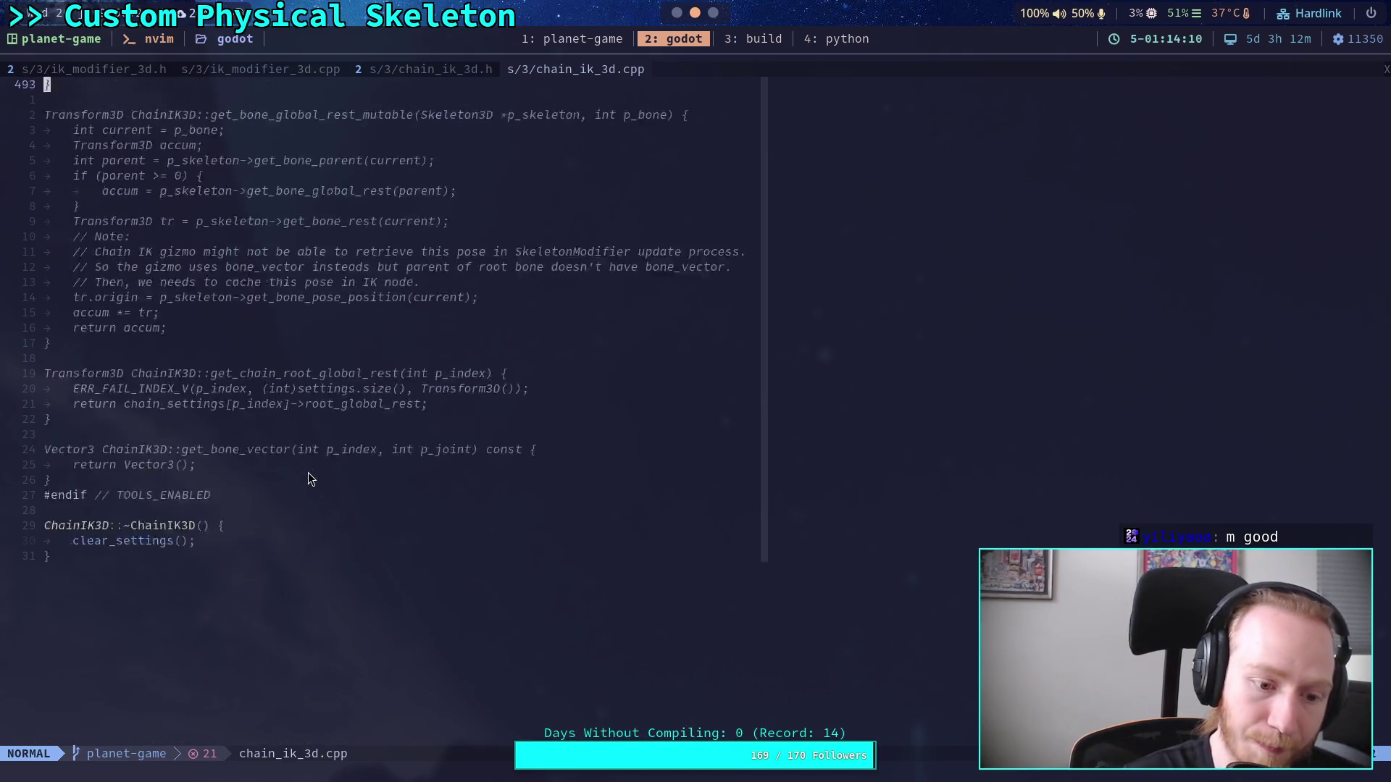
{"action": "scroll", "coordinate": [307, 473], "scroll_direction": "up", "scroll_amount": 20}
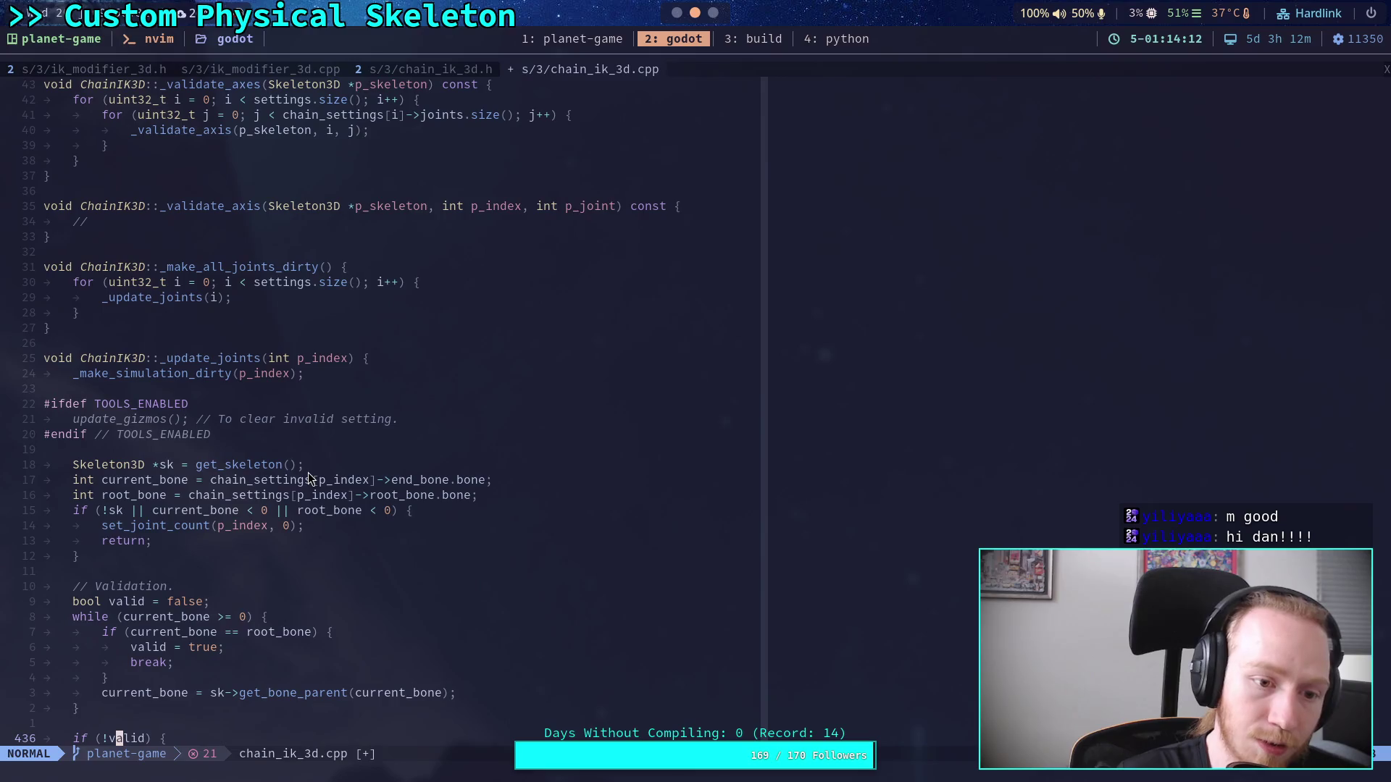
{"action": "scroll", "coordinate": [307, 472], "scroll_direction": "up", "scroll_amount": 19}
{"action": "scroll", "coordinate": [346, 466], "scroll_direction": "up", "scroll_amount": 20}
{"action": "key", "text": "ctrl+n"}
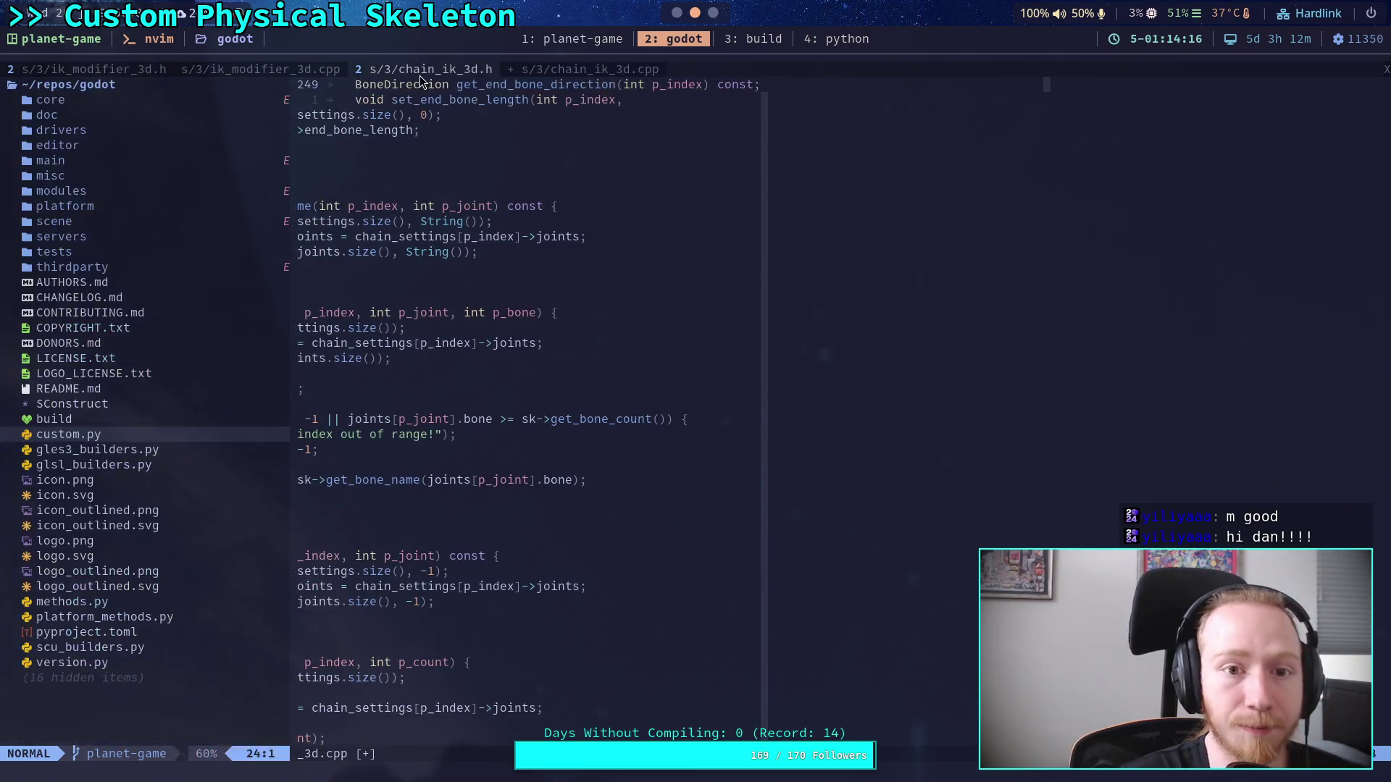
Step: Glance at ik_modifier_3d.cpp, return to chain_ik_3d.cpp, and open custom.py from the file tree
{"action": "left_click", "coordinate": [256, 68]}
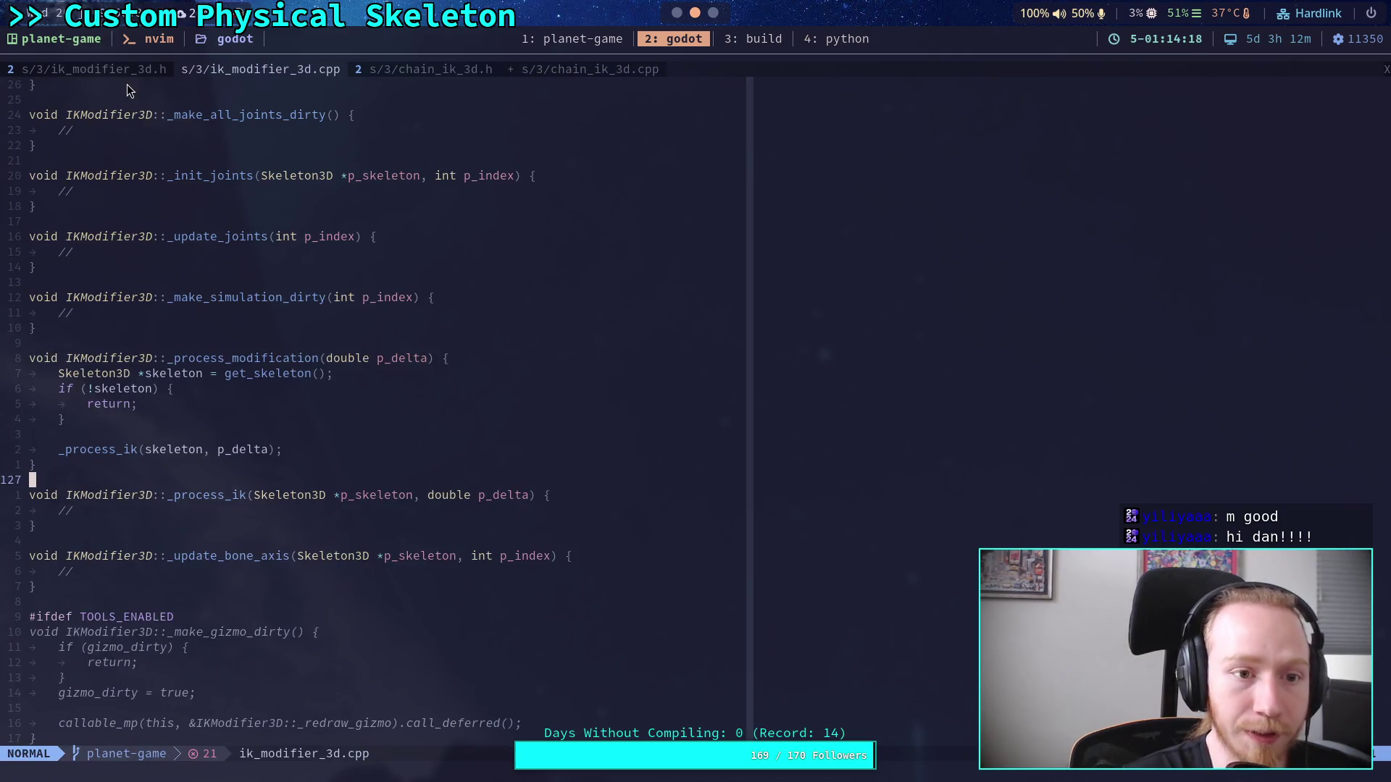
{"action": "left_click", "coordinate": [558, 73]}
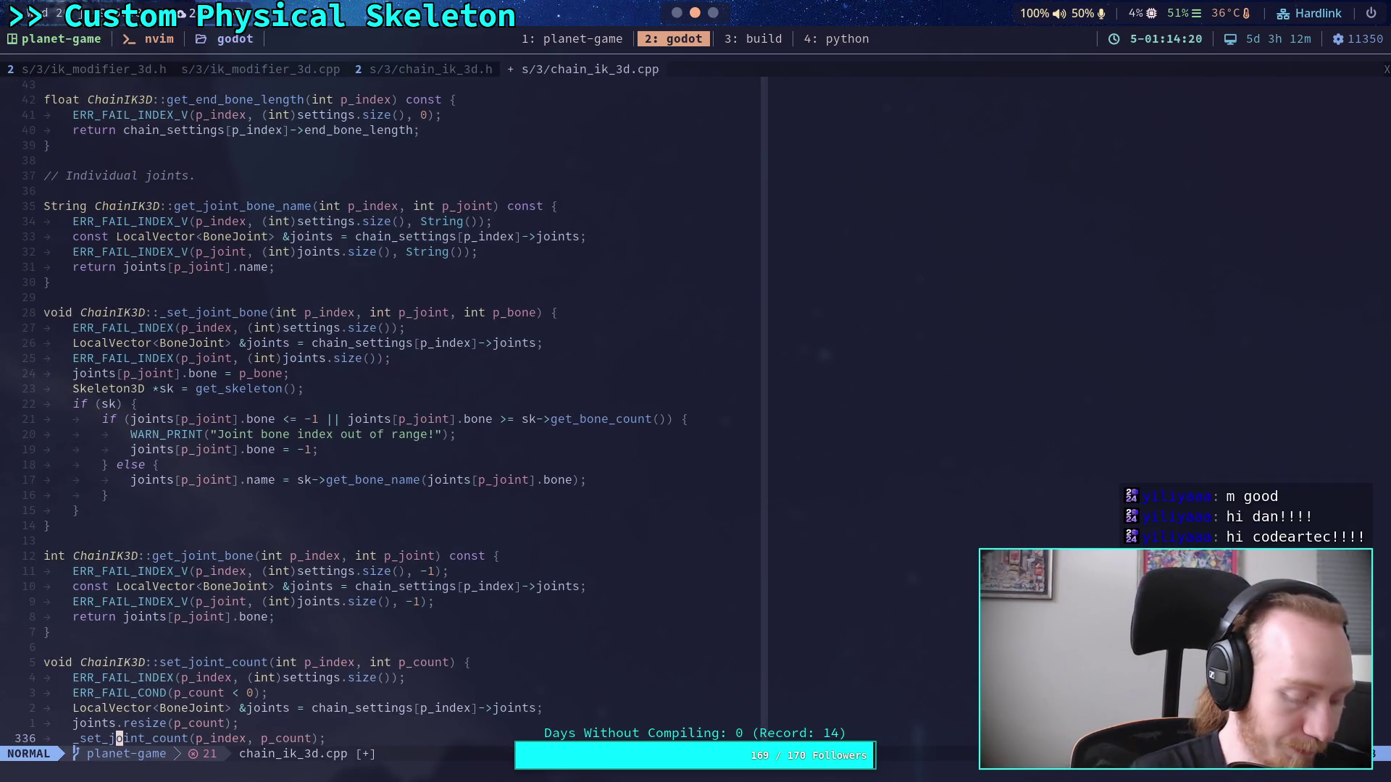
{"action": "key", "text": "ctrl+n"}
{"action": "key", "text": "j"}
{"action": "key", "text": "j"}
{"action": "key", "text": "j"}
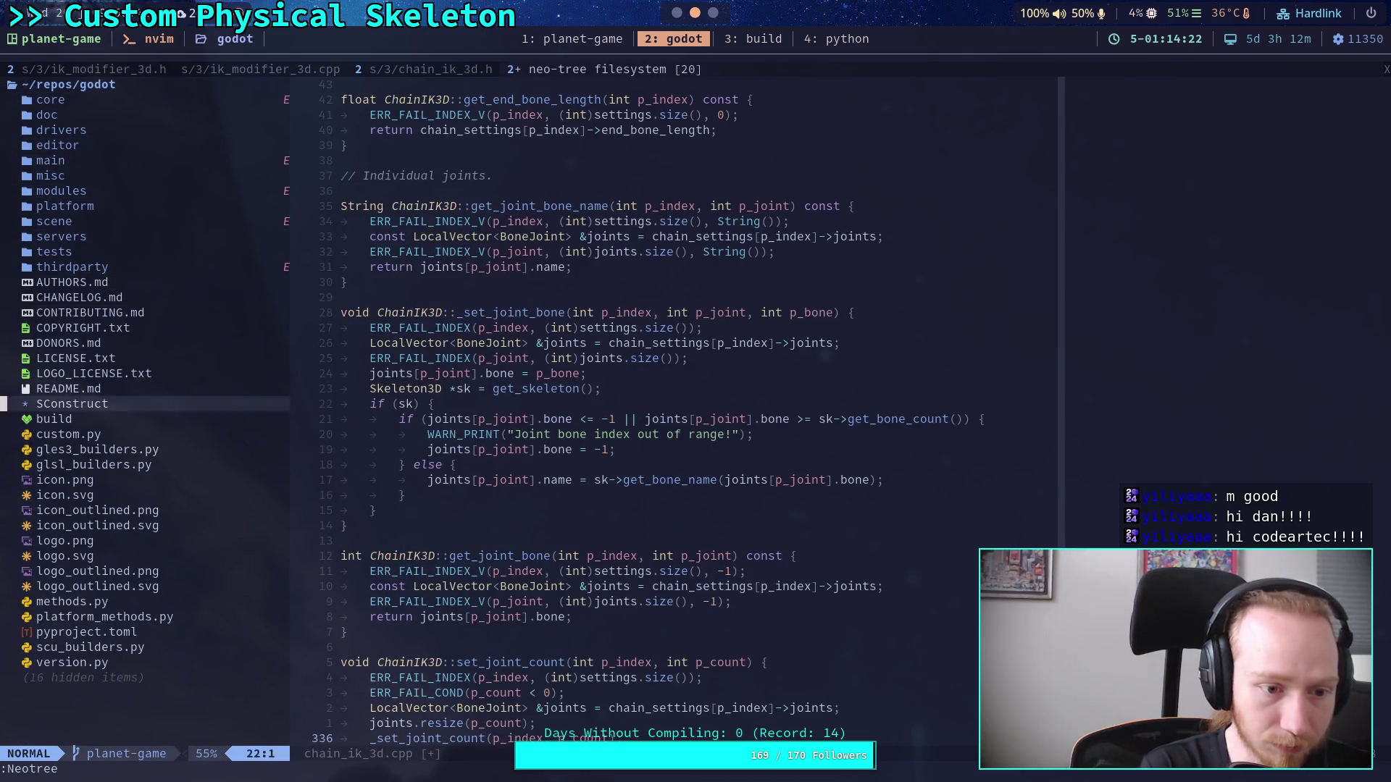
{"action": "key", "text": "Return"}
Step: Search 'iterate_ik', open iterate_ik_3d.h, and scroll through its declarations
{"action": "key", "text": "ctrl+p"}
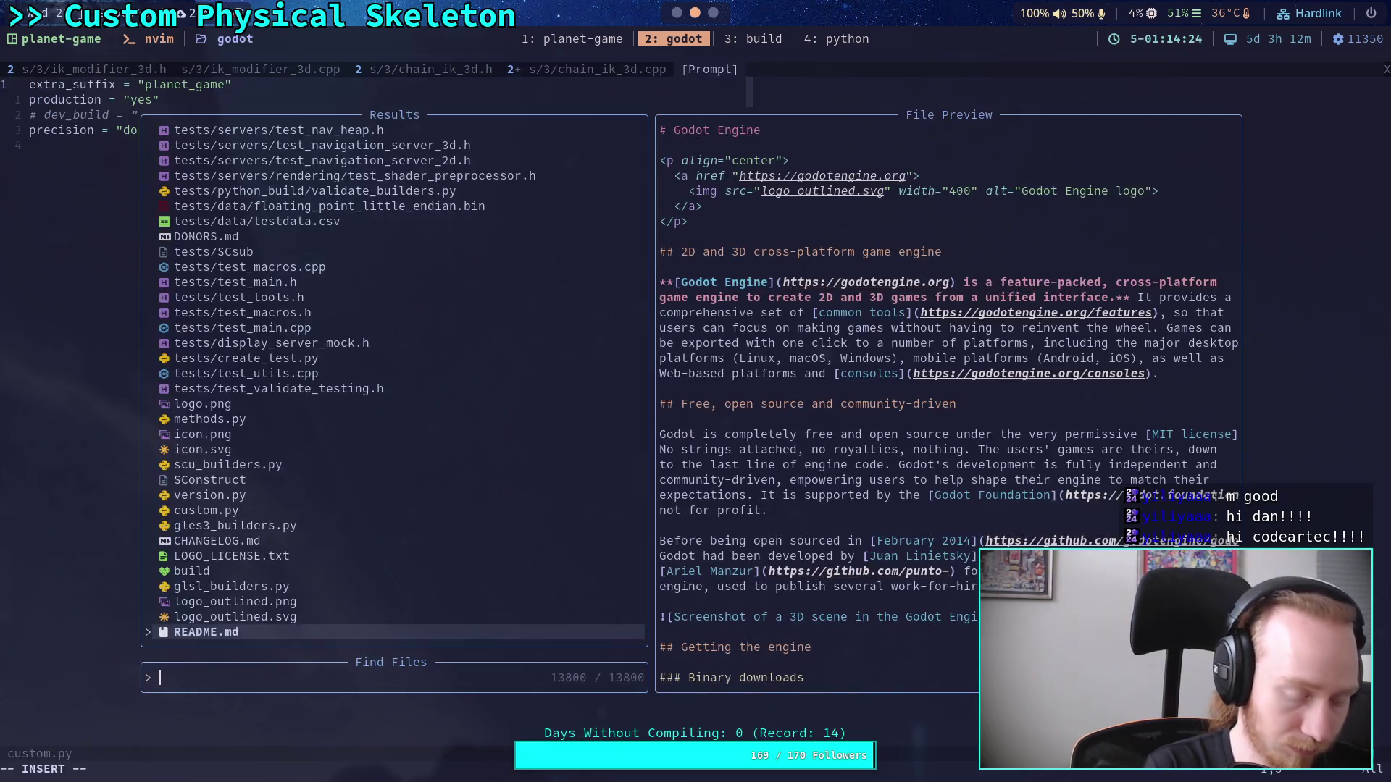
{"action": "type", "text": "iterate"}
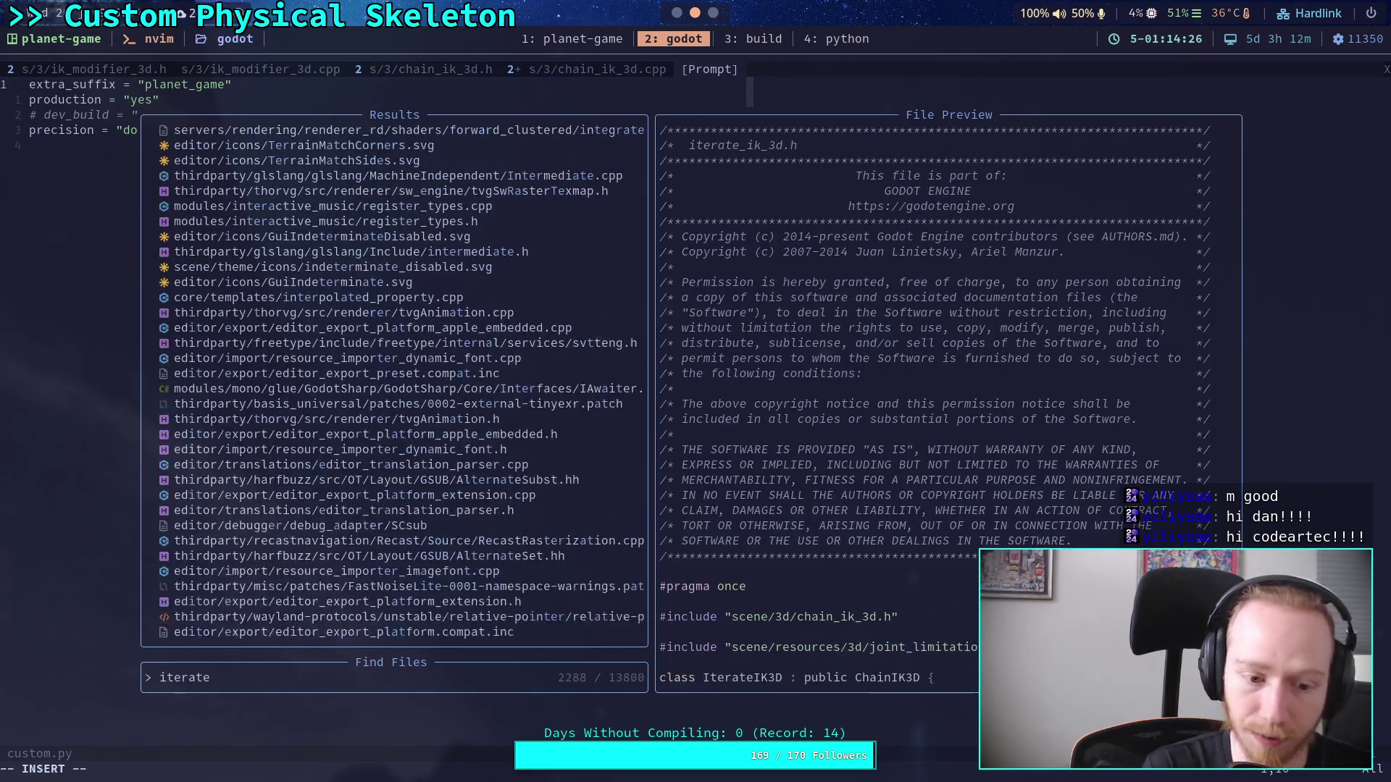
{"action": "type", "text": "_ik"}
{"action": "key", "text": "Return"}
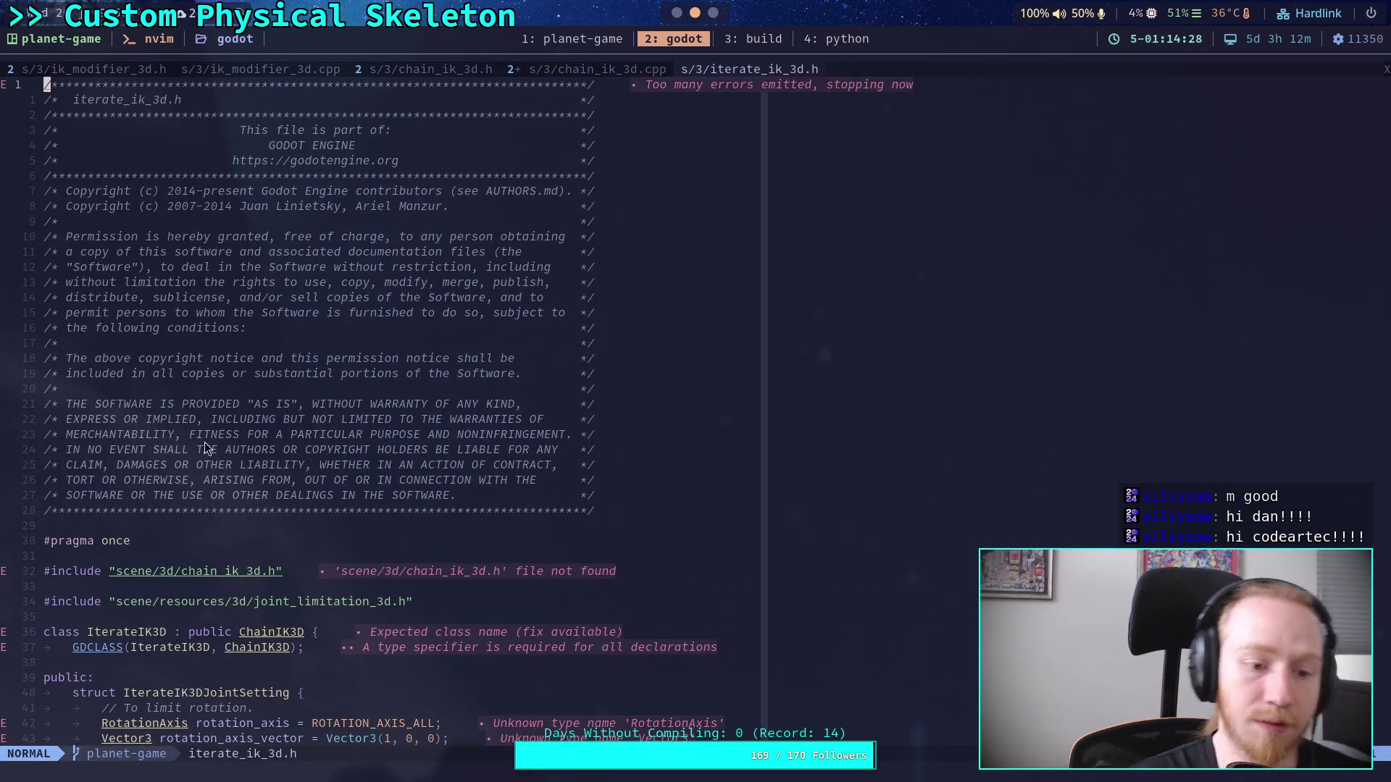
{"action": "scroll", "coordinate": [368, 433], "scroll_direction": "down", "scroll_amount": 20}
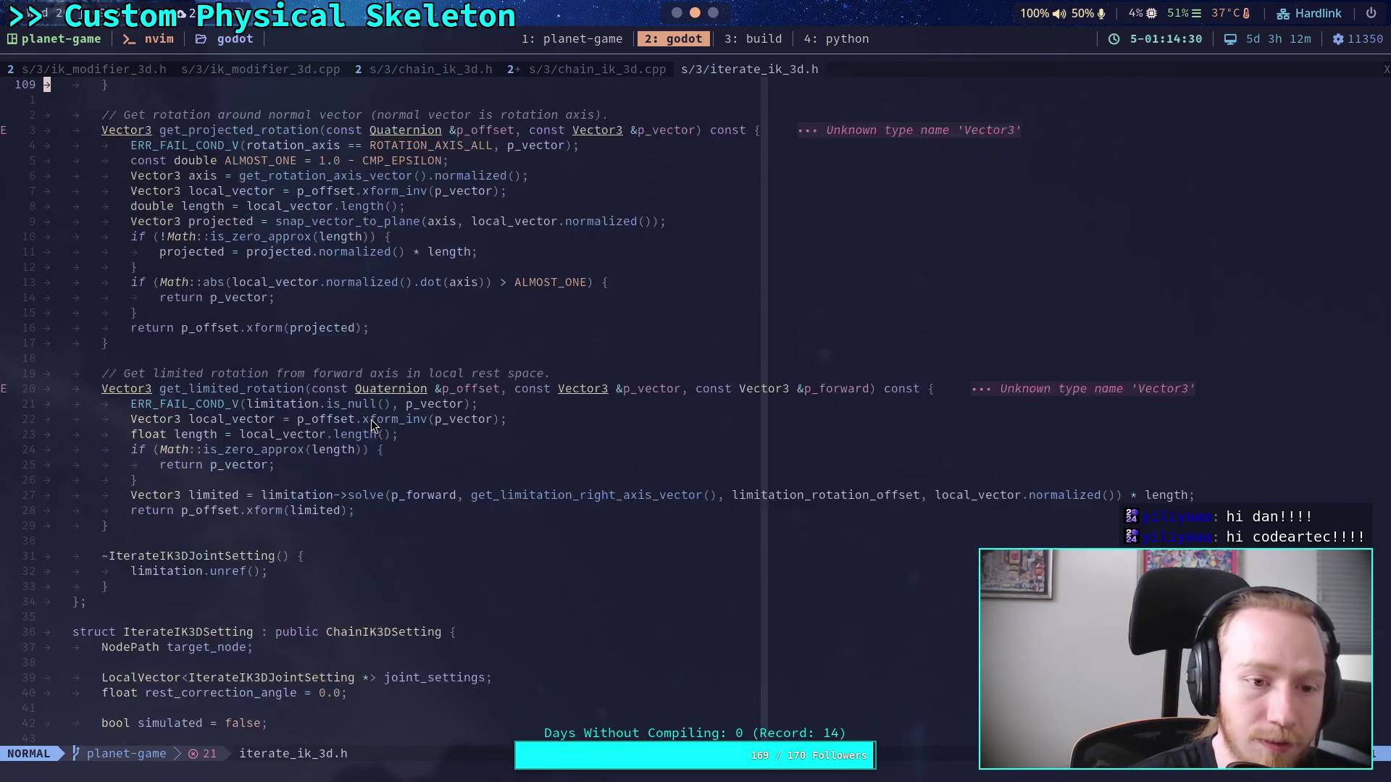
{"action": "scroll", "coordinate": [371, 426], "scroll_direction": "down", "scroll_amount": 19}
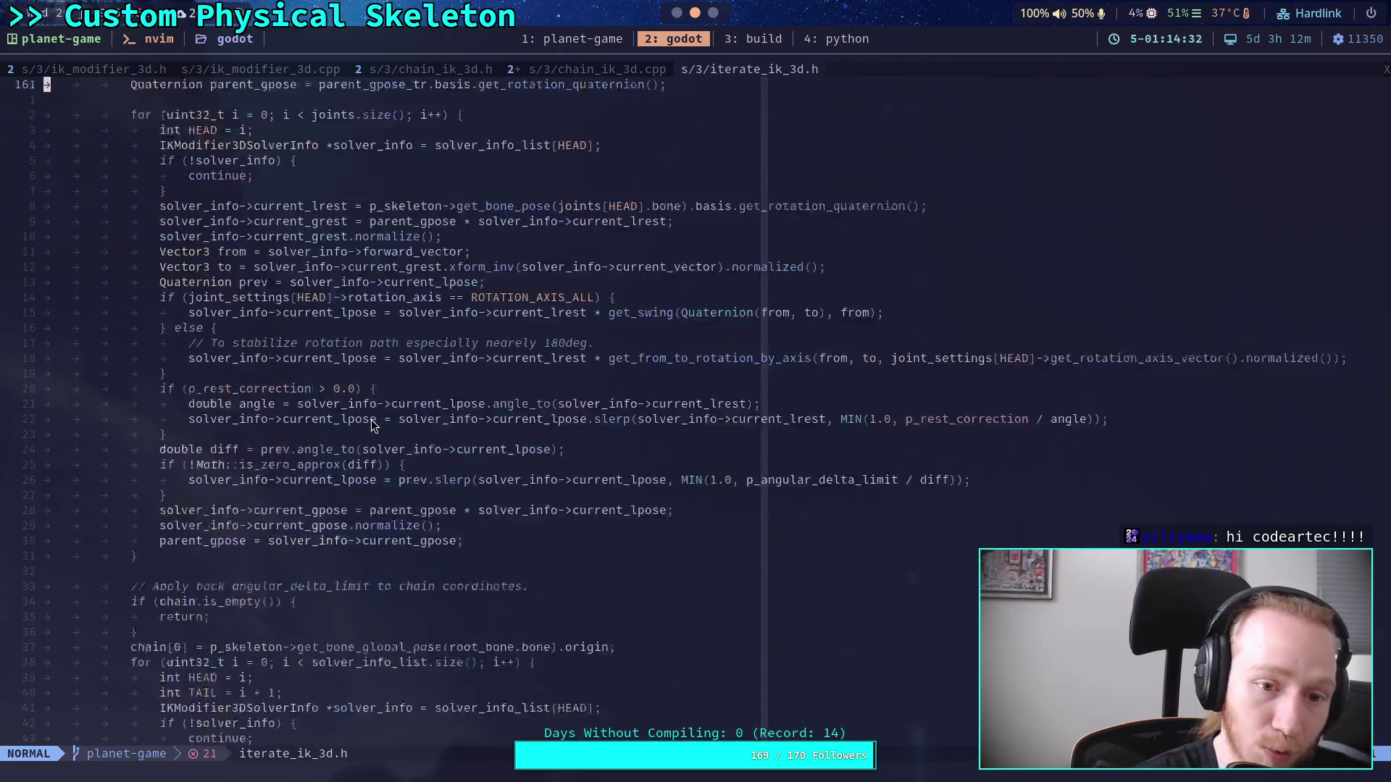
{"action": "scroll", "coordinate": [371, 425], "scroll_direction": "down", "scroll_amount": 15}
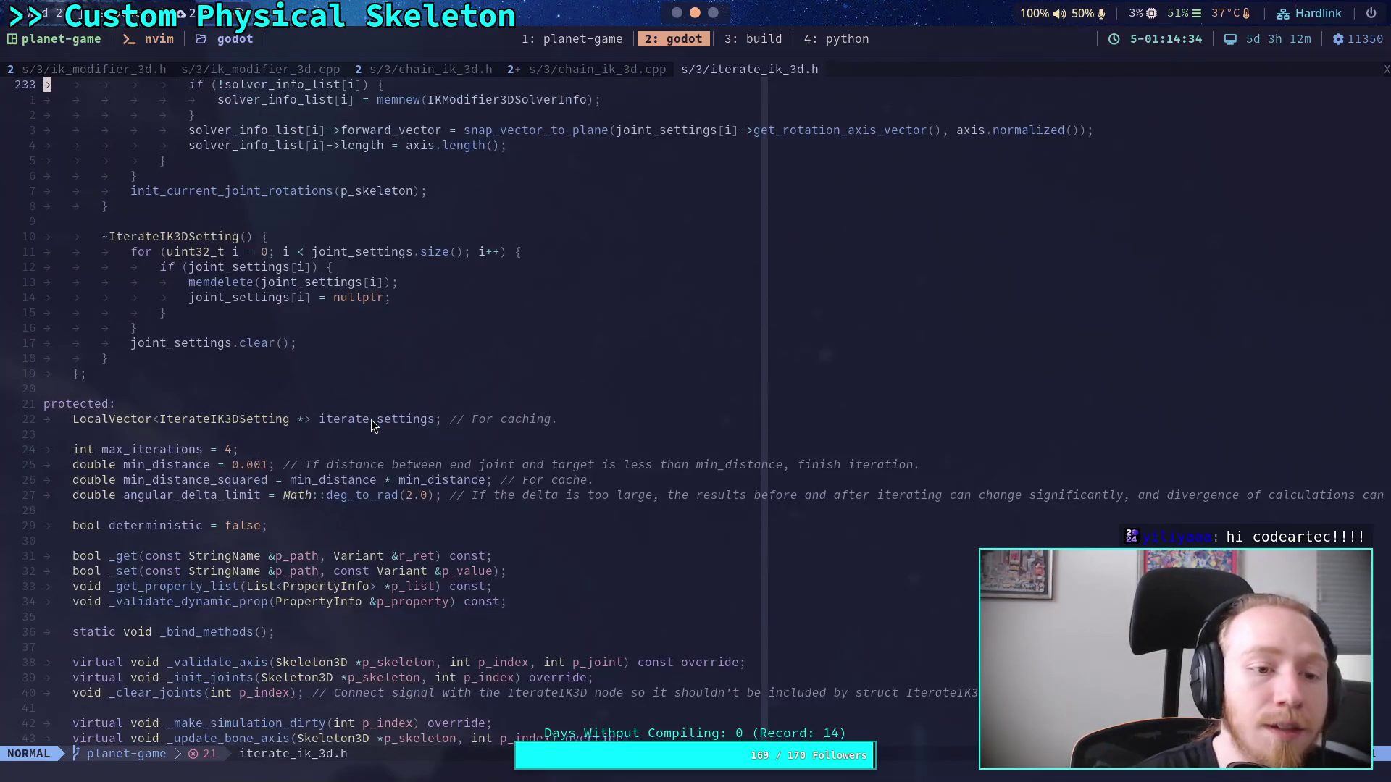
{"action": "scroll", "coordinate": [371, 424], "scroll_direction": "down", "scroll_amount": 9}
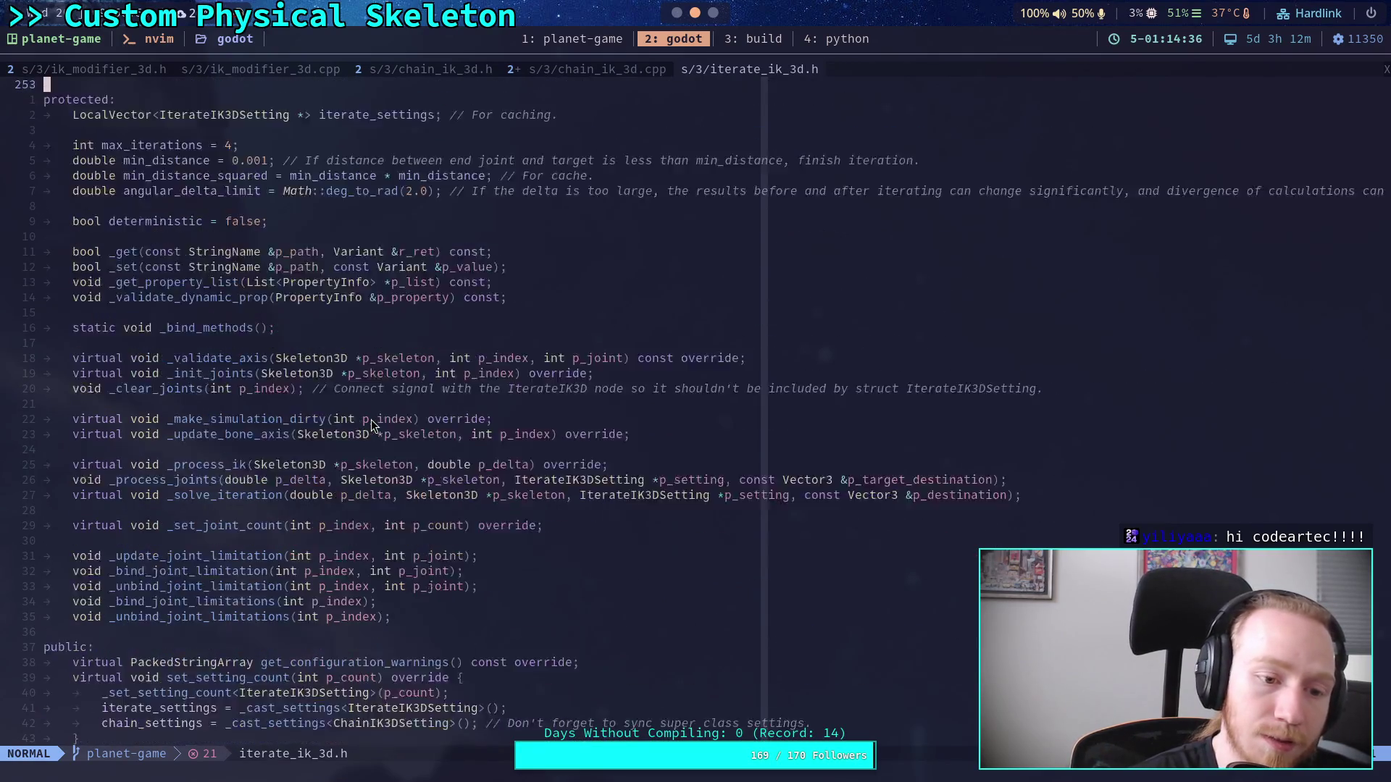
{"action": "scroll", "coordinate": [371, 423], "scroll_direction": "down", "scroll_amount": 4}
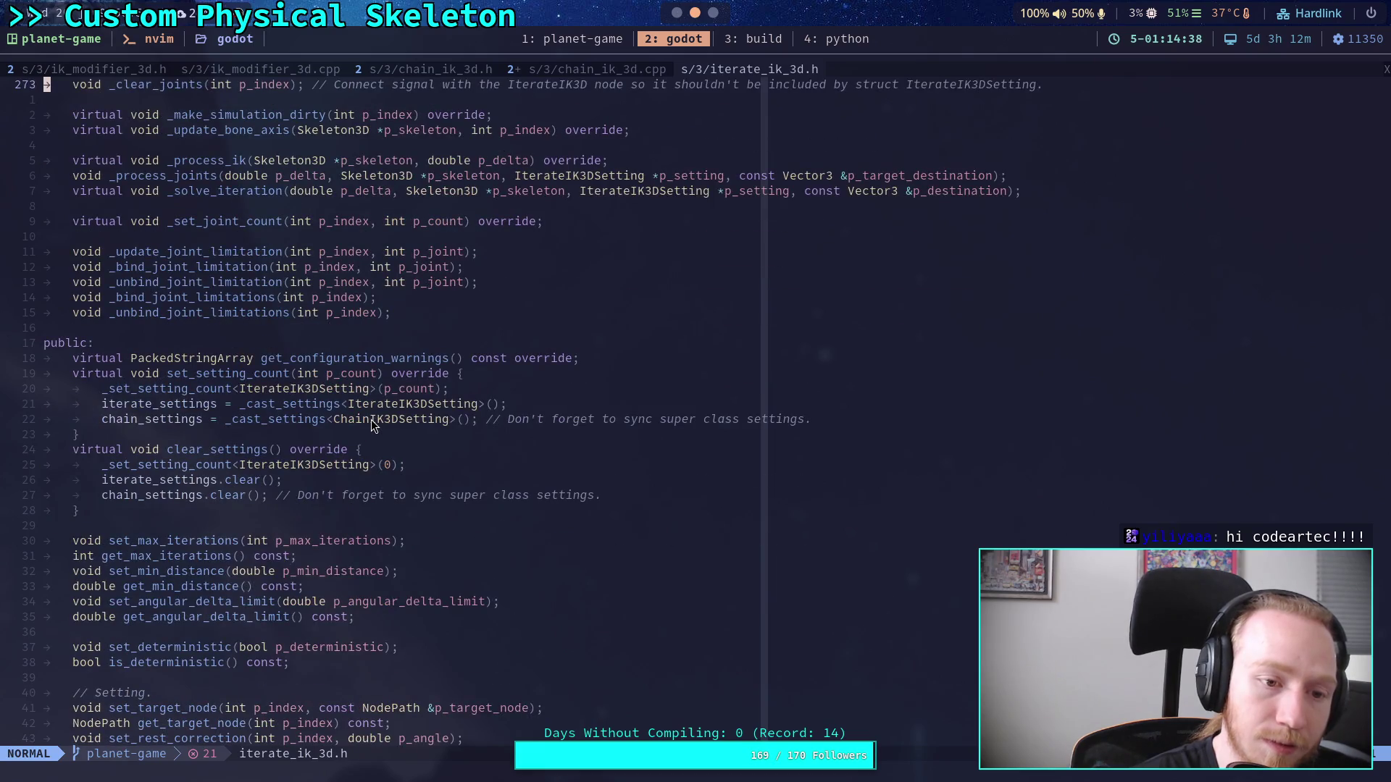
{"action": "scroll", "coordinate": [371, 426], "scroll_direction": "down", "scroll_amount": 7}
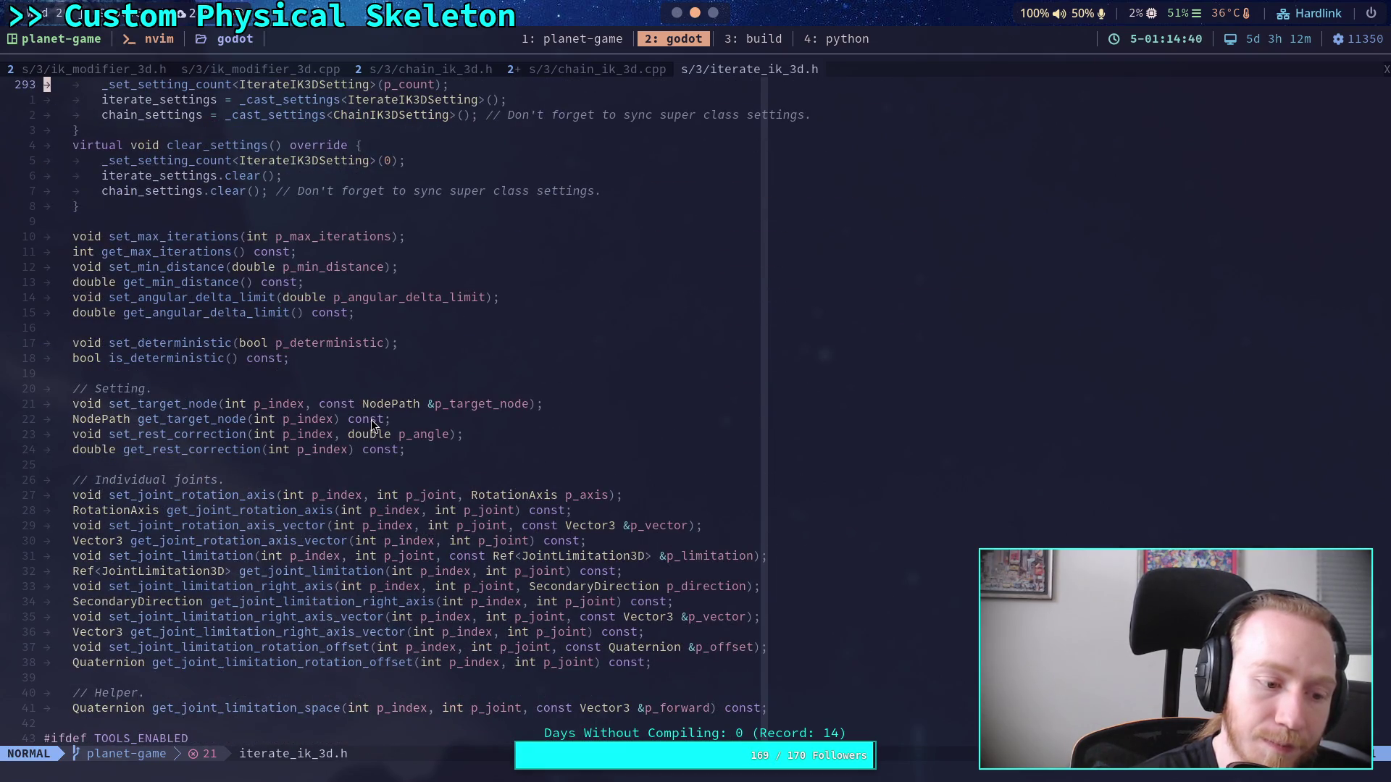
{"action": "scroll", "coordinate": [371, 420], "scroll_direction": "down", "scroll_amount": 8}
{"action": "scroll", "coordinate": [371, 419], "scroll_direction": "up", "scroll_amount": 14}
{"action": "scroll", "coordinate": [370, 426], "scroll_direction": "up", "scroll_amount": 1}
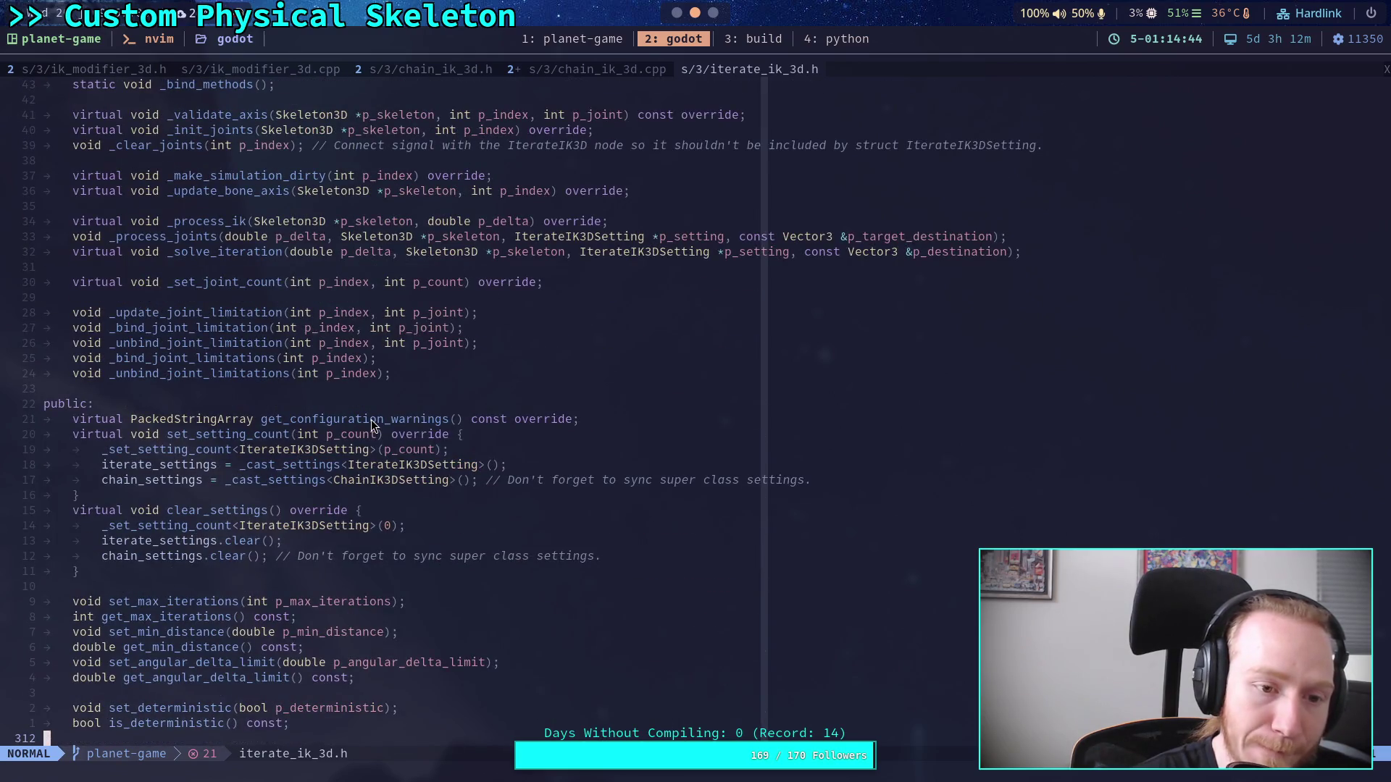
{"action": "scroll", "coordinate": [371, 422], "scroll_direction": "up", "scroll_amount": 4}
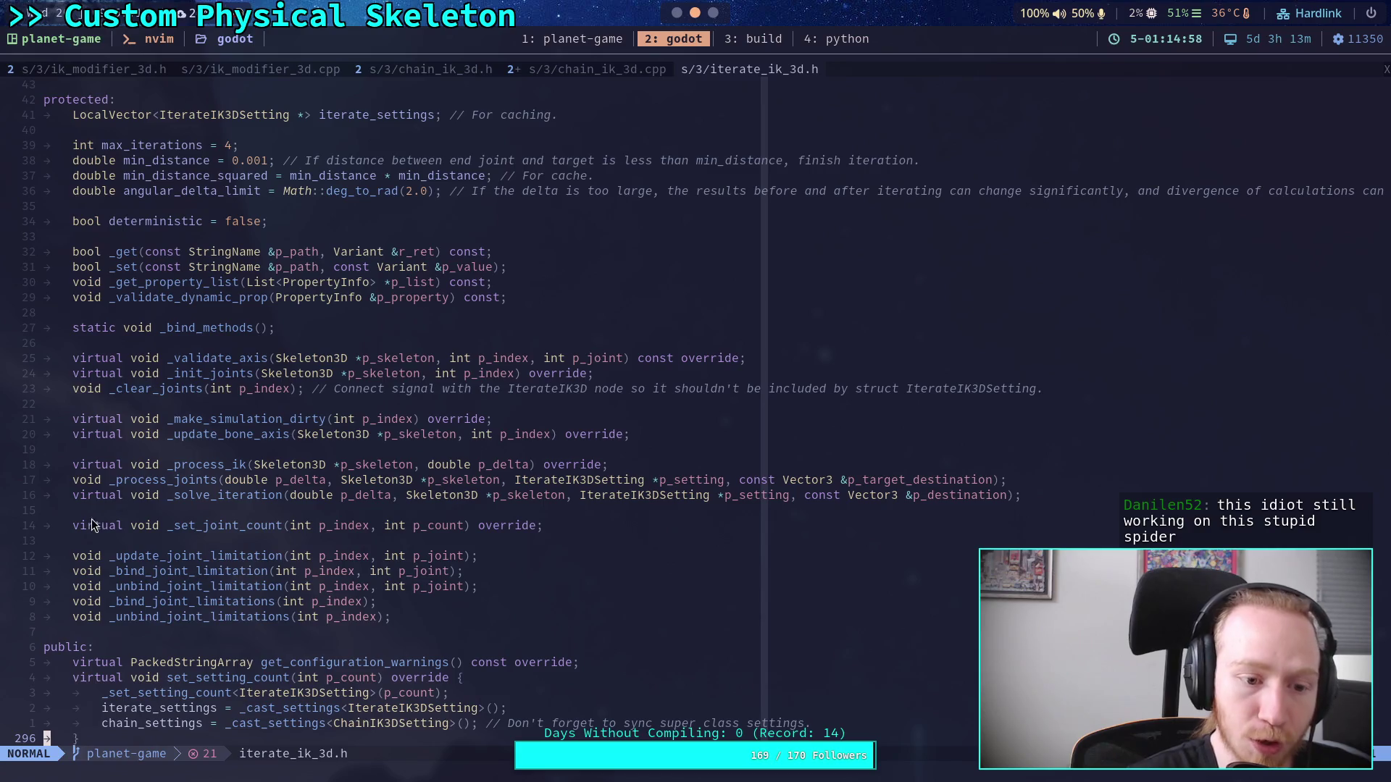
Step: Place the cursor at the _process_ik declaration, then return to chain_ik_3d.cpp
{"action": "left_click", "coordinate": [68, 467]}
{"action": "key", "text": "dollar"}
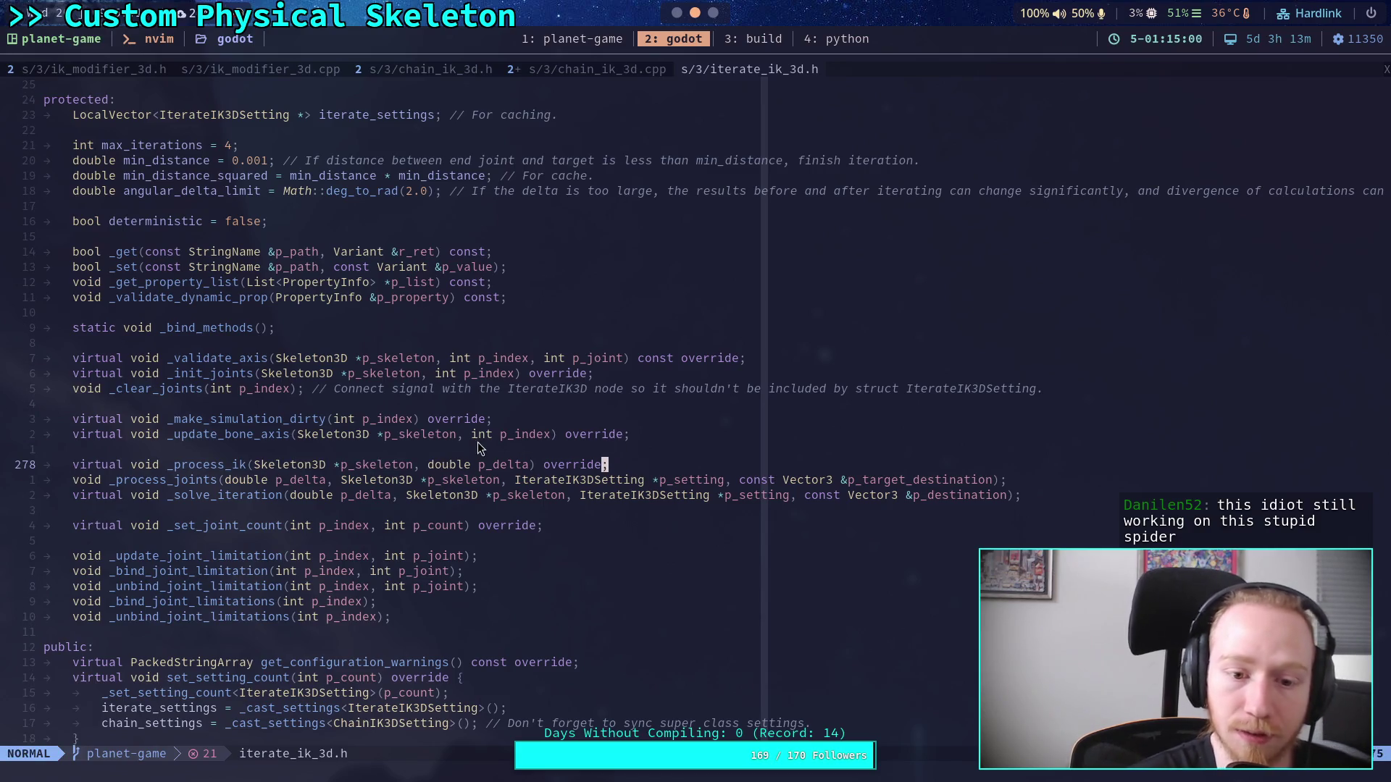
{"action": "key", "text": "k"}
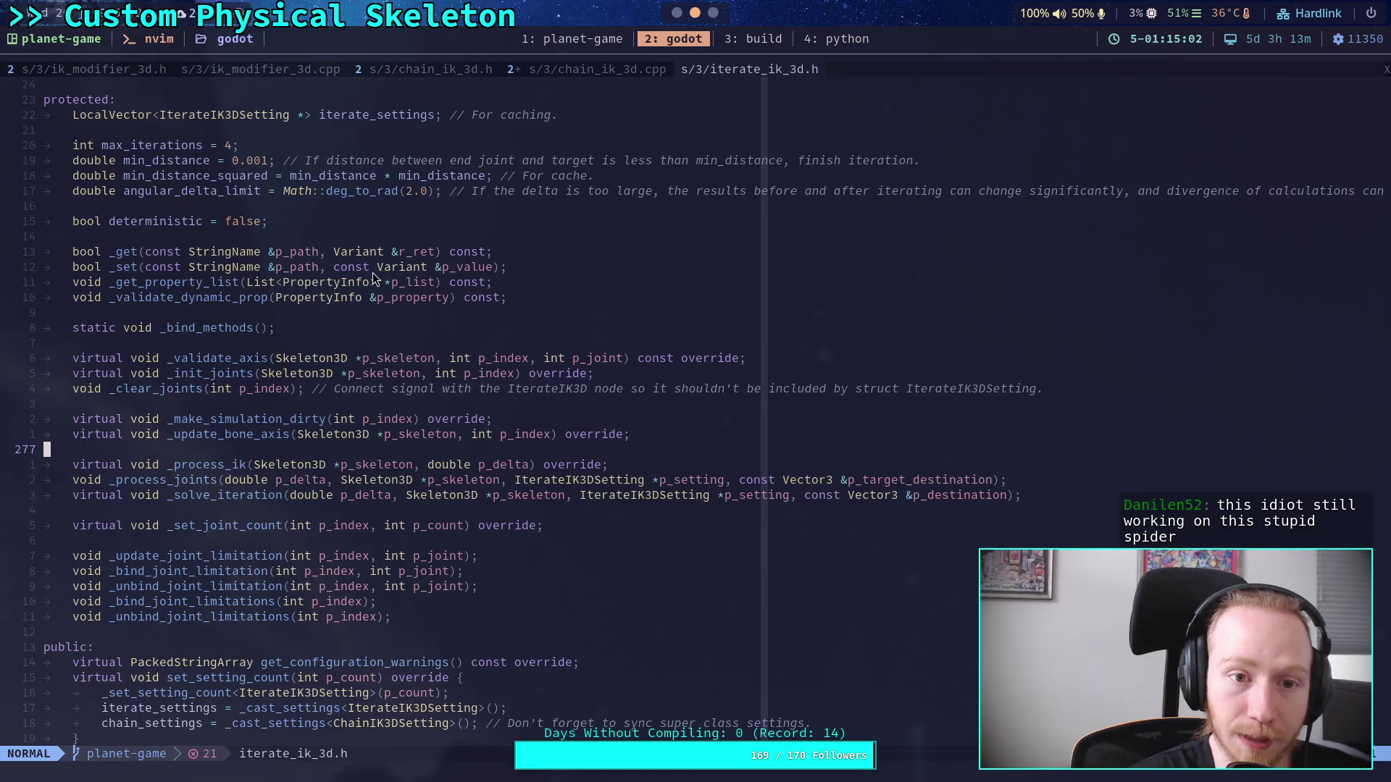
{"action": "left_click", "coordinate": [576, 66]}
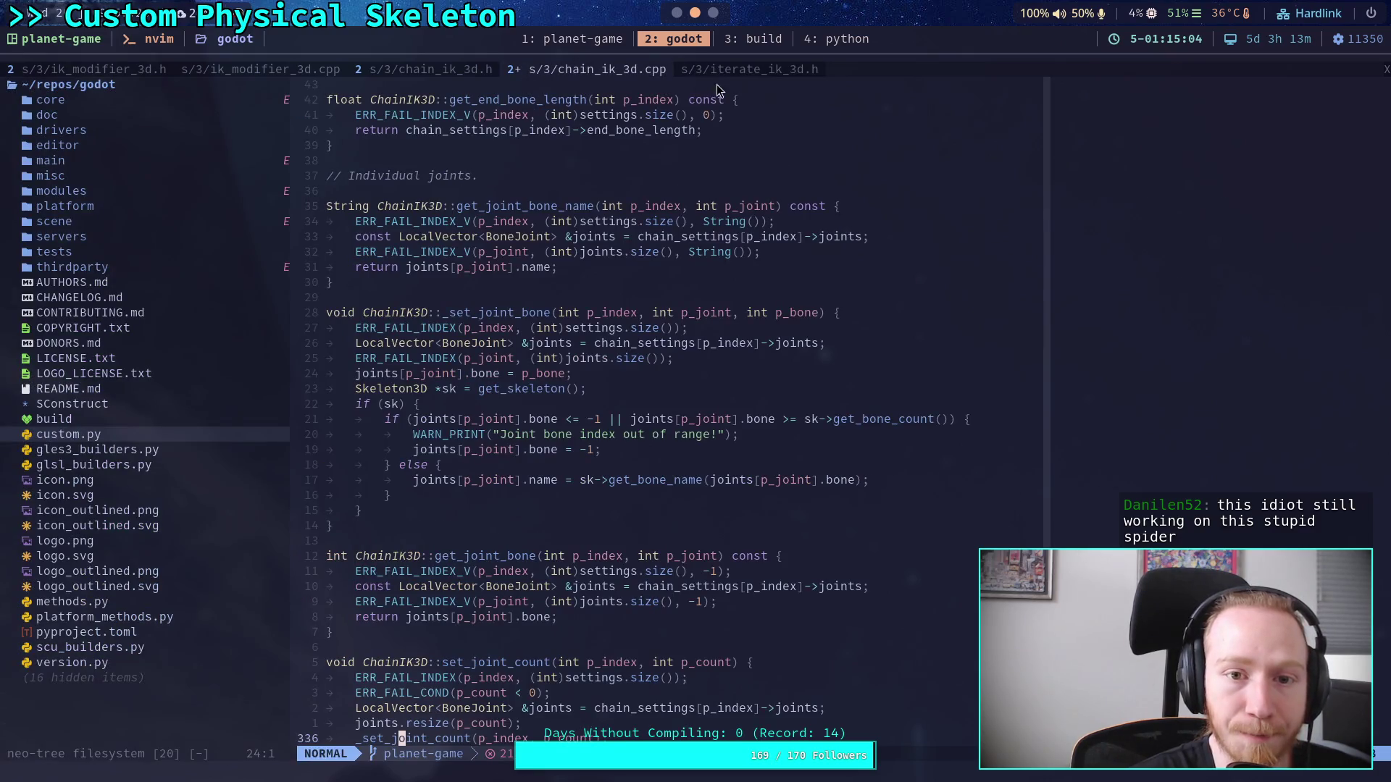
Step: Switch to iterate_ik_3d.h, open LICENSE.txt from the file tree, and undo the stray 'f' insertion
{"action": "left_click", "coordinate": [720, 70]}
{"action": "key", "text": "space"}
{"action": "key", "text": "e"}
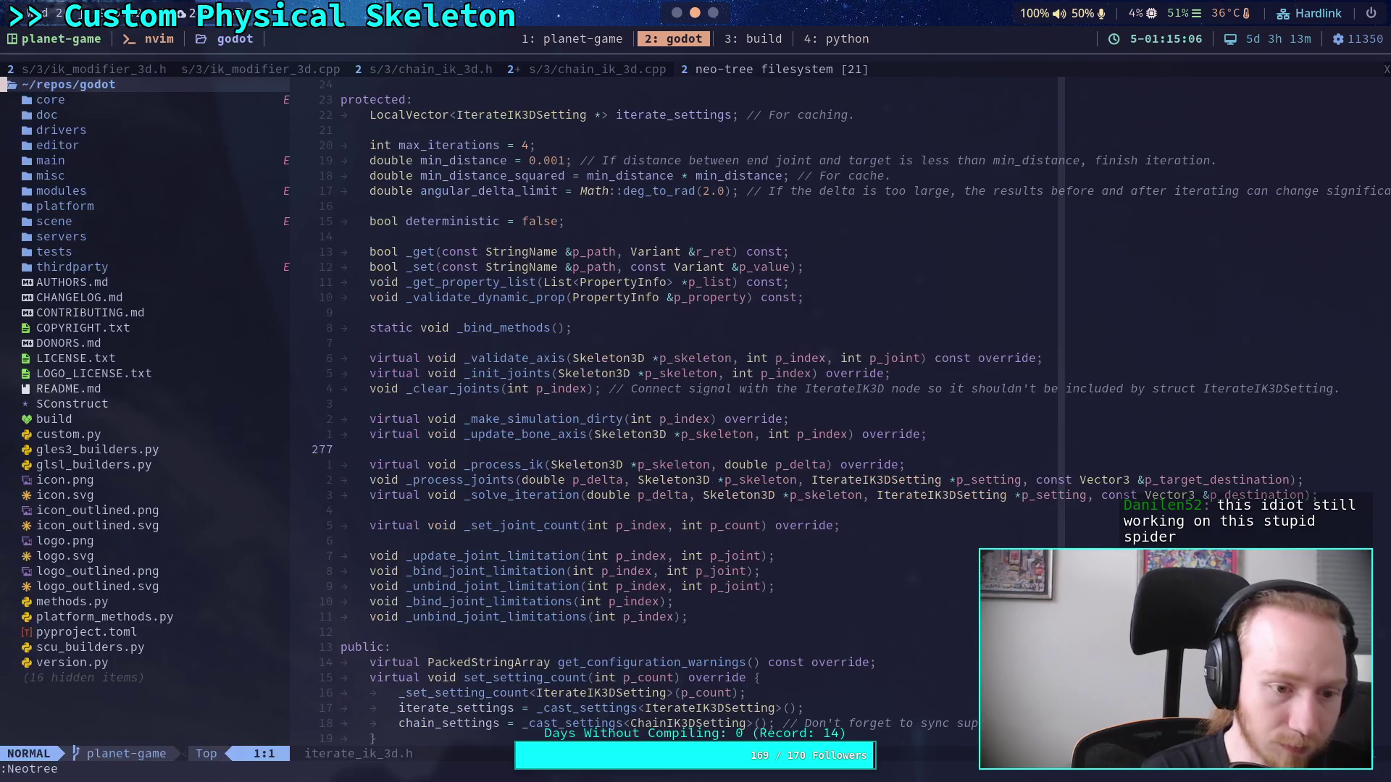
{"action": "key", "text": "j"}
{"action": "key", "text": "j"}
{"action": "key", "text": "j"}
{"action": "key", "text": "Return"}
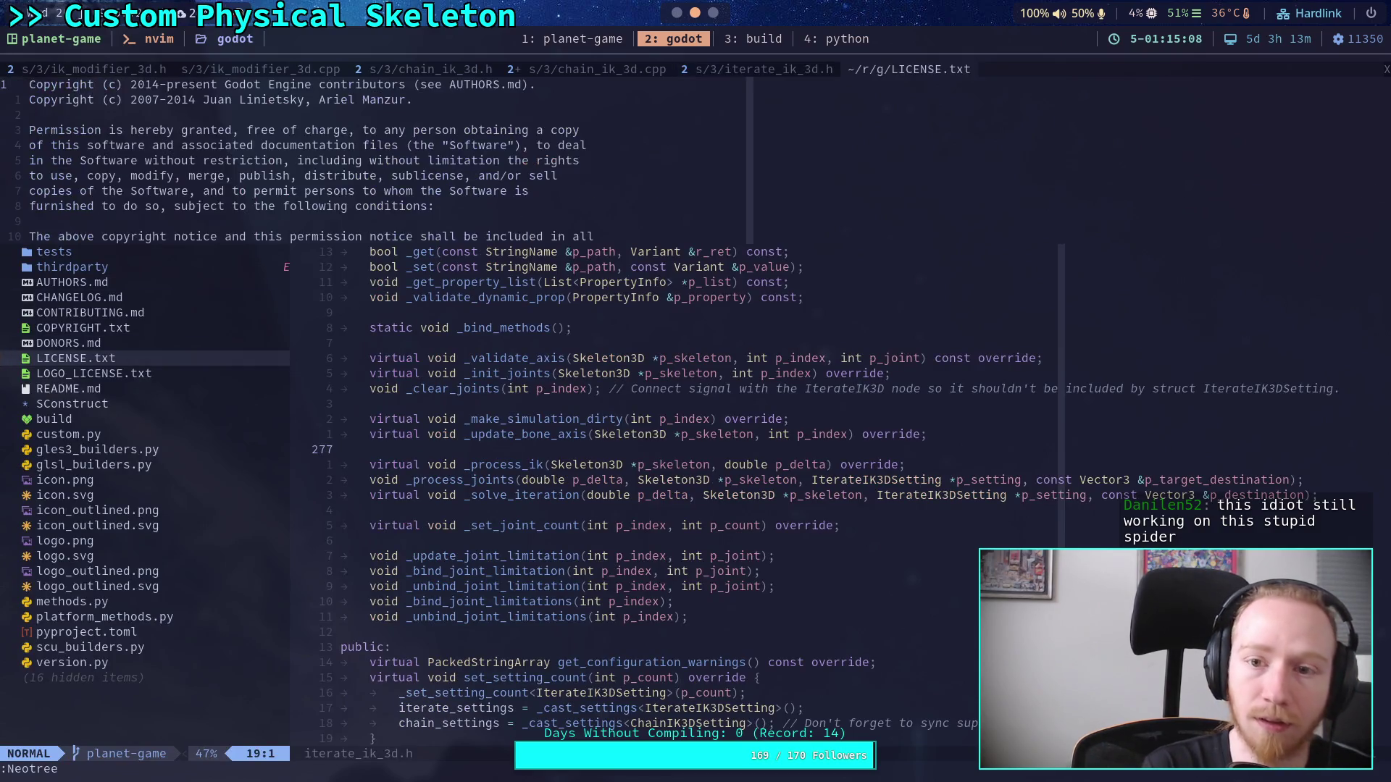
{"action": "type", "text": "af"}
{"action": "key", "text": "Escape"}
{"action": "key", "text": "u"}
{"action": "key", "text": "u"}
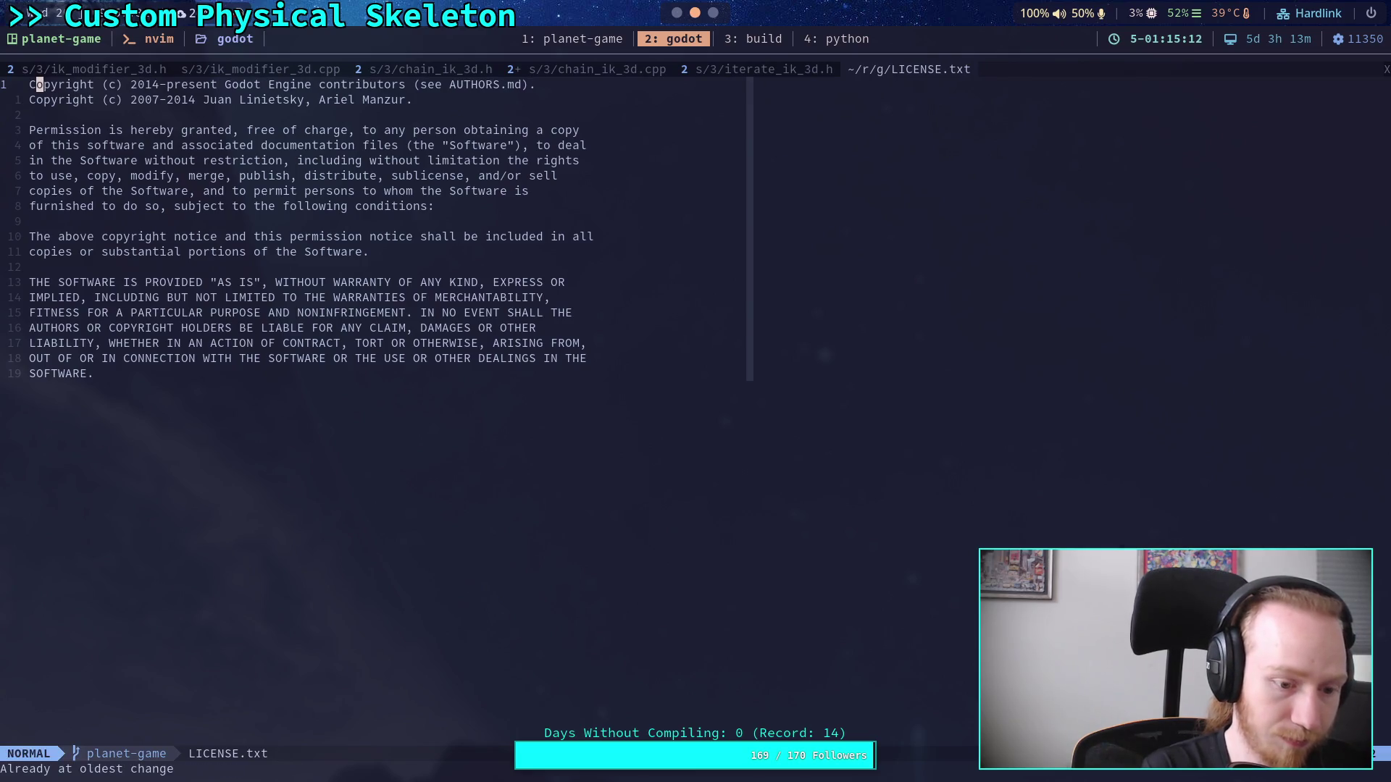
{"action": "key", "text": "l"}
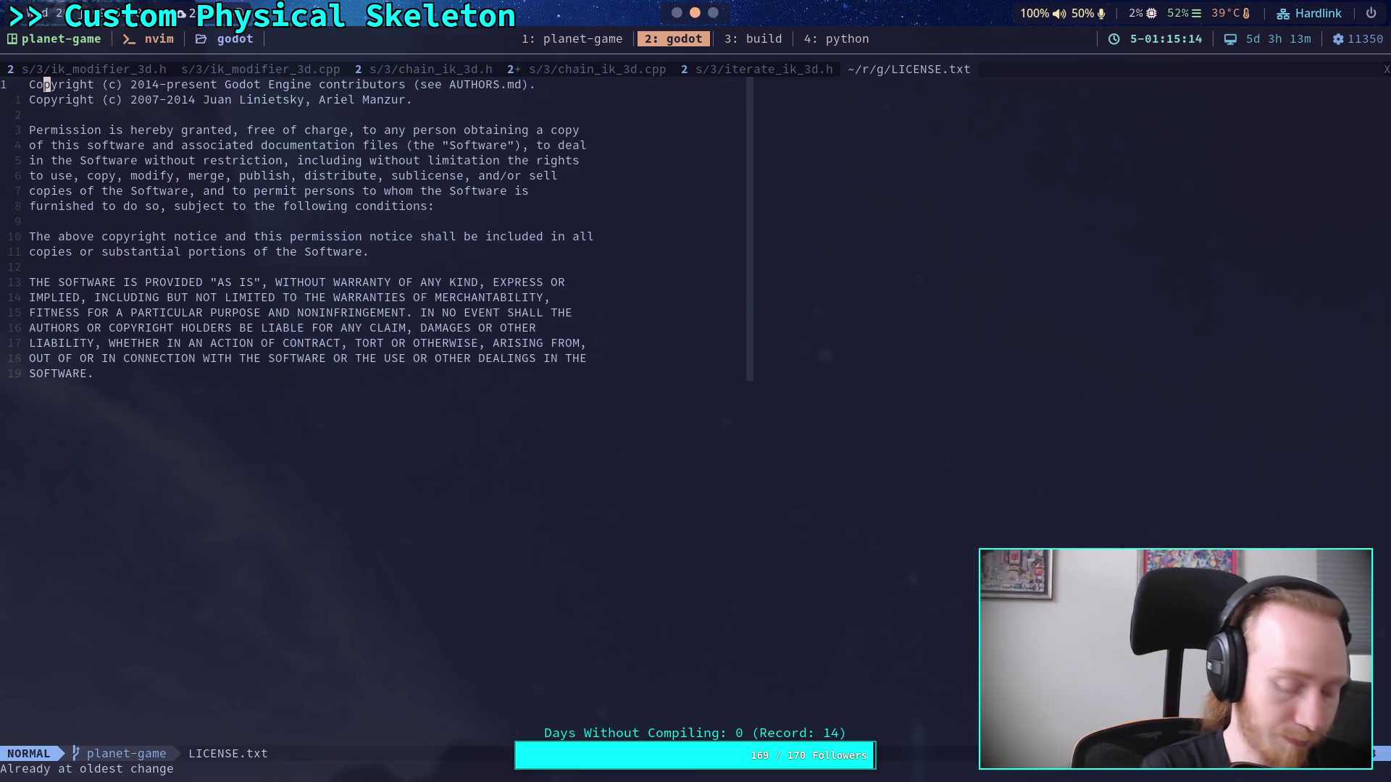
Step: Search the project for 'iterate_ik_3d.cpp' and open it
{"action": "key", "text": "space"}
{"action": "key", "text": "f"}
{"action": "key", "text": "f"}
{"action": "type", "text": "iterat"}
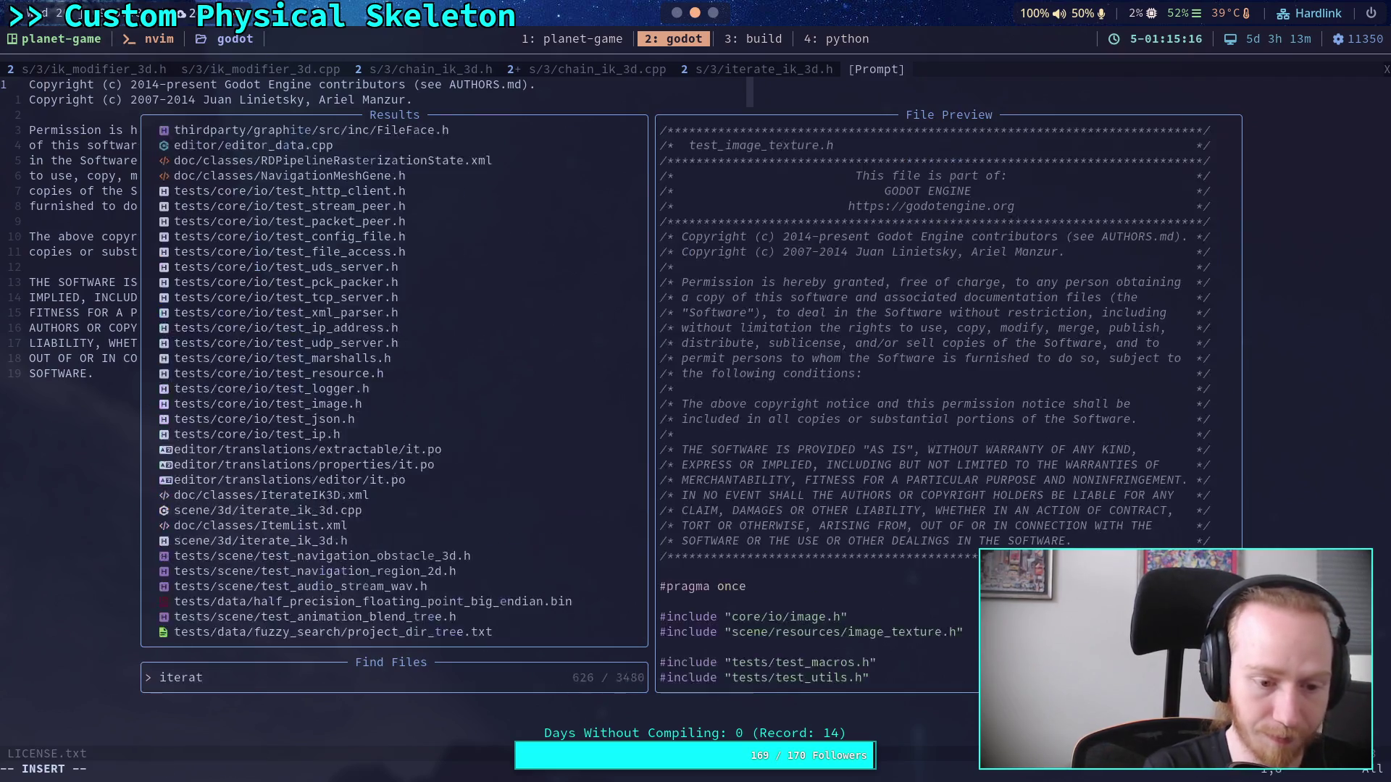
{"action": "type", "text": "e_ik_3d.cpp"}
{"action": "key", "text": "Return"}
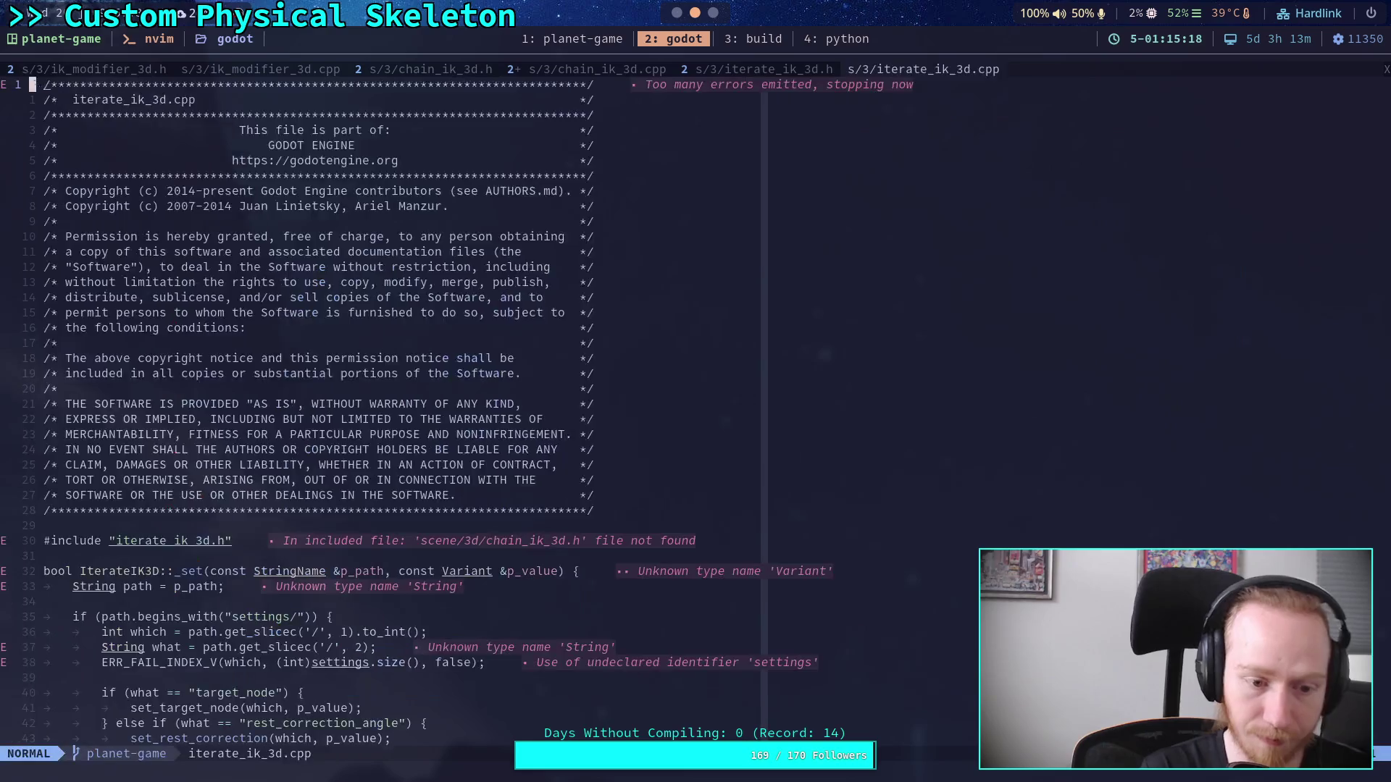
Step: Read iterate_ik_3d.cpp downward from the IterateIK3D::_set handler
{"action": "scroll", "coordinate": [273, 402], "scroll_direction": "down", "scroll_amount": 8}
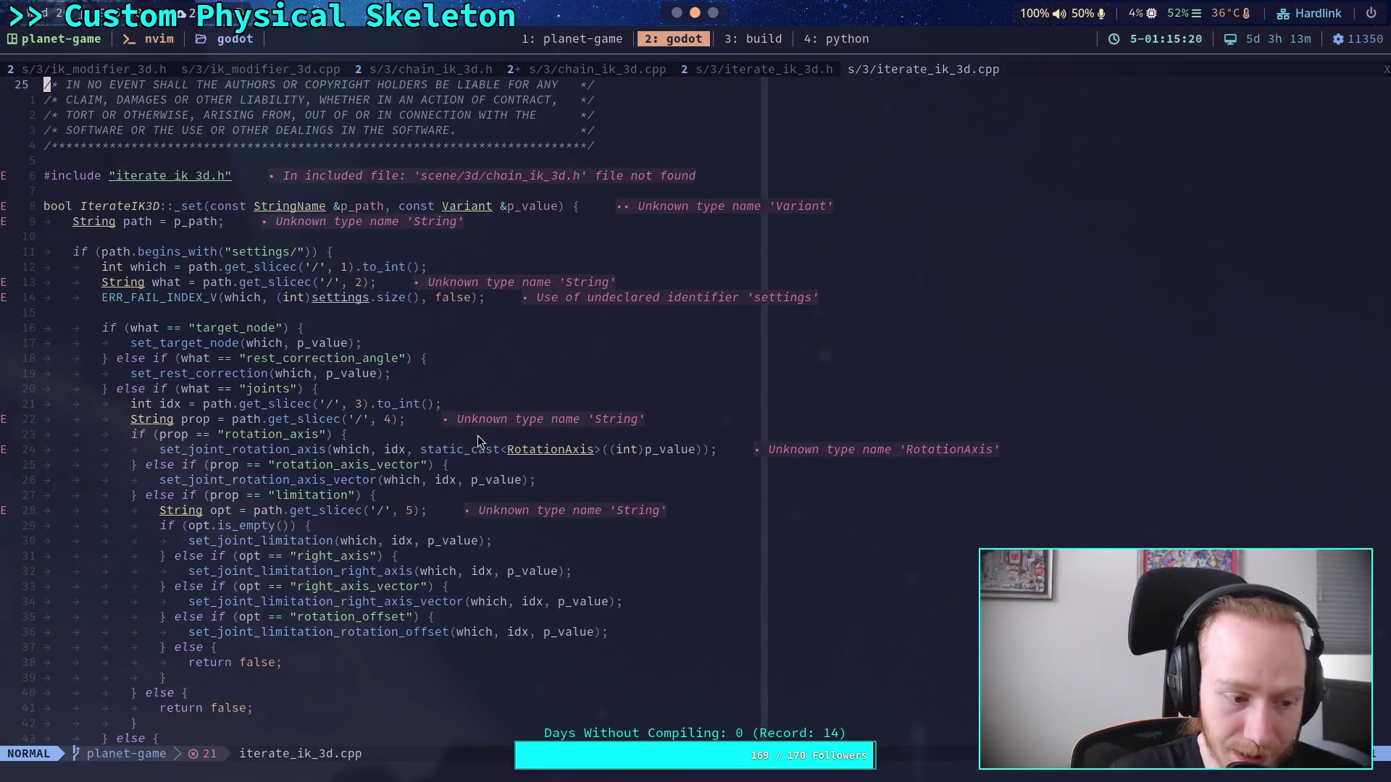
{"action": "scroll", "coordinate": [477, 436], "scroll_direction": "down", "scroll_amount": 4}
{"action": "scroll", "coordinate": [494, 436], "scroll_direction": "down", "scroll_amount": 5}
{"action": "scroll", "coordinate": [495, 438], "scroll_direction": "up", "scroll_amount": 10}
{"action": "scroll", "coordinate": [495, 438], "scroll_direction": "down", "scroll_amount": 14}
{"action": "scroll", "coordinate": [494, 435], "scroll_direction": "down", "scroll_amount": 18}
{"action": "scroll", "coordinate": [494, 435], "scroll_direction": "up", "scroll_amount": 6}
{"action": "scroll", "coordinate": [494, 435], "scroll_direction": "down", "scroll_amount": 6}
{"action": "scroll", "coordinate": [494, 434], "scroll_direction": "up", "scroll_amount": 3}
{"action": "scroll", "coordinate": [494, 435], "scroll_direction": "down", "scroll_amount": 10}
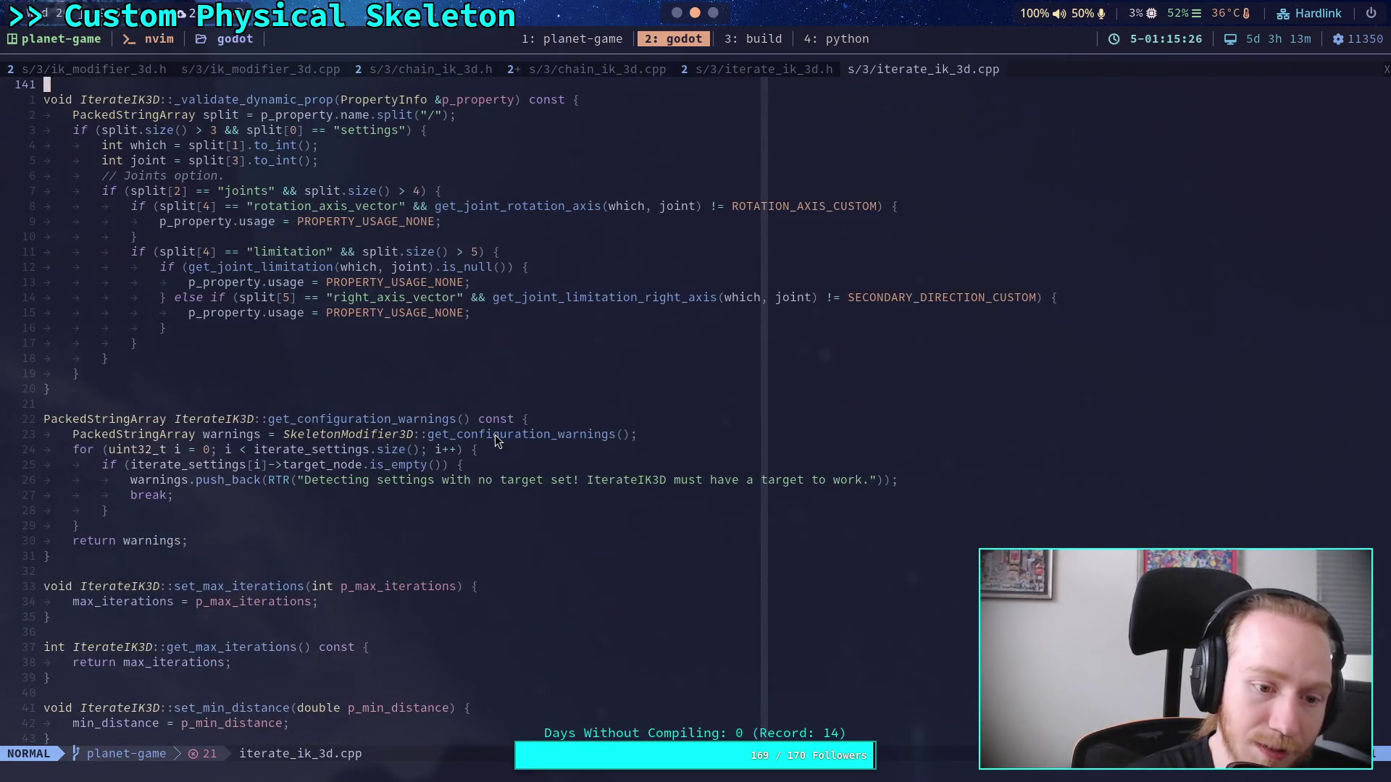
{"action": "scroll", "coordinate": [494, 434], "scroll_direction": "down", "scroll_amount": 8}
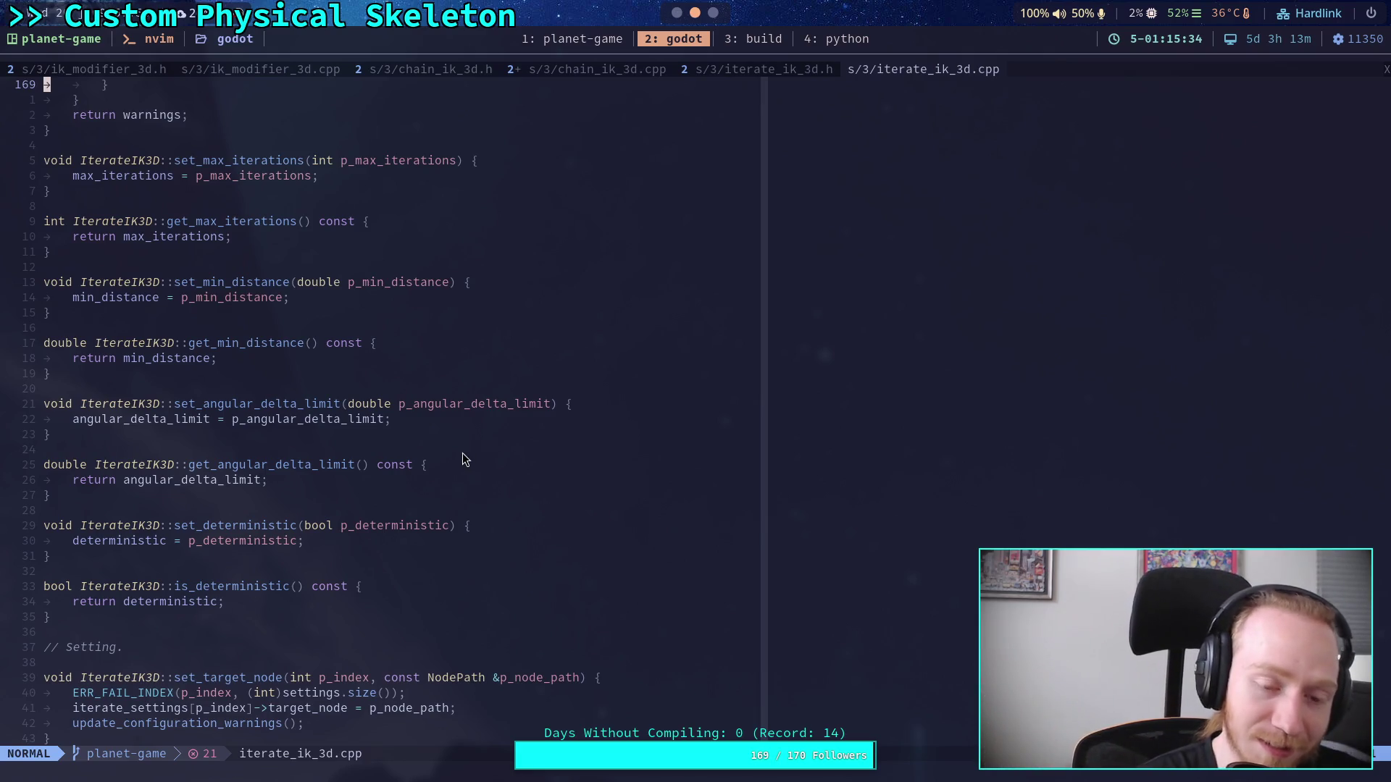
Step: Scroll to the joint limitation right-axis vector accessors and mark lines in the getter
{"action": "scroll", "coordinate": [504, 464], "scroll_direction": "down", "scroll_amount": 8}
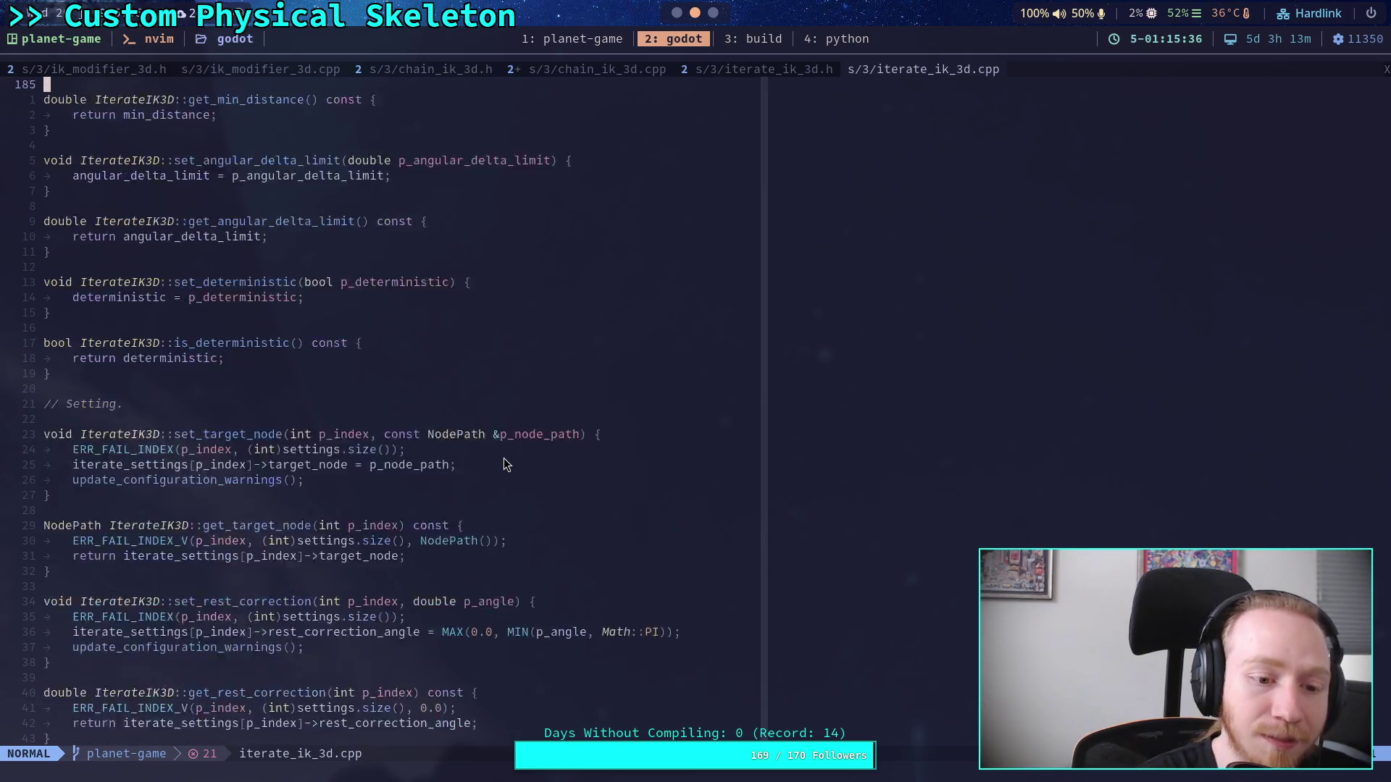
{"action": "scroll", "coordinate": [505, 464], "scroll_direction": "down", "scroll_amount": 1}
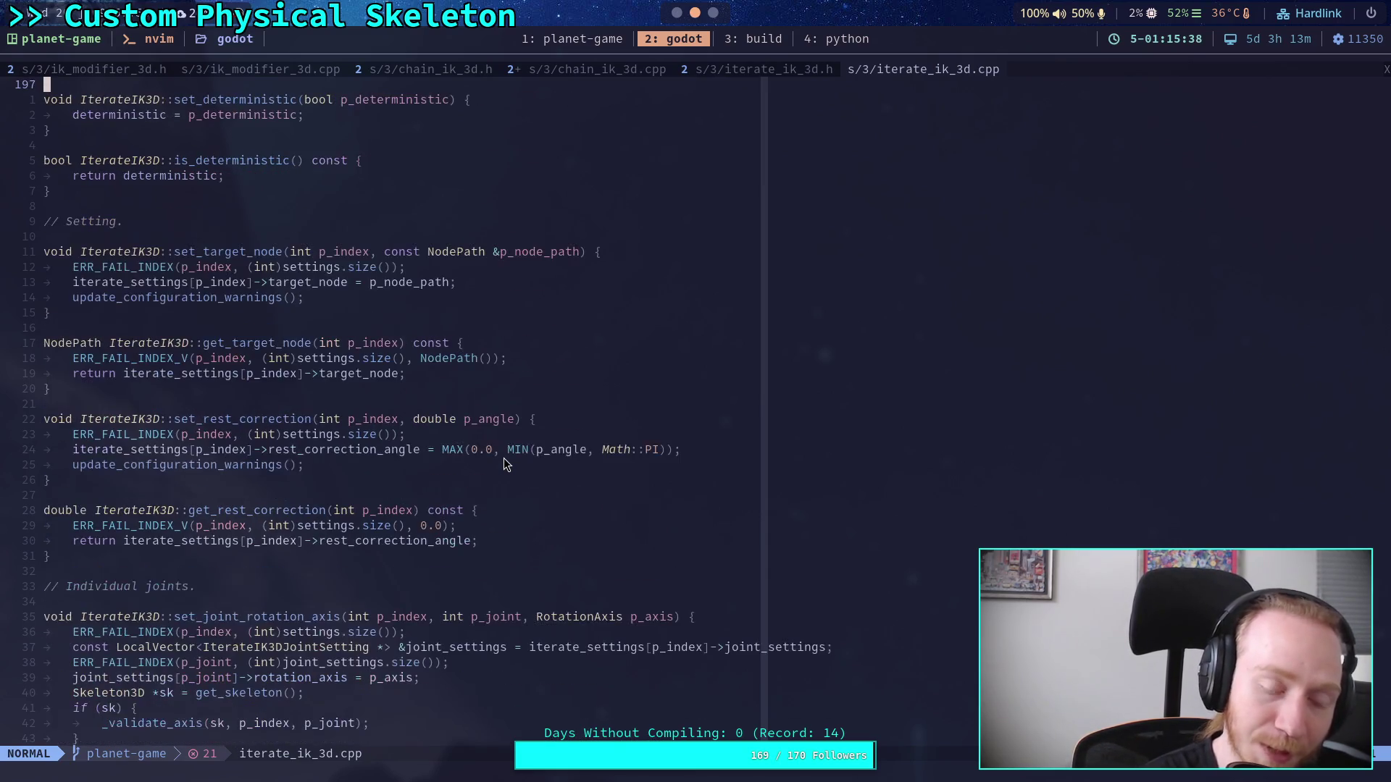
{"action": "scroll", "coordinate": [504, 461], "scroll_direction": "up", "scroll_amount": 10}
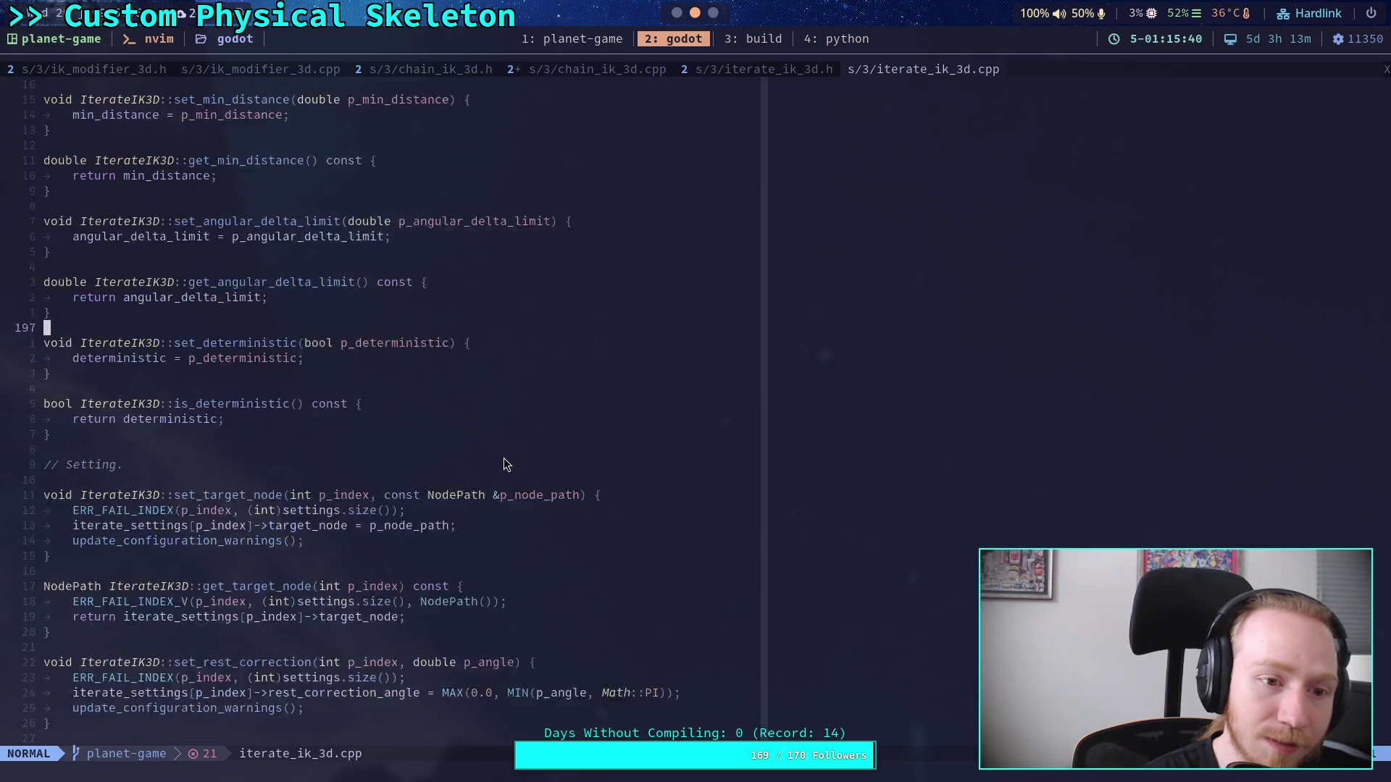
{"action": "scroll", "coordinate": [504, 460], "scroll_direction": "down", "scroll_amount": 10}
{"action": "scroll", "coordinate": [505, 464], "scroll_direction": "up", "scroll_amount": 20}
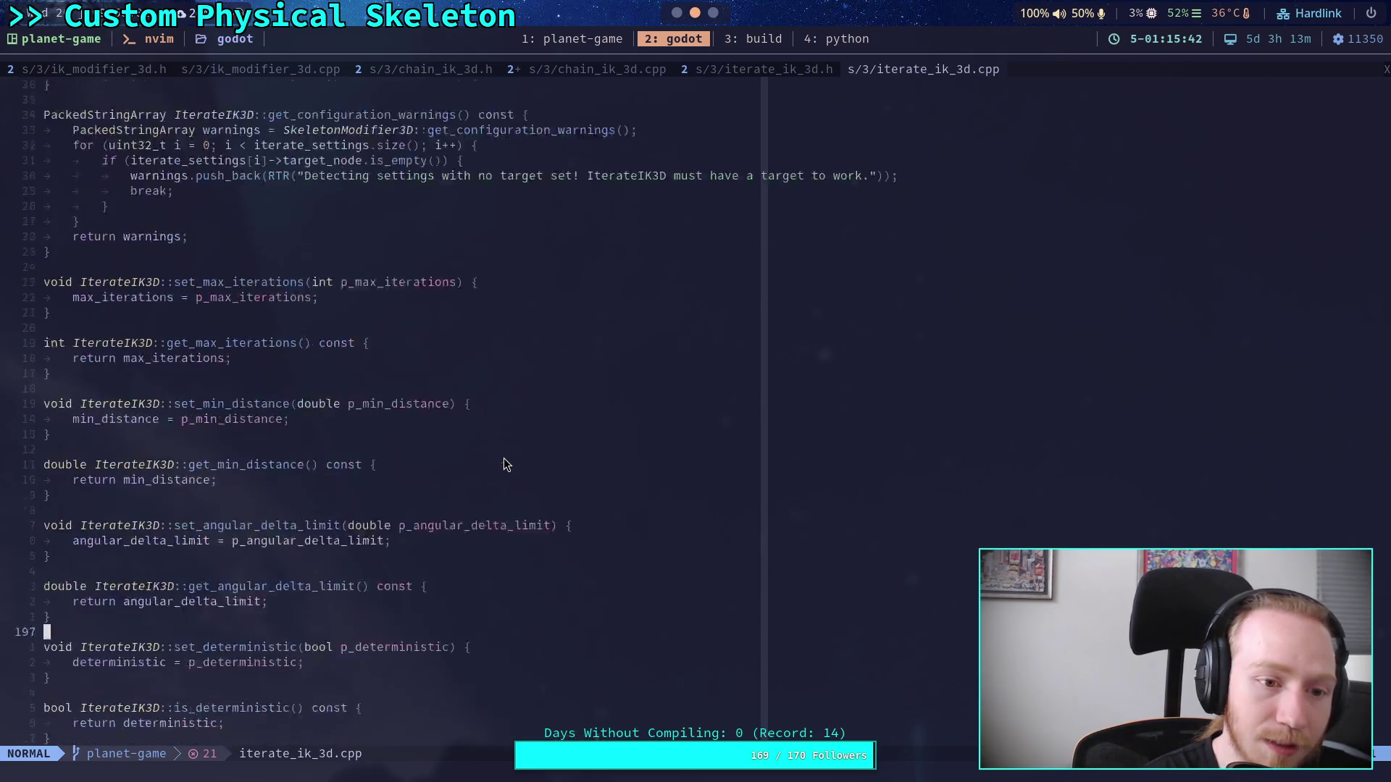
{"action": "scroll", "coordinate": [505, 465], "scroll_direction": "down", "scroll_amount": 20}
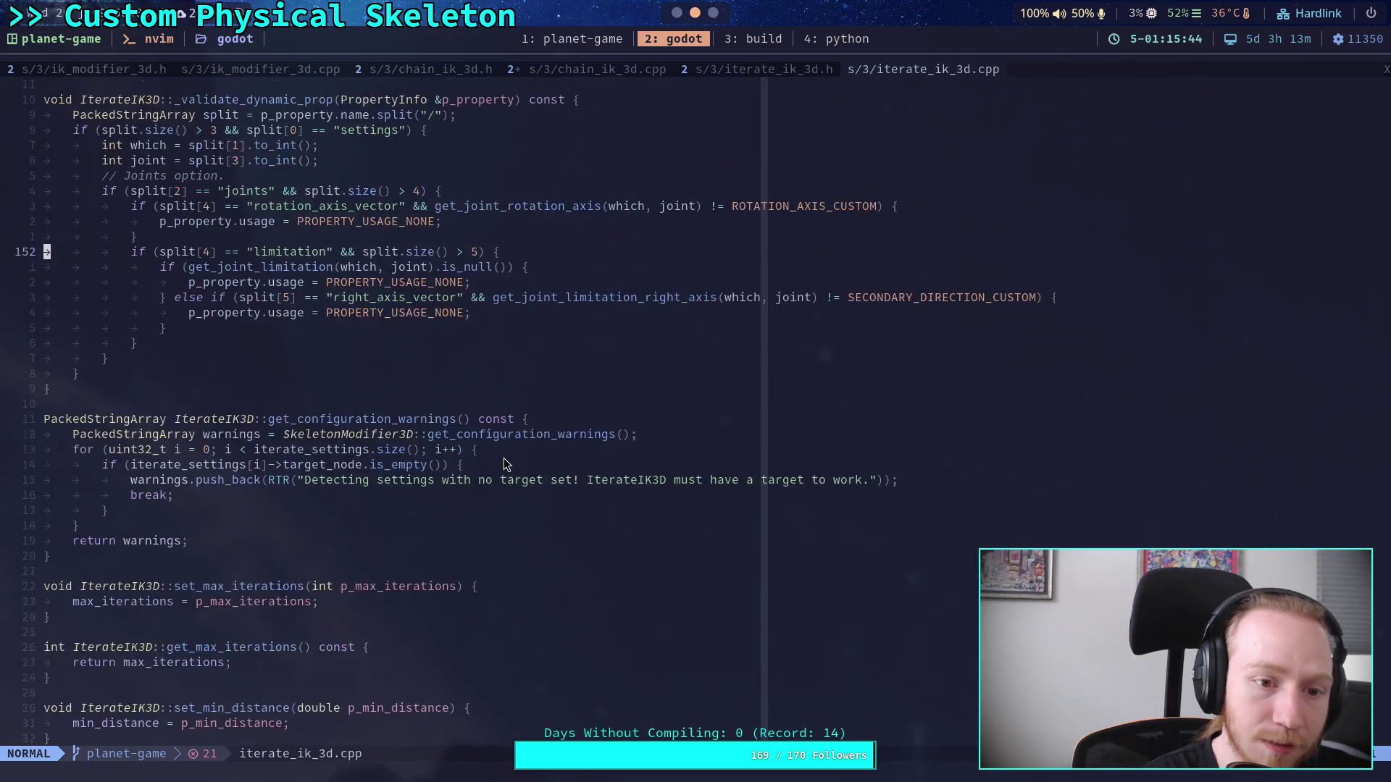
{"action": "scroll", "coordinate": [504, 464], "scroll_direction": "down", "scroll_amount": 20}
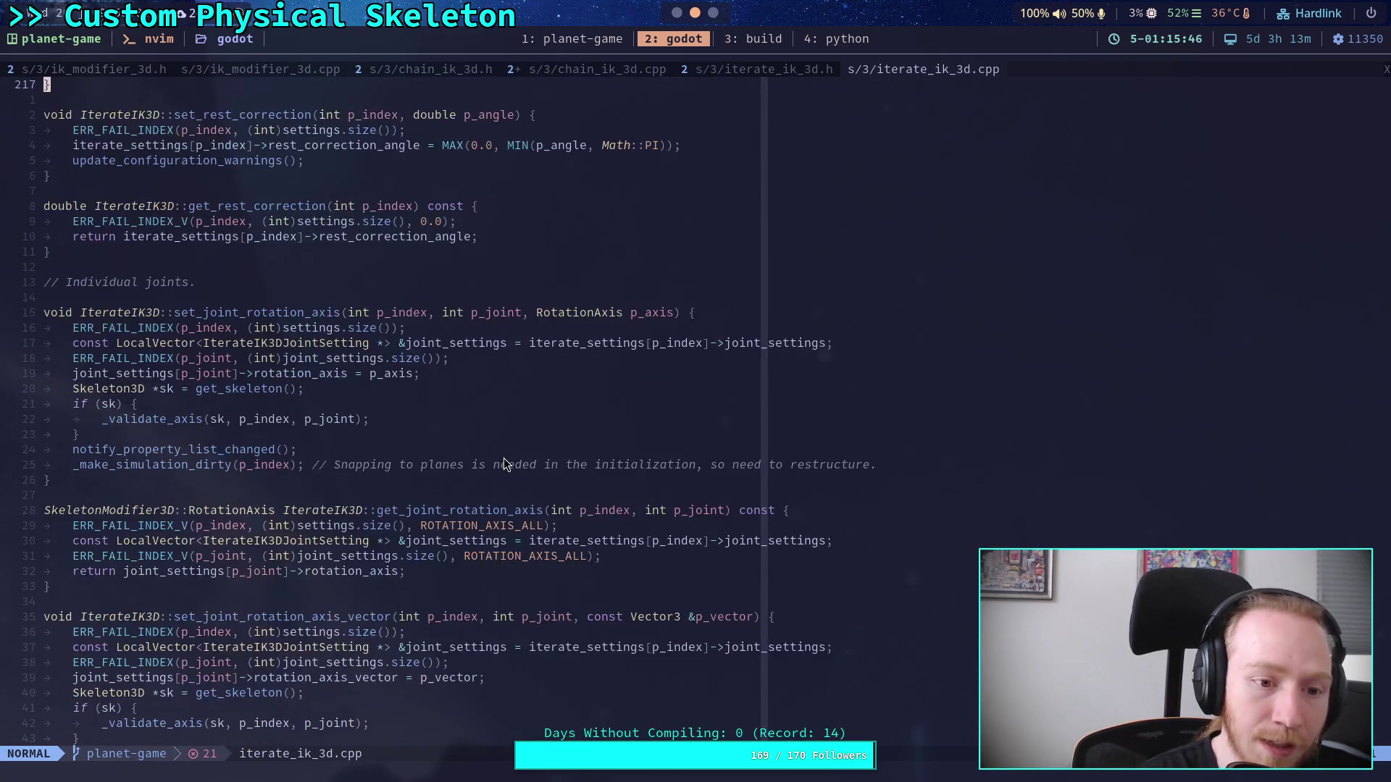
{"action": "scroll", "coordinate": [504, 465], "scroll_direction": "down", "scroll_amount": 9}
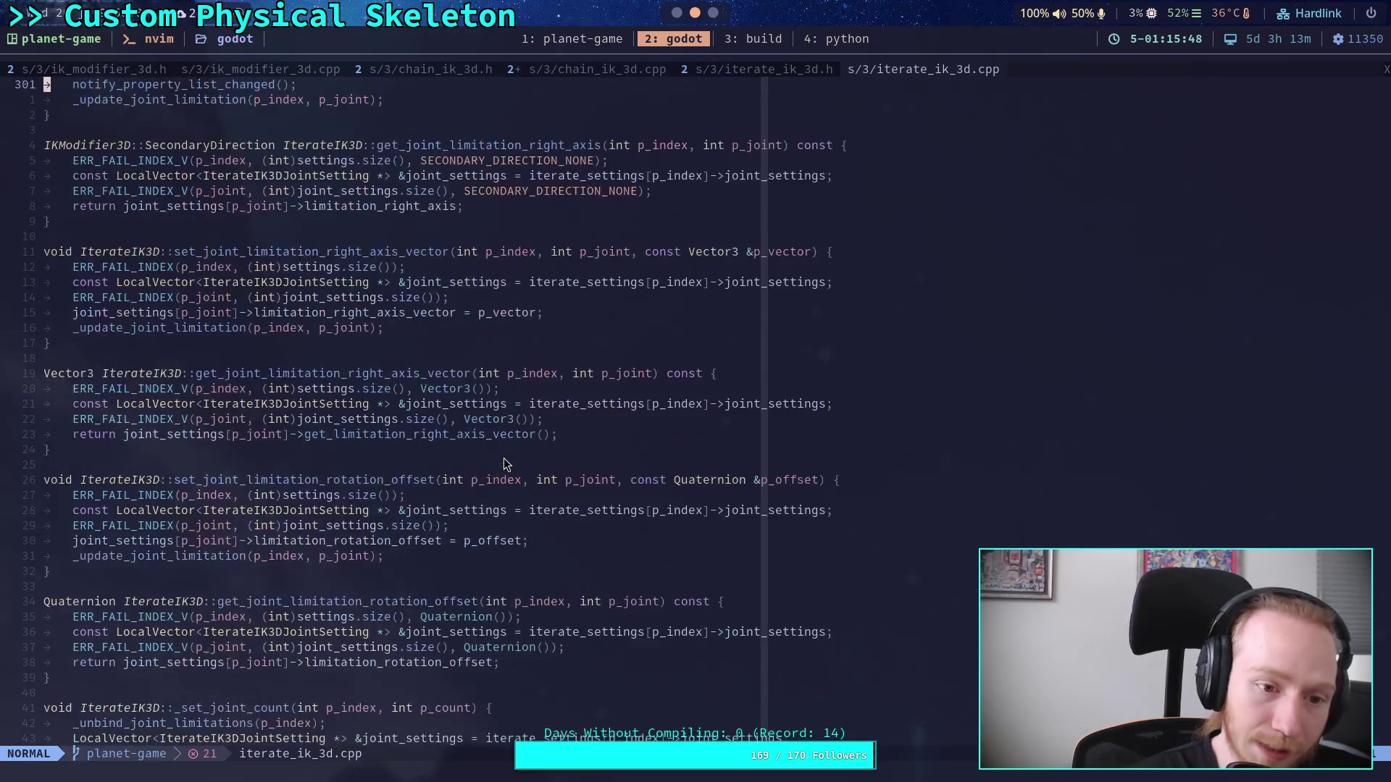
{"action": "scroll", "coordinate": [505, 464], "scroll_direction": "up", "scroll_amount": 7}
{"action": "scroll", "coordinate": [505, 464], "scroll_direction": "down", "scroll_amount": 8}
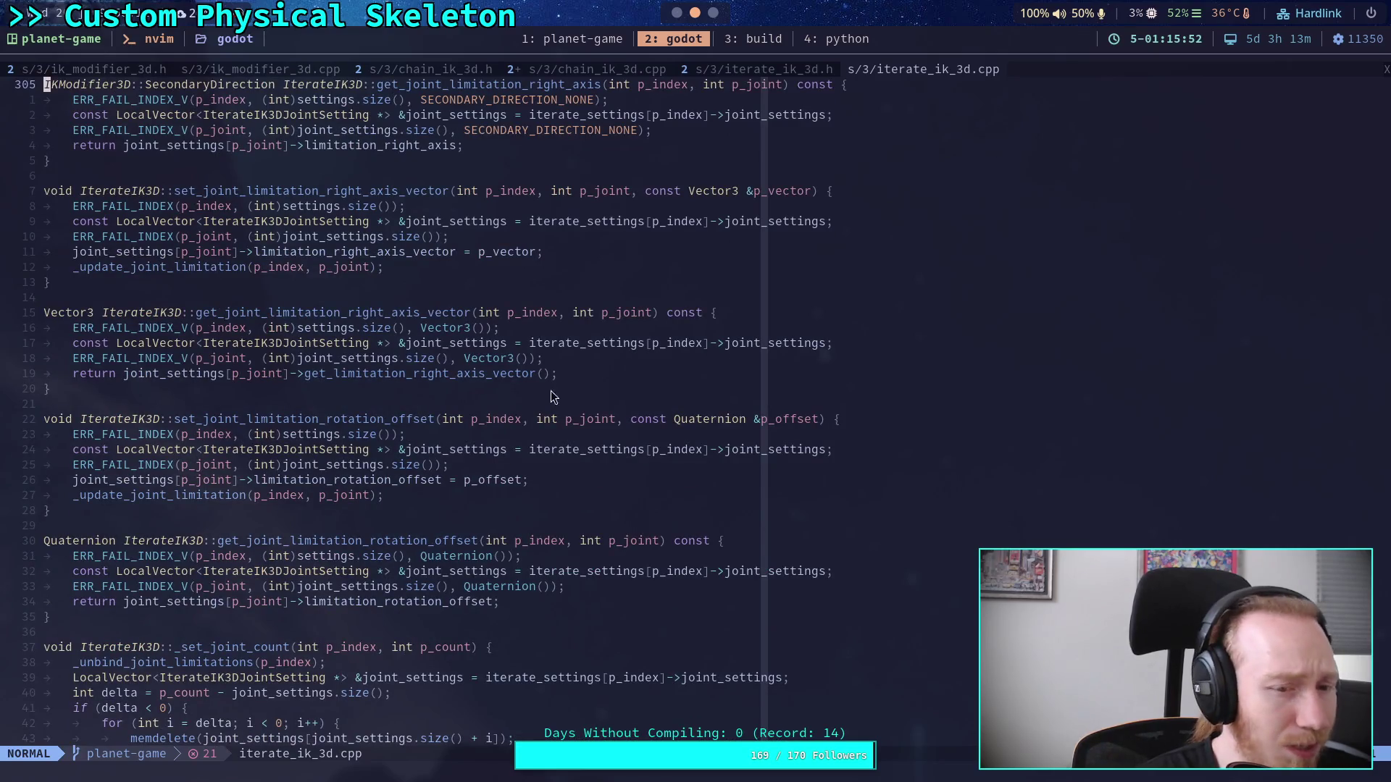
{"action": "mouse_move", "coordinate": [606, 369]}
{"action": "left_mouse_down"}
{"action": "mouse_move", "coordinate": [174, 340]}
{"action": "mouse_move", "coordinate": [236, 343]}
{"action": "left_mouse_up"}
{"action": "left_click", "coordinate": [355, 359]}
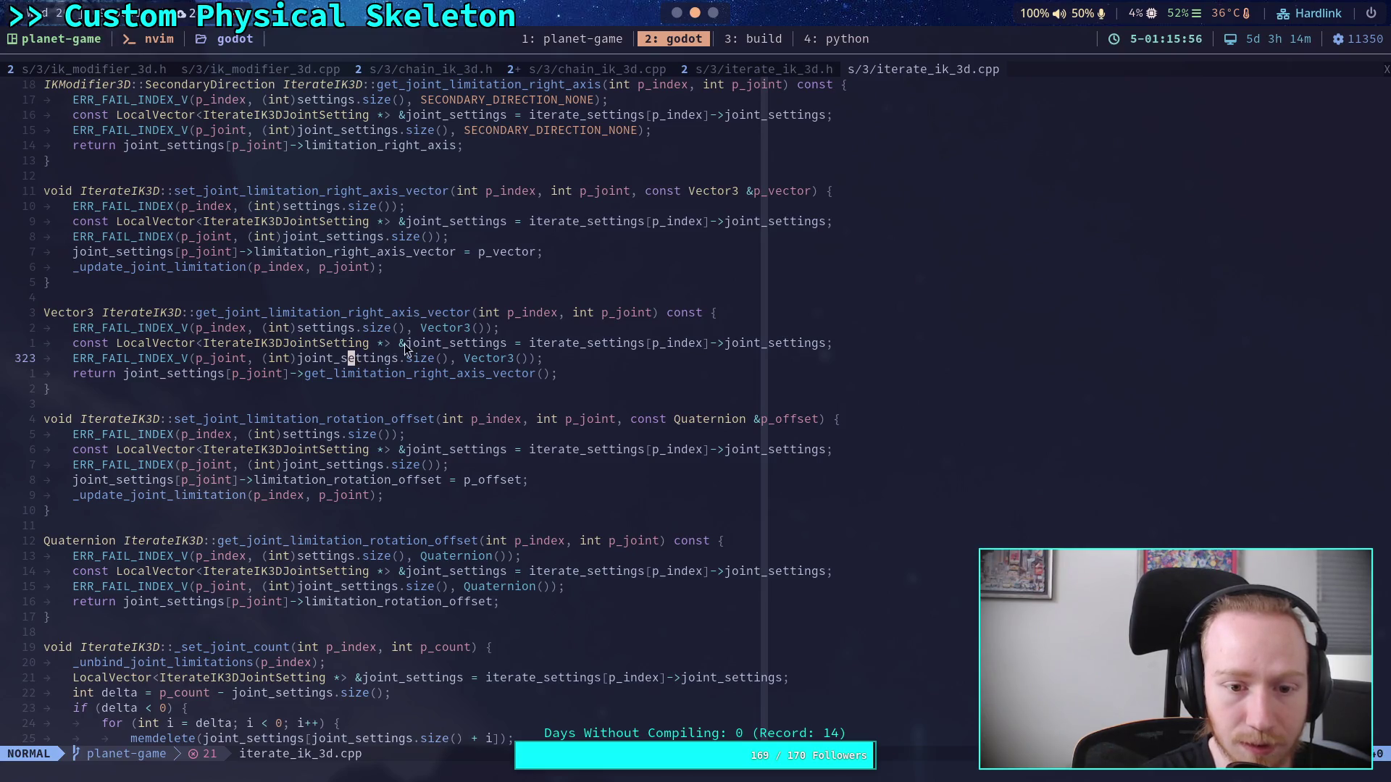
{"action": "left_click_drag", "start_coordinate": [580, 372], "coordinate": [580, 371]}
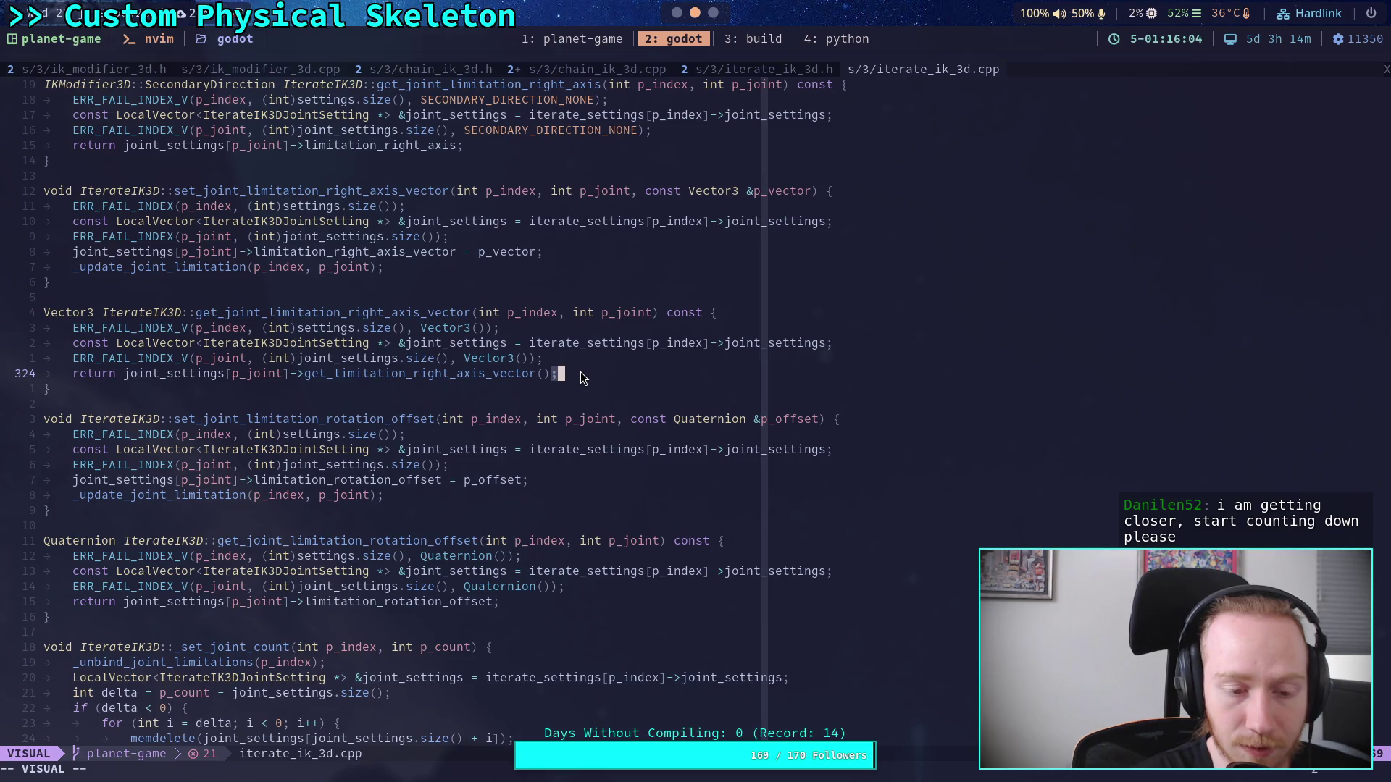
Step: Visually select the set_joint_limitation_rotation_offset function to study it, clearing the selection afterward
{"action": "scroll", "coordinate": [580, 372], "scroll_direction": "down", "scroll_amount": 8}
{"action": "scroll", "coordinate": [572, 377], "scroll_direction": "up", "scroll_amount": 7}
{"action": "key", "text": "Escape"}
{"action": "left_click", "coordinate": [302, 454]}
{"action": "key", "text": "v"}
{"action": "key", "text": "k"}
{"action": "key", "text": "k"}
{"action": "key", "text": "k"}
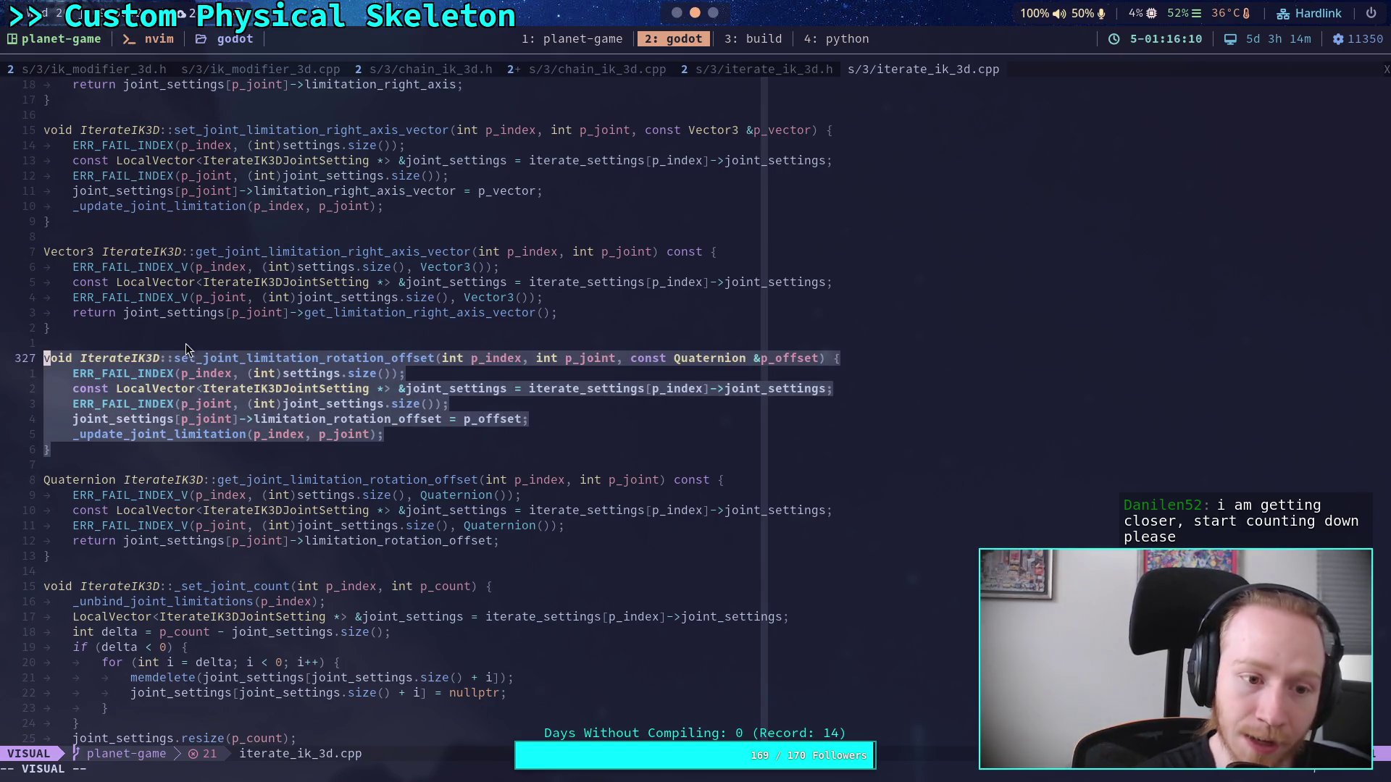
{"action": "left_click", "coordinate": [198, 326]}
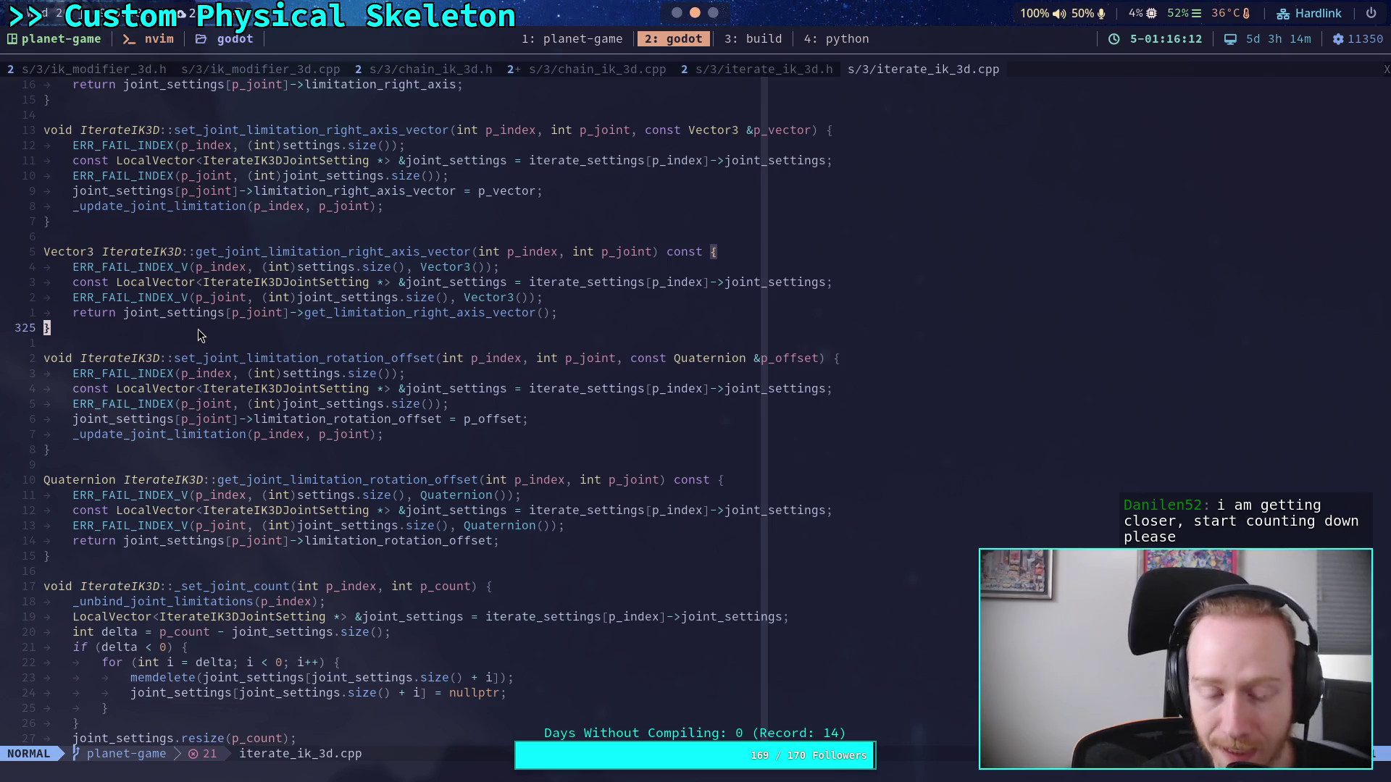
{"action": "left_click", "coordinate": [146, 441]}
{"action": "key", "text": "v"}
{"action": "key", "text": "k"}
{"action": "key", "text": "k"}
{"action": "key", "text": "k"}
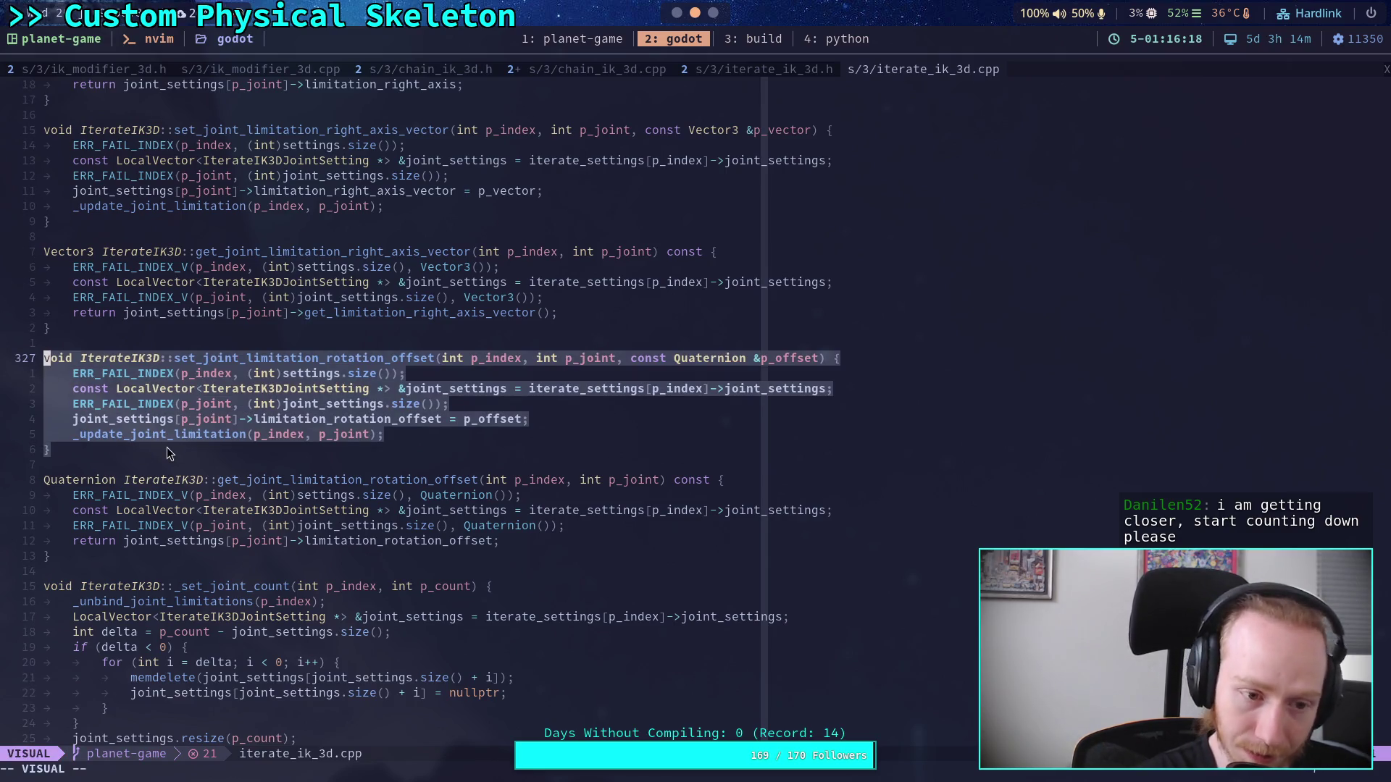
{"action": "left_click", "coordinate": [166, 446]}
Step: Select and yank a block of lines, then scroll down to IterateIK3D's _bind_methods
{"action": "scroll", "coordinate": [168, 447], "scroll_direction": "down", "scroll_amount": 3}
{"action": "scroll", "coordinate": [173, 440], "scroll_direction": "up", "scroll_amount": 8}
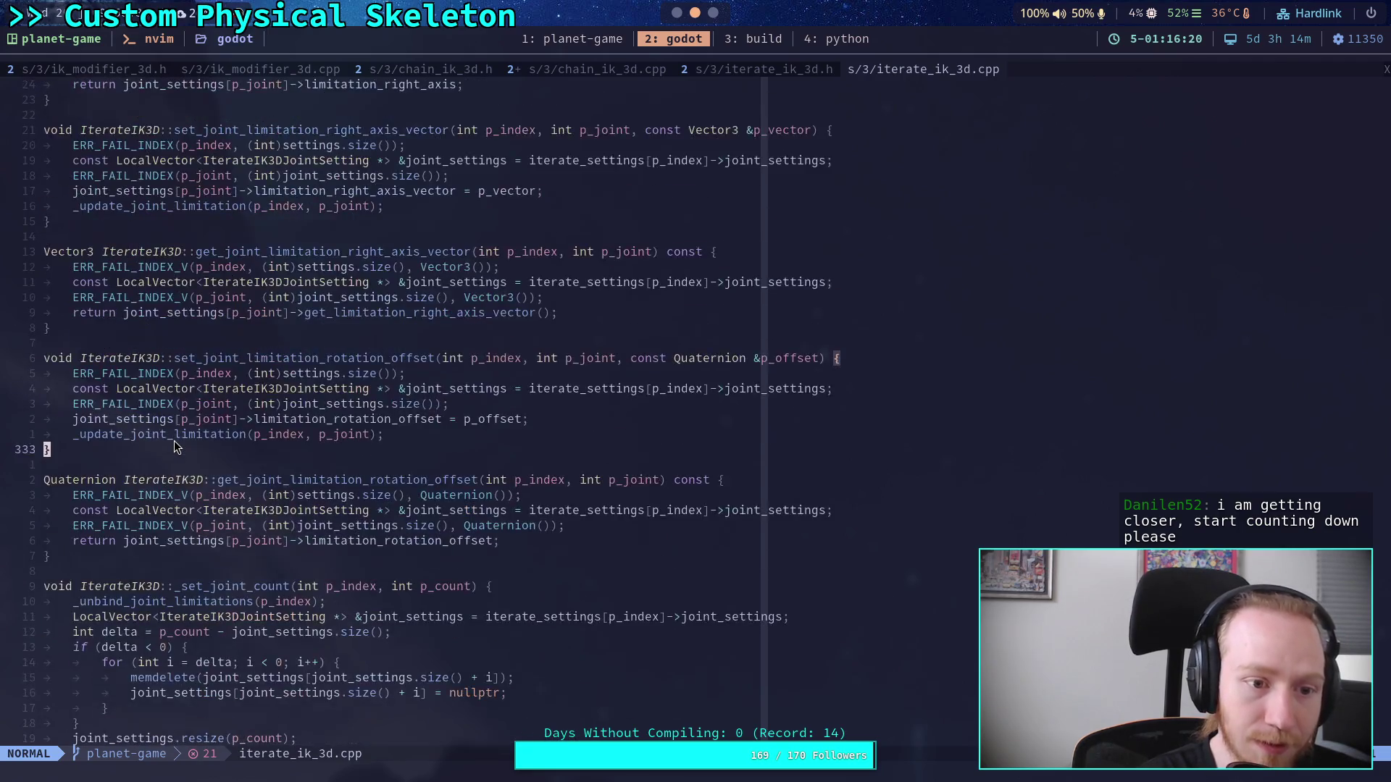
{"action": "left_click_drag", "start_coordinate": [81, 450], "coordinate": [35, 358]}
{"action": "key", "text": "y"}
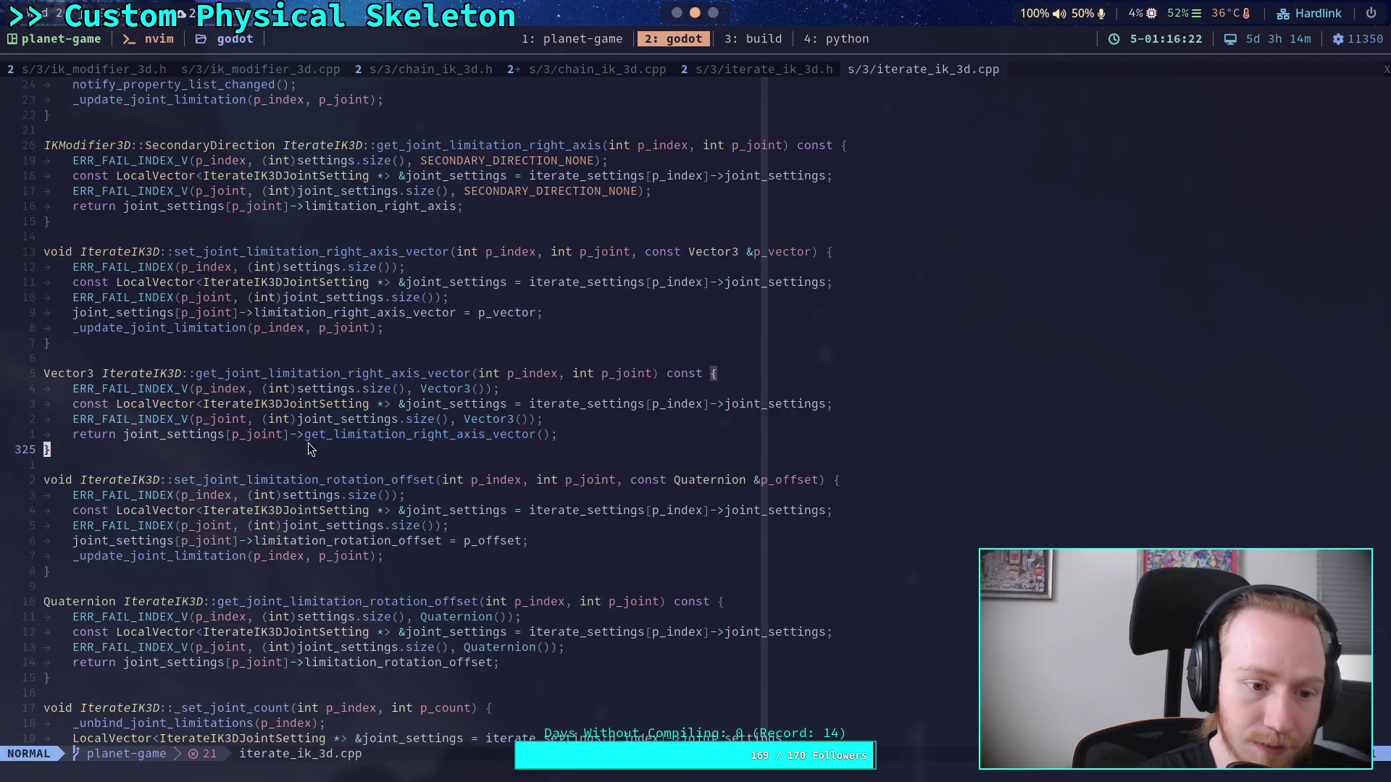
{"action": "scroll", "coordinate": [320, 436], "scroll_direction": "down", "scroll_amount": 18}
{"action": "scroll", "coordinate": [325, 442], "scroll_direction": "down", "scroll_amount": 20}
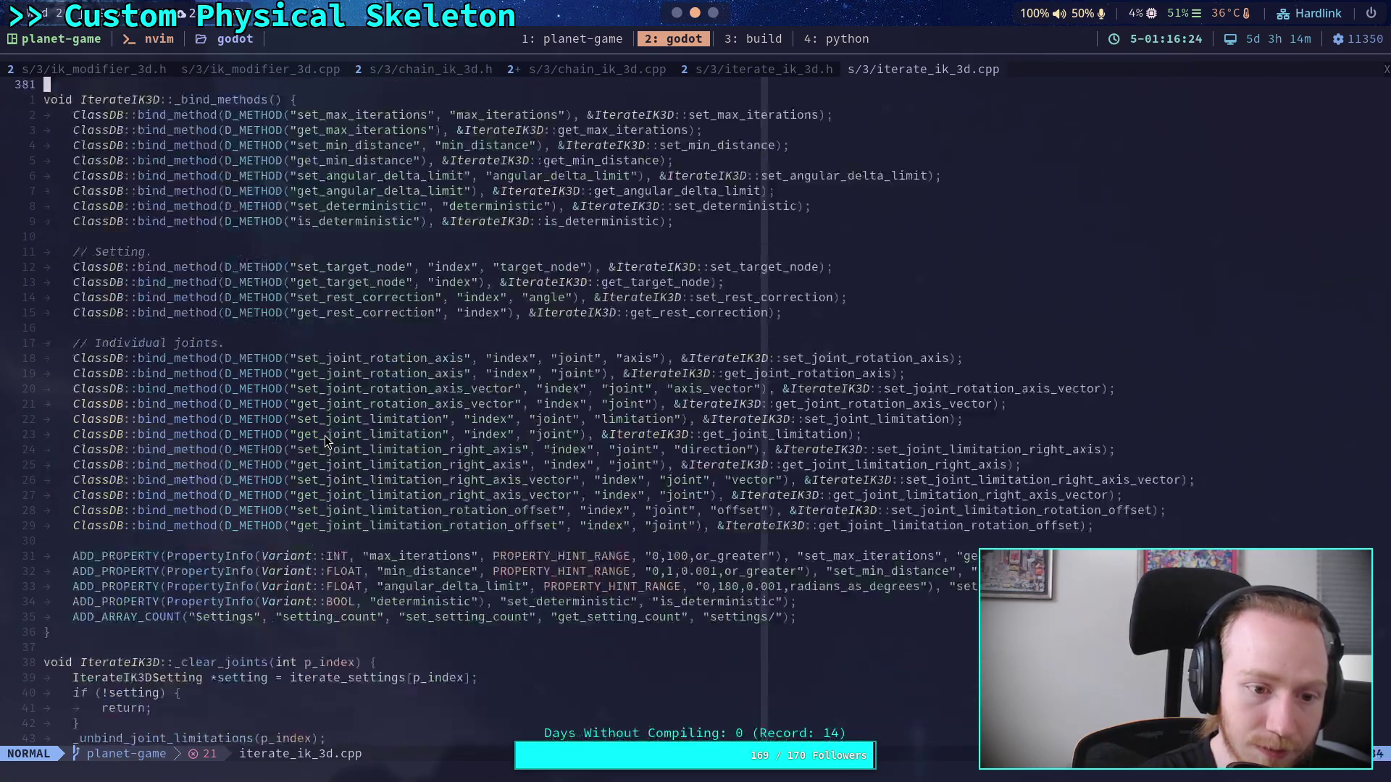
Step: Scroll back up through iterate_ik_3d.cpp to the blank line before _update_bone_axis
{"action": "scroll", "coordinate": [324, 441], "scroll_direction": "down", "scroll_amount": 20}
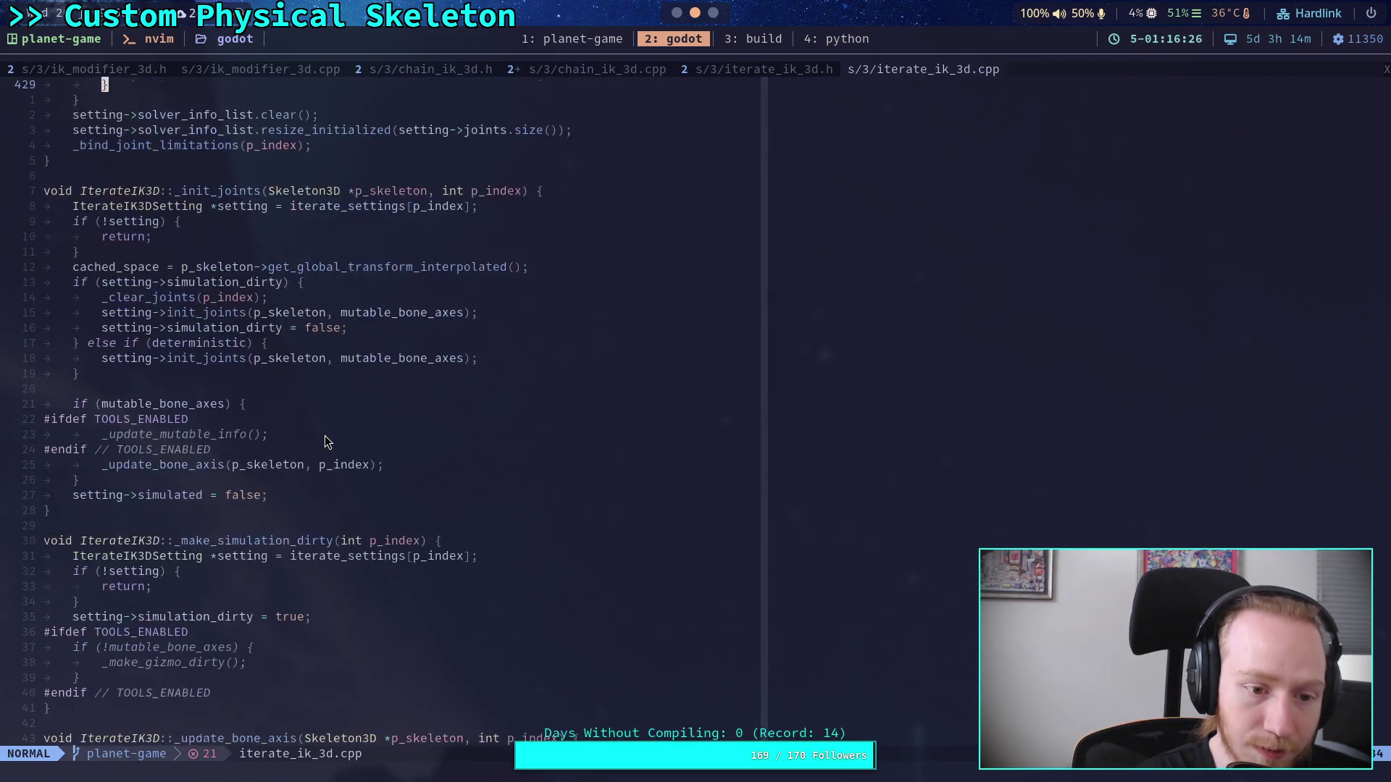
{"action": "scroll", "coordinate": [324, 441], "scroll_direction": "down", "scroll_amount": 9}
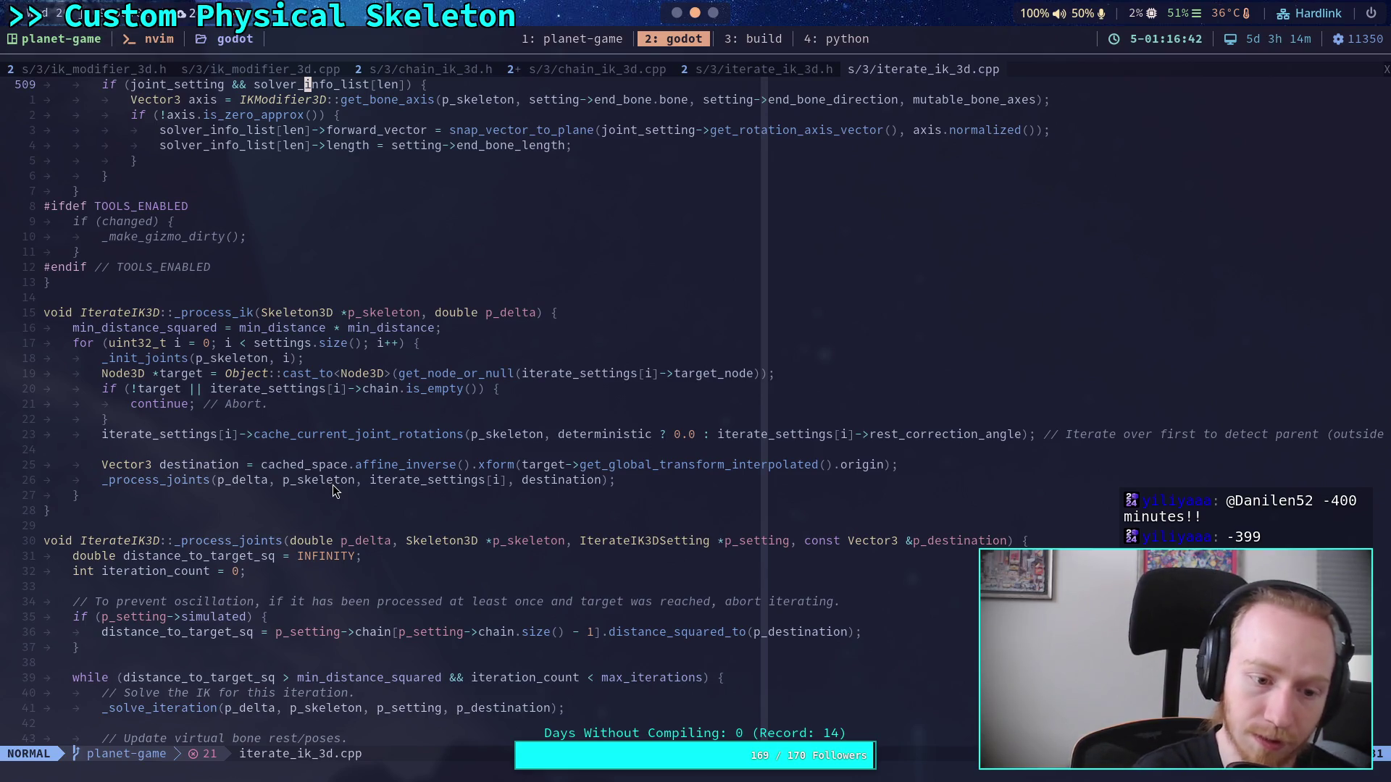
{"action": "scroll", "coordinate": [302, 461], "scroll_direction": "down", "scroll_amount": 10}
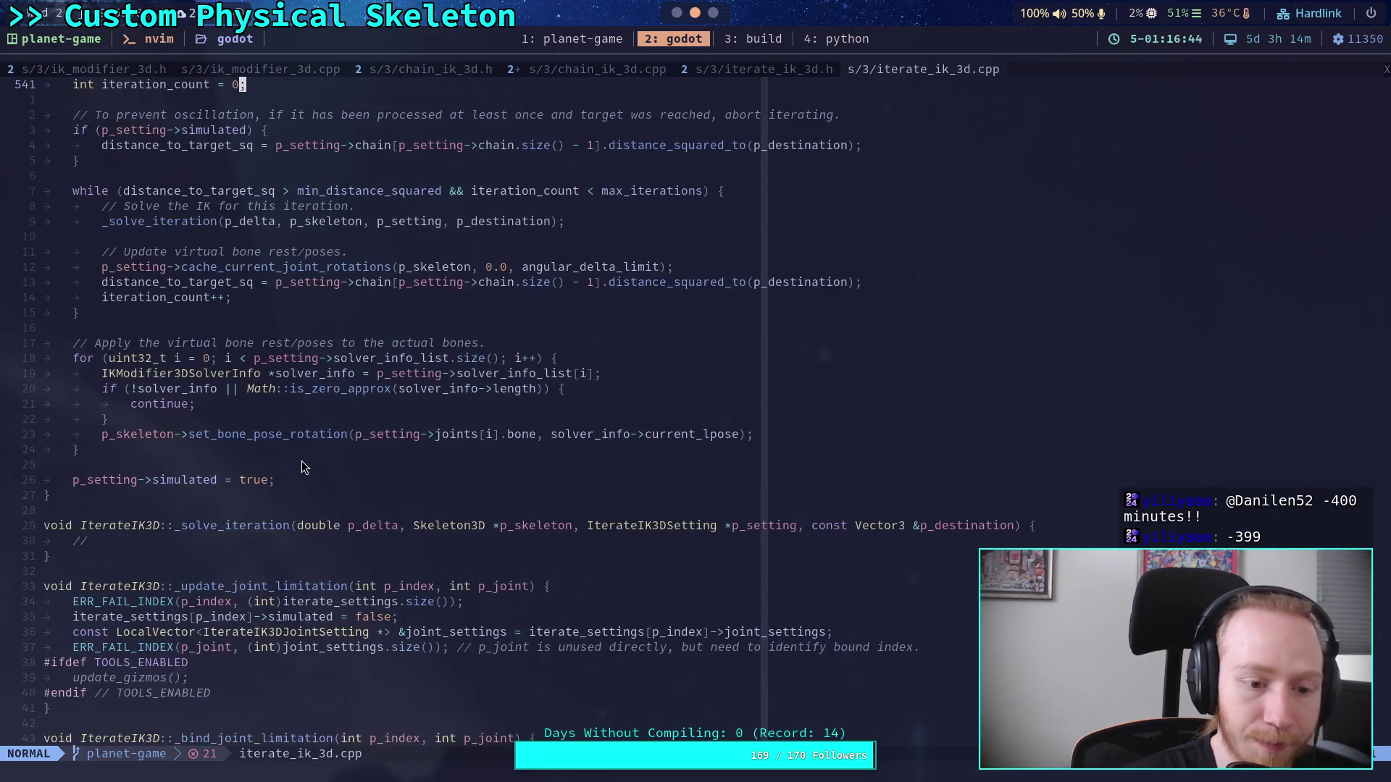
{"action": "scroll", "coordinate": [324, 484], "scroll_direction": "down", "scroll_amount": 4}
{"action": "scroll", "coordinate": [324, 484], "scroll_direction": "up", "scroll_amount": 20}
{"action": "scroll", "coordinate": [325, 484], "scroll_direction": "up", "scroll_amount": 10}
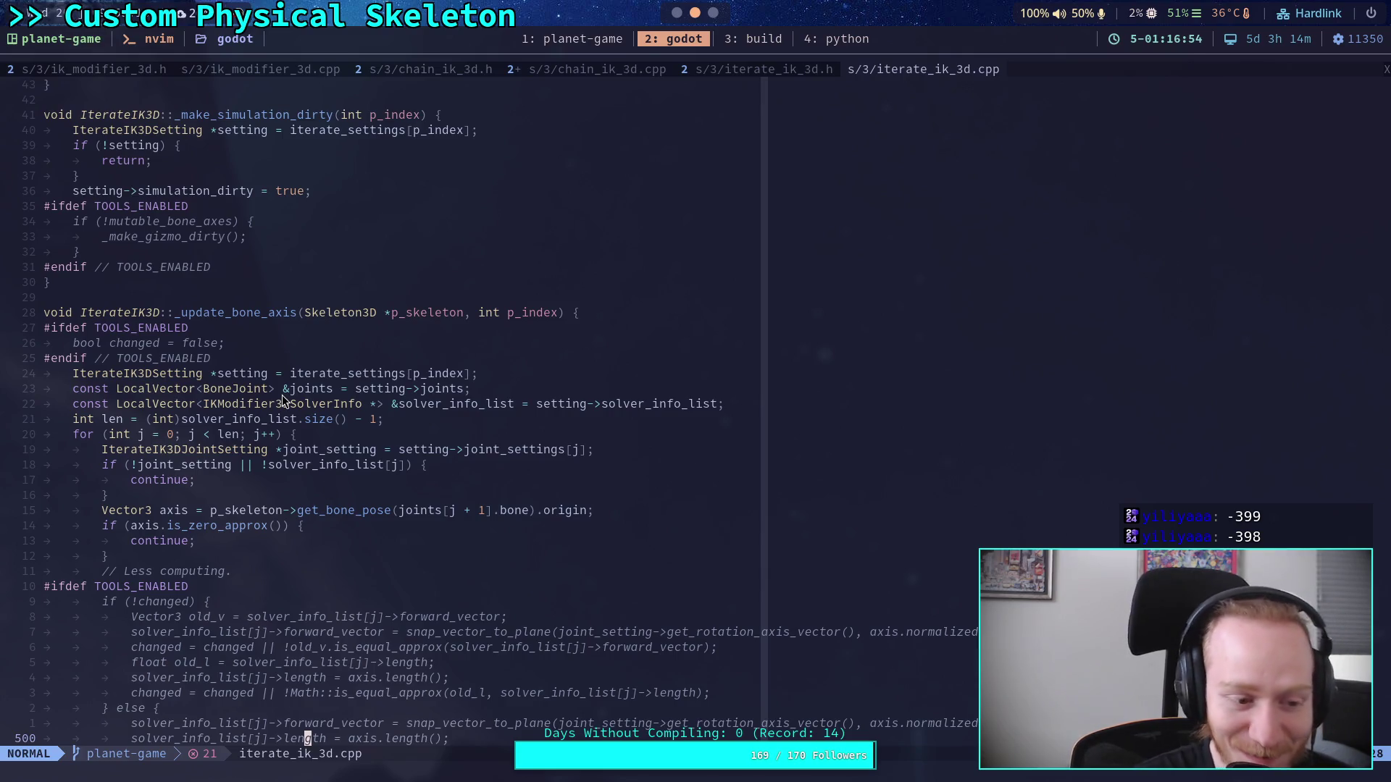
{"action": "scroll", "coordinate": [284, 397], "scroll_direction": "up", "scroll_amount": 3}
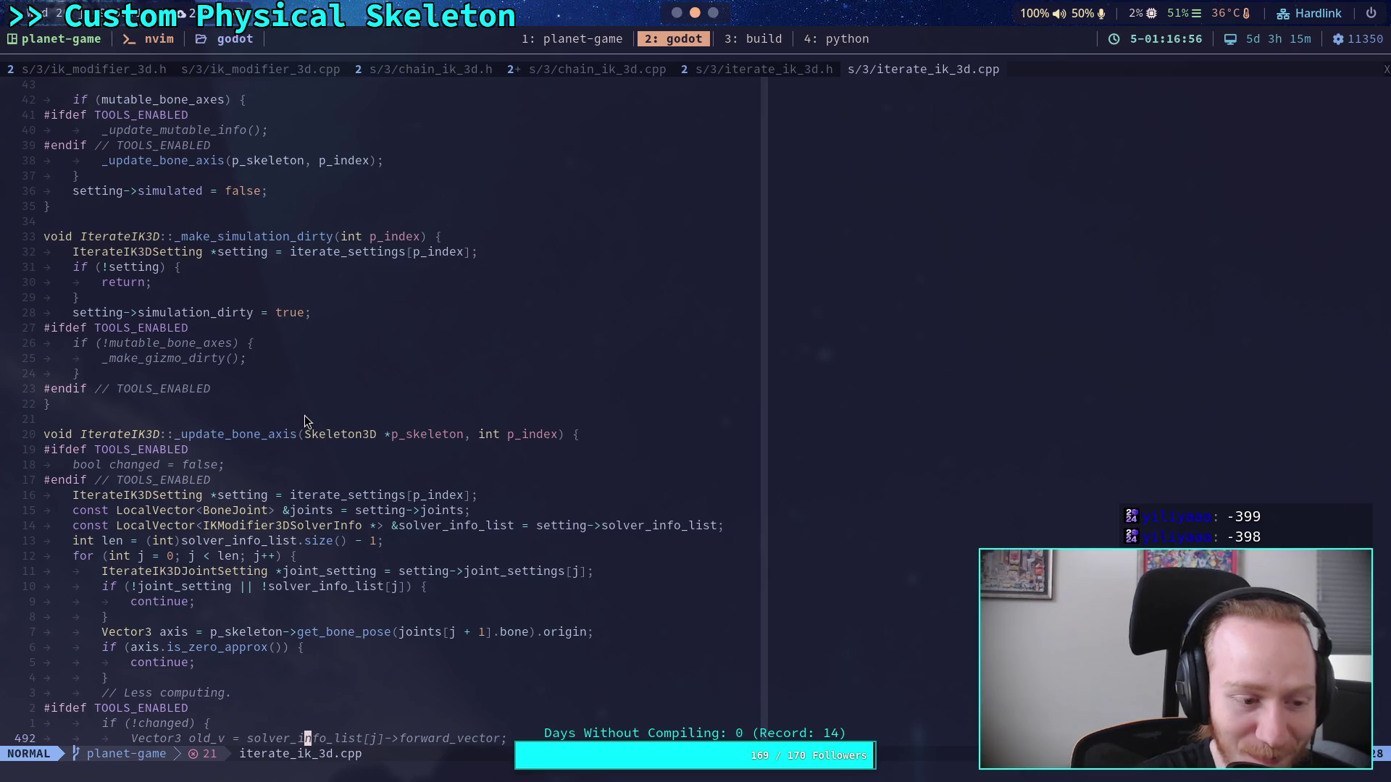
{"action": "scroll", "coordinate": [304, 419], "scroll_direction": "up", "scroll_amount": 2}
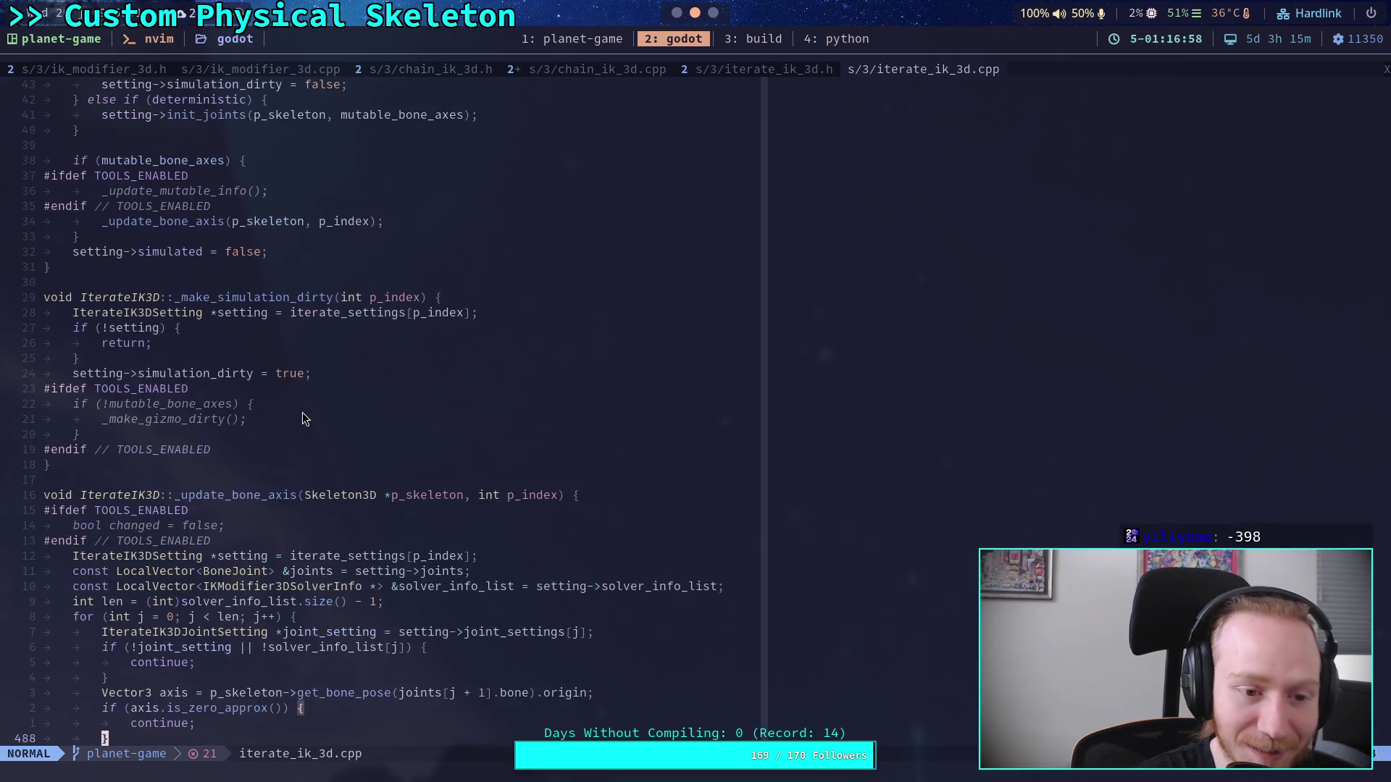
{"action": "left_click", "coordinate": [280, 479]}
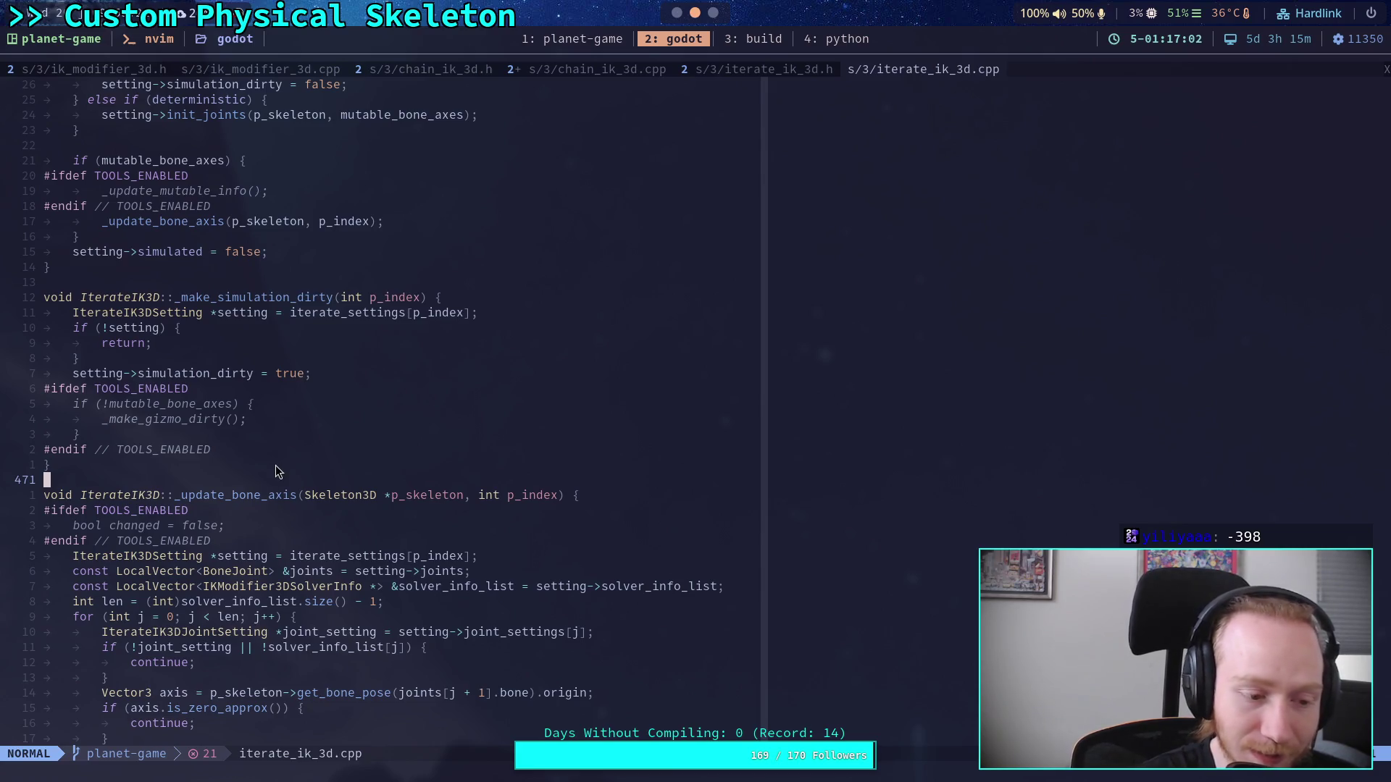
Step: Select the get_global_transform_interpolated() call on line 441 in _init_joints, then view Godot's CCDIK3D docs
{"action": "scroll", "coordinate": [278, 471], "scroll_direction": "up", "scroll_amount": 4}
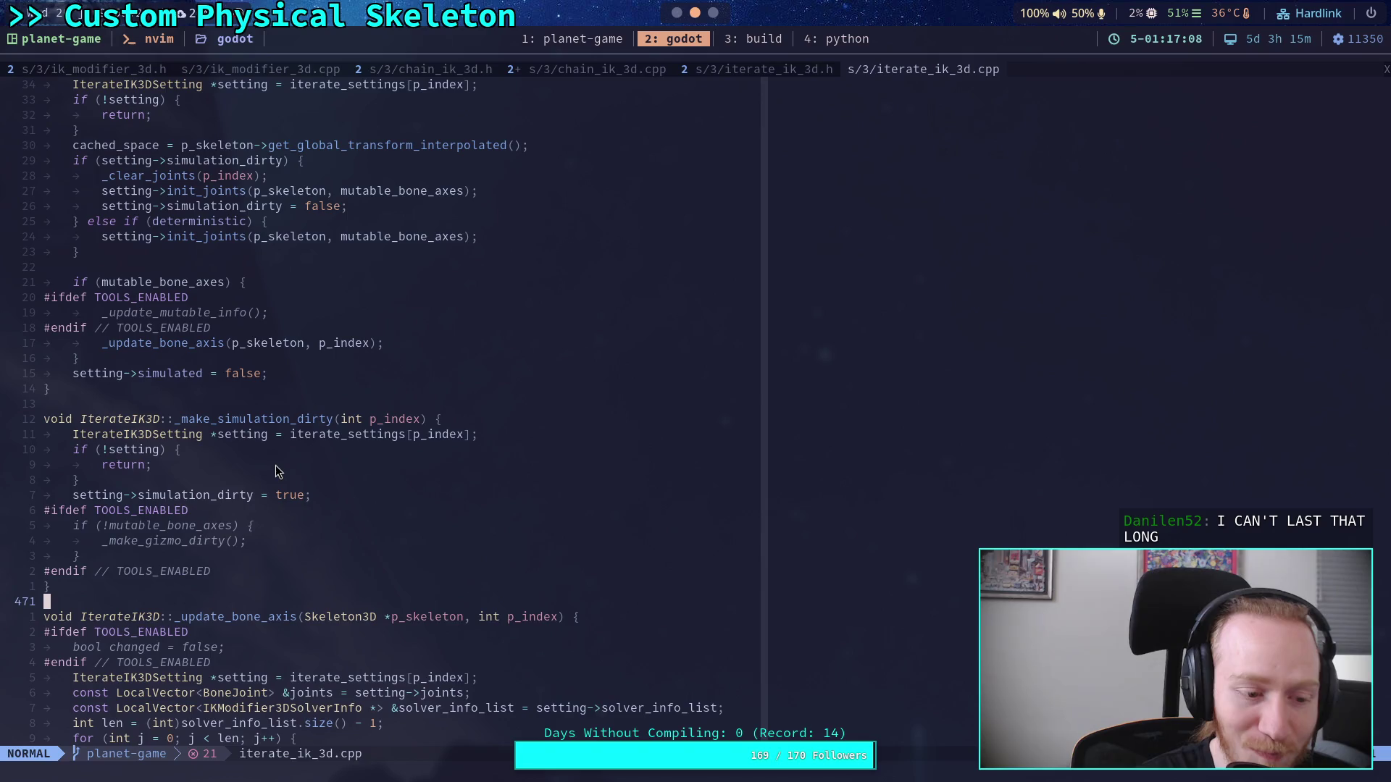
{"action": "scroll", "coordinate": [276, 469], "scroll_direction": "up", "scroll_amount": 10}
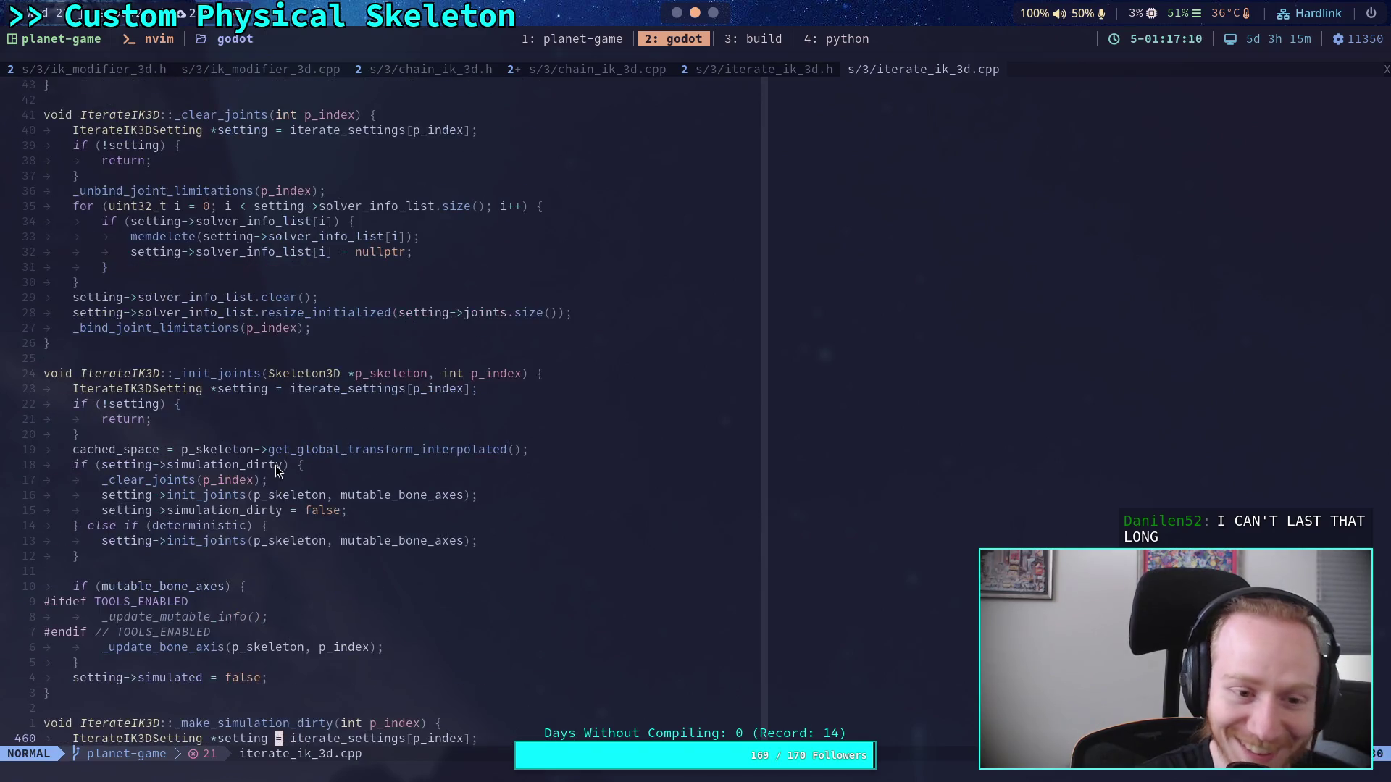
{"action": "scroll", "coordinate": [90, 469], "scroll_direction": "down", "scroll_amount": 4}
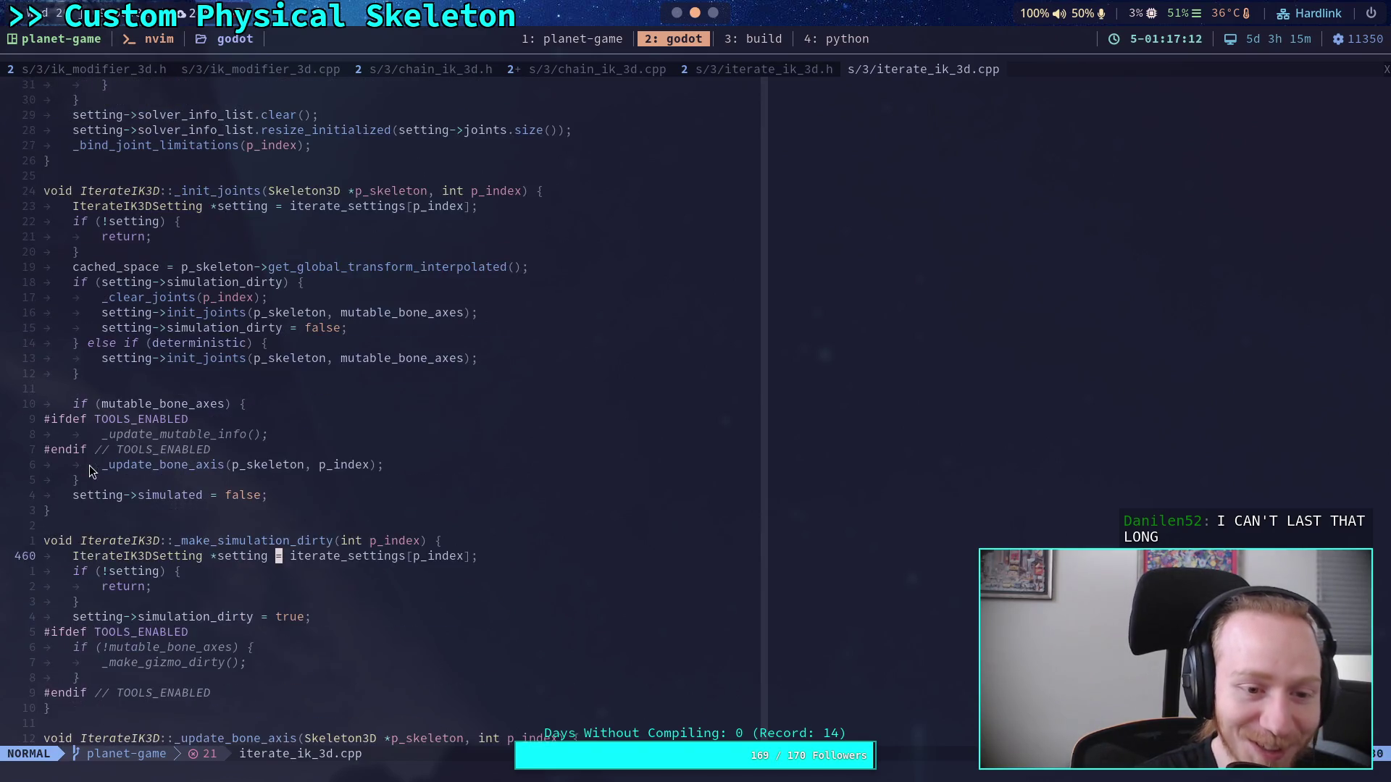
{"action": "left_click", "coordinate": [113, 496]}
{"action": "left_click", "coordinate": [98, 522]}
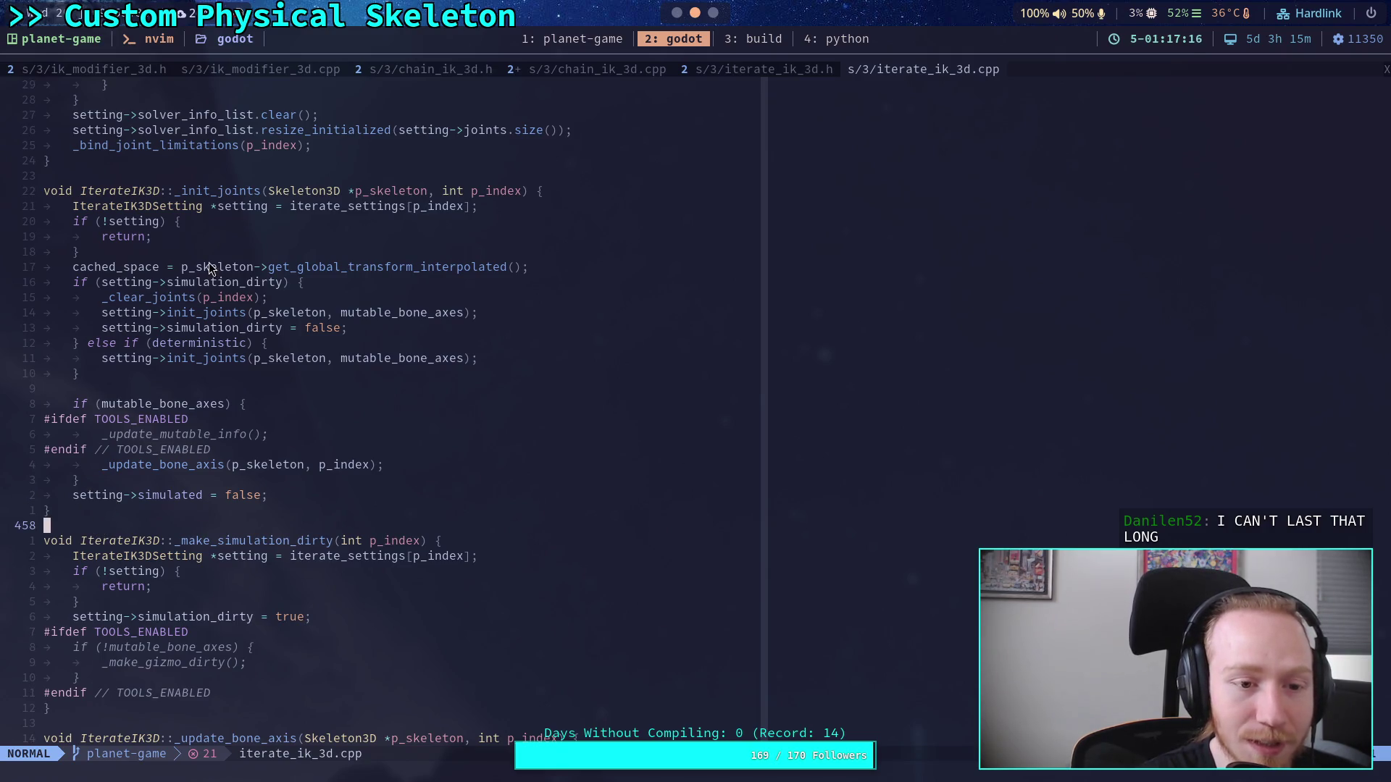
{"action": "left_click_drag", "start_coordinate": [269, 269], "coordinate": [525, 268]}
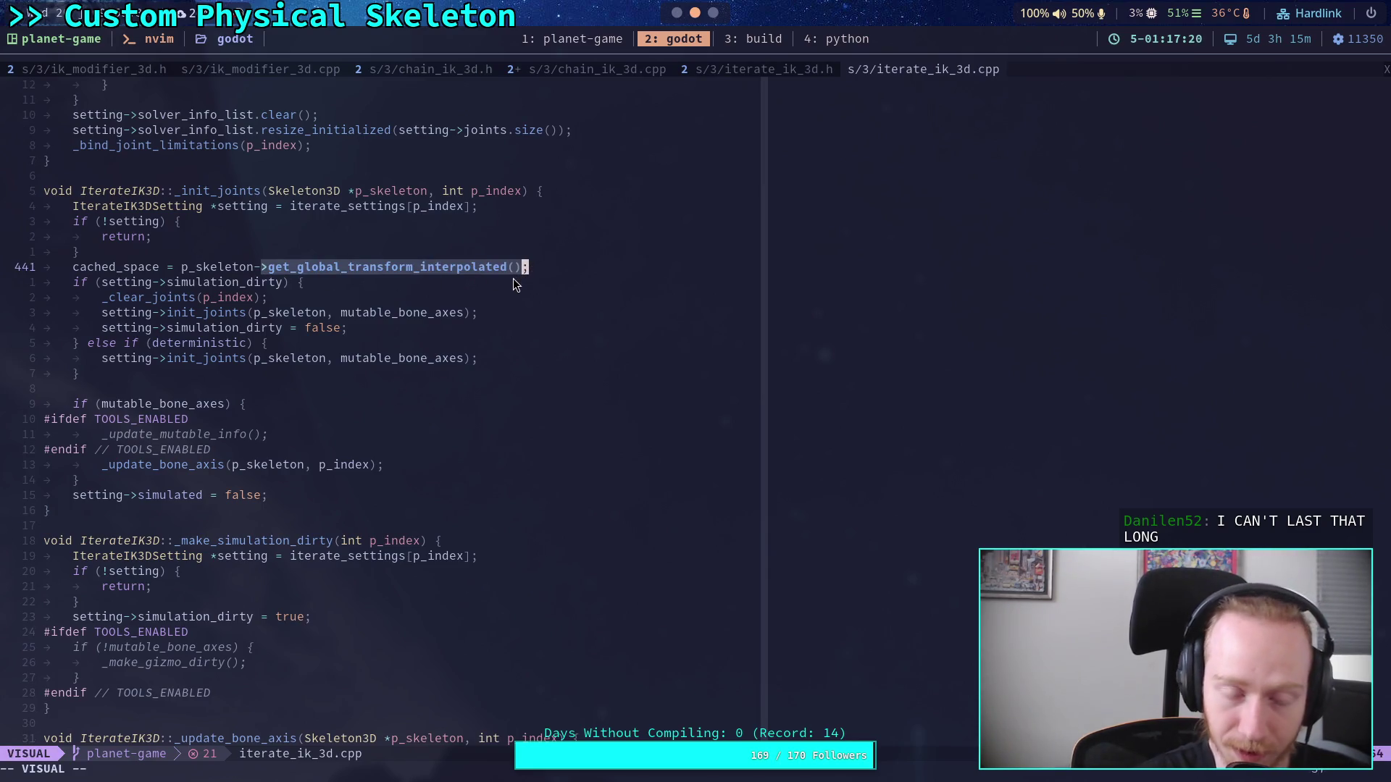
{"action": "key", "text": "alt+Tab"}
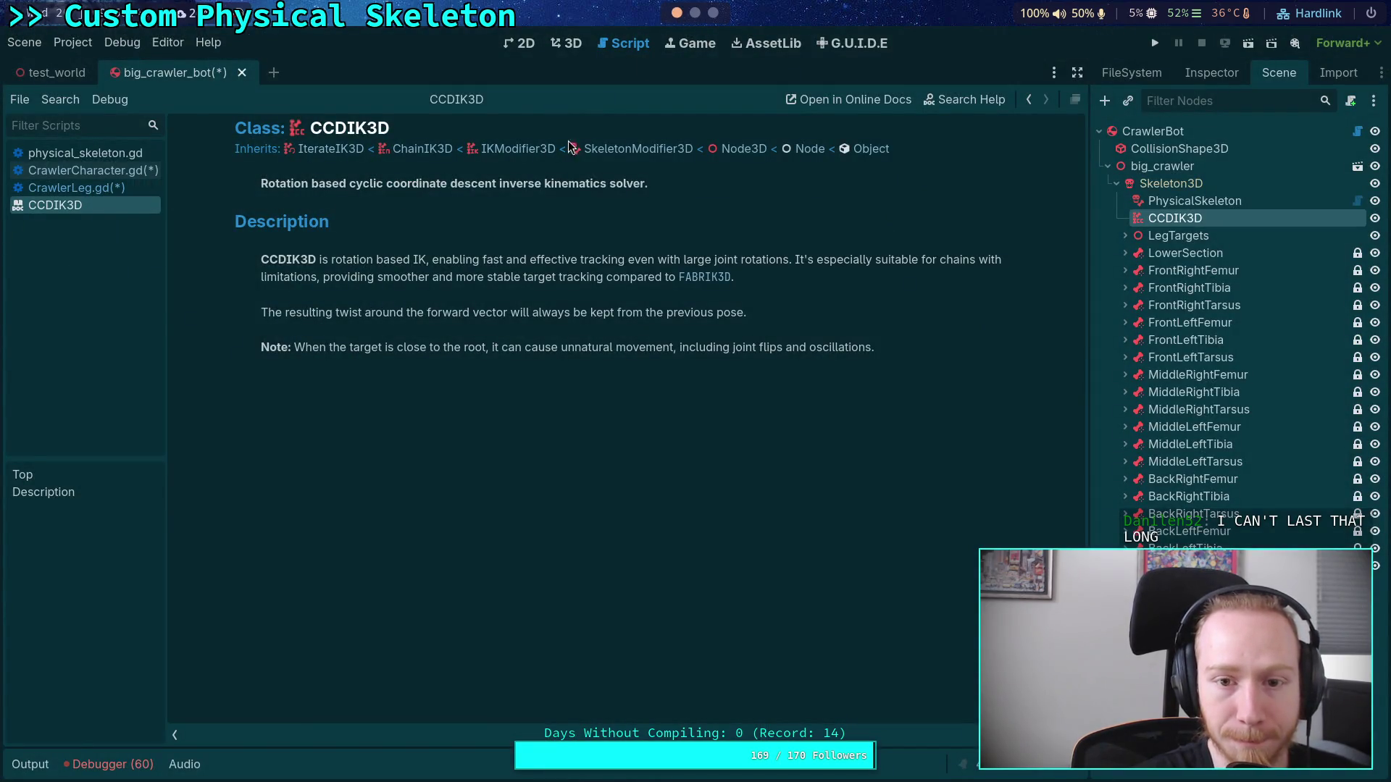
Step: Move from the SkeletonModifier3D reference to the Skeleton3D class reference and scan its Methods list
{"action": "left_click", "coordinate": [621, 156]}
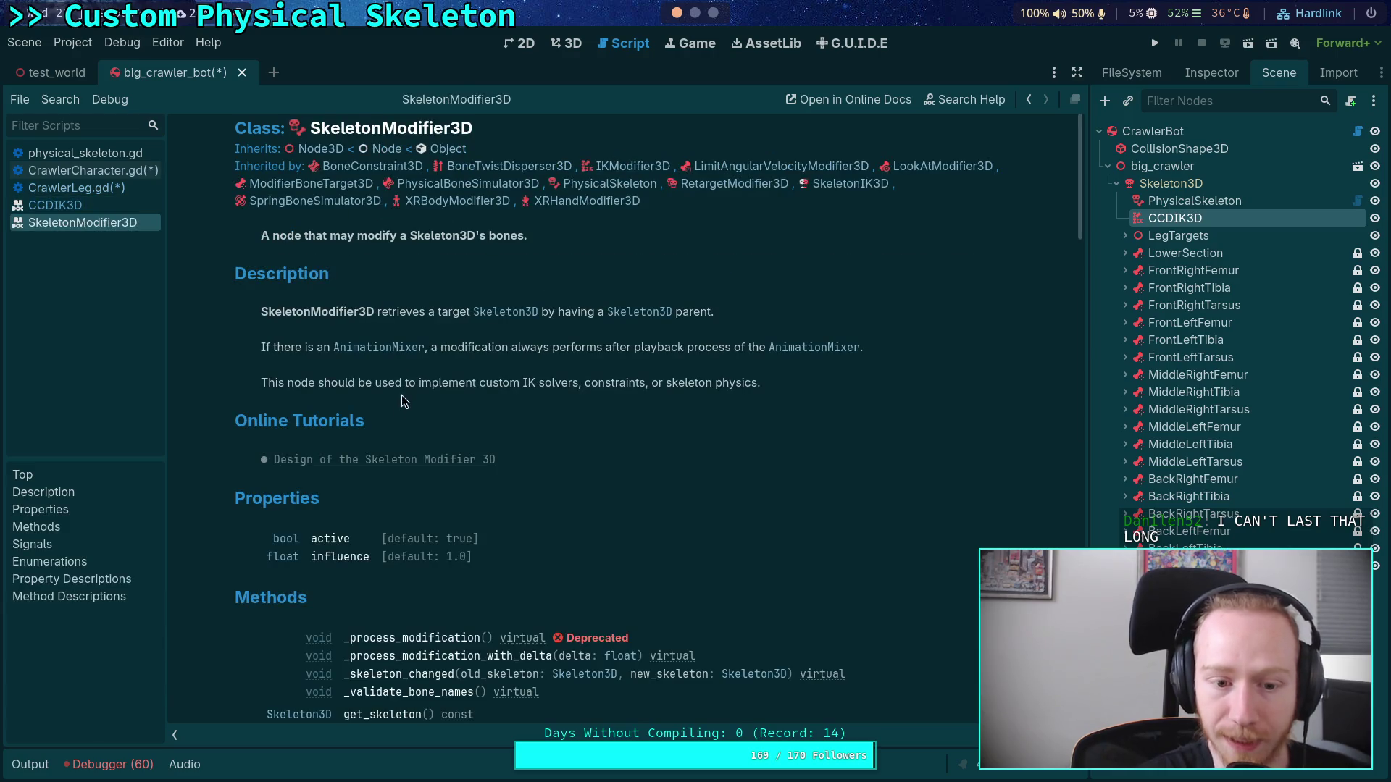
{"action": "scroll", "coordinate": [350, 563], "scroll_direction": "down", "scroll_amount": 3}
{"action": "left_click", "coordinate": [299, 488]}
{"action": "scroll", "coordinate": [508, 477], "scroll_direction": "down", "scroll_amount": 10}
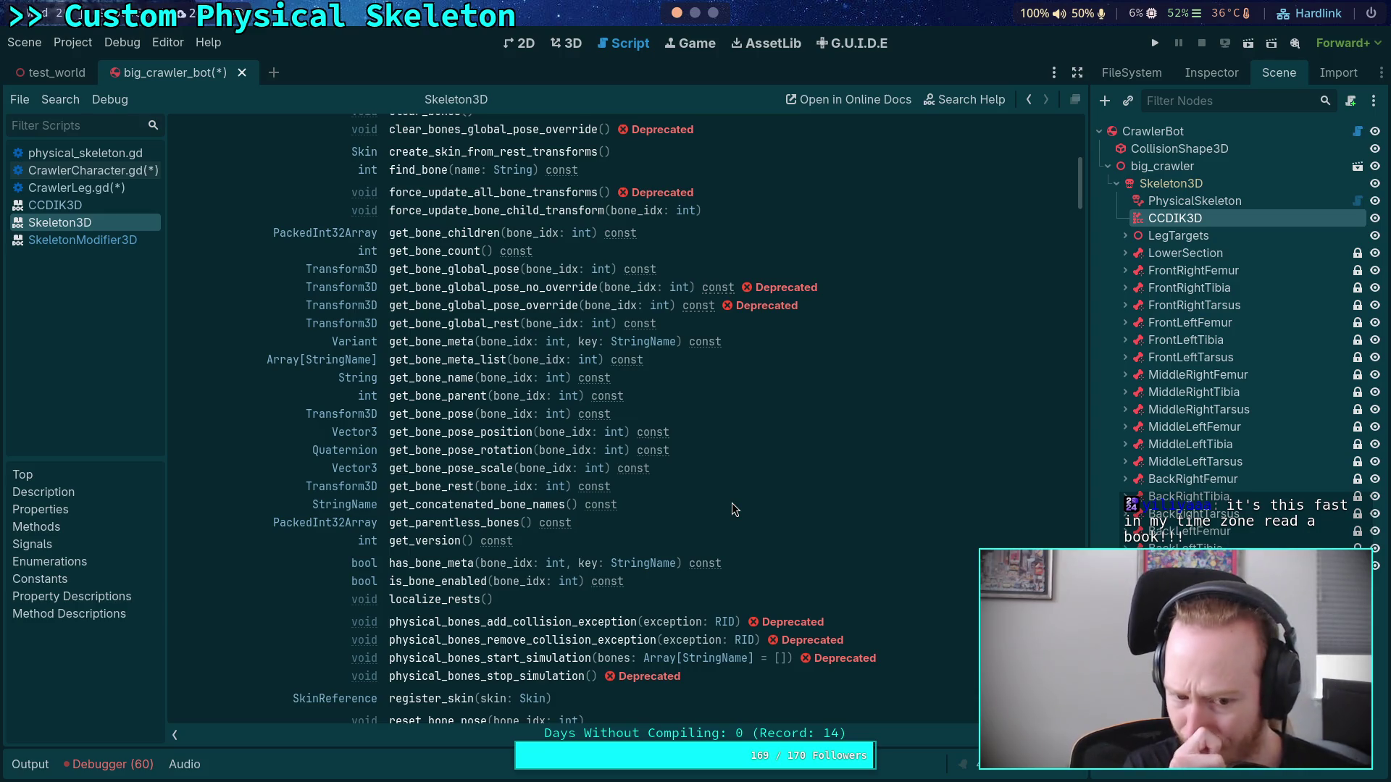
{"action": "scroll", "coordinate": [731, 507], "scroll_direction": "down", "scroll_amount": 6}
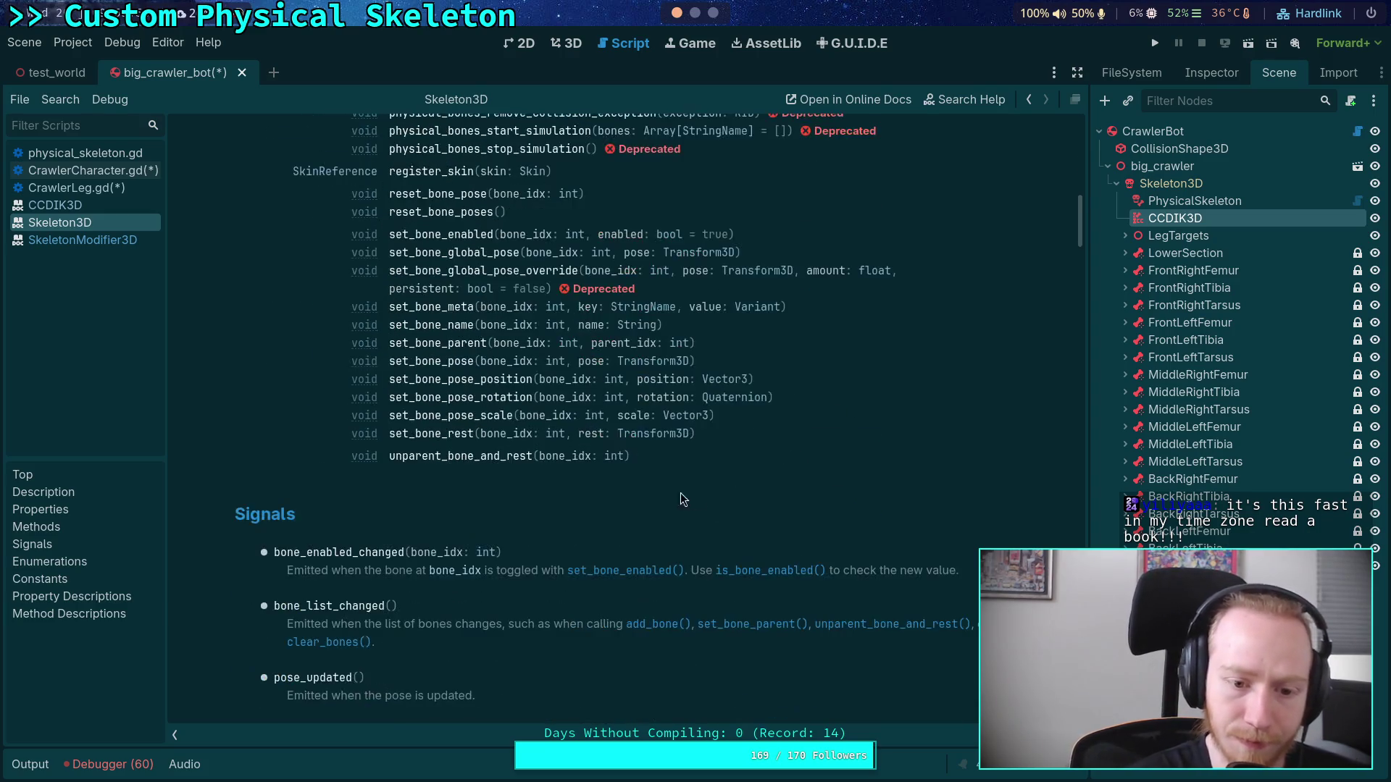
{"action": "scroll", "coordinate": [661, 487], "scroll_direction": "up", "scroll_amount": 4}
{"action": "scroll", "coordinate": [664, 492], "scroll_direction": "up", "scroll_amount": 4}
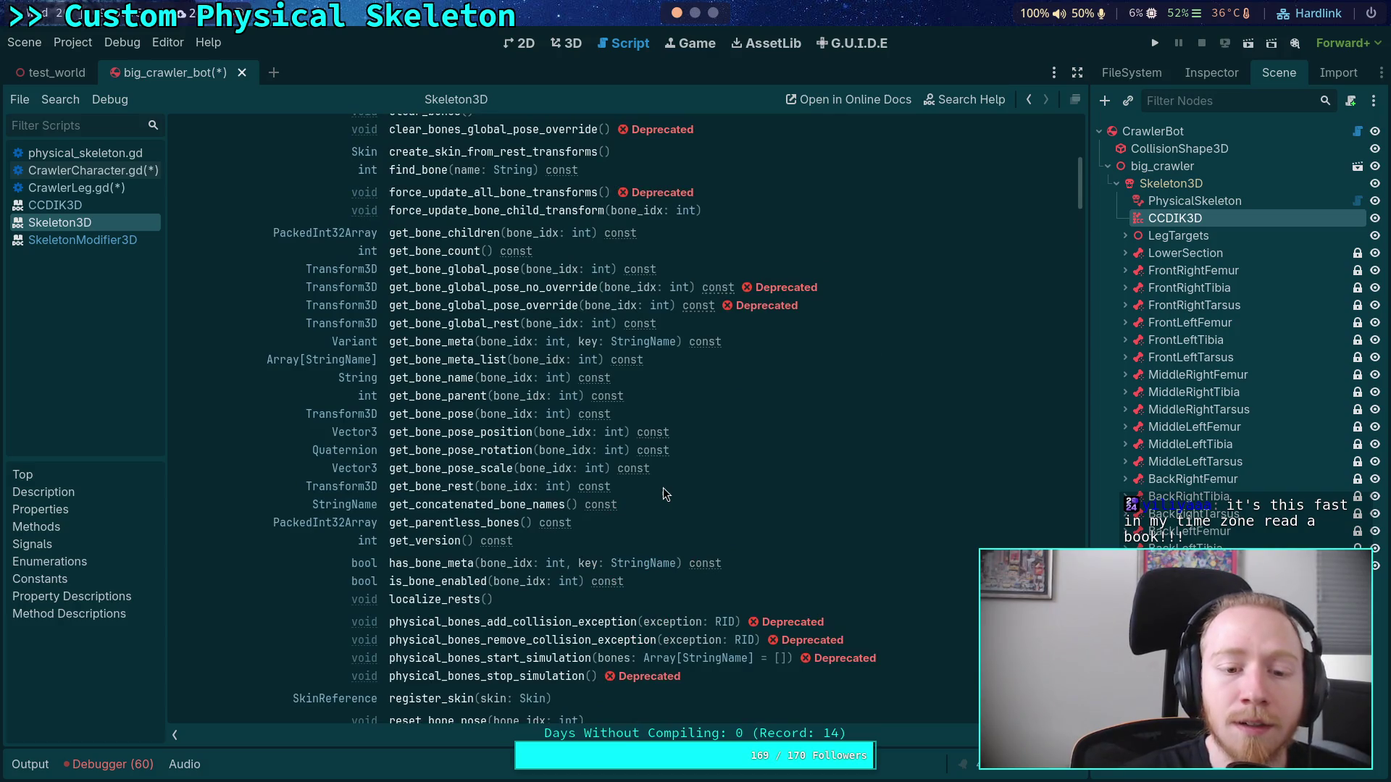
{"action": "scroll", "coordinate": [665, 494], "scroll_direction": "up", "scroll_amount": 6}
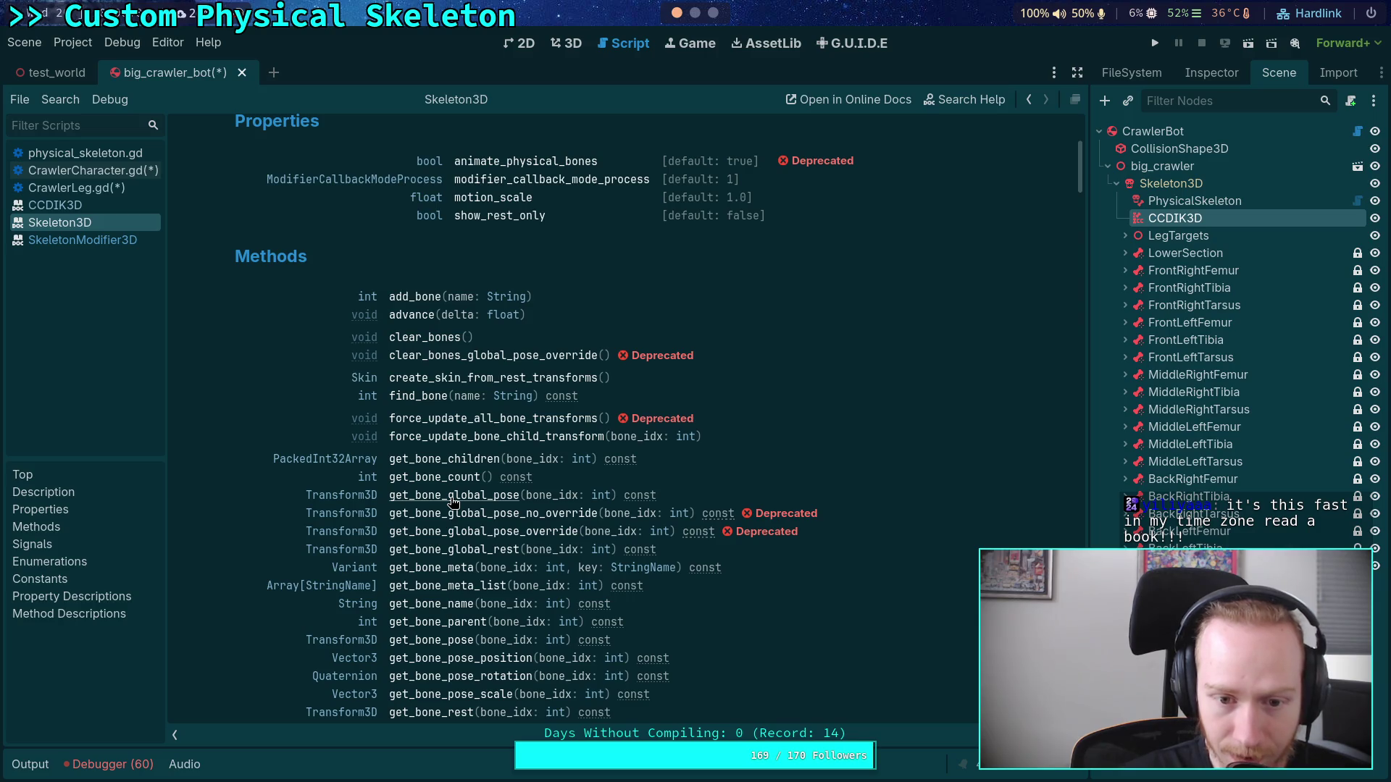
Step: Read the get_bone_global_pose description, briefly comparing it against the IterateIK3D code
{"action": "left_click", "coordinate": [452, 497]}
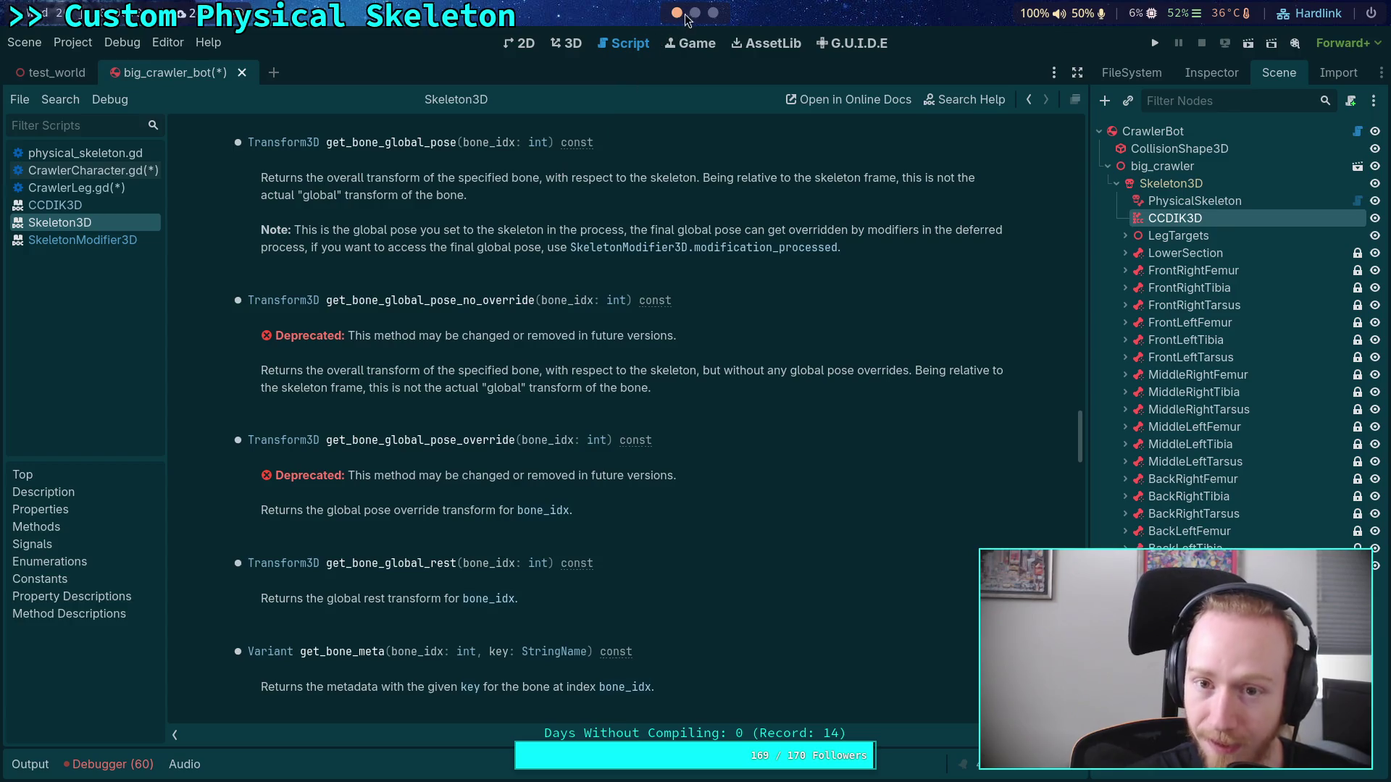
{"action": "key", "text": "alt+Tab"}
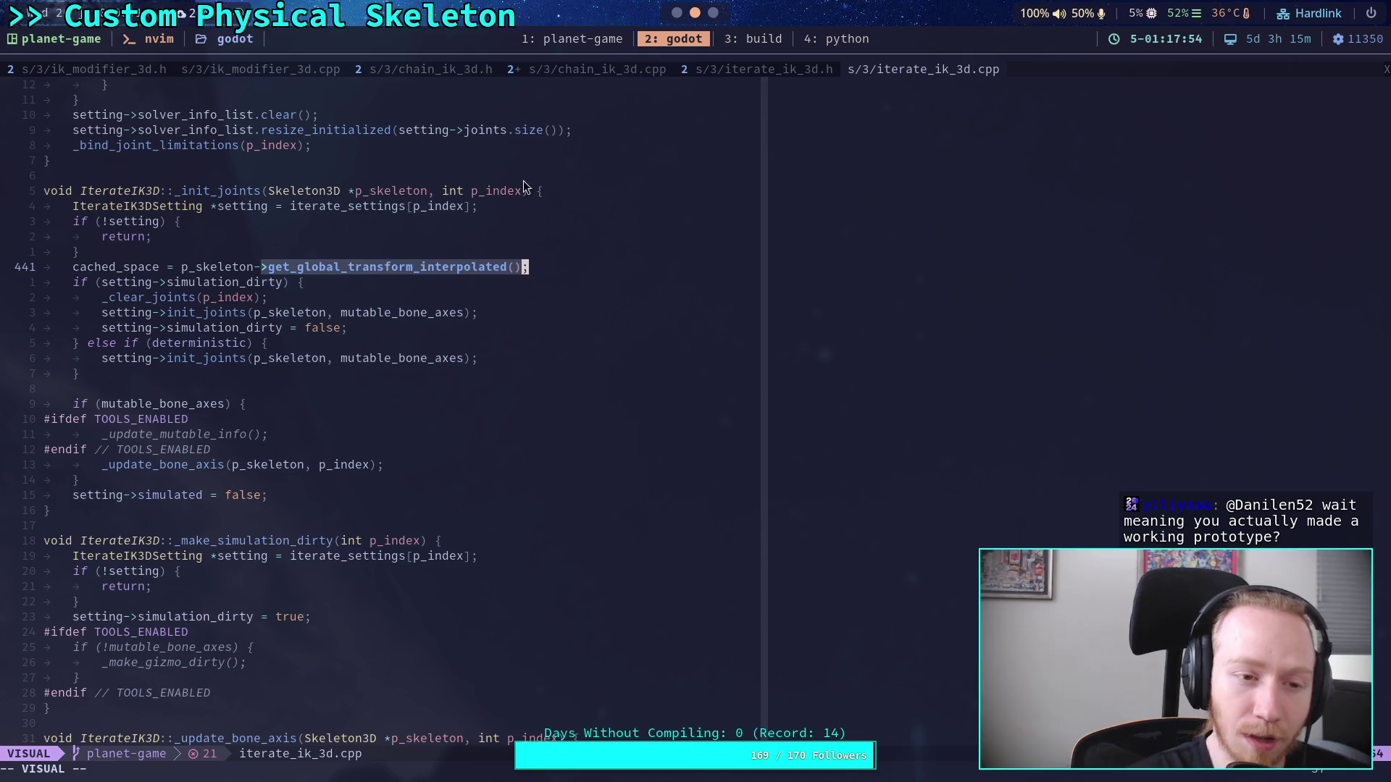
{"action": "key", "text": "alt+Tab"}
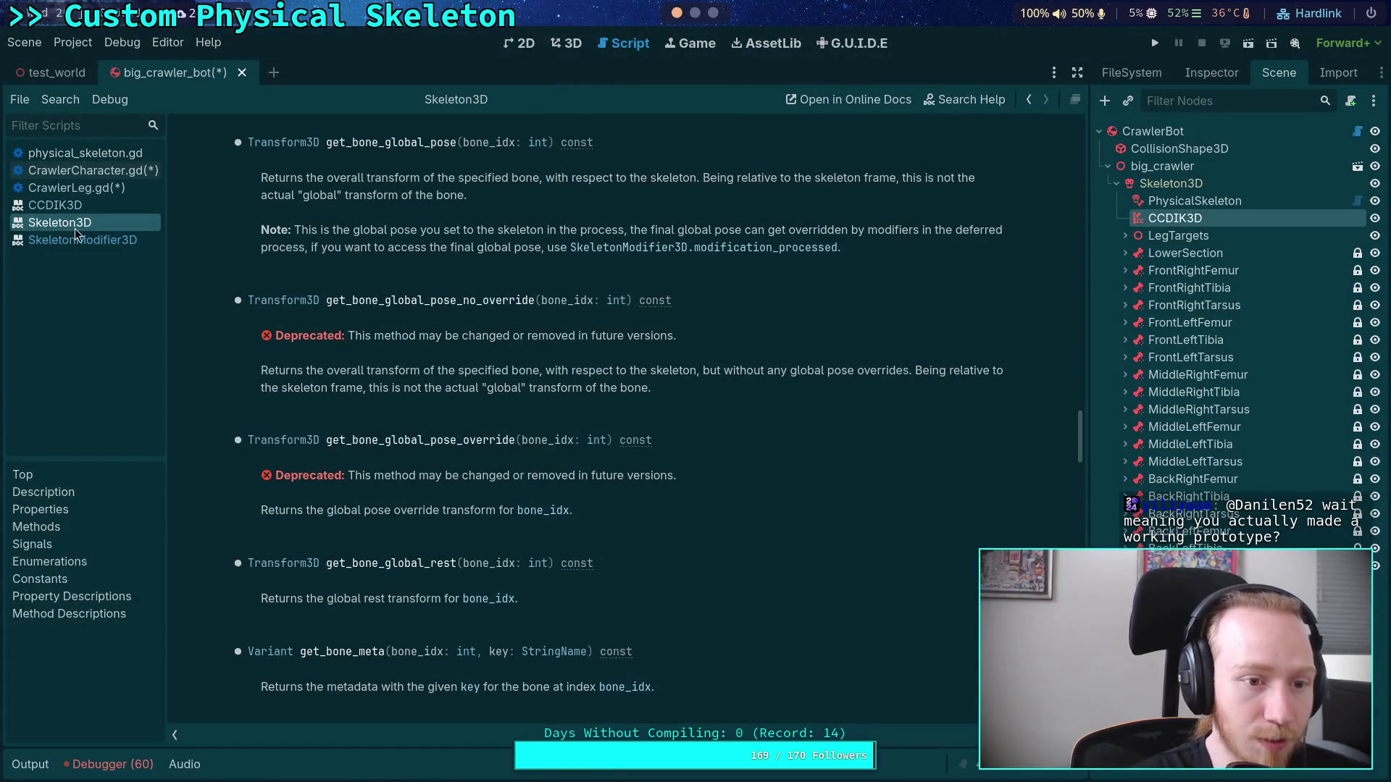
{"action": "scroll", "coordinate": [406, 362], "scroll_direction": "up", "scroll_amount": 15}
{"action": "left_click_drag", "start_coordinate": [1075, 318], "coordinate": [1077, 137]}
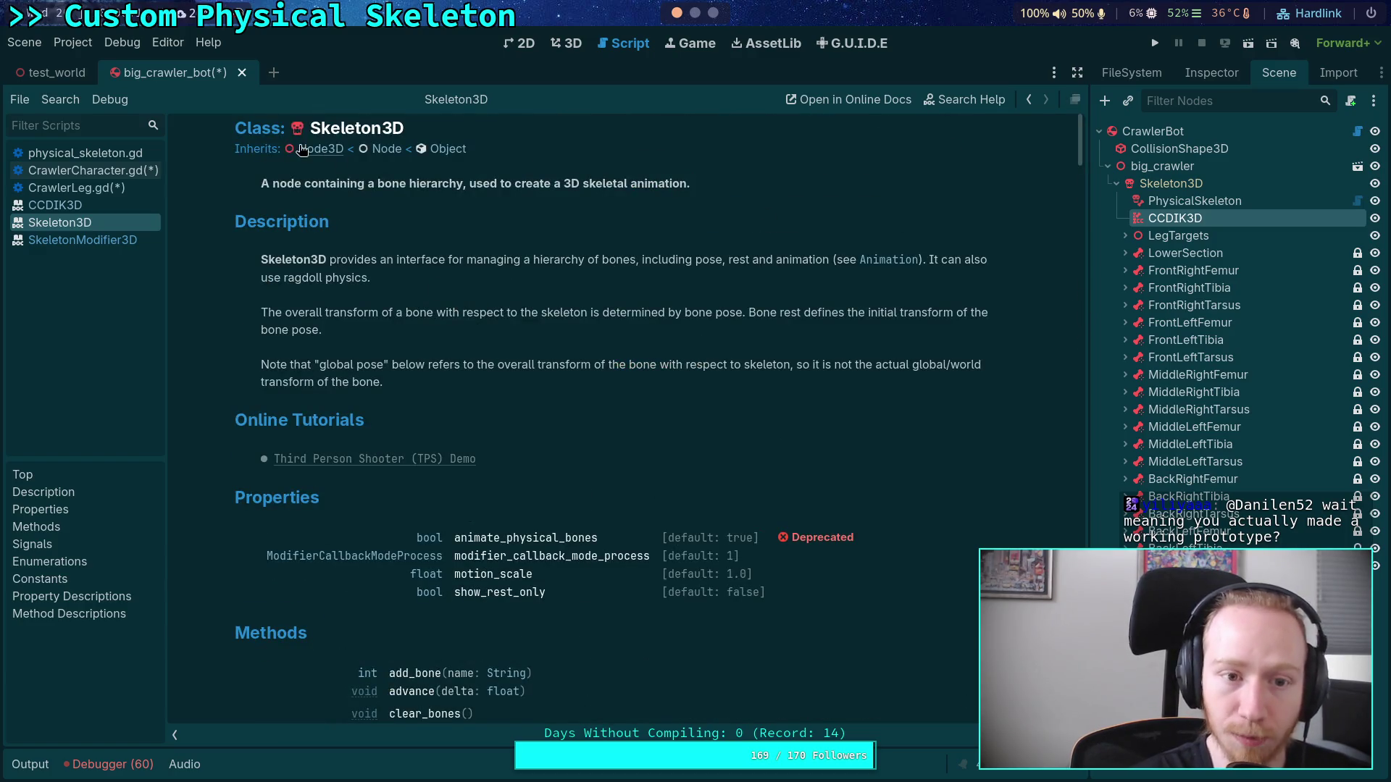
{"action": "scroll", "coordinate": [374, 249], "scroll_direction": "down", "scroll_amount": 5}
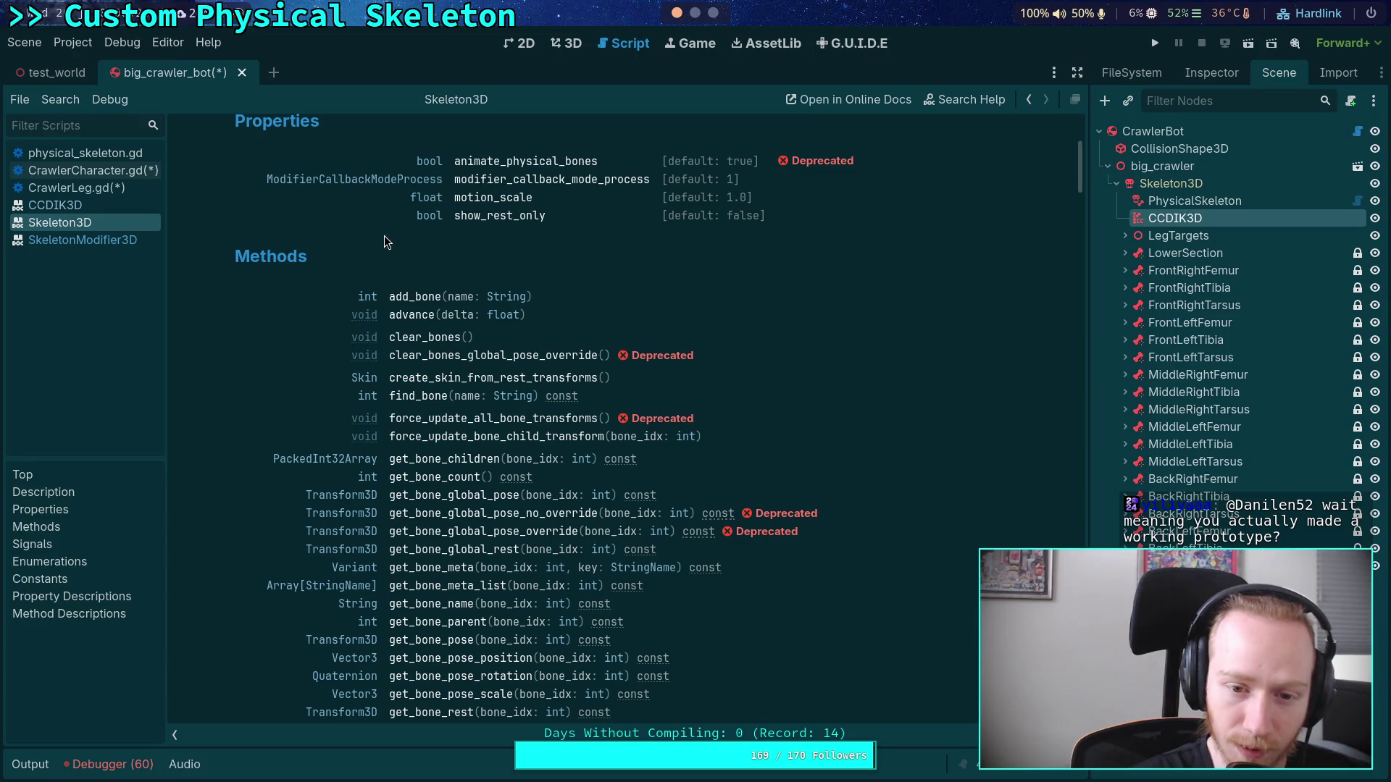
{"action": "scroll", "coordinate": [362, 261], "scroll_direction": "up", "scroll_amount": 5}
{"action": "left_click", "coordinate": [319, 154]}
Step: Read Node3D's get_global_transform_interpolated() description, then return to the Neovim code workspace
{"action": "scroll", "coordinate": [313, 377], "scroll_direction": "down", "scroll_amount": 10}
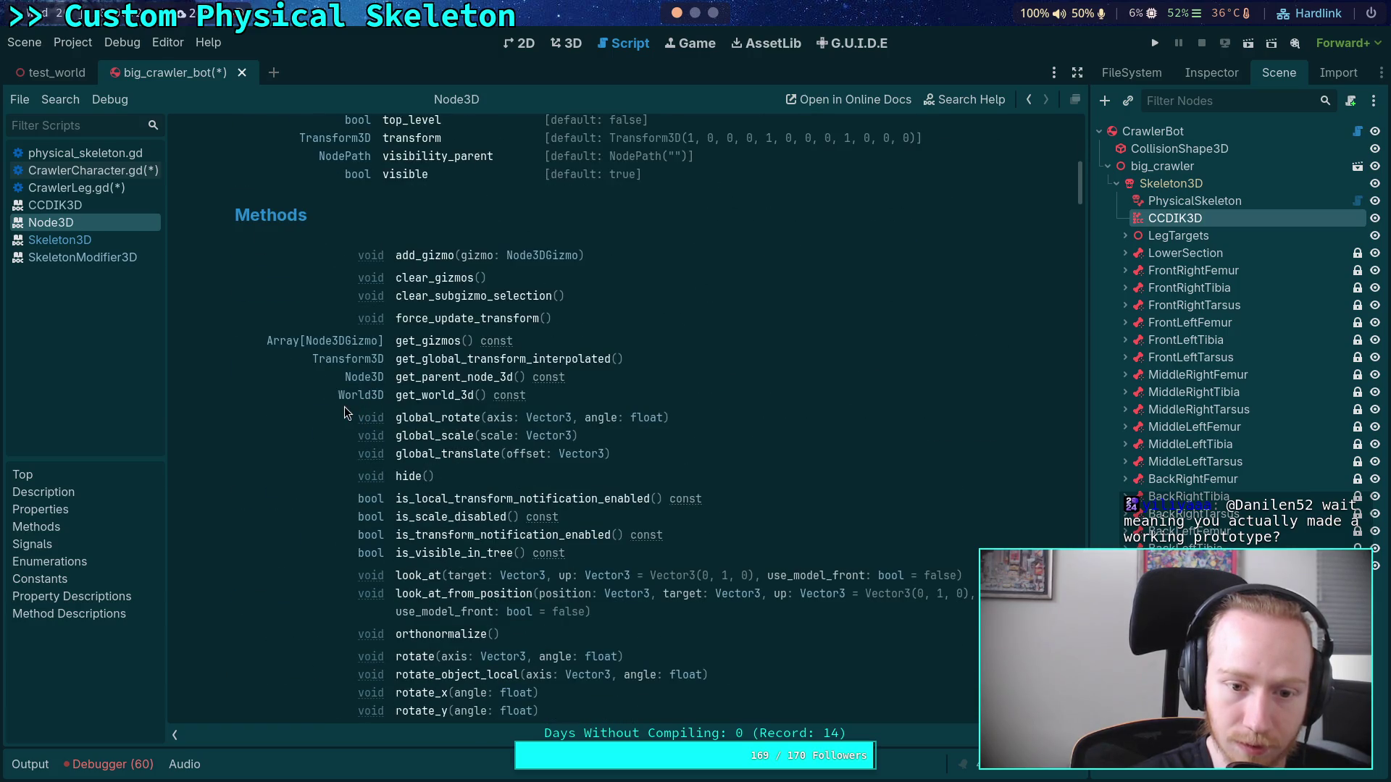
{"action": "left_click", "coordinate": [484, 361]}
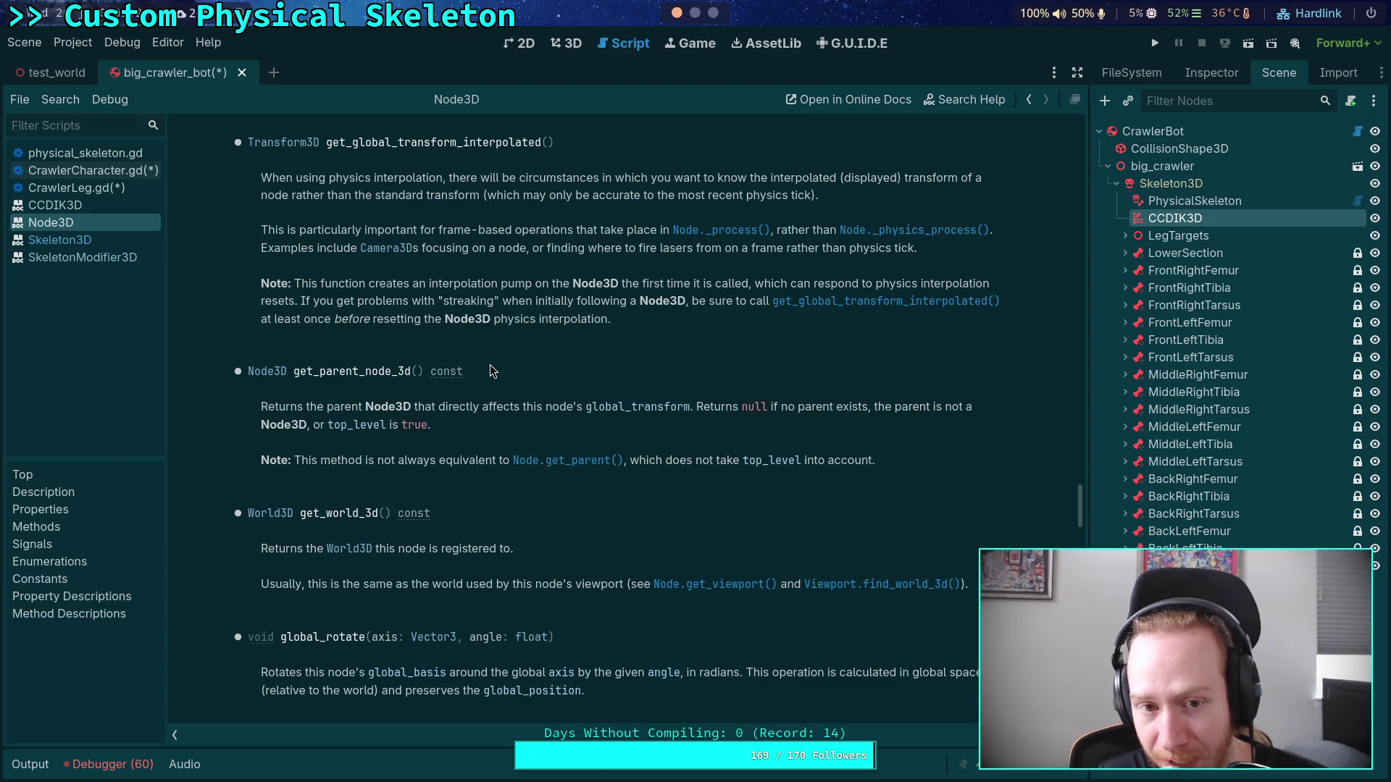
{"action": "left_click", "coordinate": [697, 13]}
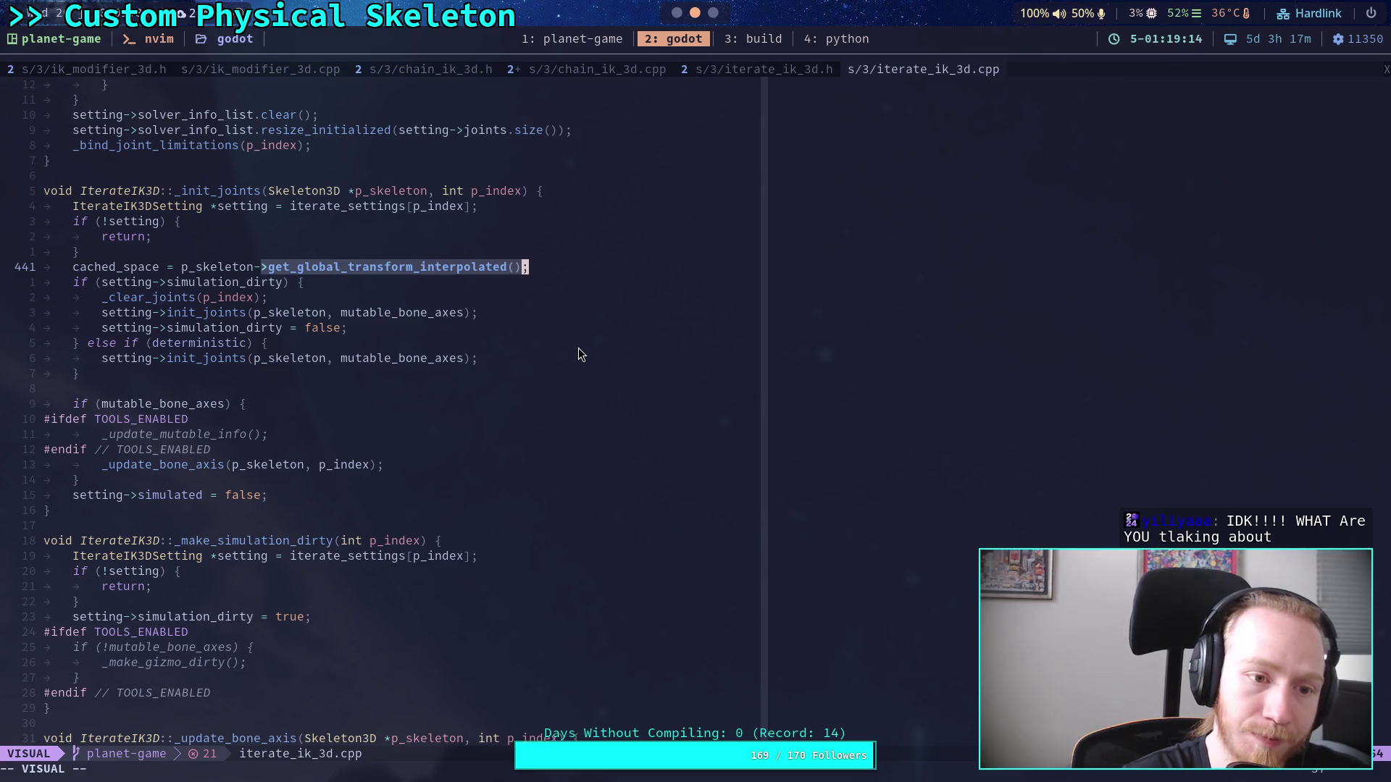
{"action": "left_click", "coordinate": [207, 267]}
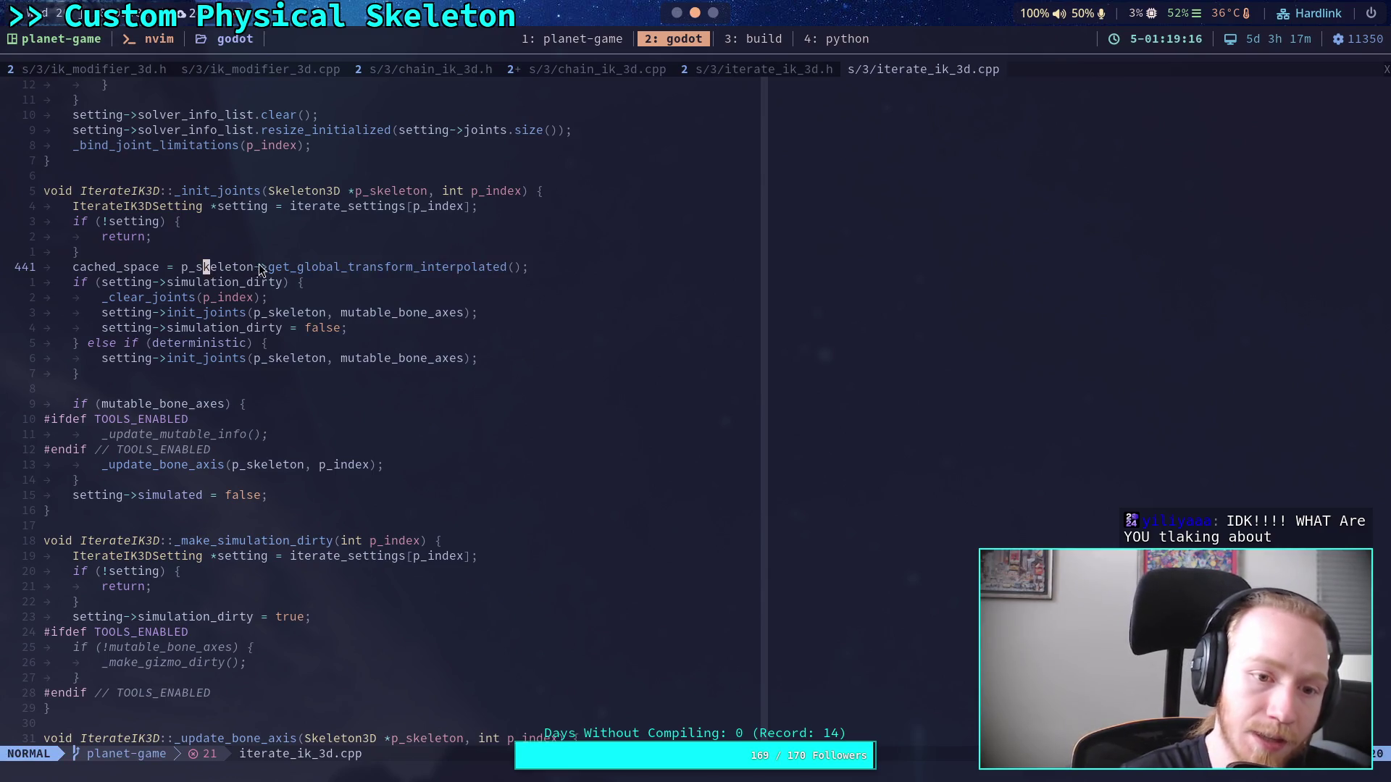
{"action": "mouse_move", "coordinate": [268, 267]}
{"action": "left_mouse_down"}
{"action": "mouse_move", "coordinate": [479, 259]}
{"action": "mouse_move", "coordinate": [527, 272]}
{"action": "left_mouse_up"}
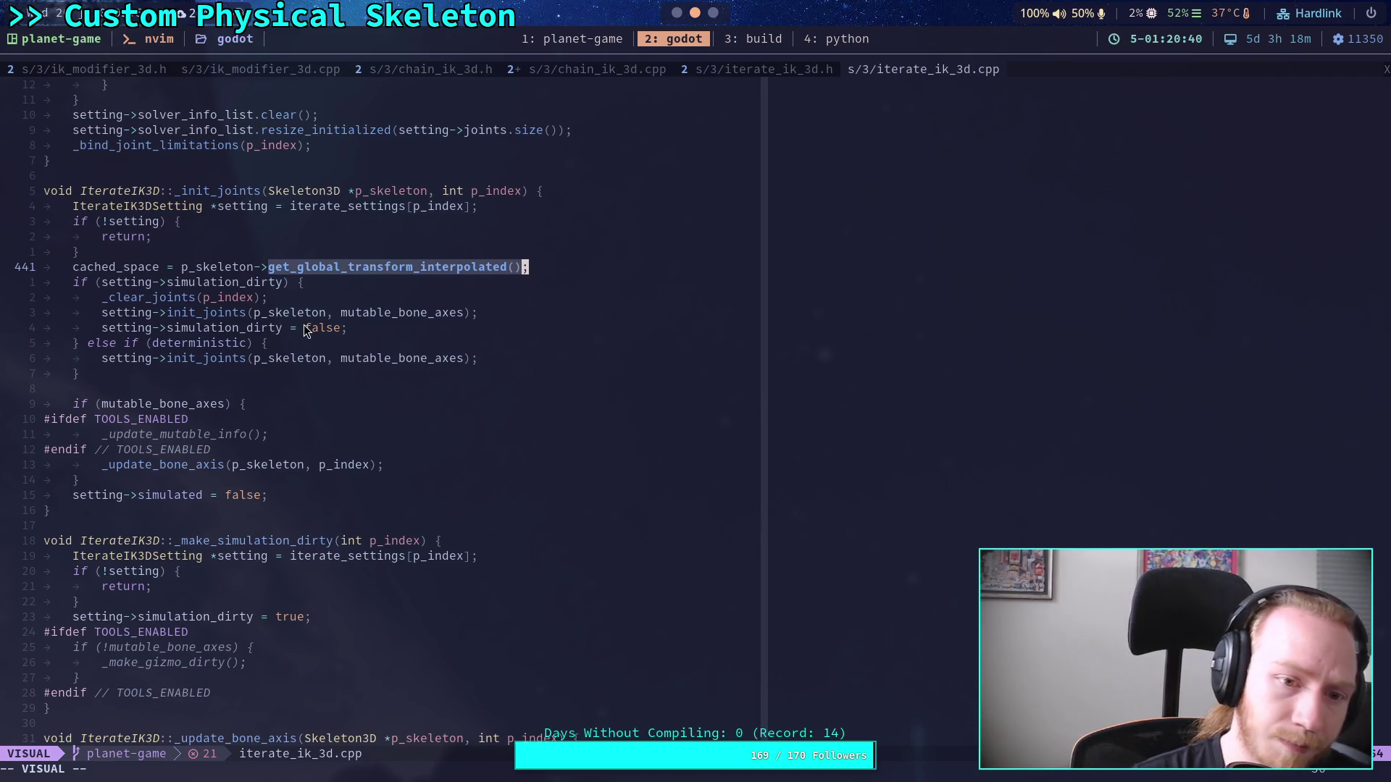
{"action": "key", "text": "Escape"}
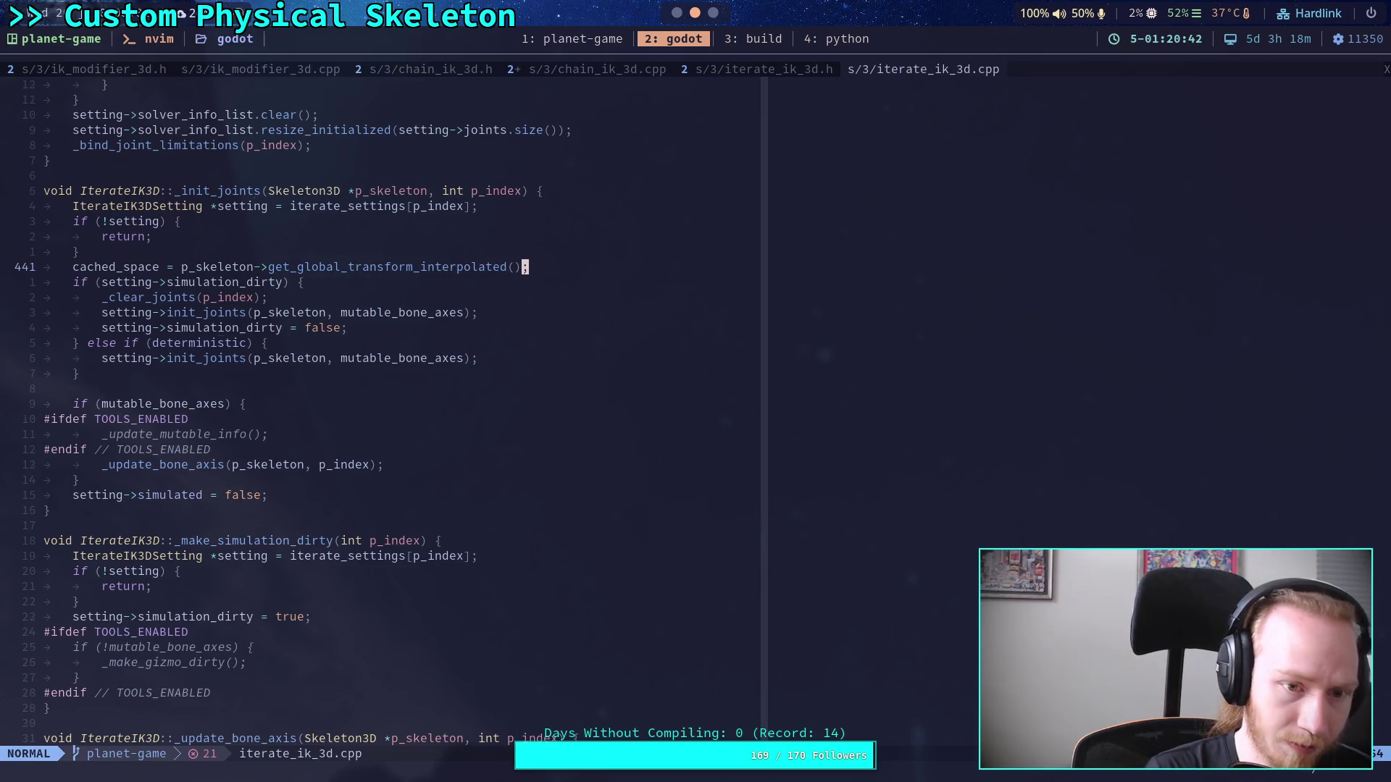
Step: Search iterate_ik_3d.cpp for simulation_dirty and step through its occurrences, including line 242
{"action": "type", "text": "/simulation_dir"}
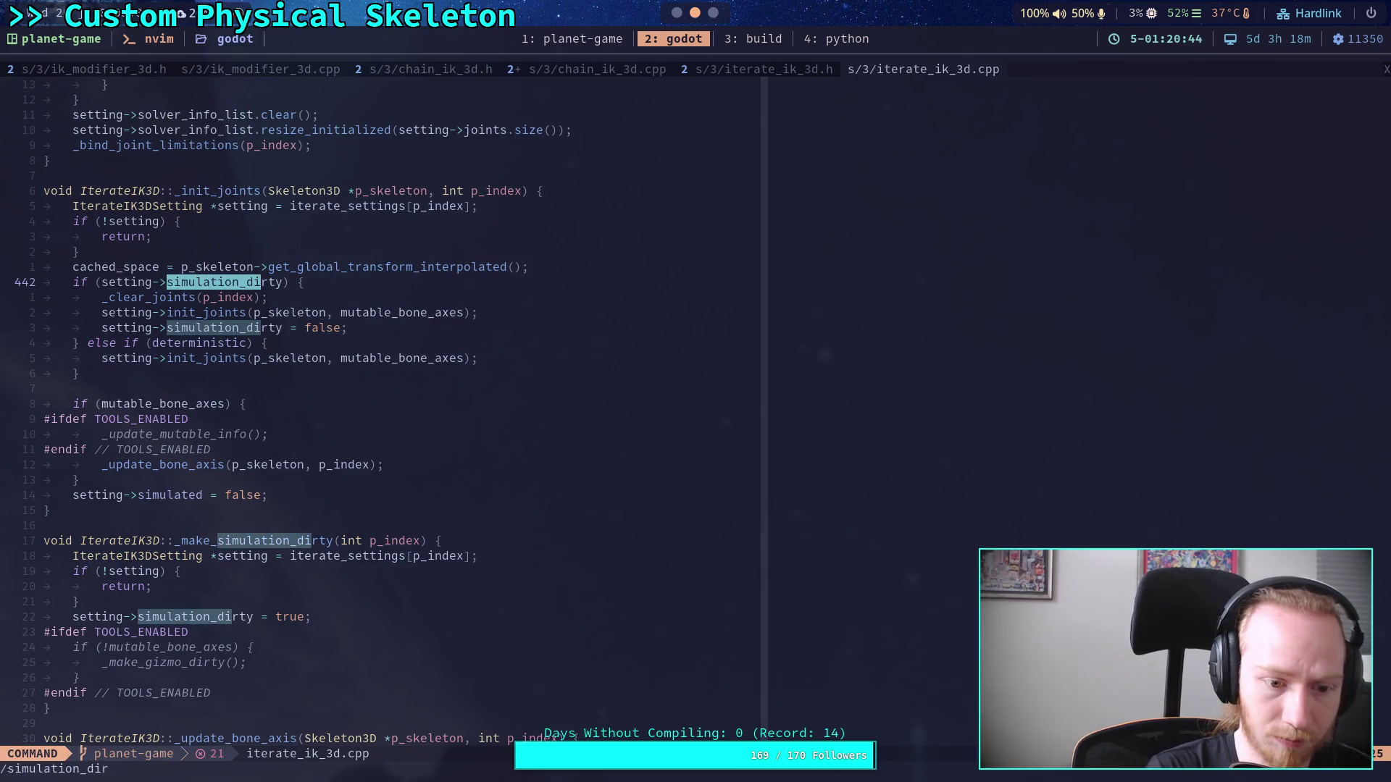
{"action": "type", "text": "ty"}
{"action": "key", "text": "Return"}
{"action": "key", "text": "n"}
{"action": "key", "text": "n"}
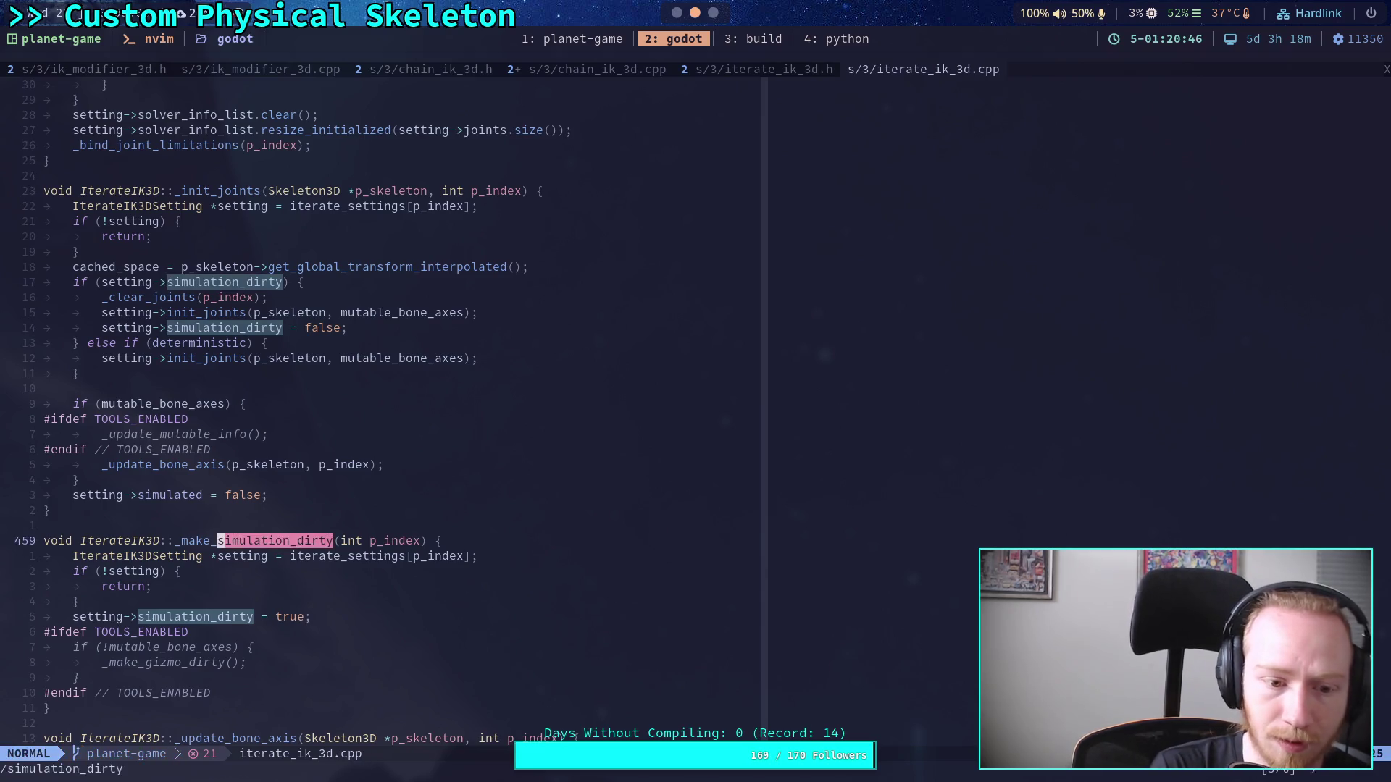
{"action": "key", "text": "n"}
{"action": "key", "text": "n"}
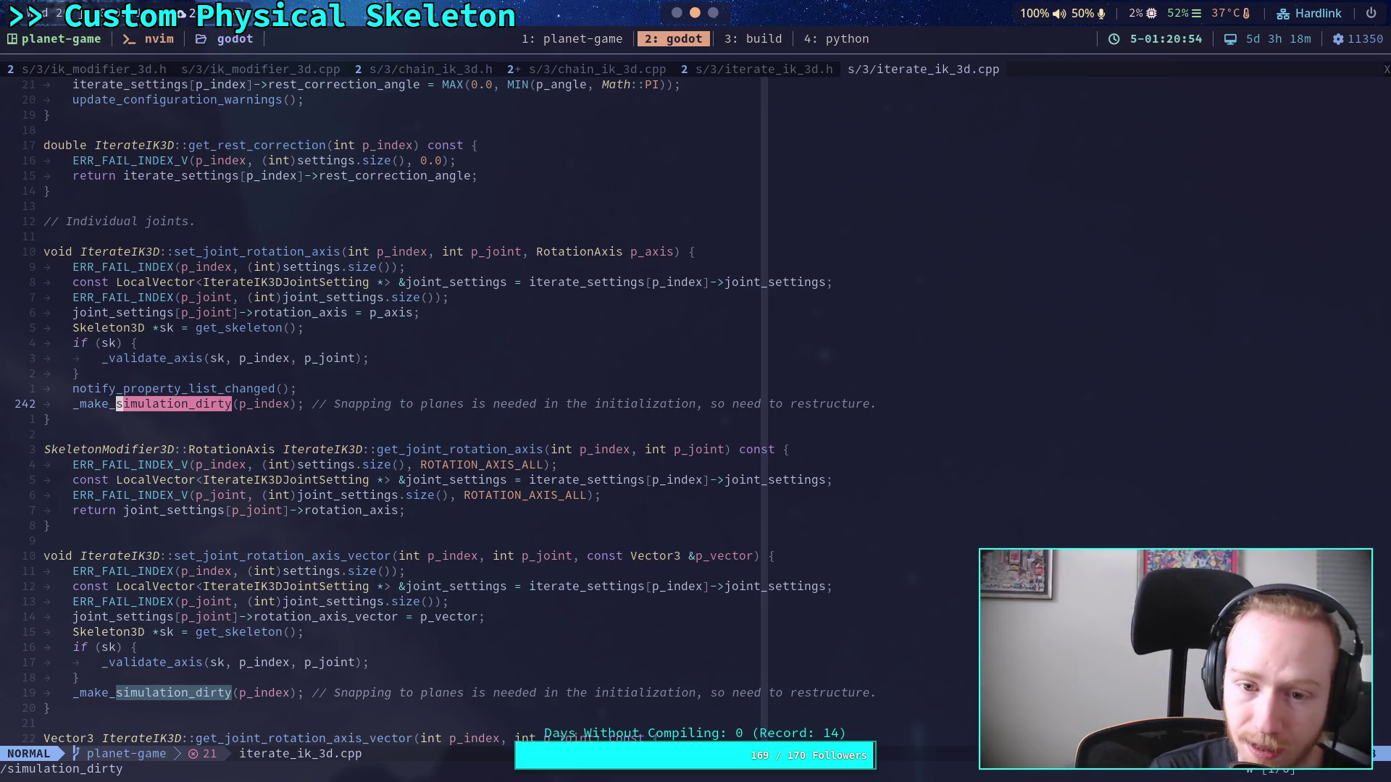
{"action": "key", "text": "n"}
{"action": "key", "text": "n"}
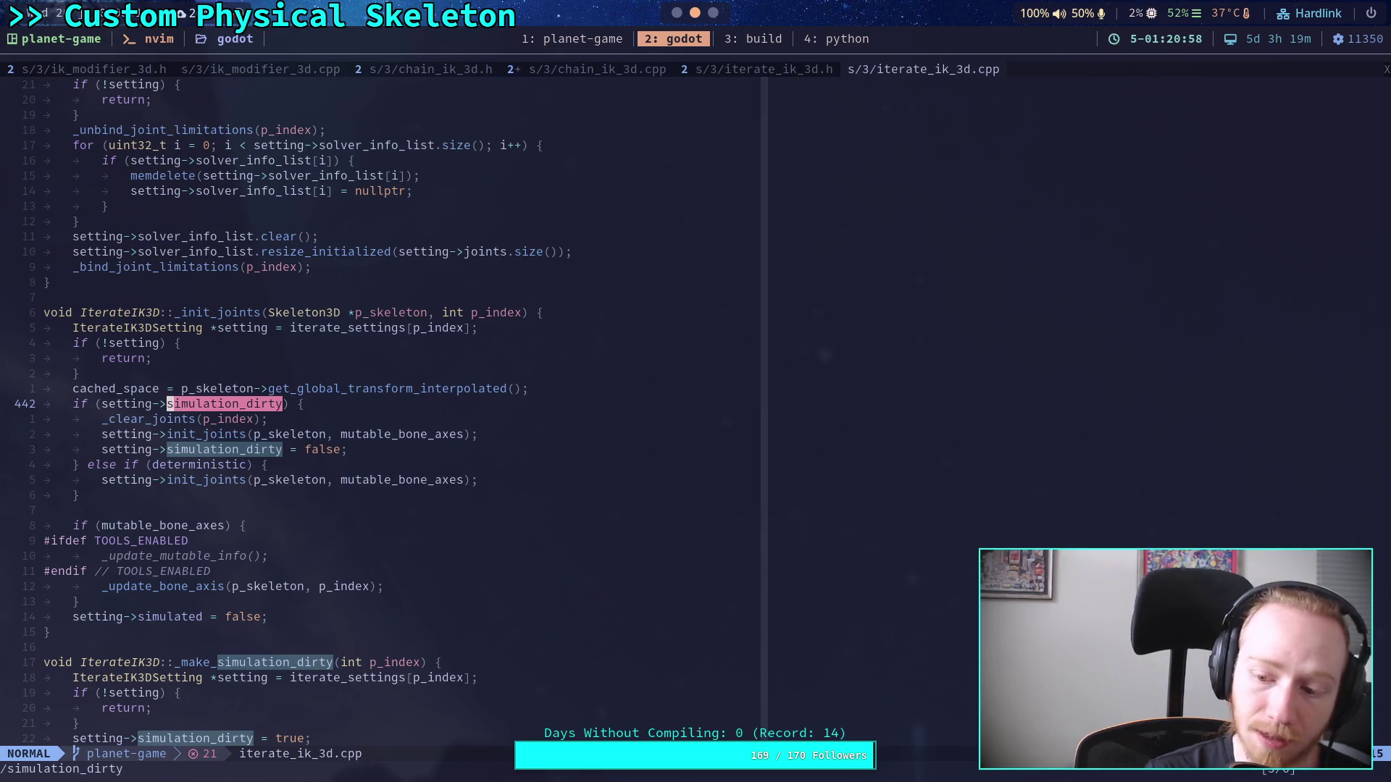
{"action": "scroll", "coordinate": [407, 476], "scroll_direction": "down", "scroll_amount": 3}
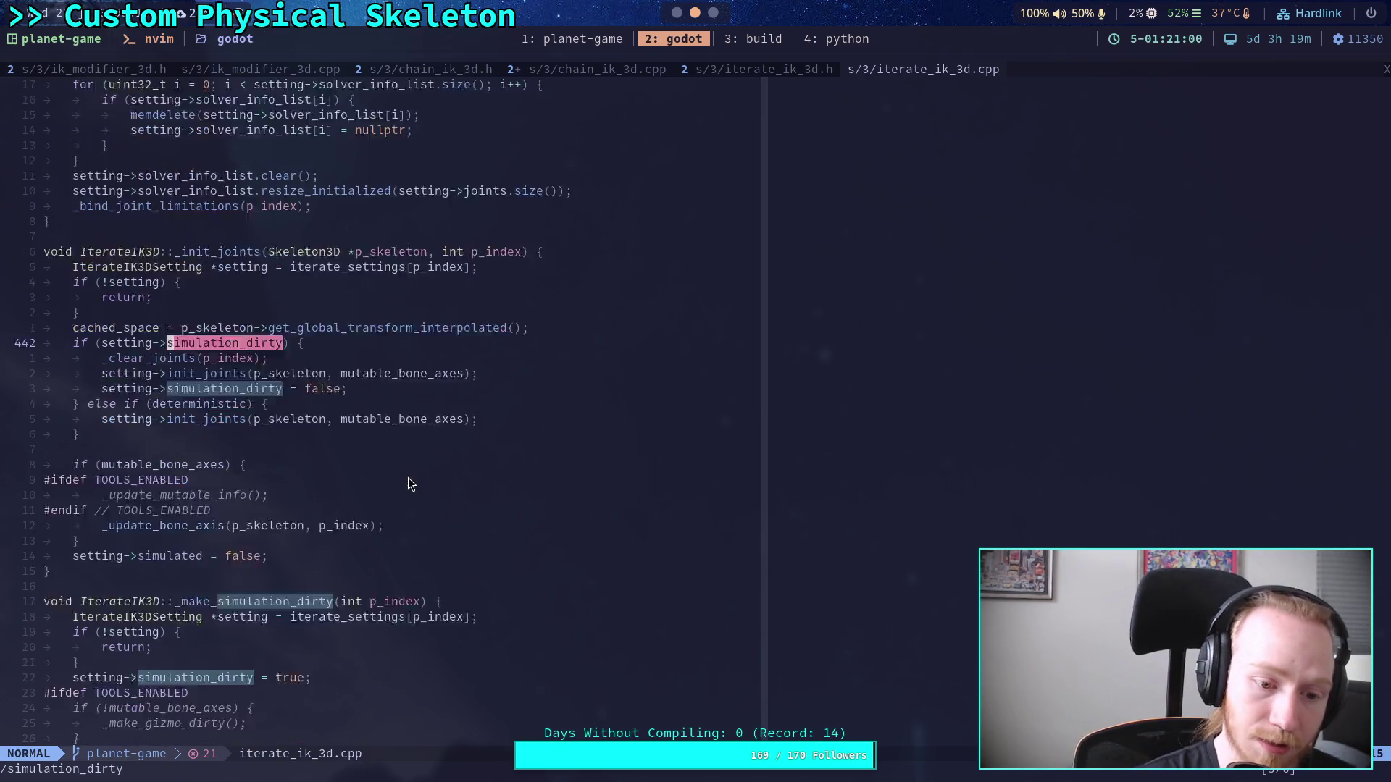
Step: Cycle through every _make_simulation_dirty usage and its definition
{"action": "type", "text": "/_ma"}
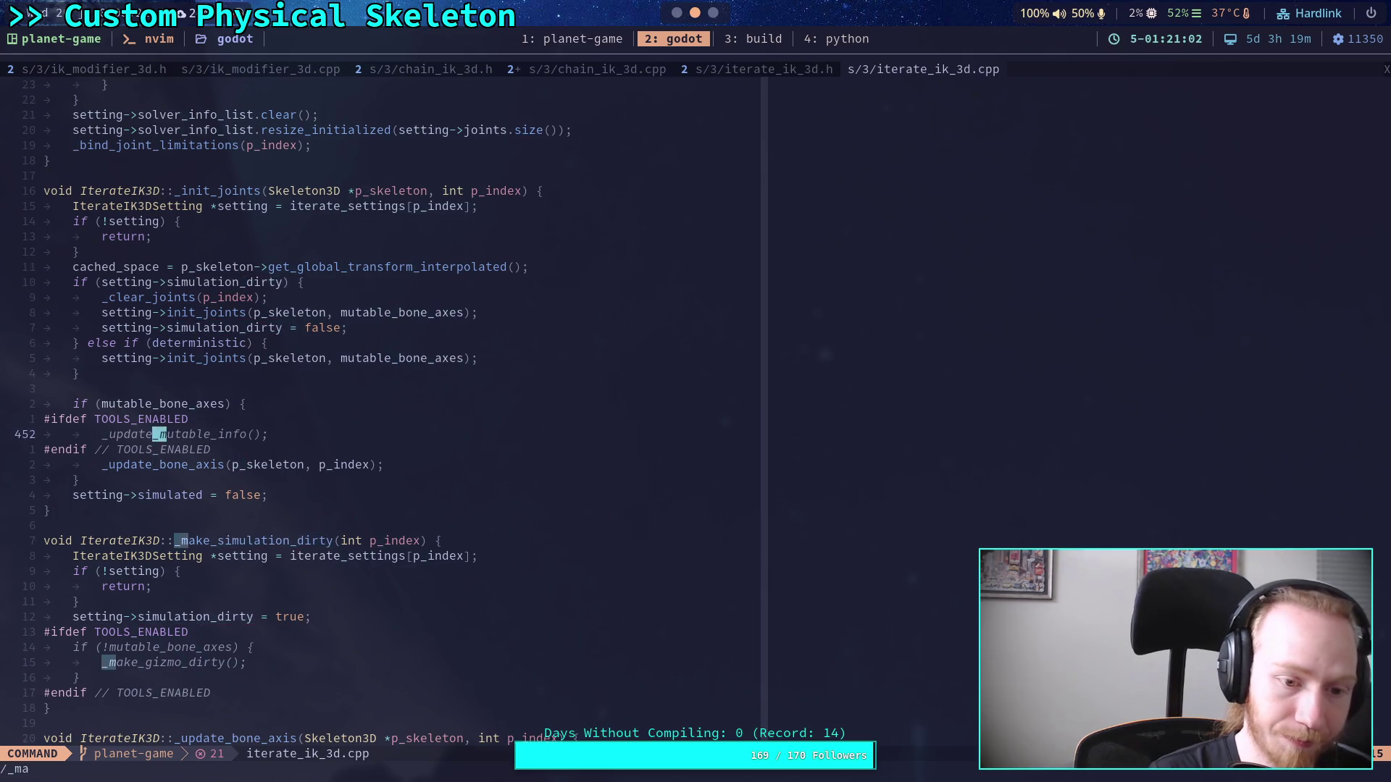
{"action": "type", "text": "ke_simulation_dirty"}
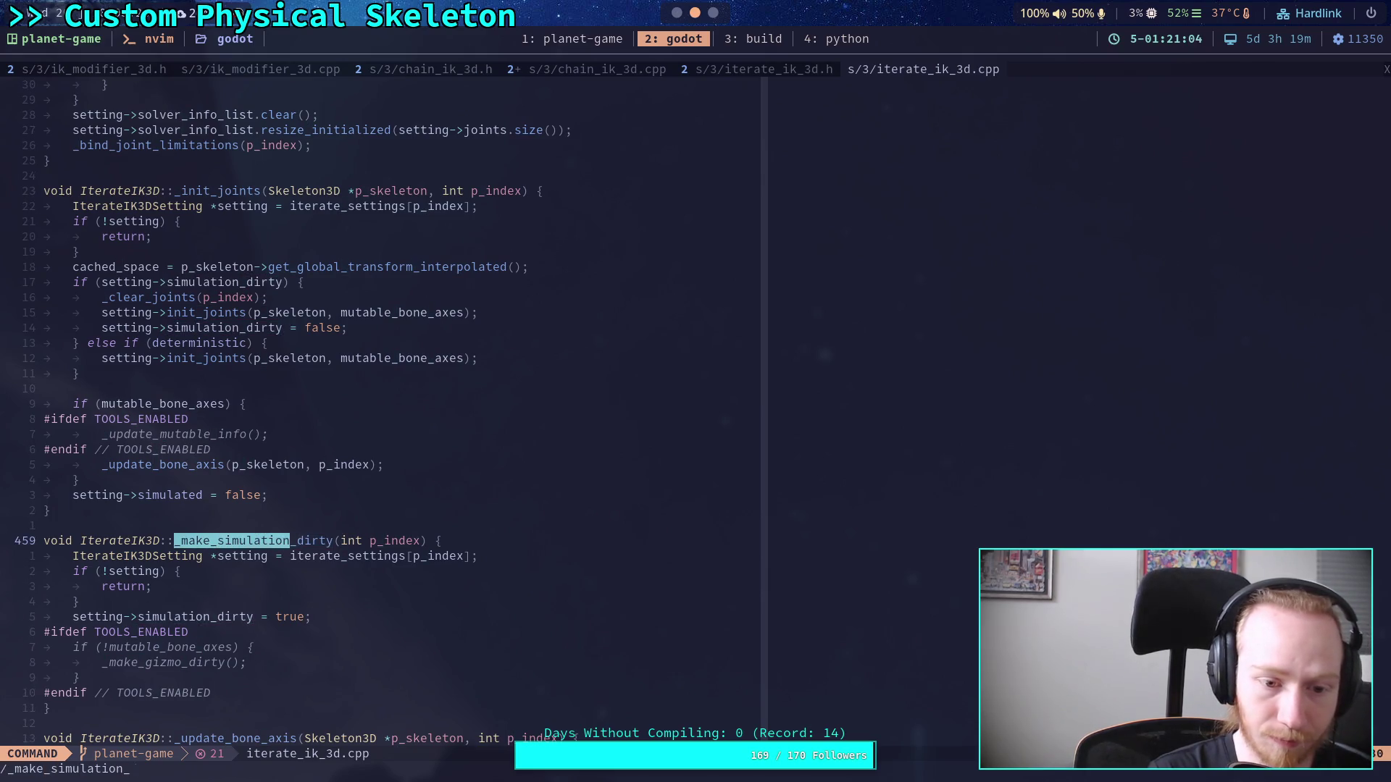
{"action": "key", "text": "Return"}
{"action": "key", "text": "n"}
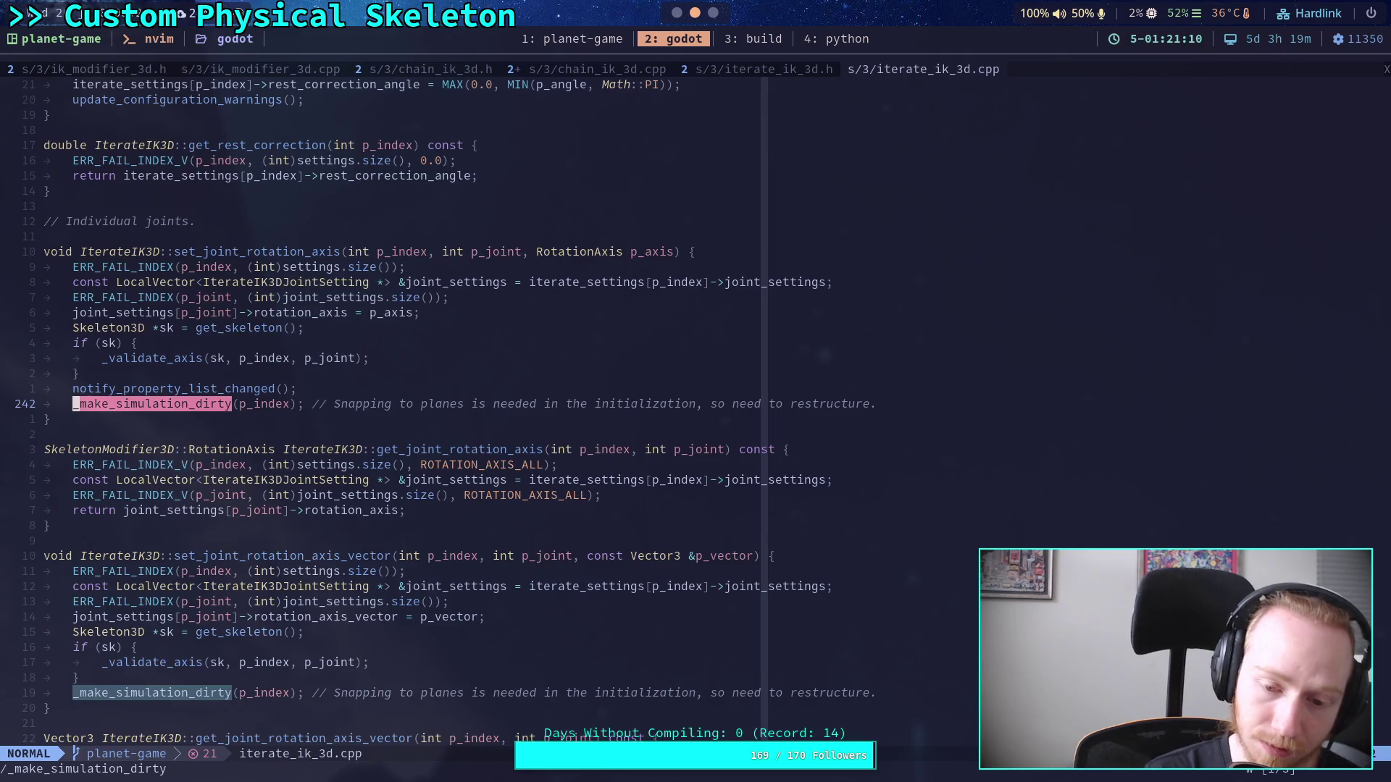
{"action": "key", "text": "n"}
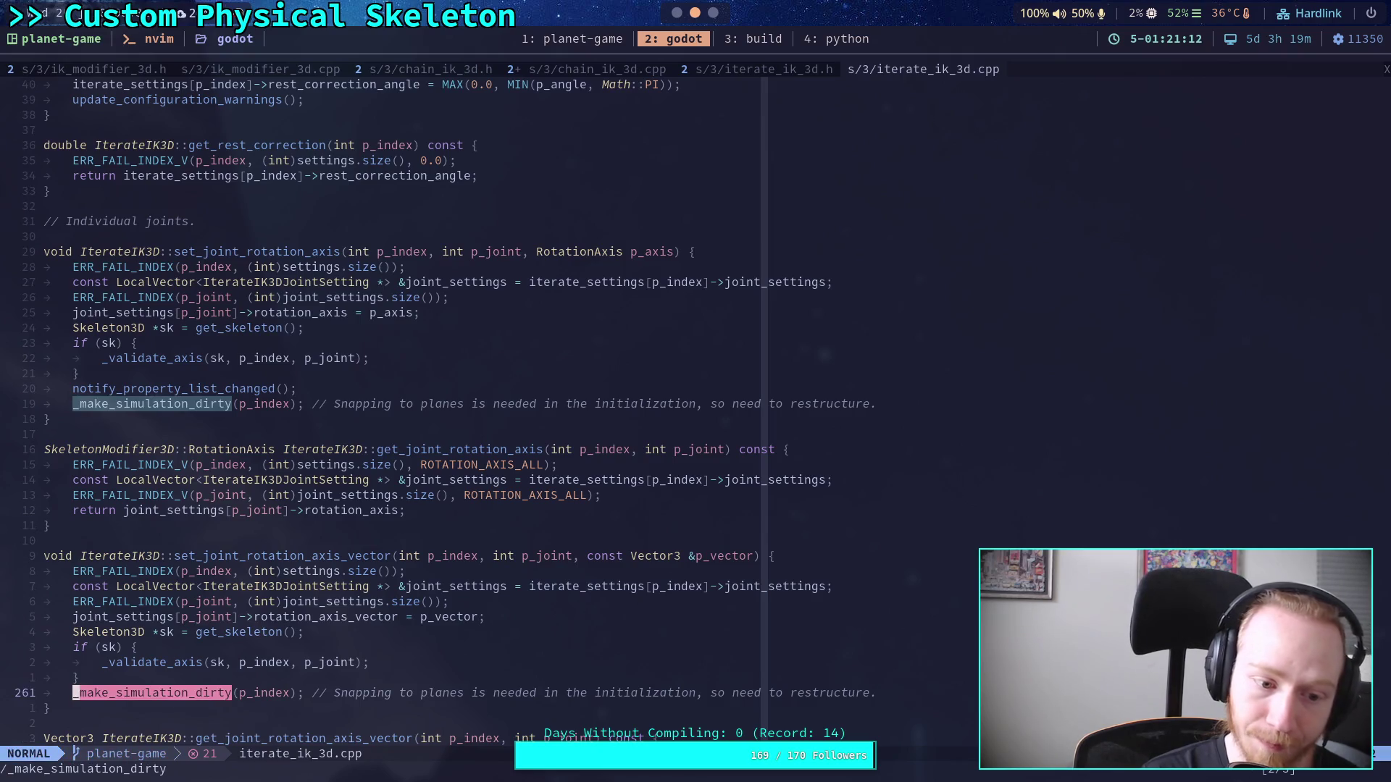
{"action": "key", "text": "n"}
{"action": "left_click", "coordinate": [413, 559]}
{"action": "scroll", "coordinate": [406, 529], "scroll_direction": "down", "scroll_amount": 3}
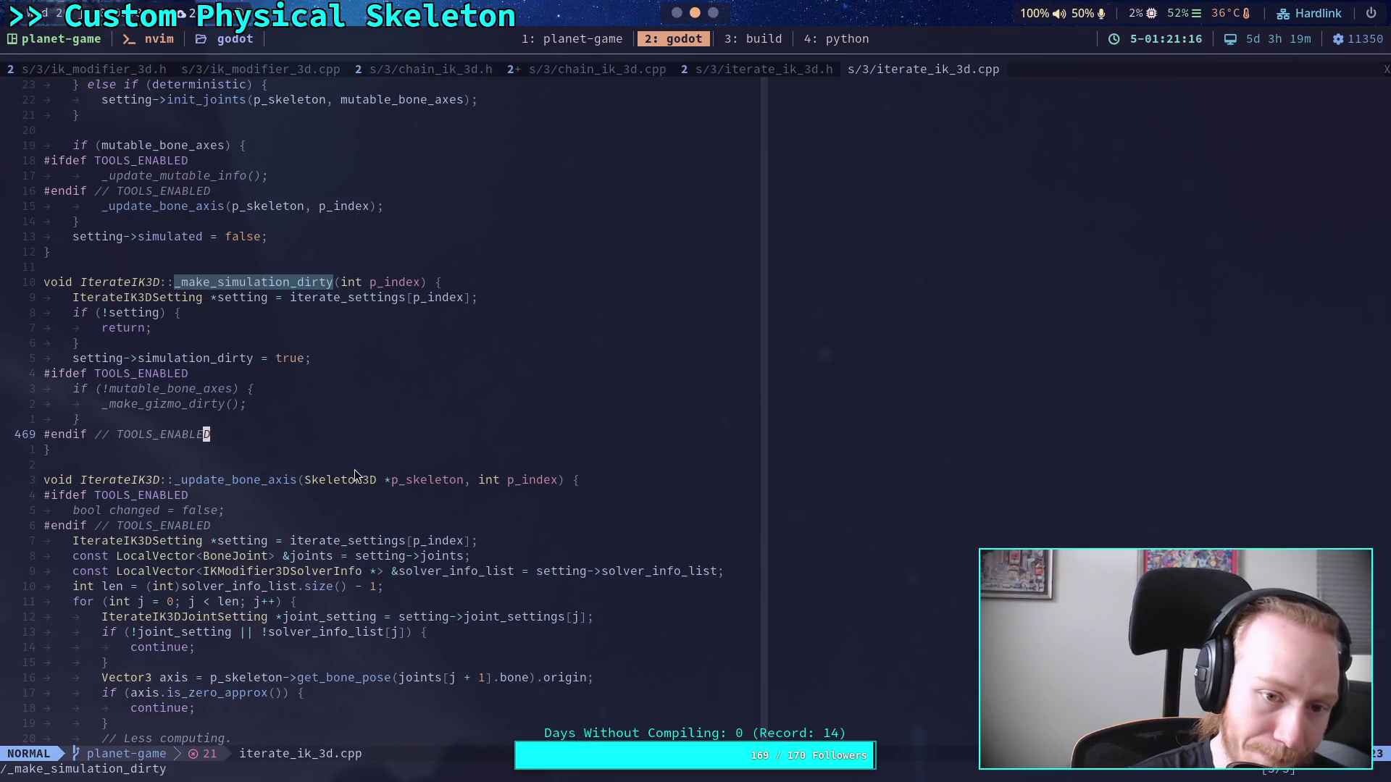
{"action": "key", "text": "n"}
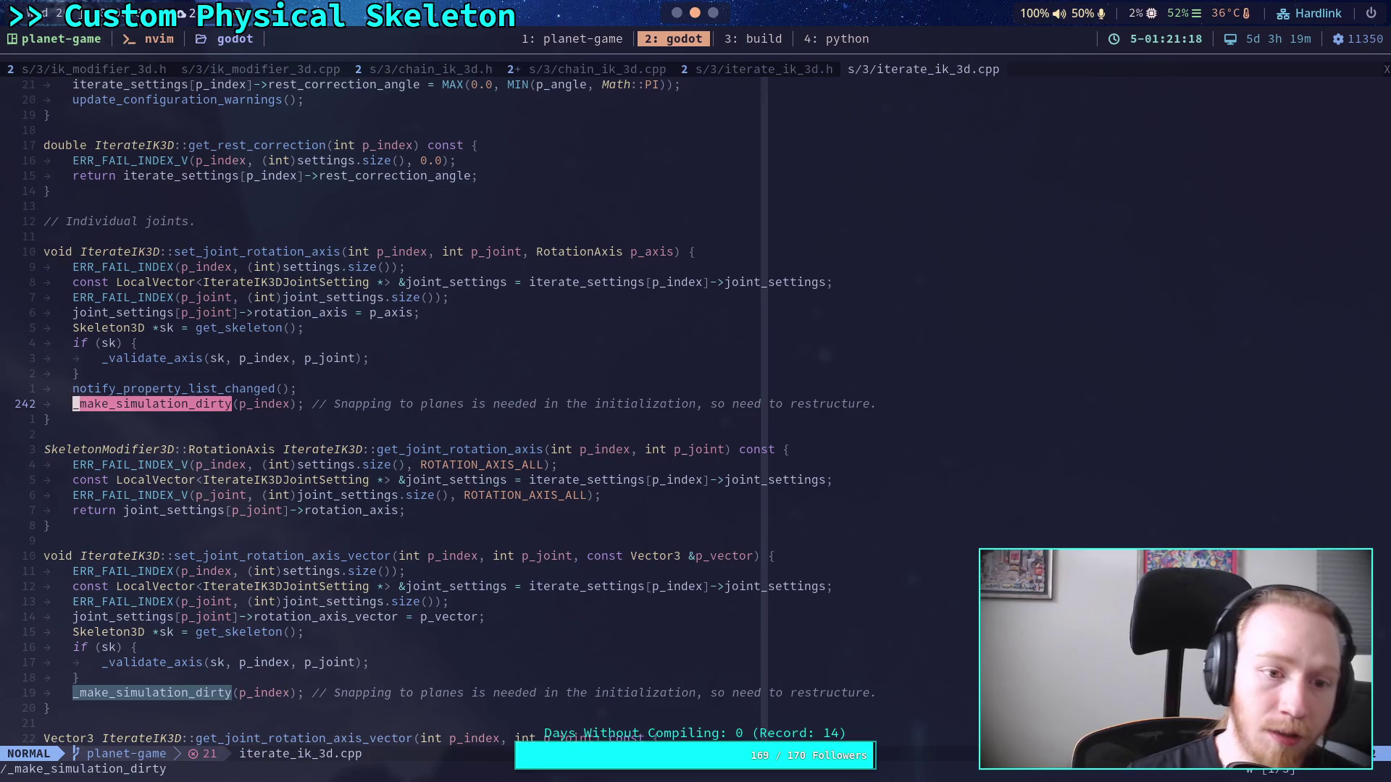
{"action": "key", "text": "n"}
{"action": "key", "text": "n"}
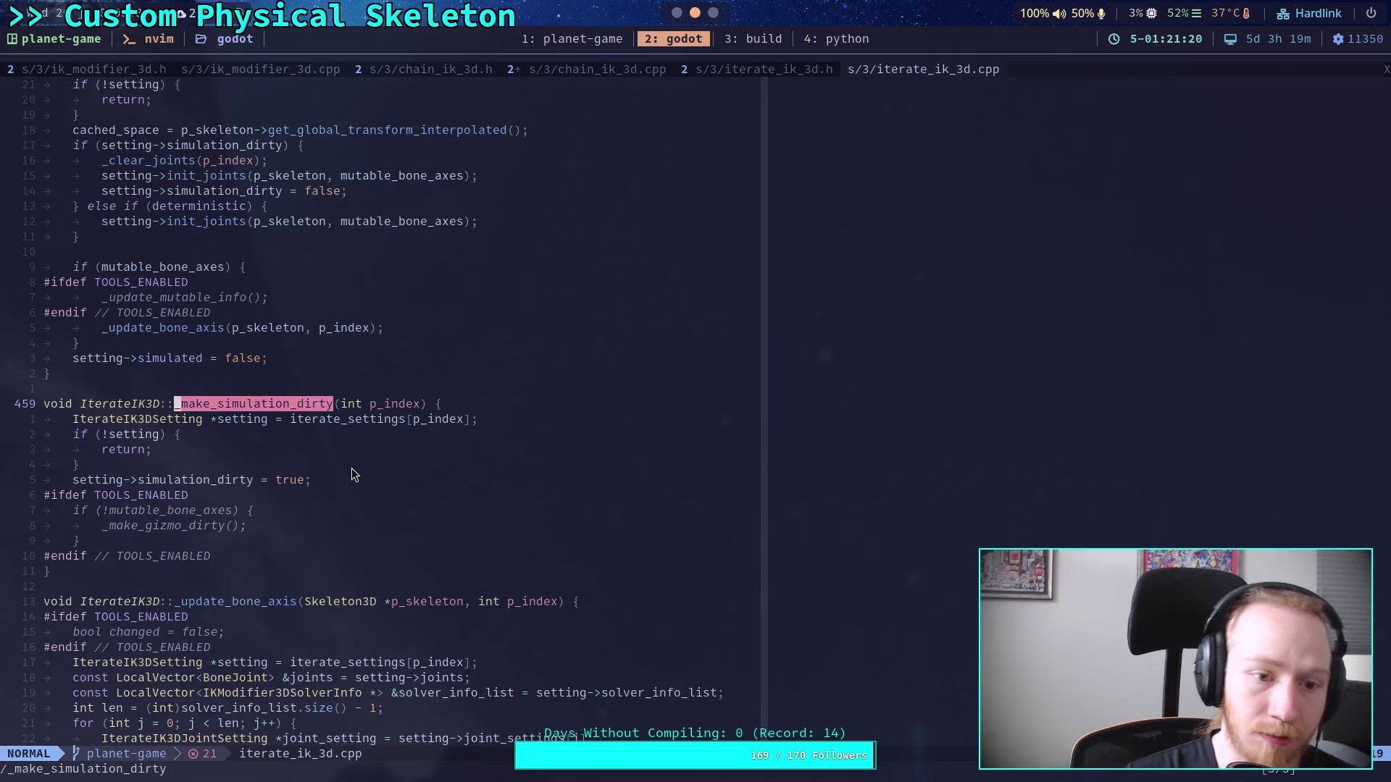
Step: Go back to the mutable_bone_axes block and init_joints call in _init_joints
{"action": "scroll", "coordinate": [354, 474], "scroll_direction": "up", "scroll_amount": 4}
{"action": "left_click", "coordinate": [342, 450]}
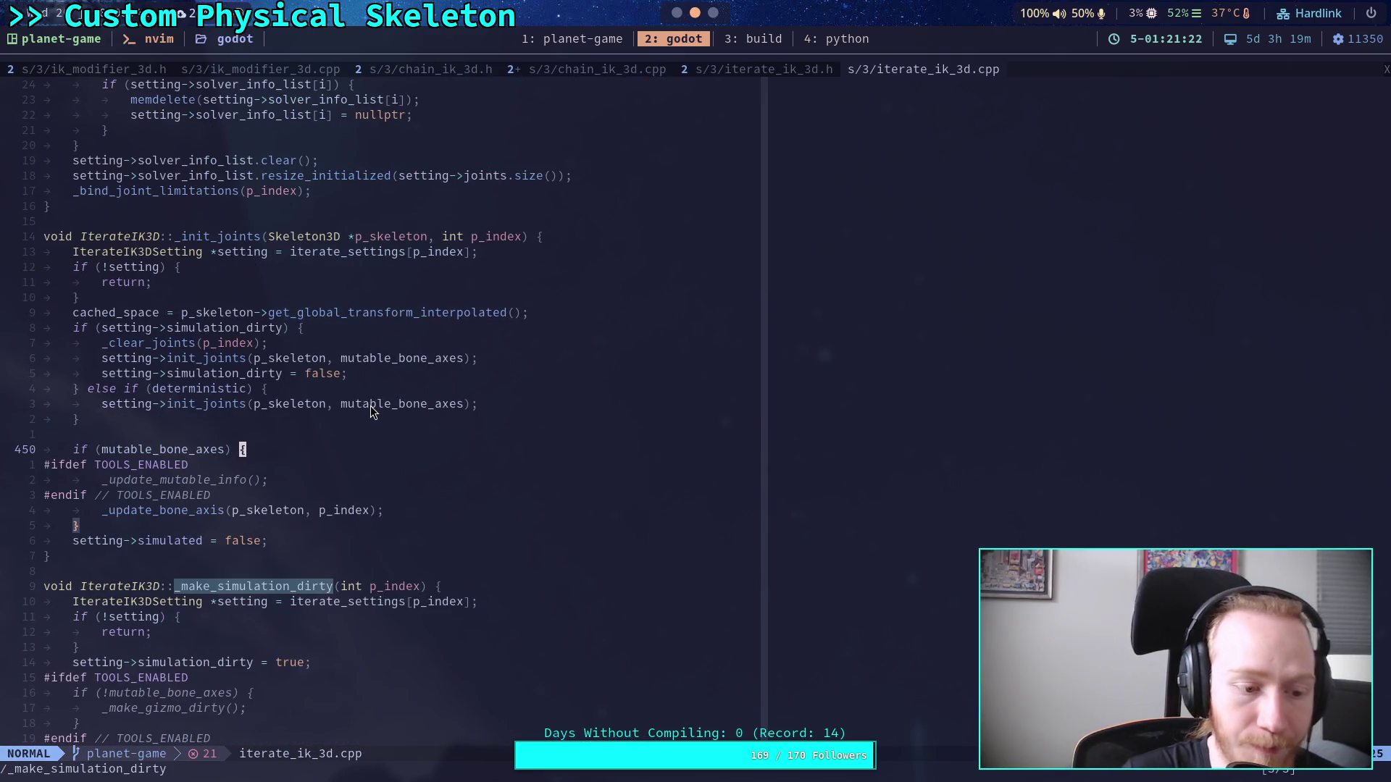
{"action": "left_click", "coordinate": [347, 429]}
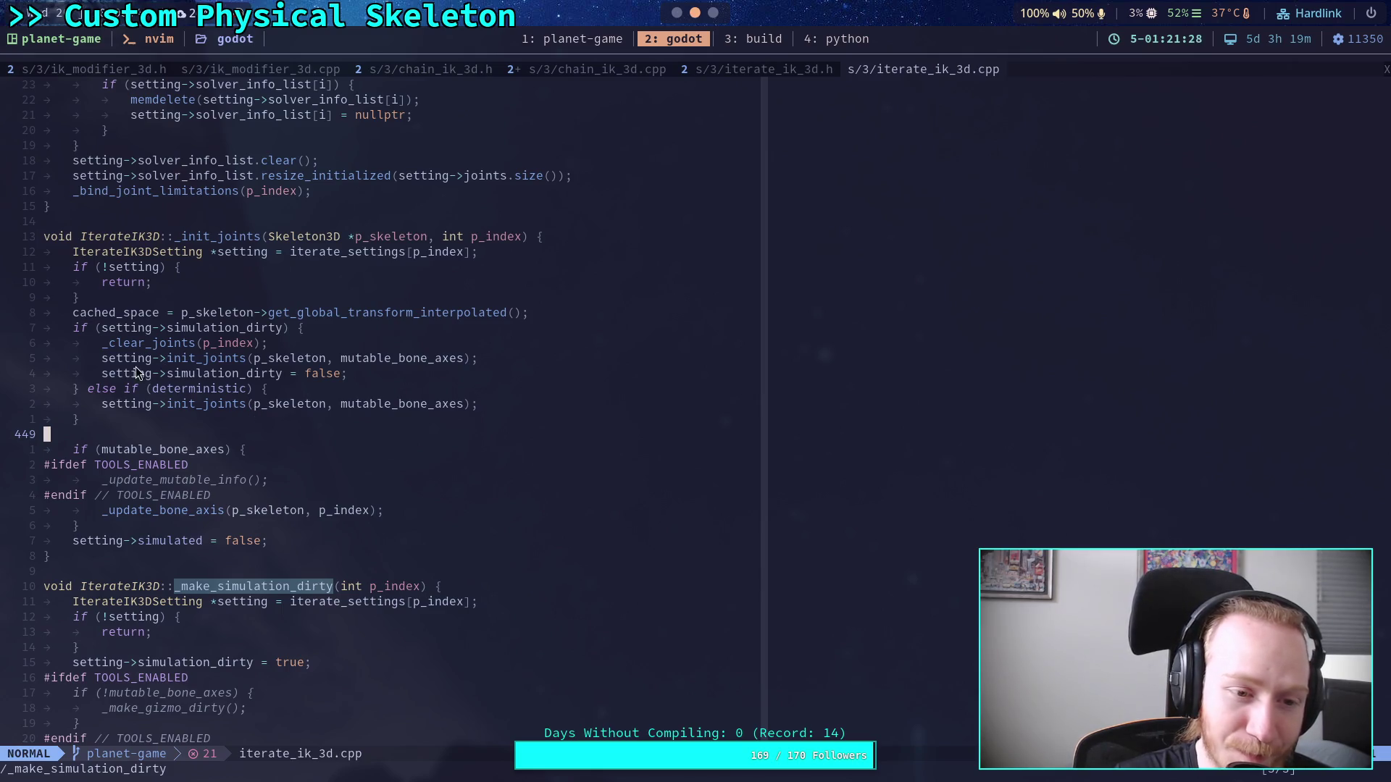
{"action": "left_click", "coordinate": [171, 359]}
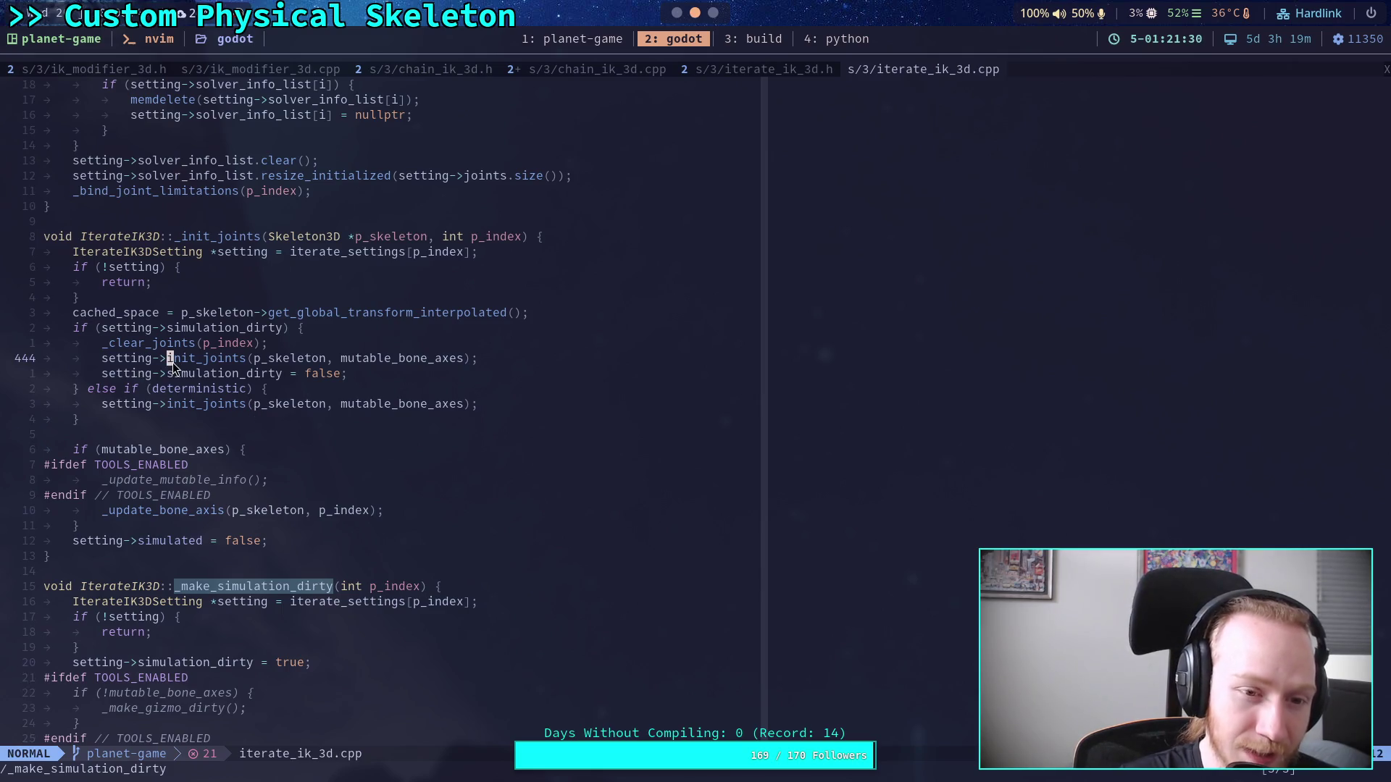
Step: Glance over the top of iterate_ik_3d.h, then return to iterate_ik_3d.cpp
{"action": "left_click", "coordinate": [780, 70]}
{"action": "scroll", "coordinate": [472, 564], "scroll_direction": "up", "scroll_amount": 15}
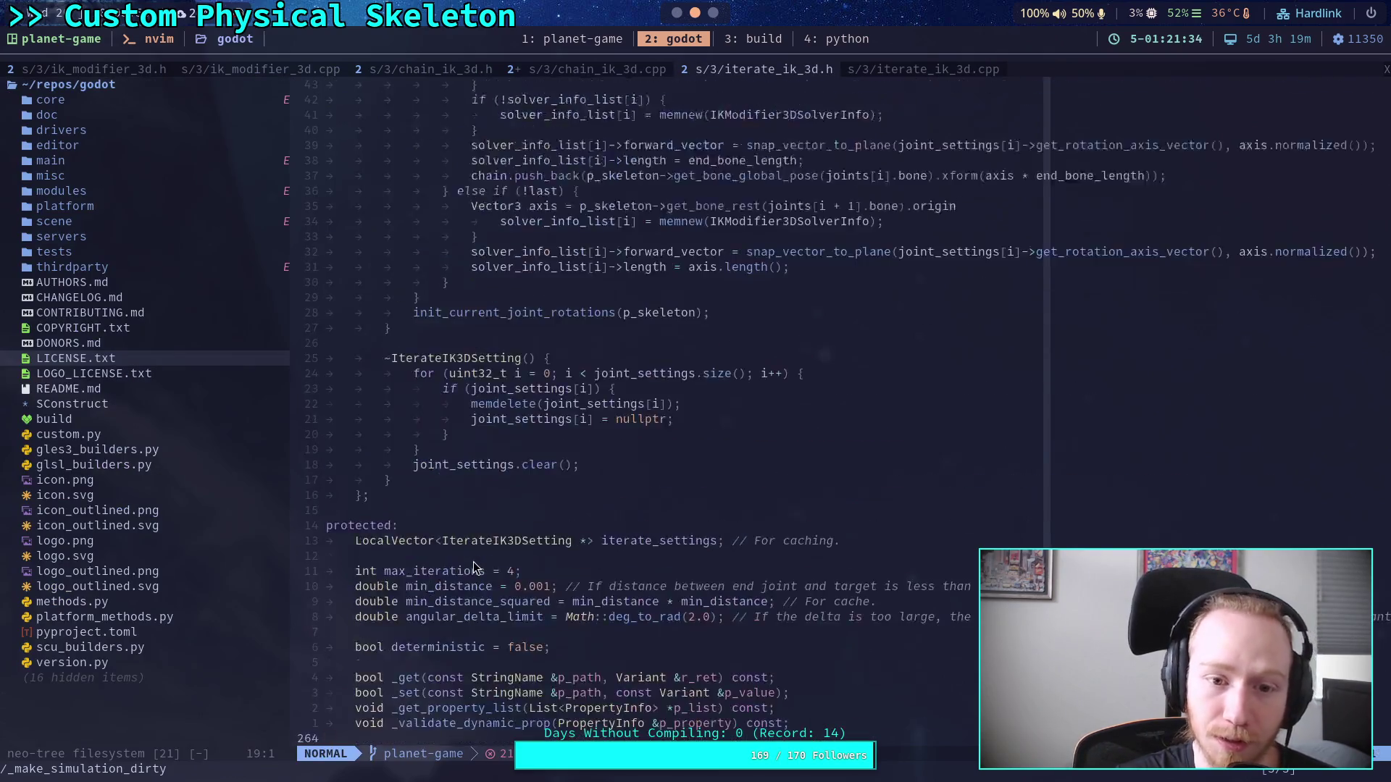
{"action": "scroll", "coordinate": [474, 568], "scroll_direction": "up", "scroll_amount": 15}
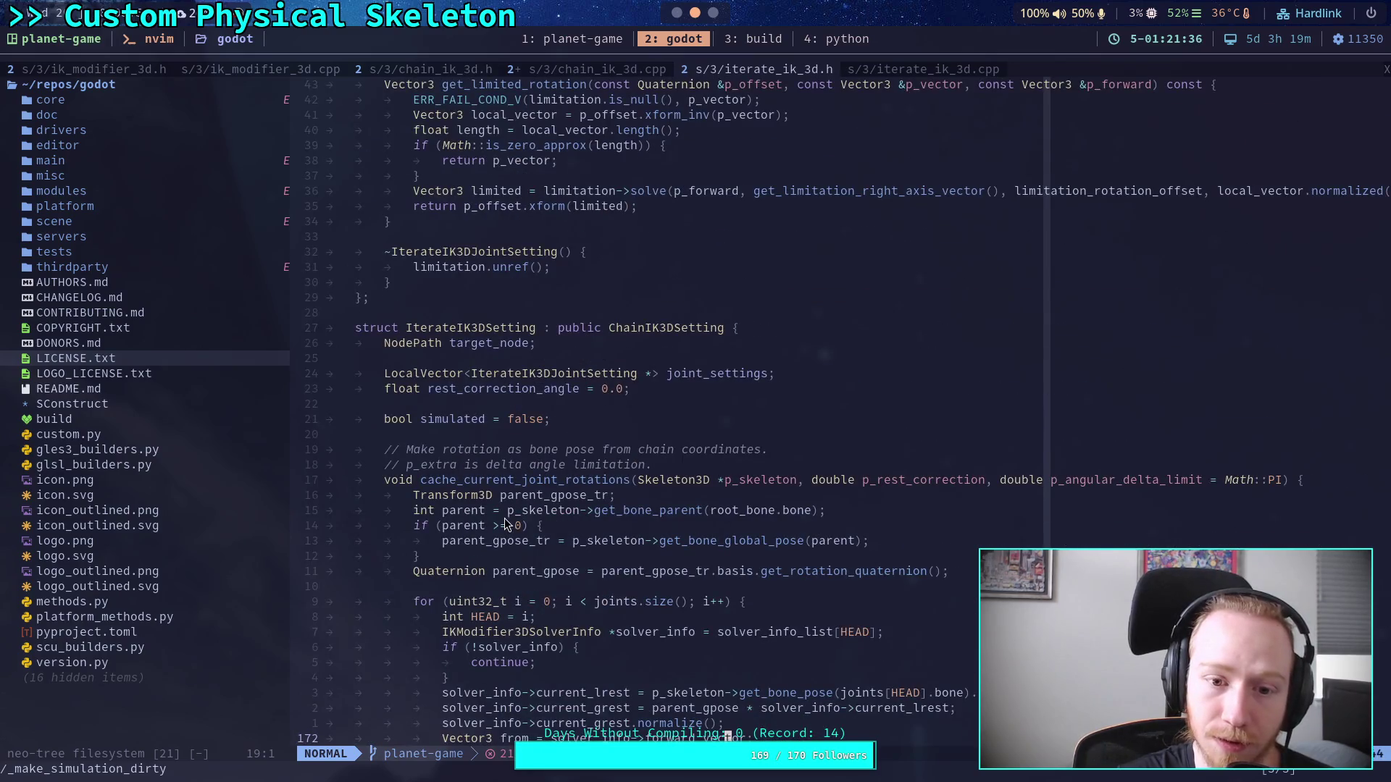
{"action": "left_click", "coordinate": [889, 70]}
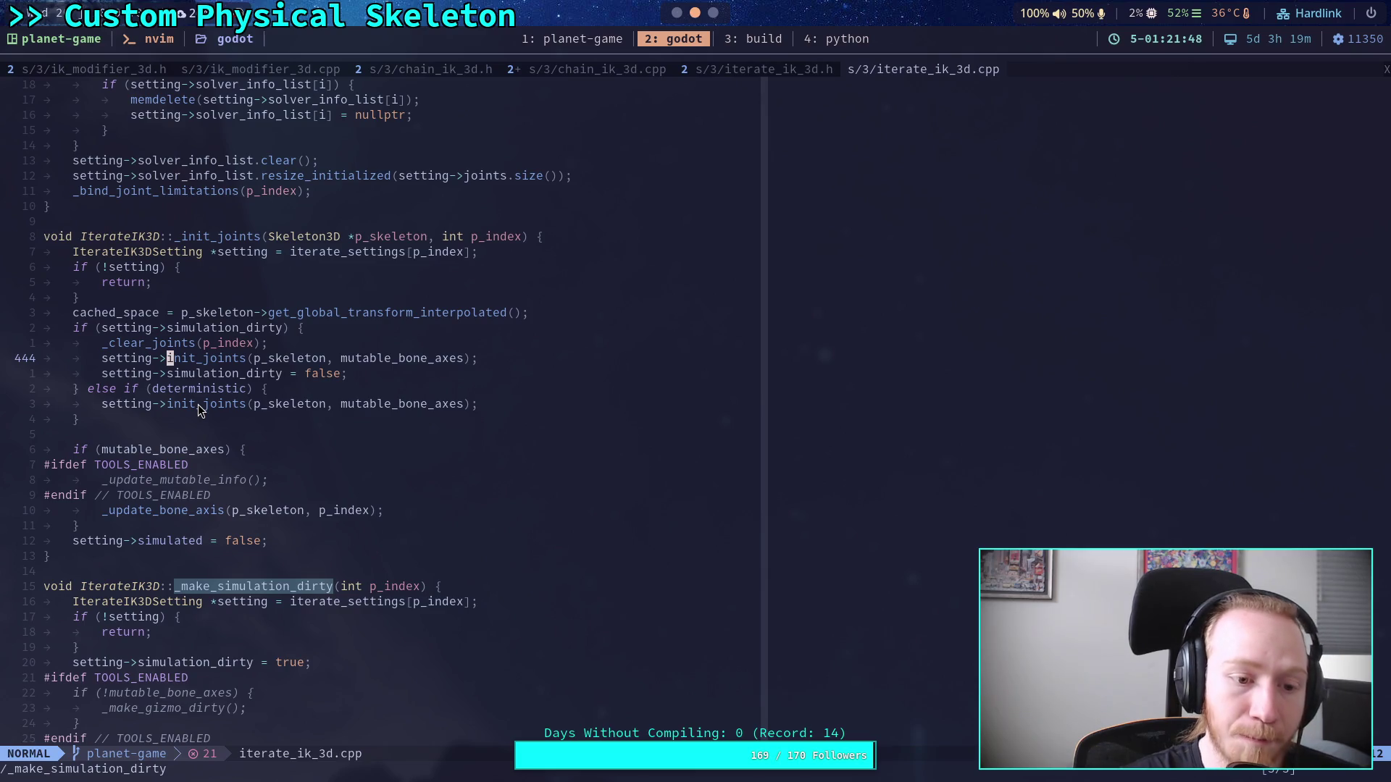
Step: Step through every mutable_bone_axes usage in iterate_ik_3d.cpp
{"action": "left_click", "coordinate": [262, 452]}
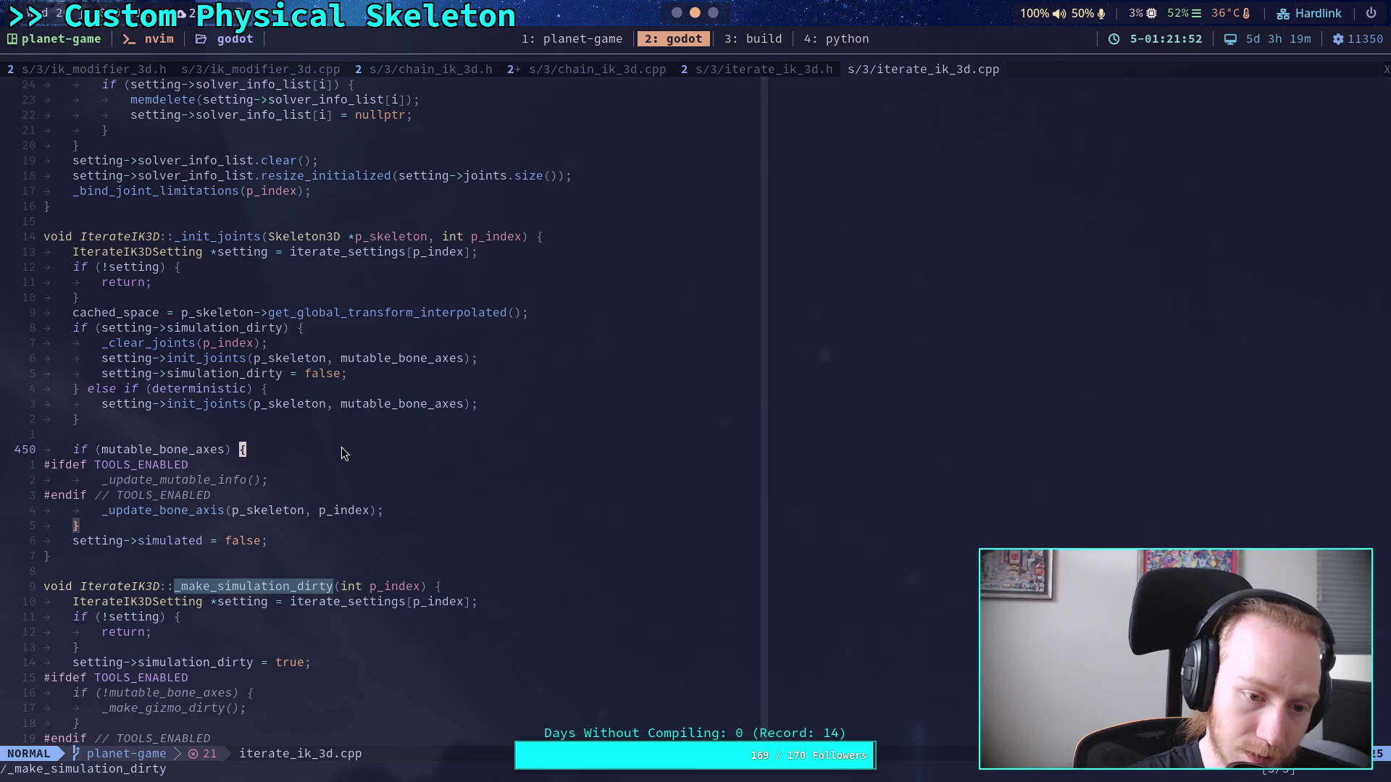
{"action": "type", "text": "/muta"}
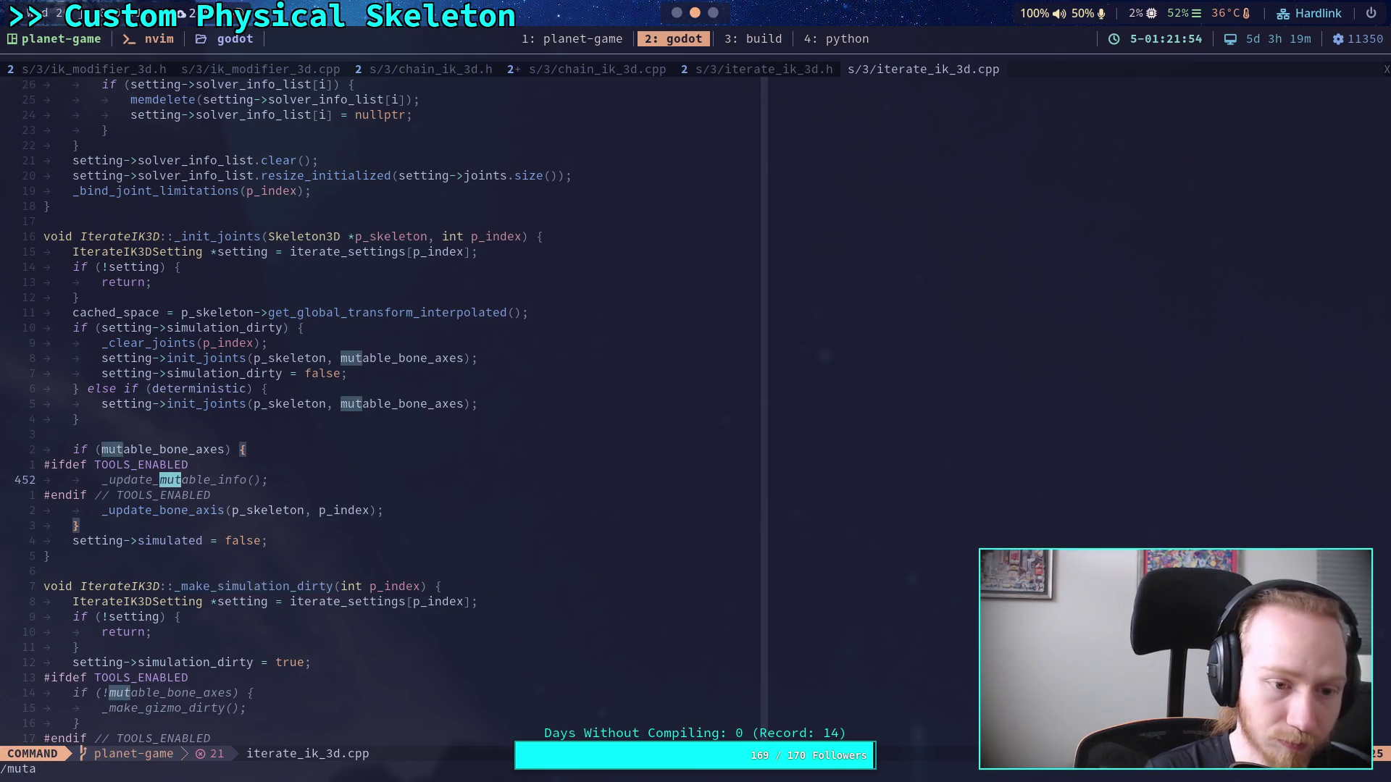
{"action": "type", "text": "ble_bone_ax"}
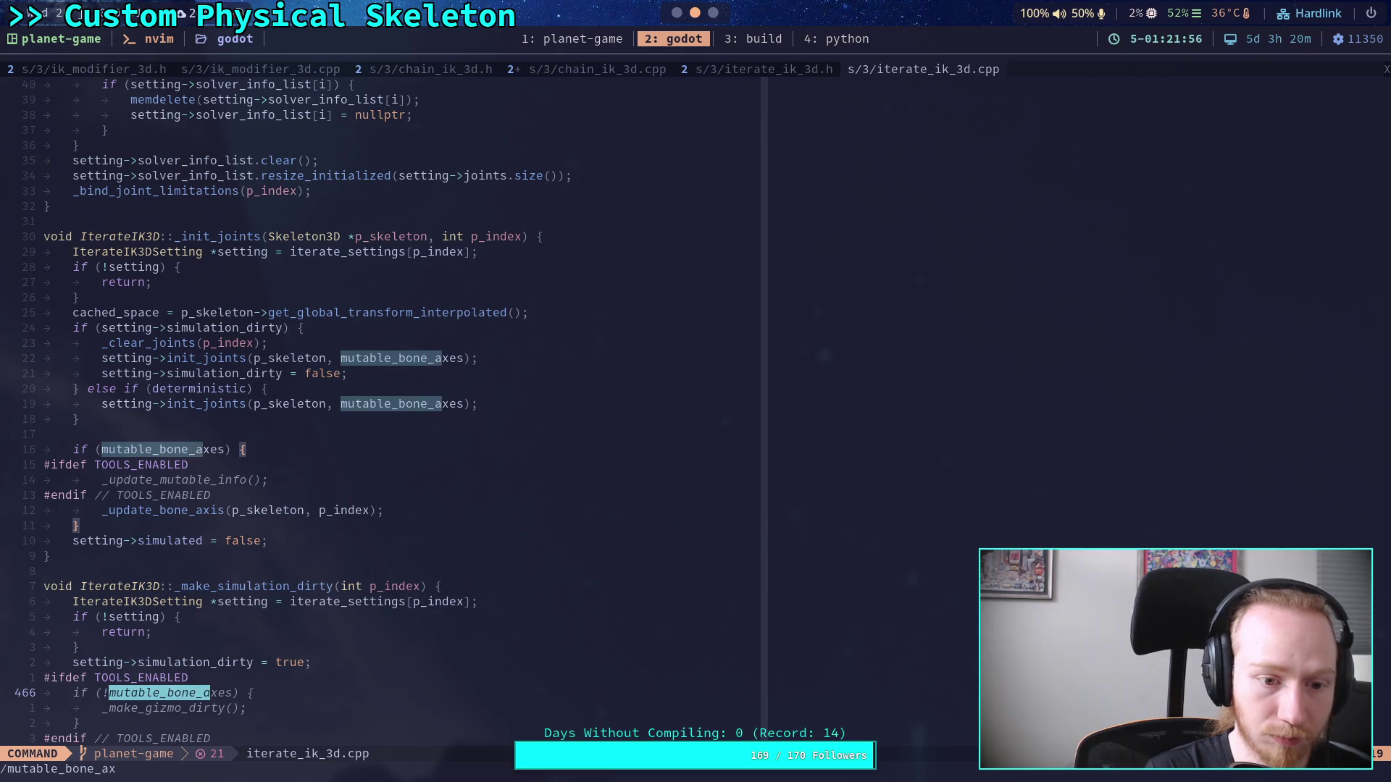
{"action": "type", "text": "es"}
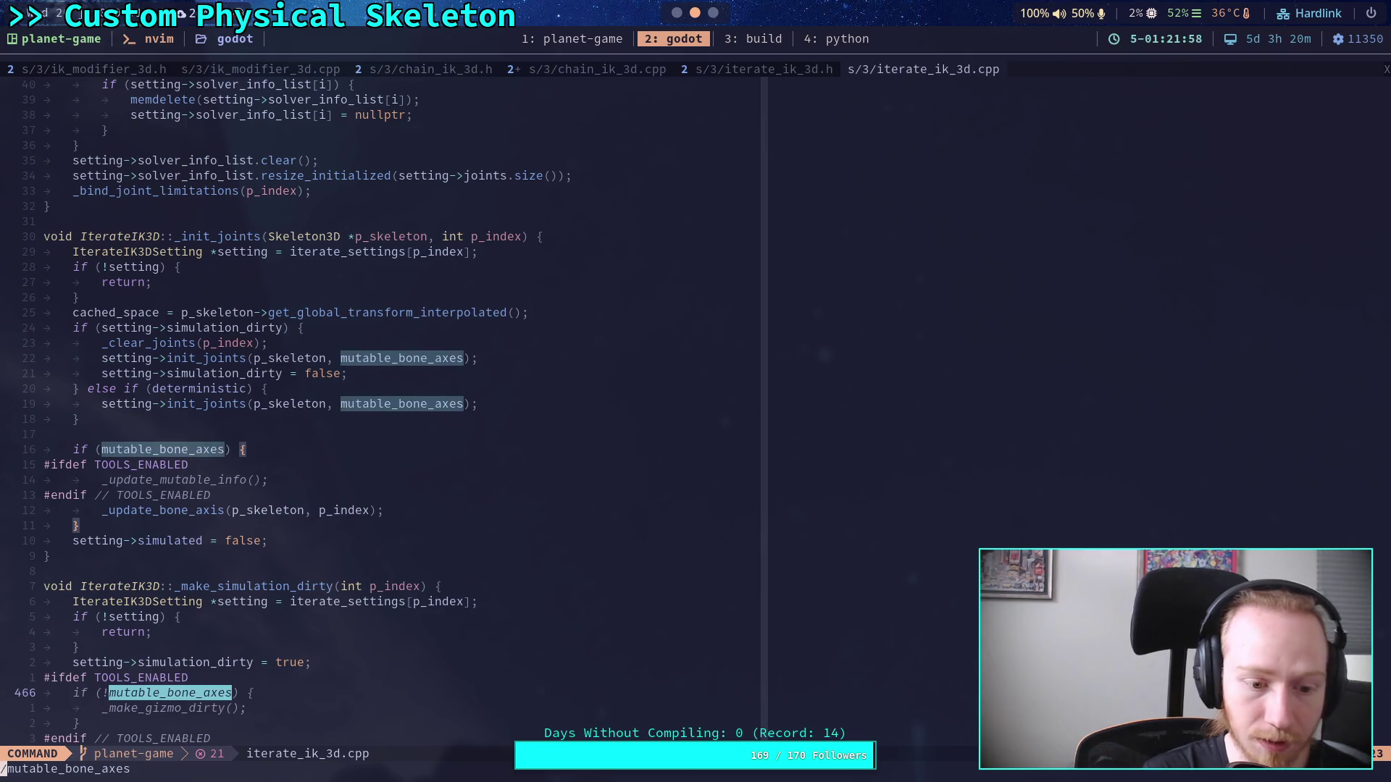
{"action": "key", "text": "Return"}
{"action": "key", "text": "n"}
{"action": "key", "text": "n"}
{"action": "key", "text": "n"}
{"action": "key", "text": "n"}
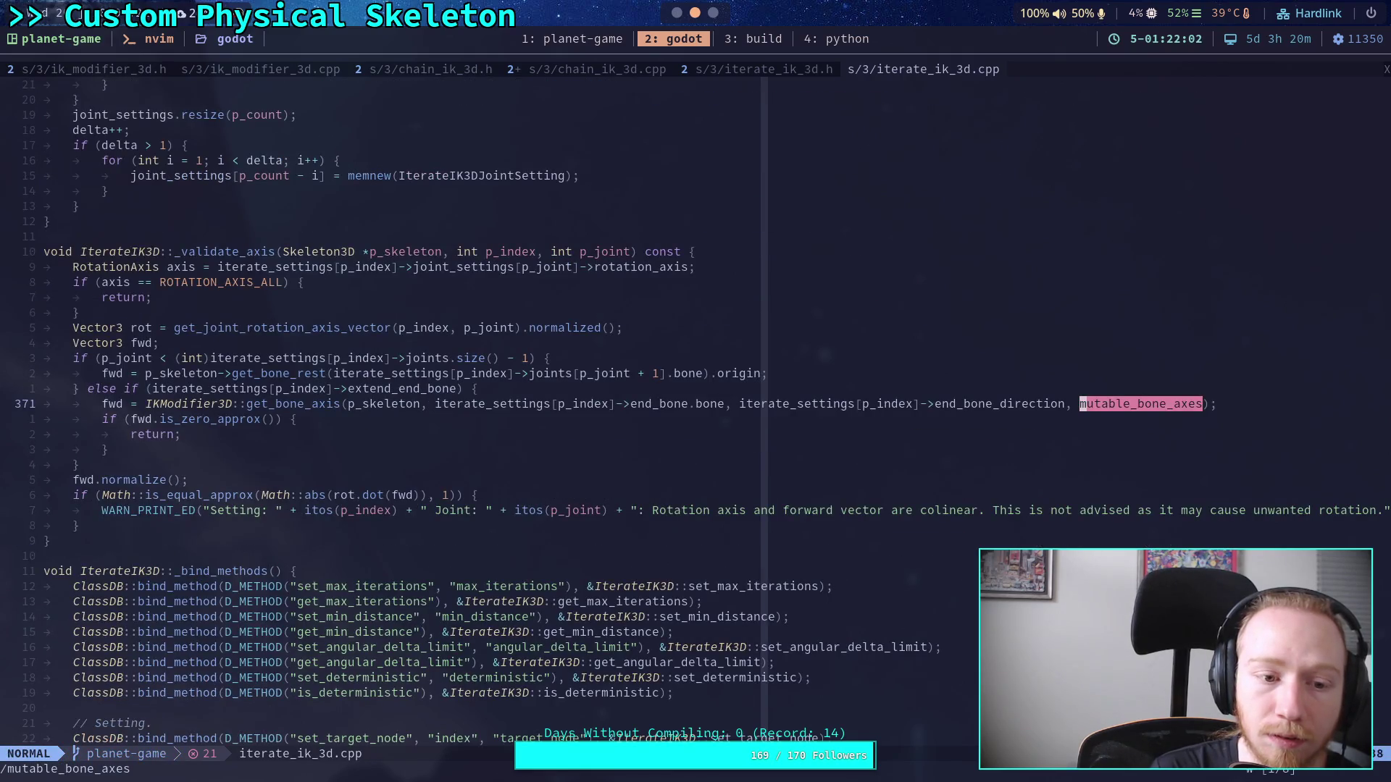
{"action": "key", "text": "Return"}
{"action": "key", "text": "n"}
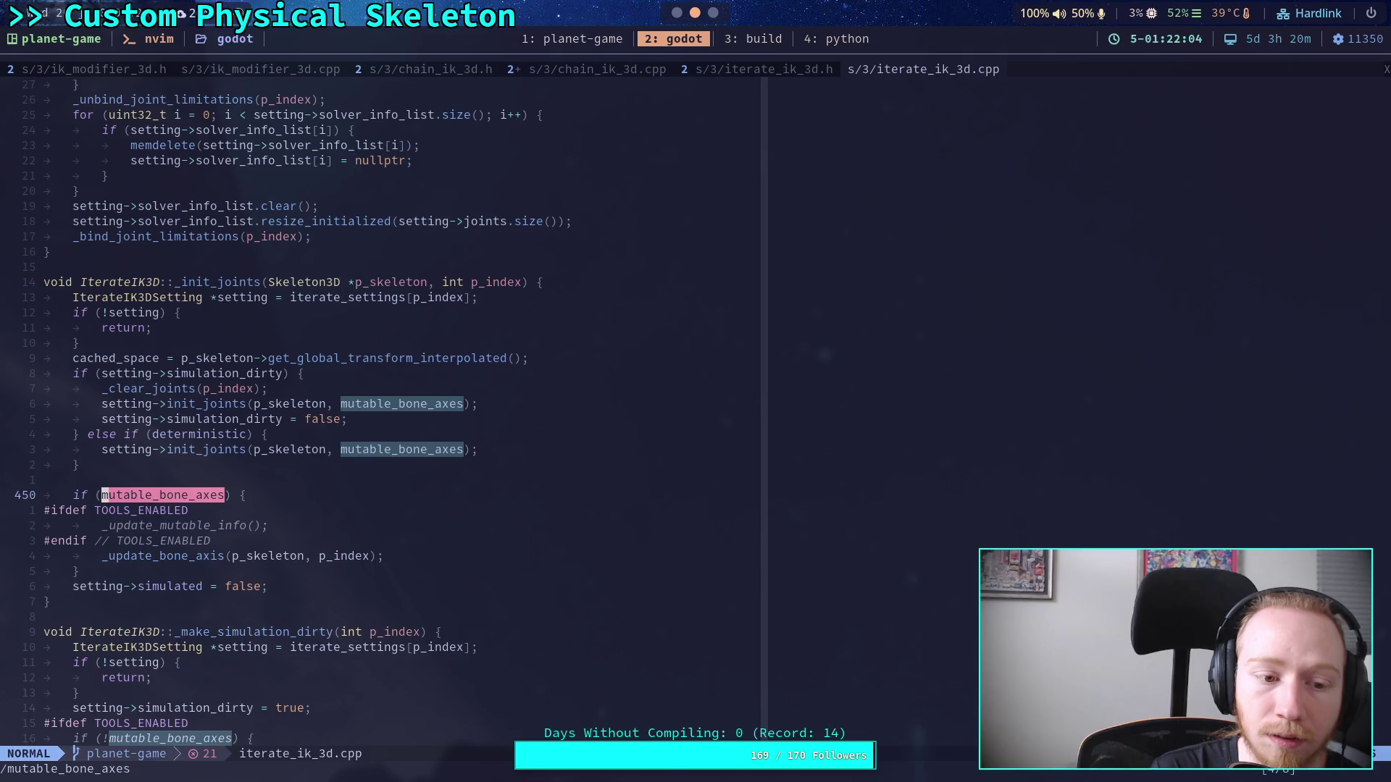
{"action": "key", "text": "n"}
{"action": "scroll", "coordinate": [440, 470], "scroll_direction": "down", "scroll_amount": 1}
{"action": "scroll", "coordinate": [449, 435], "scroll_direction": "down", "scroll_amount": 3}
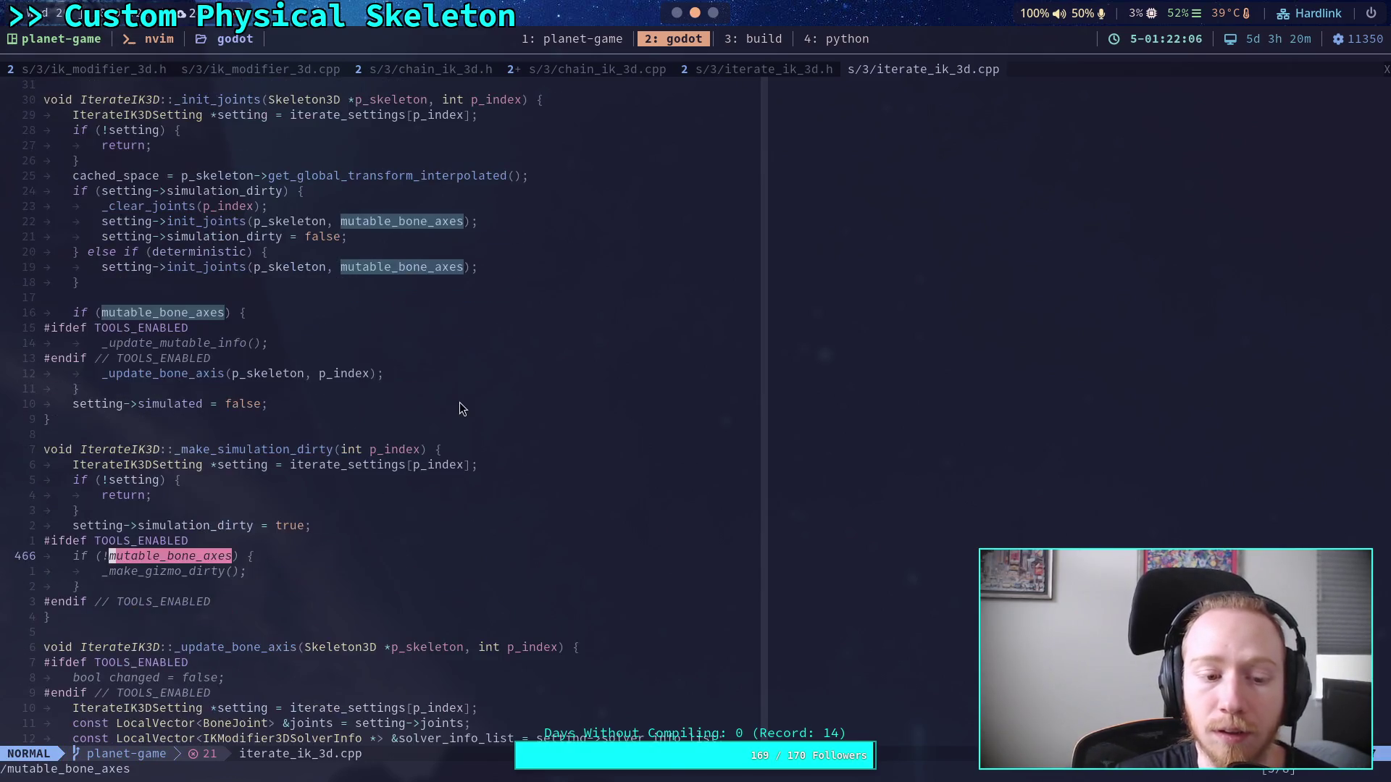
Step: Find both mutable_bone_axes matches in iterate_ik_3d.h, then move on to chain_ik_3d.cpp
{"action": "left_click", "coordinate": [779, 69]}
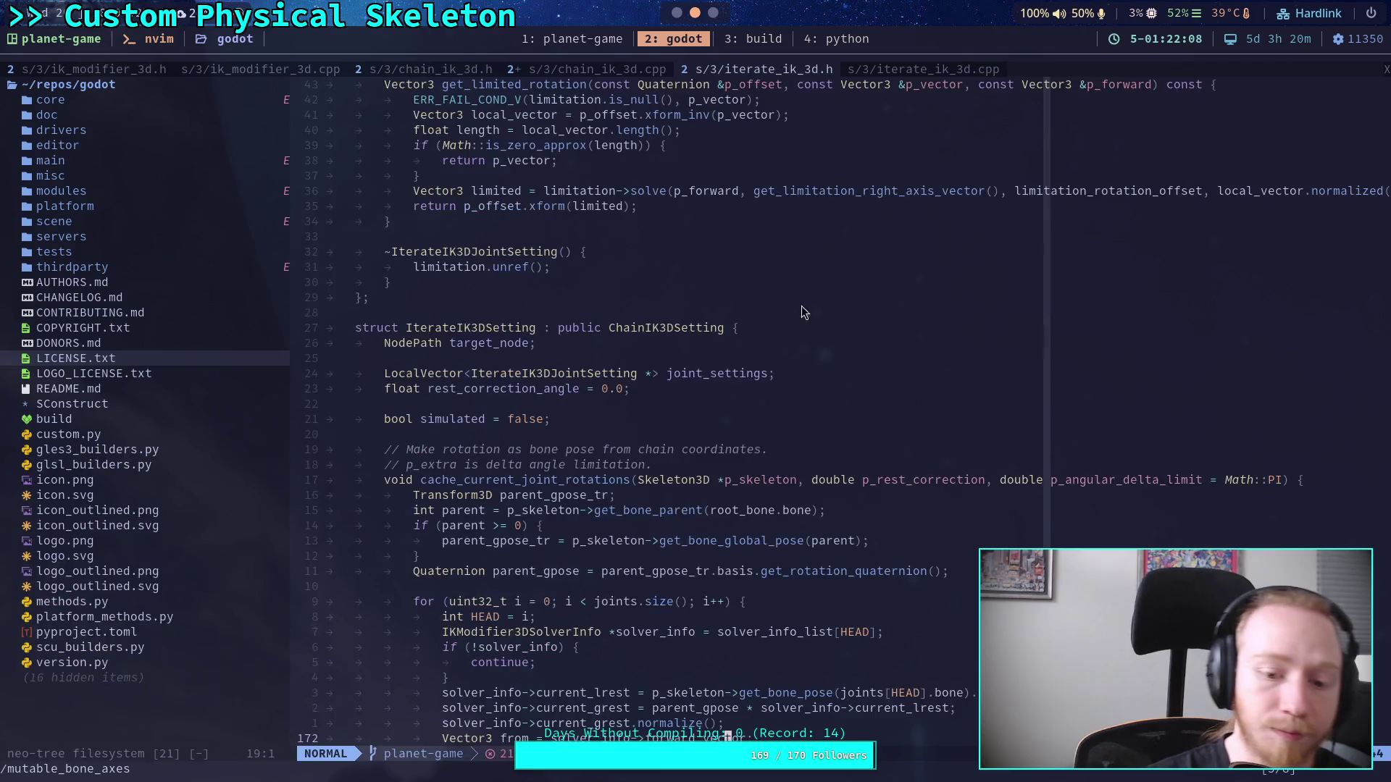
{"action": "type", "text": "/mutabe"}
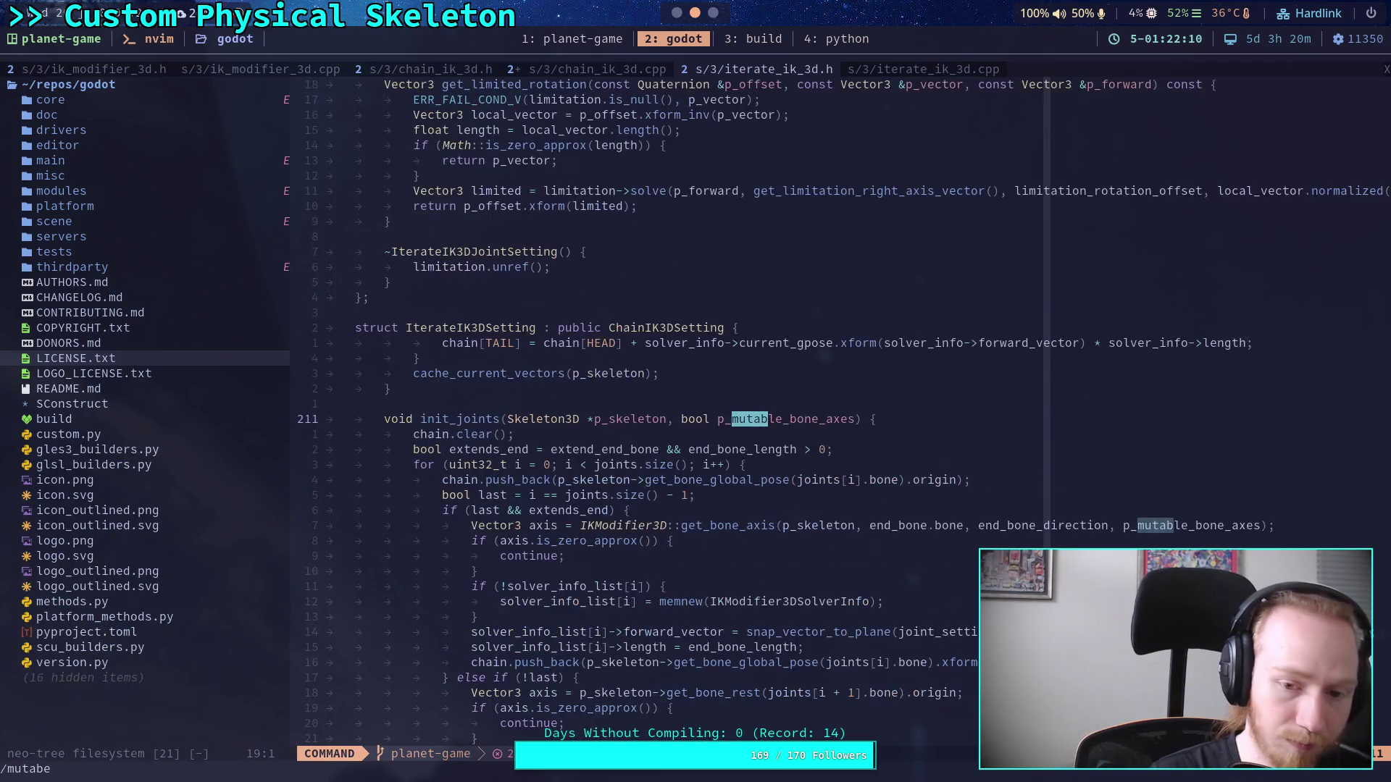
{"action": "type", "text": "le_bo"}
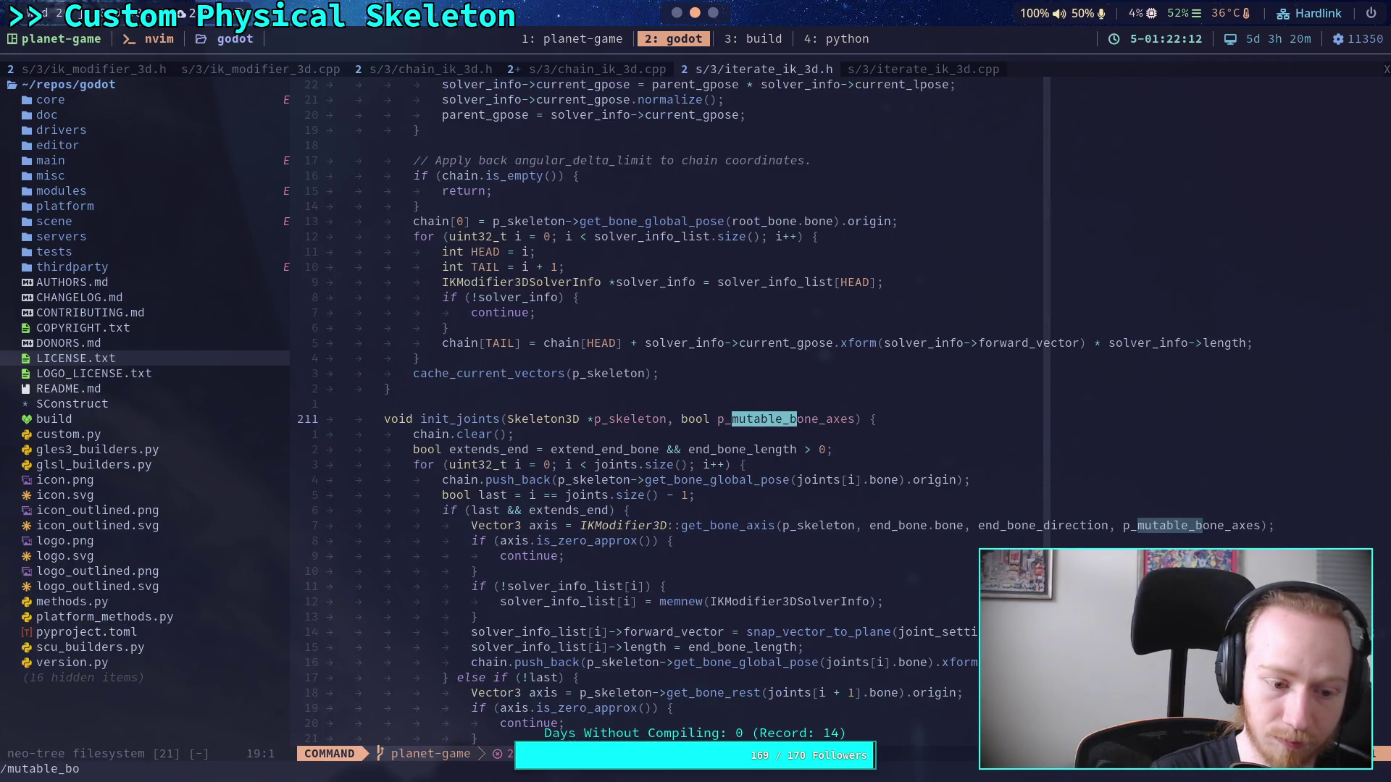
{"action": "type", "text": "ne_axes"}
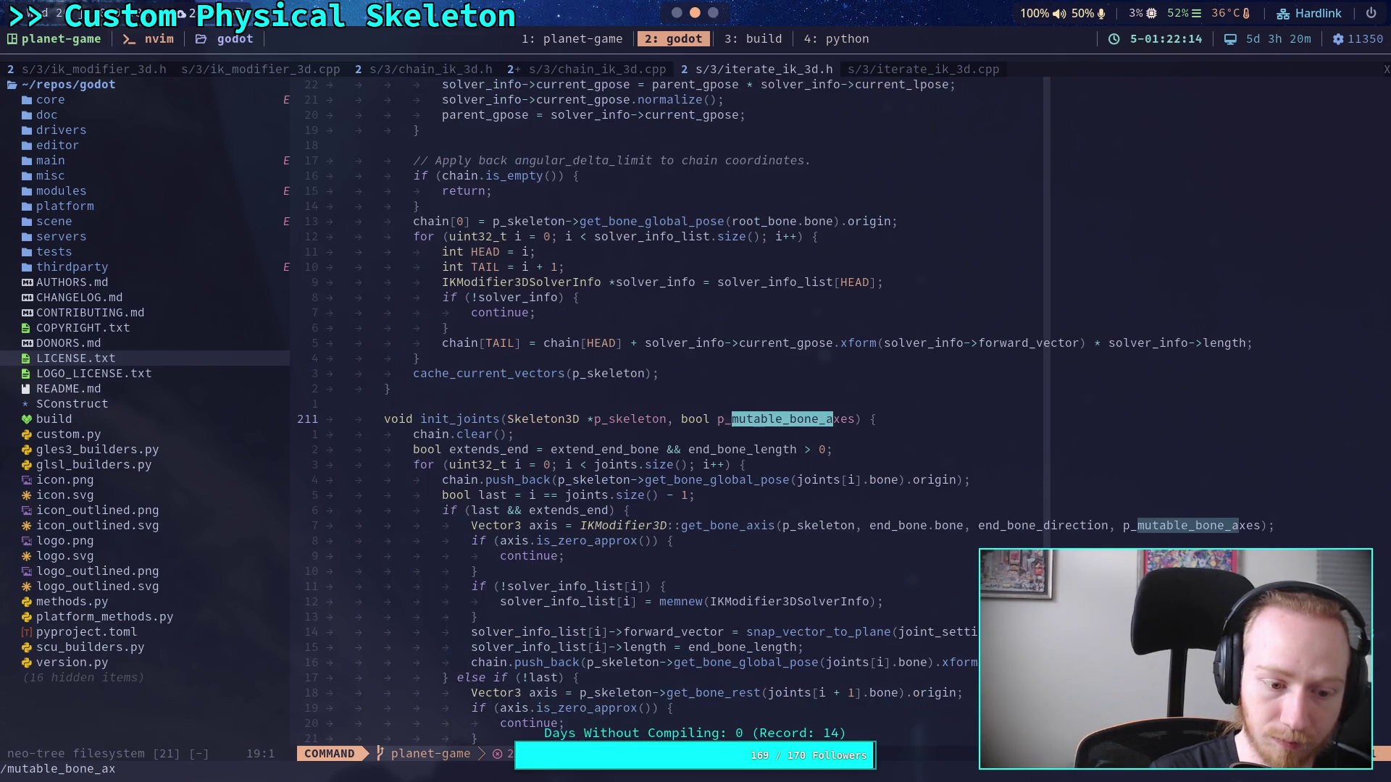
{"action": "key", "text": "Return"}
{"action": "key", "text": "n"}
{"action": "key", "text": "n"}
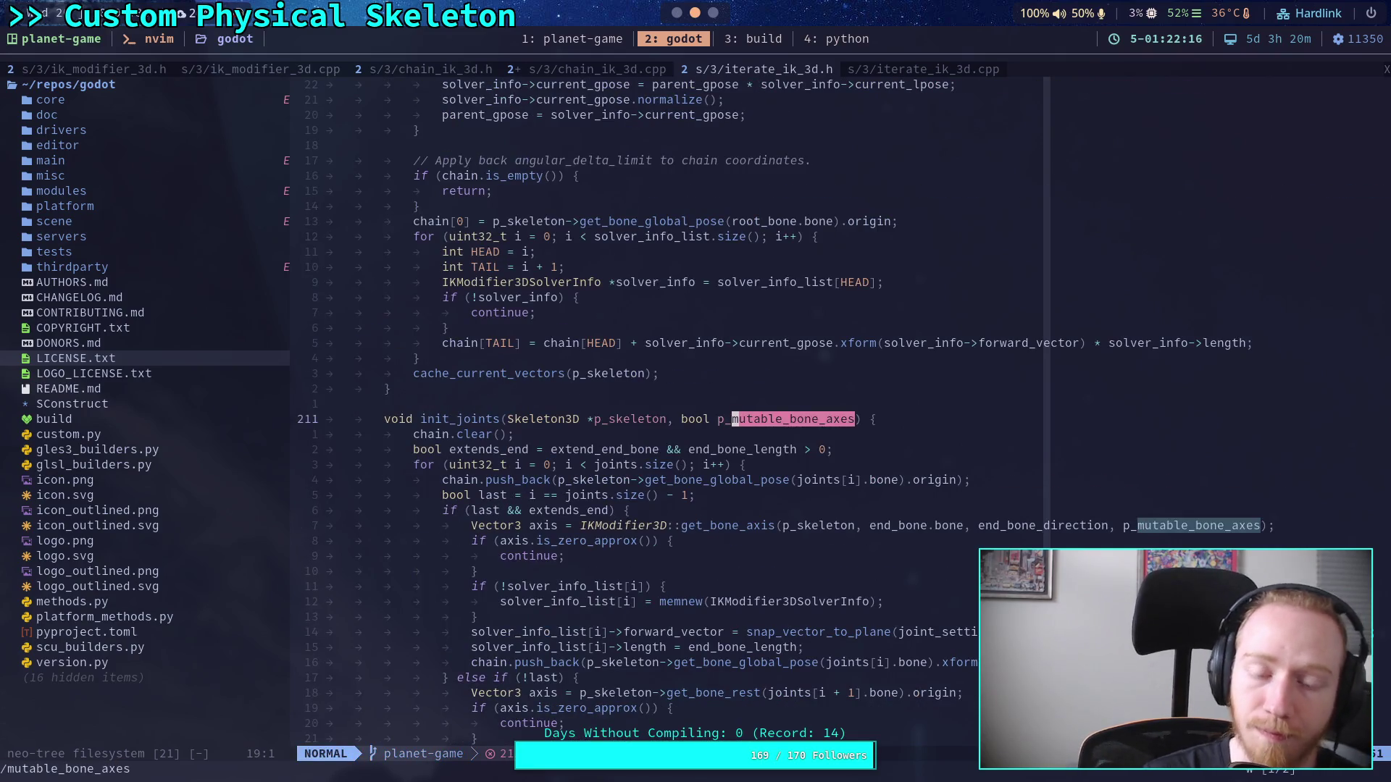
{"action": "left_click", "coordinate": [898, 69]}
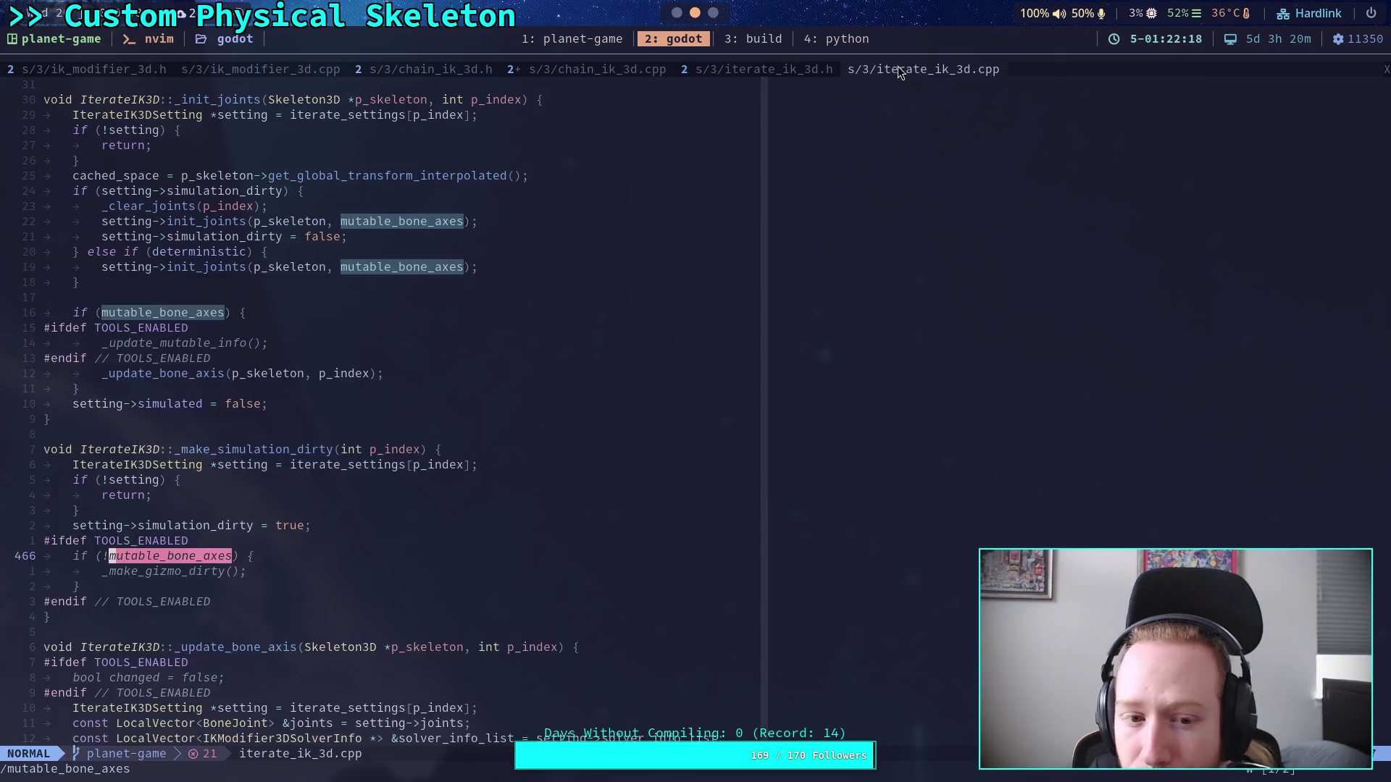
{"action": "left_click", "coordinate": [583, 70]}
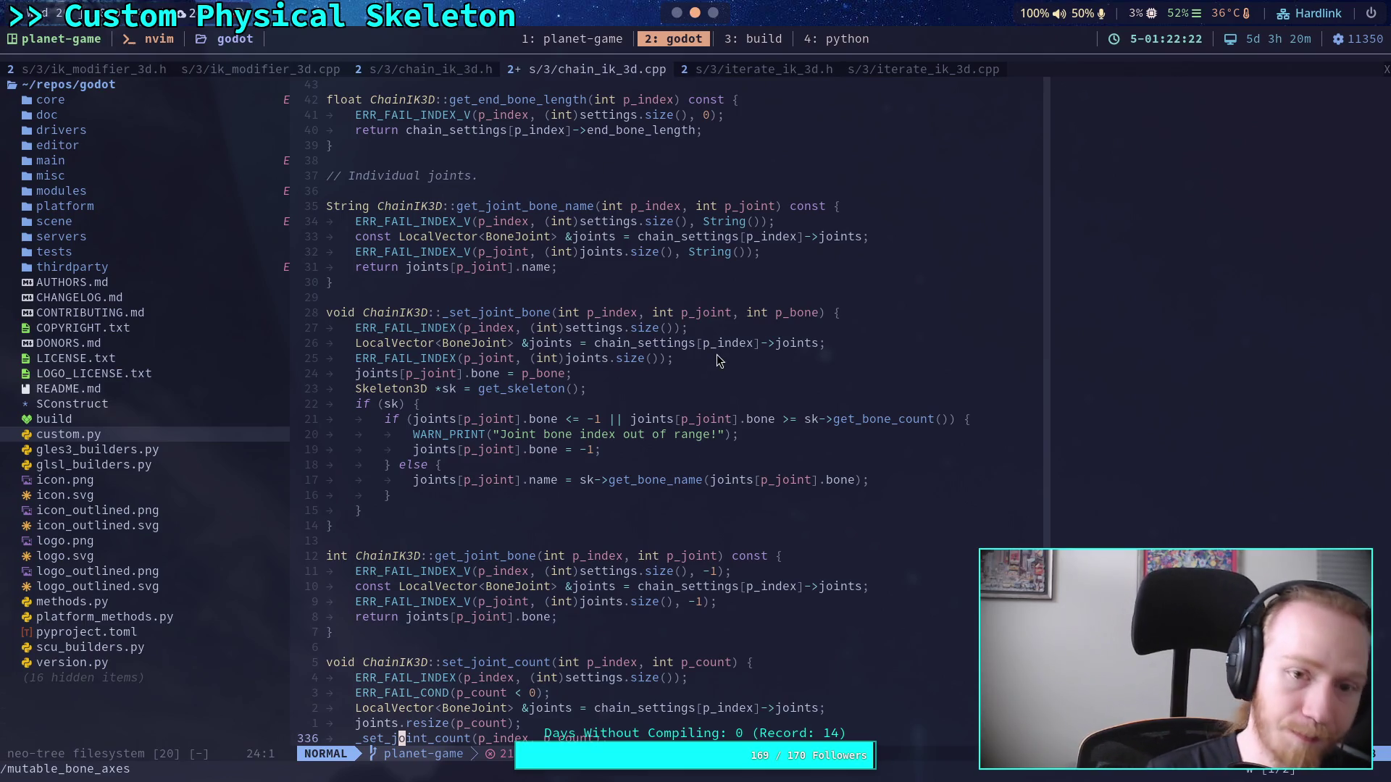
Step: Browse the chain_ik_3d.h header and the ik_modifier_3d.cpp source
{"action": "left_click", "coordinate": [431, 69]}
{"action": "scroll", "coordinate": [708, 511], "scroll_direction": "up", "scroll_amount": 15}
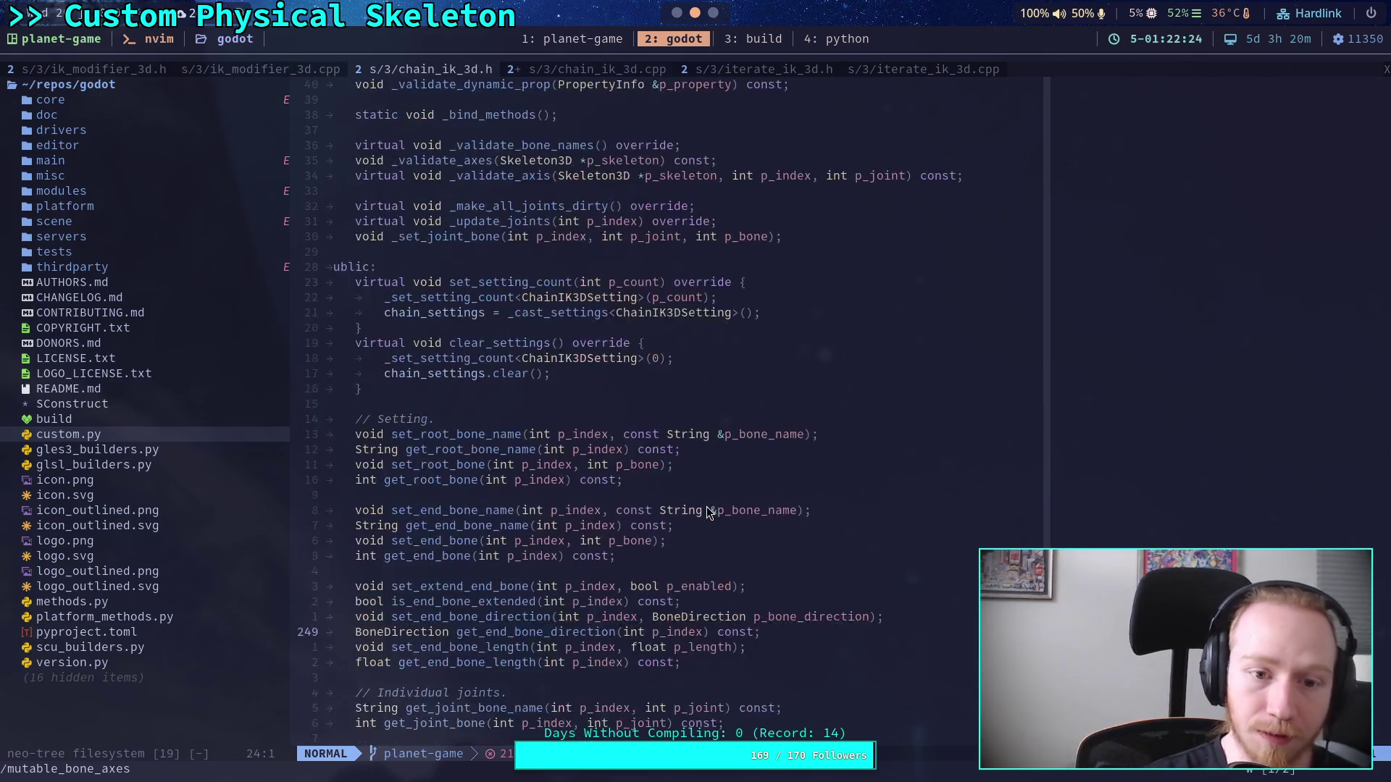
{"action": "scroll", "coordinate": [708, 511], "scroll_direction": "up", "scroll_amount": 20}
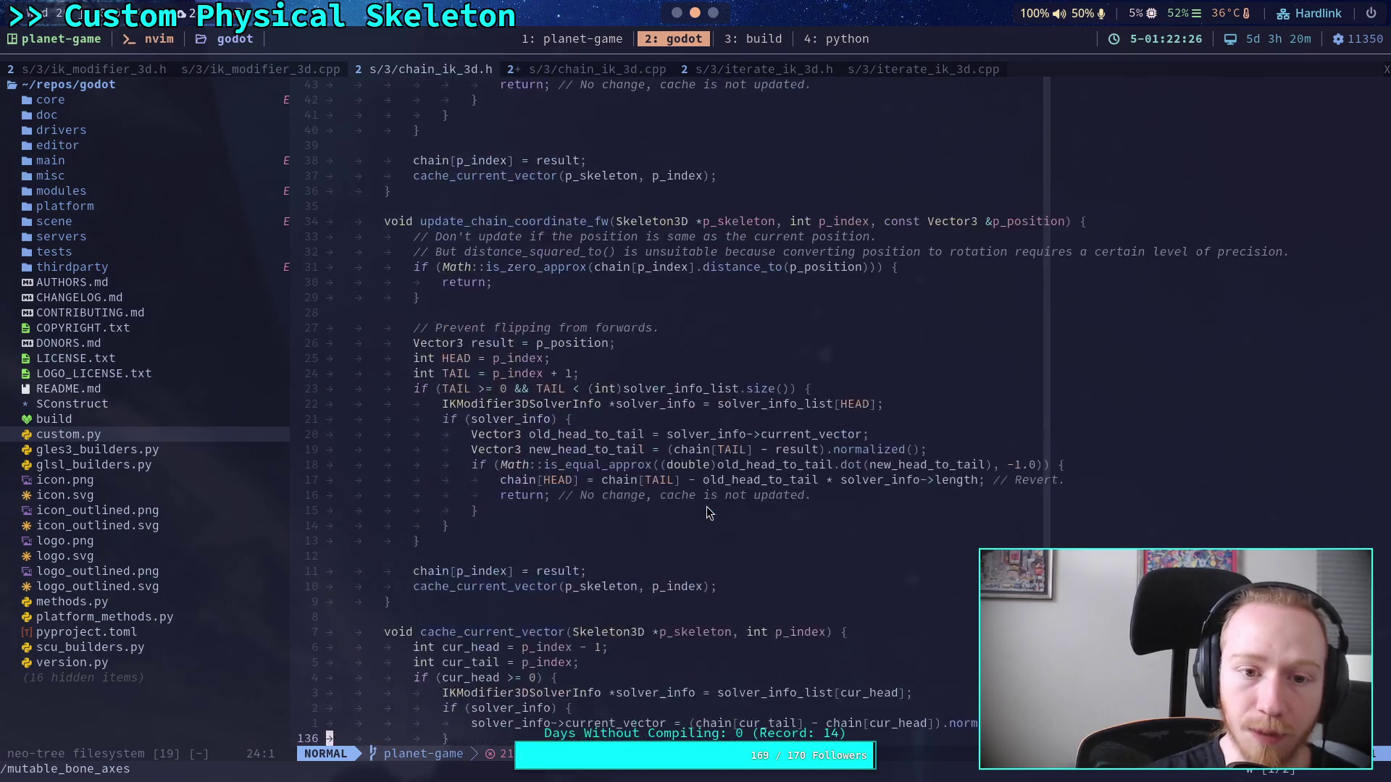
{"action": "scroll", "coordinate": [708, 512], "scroll_direction": "up", "scroll_amount": 16}
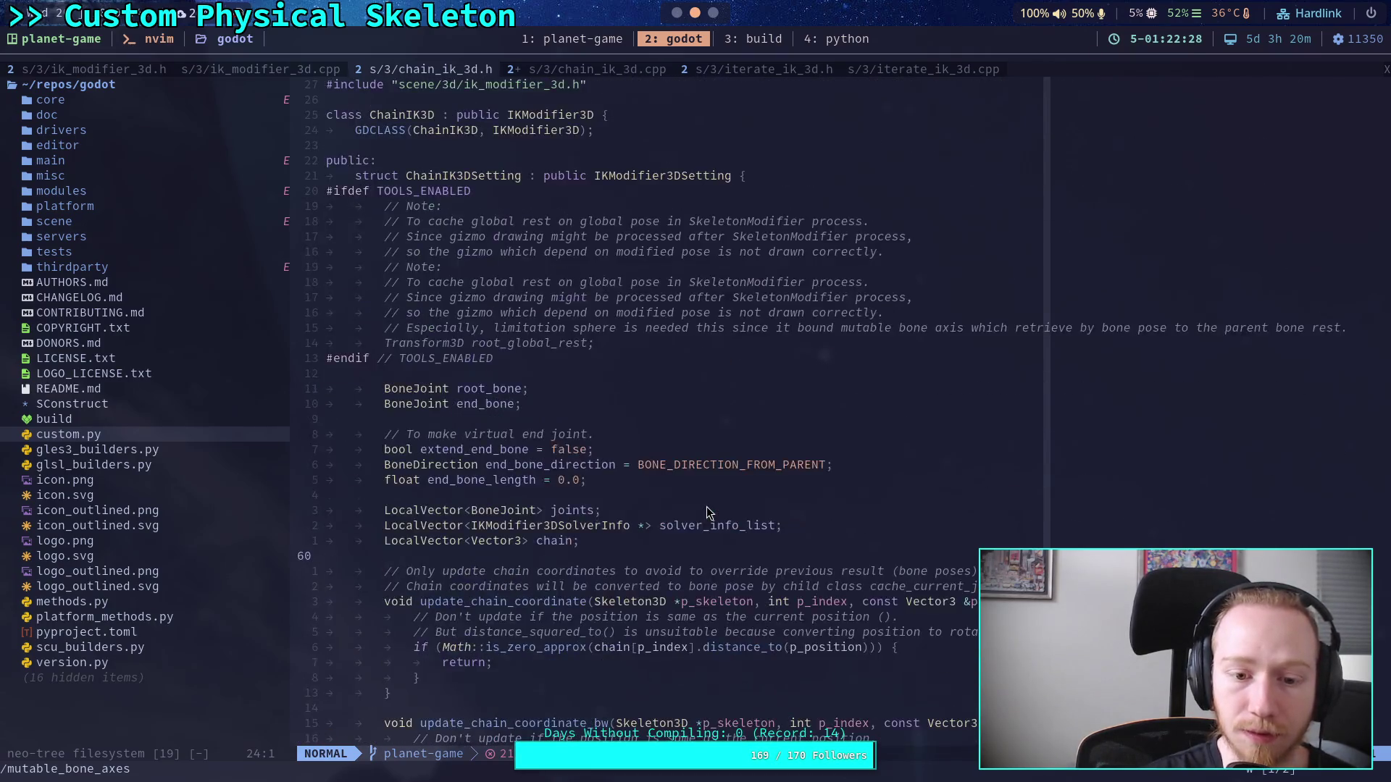
{"action": "left_click", "coordinate": [265, 69]}
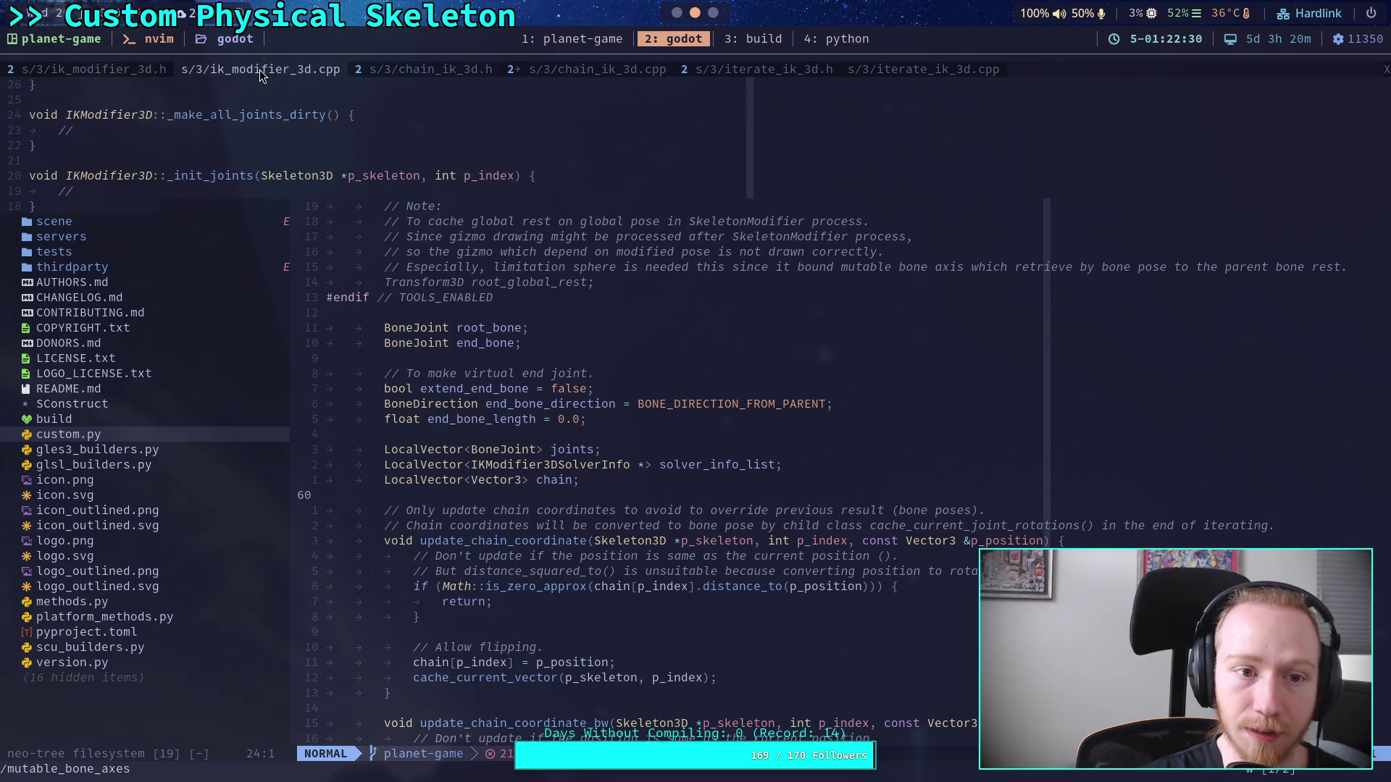
Step: Locate the mutable_bone_axes declaration in ik_modifier_3d.h, then switch to the Godot editor
{"action": "left_click", "coordinate": [107, 70]}
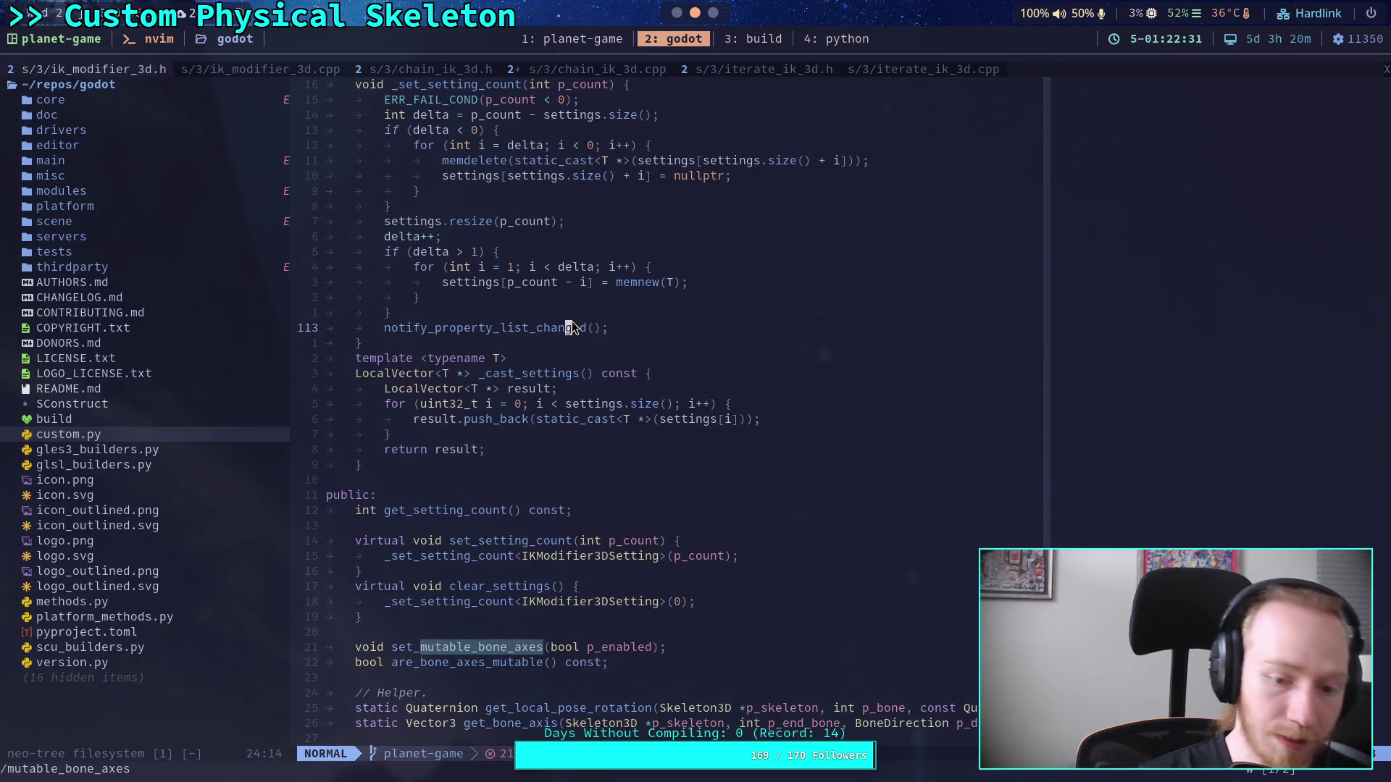
{"action": "type", "text": "/muta"}
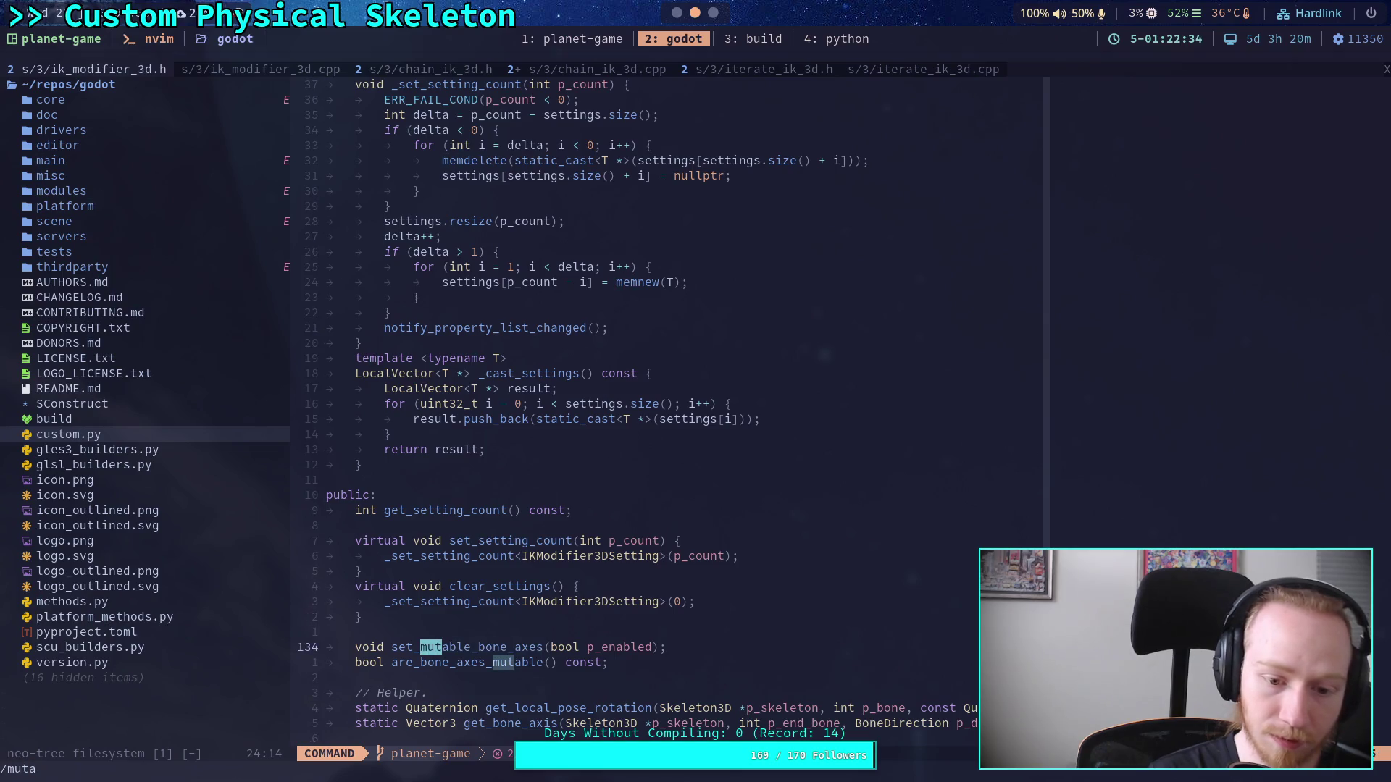
{"action": "type", "text": "ble_bone_"}
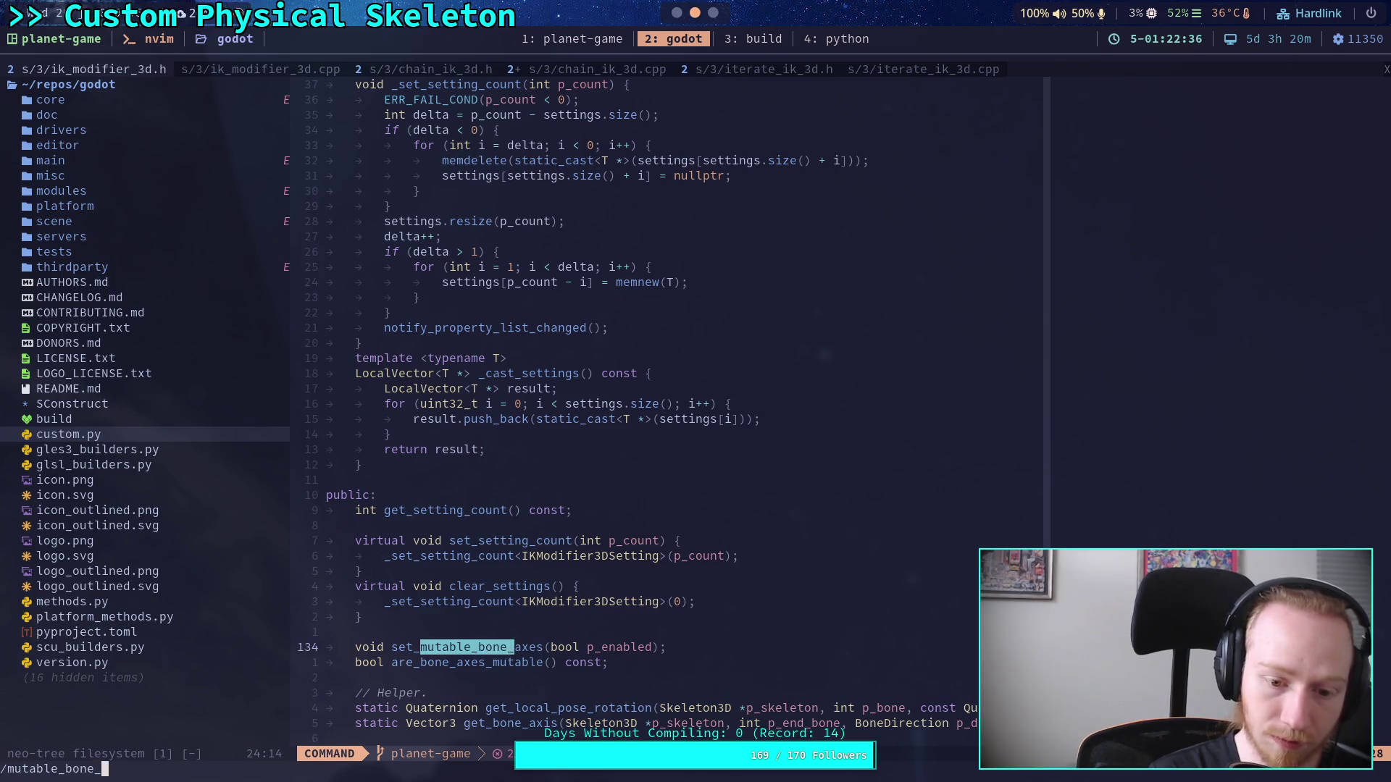
{"action": "type", "text": "axes"}
{"action": "key", "text": "Return"}
{"action": "key", "text": "super+1"}
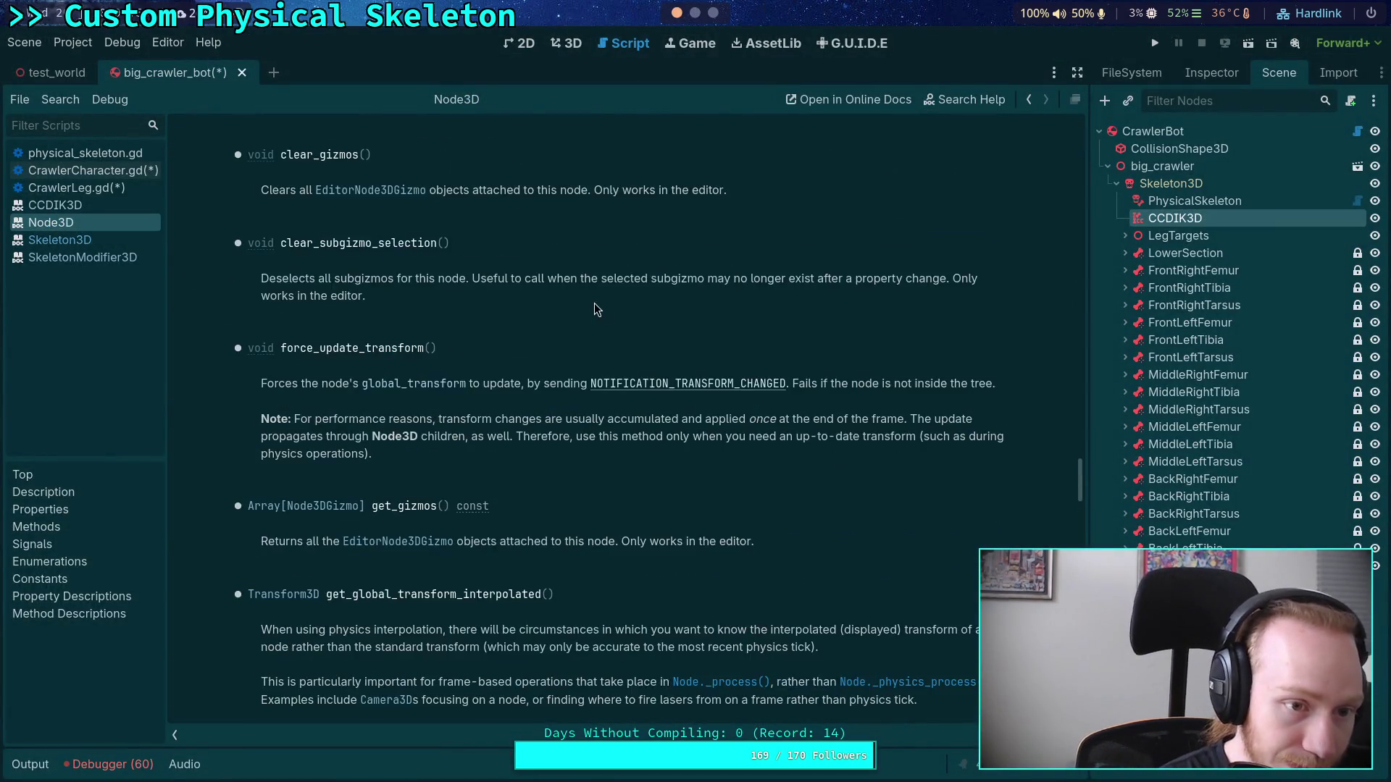
Step: Pass through the Skeleton3D, SkeletonModifier3D and CCDIK3D docs to IKModifier3D's mutable_bone_axes property, then return to Neovim
{"action": "left_click", "coordinate": [81, 246]}
{"action": "left_click", "coordinate": [81, 257]}
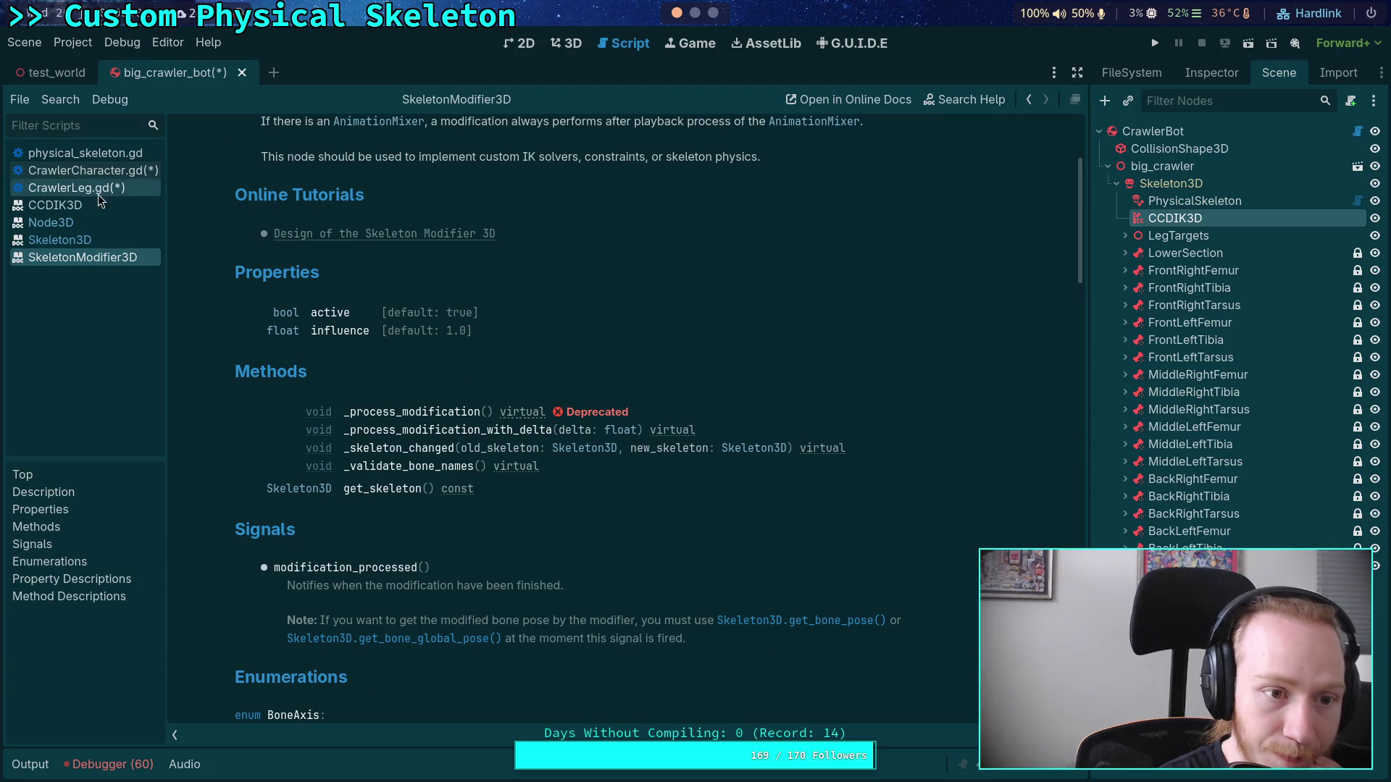
{"action": "left_click", "coordinate": [58, 205]}
{"action": "left_click", "coordinate": [527, 153]}
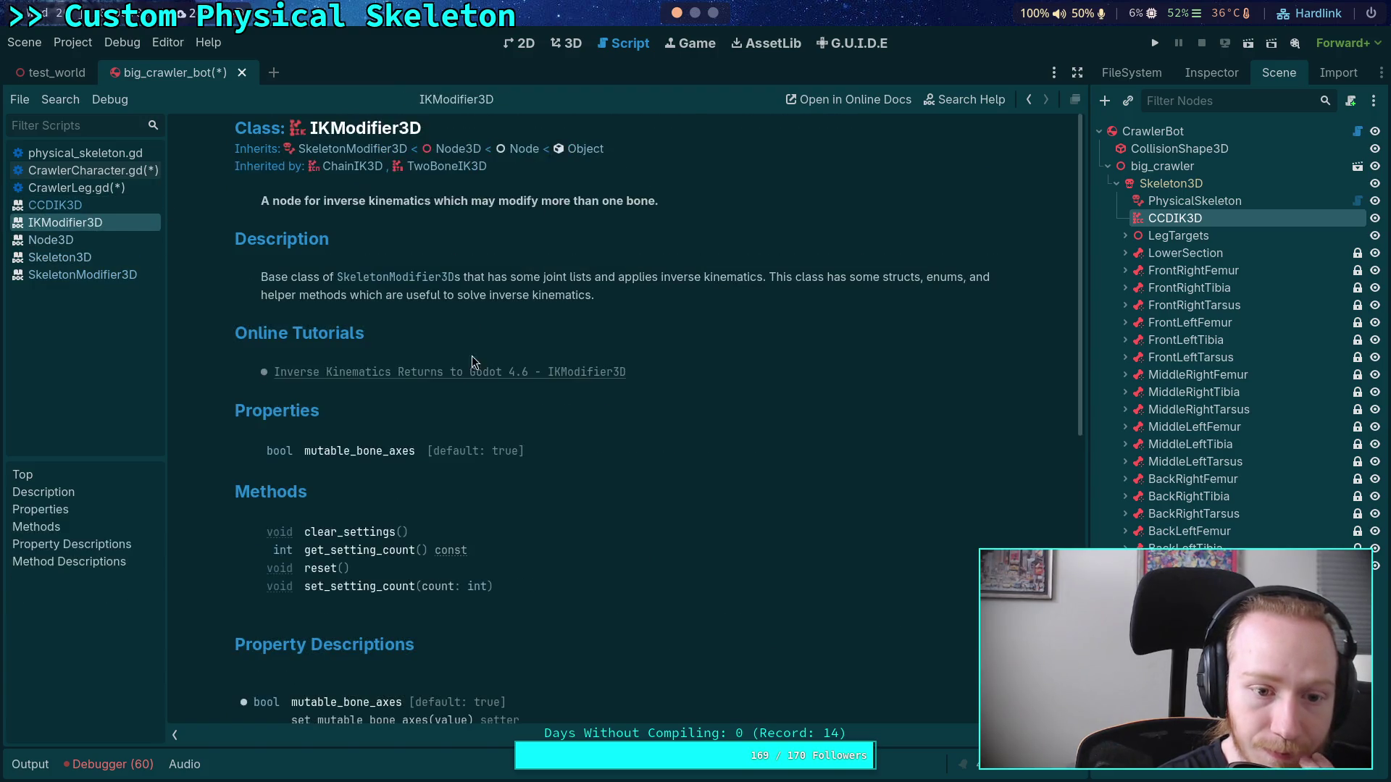
{"action": "scroll", "coordinate": [418, 452], "scroll_direction": "down", "scroll_amount": 4}
{"action": "scroll", "coordinate": [349, 304], "scroll_direction": "down", "scroll_amount": 5}
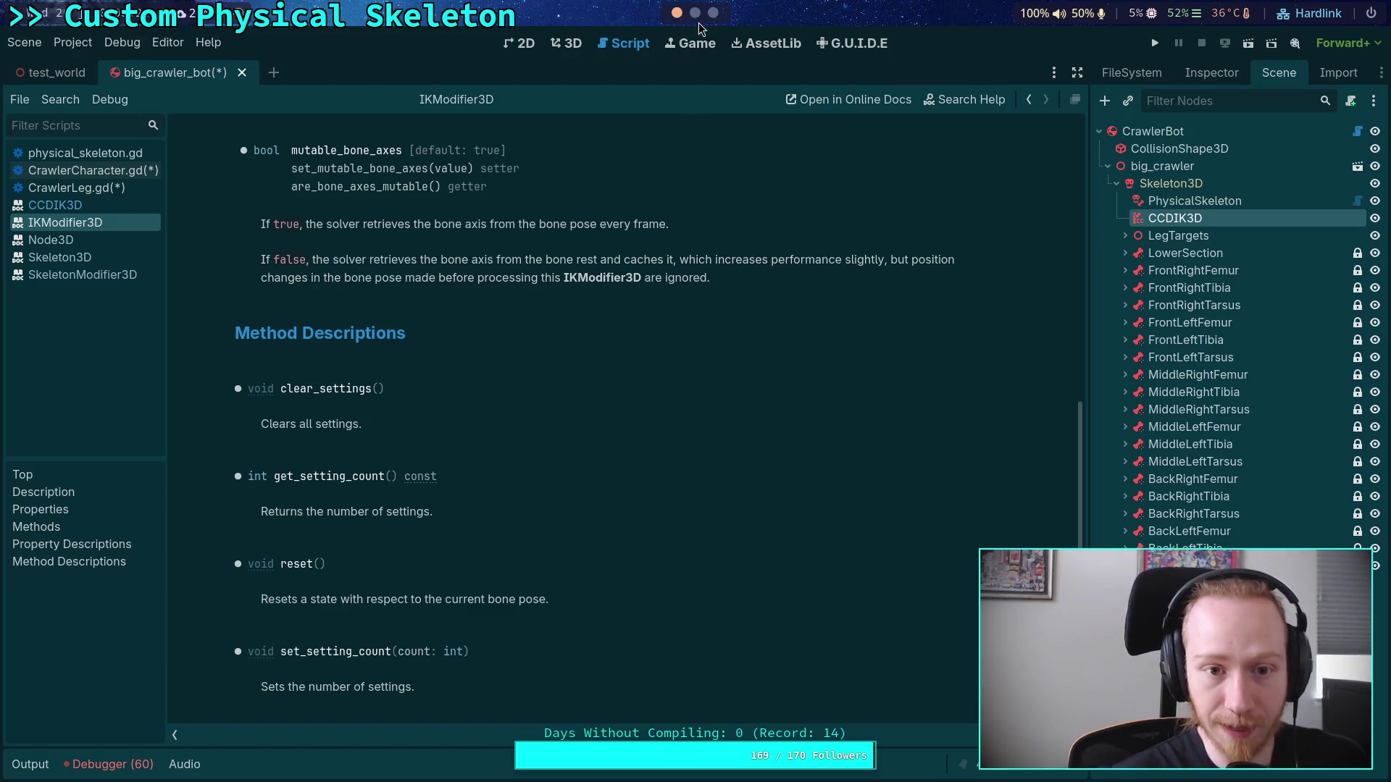
{"action": "key", "text": "super+2"}
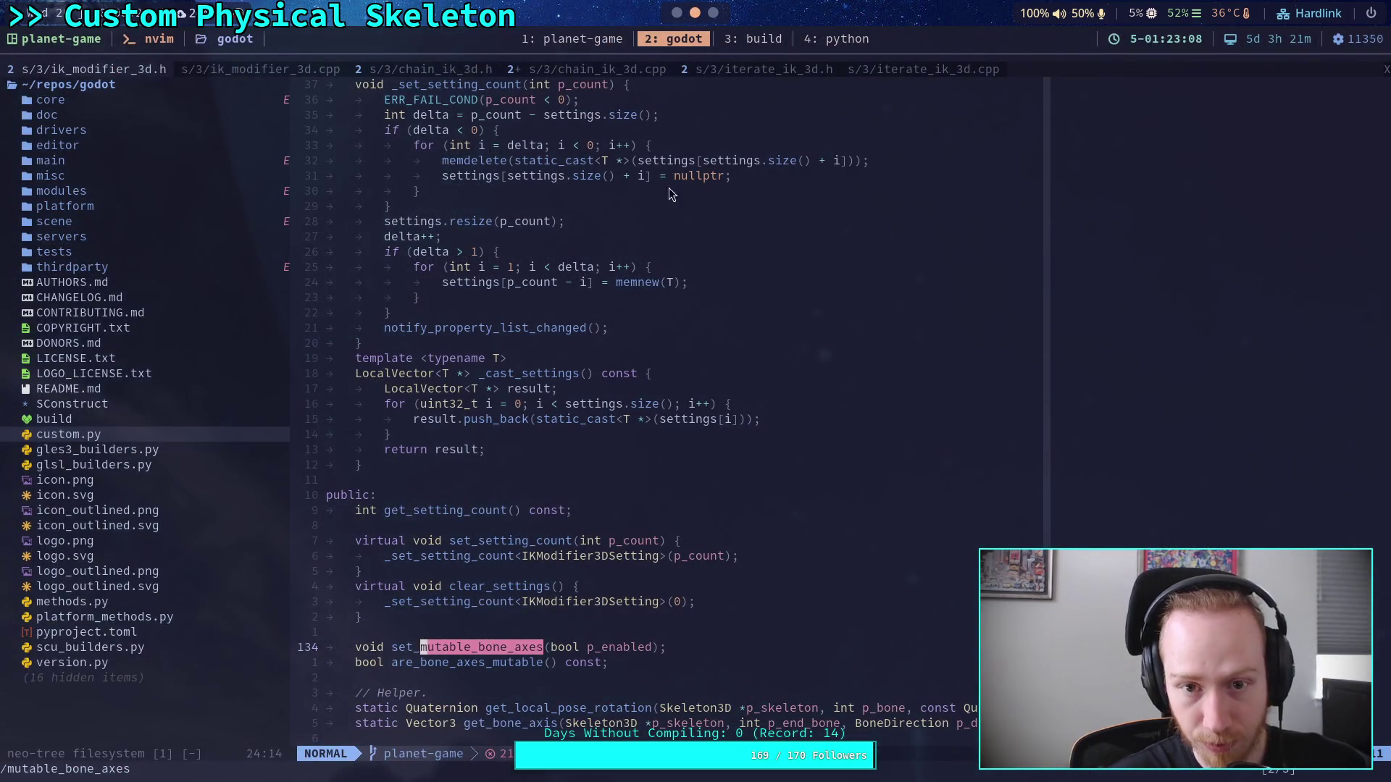
Step: In iterate_ik_3d.cpp, search for _update_bone_axis from the mutable_bone_axes block
{"action": "left_click", "coordinate": [932, 69]}
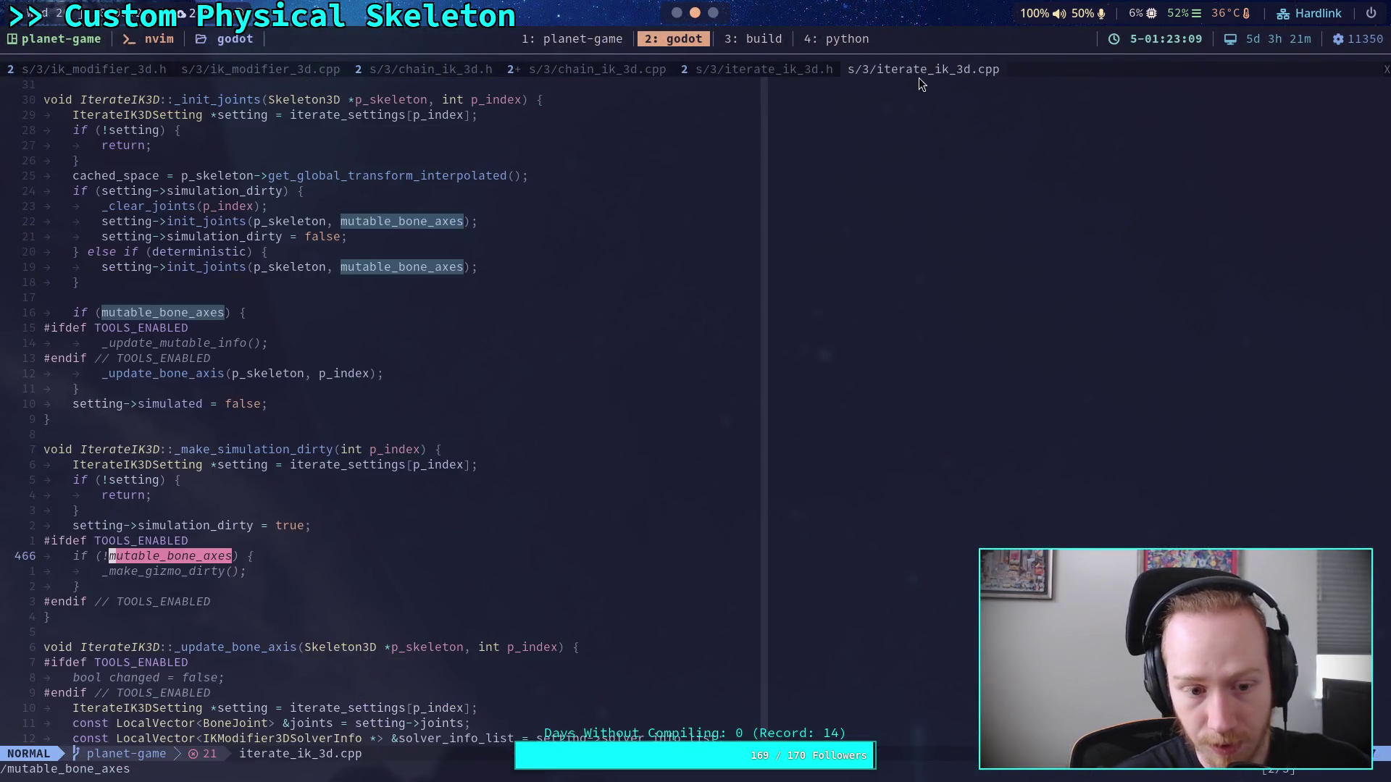
{"action": "left_click", "coordinate": [176, 384]}
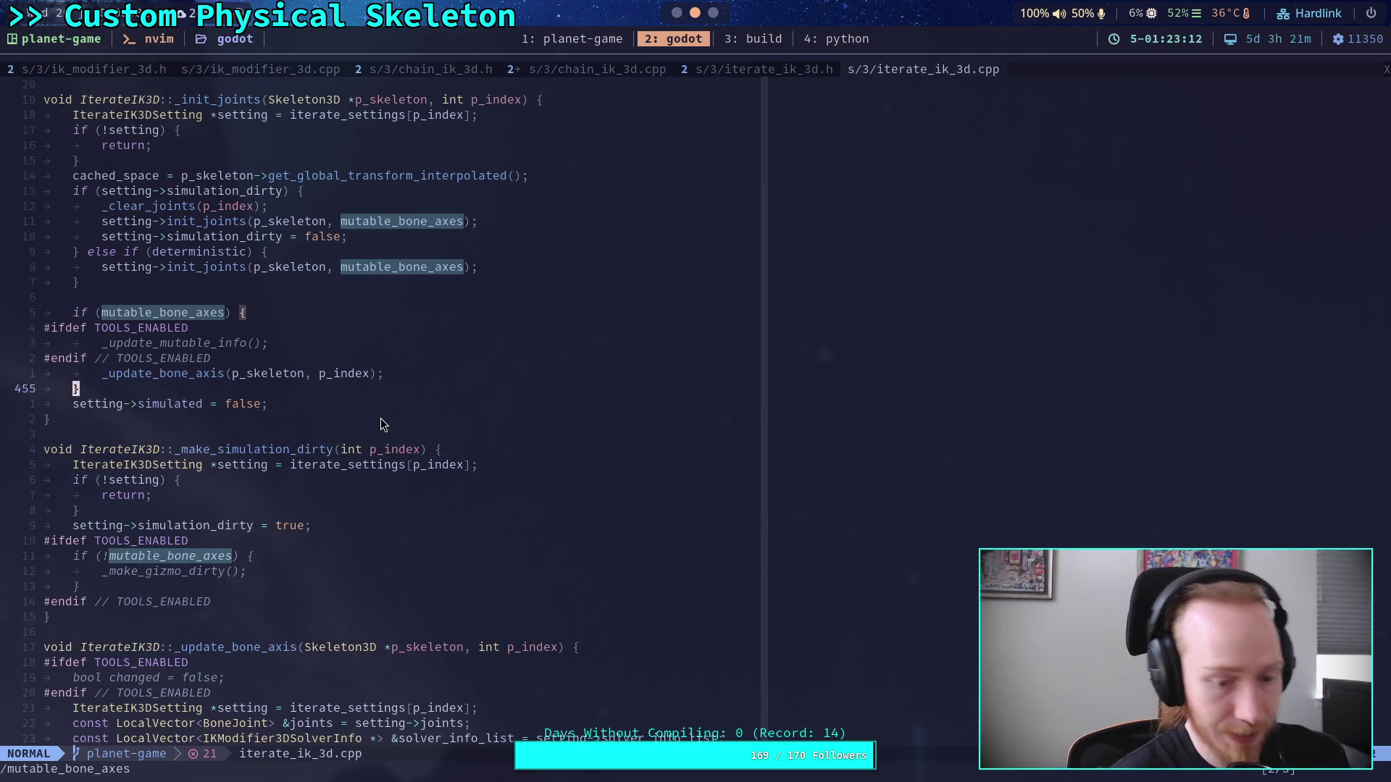
{"action": "type", "text": "/_update_bone_axis"}
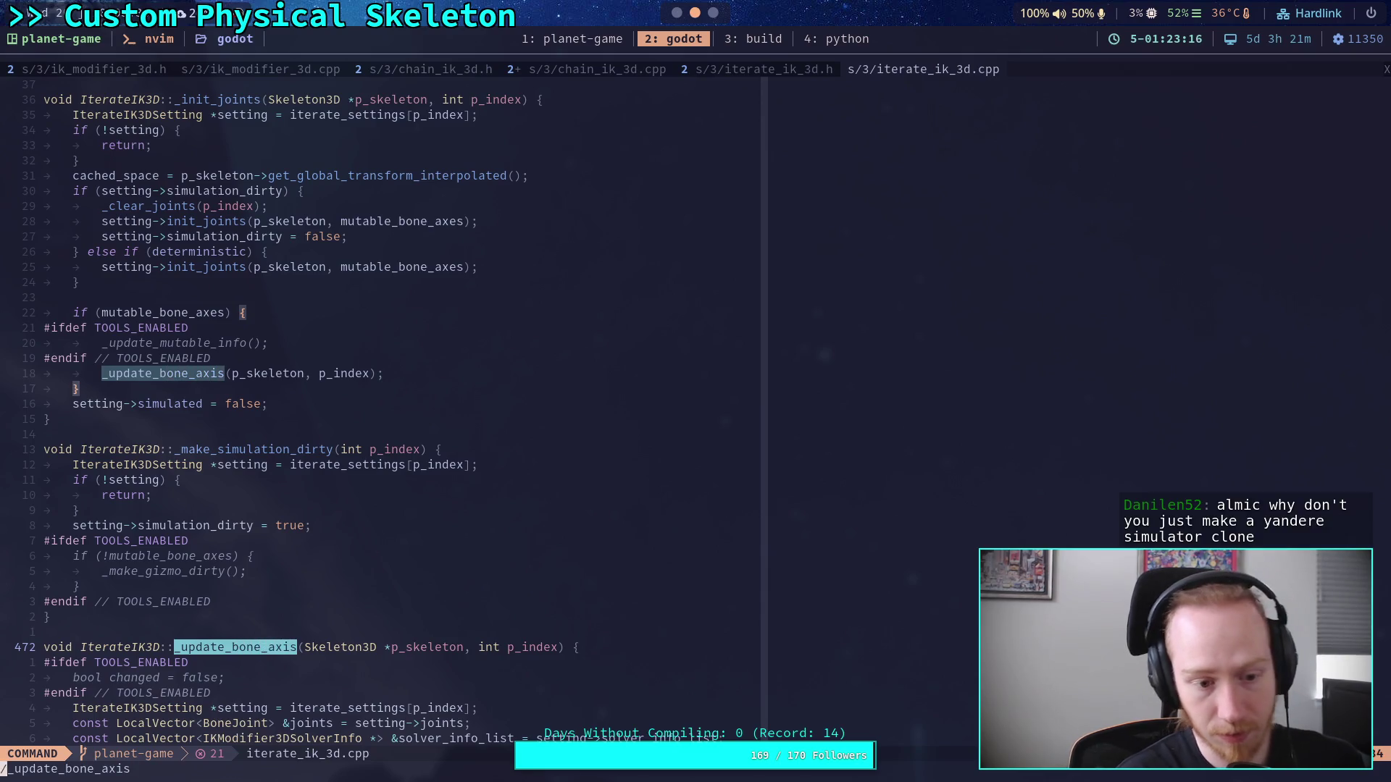
{"action": "key", "text": "Return"}
Step: Read through _update_bone_axis, which snaps each forward_vector onto the rotation-axis plane
{"action": "scroll", "coordinate": [483, 426], "scroll_direction": "down", "scroll_amount": 13}
{"action": "scroll", "coordinate": [483, 425], "scroll_direction": "down", "scroll_amount": 5}
{"action": "scroll", "coordinate": [482, 425], "scroll_direction": "up", "scroll_amount": 3}
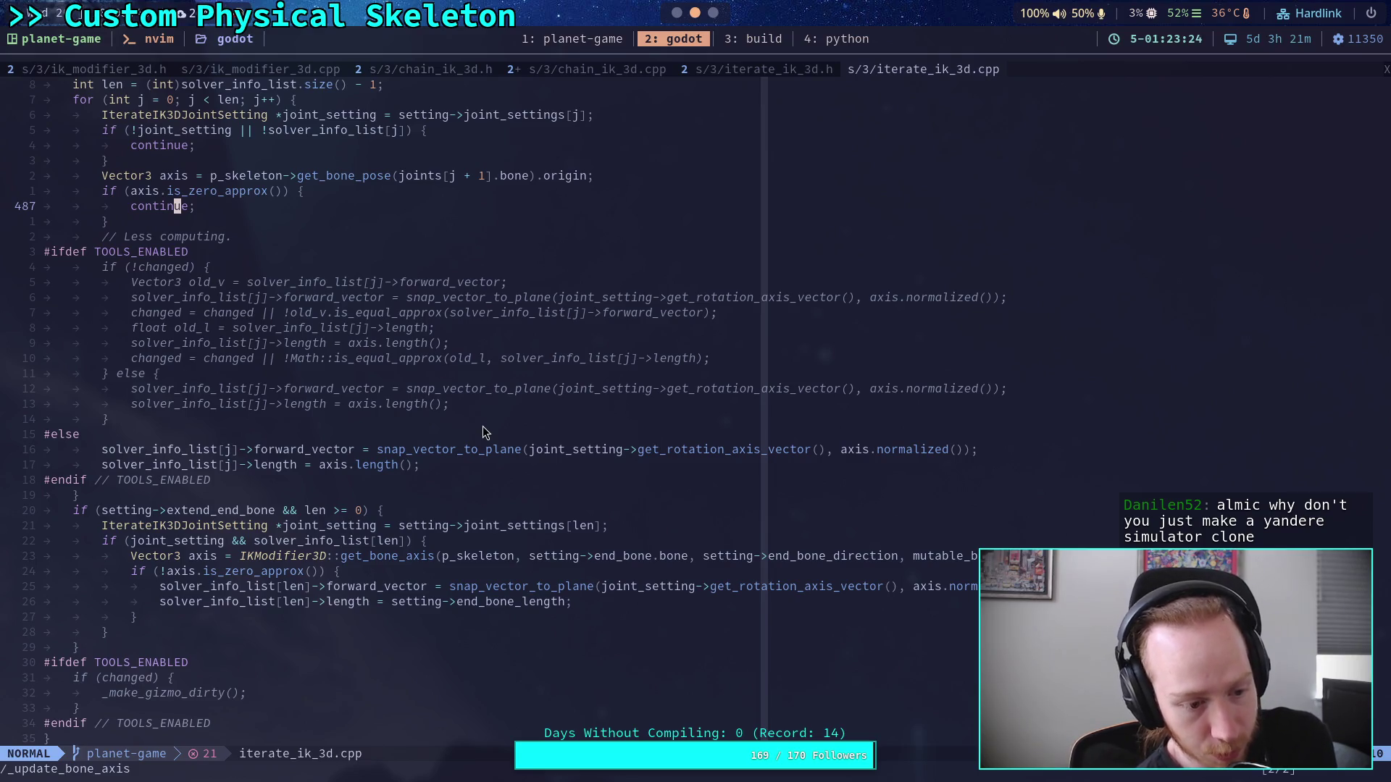
{"action": "scroll", "coordinate": [483, 426], "scroll_direction": "up", "scroll_amount": 4}
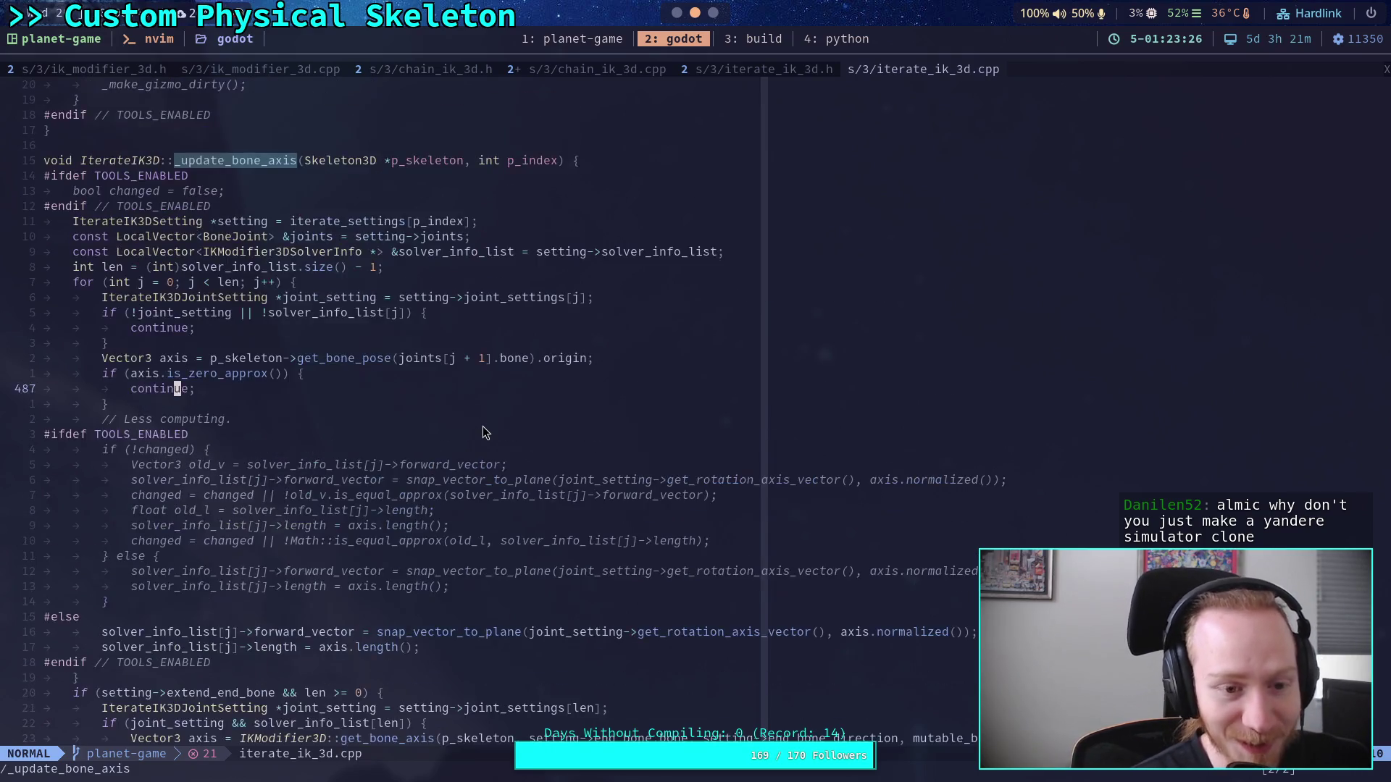
{"action": "left_click", "coordinate": [300, 408]}
{"action": "scroll", "coordinate": [301, 407], "scroll_direction": "down", "scroll_amount": 1}
{"action": "scroll", "coordinate": [301, 408], "scroll_direction": "down", "scroll_amount": 5}
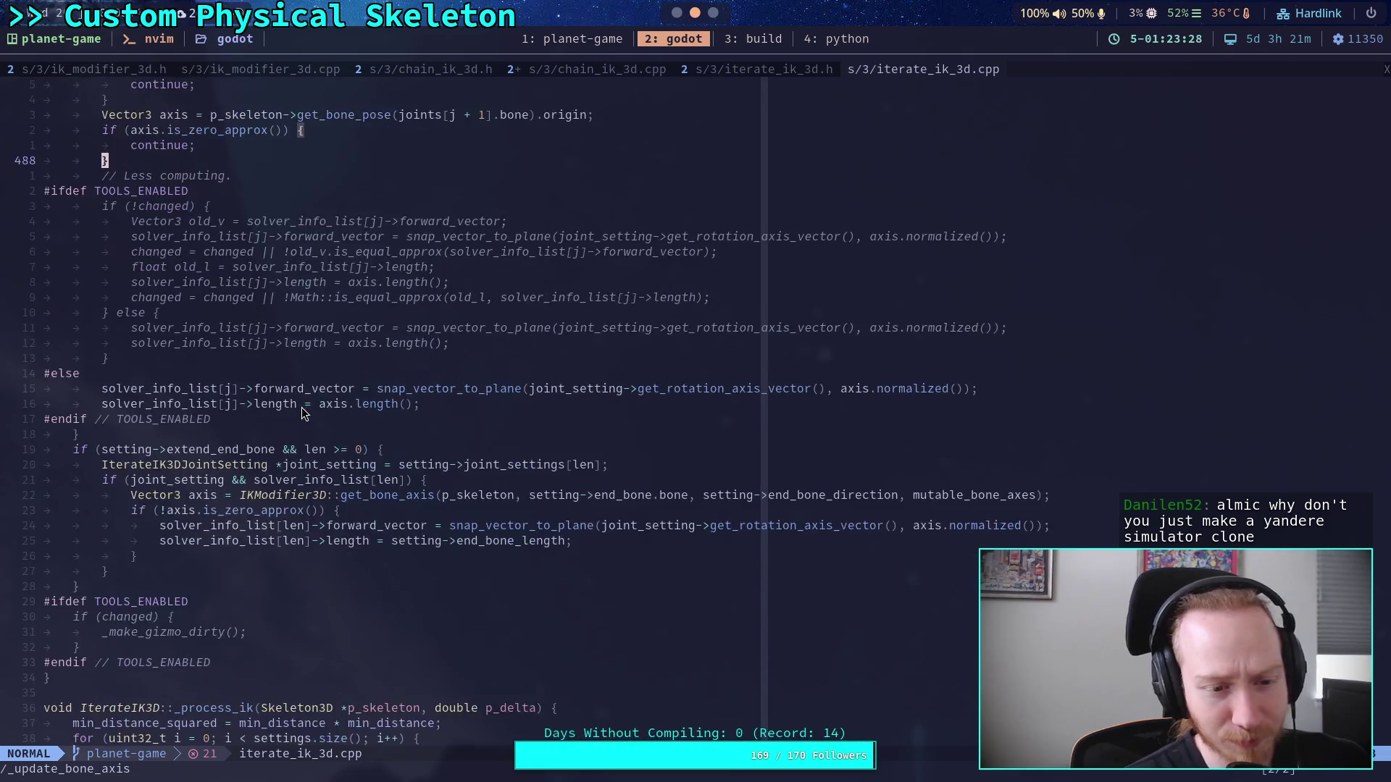
{"action": "left_click", "coordinate": [152, 632]}
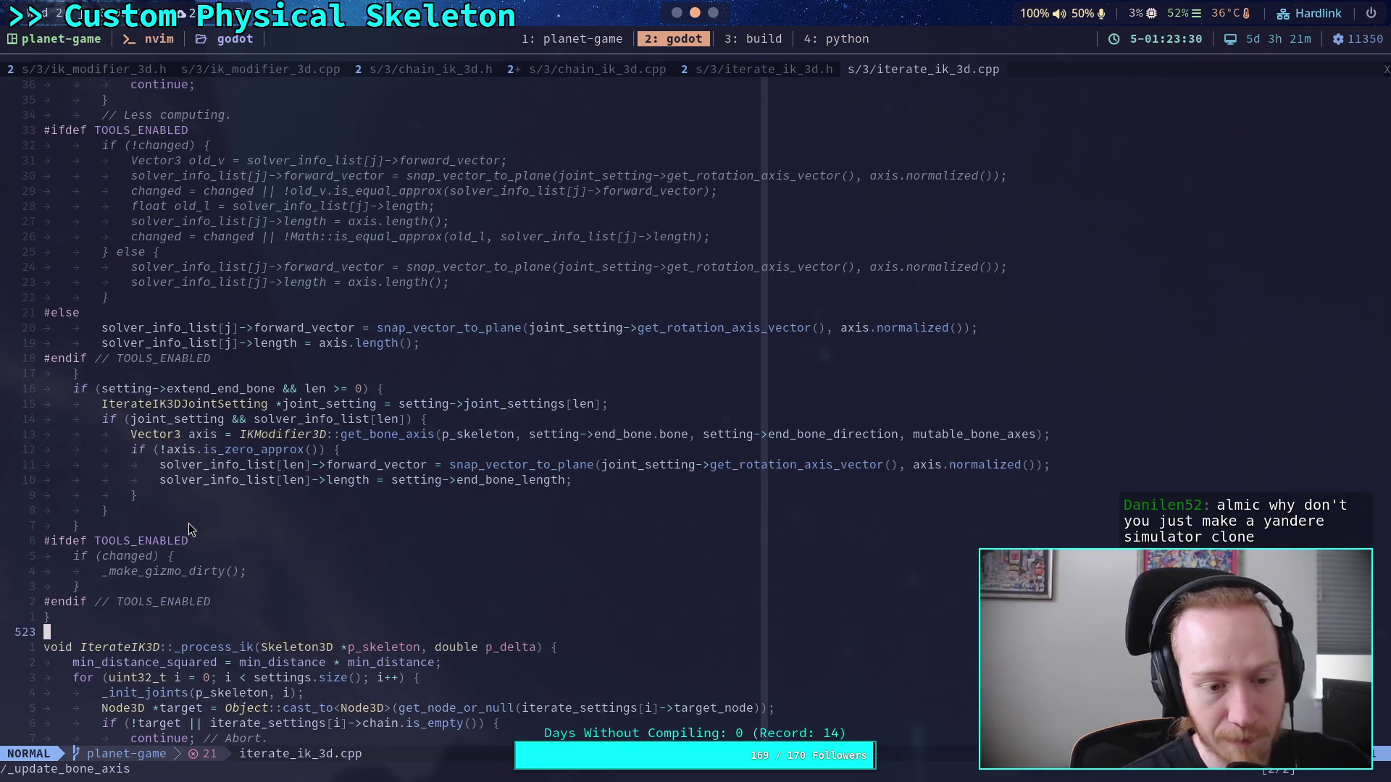
{"action": "scroll", "coordinate": [192, 529], "scroll_direction": "up", "scroll_amount": 5}
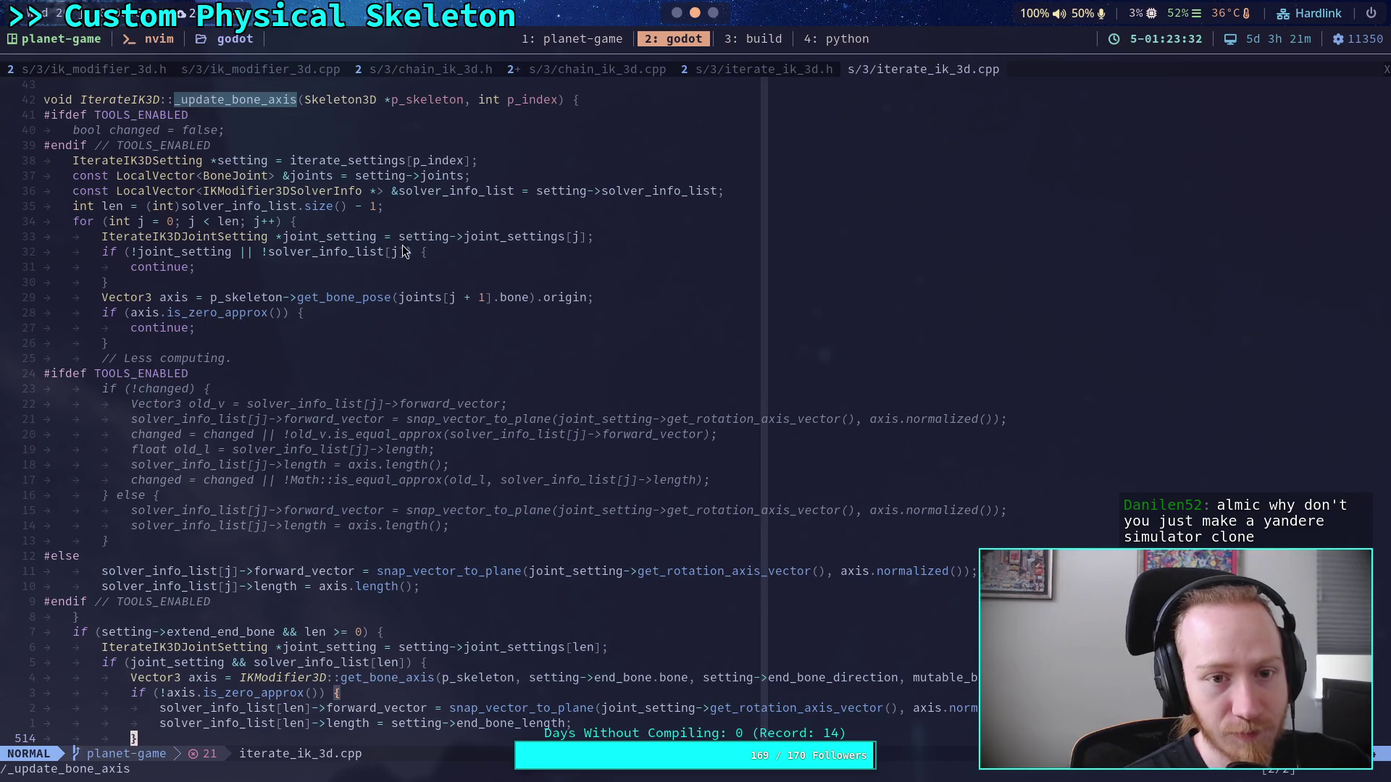
{"action": "scroll", "coordinate": [302, 259], "scroll_direction": "up", "scroll_amount": 1}
{"action": "left_click", "coordinate": [166, 143]}
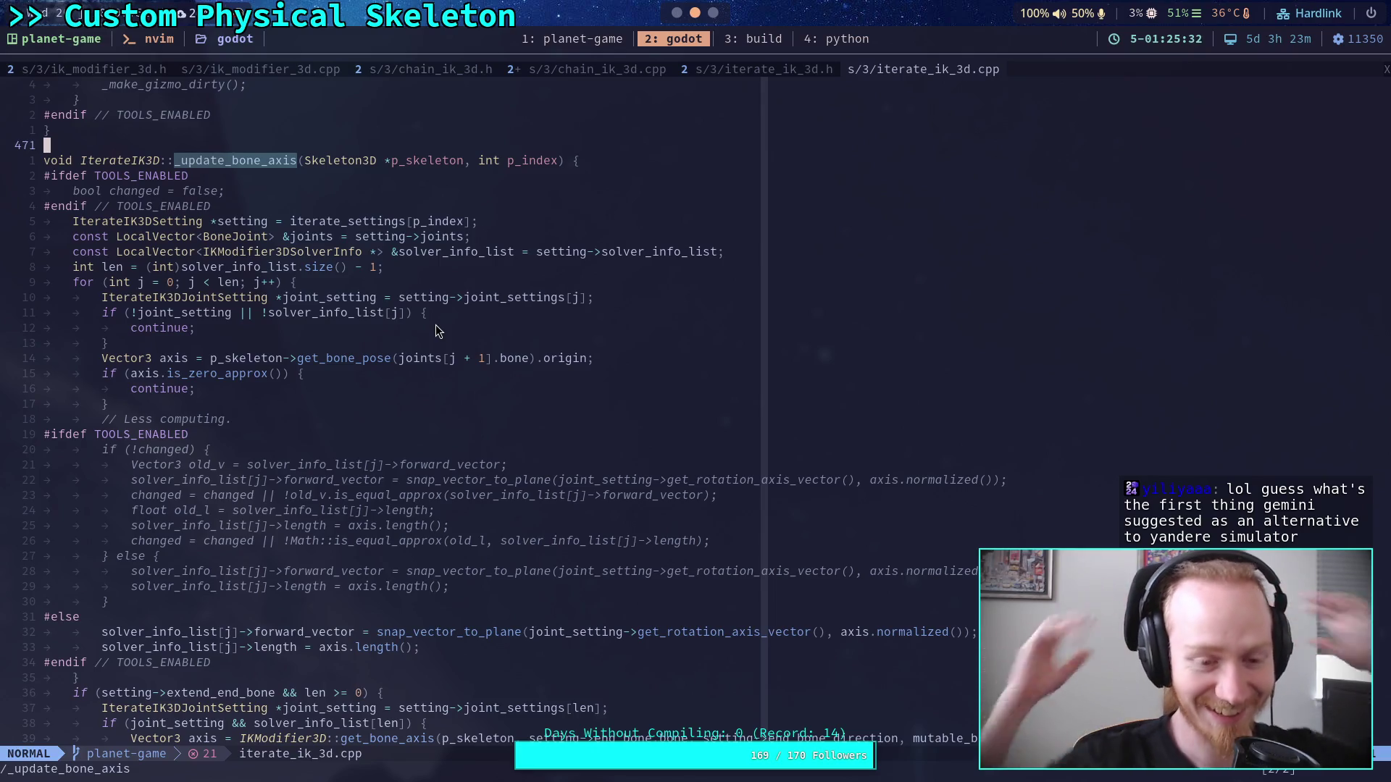
{"action": "left_click", "coordinate": [324, 392]}
{"action": "left_click", "coordinate": [310, 402]}
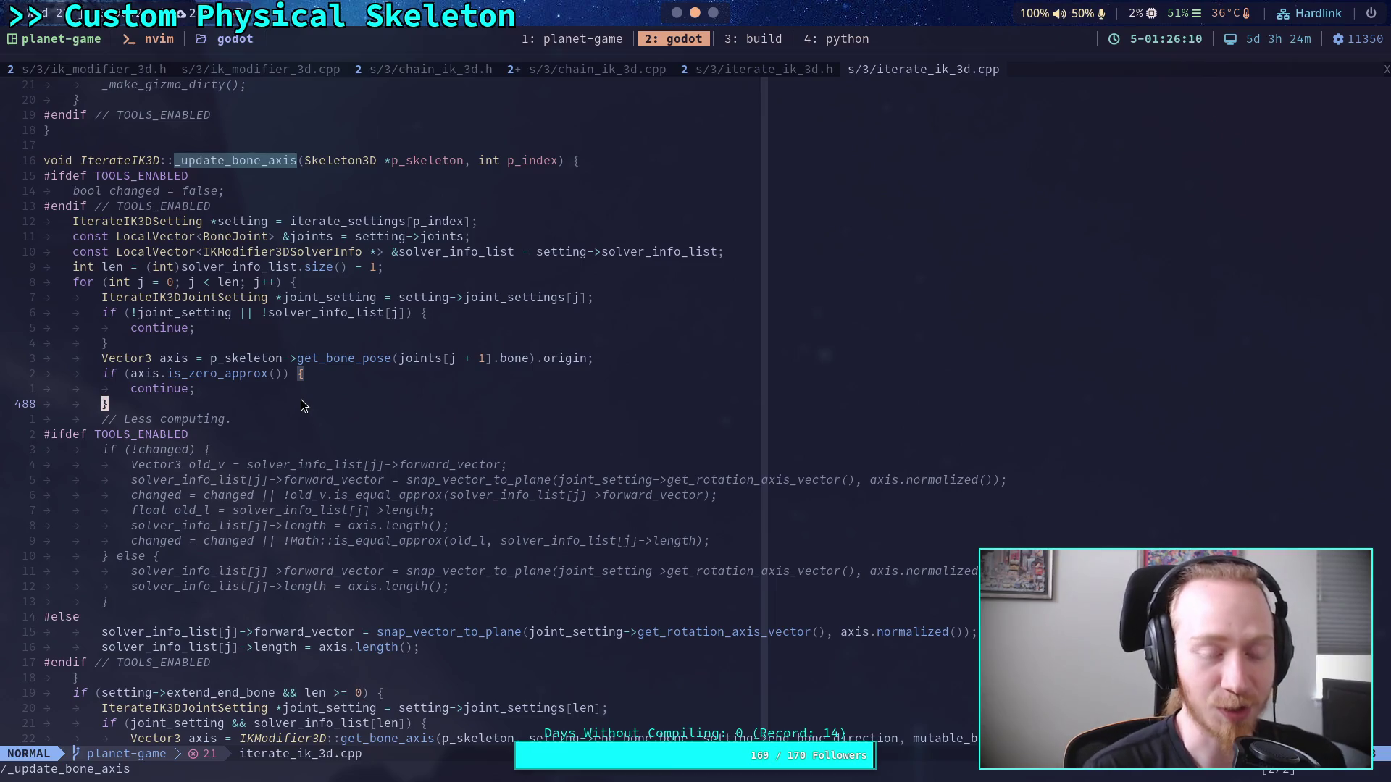
{"action": "left_click", "coordinate": [106, 343]}
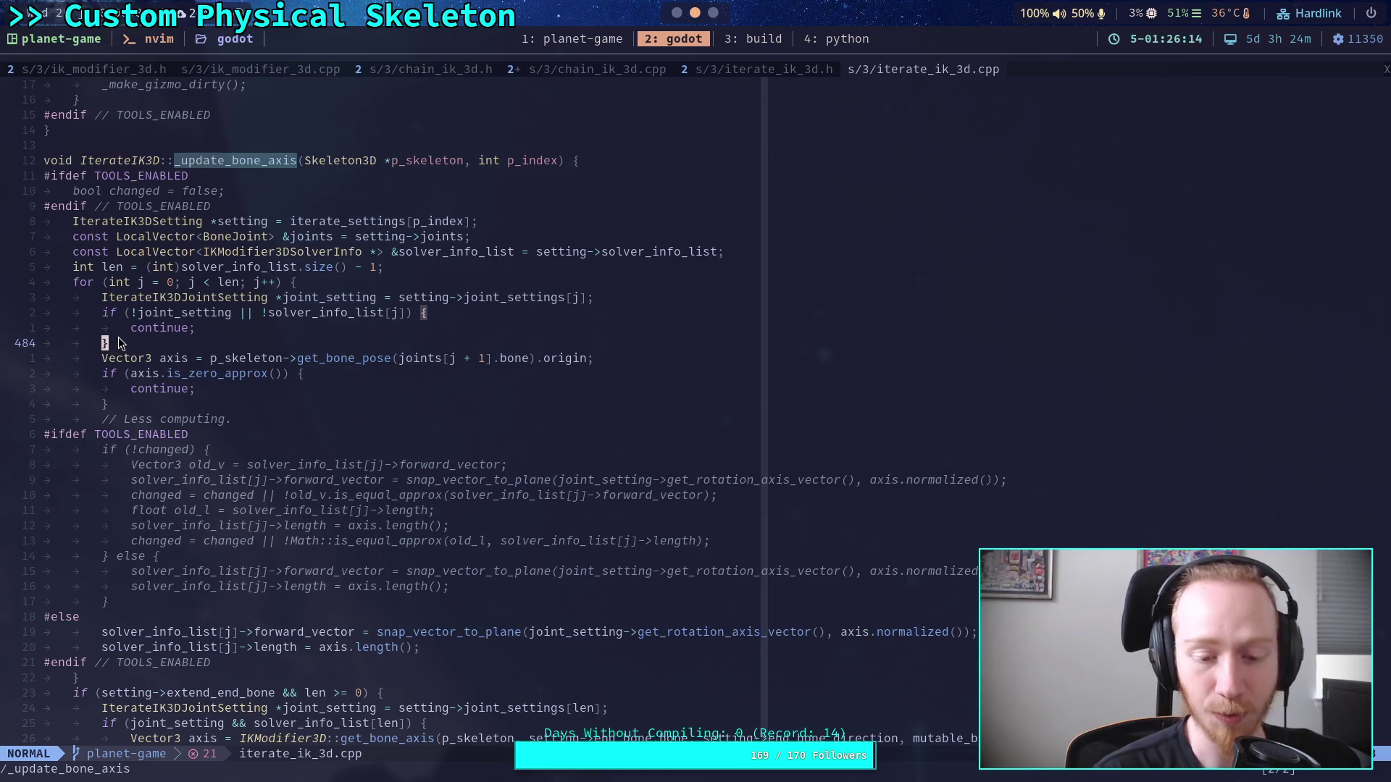
{"action": "left_click", "coordinate": [107, 312]}
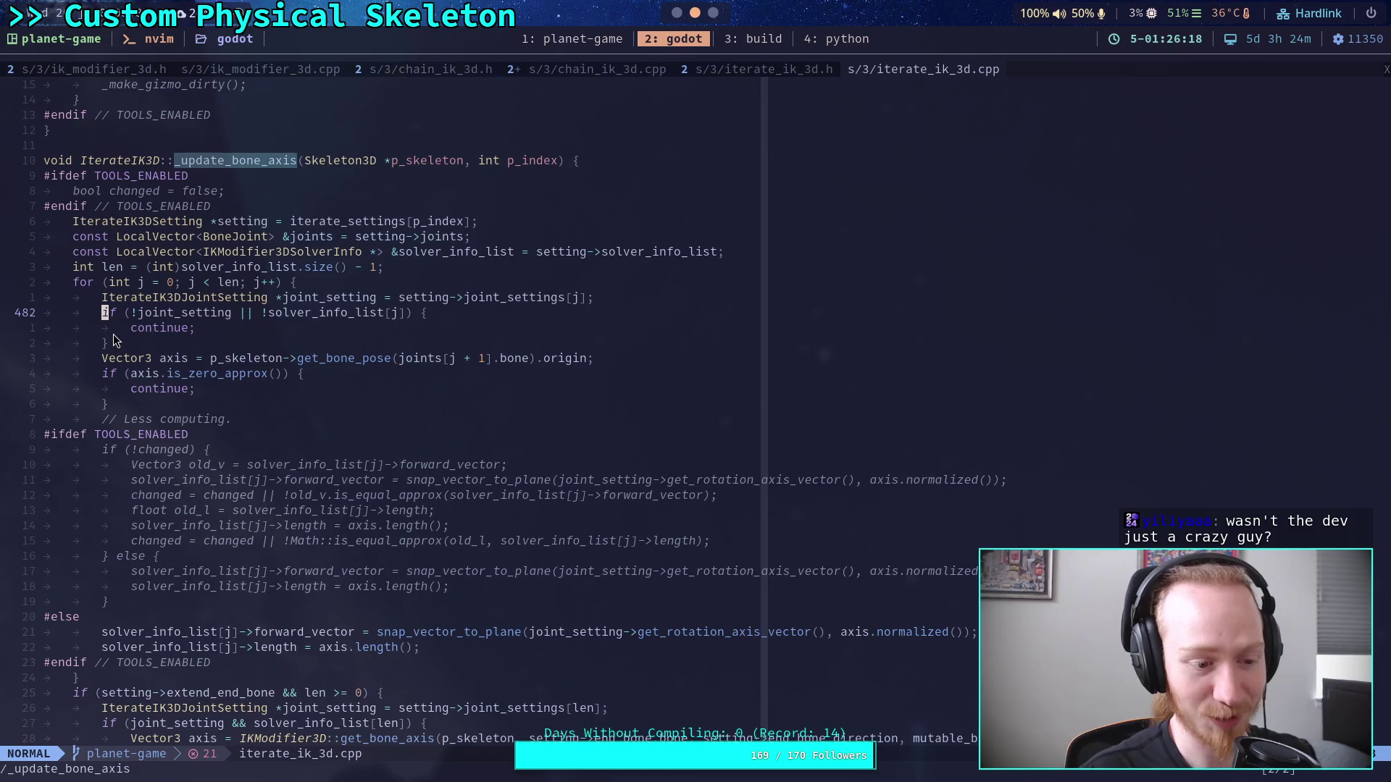
{"action": "left_click", "coordinate": [112, 343]}
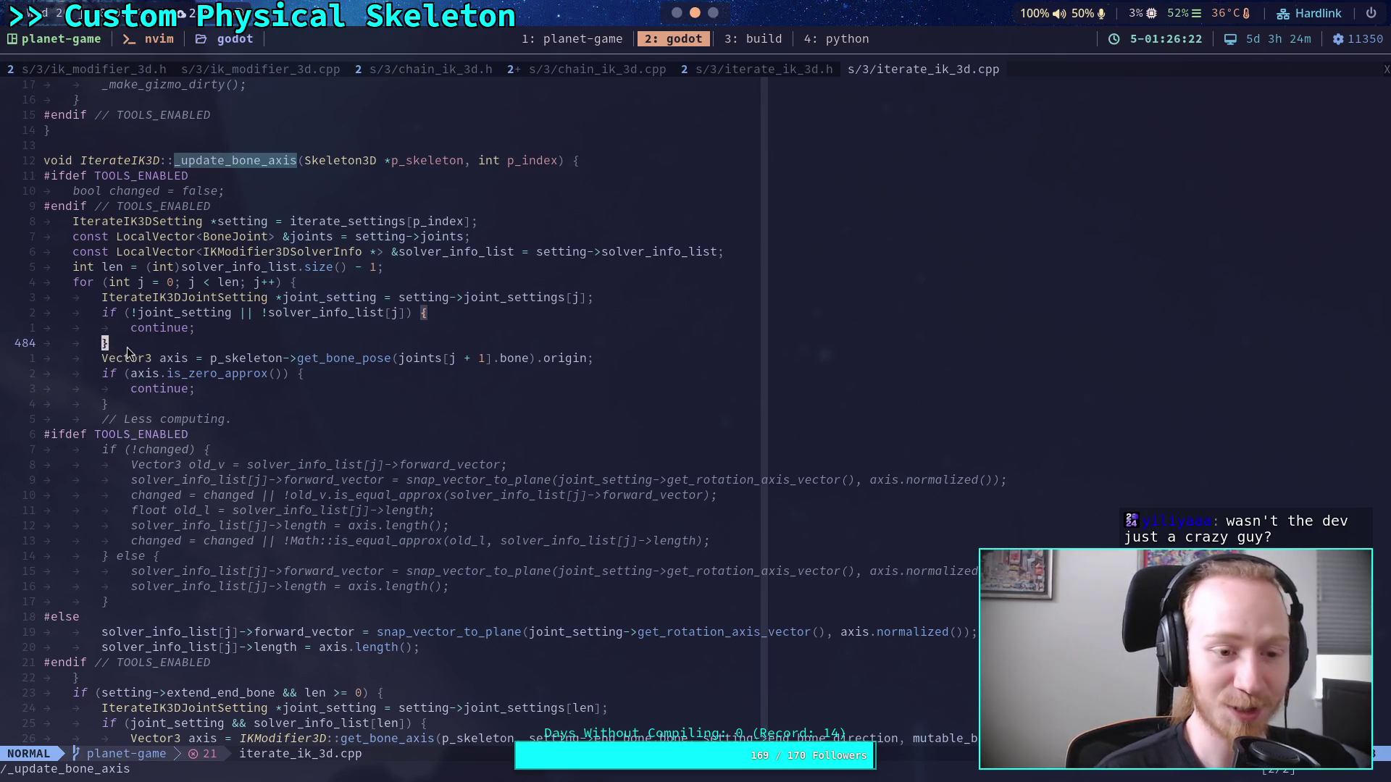
{"action": "left_click", "coordinate": [109, 313]}
{"action": "left_click", "coordinate": [102, 343]}
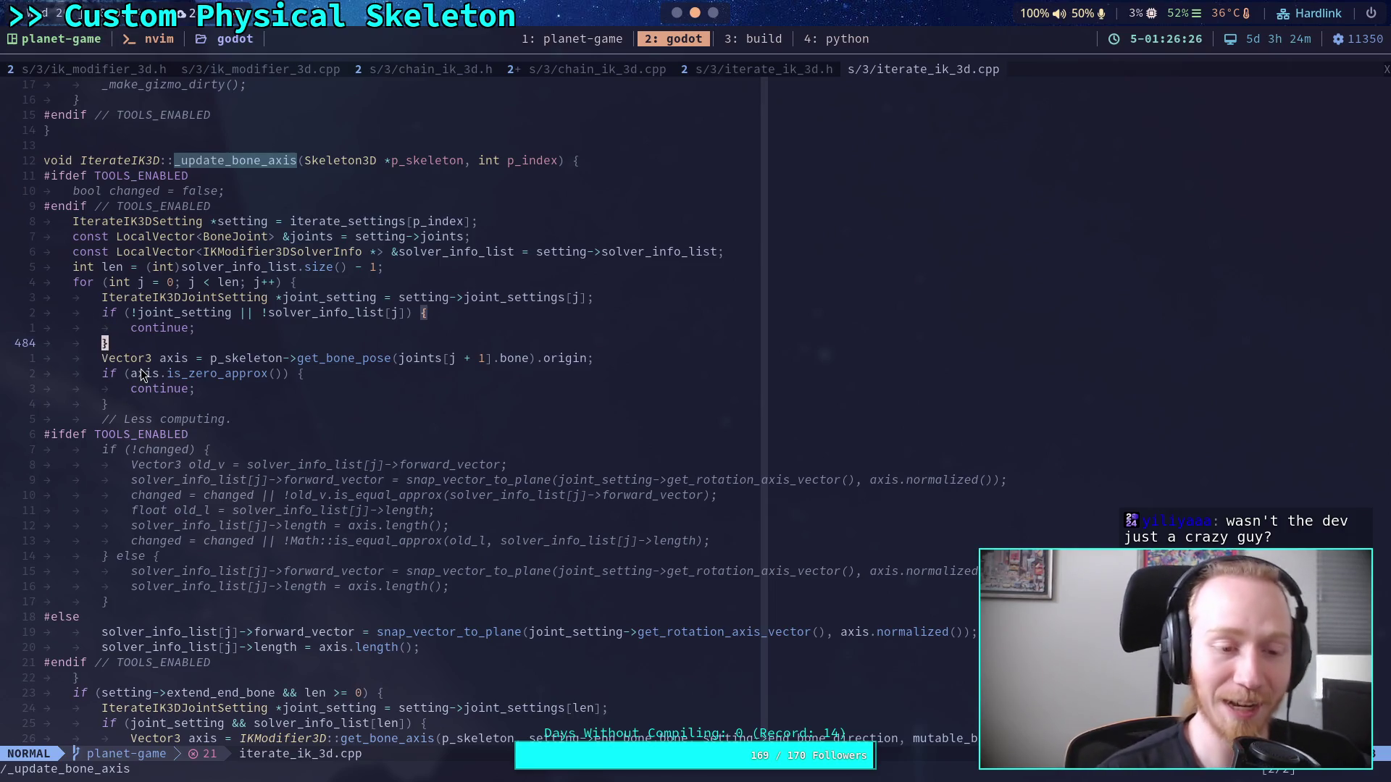
{"action": "left_click", "coordinate": [101, 404]}
{"action": "left_click", "coordinate": [117, 407]}
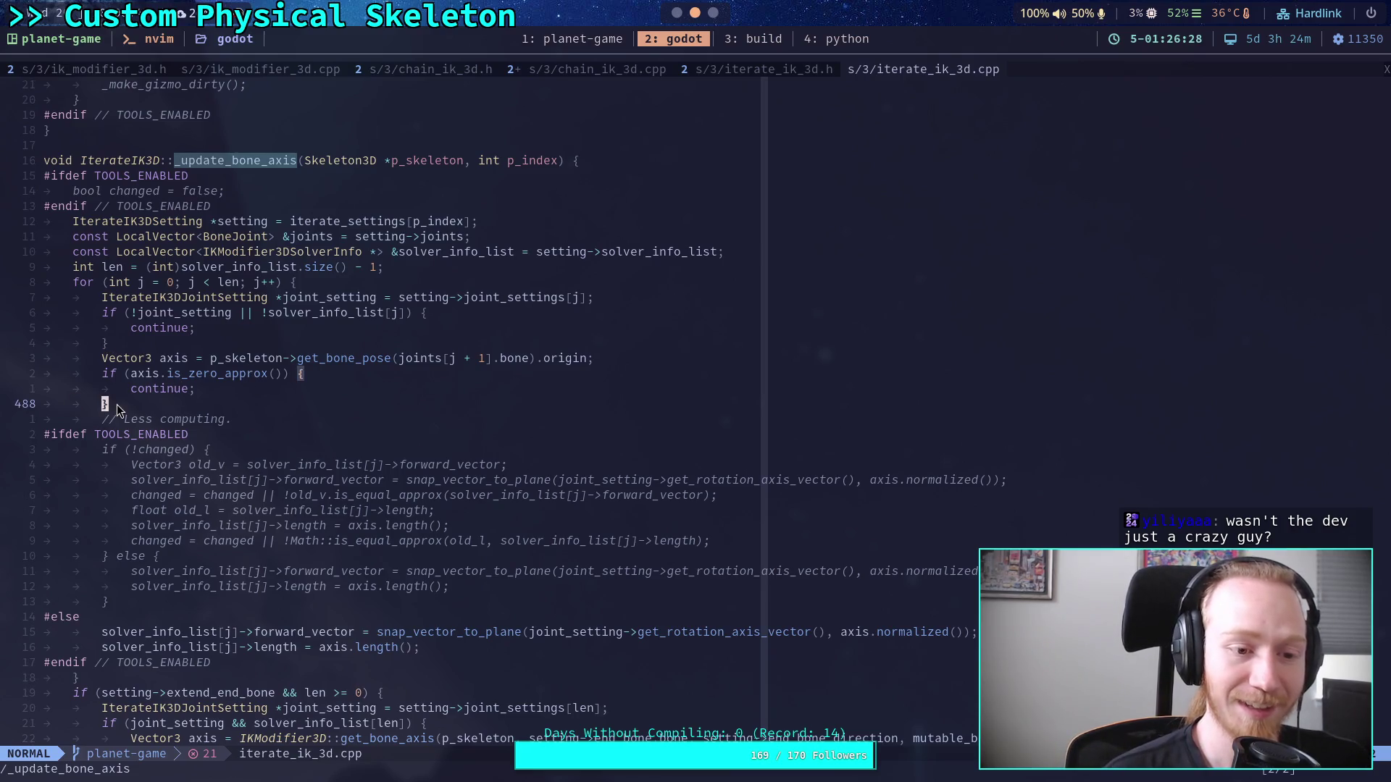
{"action": "scroll", "coordinate": [233, 419], "scroll_direction": "down", "scroll_amount": 2}
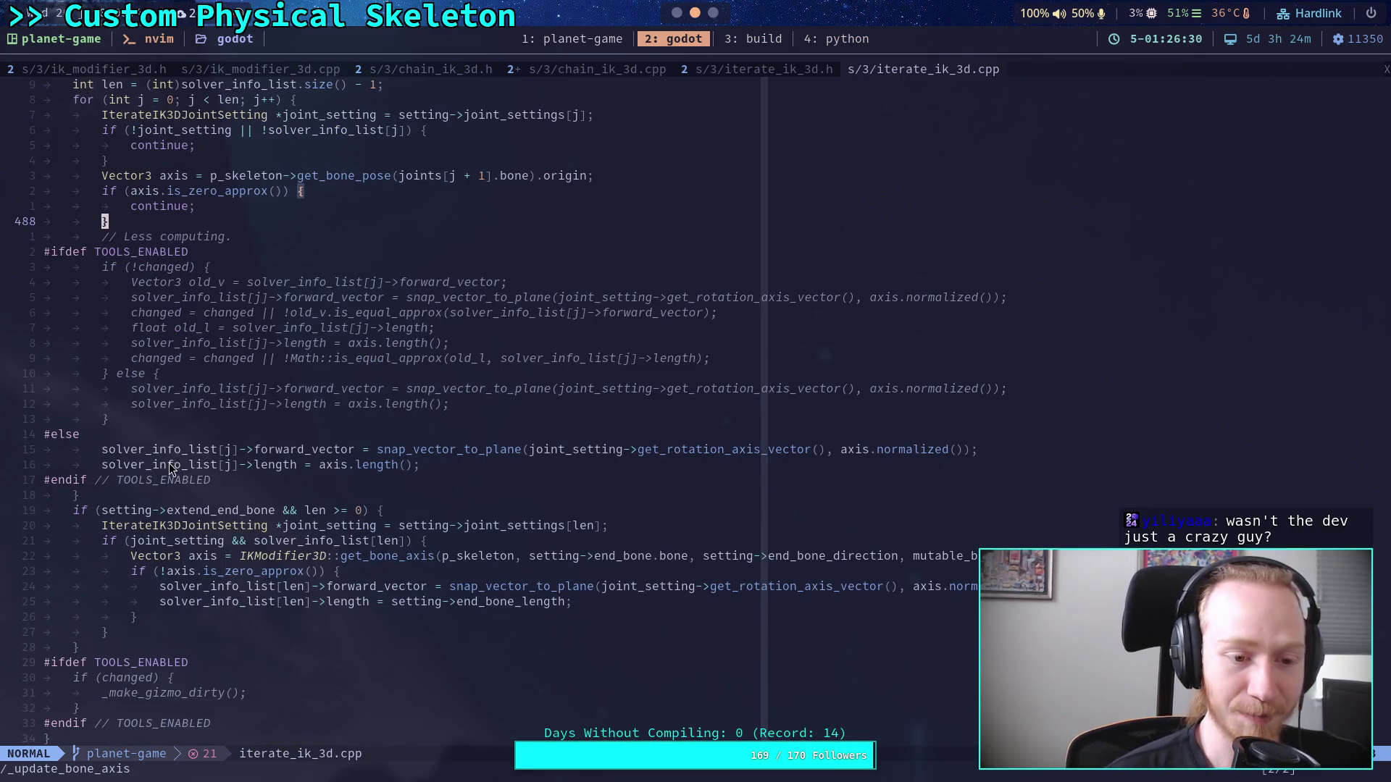
{"action": "left_click", "coordinate": [116, 542]}
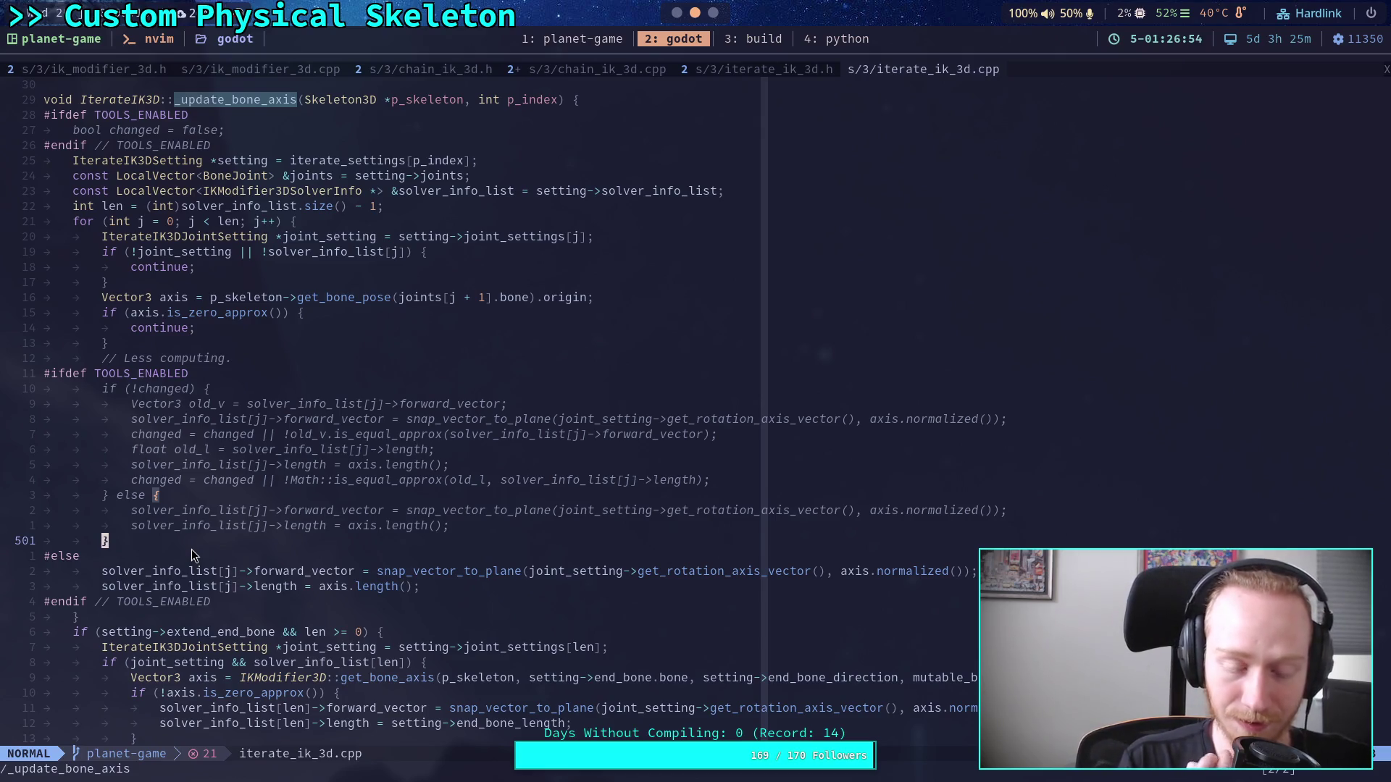
{"action": "left_click", "coordinate": [205, 388]}
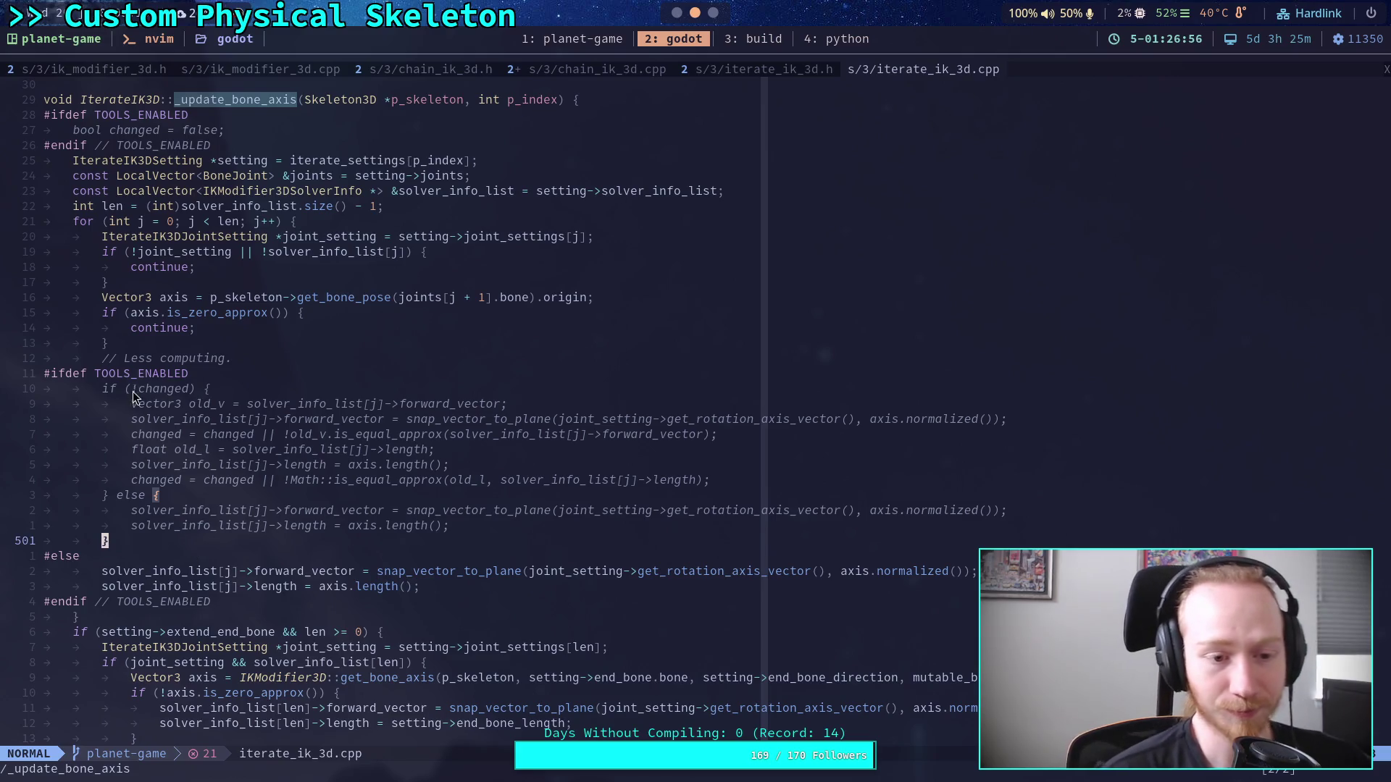
{"action": "left_click", "coordinate": [105, 389]}
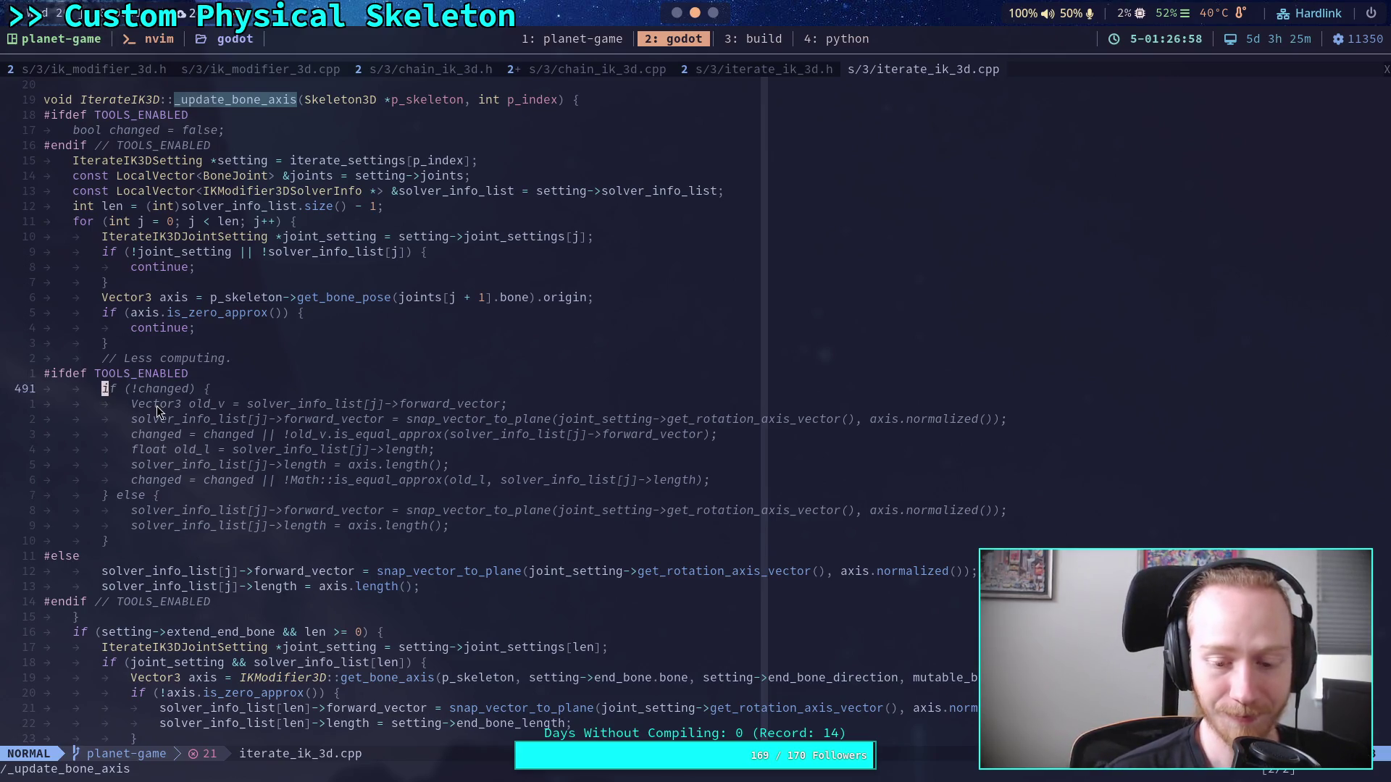